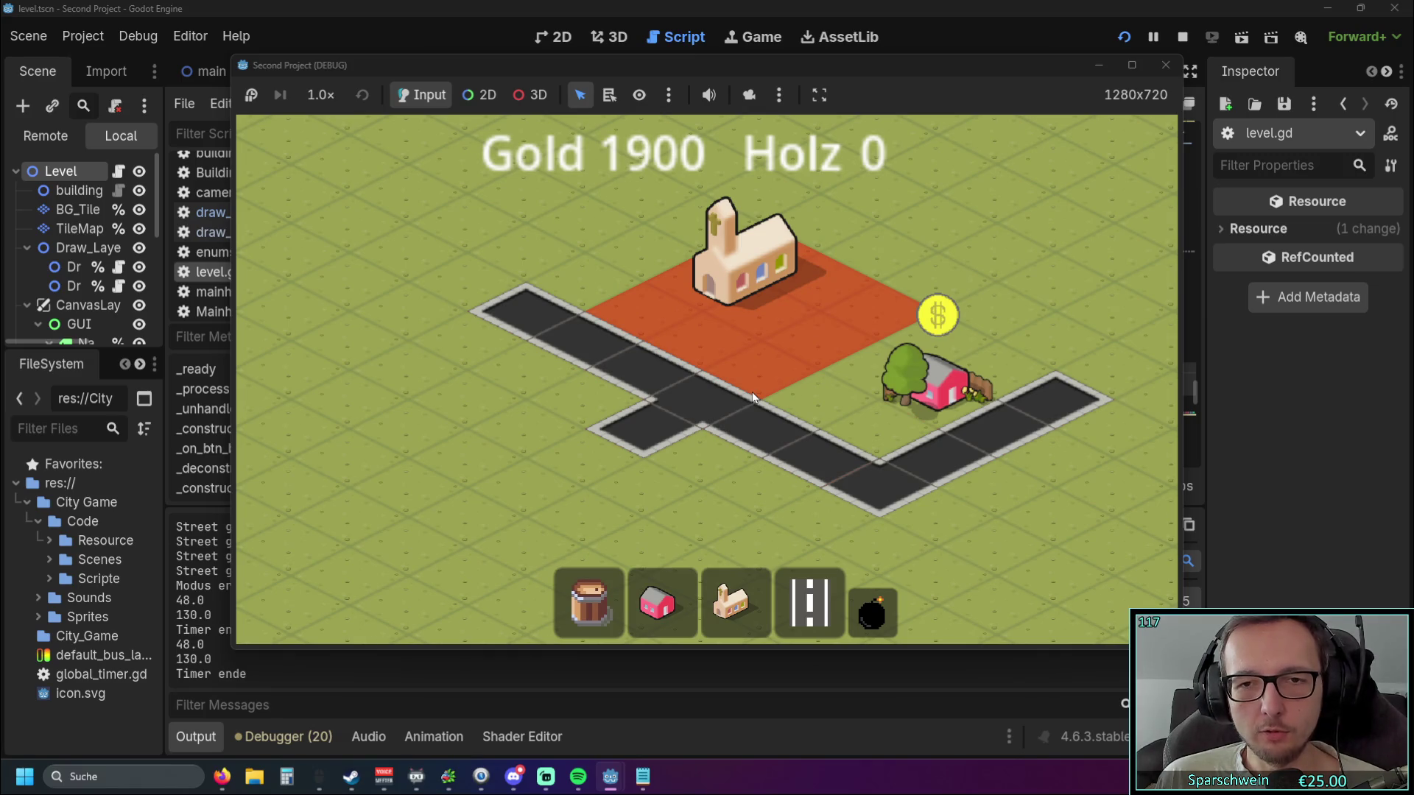
Pan the camera across the city map and pick the red house to enter build mode.
key("d")
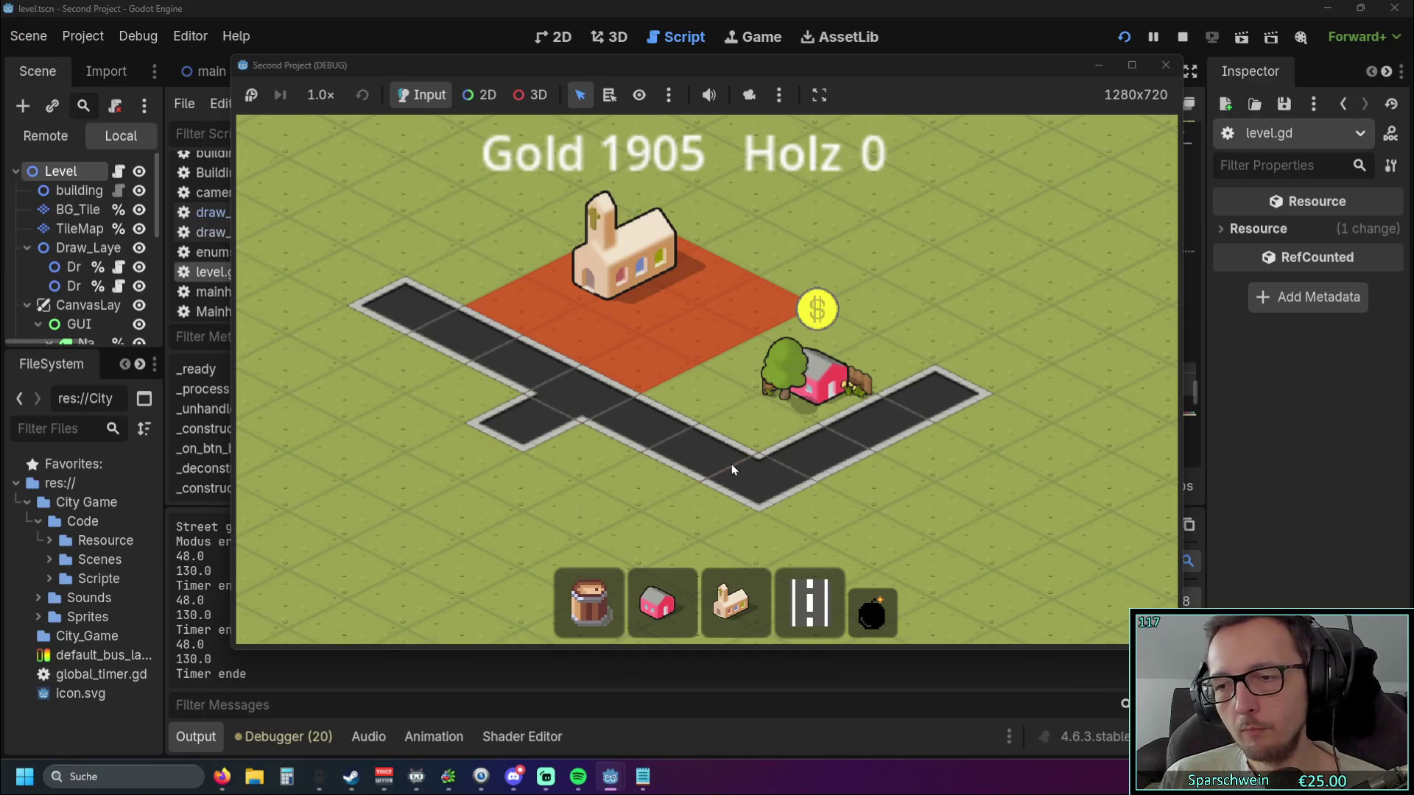
key("d")
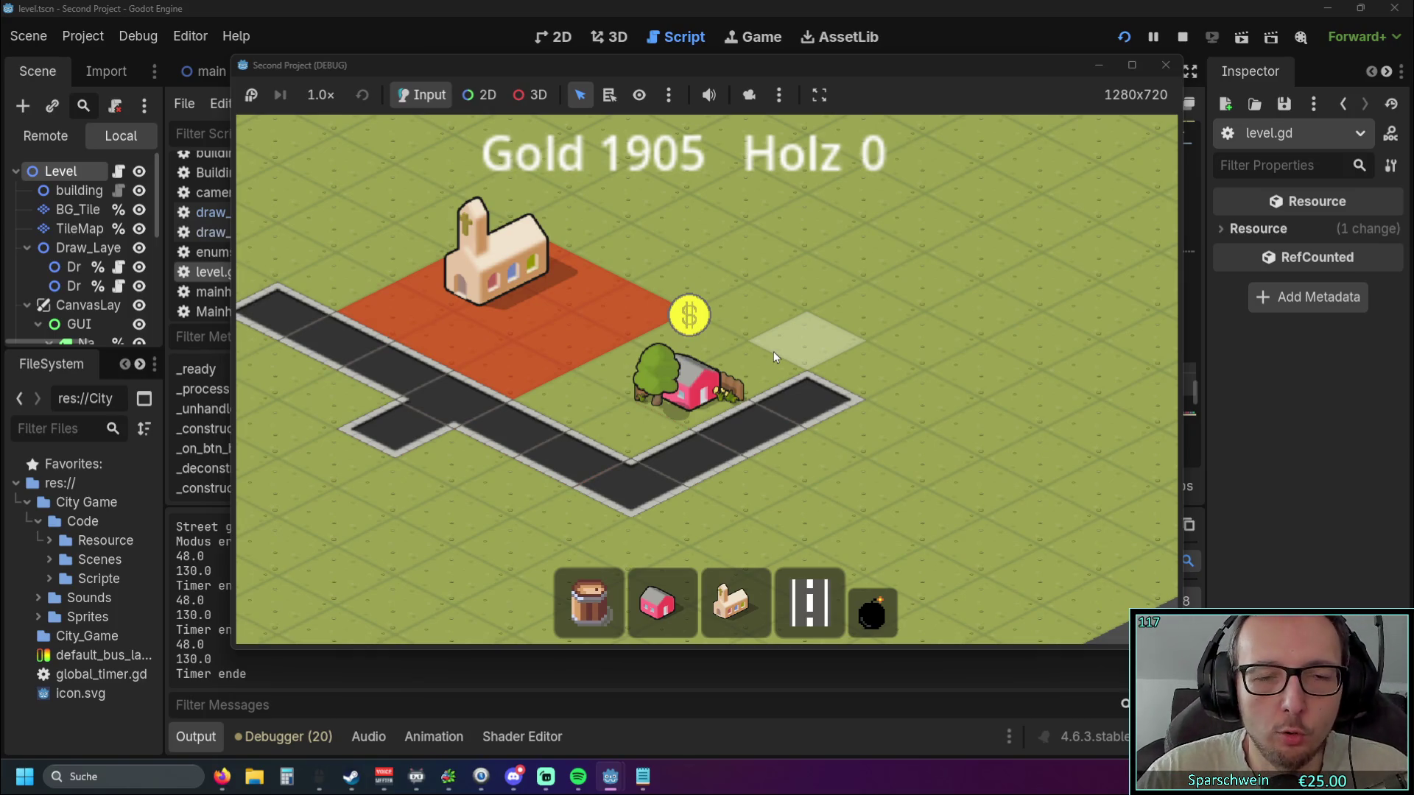
left_click(658, 600)
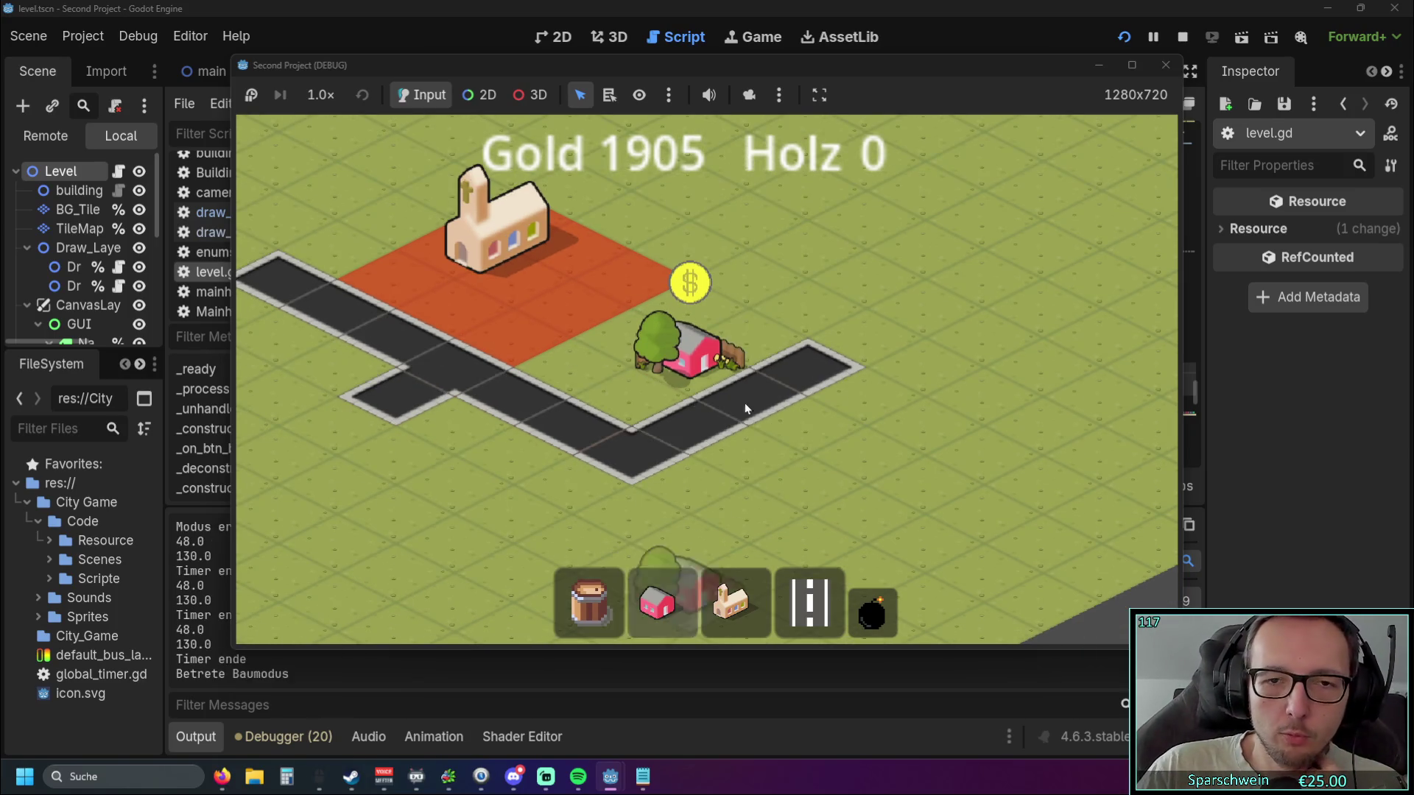
Place six red houses on the grass, then leave build mode.
left_click(780, 344)
left_click(840, 315)
left_click(898, 285)
left_click(1016, 344)
left_click(958, 373)
left_click(839, 431)
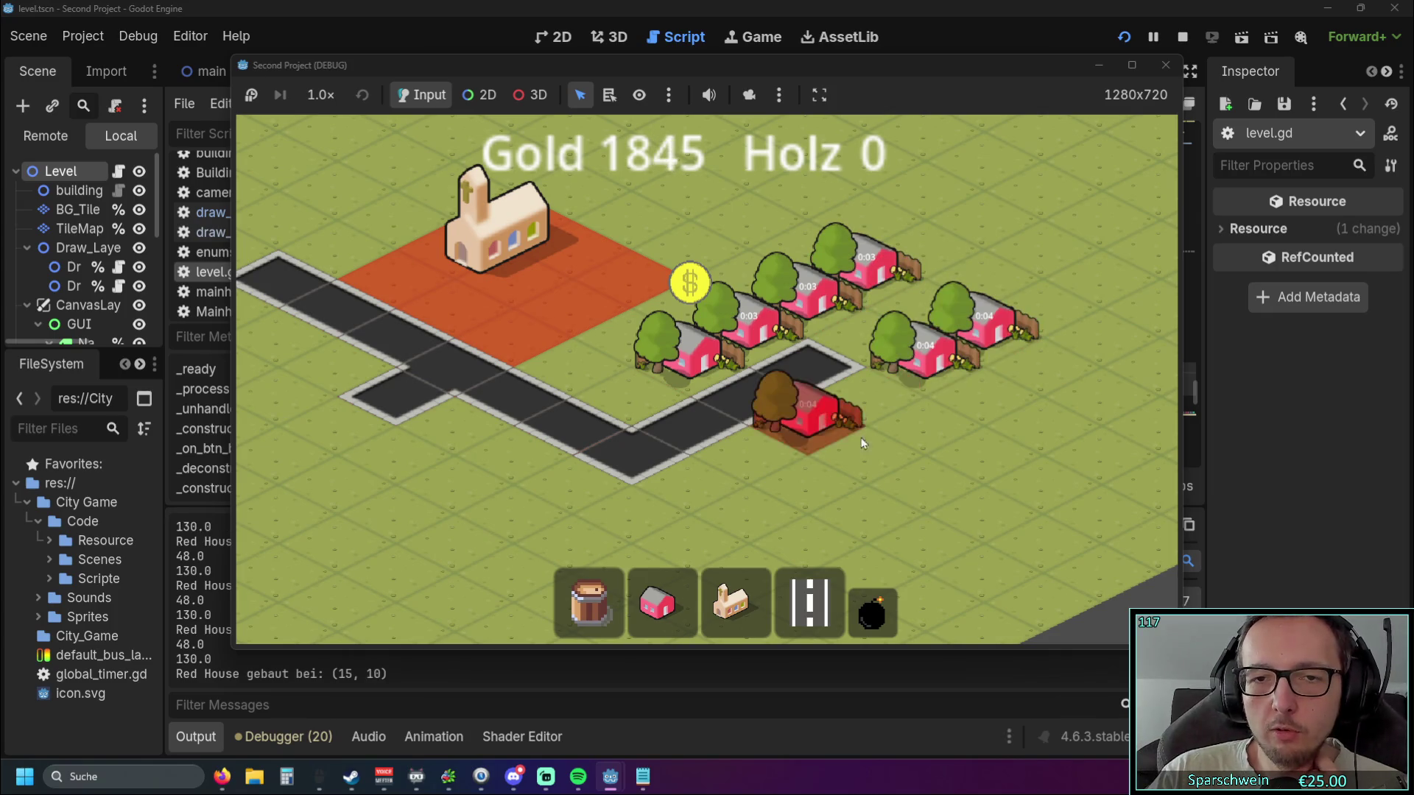
right_click(840, 431)
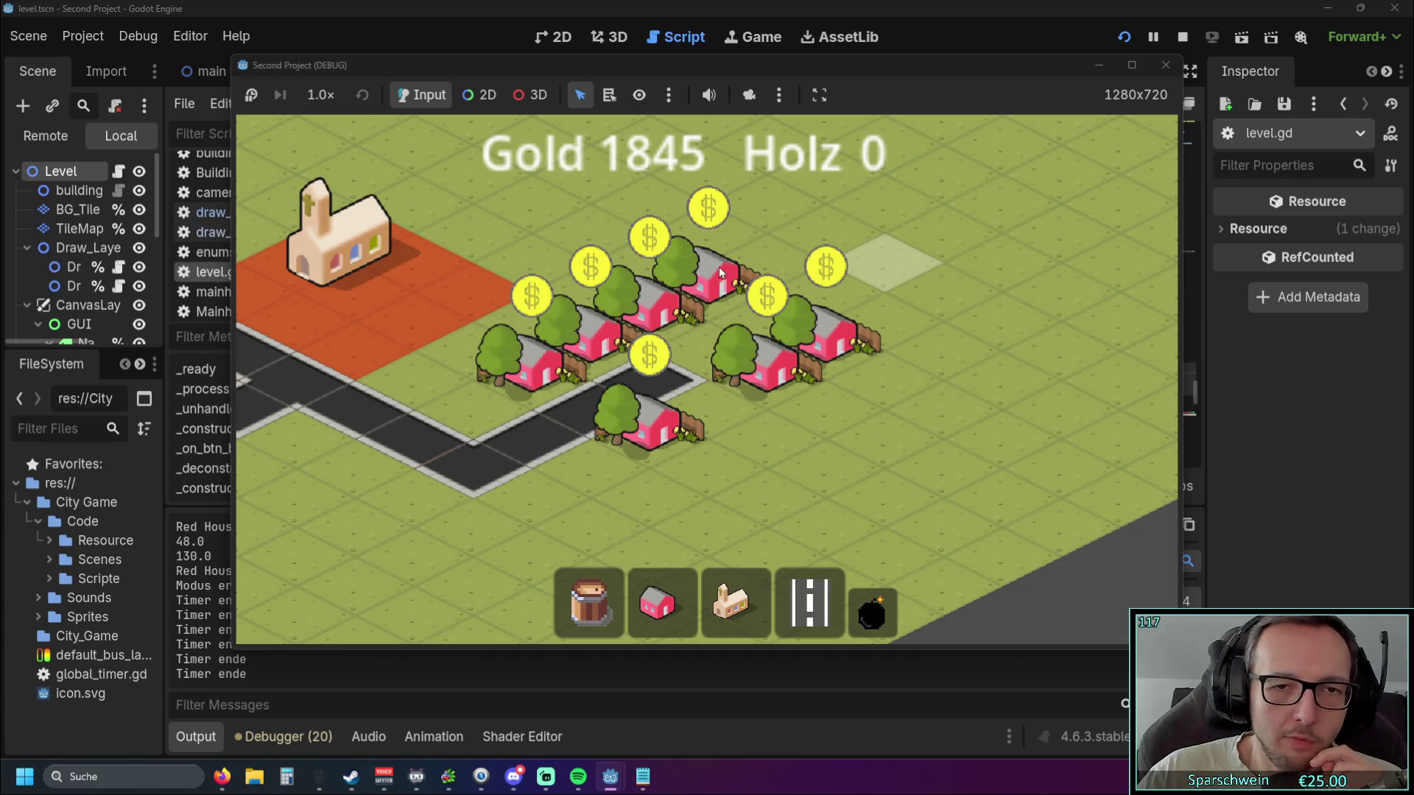
Pan toward empty grass and place the first barrel building.
key("a")
key("s")
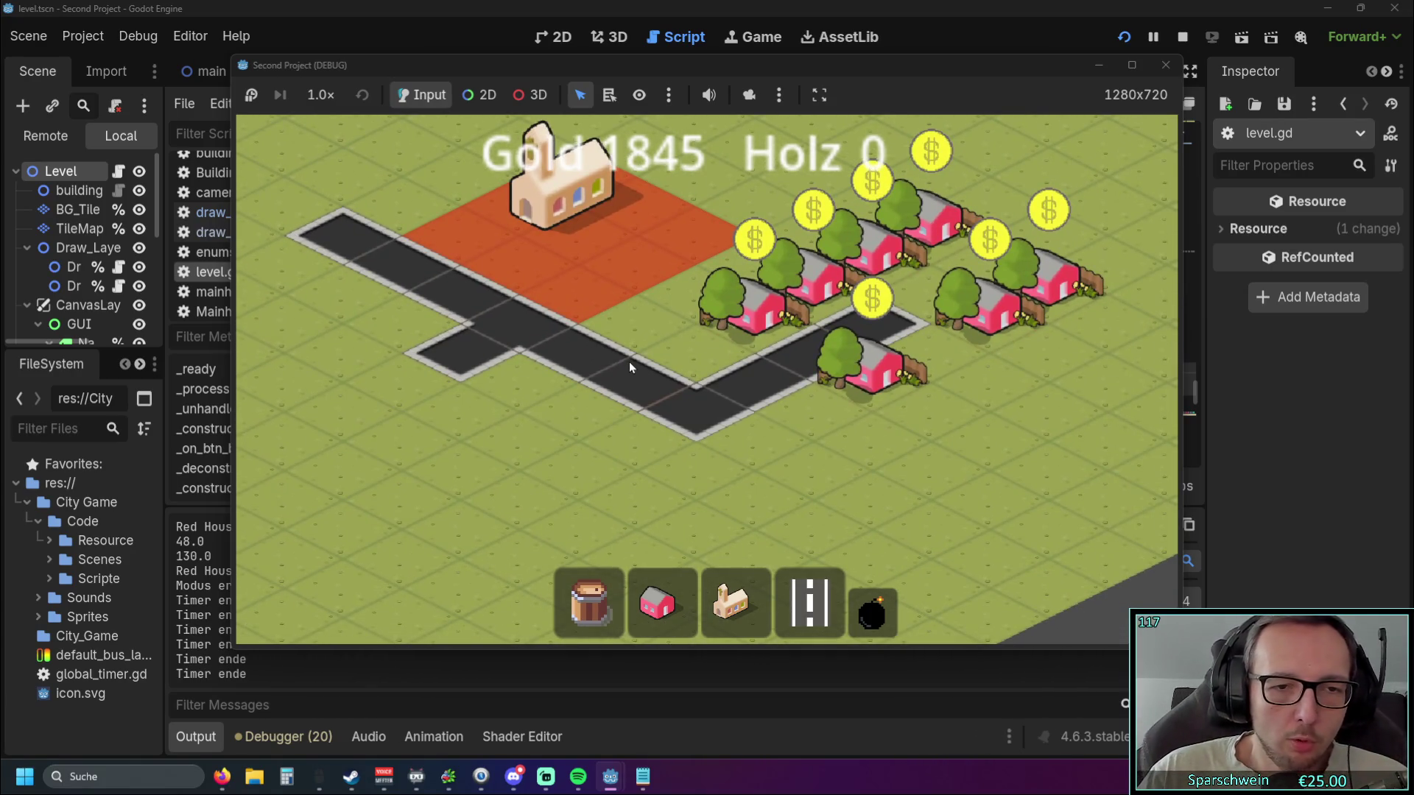
key("a")
key("s")
left_click(657, 602)
left_click(589, 602)
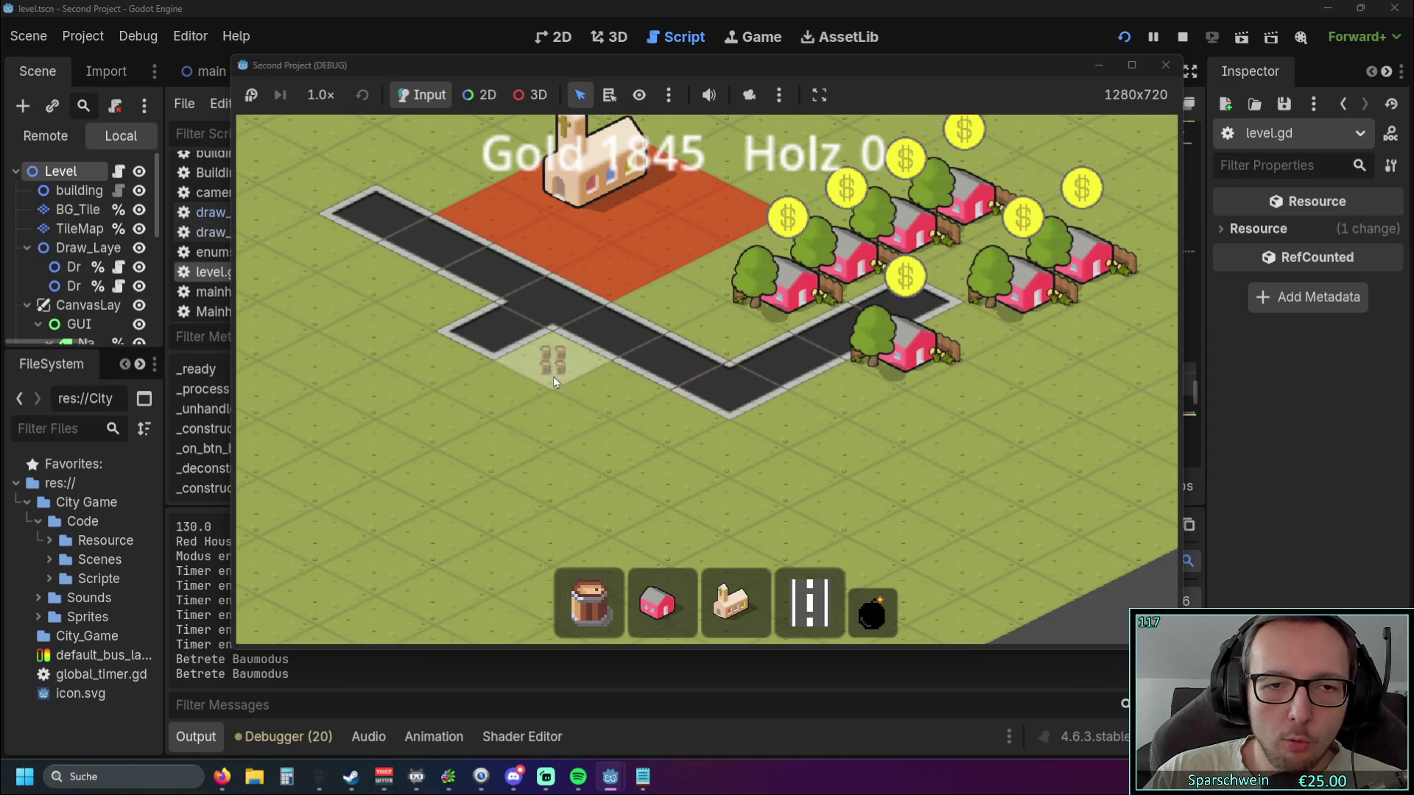
left_click(553, 377)
Place five more barrel buildings across the grass, the last one near the bottom.
key("a")
key("s")
left_click(500, 380)
left_click(390, 438)
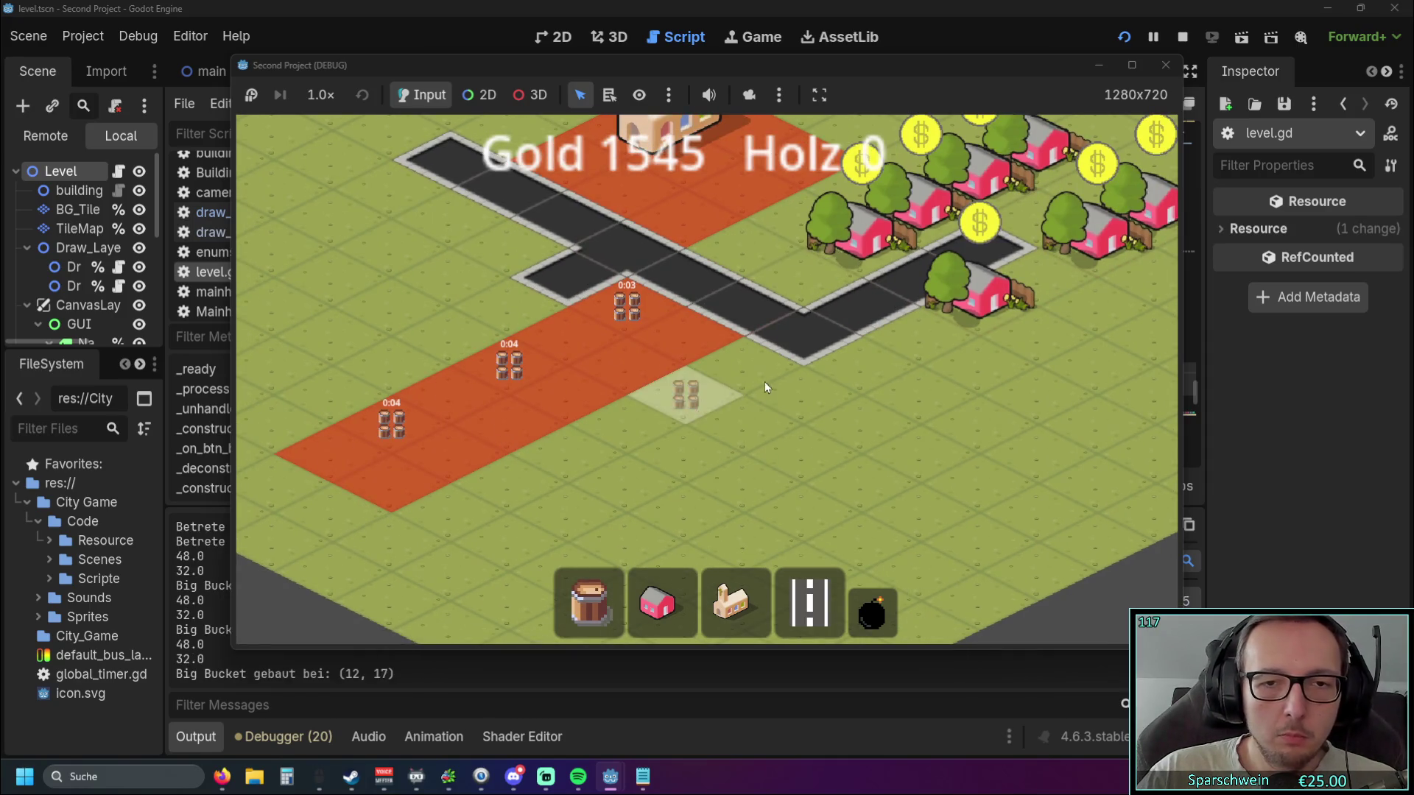
left_click(800, 393)
left_click(702, 448)
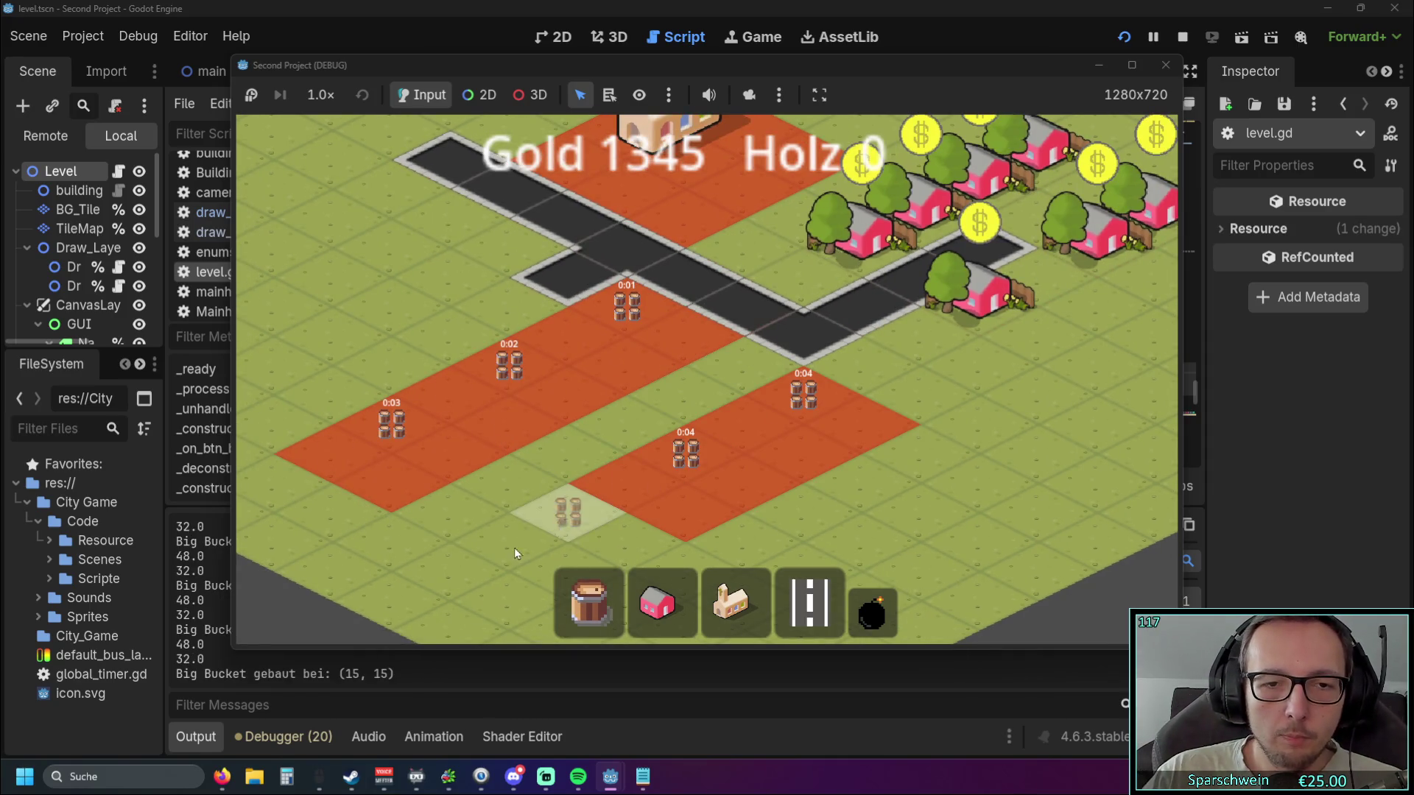
left_click(462, 579)
Lay a diagonal road strip between the barrel fields and add a barrel building beside it.
left_click(810, 602)
left_click_drag(740, 365, 406, 556)
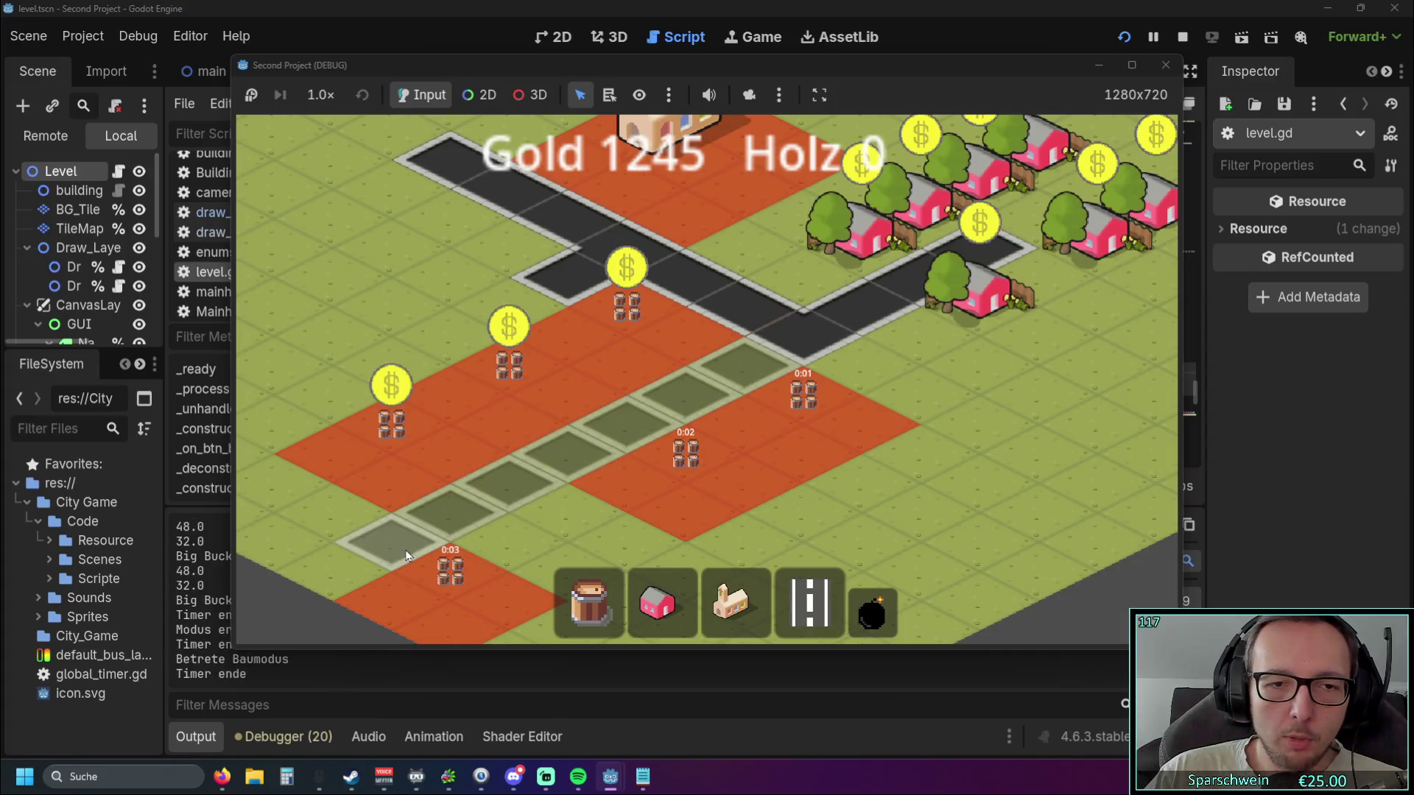
key("s")
left_click(589, 602)
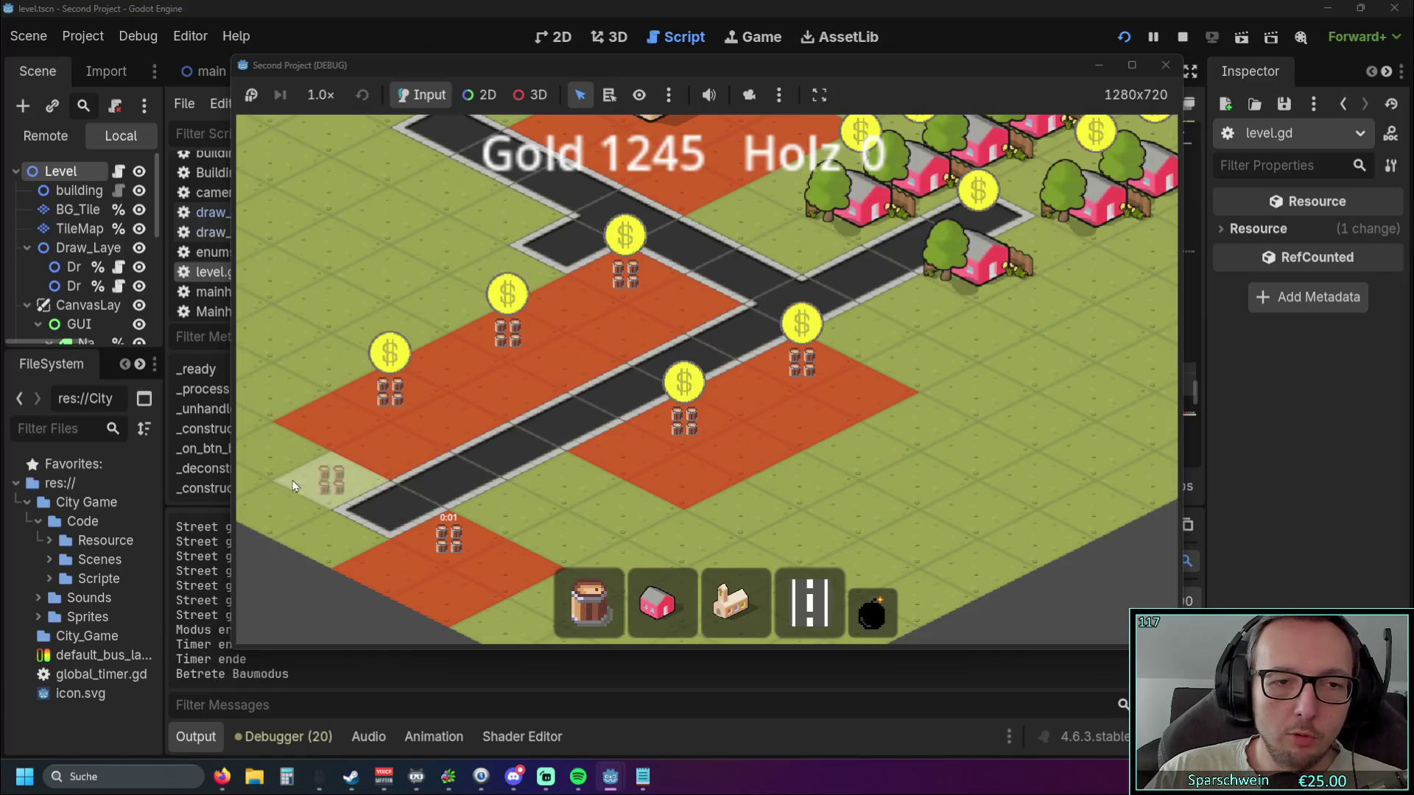
left_click(276, 457)
right_click(532, 508)
Collect coins from five barrel buildings, raising Gold to 2045.
key("a")
left_click(461, 382)
left_click(565, 317)
left_click(683, 262)
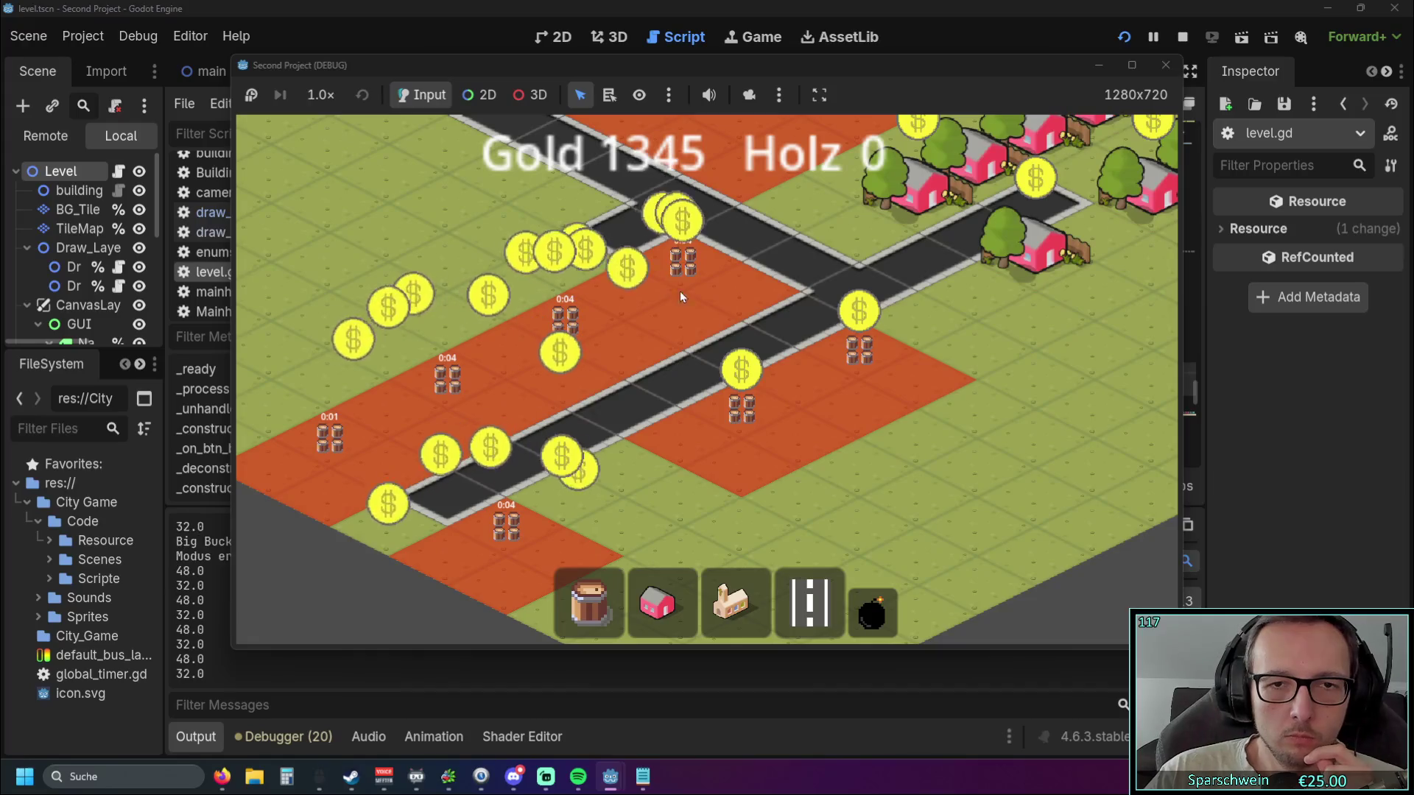
left_click(859, 346)
left_click(742, 405)
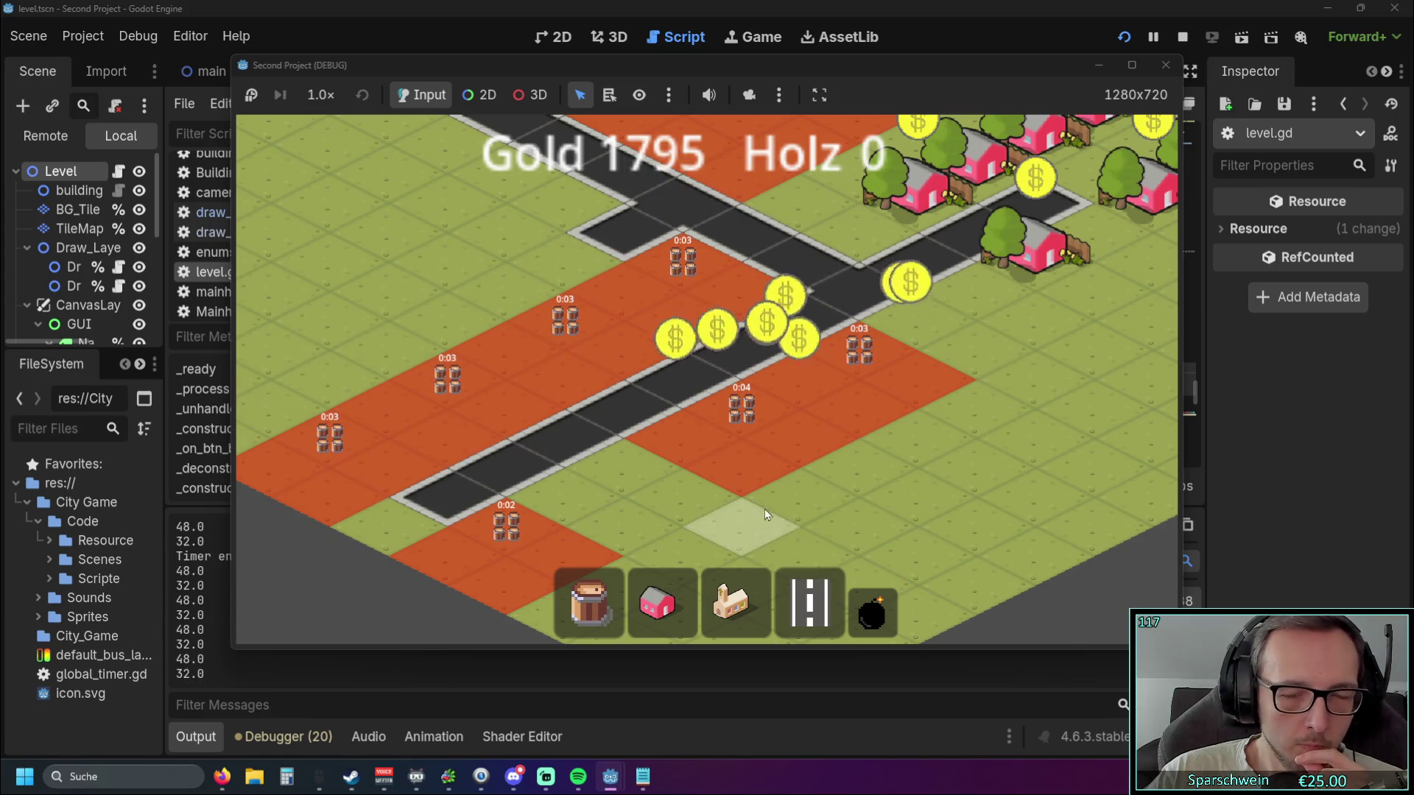
scroll(767, 513, "down", 3)
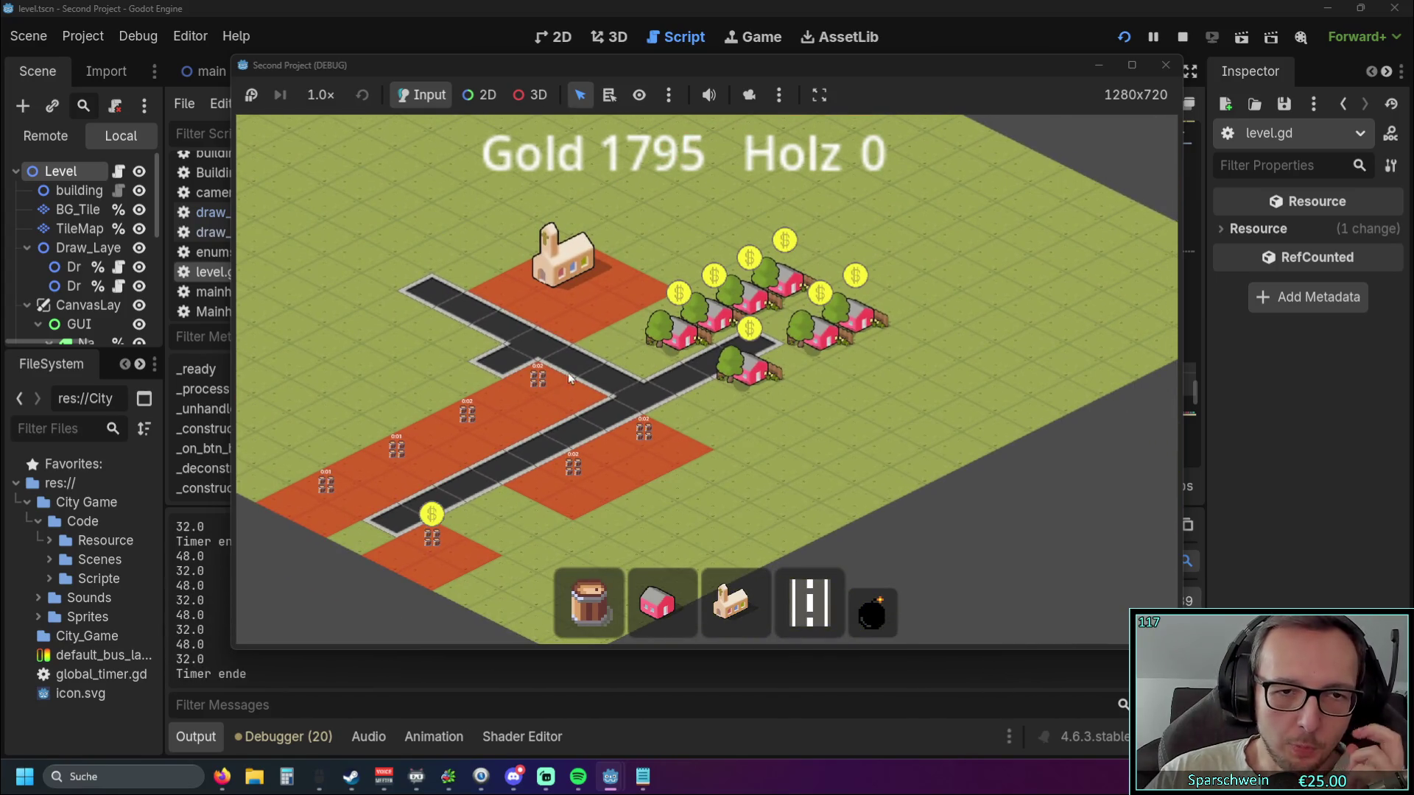
key("Left")
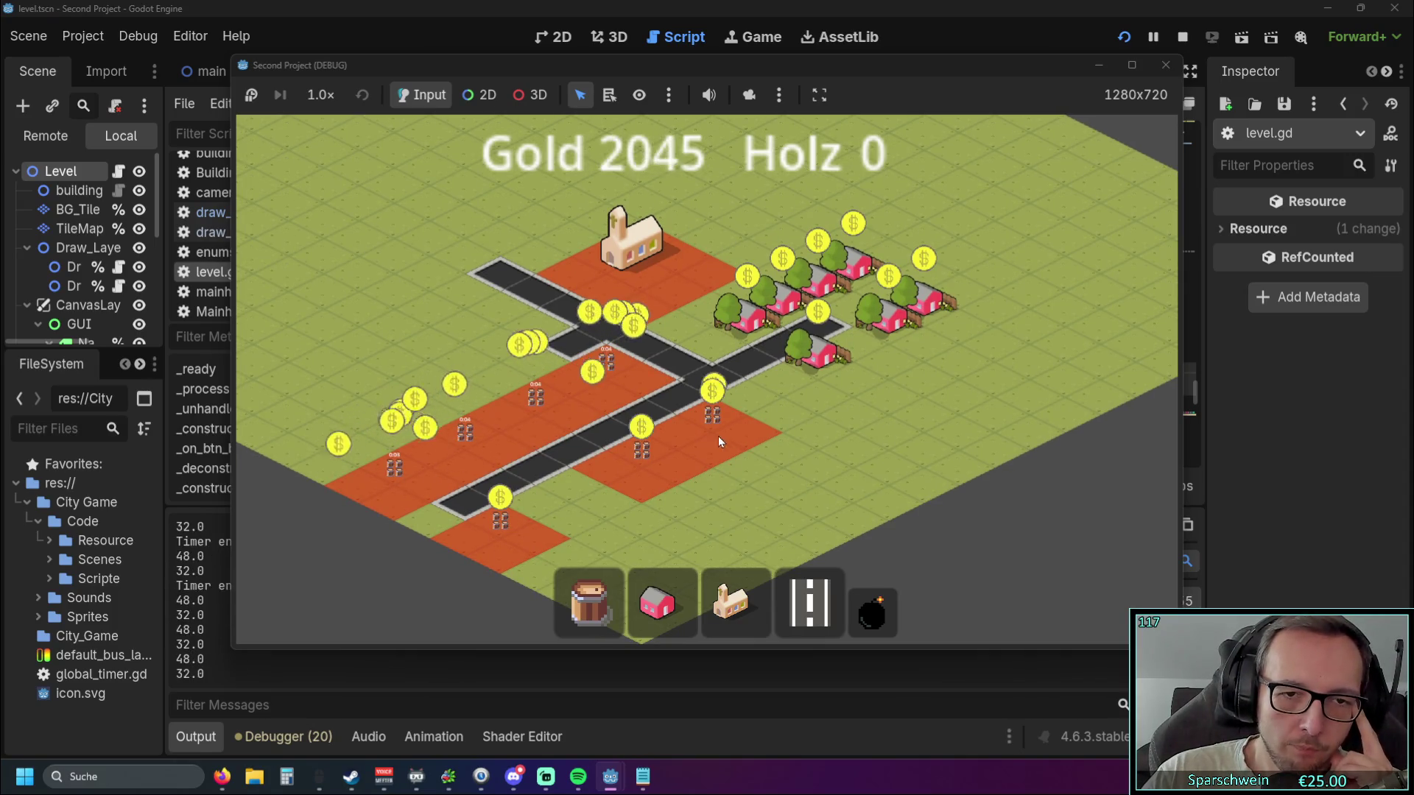
Let gold pile up to 2530, then switch to the Oriental City Mega Pack store page.
key("Up")
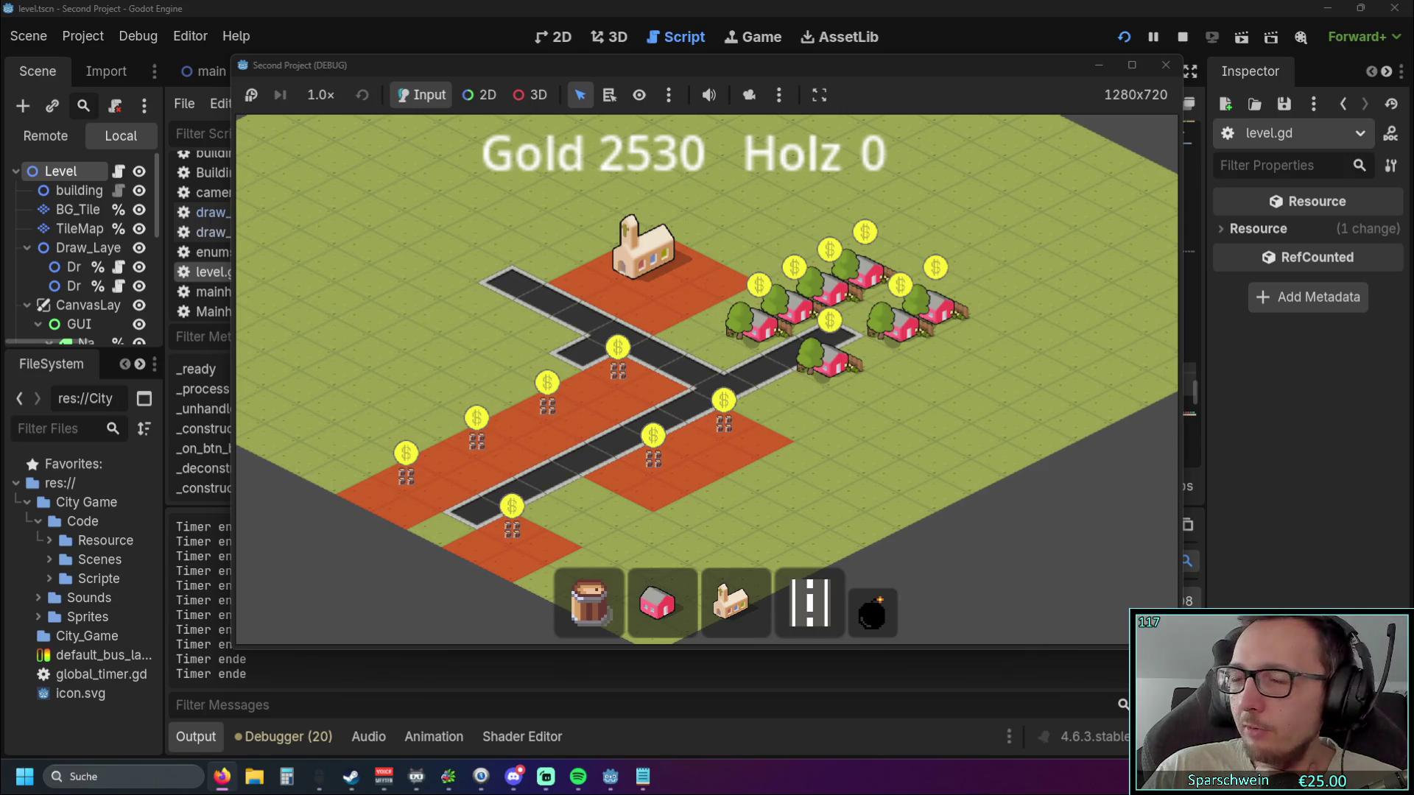
key("alt+Tab")
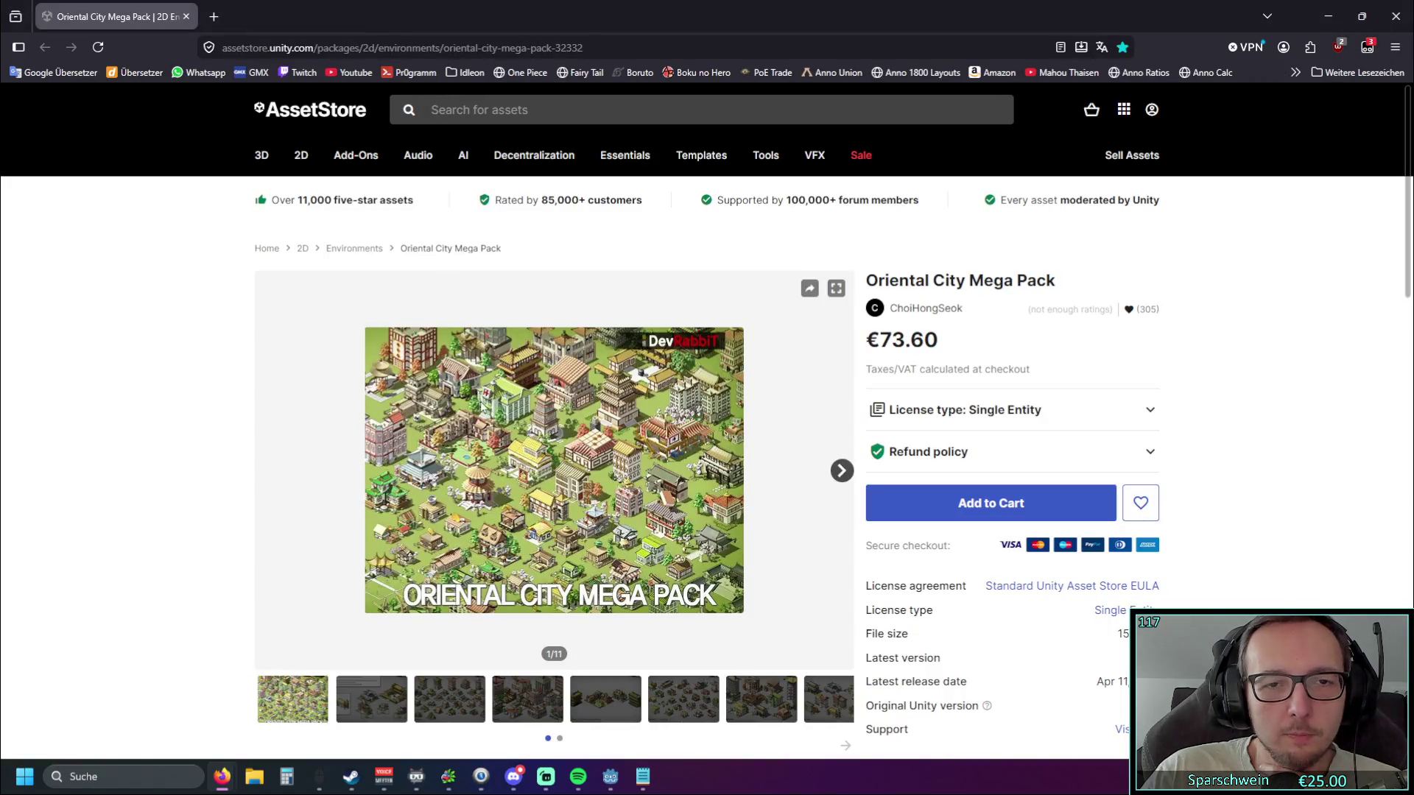
Browse the pack's gallery from the third preview image through the next two.
scroll(475, 382, "down", 2)
left_click(449, 524)
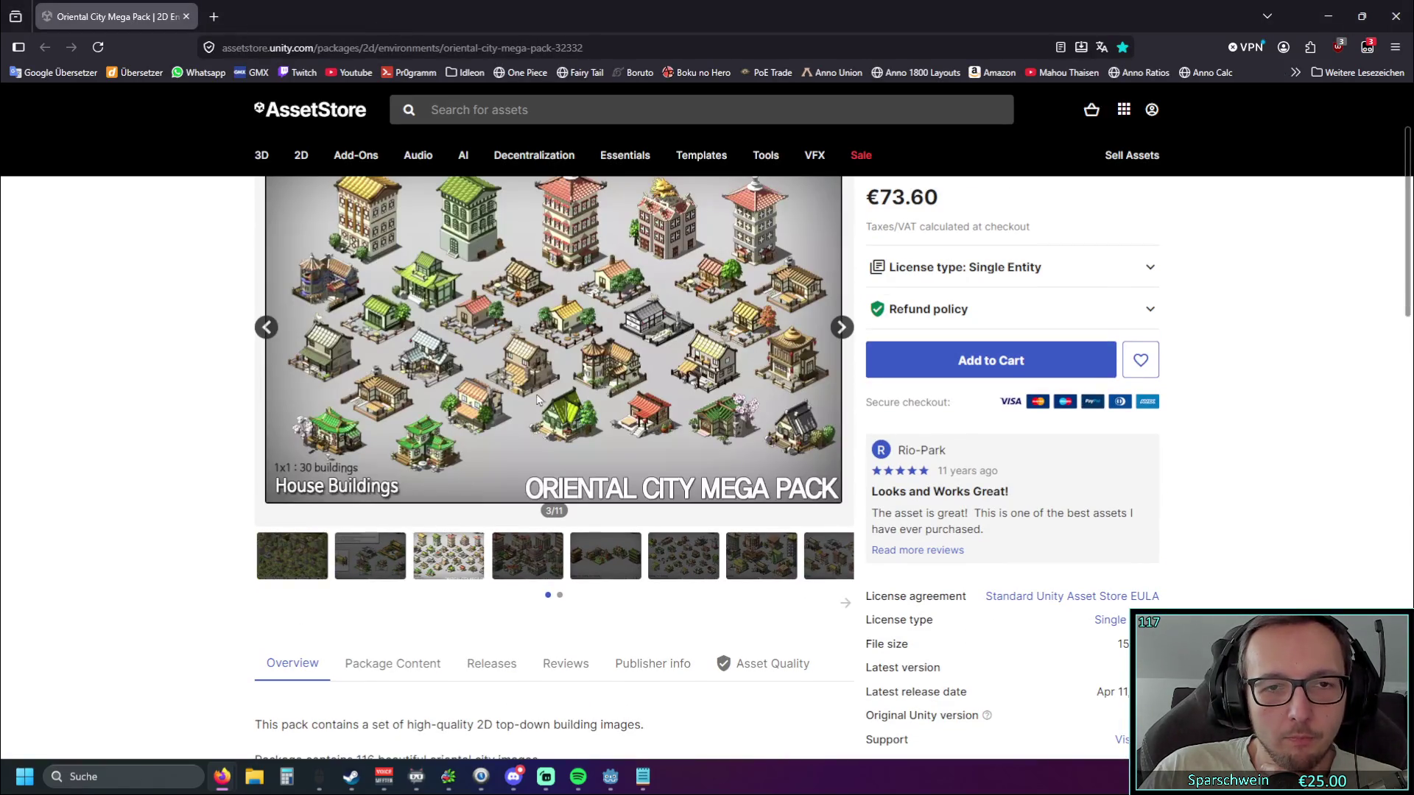
scroll(402, 431, "up", 2)
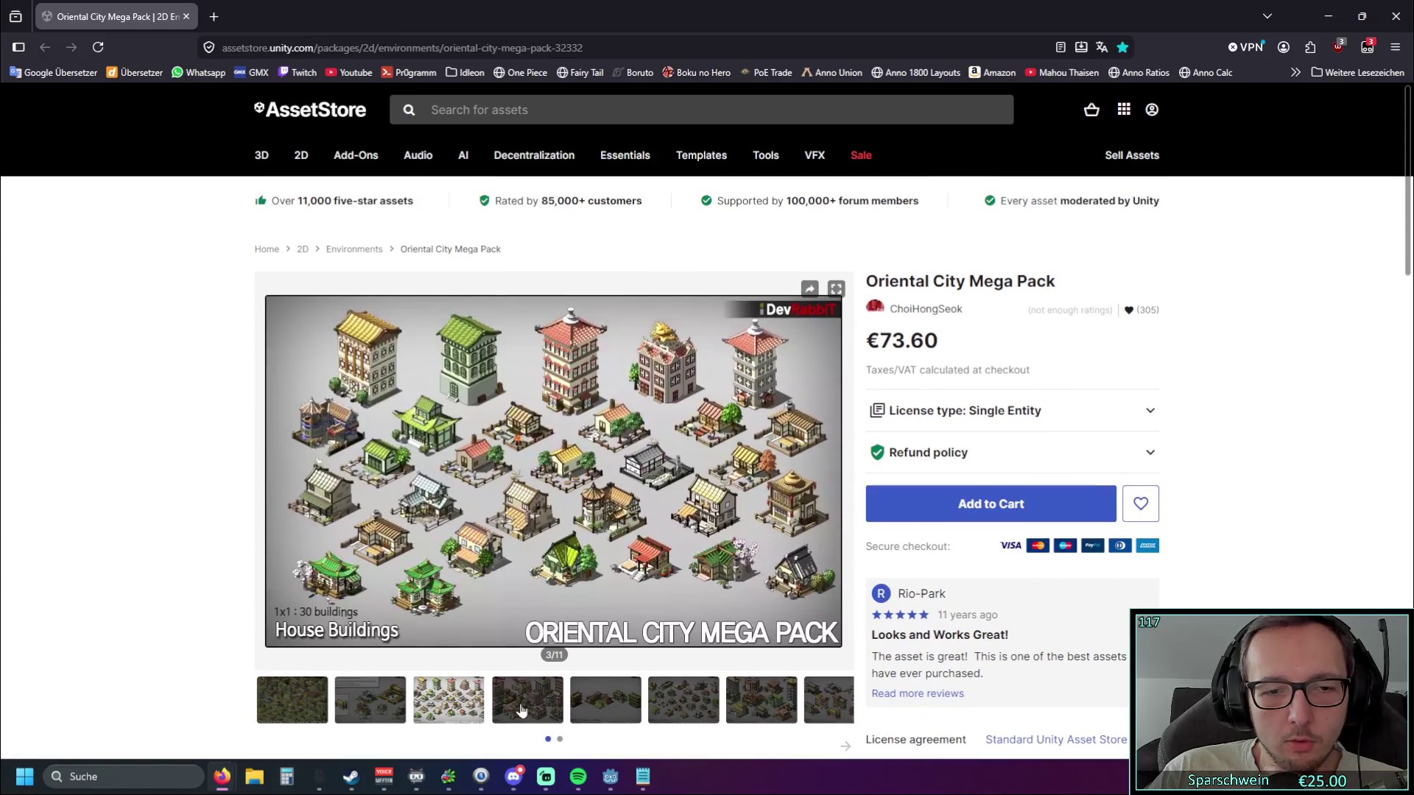
left_click(521, 709)
left_click(635, 703)
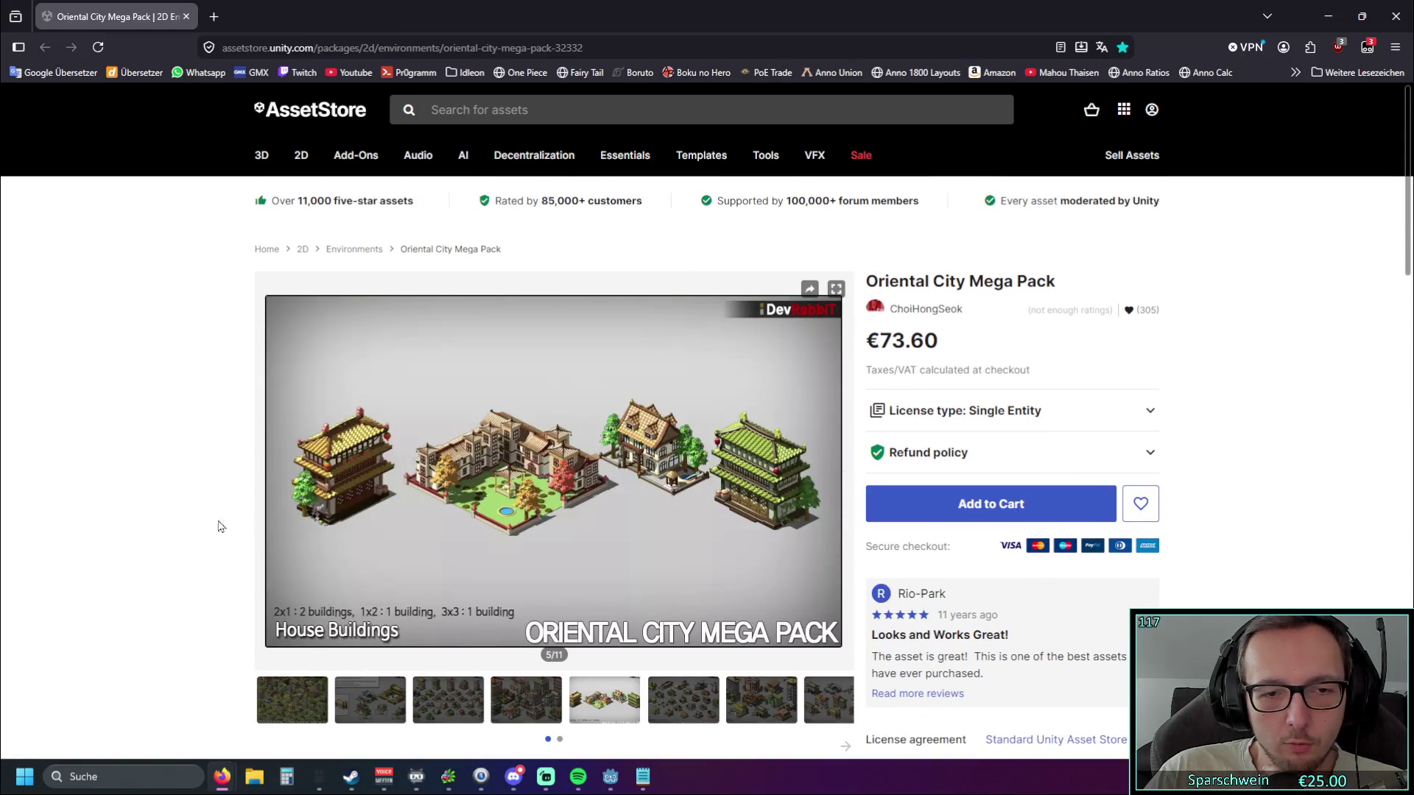
right_click(632, 501)
left_click(160, 491)
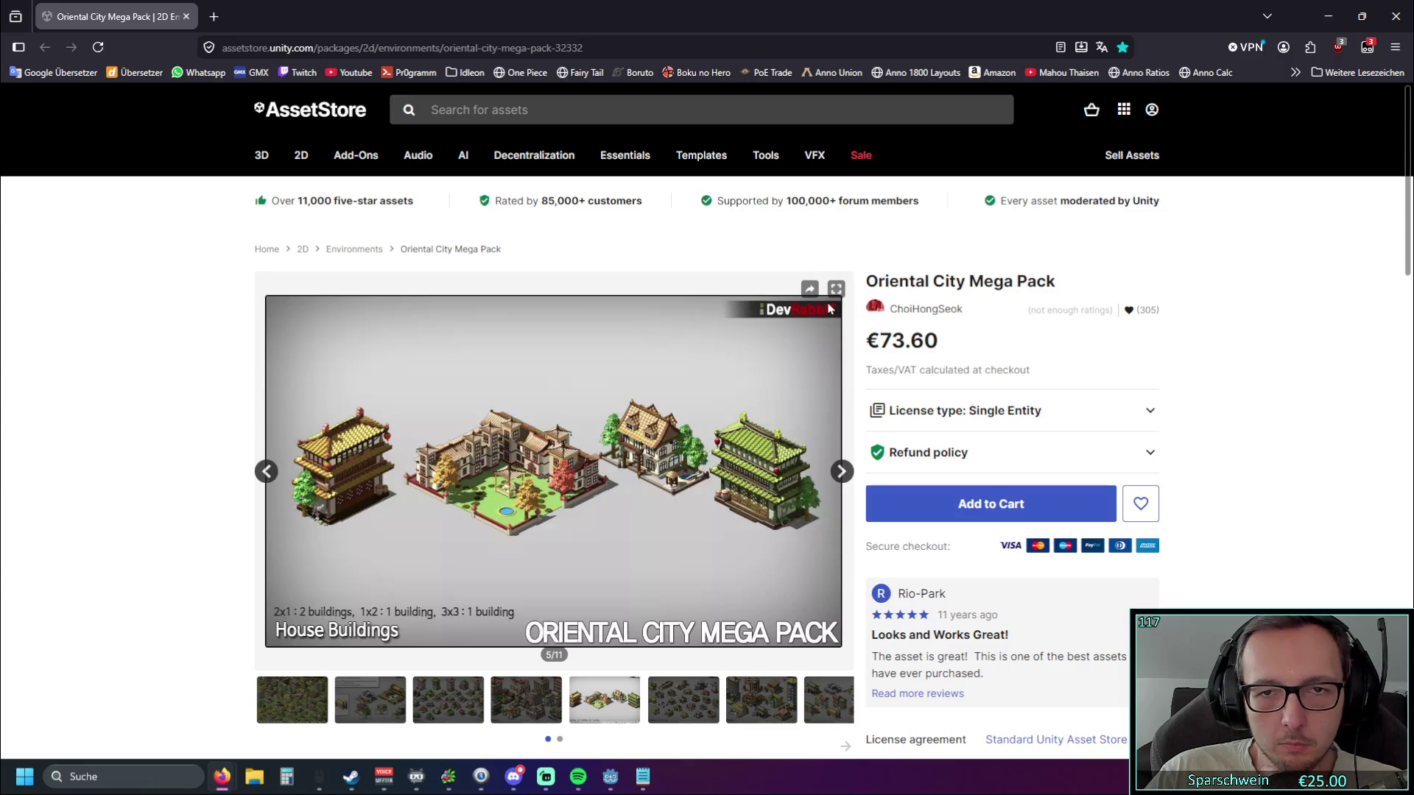
View the previews full-screen, advance one, then jump back to image 1 of 11.
left_click(836, 288)
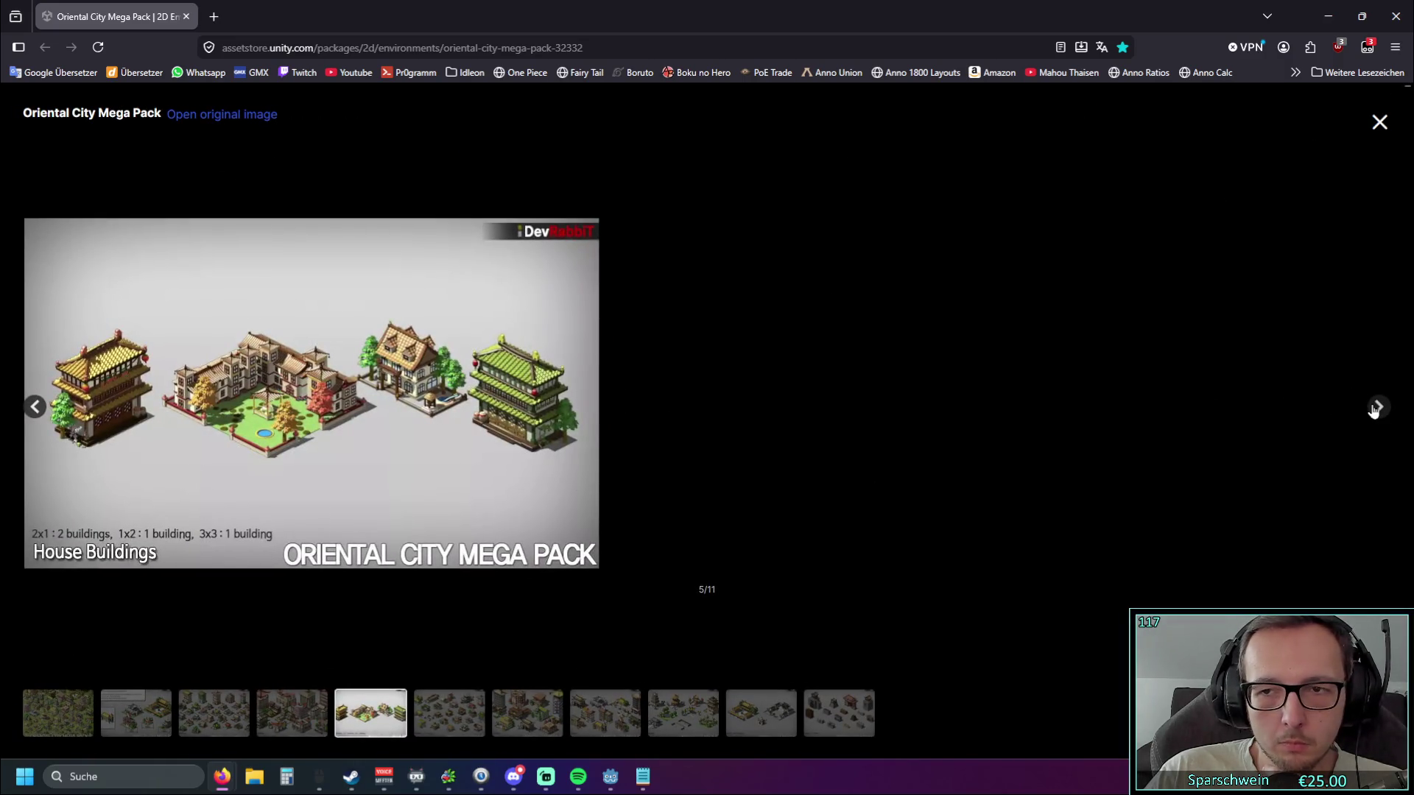
left_click(1374, 411)
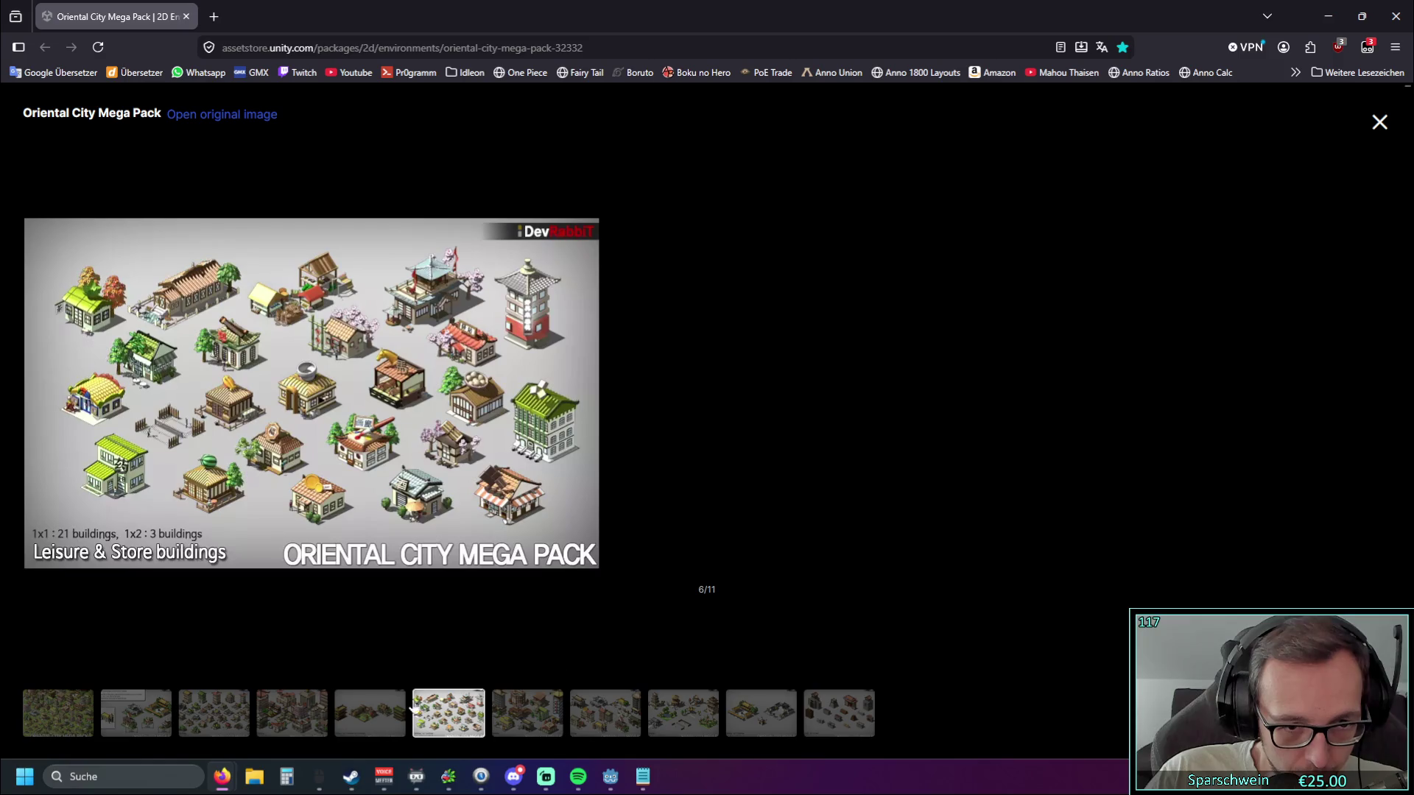
left_click(59, 718)
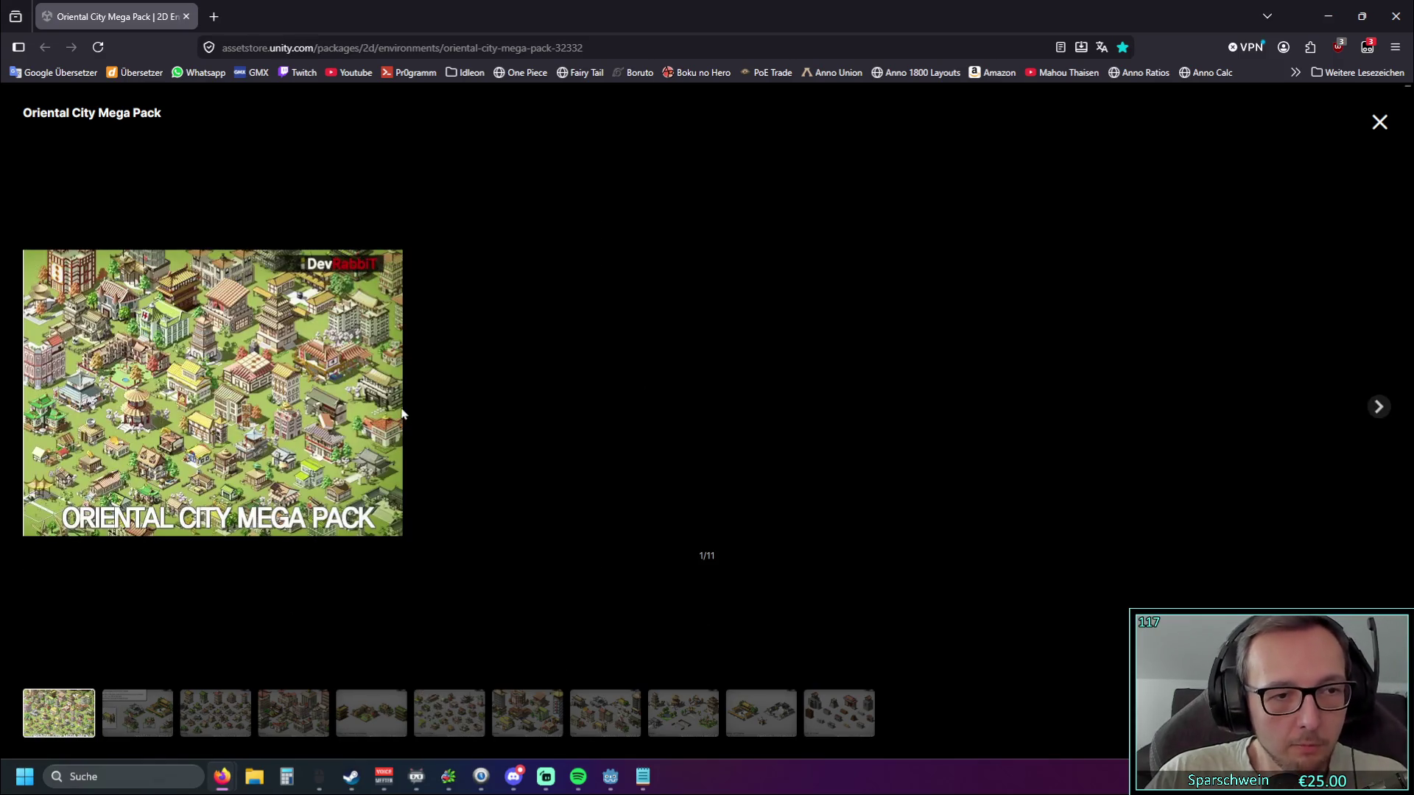
scroll(324, 402, "up", 7, "ctrl")
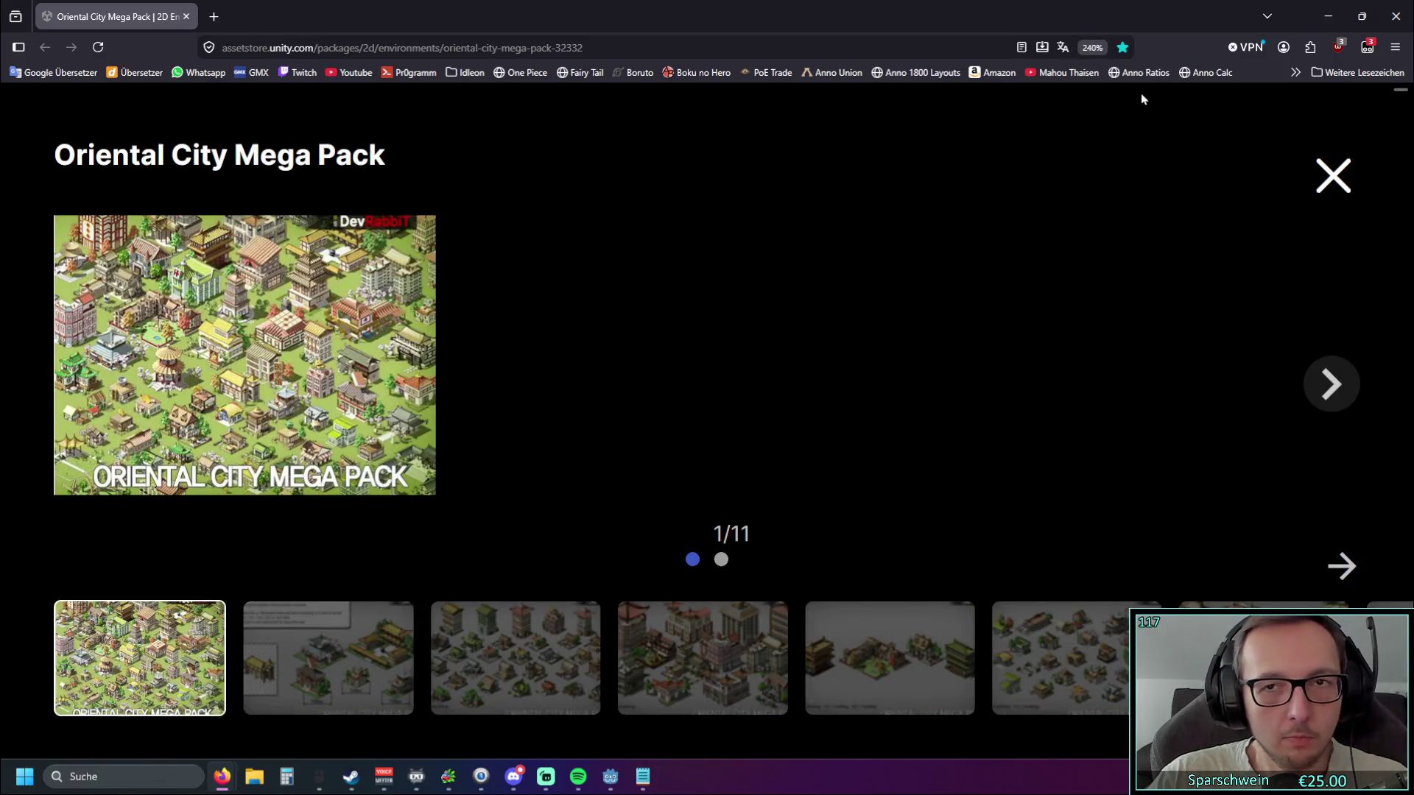
Bring Godot back to the front, showing the running game at Gold 2530.
left_click(1395, 16)
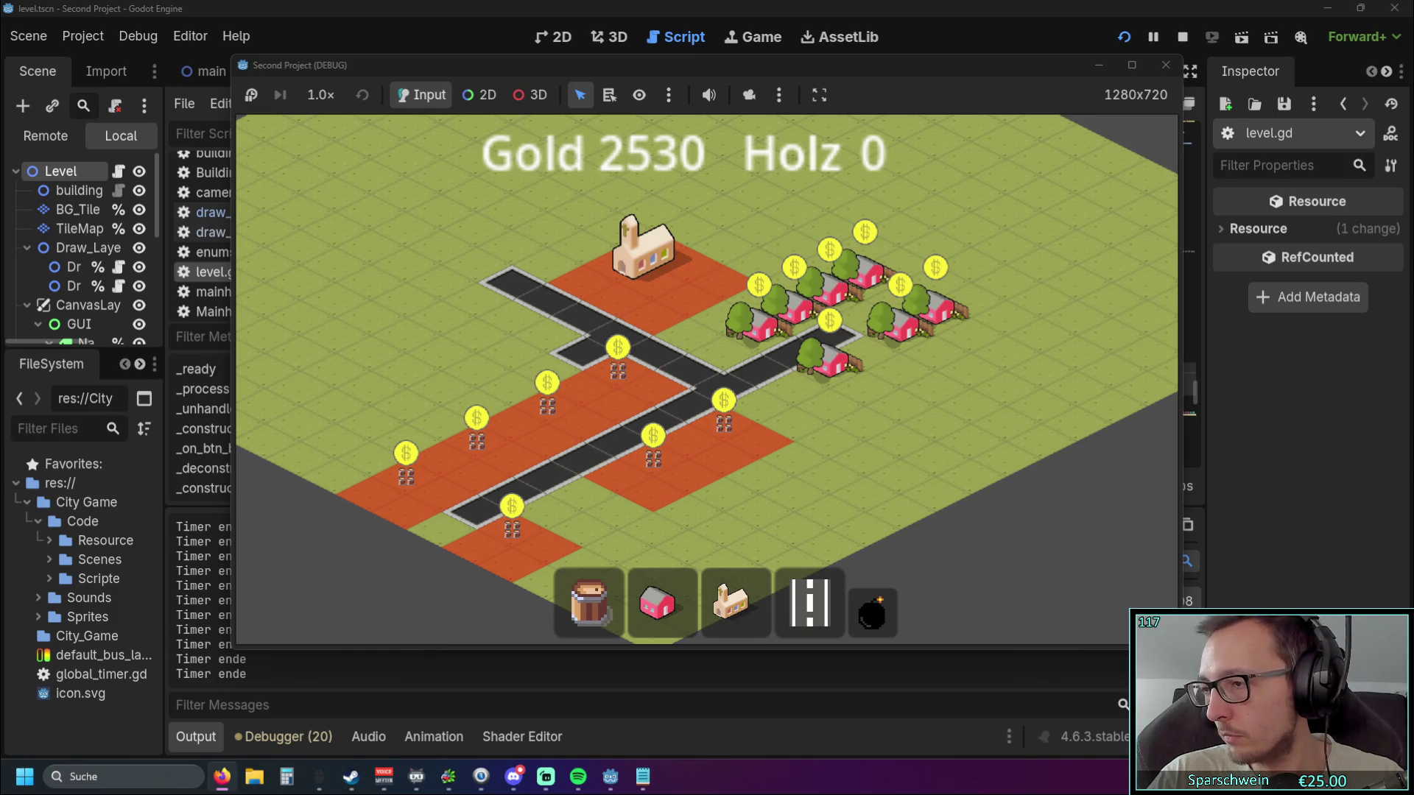
Drag the Oriental City screenshot window over the editor and maximize it to show the 108-pixel tile note.
mouse_move(1413, 92)
left_mouse_down()
mouse_move(1048, 85)
mouse_move(1058, 78)
left_mouse_up()
double_click(1059, 78)
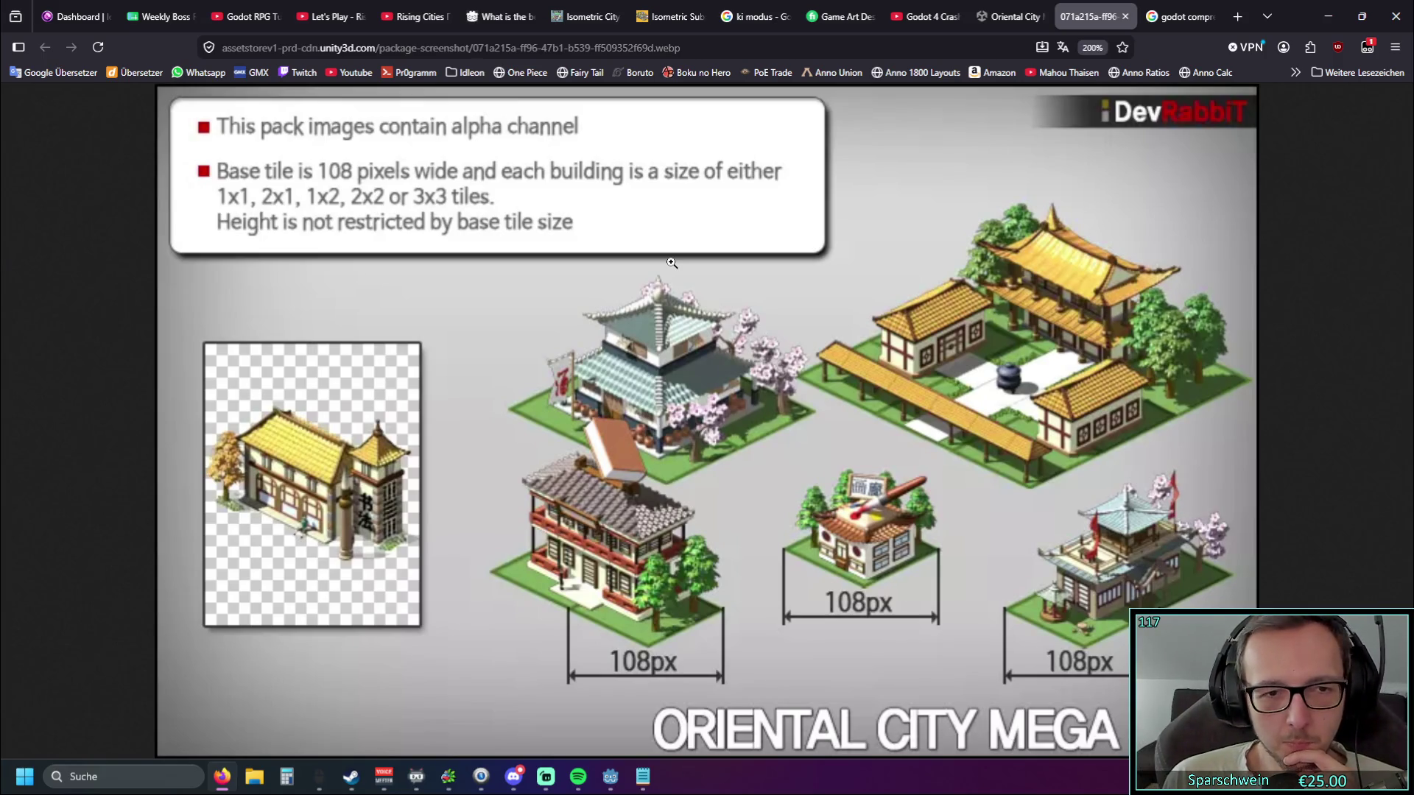
Minimize the browser so Godot's running city game shows again.
left_click(1327, 17)
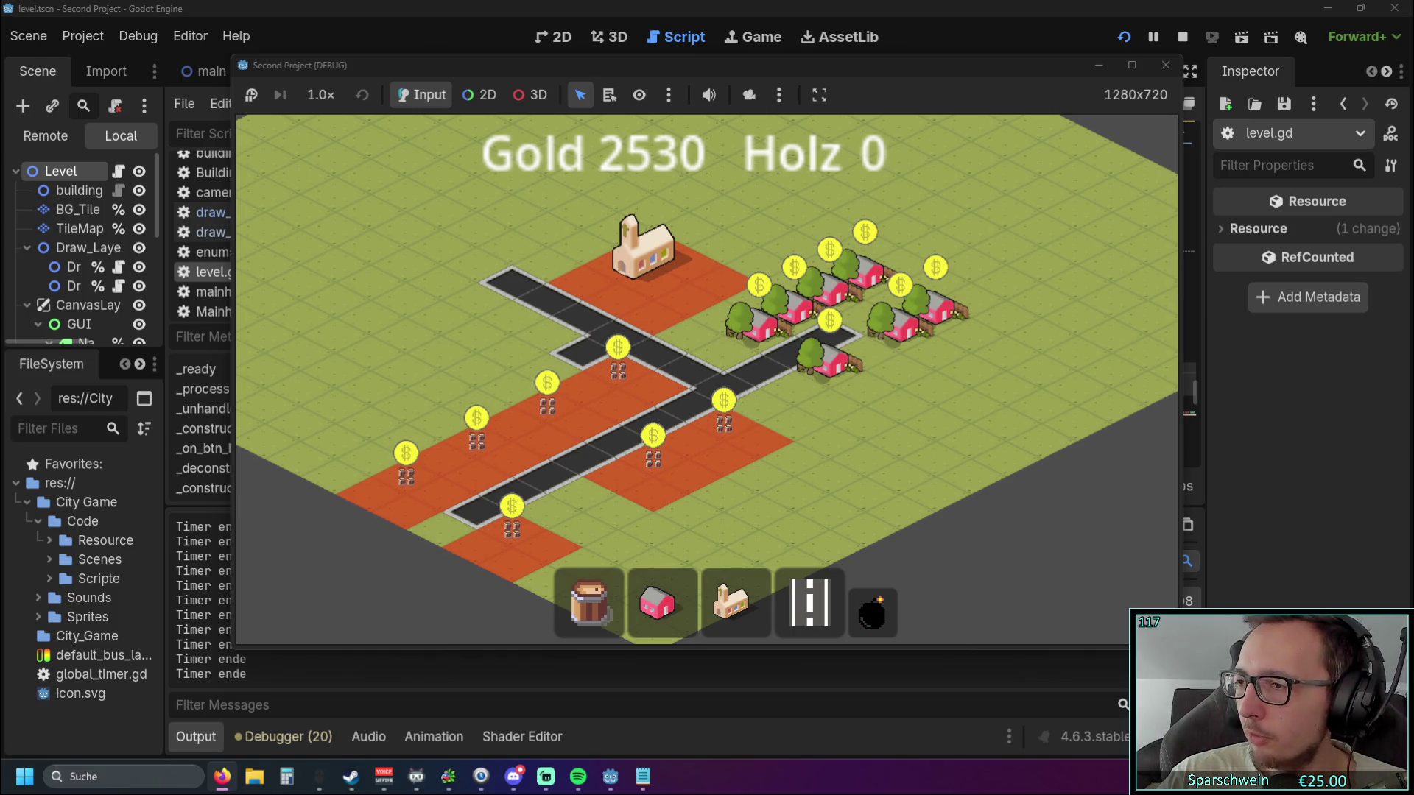
Relaunch the game, drag a diagonal row of four red houses, then stop the run.
left_click(1165, 67)
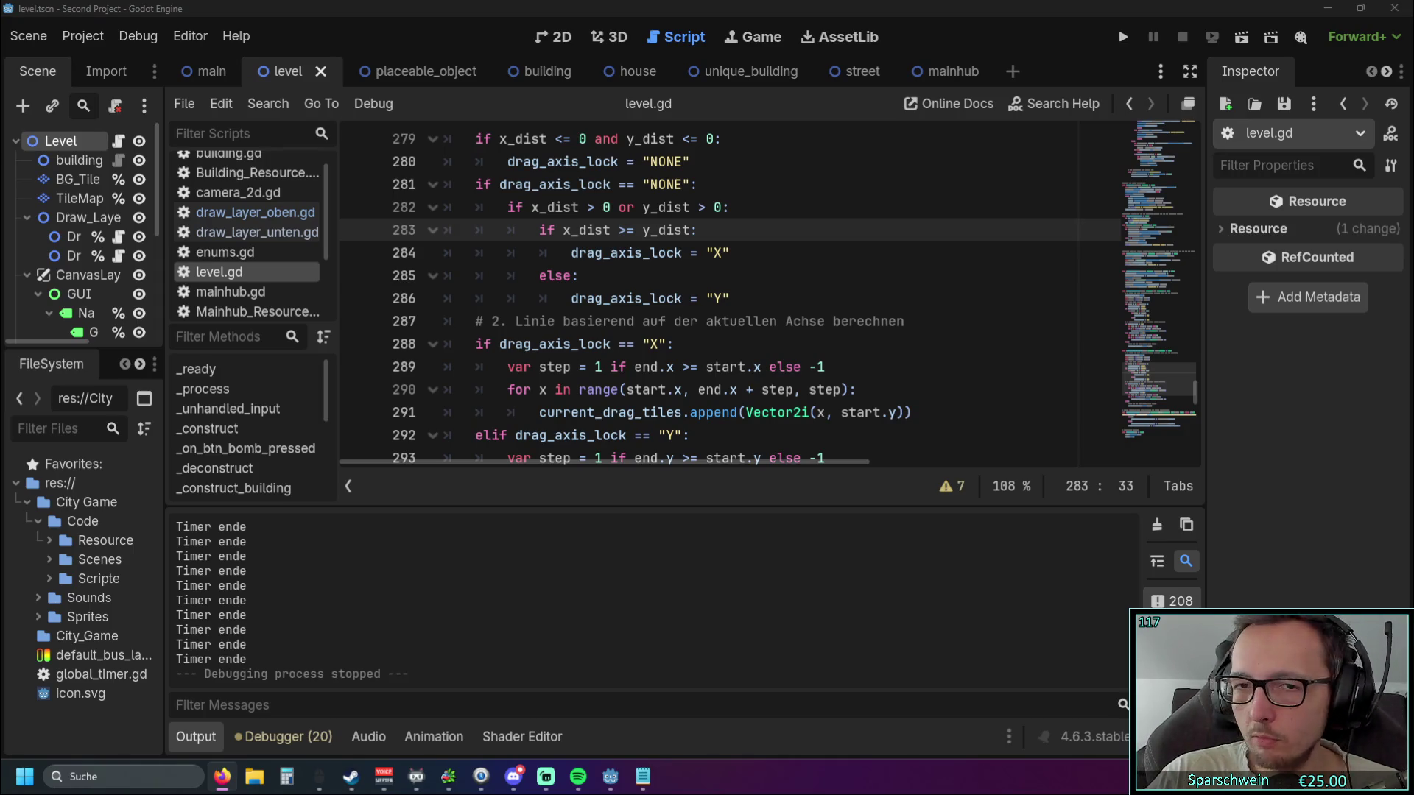
left_click(1122, 37)
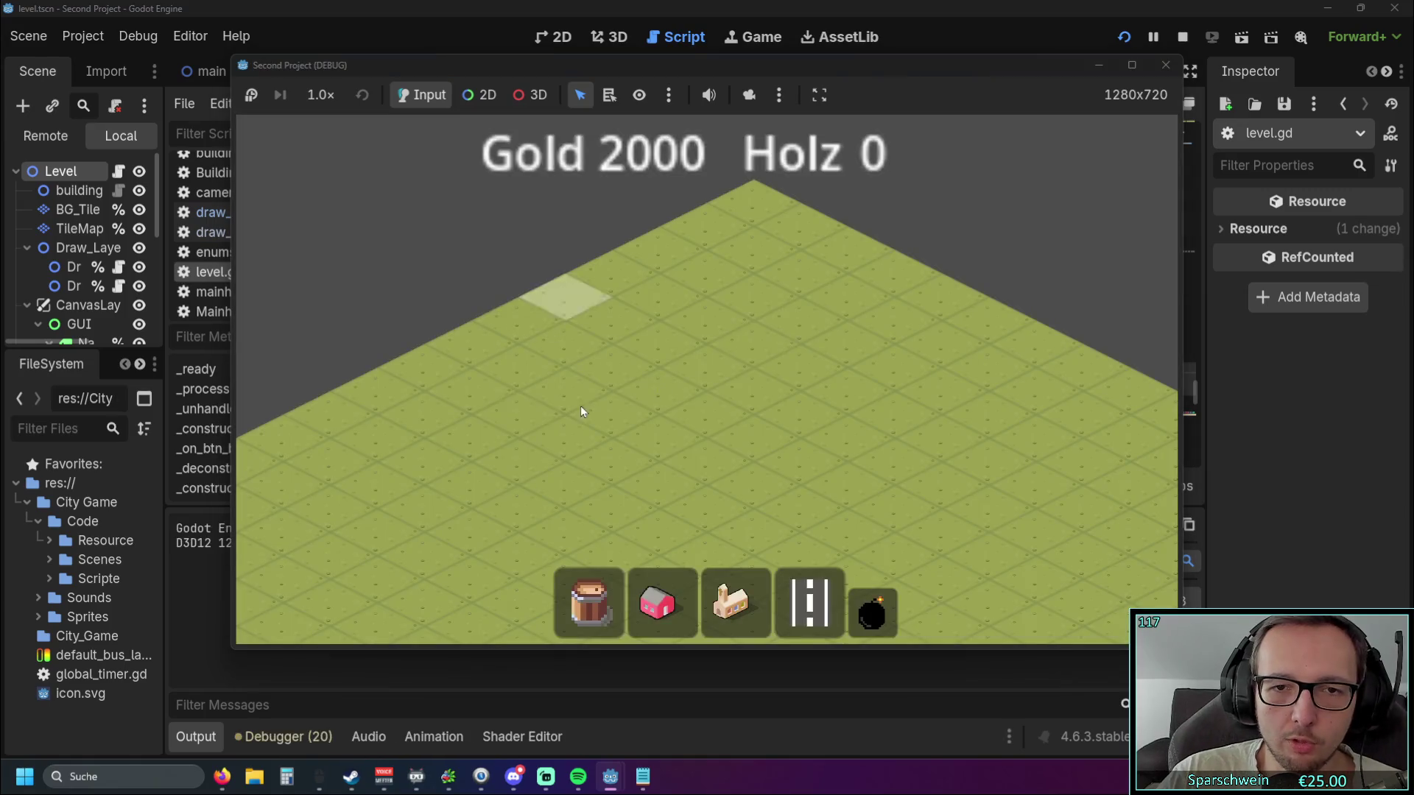
left_click(656, 602)
mouse_move(682, 494)
left_mouse_down()
mouse_move(786, 431)
mouse_move(828, 425)
left_mouse_up()
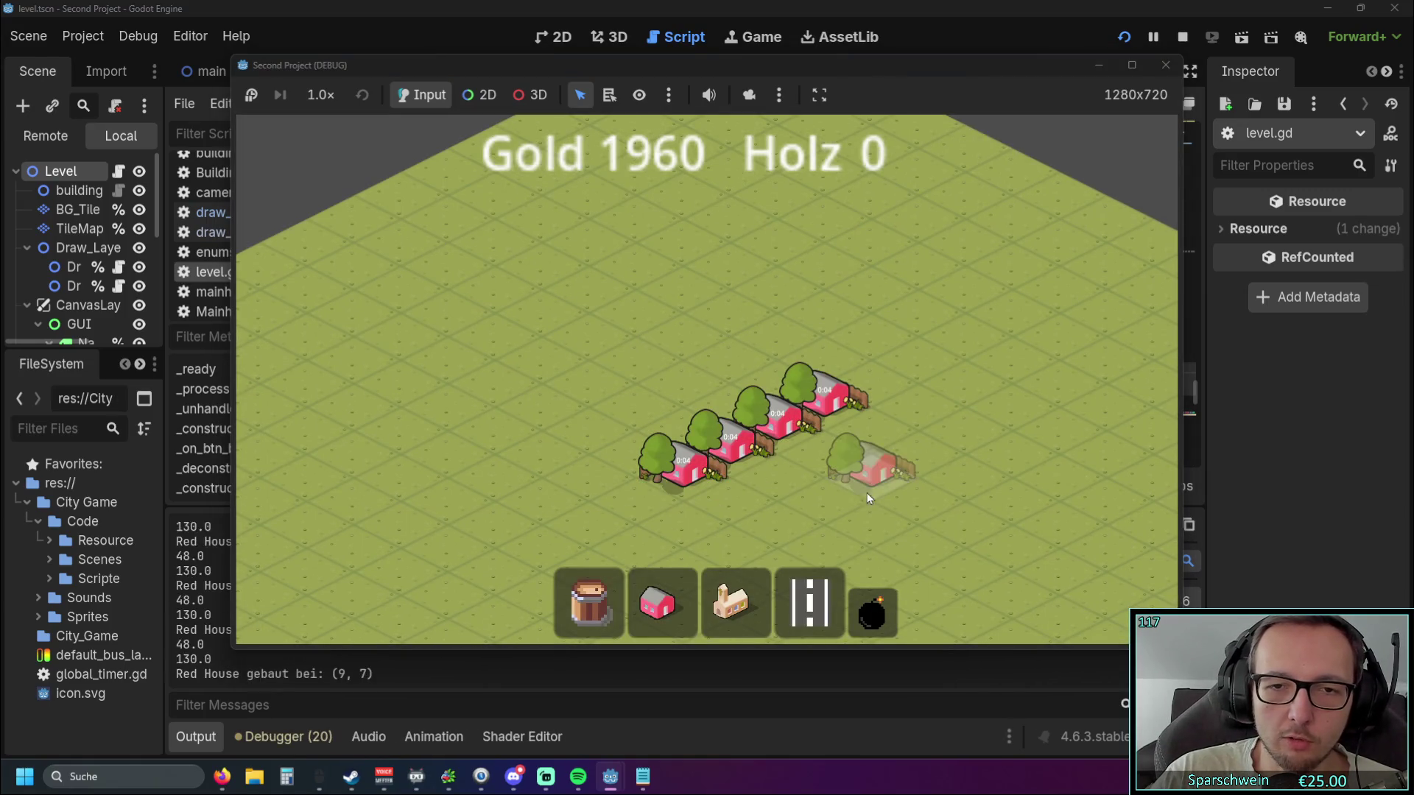
right_click(868, 497)
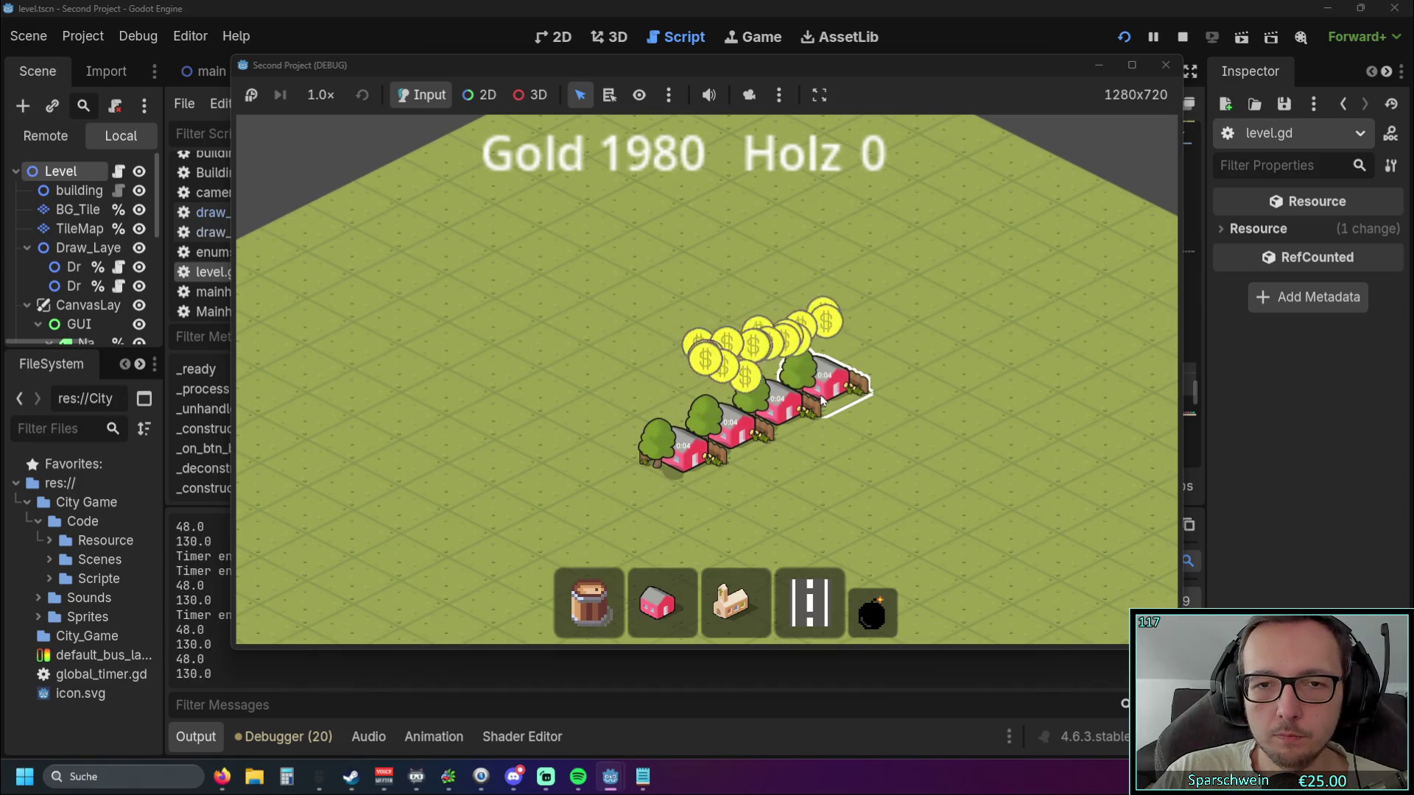
left_click(1165, 66)
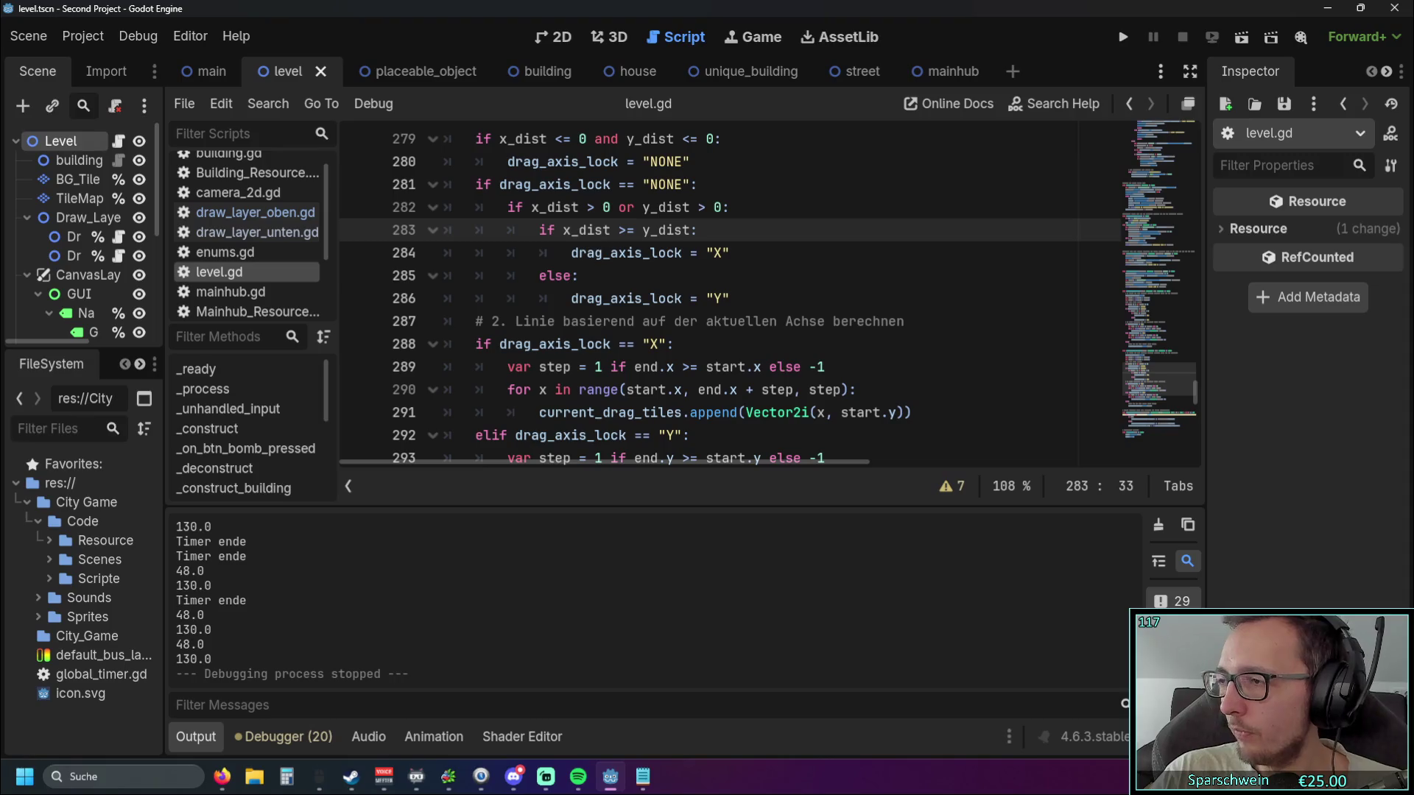
Switch to Firefox showing the itch.io Giant City Builder page.
key("alt+Tab")
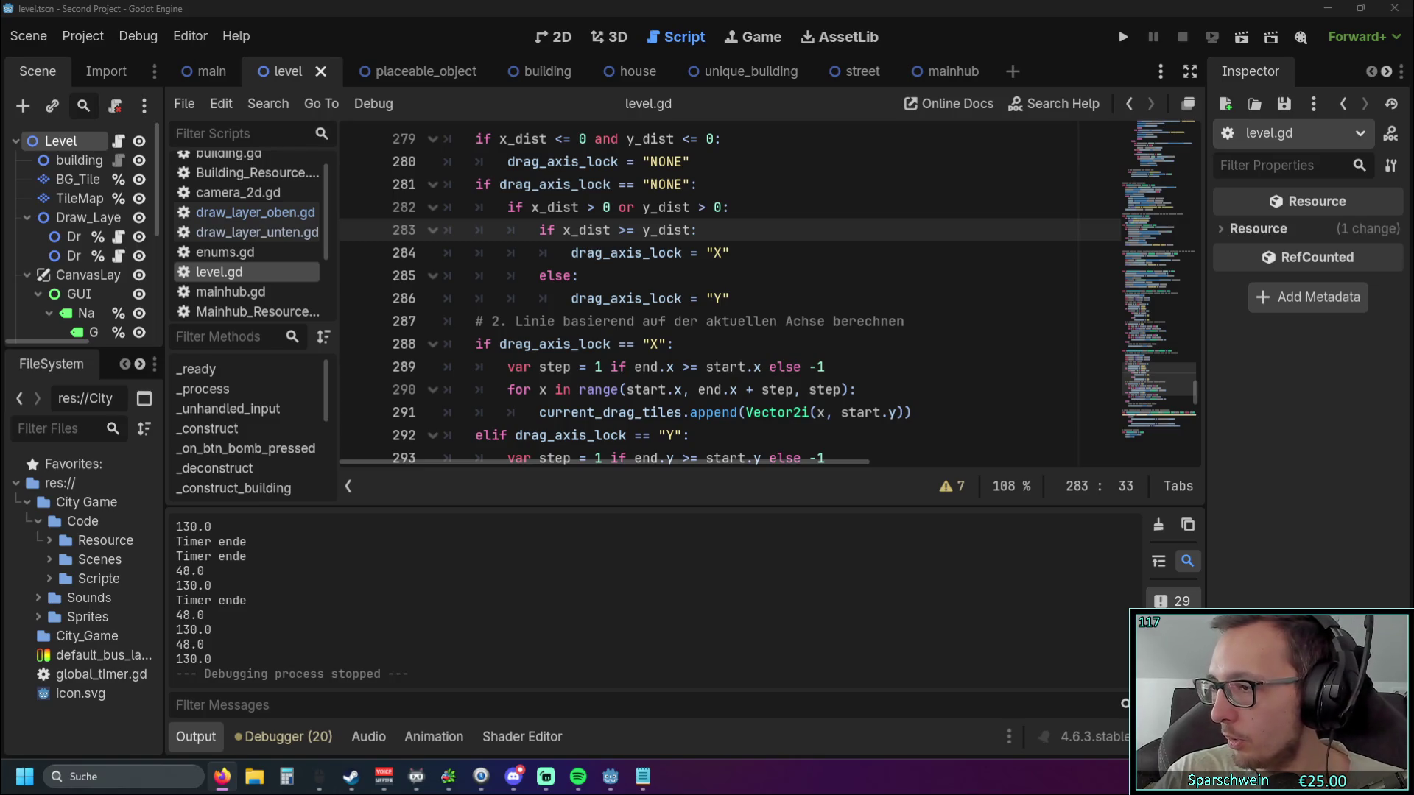
key("alt+Tab")
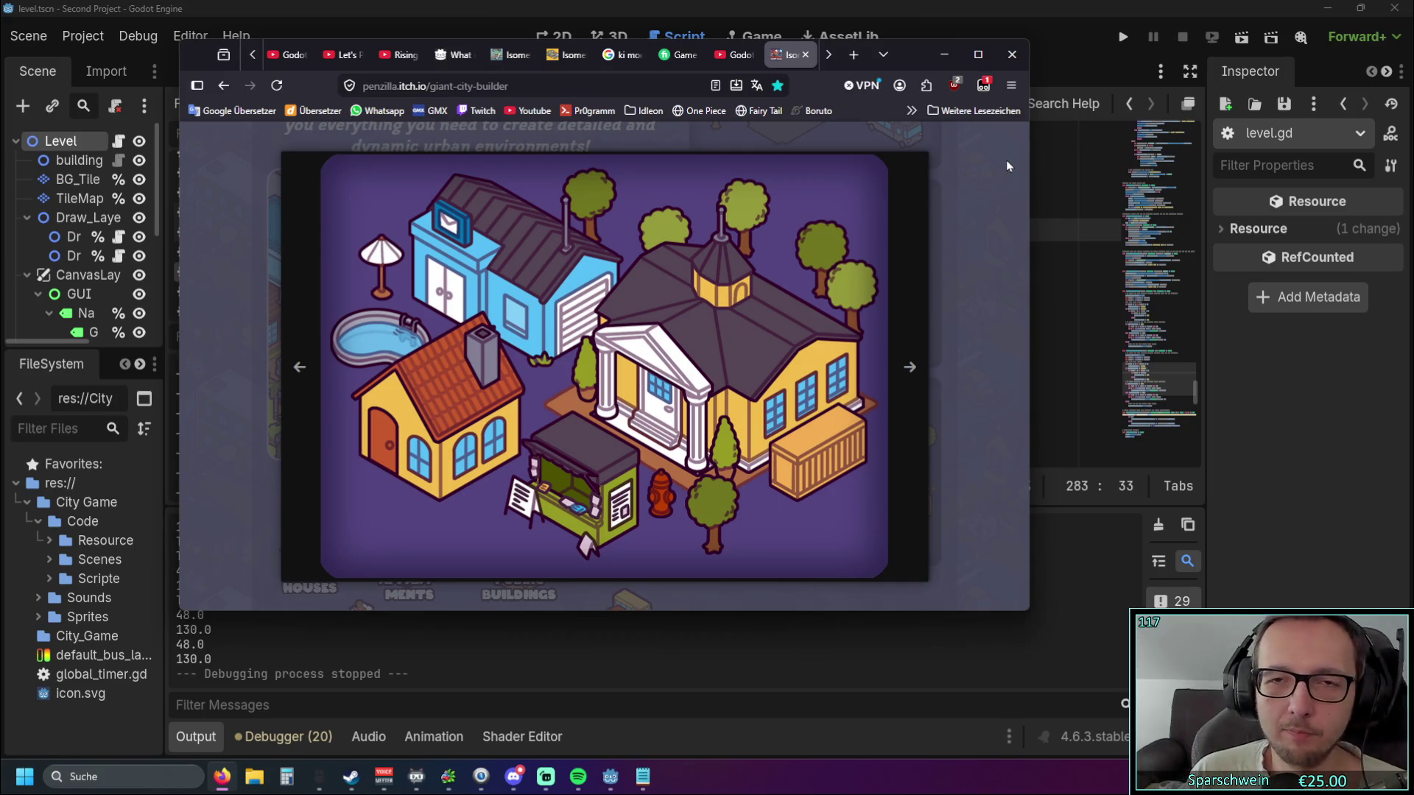
Minimize Firefox to reveal the level.gd drag-axis-lock script.
left_click(943, 54)
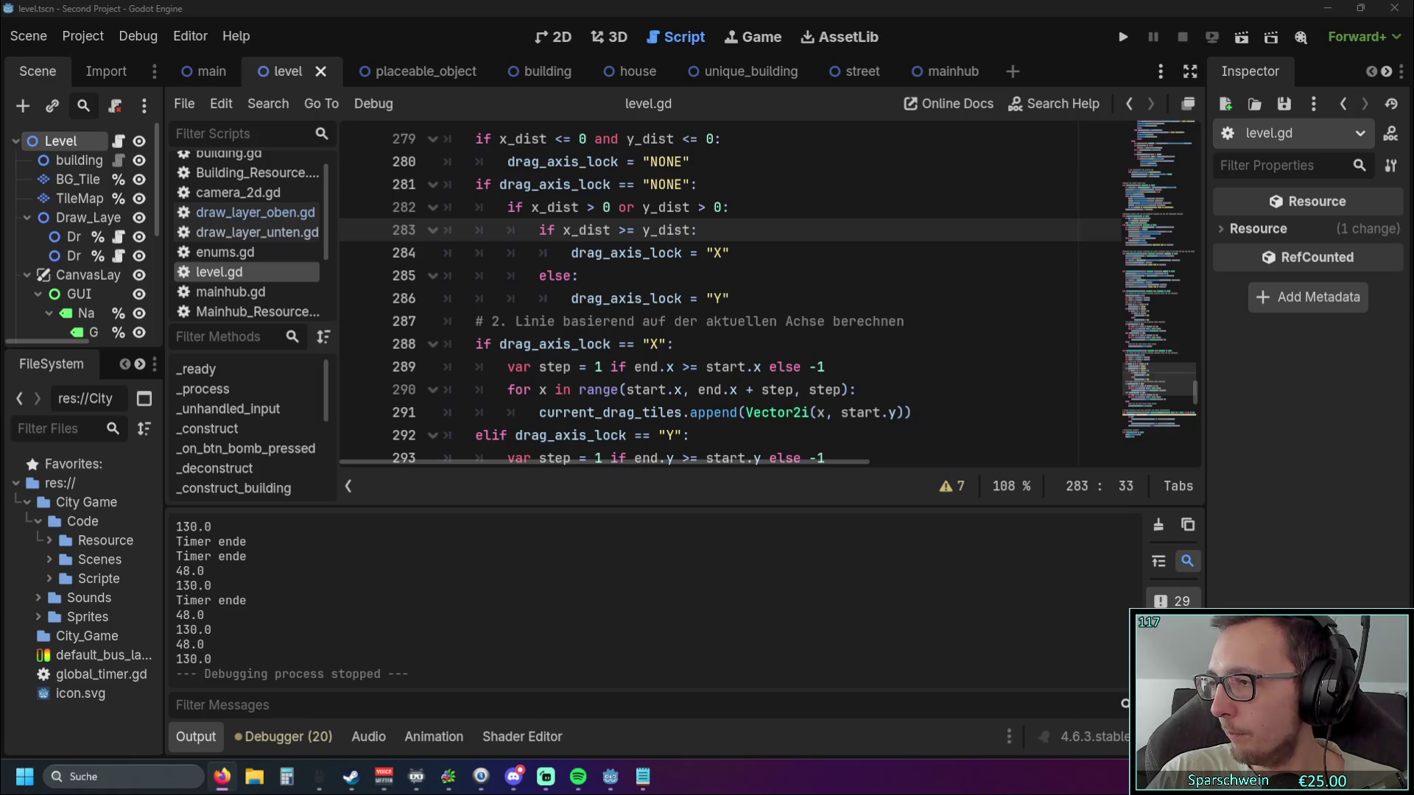
Bring Firefox back and maximize it on the itch.io Comic Style Tile set: Morden City page.
key("alt+Tab")
left_click_drag(1188, 91, 854, 82)
double_click(854, 83)
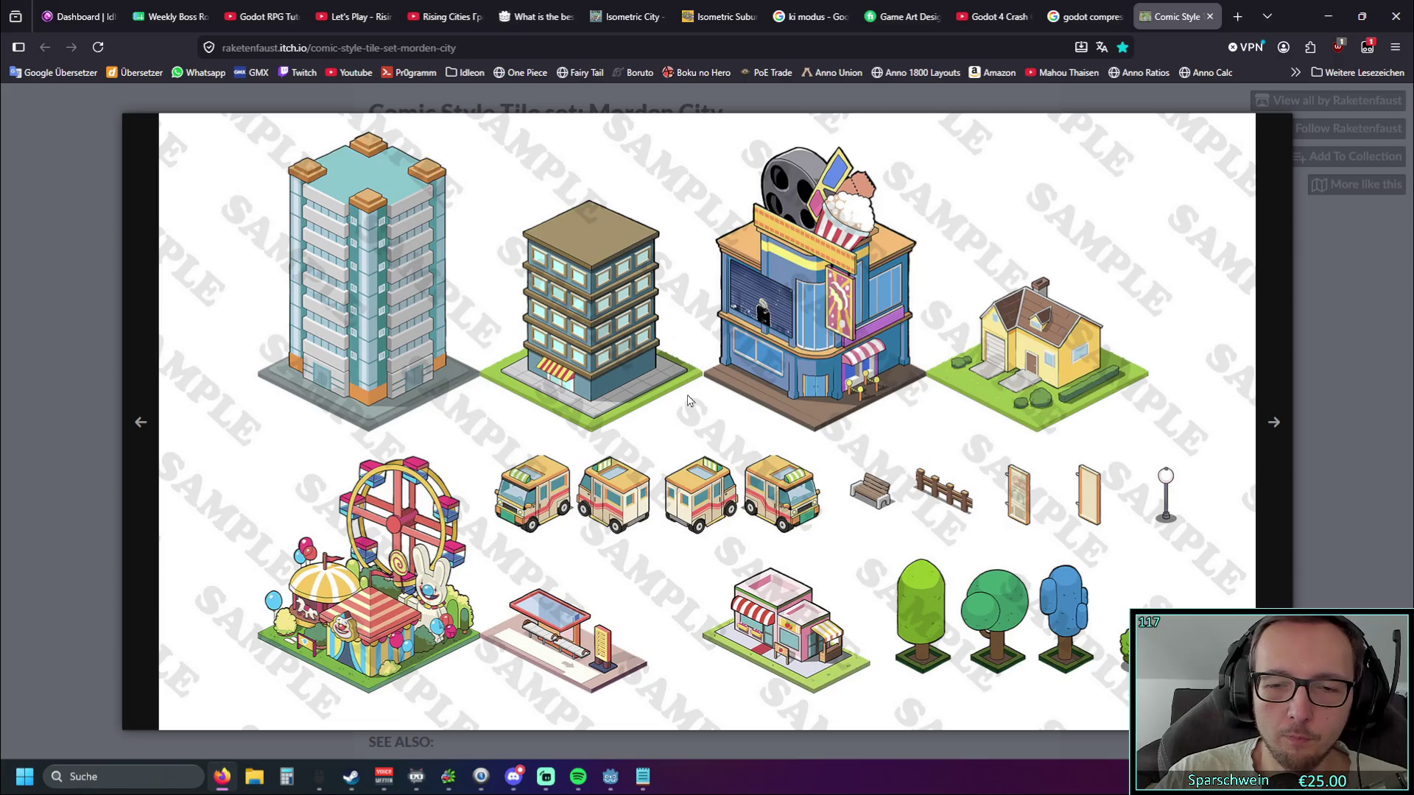
Minimize Firefox to reveal Godot's level.gd script again.
left_click(1327, 16)
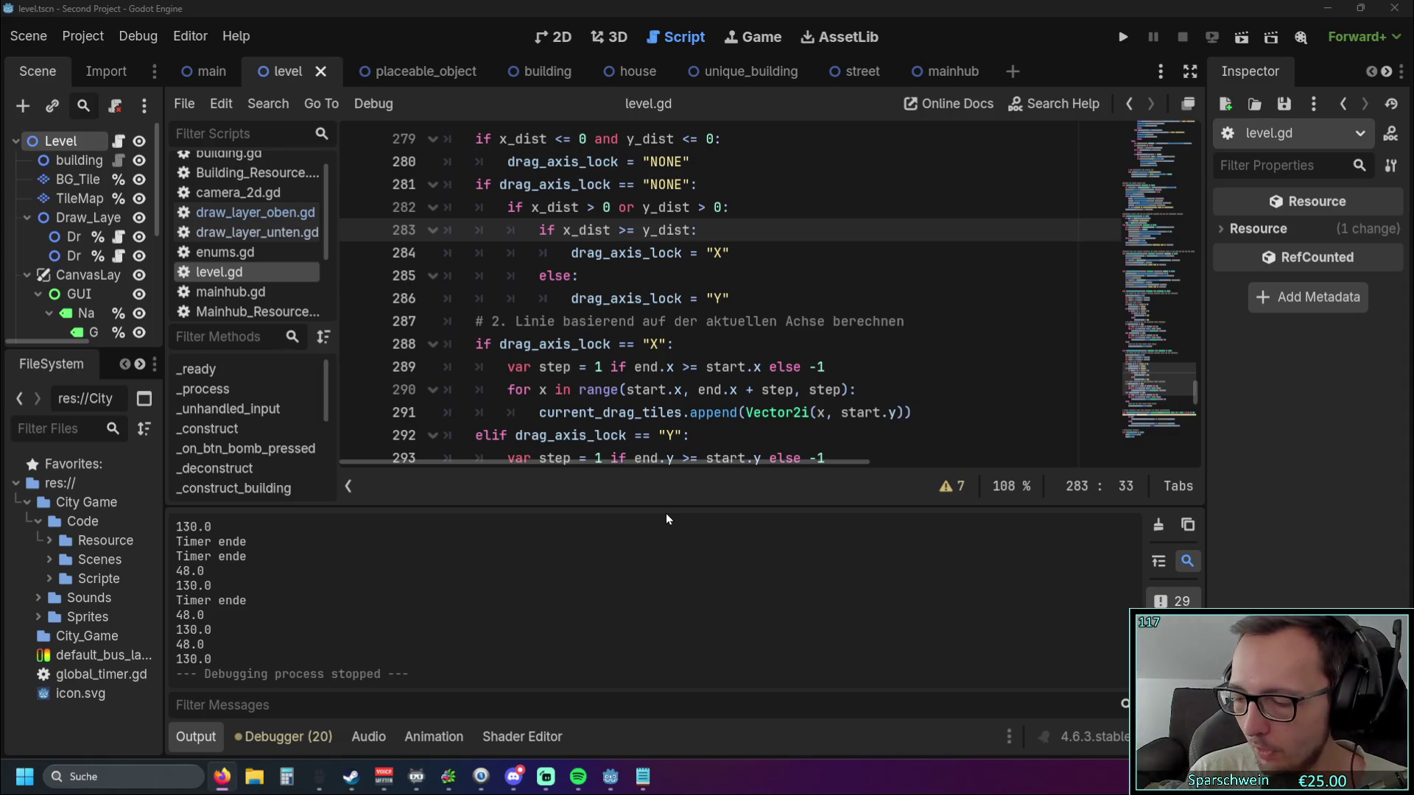
Play-test by placing a red house at (7, 8) and a church at (9, 7), then stop.
left_click(1120, 38)
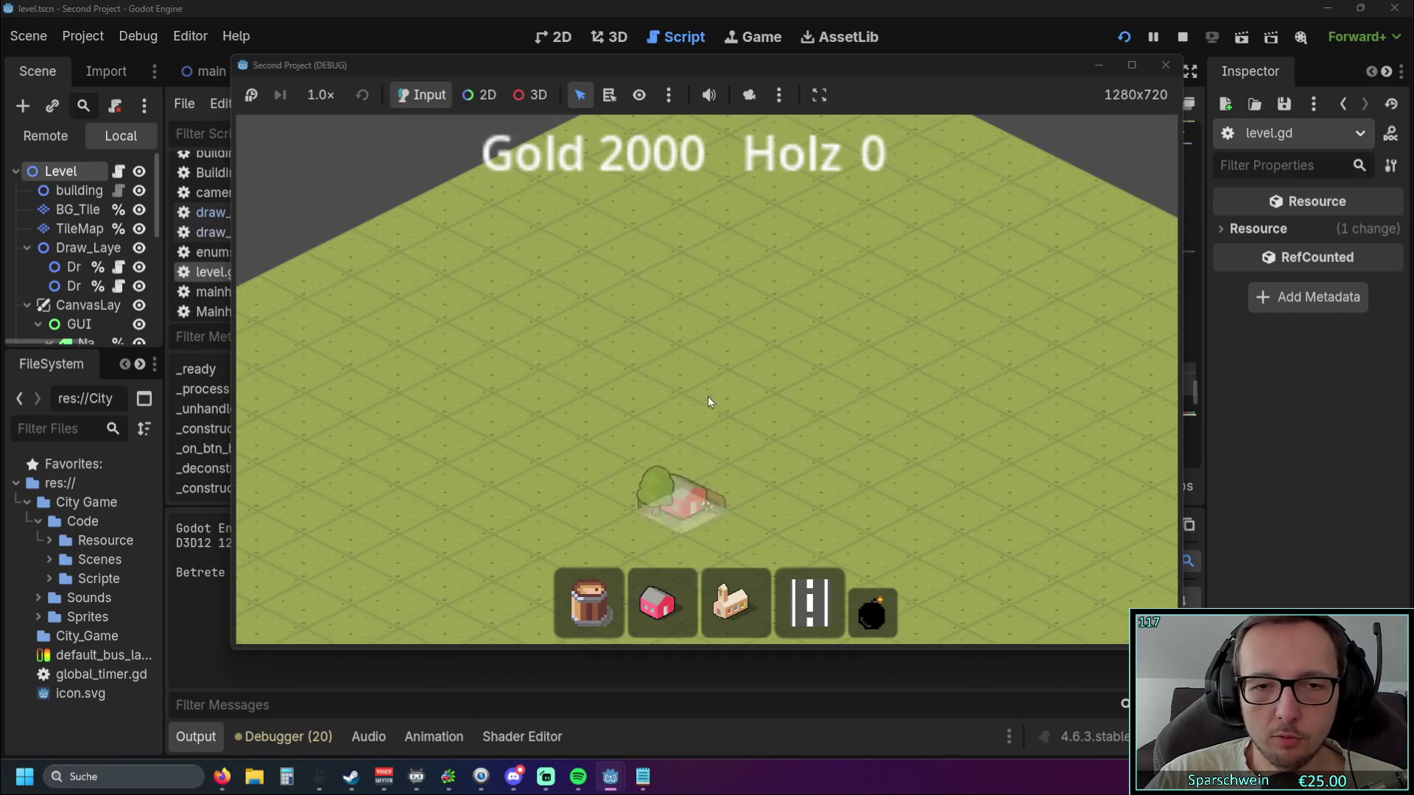
left_click(709, 396)
scroll(772, 424, "up", 2)
left_click(875, 379)
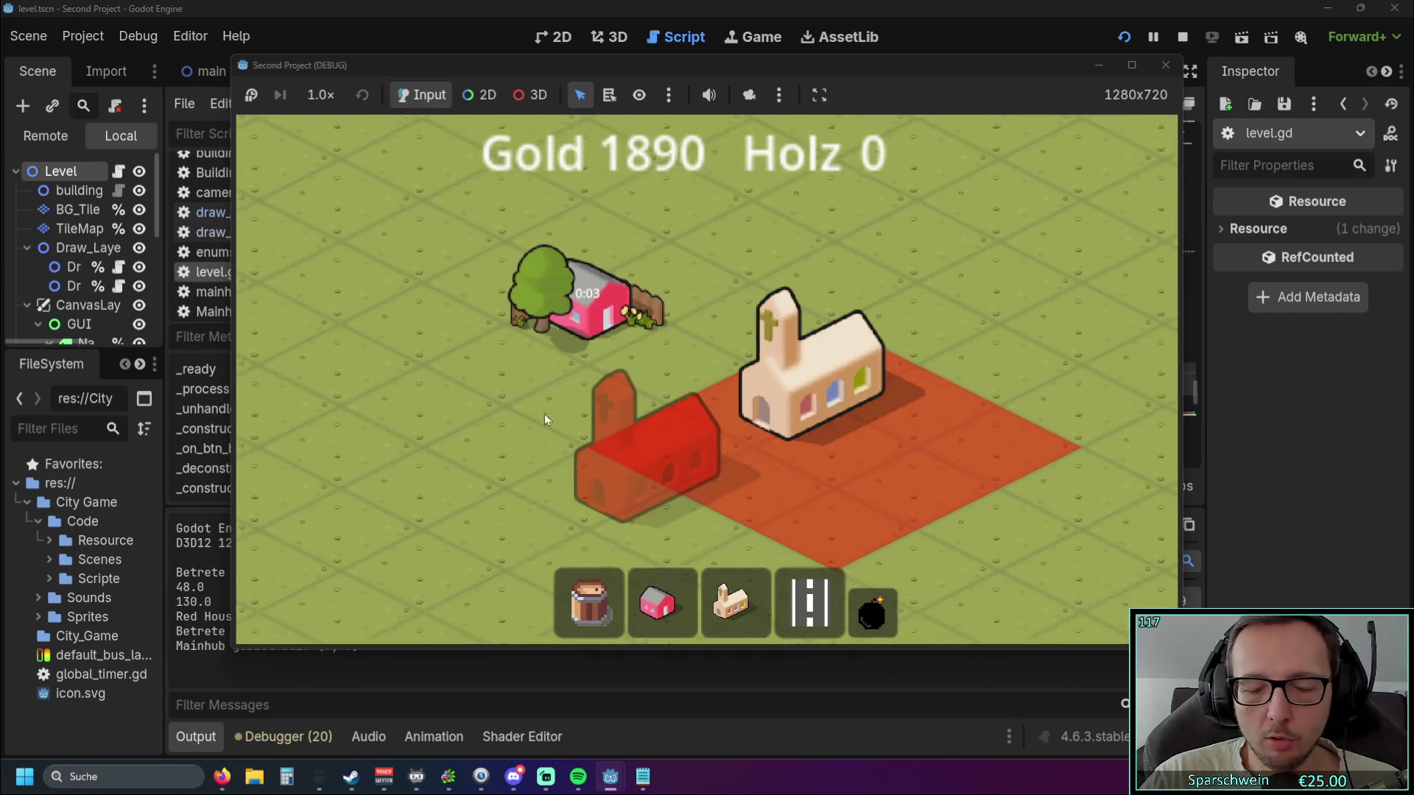
right_click(838, 425)
left_click(1165, 67)
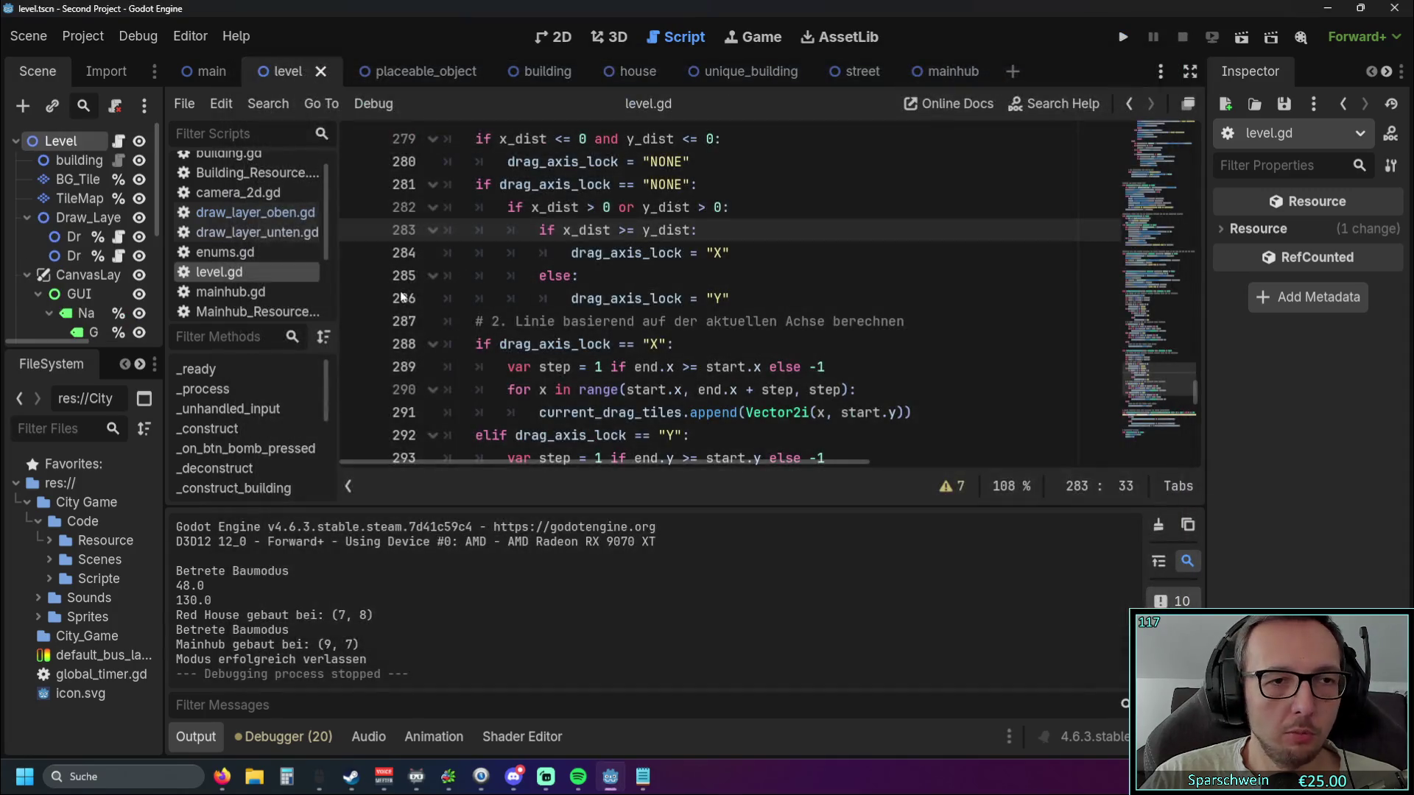
In draw_layer_oben.gd, comment out the street deconstruct-preview lines 62–68 with Ctrl+K.
scroll(740, 313, "down", 1)
scroll(740, 313, "up", 3)
left_click(740, 343)
scroll(740, 343, "up", 1)
left_click(271, 213)
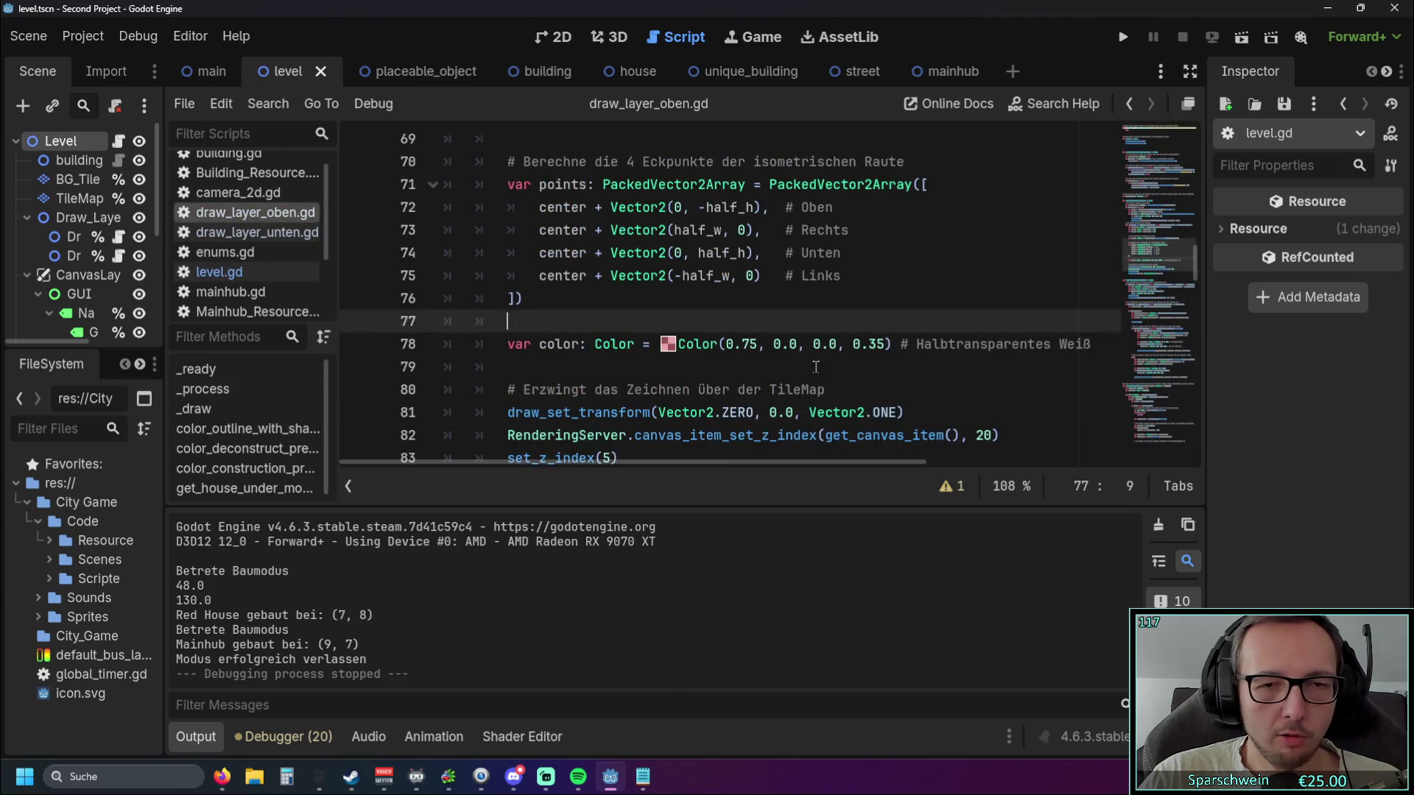
scroll(823, 344, "down", 2)
scroll(823, 344, "up", 2)
scroll(823, 344, "up", 5)
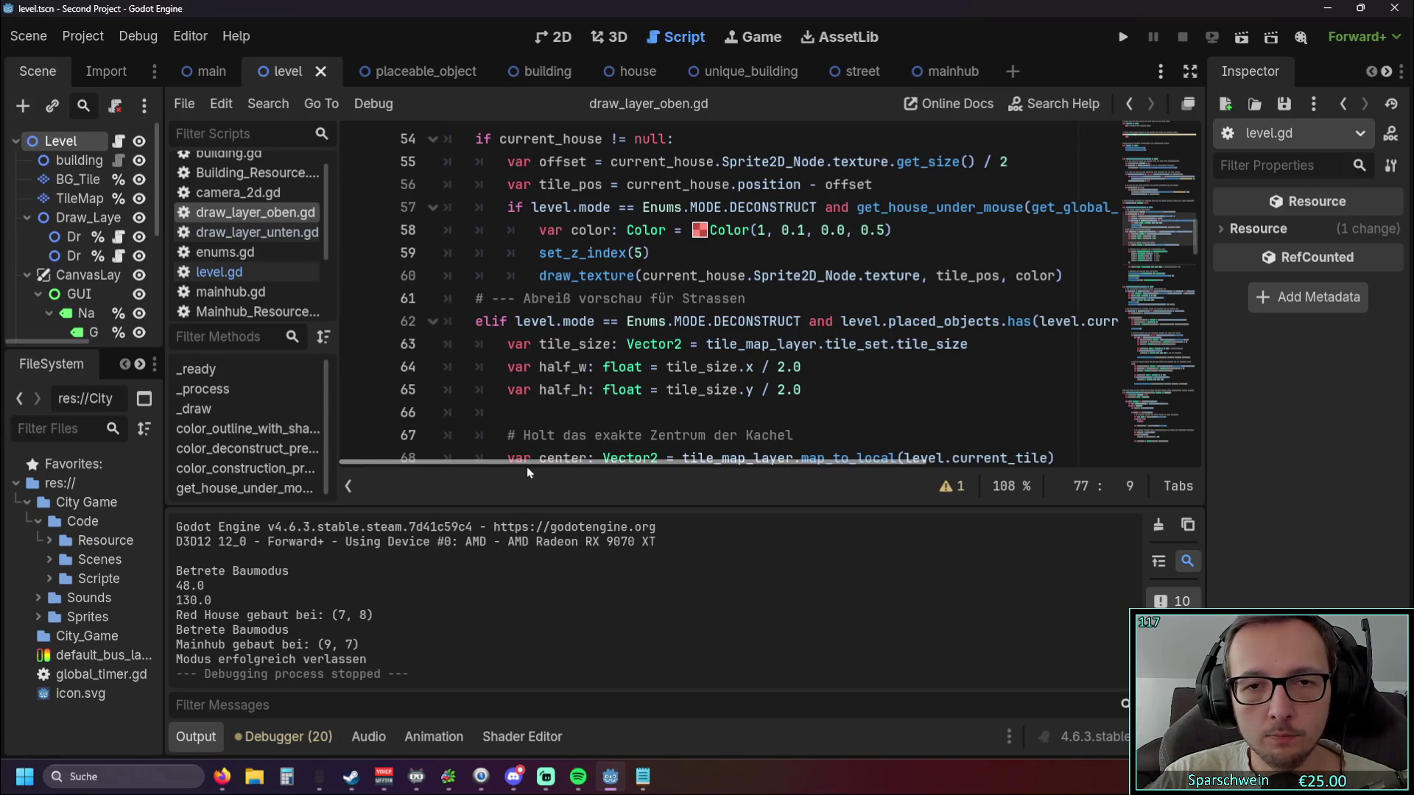
scroll(611, 380, "up", 3)
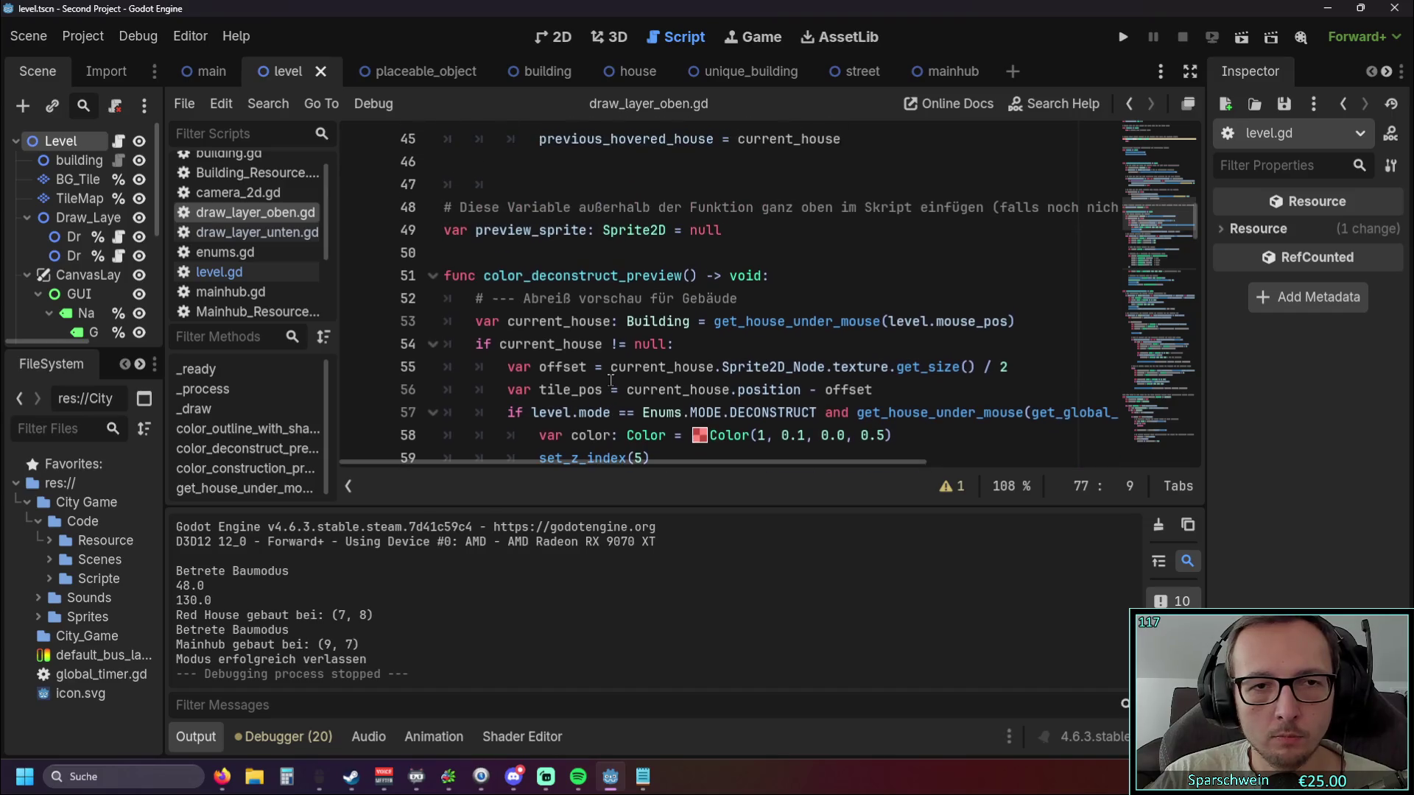
scroll(611, 380, "down", 10)
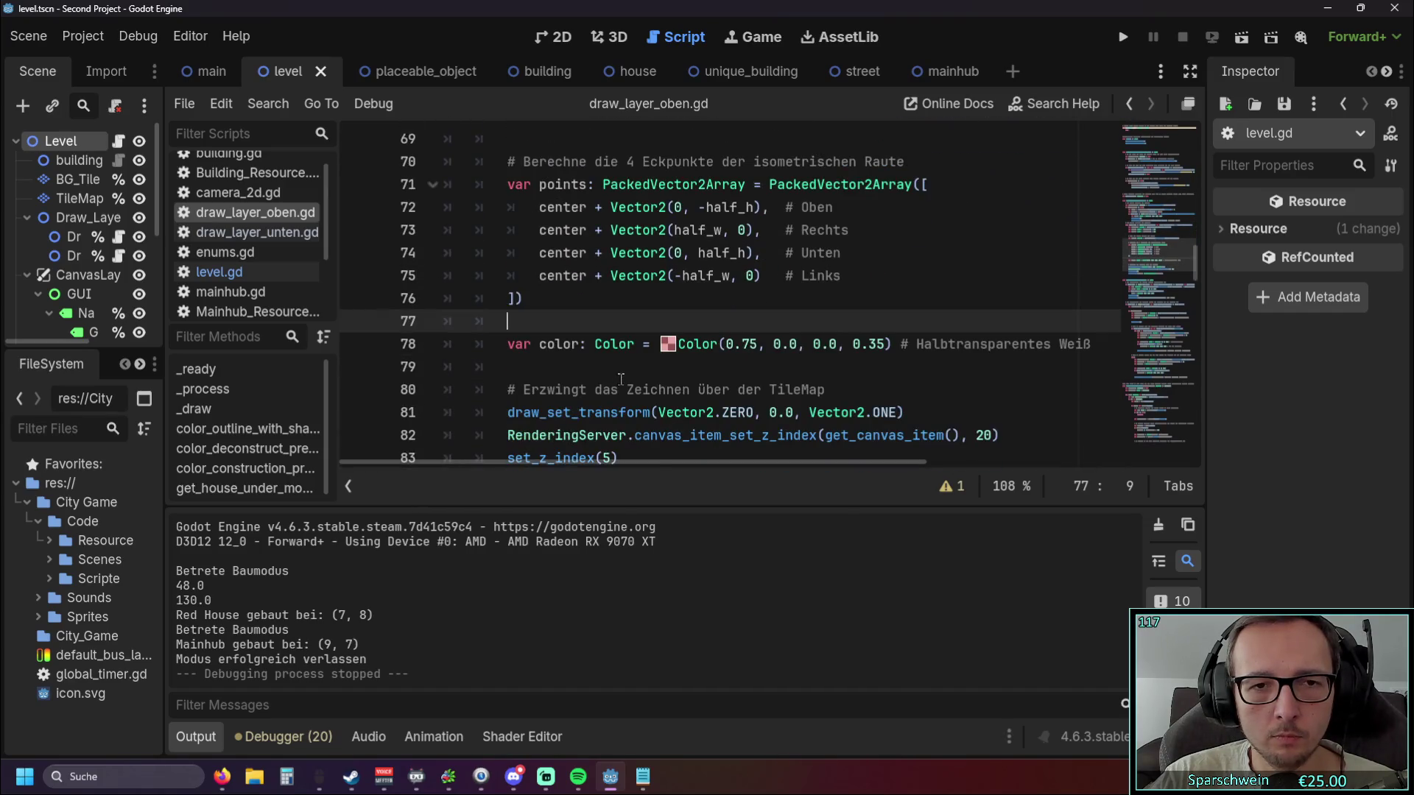
scroll(621, 380, "down", 2)
scroll(614, 389, "up", 3)
mouse_move(570, 437)
left_mouse_down()
mouse_move(387, 287)
mouse_move(377, 322)
left_mouse_up()
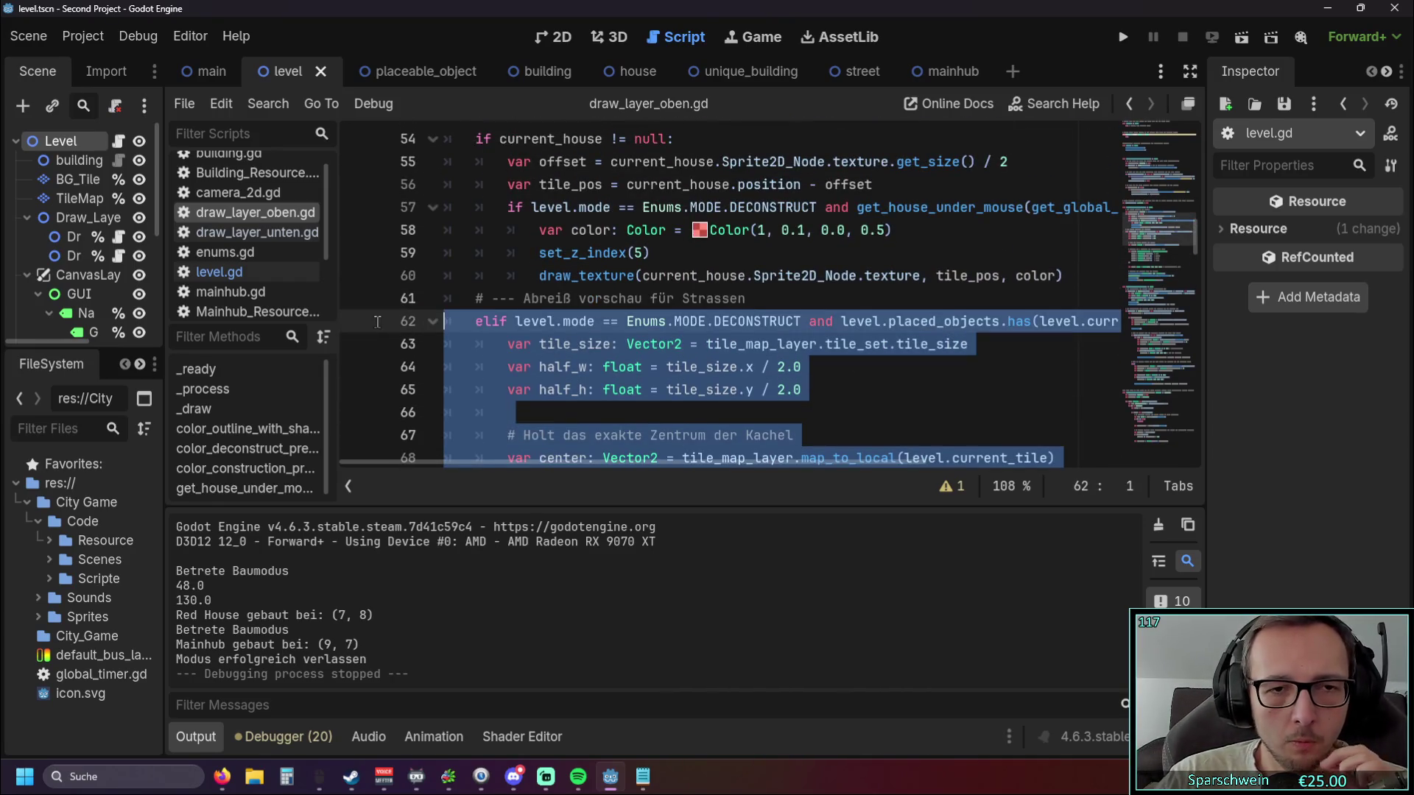
key("ctrl+k")
Run the game, place a church at (4, 5), stop, and undo the commenting.
left_click(1123, 37)
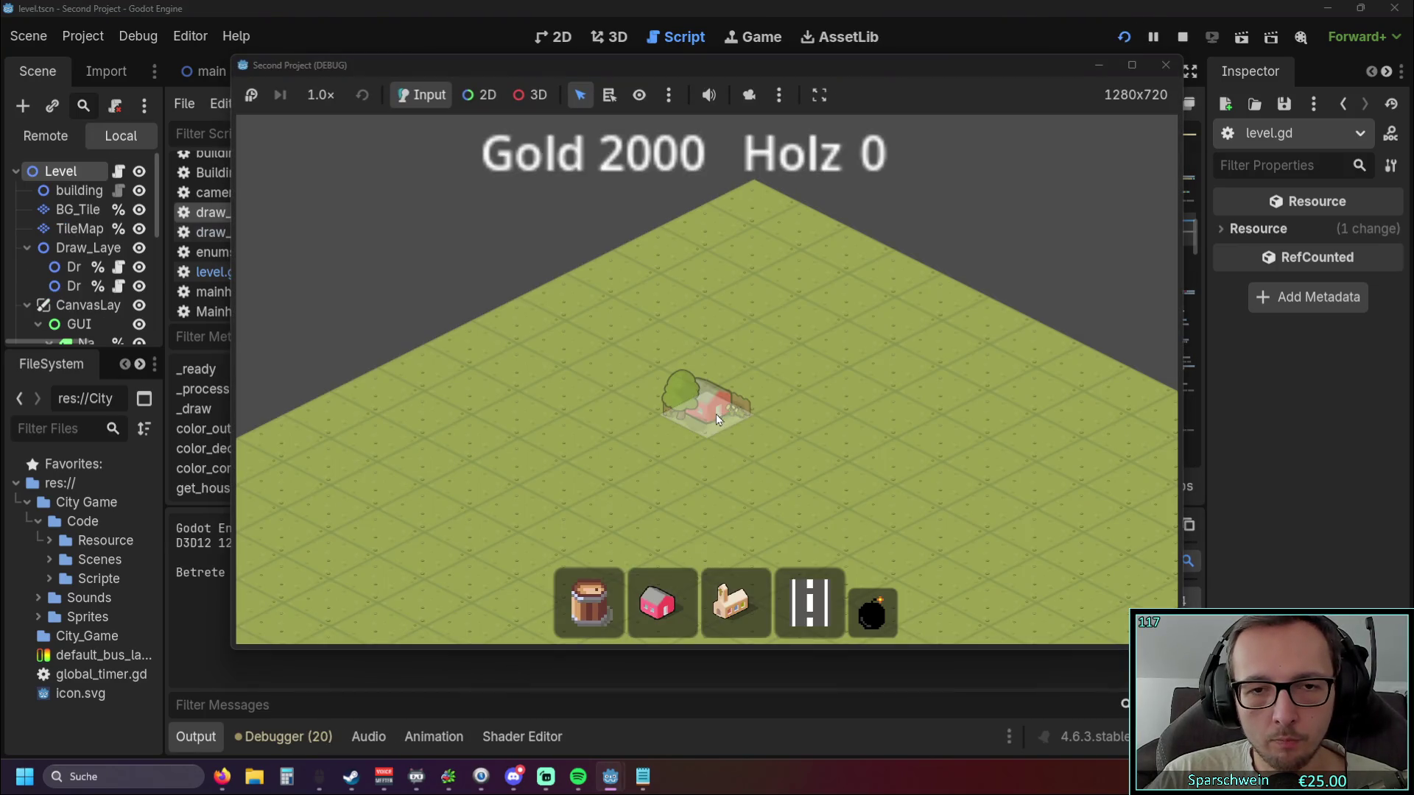
left_click(731, 604)
left_click(690, 420)
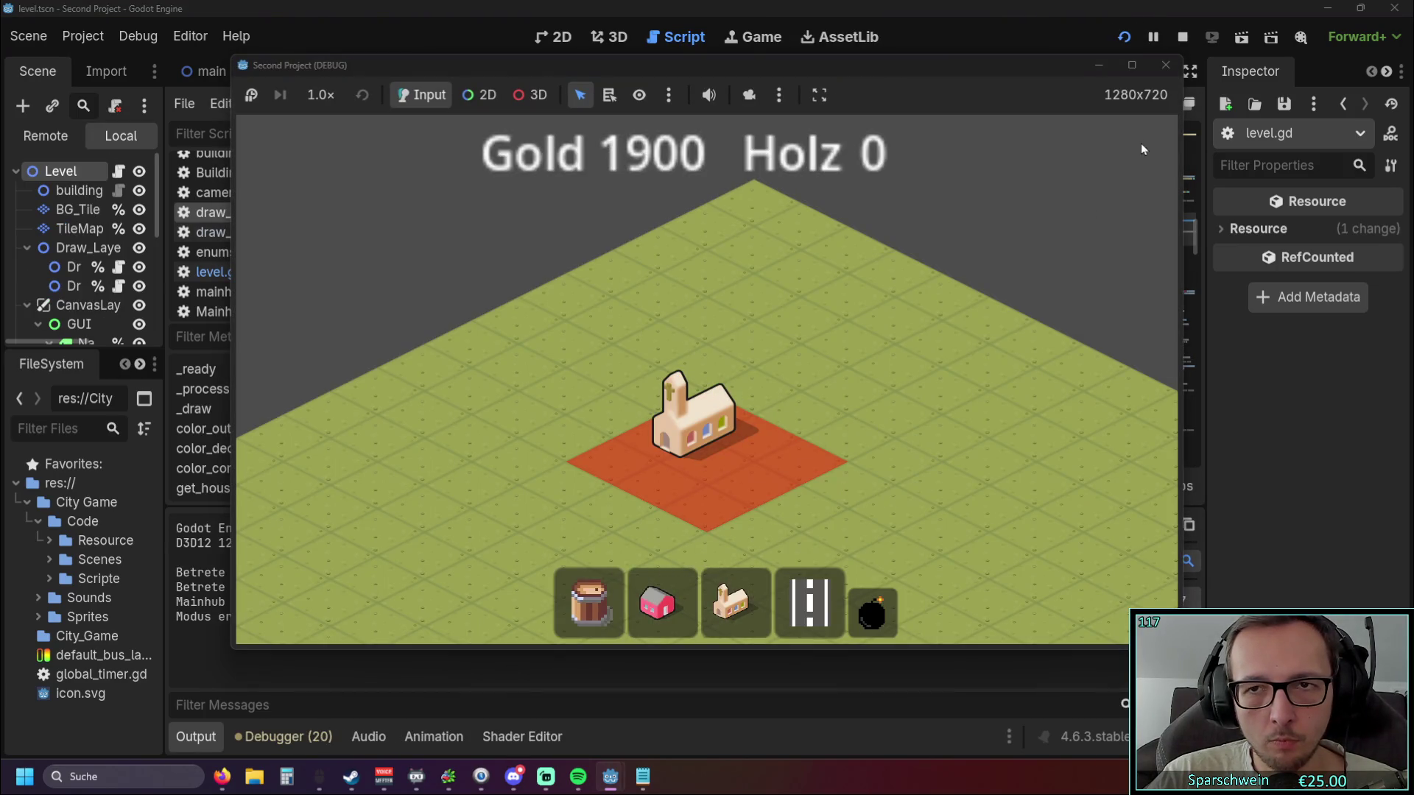
left_click(1162, 68)
key("ctrl+z")
Read through the hover and blocked-tile highlight code in draw_layer_unten.gd.
left_click(257, 232)
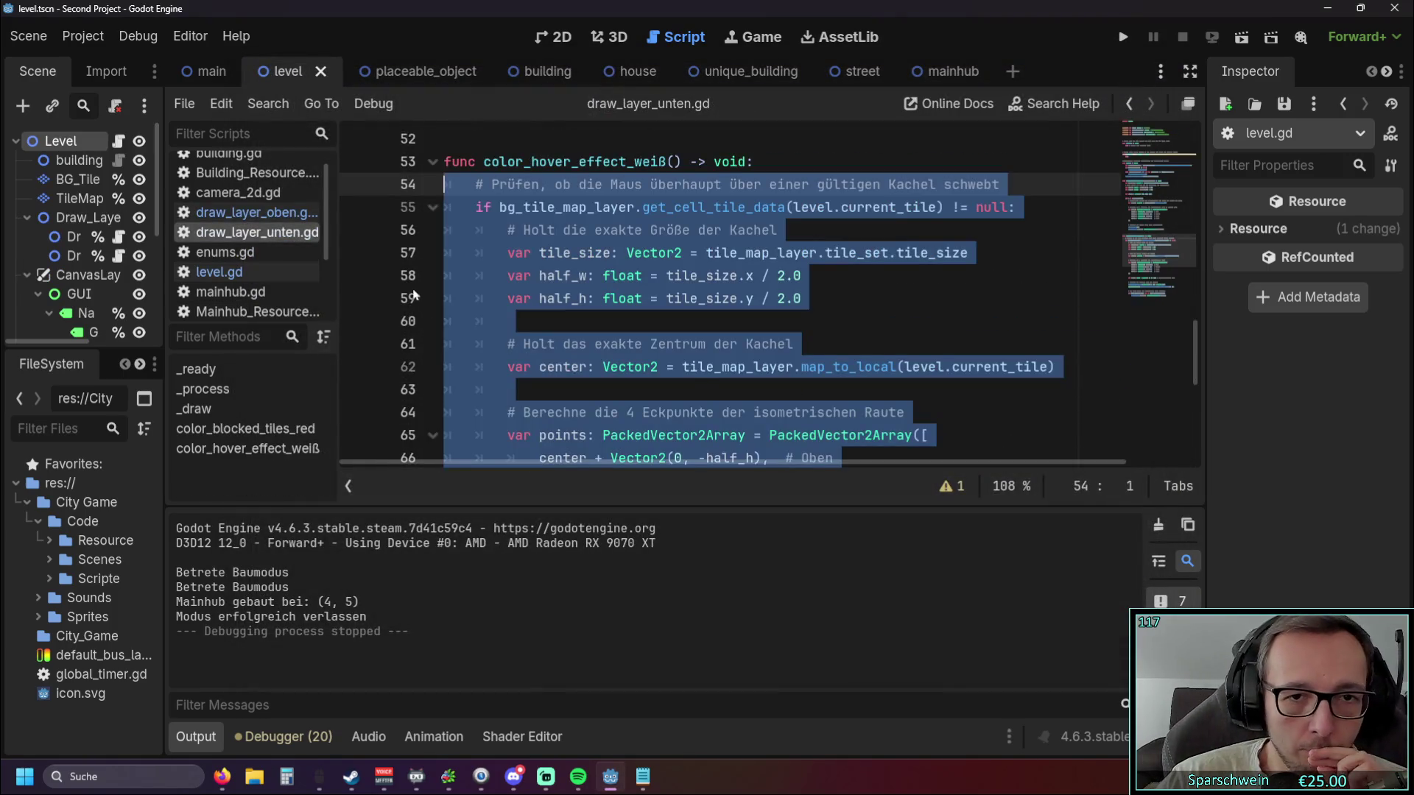
scroll(810, 346, "down", 6)
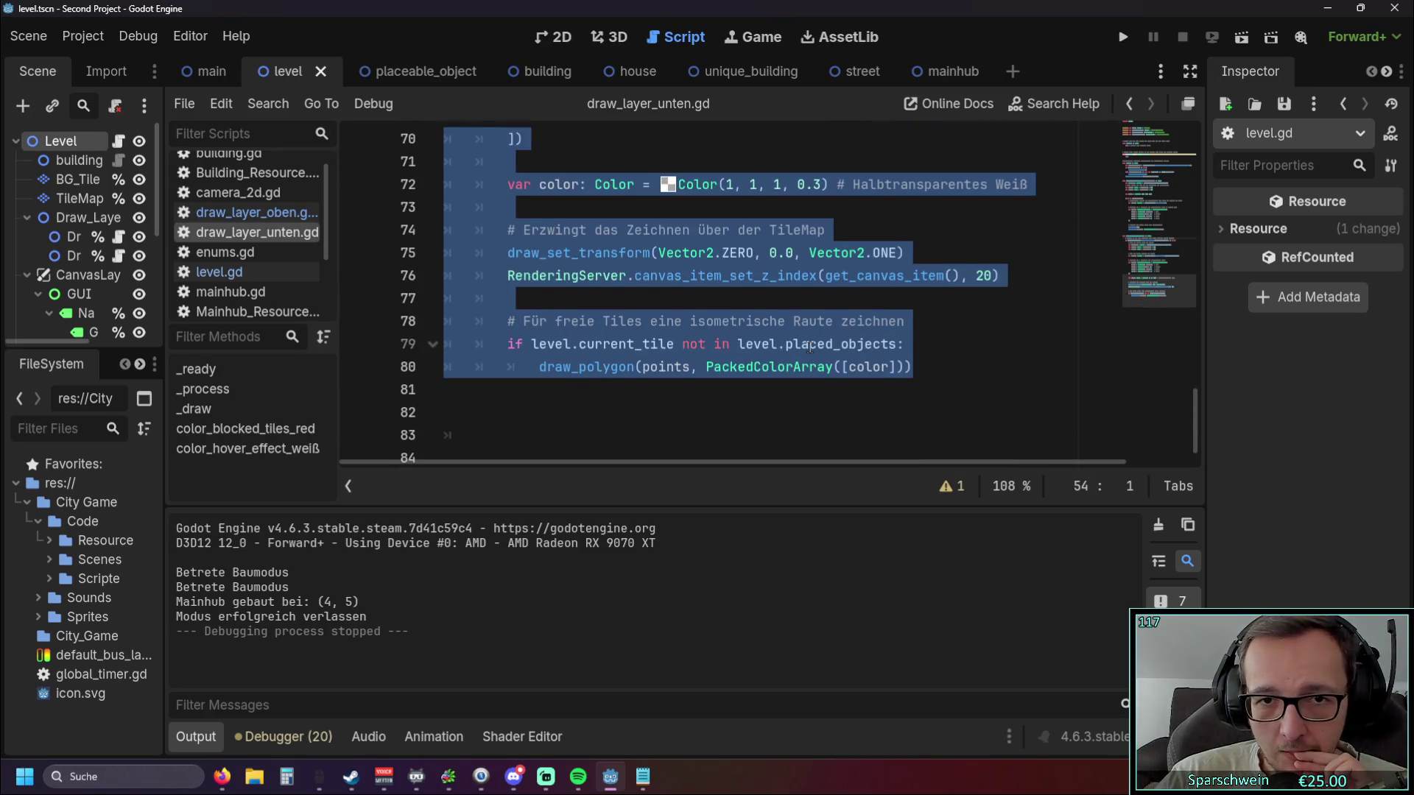
scroll(810, 347, "up", 10)
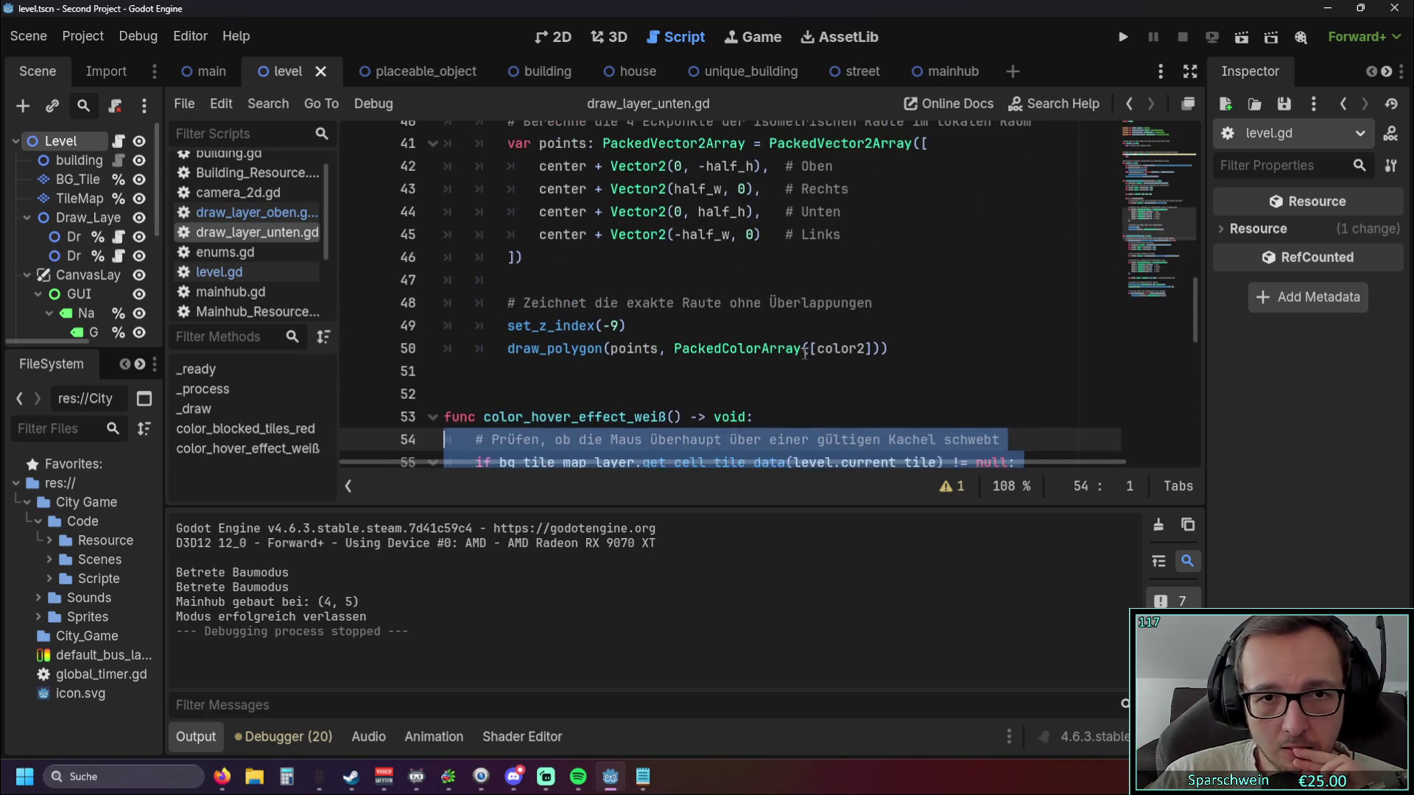
scroll(804, 354, "up", 8)
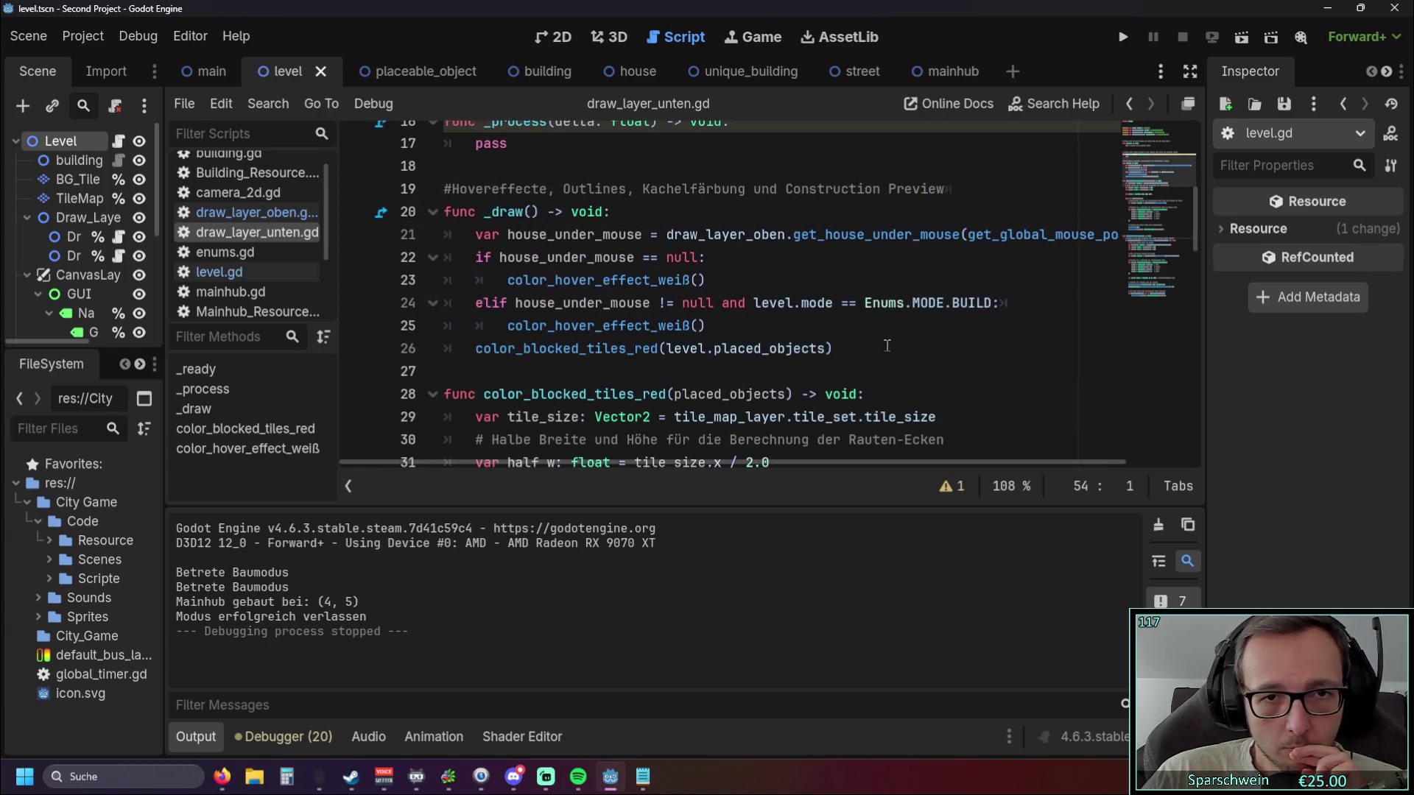
scroll(884, 350, "down", 2)
left_click(777, 371)
scroll(663, 295, "down", 1)
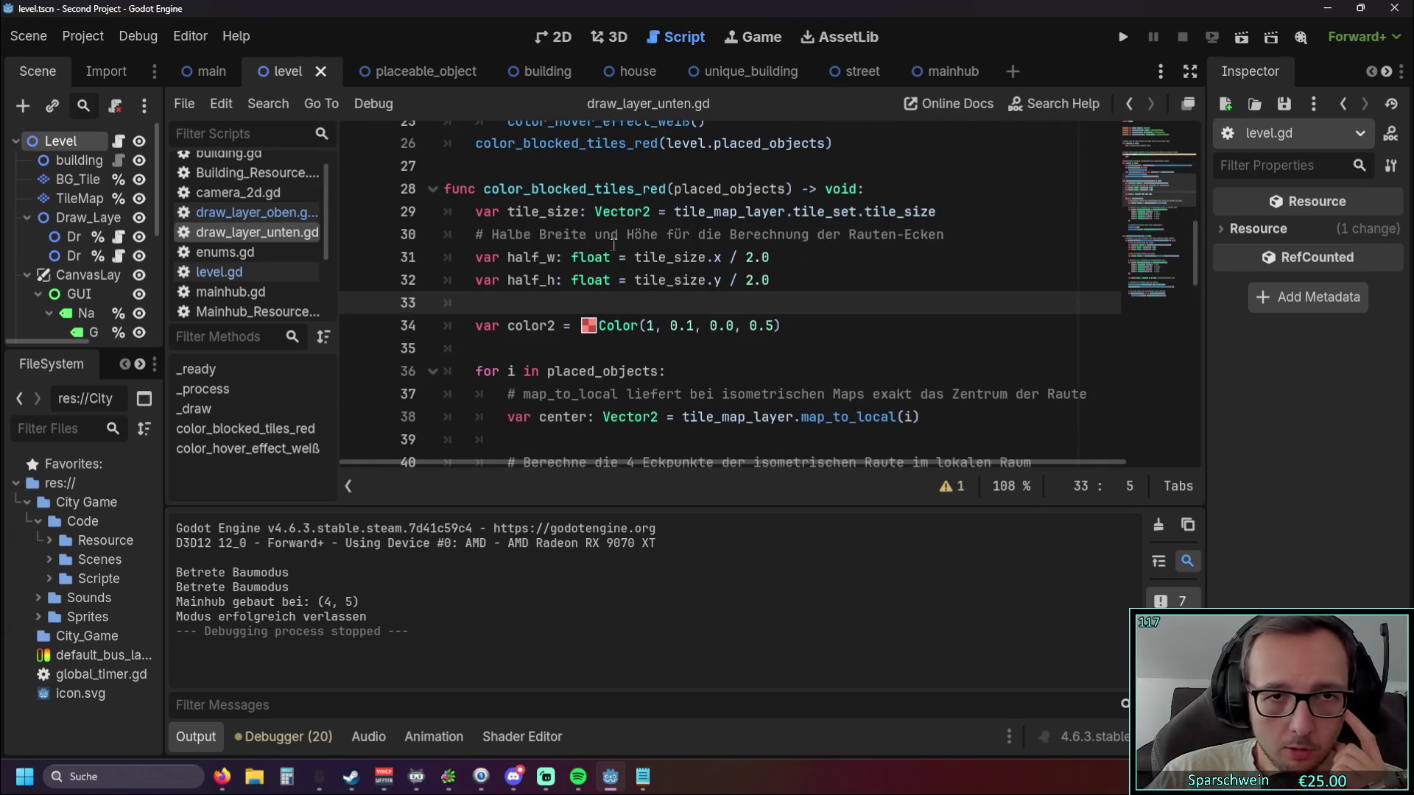
scroll(600, 271, "up", 2)
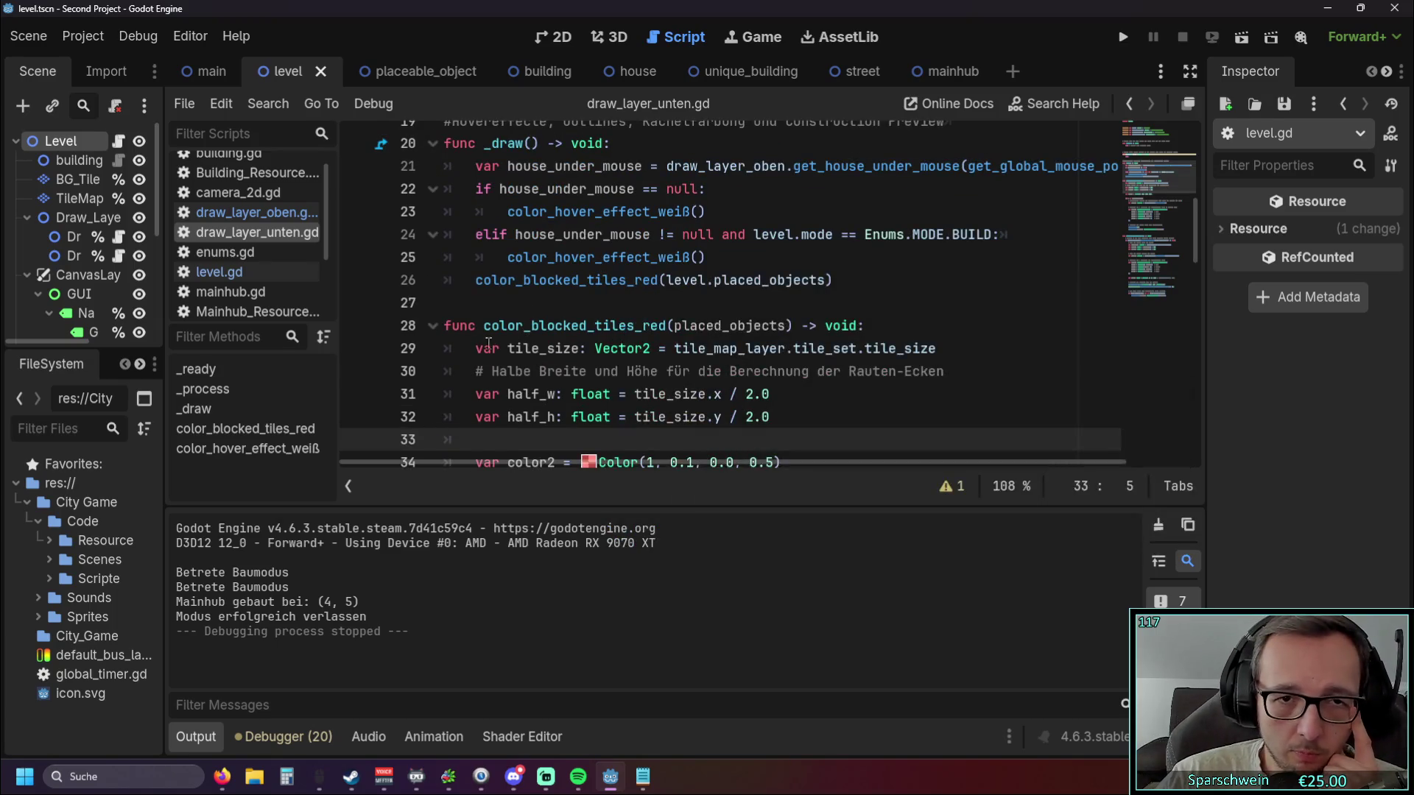
scroll(568, 338, "up", 1)
scroll(529, 367, "down", 7)
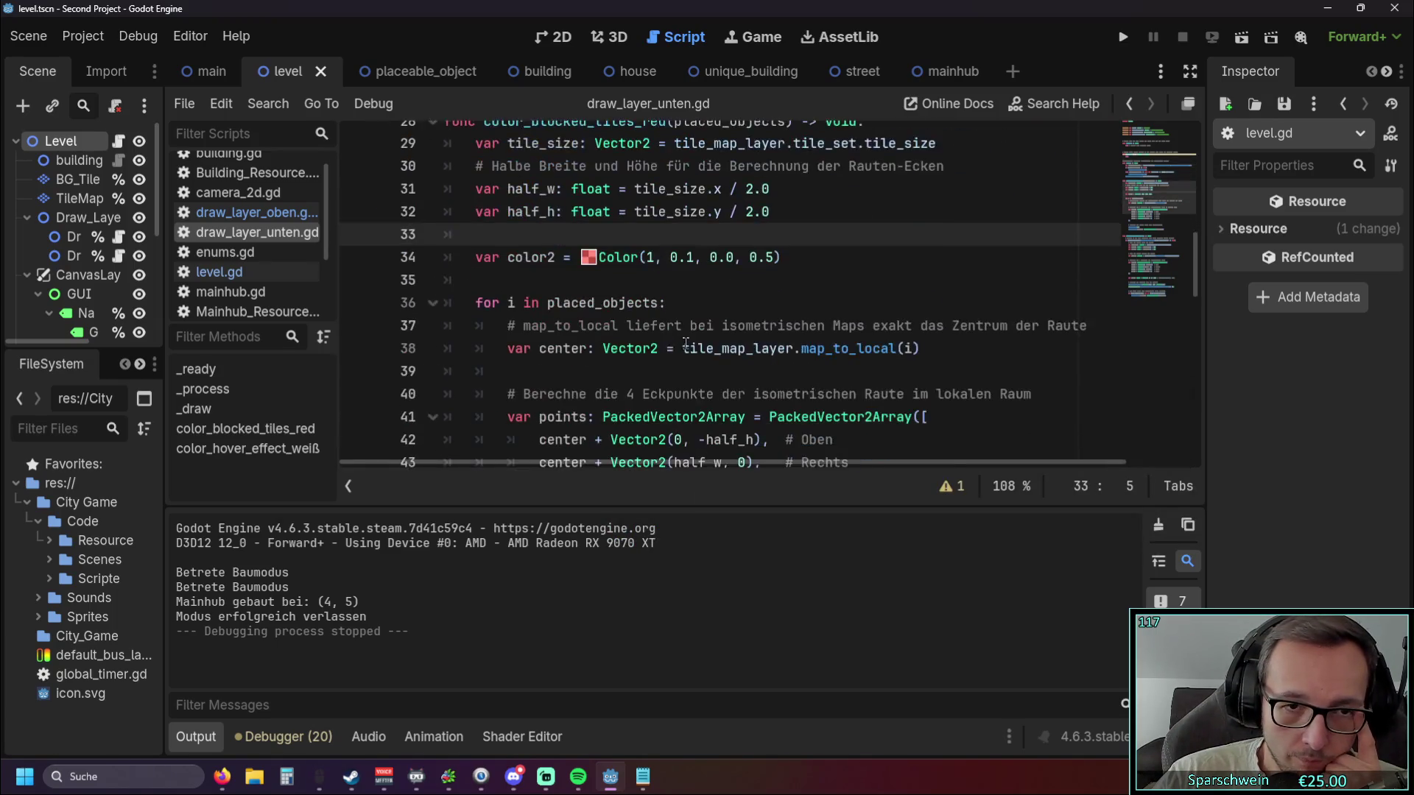
Switch back to draw_layer_oben.gd and scroll through its _draw and outline-shader functions.
left_click(246, 212)
scroll(776, 304, "down", 4)
scroll(776, 303, "up", 12)
scroll(776, 302, "up", 7)
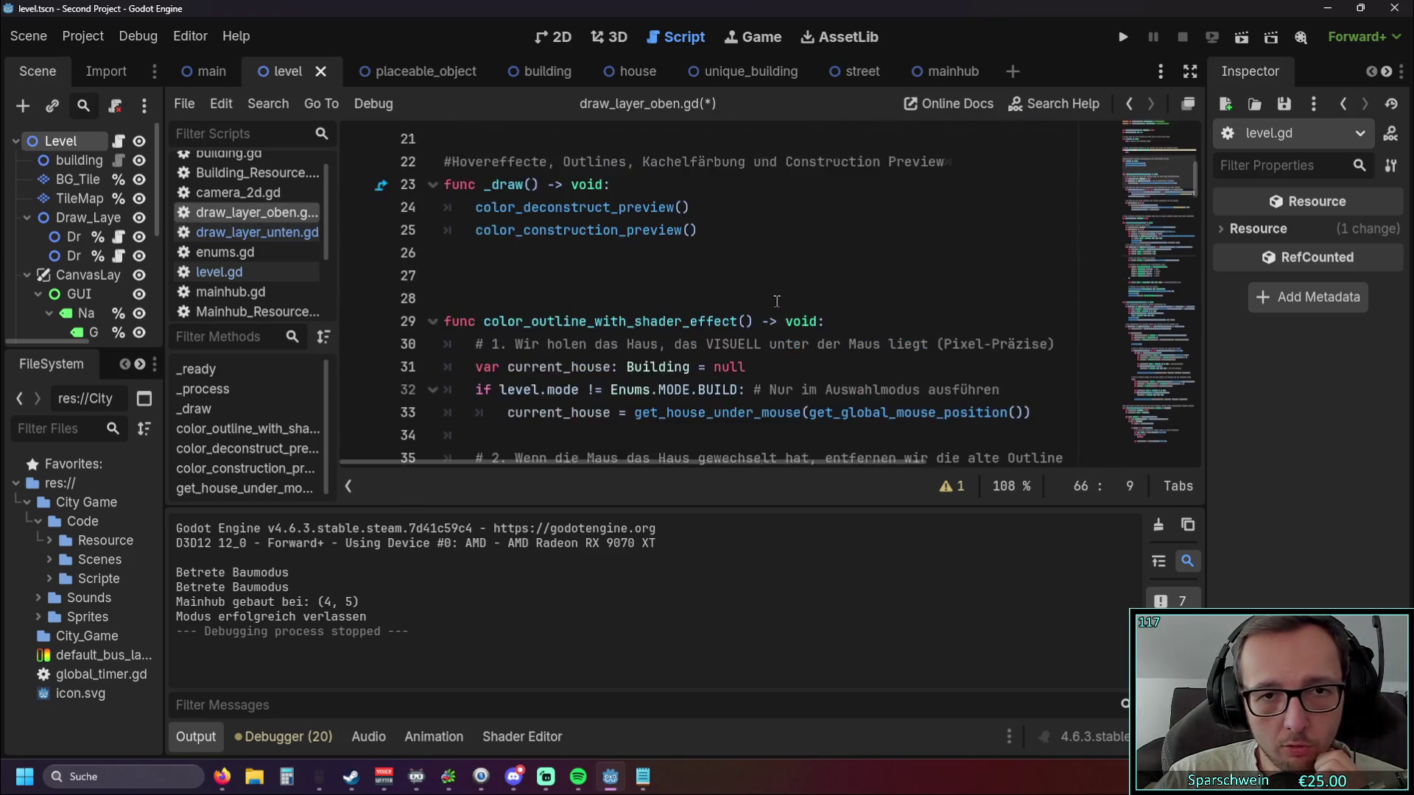
scroll(777, 302, "down", 2)
scroll(776, 302, "down", 6)
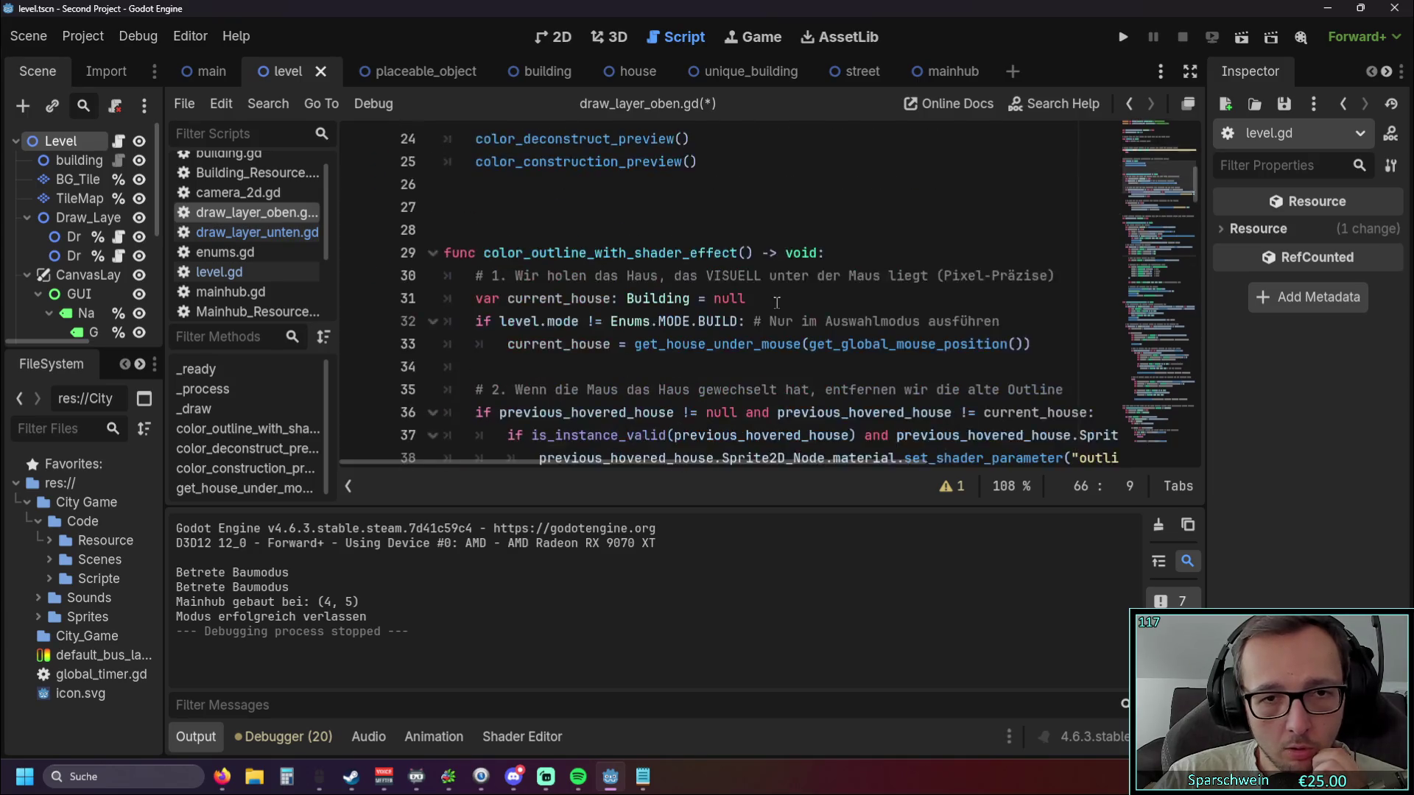
Search draw_layer_unten.gd for 'color_block' to find the color_blocked_tiles_red function.
key("ctrl+f")
type("red")
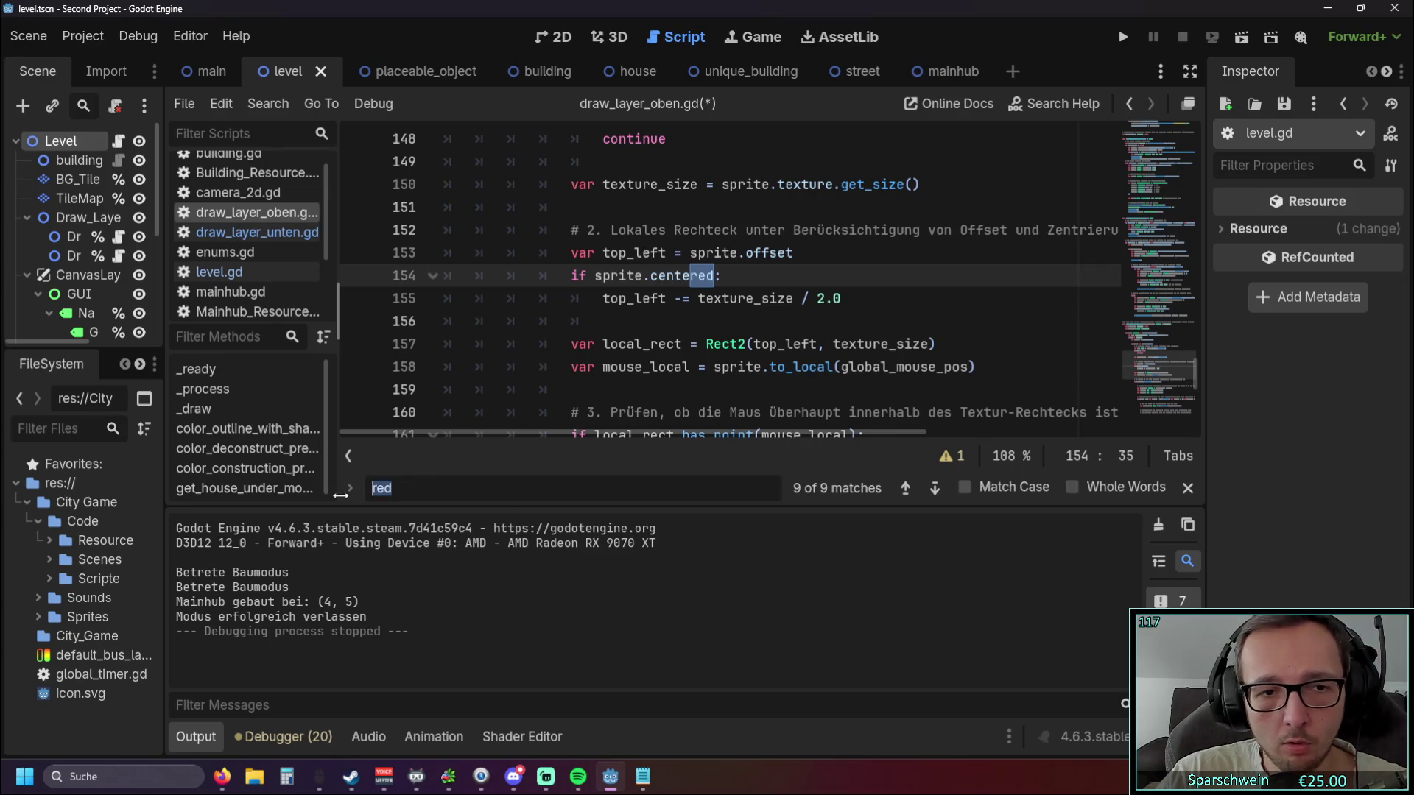
type("color")
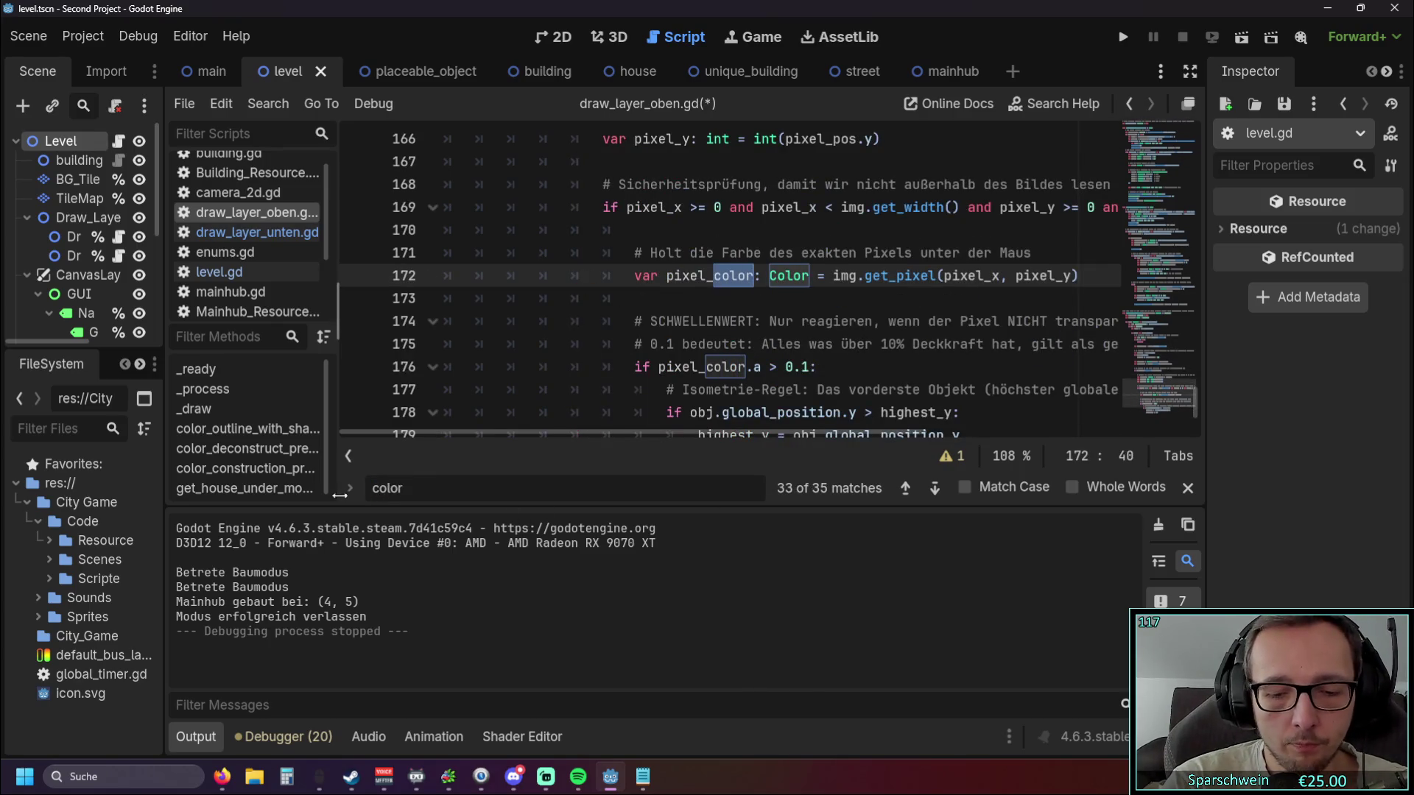
type("_blo")
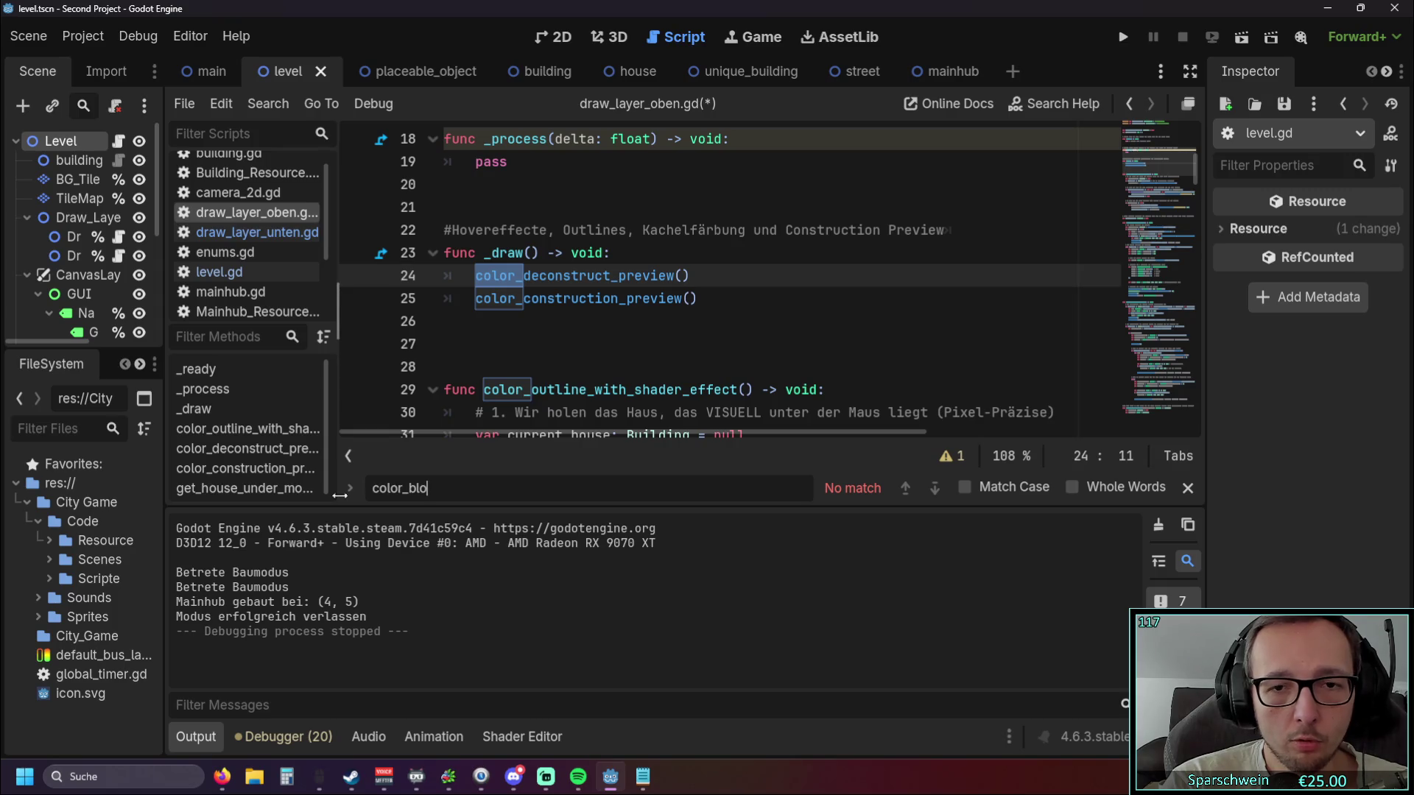
key("BackSpace")
key("BackSpace")
key("BackSpace")
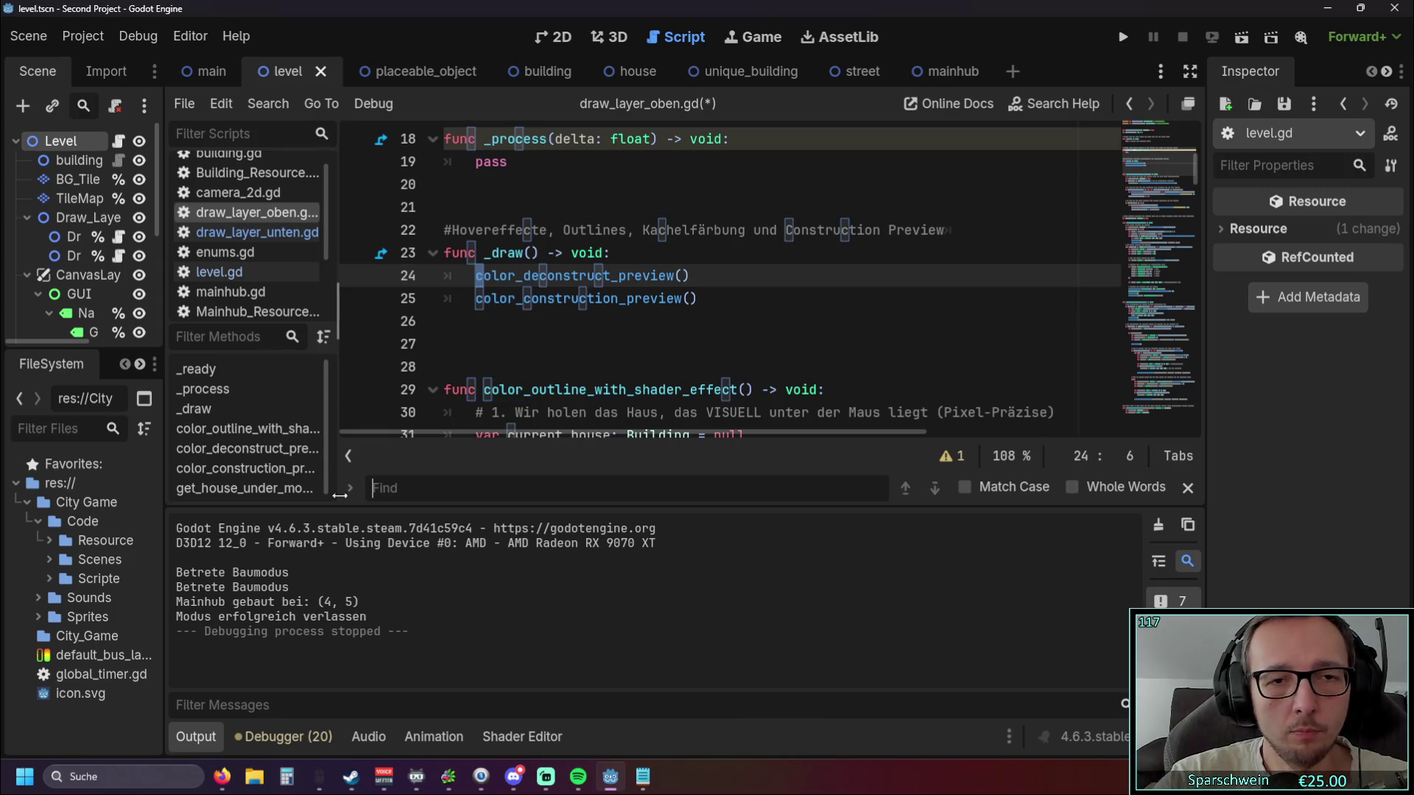
left_click(241, 232)
left_click(243, 252)
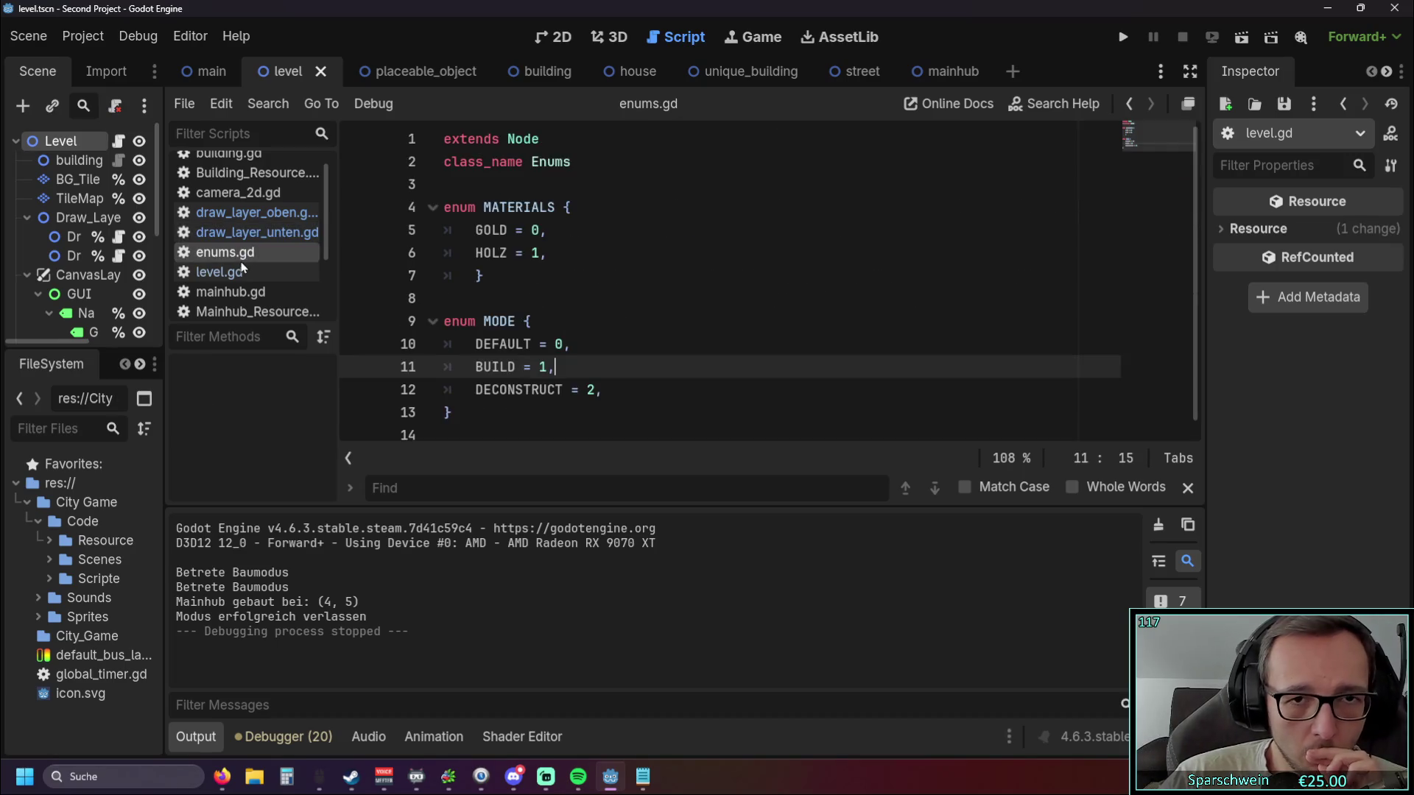
key("alt+Left")
left_click(472, 486)
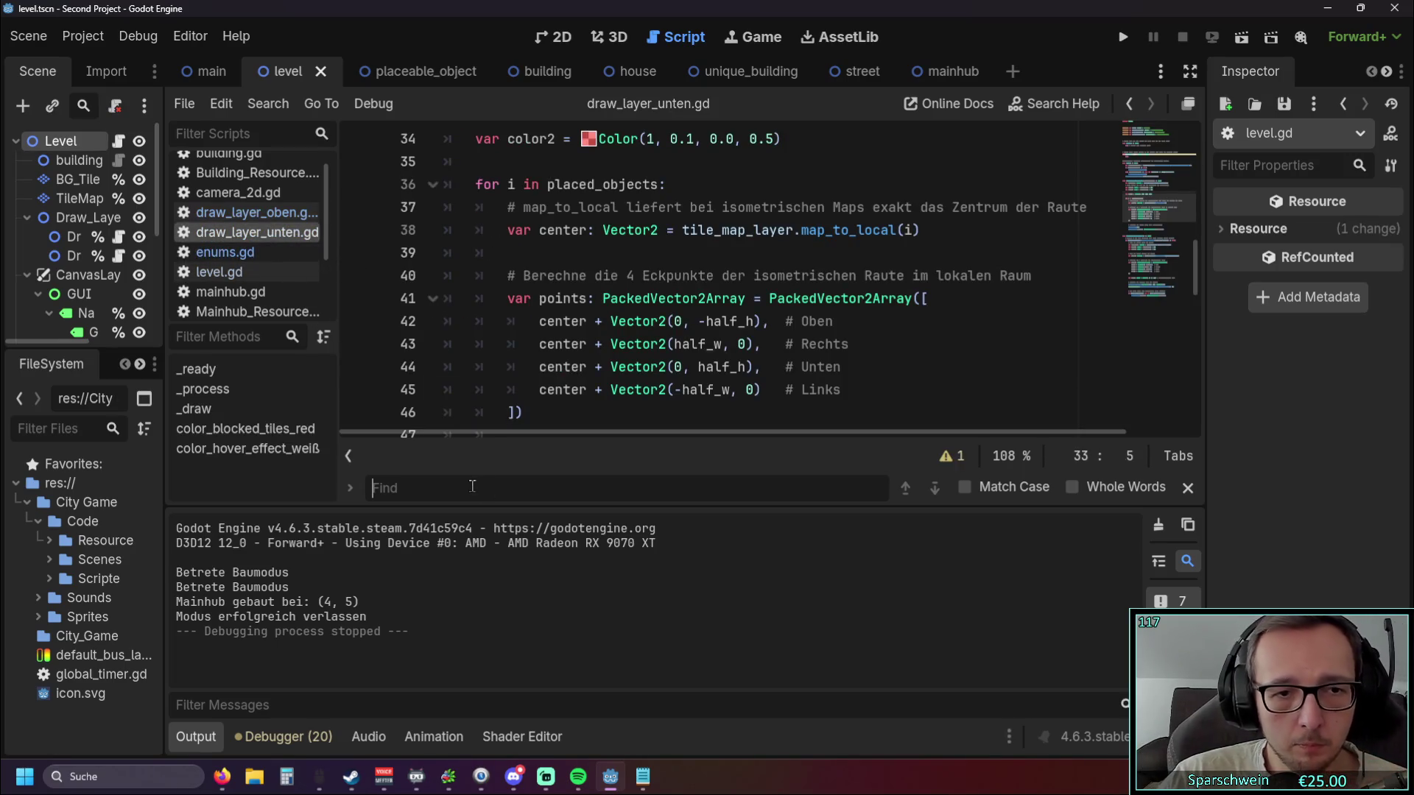
type("color")
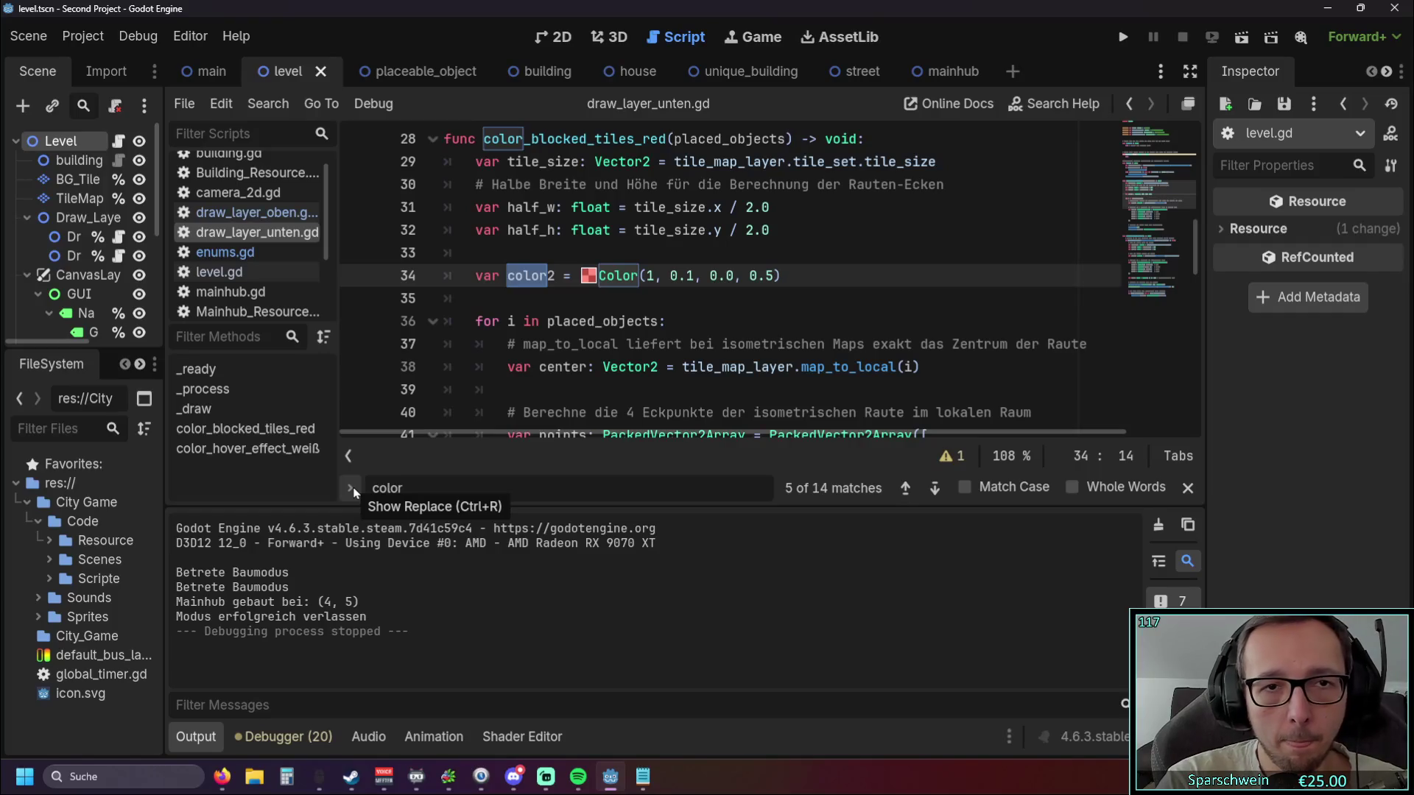
type("_block")
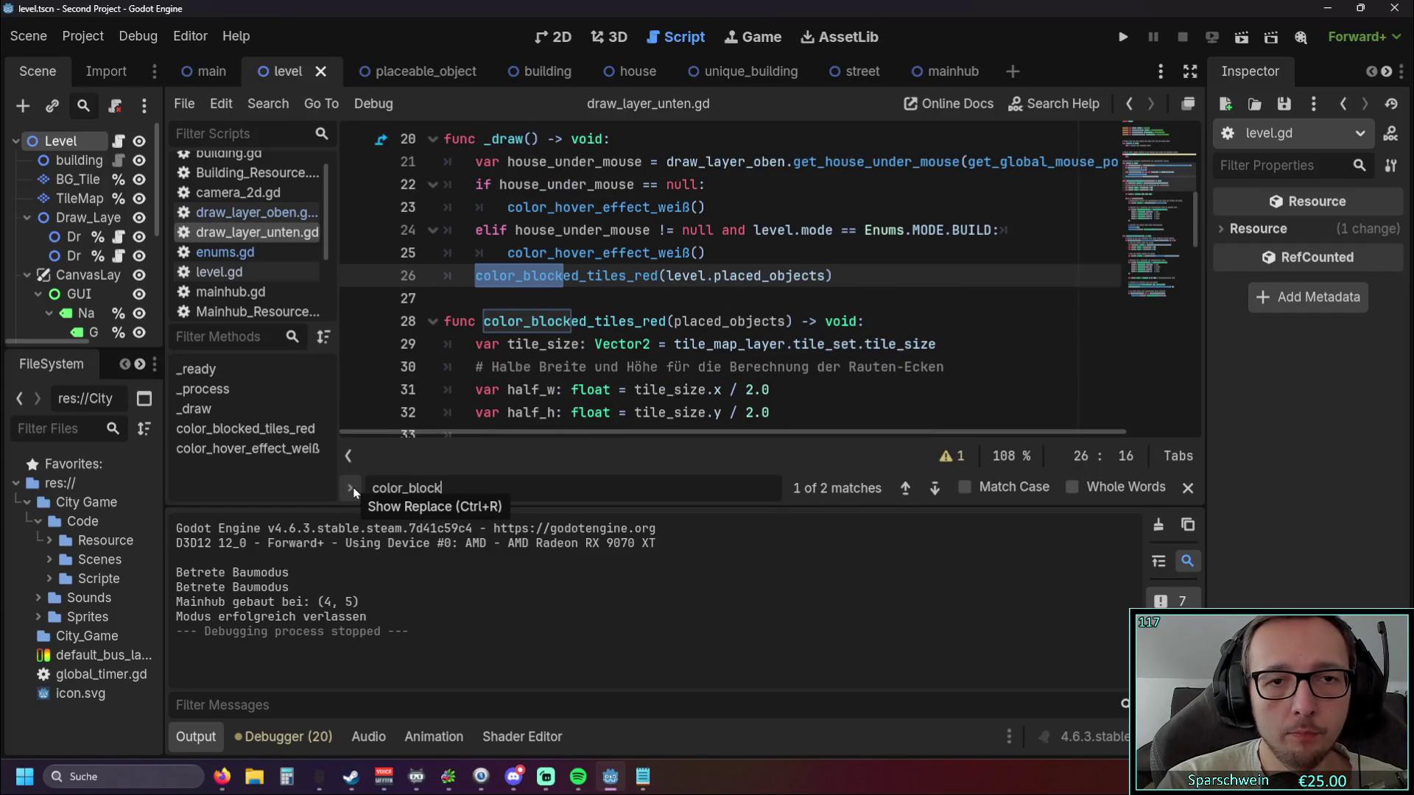
left_click(600, 344)
left_click_drag(485, 321, 667, 321)
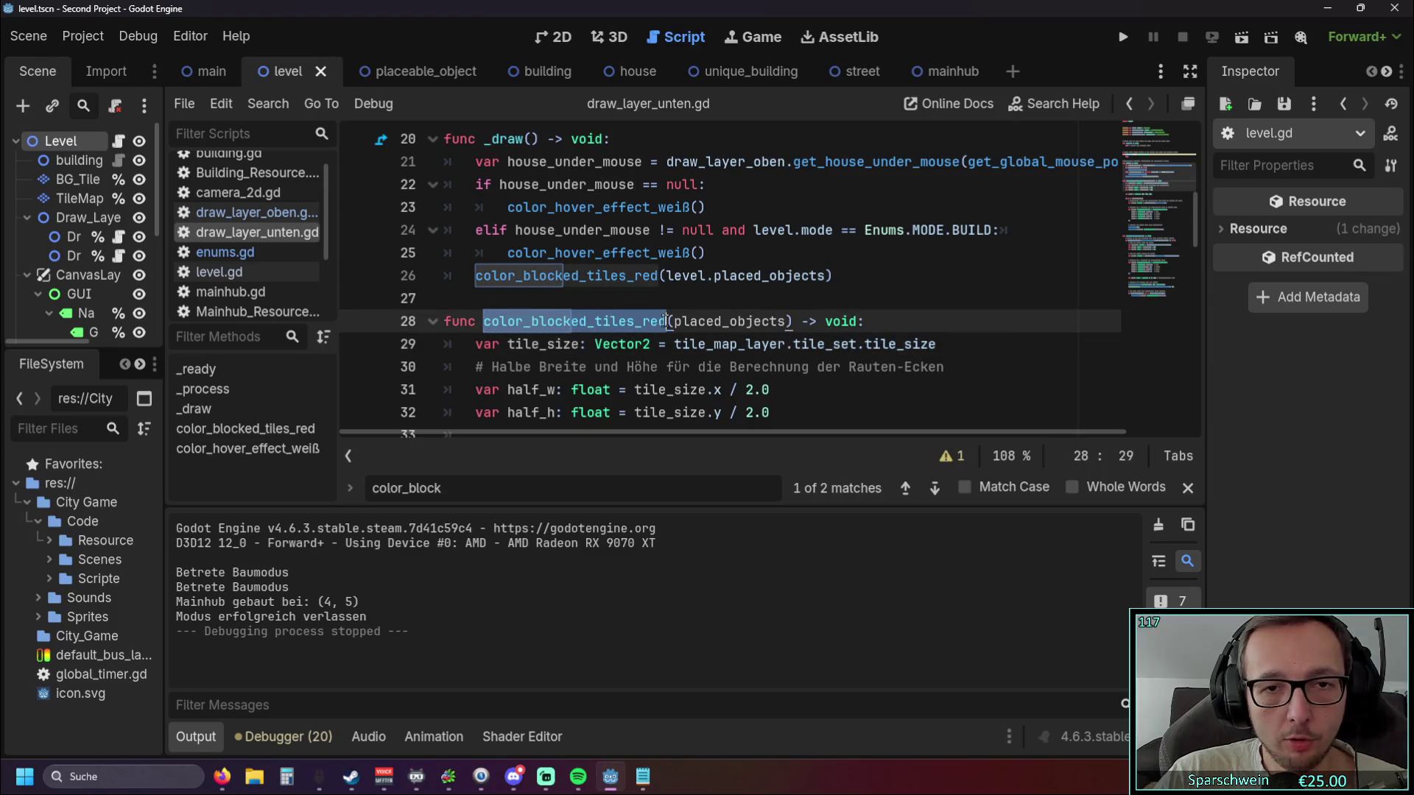
left_click(905, 488)
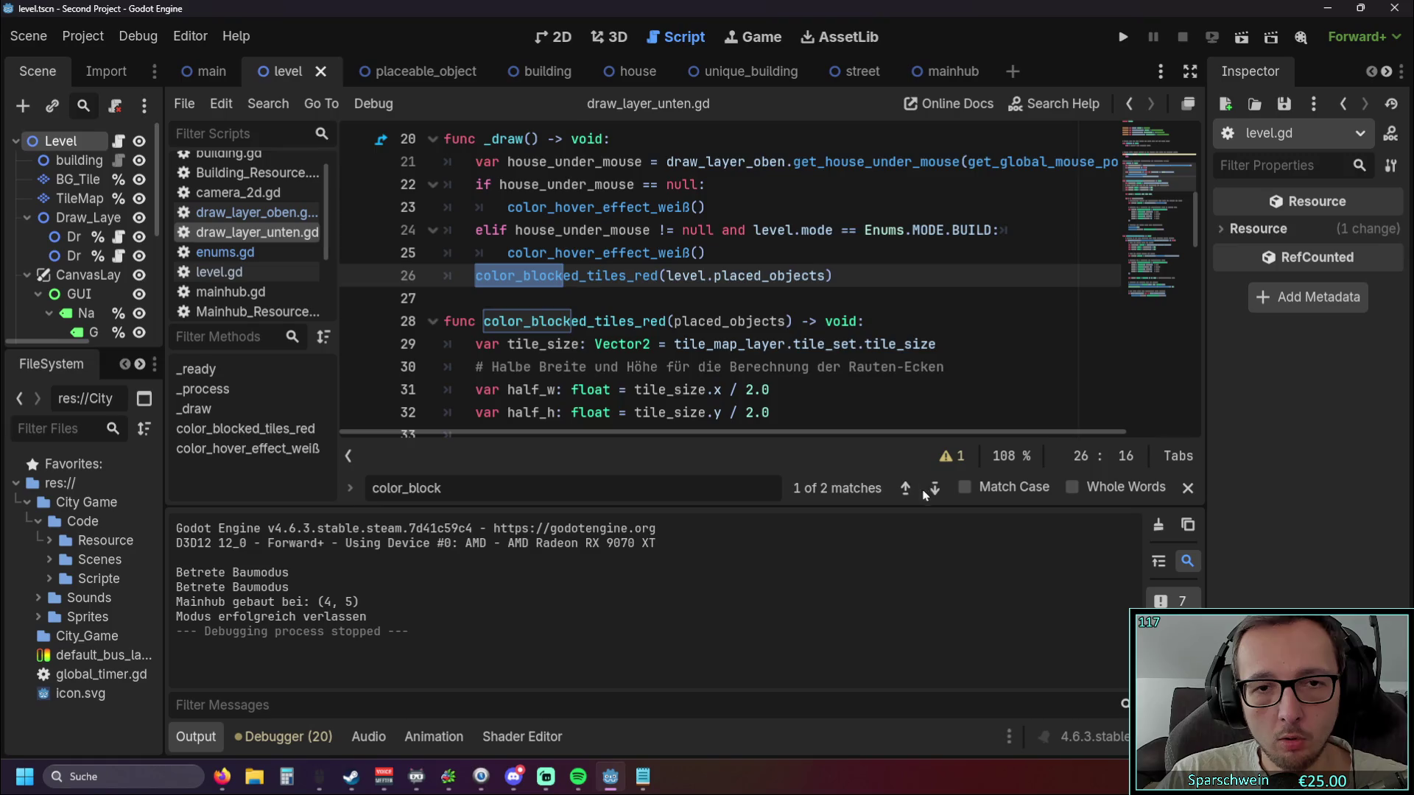
left_click(935, 487)
Browse level.gd, enums.gd, street.gd and other scripts, then return to draw_layer_unten.gd.
left_click(246, 277)
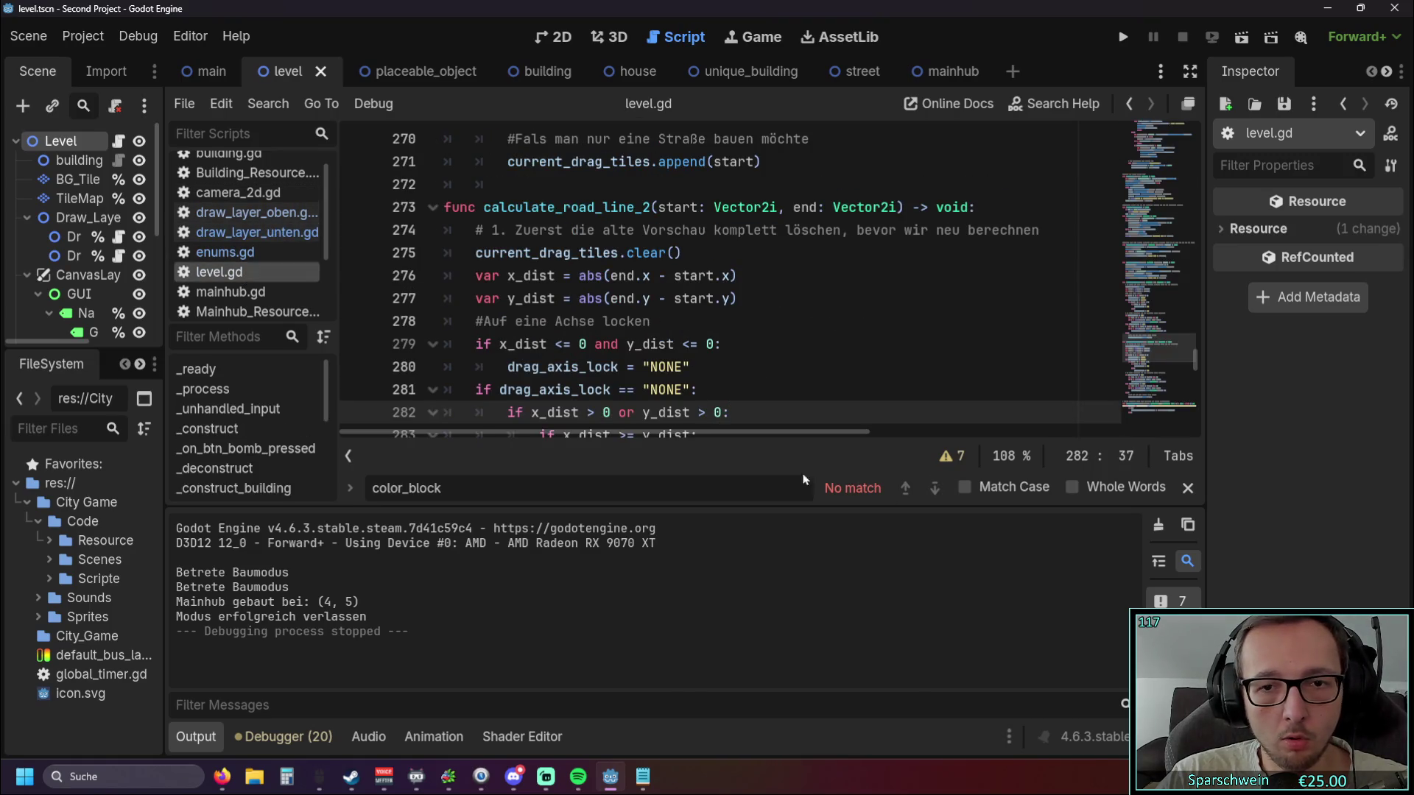
left_click(225, 251)
left_click(243, 232)
left_click(241, 214)
key("Up")
key("Up")
key("Up")
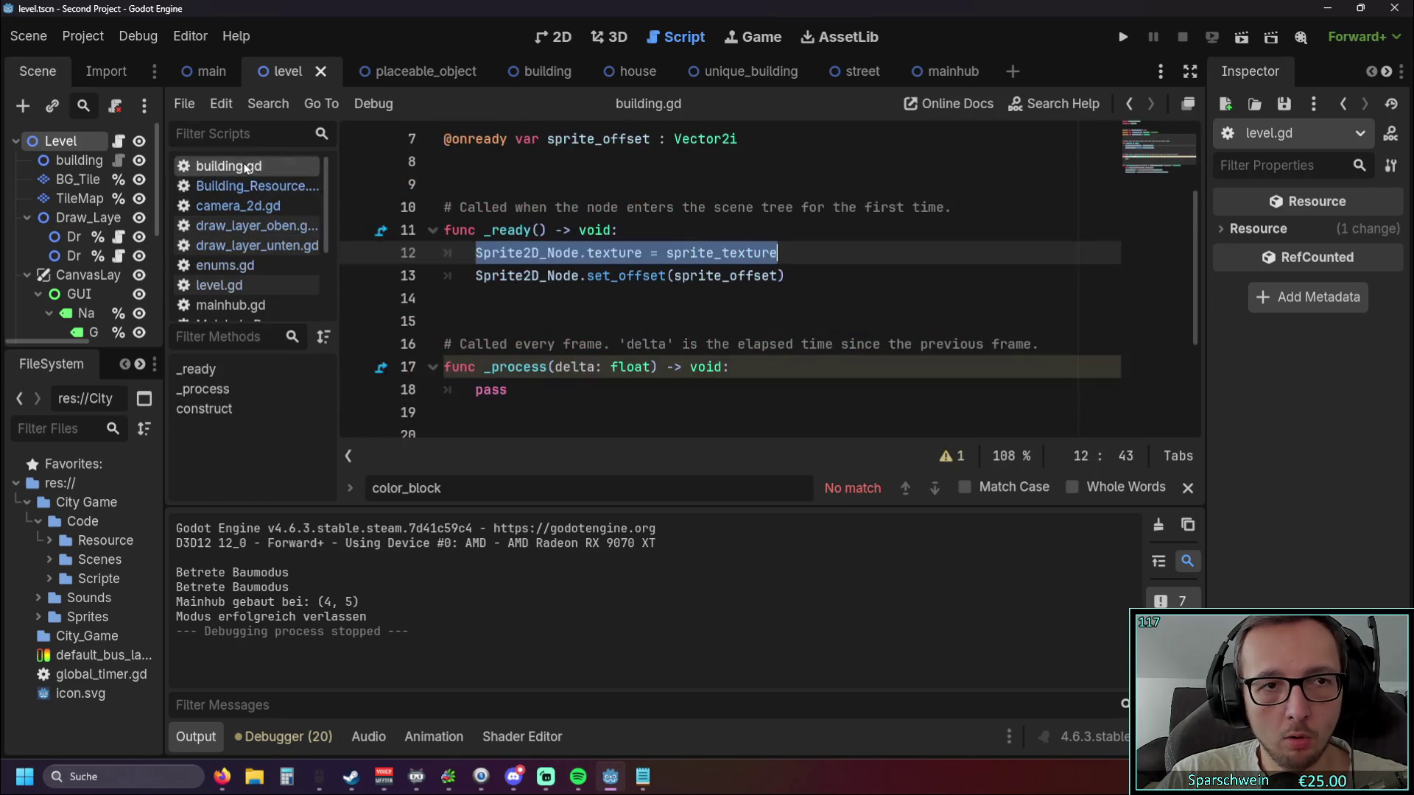
key("Down")
key("Down")
key("Down")
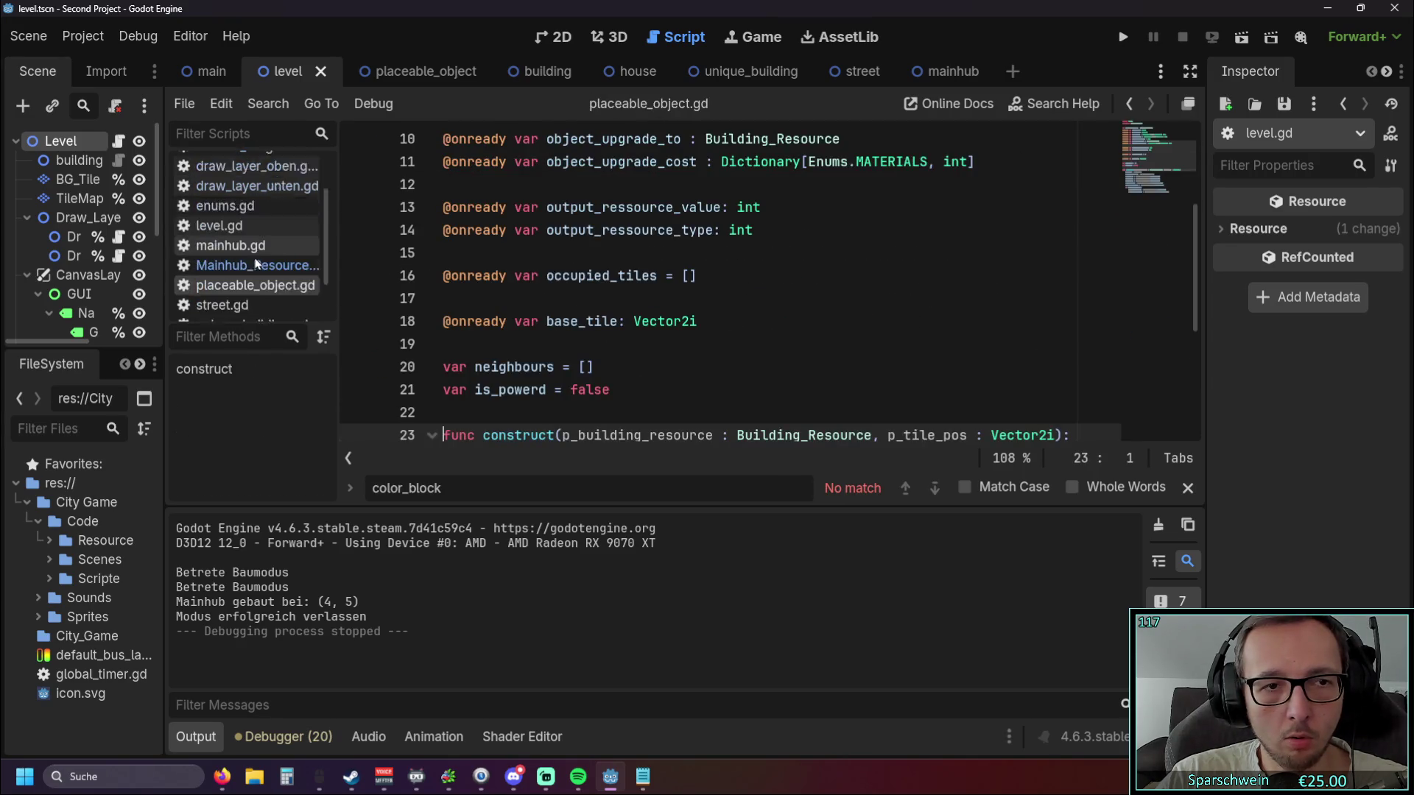
key("Down")
key("Down")
key("Down")
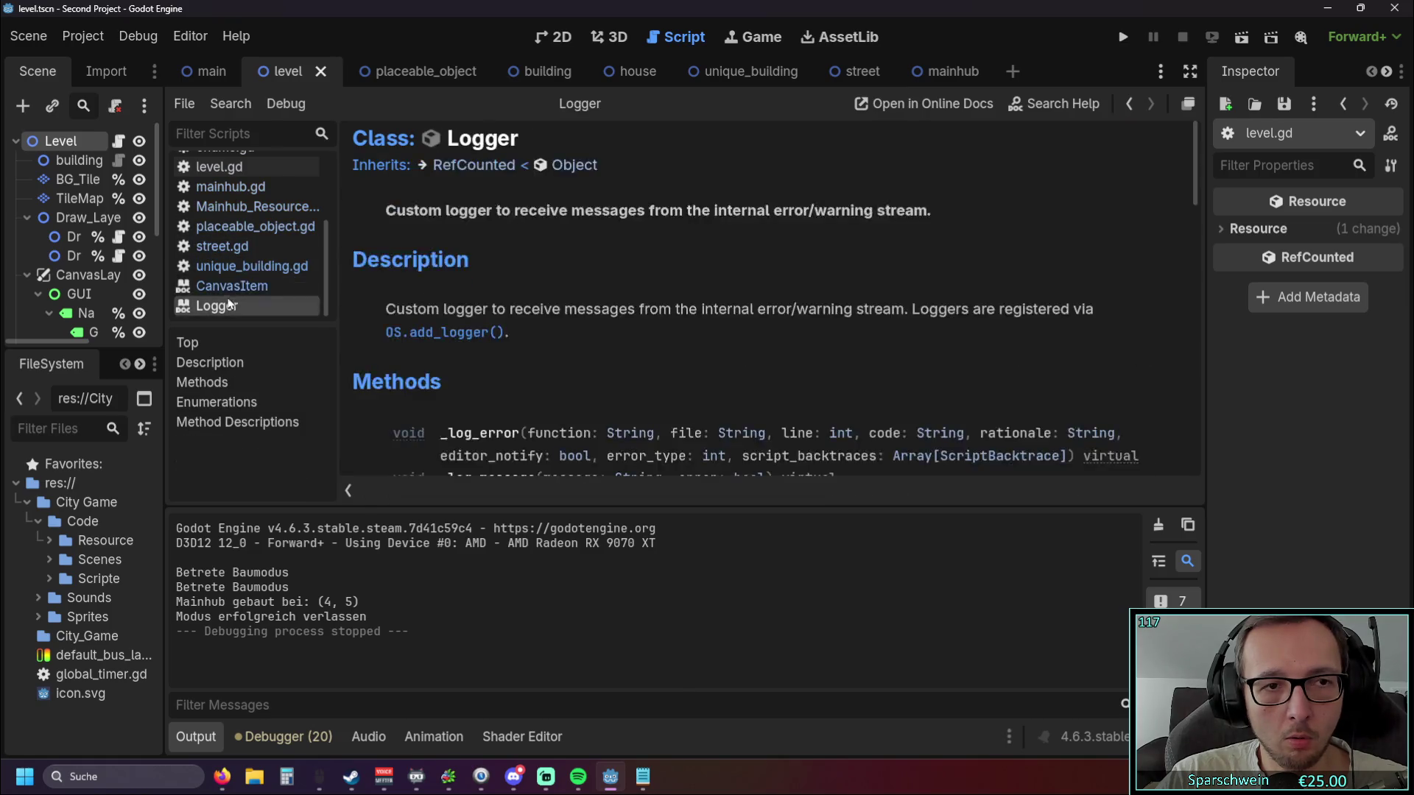
left_click(245, 243)
key("Up")
key("Up")
key("Up")
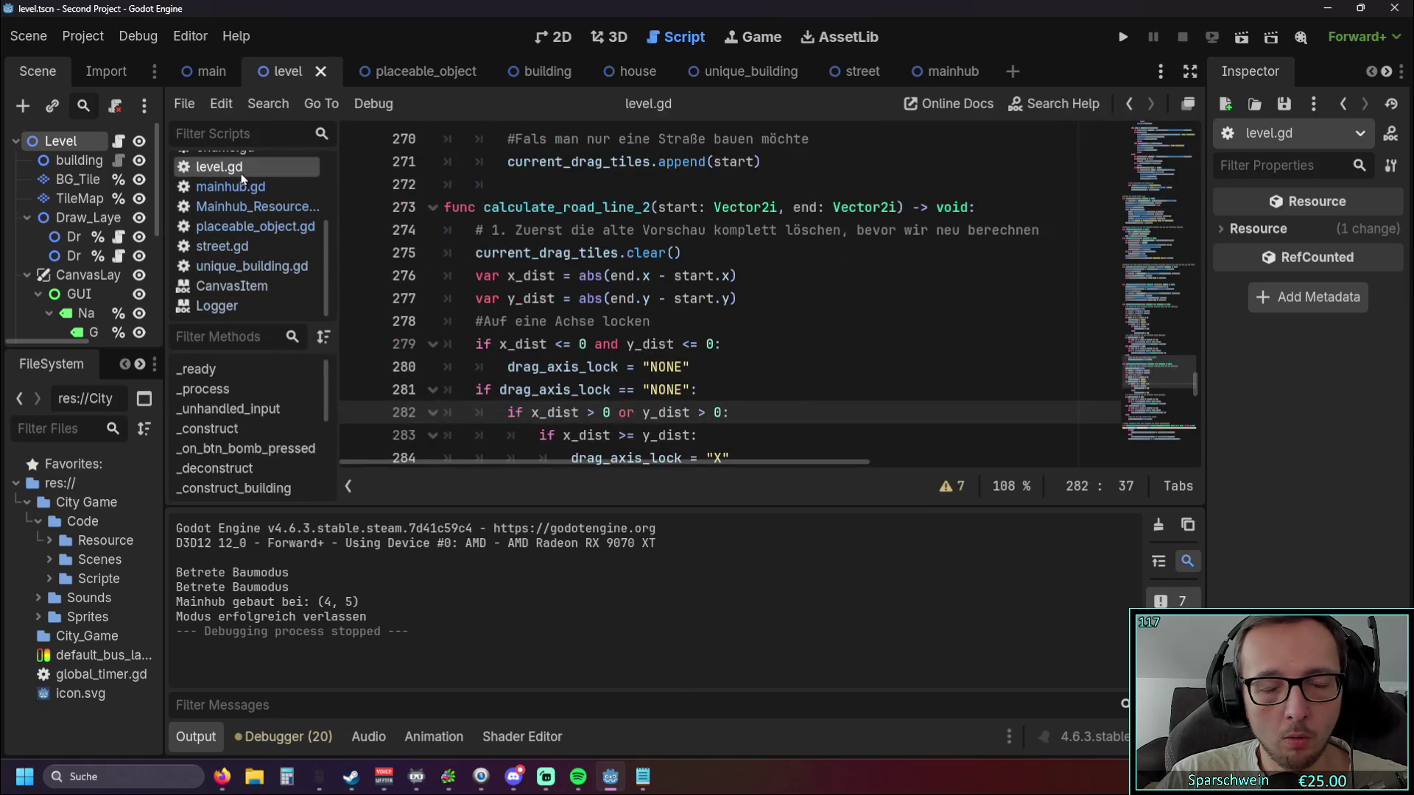
key("Up")
key("Up")
scroll(259, 221, "up", 3)
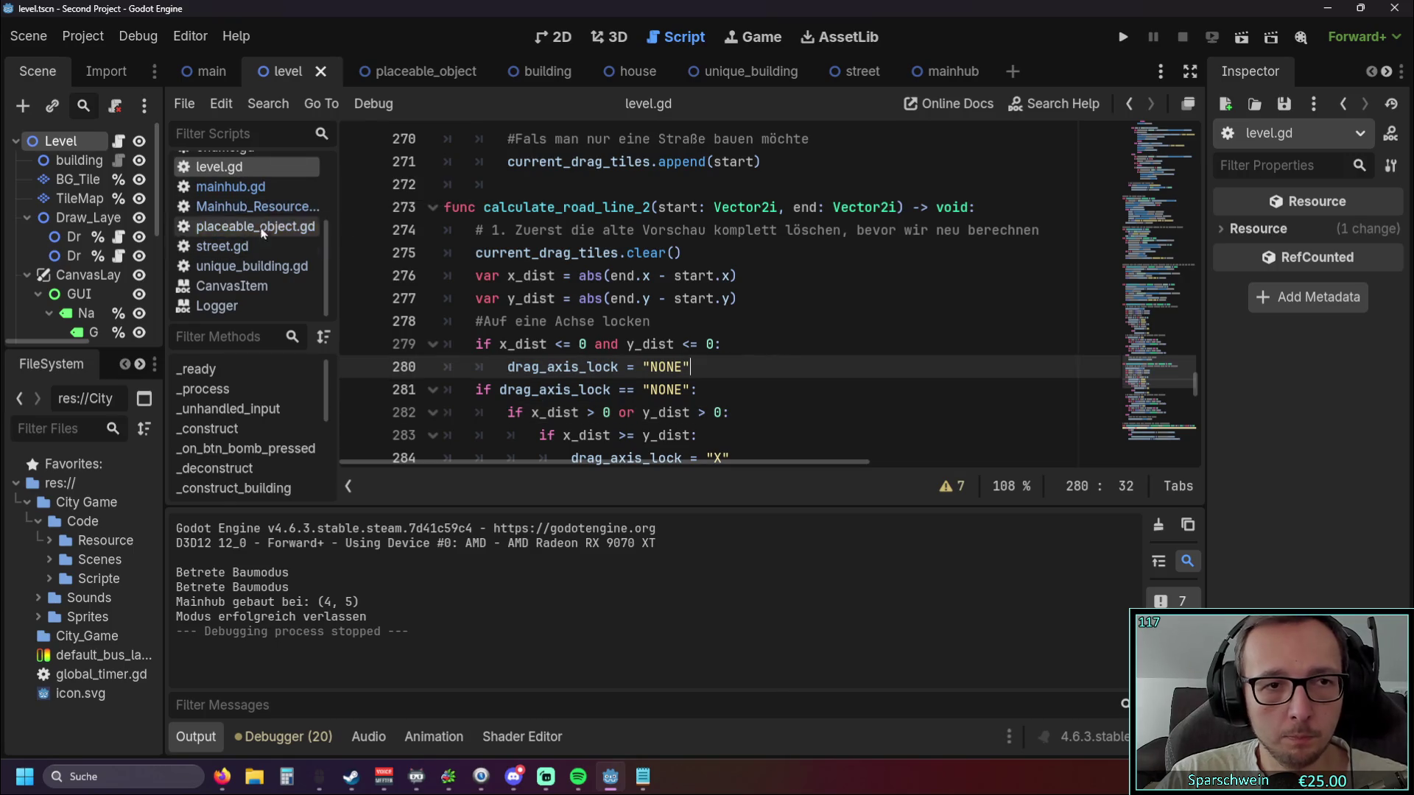
scroll(259, 241, "up", 1)
left_click(258, 244)
scroll(768, 322, "down", 5)
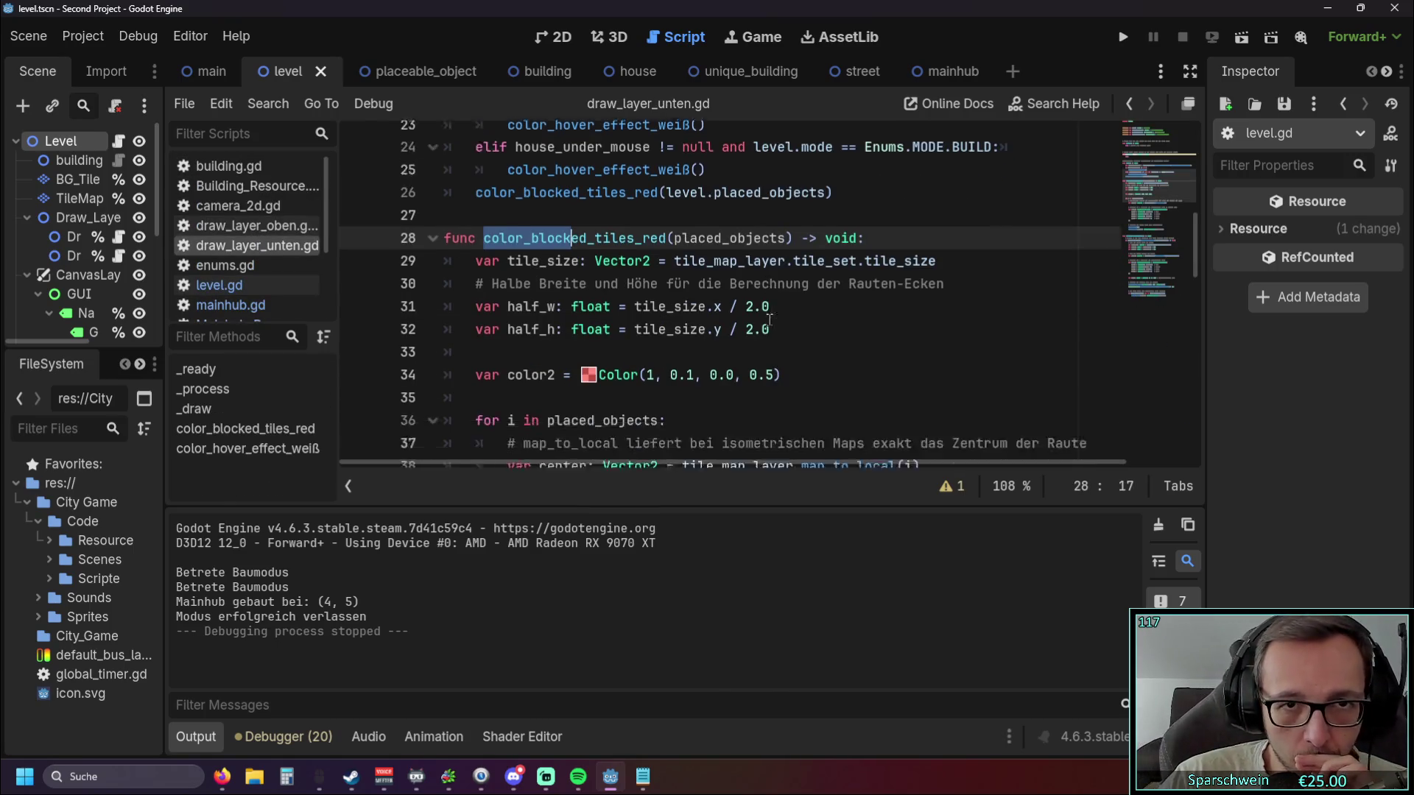
Find color2's Color(1, 0.1, 0.0, 0.5) in color_blocked_tiles_red and place the caret after the 0.5 alpha.
scroll(766, 321, "down", 2)
scroll(762, 319, "up", 2)
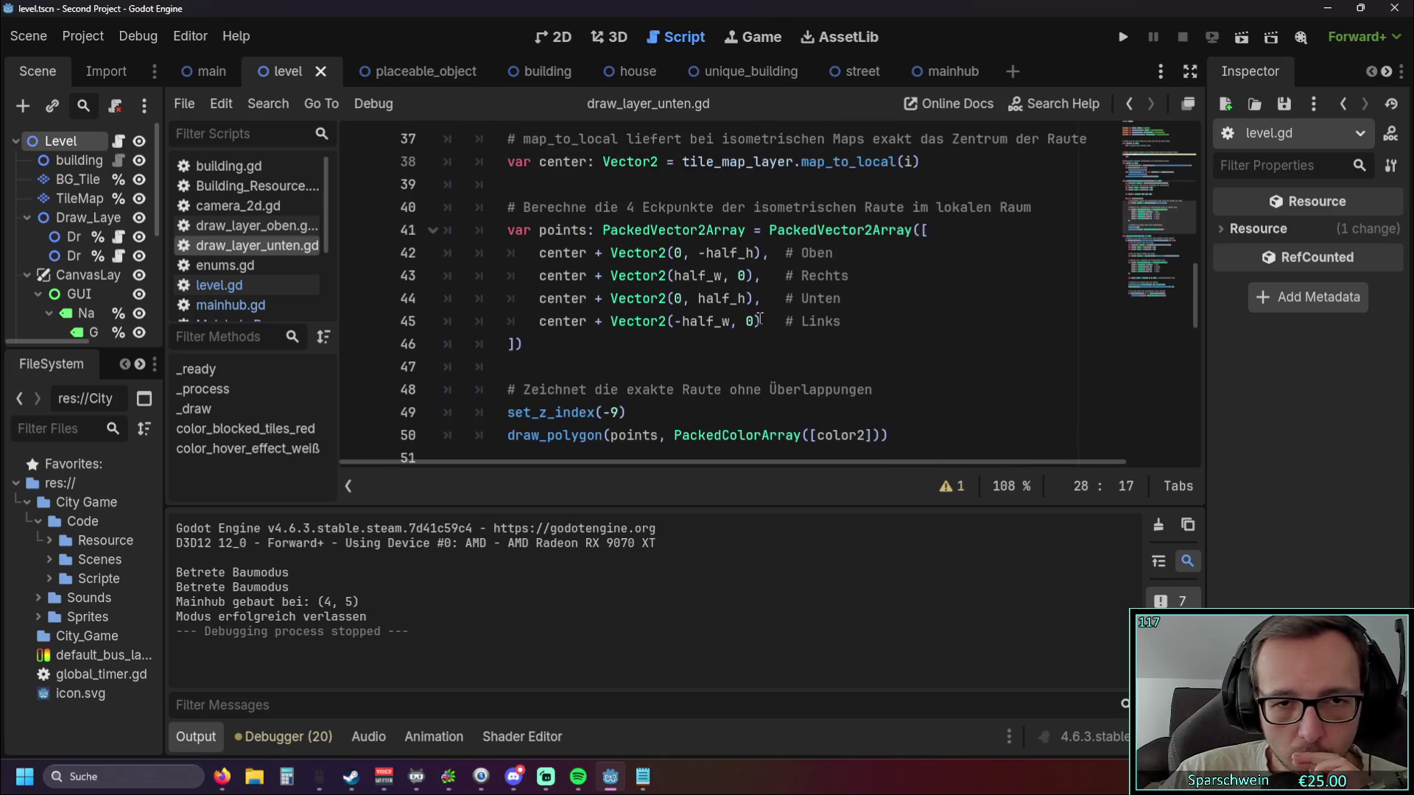
scroll(762, 319, "up", 4)
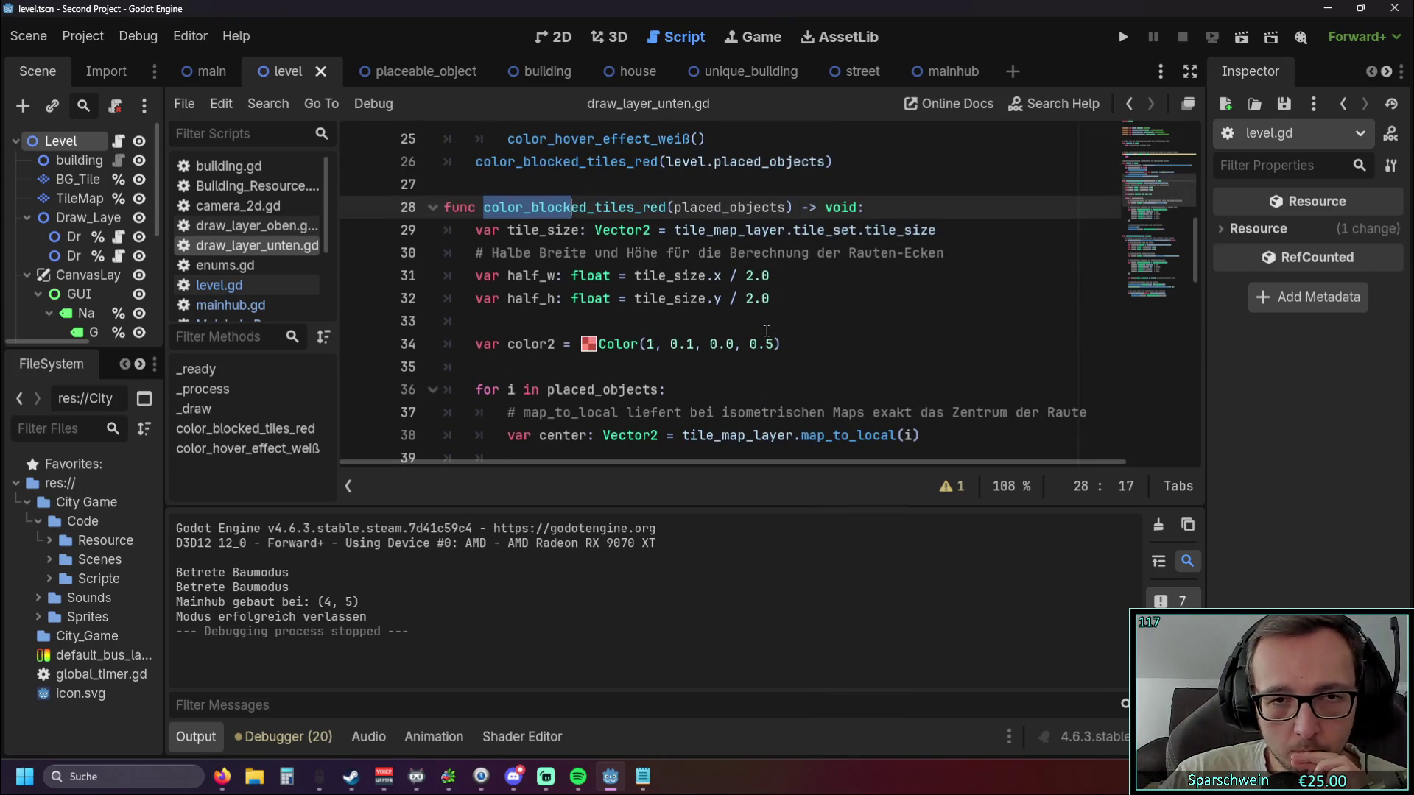
scroll(757, 311, "down", 2)
scroll(752, 350, "down", 2)
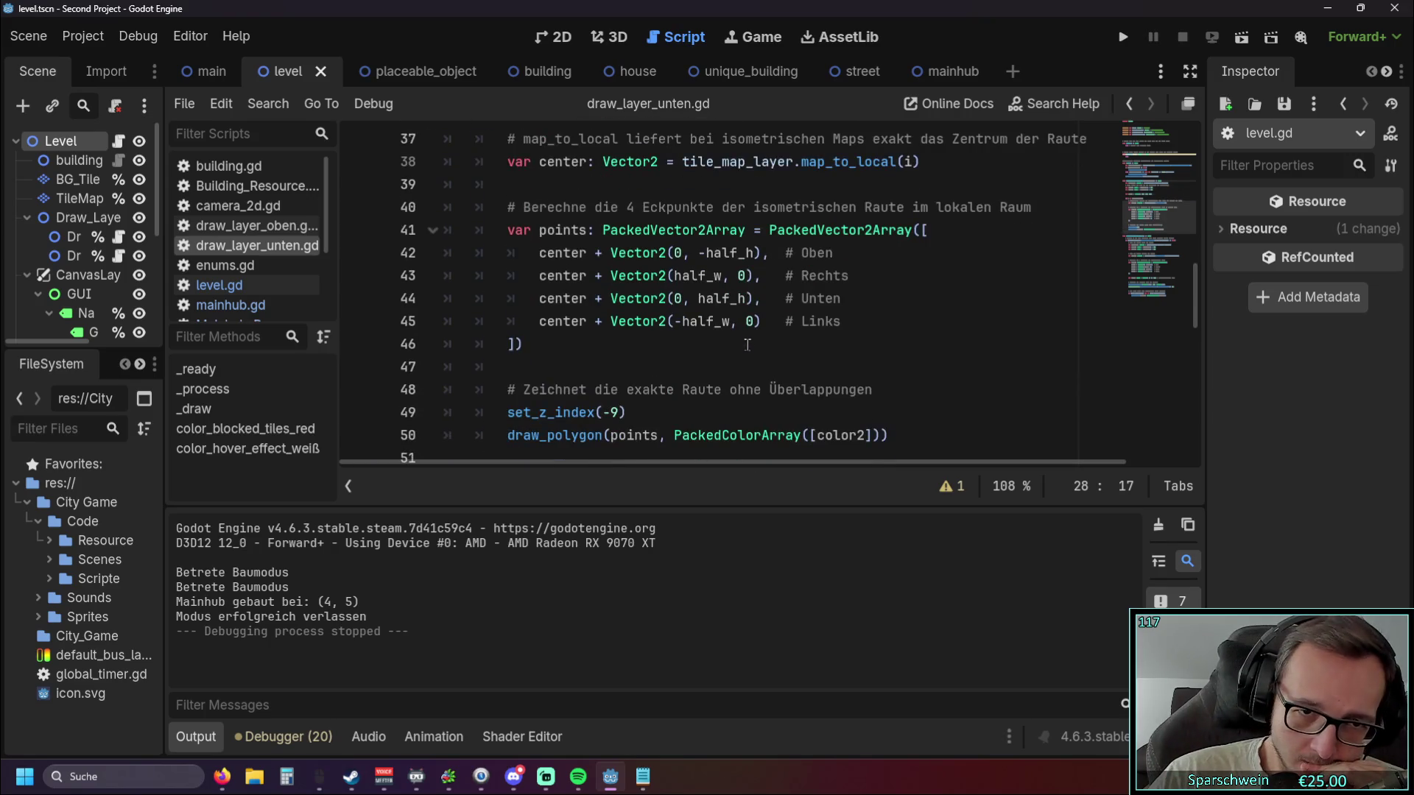
scroll(752, 360, "up", 4)
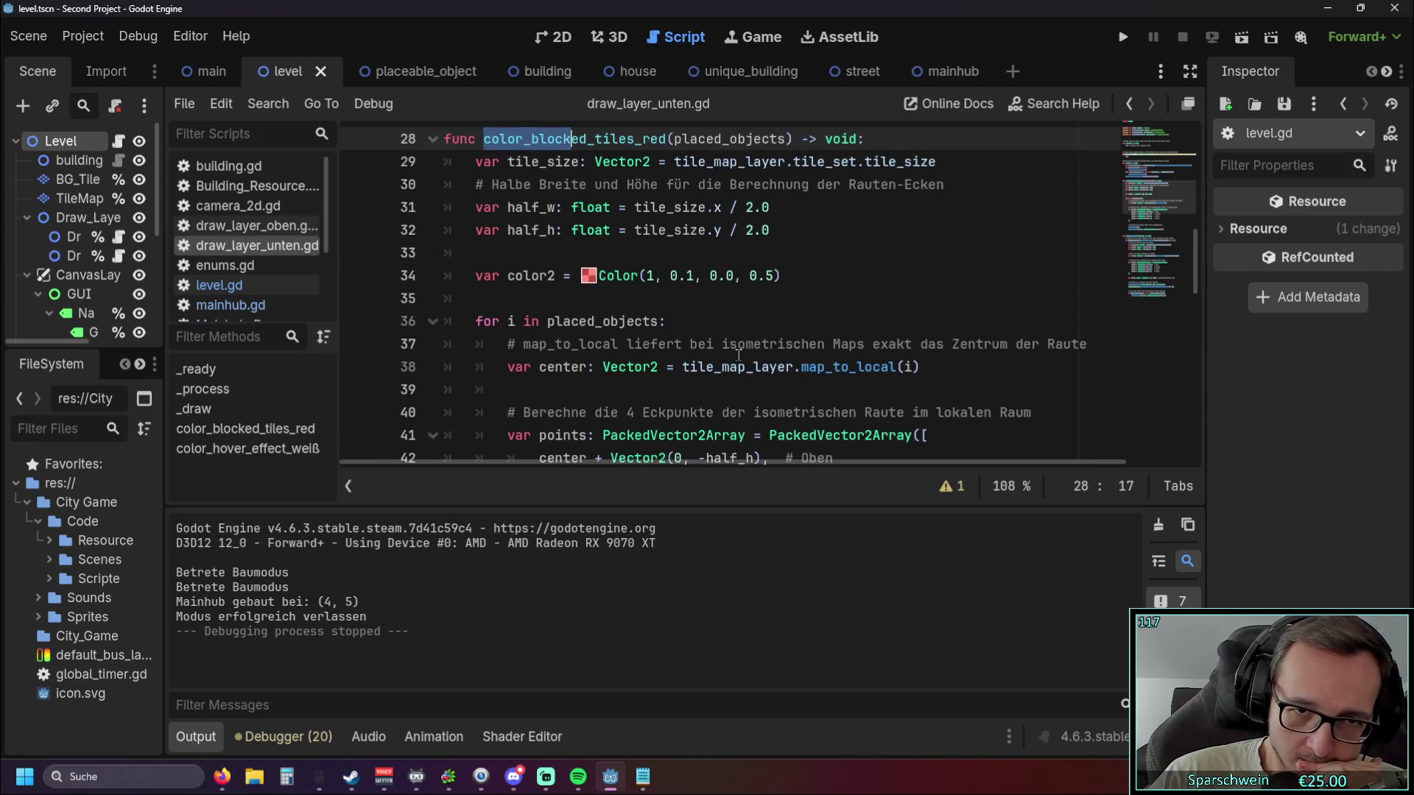
scroll(733, 354, "up", 4)
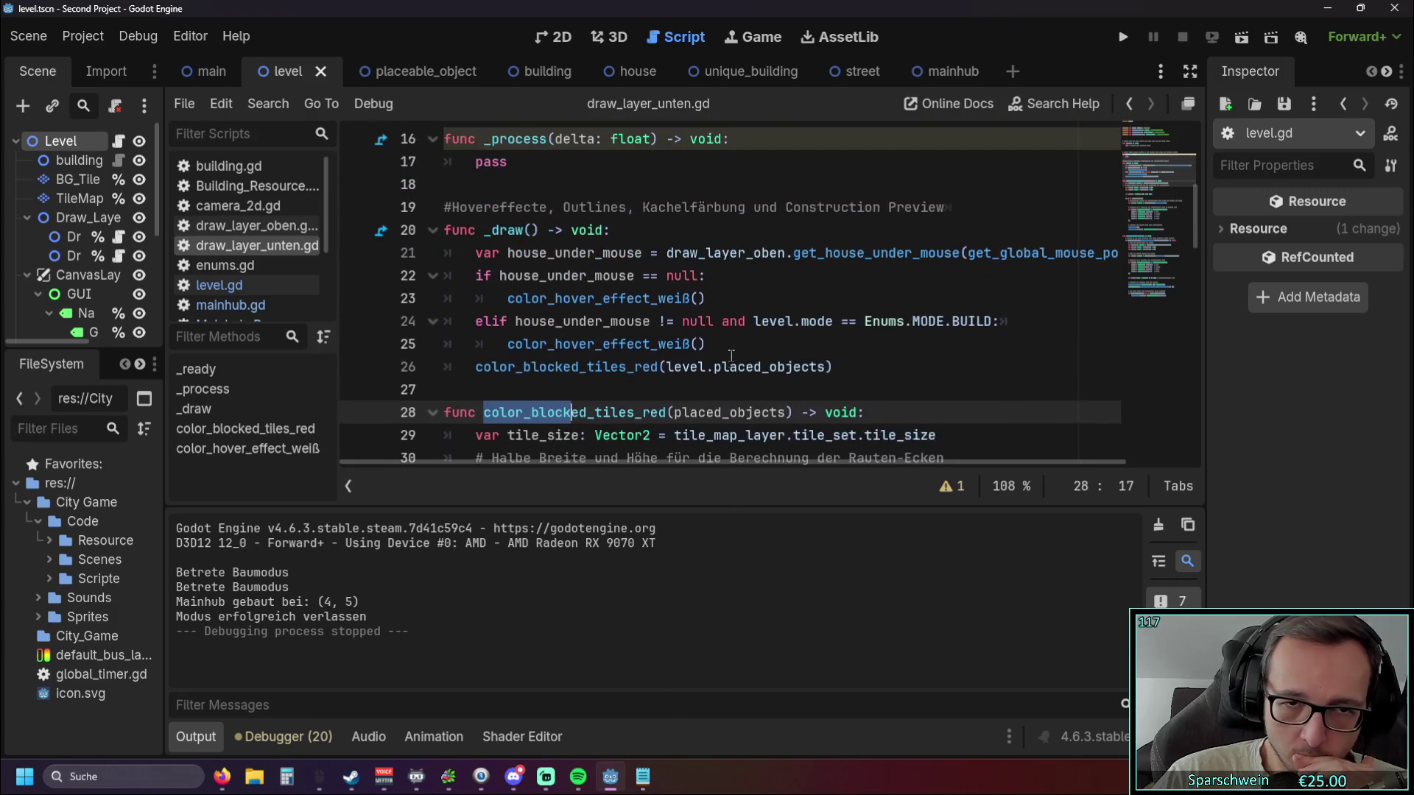
scroll(729, 356, "down", 2)
scroll(730, 357, "down", 2)
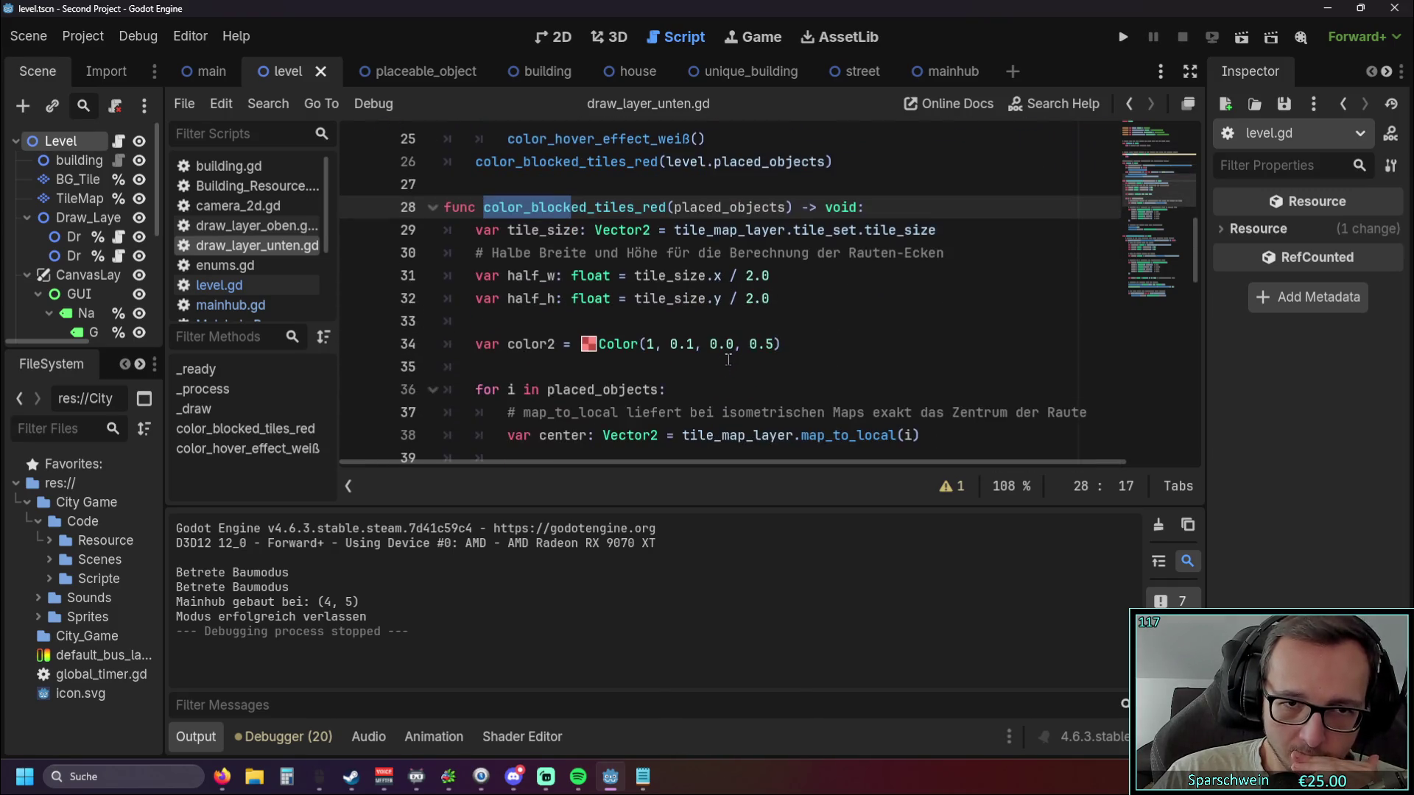
left_click(770, 344)
type("0")
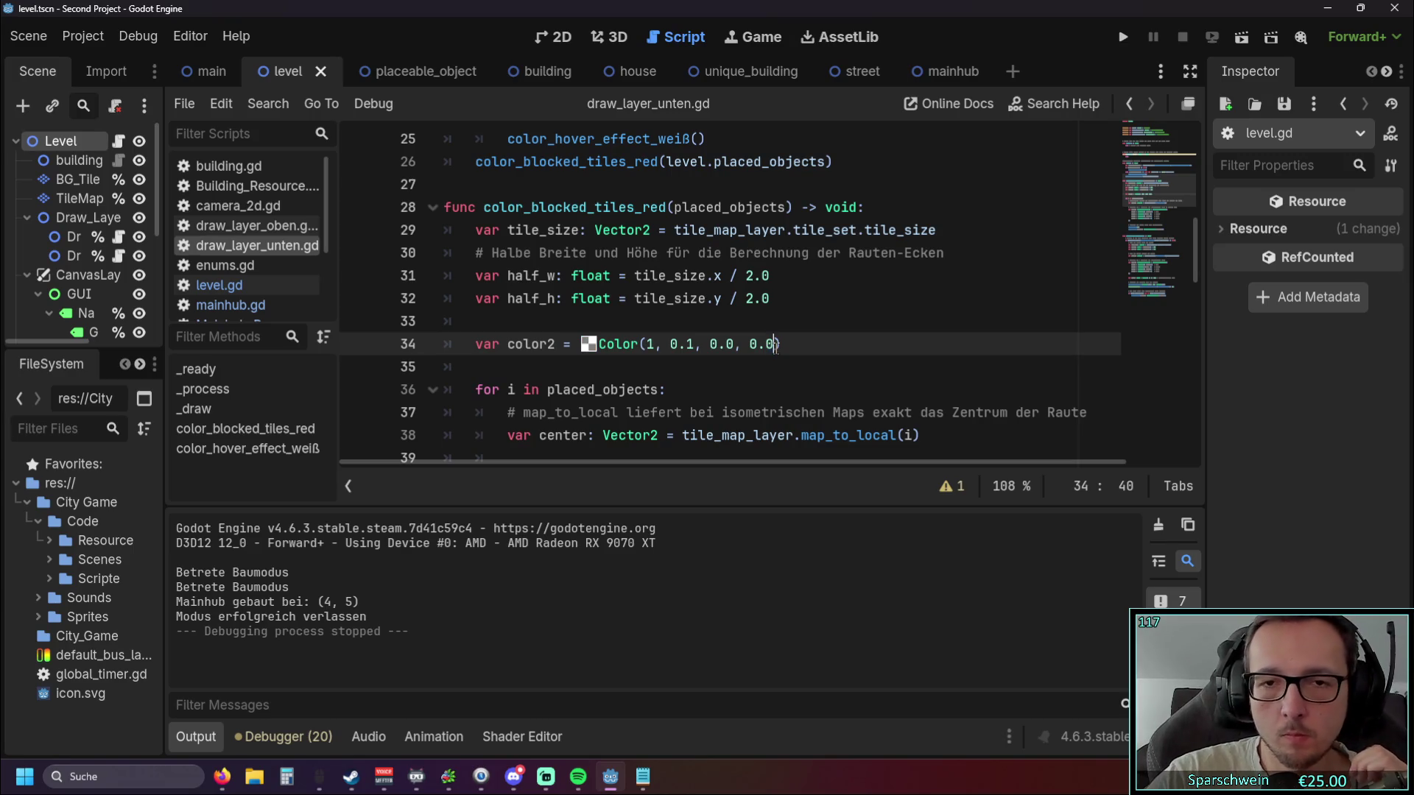
Test-run the game twice, placing a church on the map each time, then stop.
left_click(1118, 37)
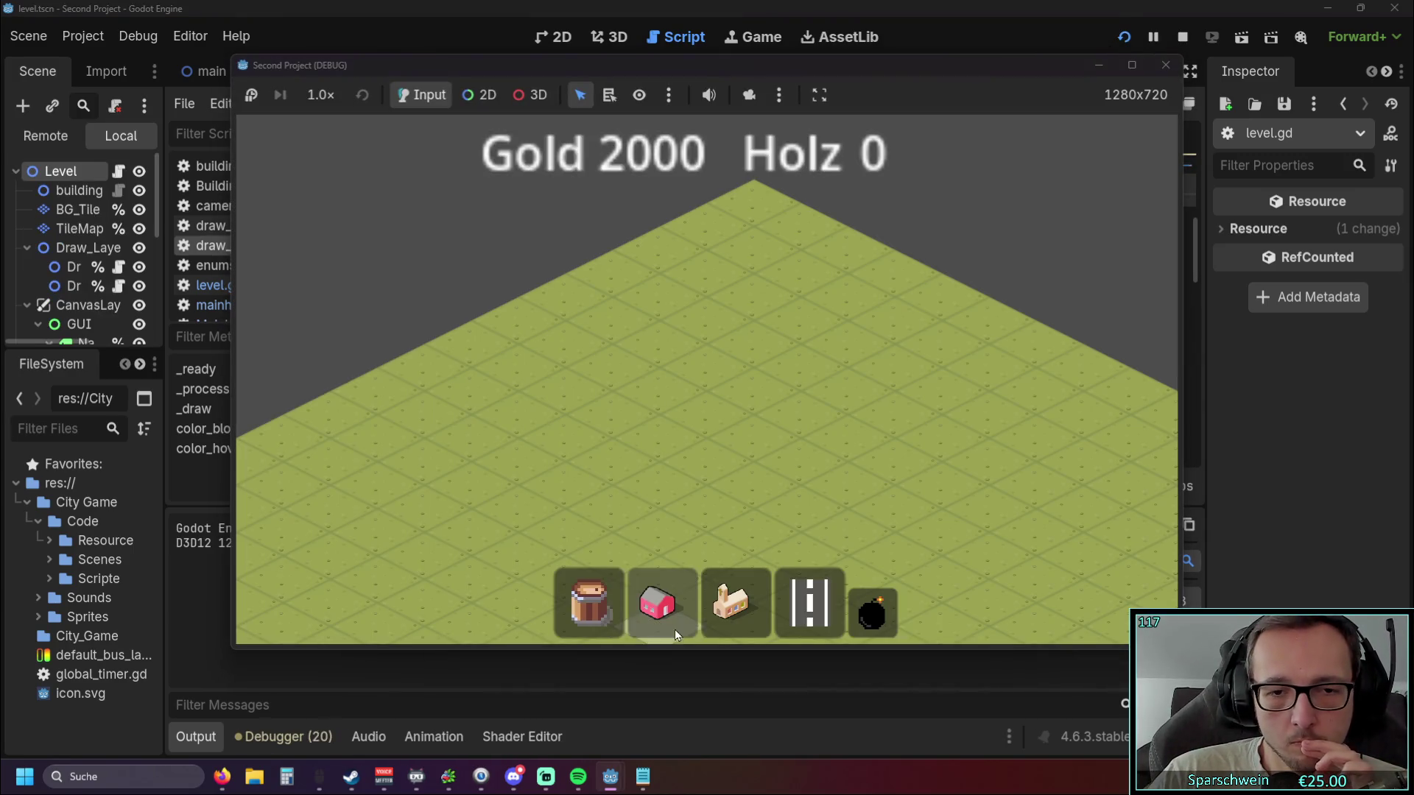
left_click(733, 604)
left_click(722, 398)
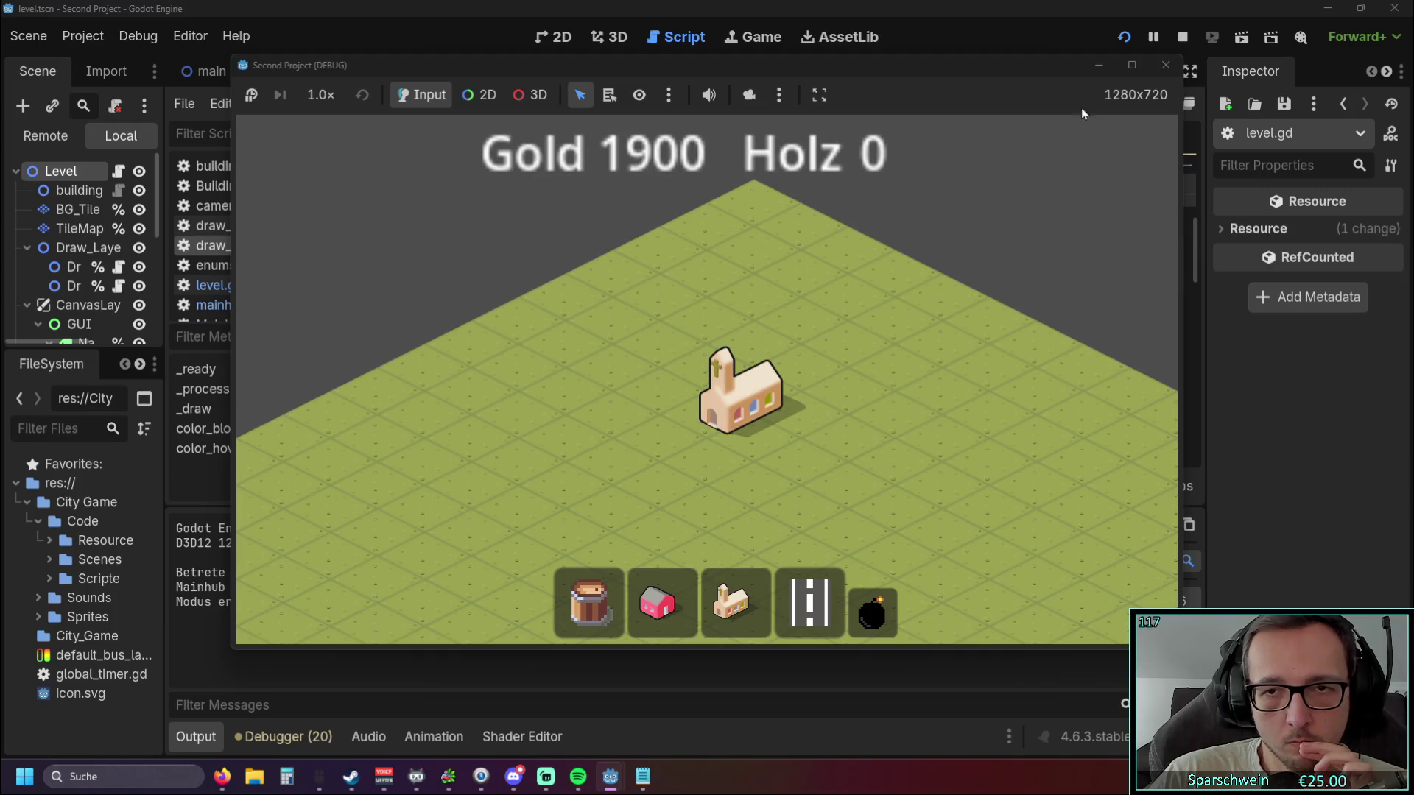
left_click(1165, 65)
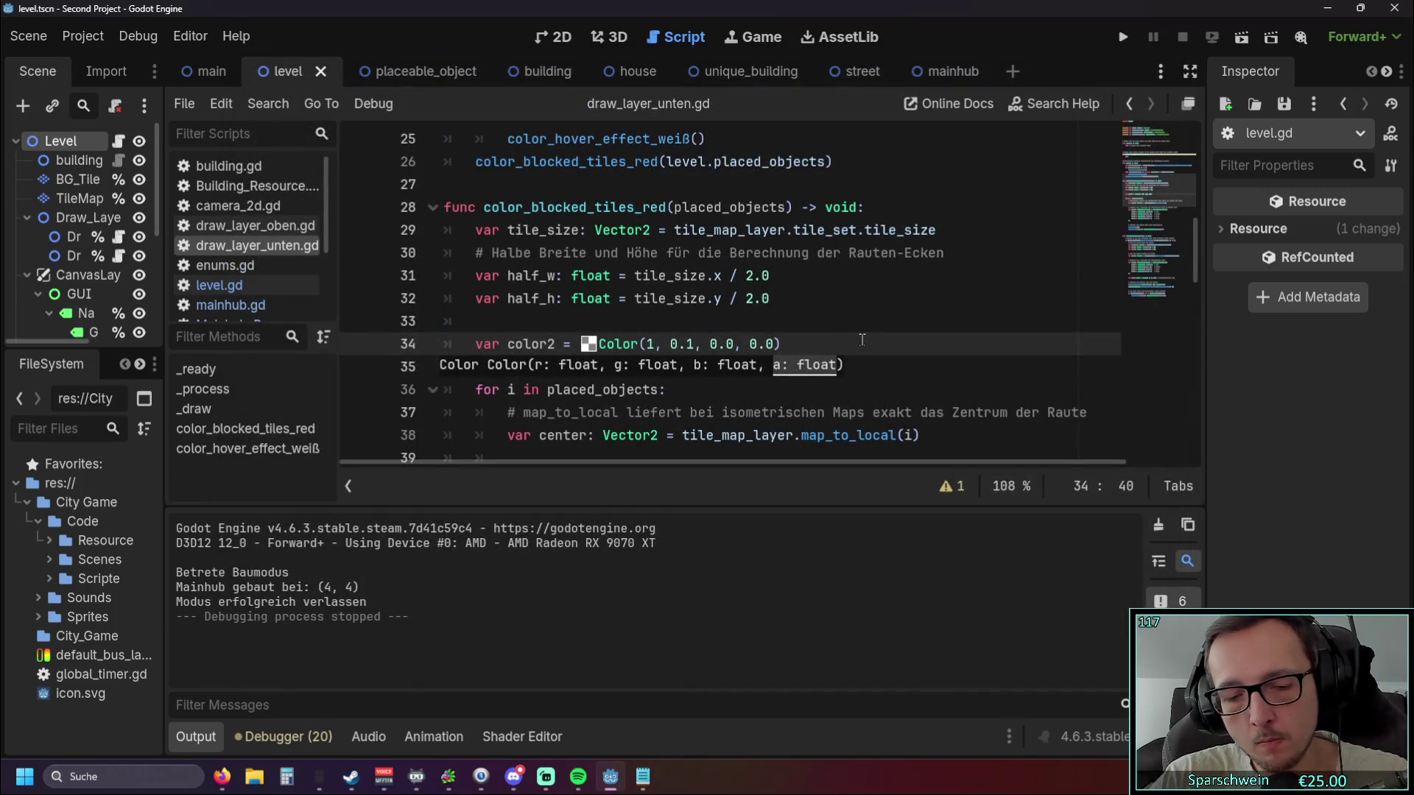
left_click(1123, 37)
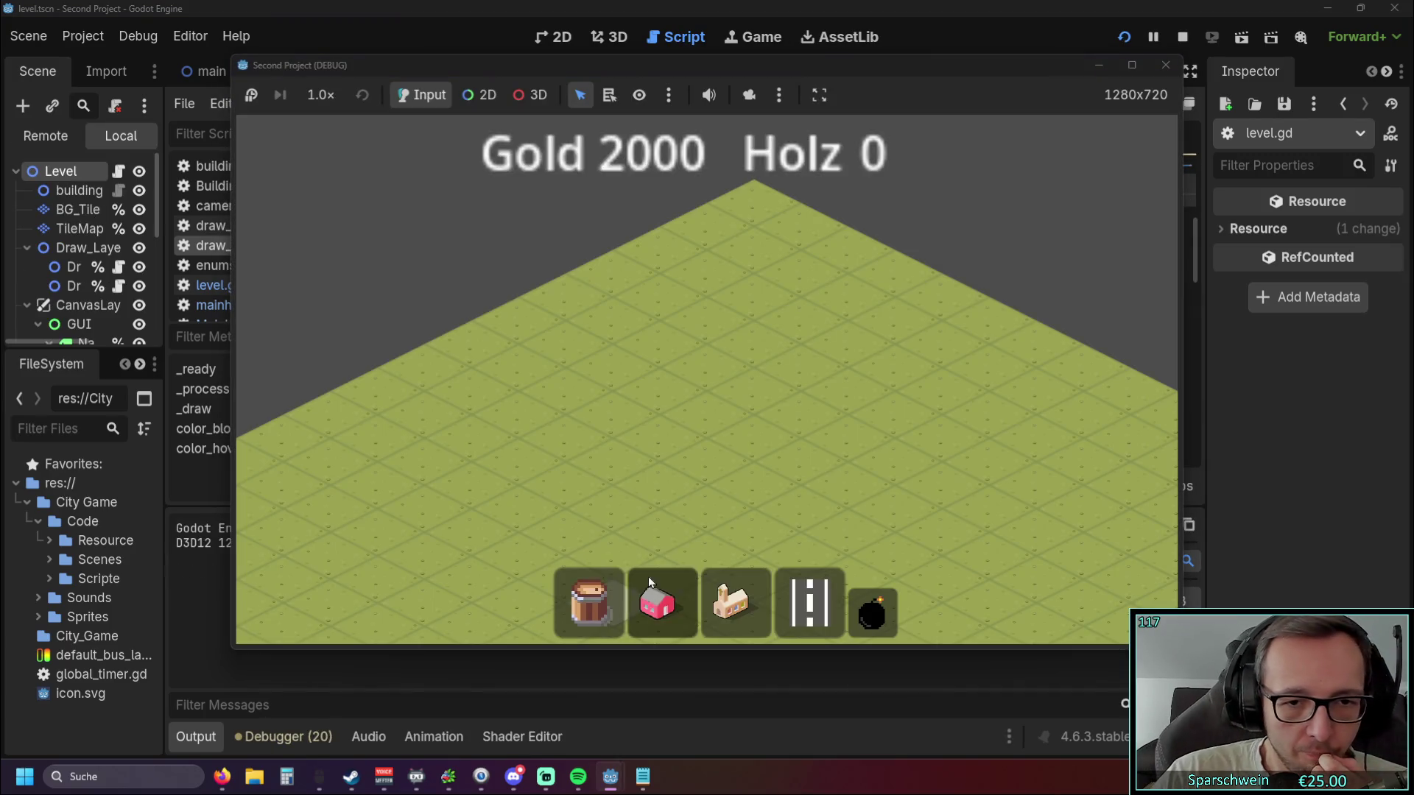
left_click(733, 603)
left_click(703, 449)
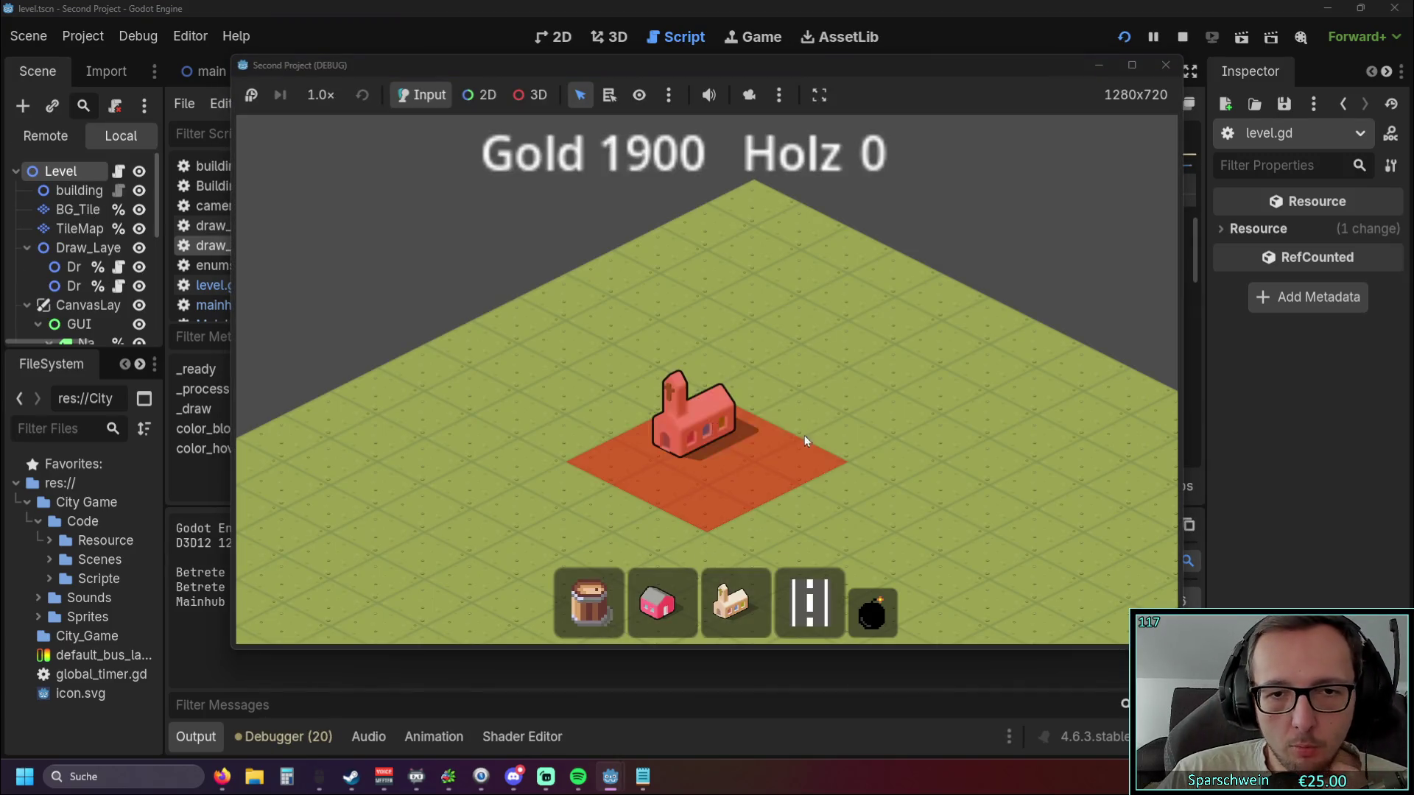
scroll(736, 405, "up", 3)
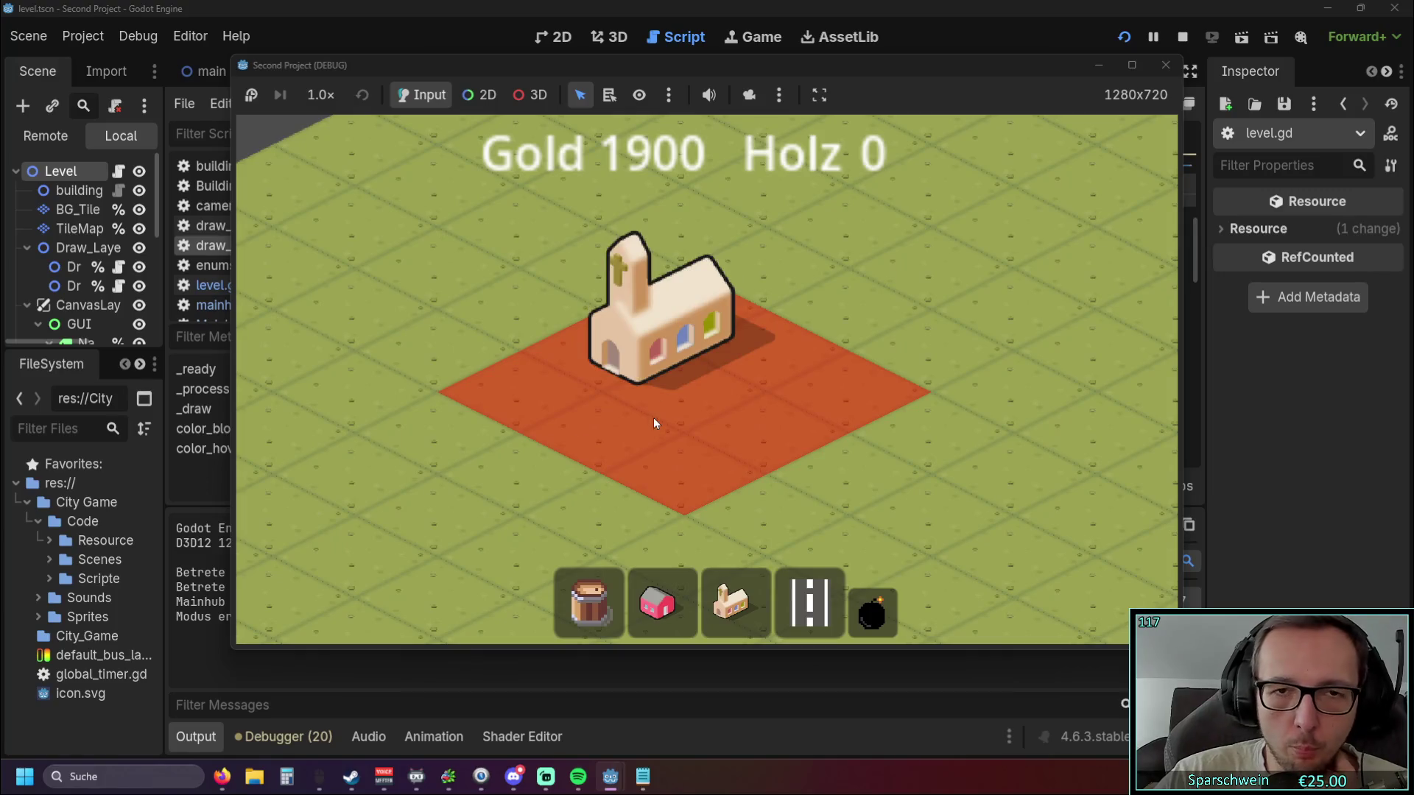
left_click(1165, 67)
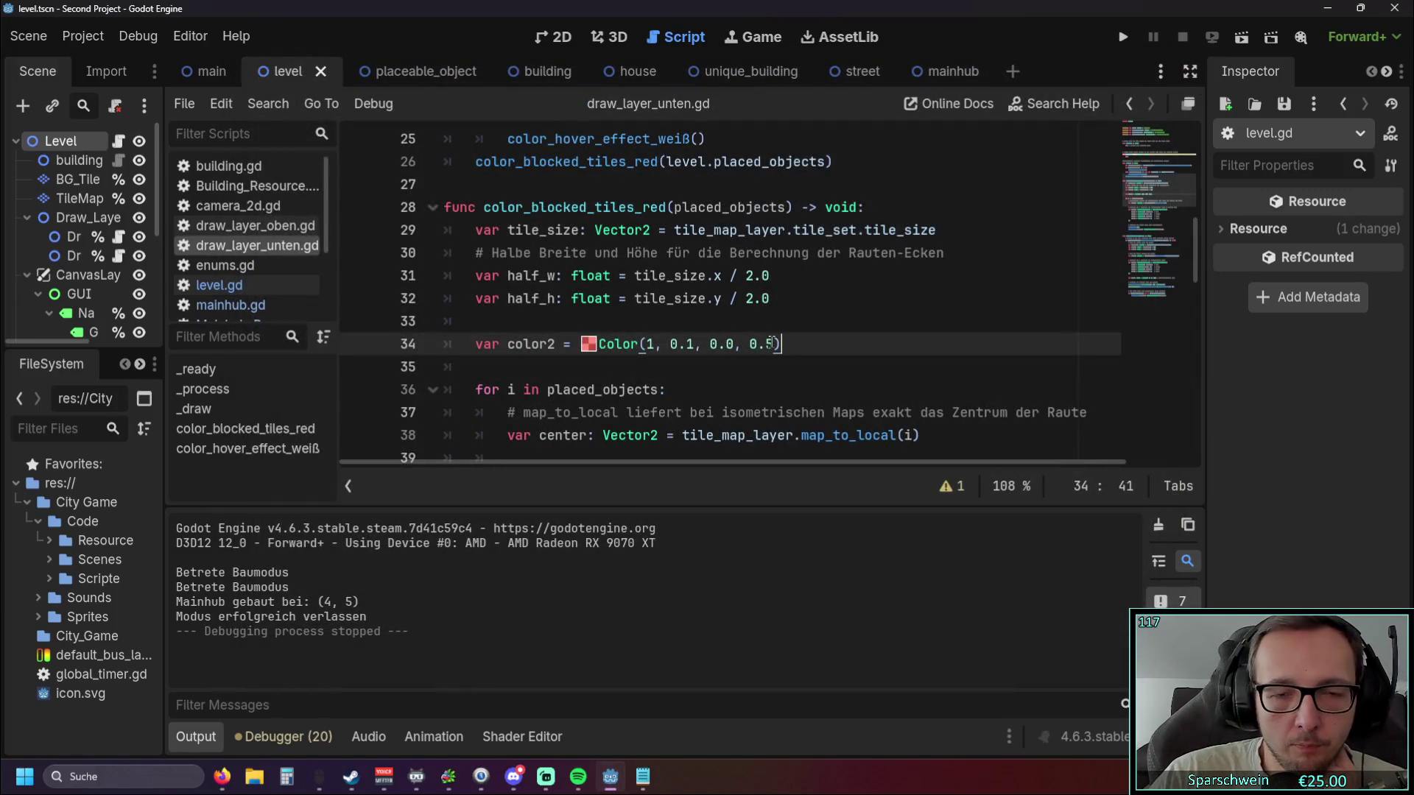
In draw_layer_oben.gd, place the caret at the end of the color_deconstruct_preview() header.
scroll(712, 344, "up", 1)
scroll(712, 344, "down", 1)
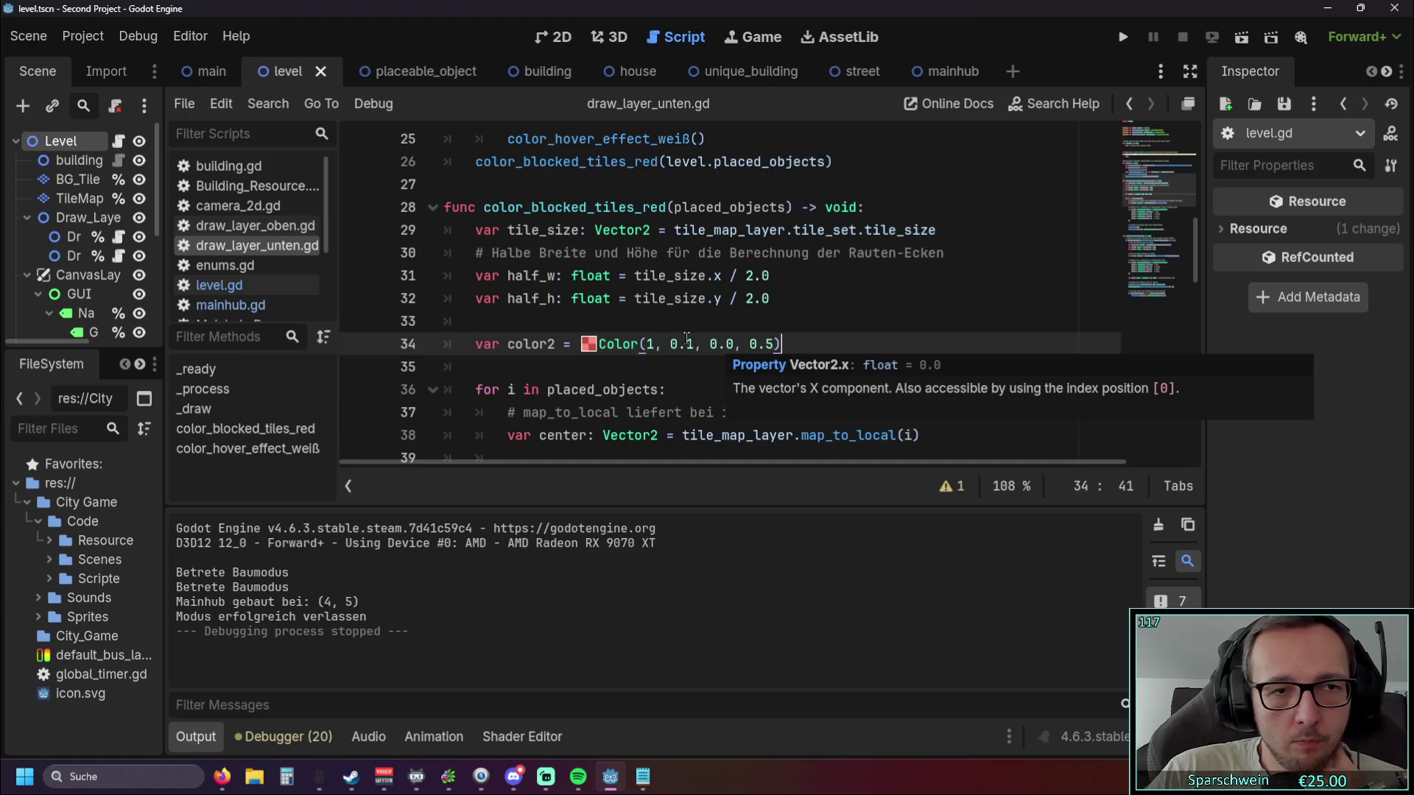
left_click(227, 226)
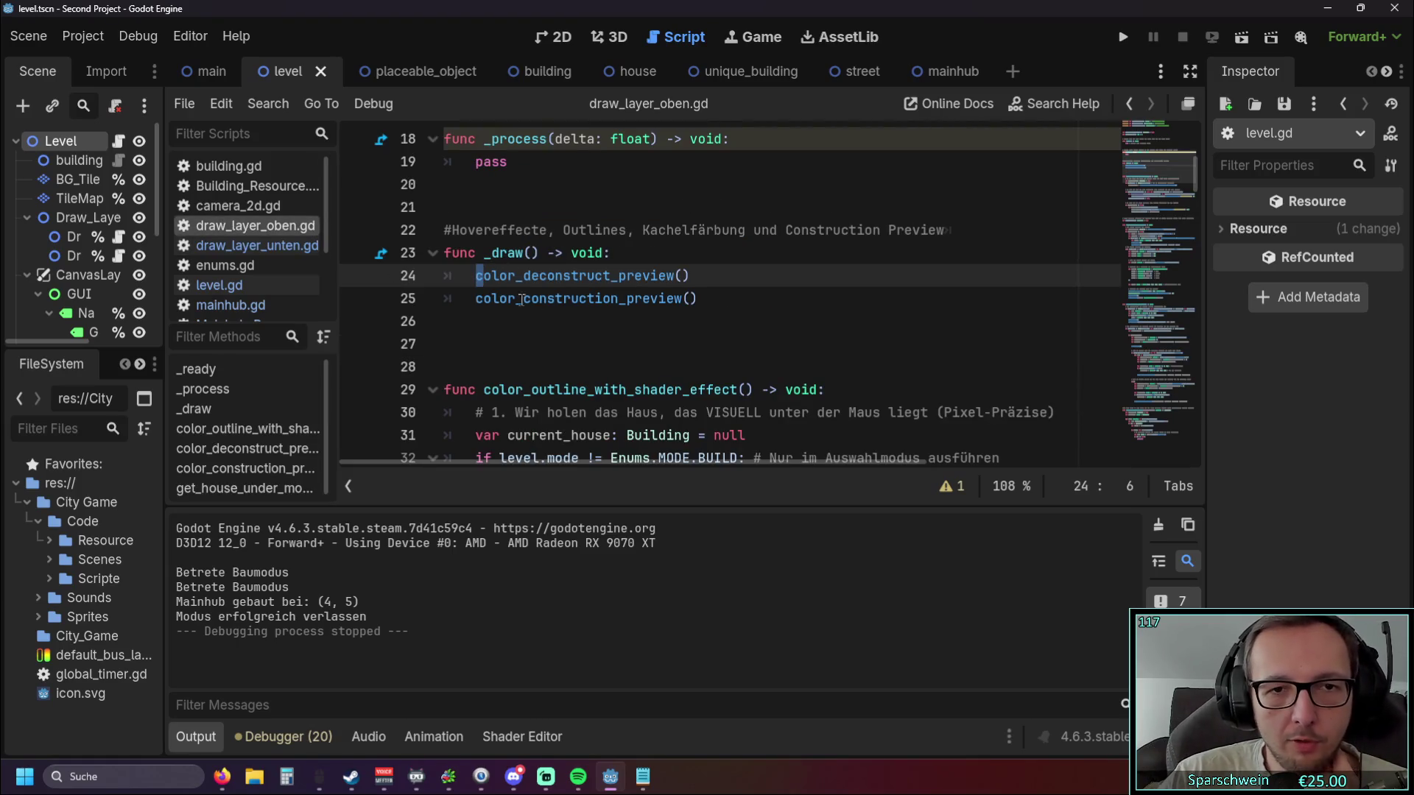
scroll(504, 294, "down", 11)
scroll(652, 287, "down", 7)
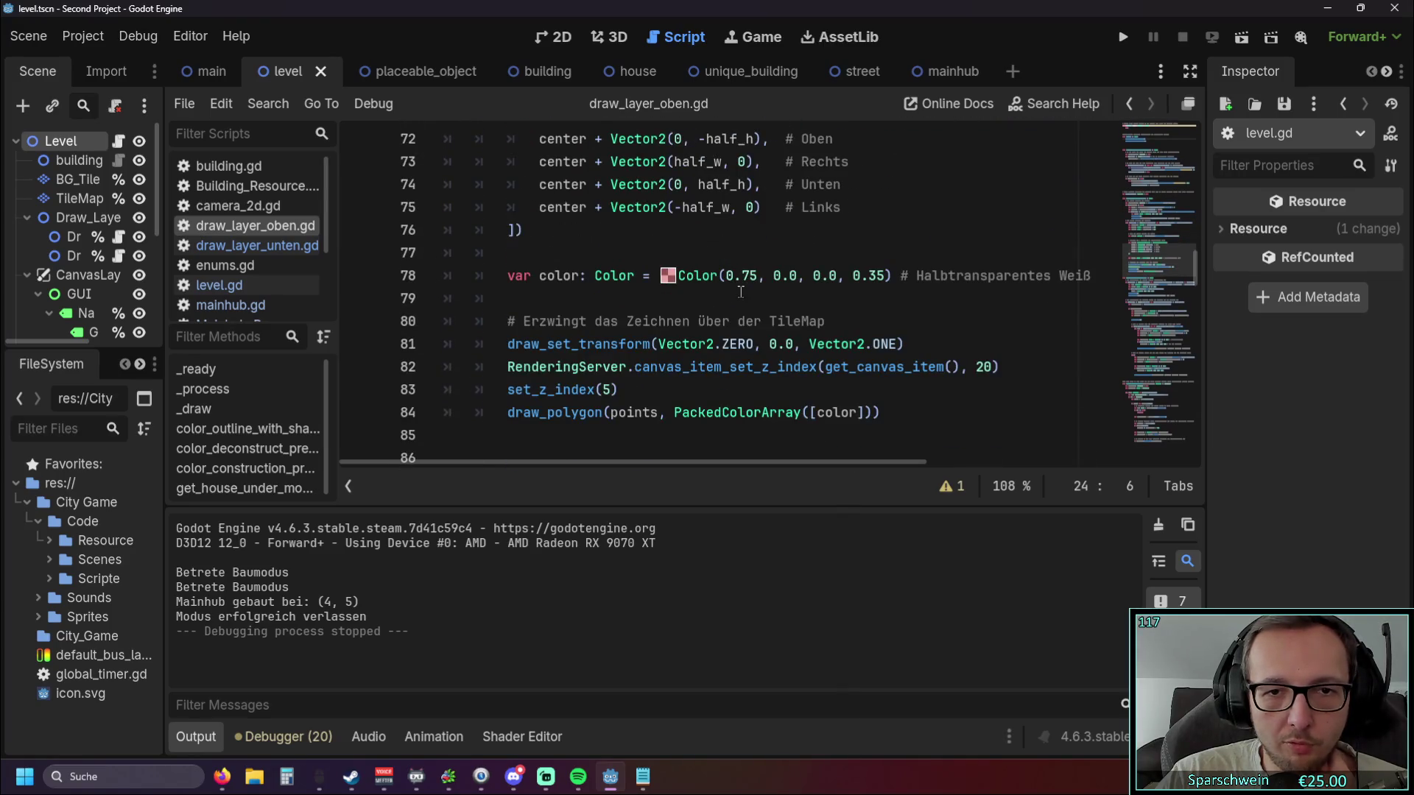
left_click_drag(732, 276, 890, 275)
scroll(790, 301, "up", 5)
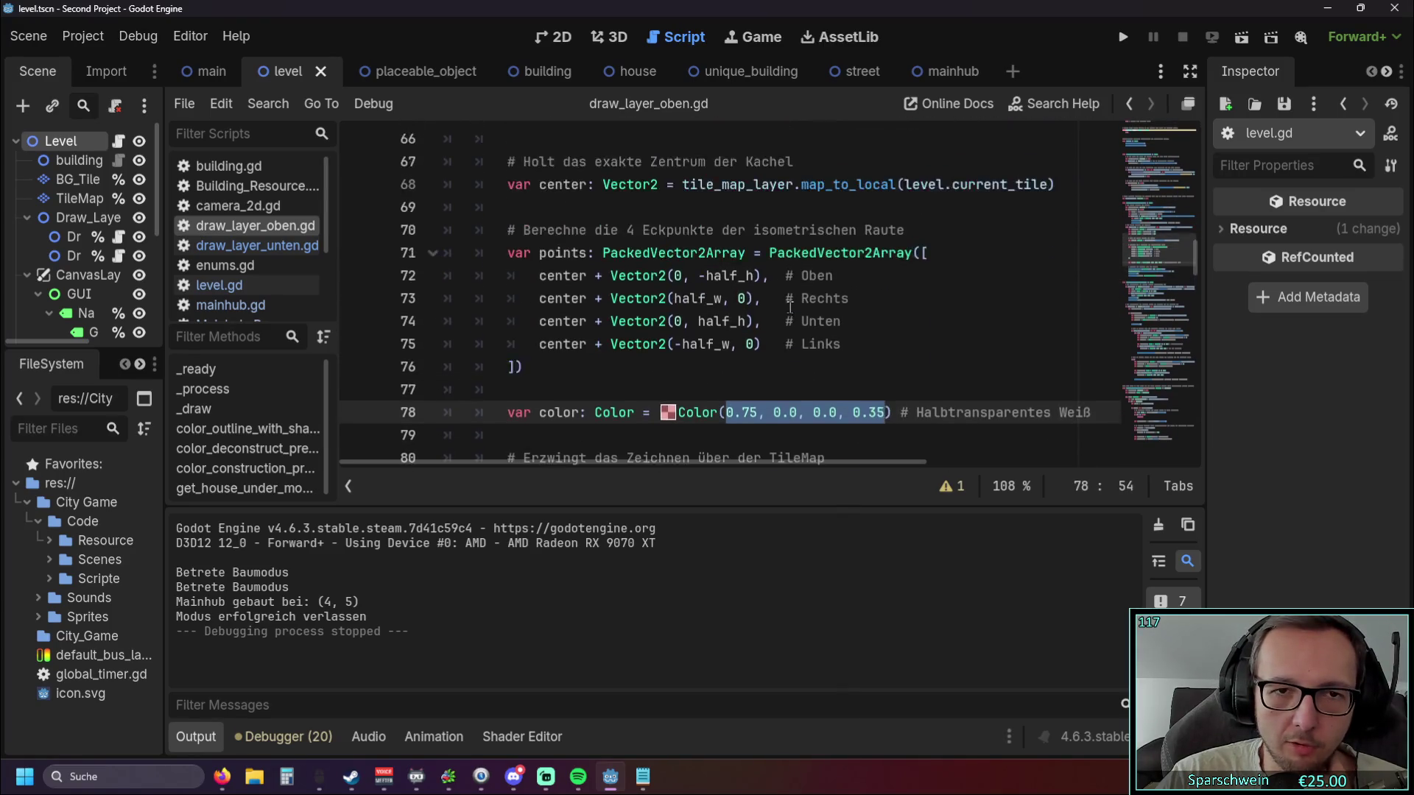
scroll(790, 301, "up", 3)
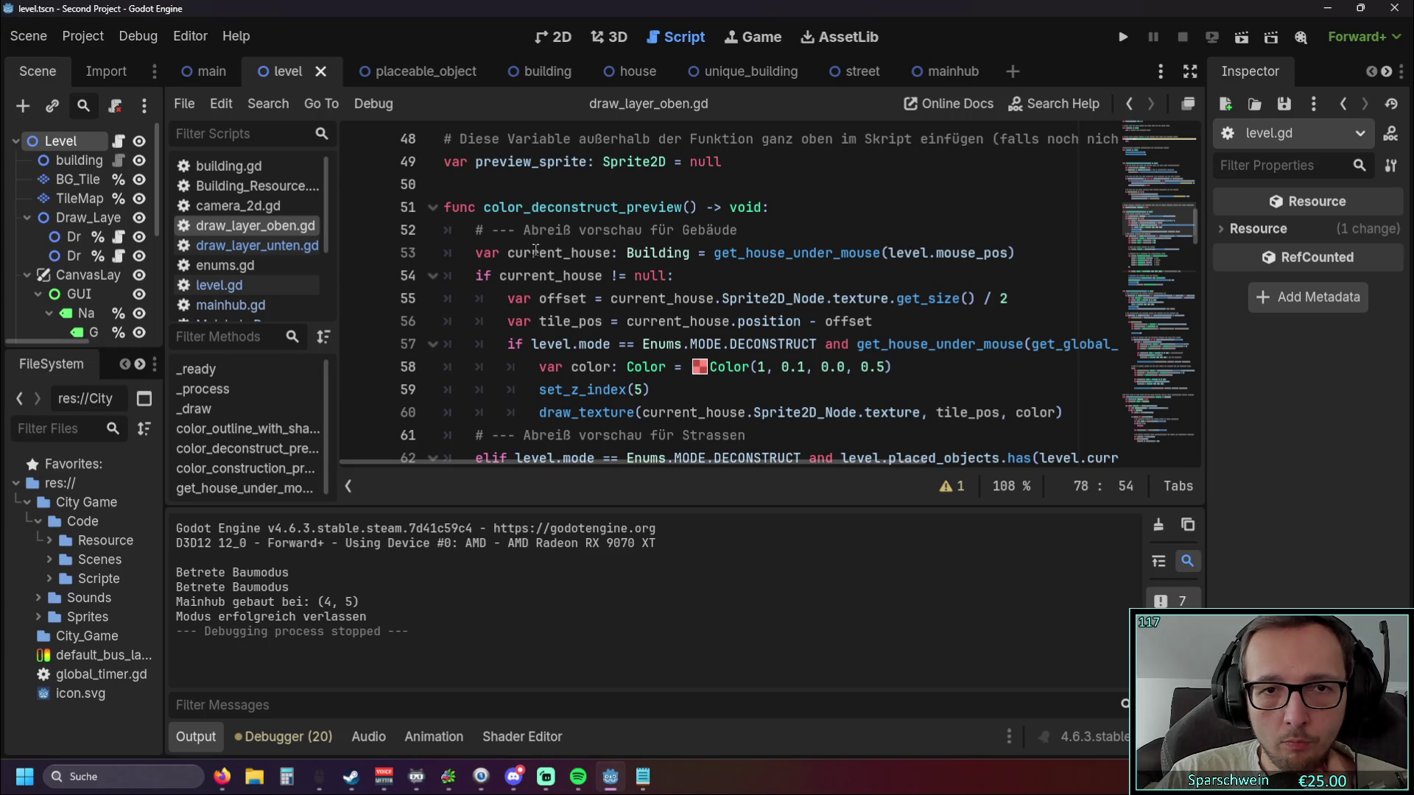
scroll(535, 250, "down", 1)
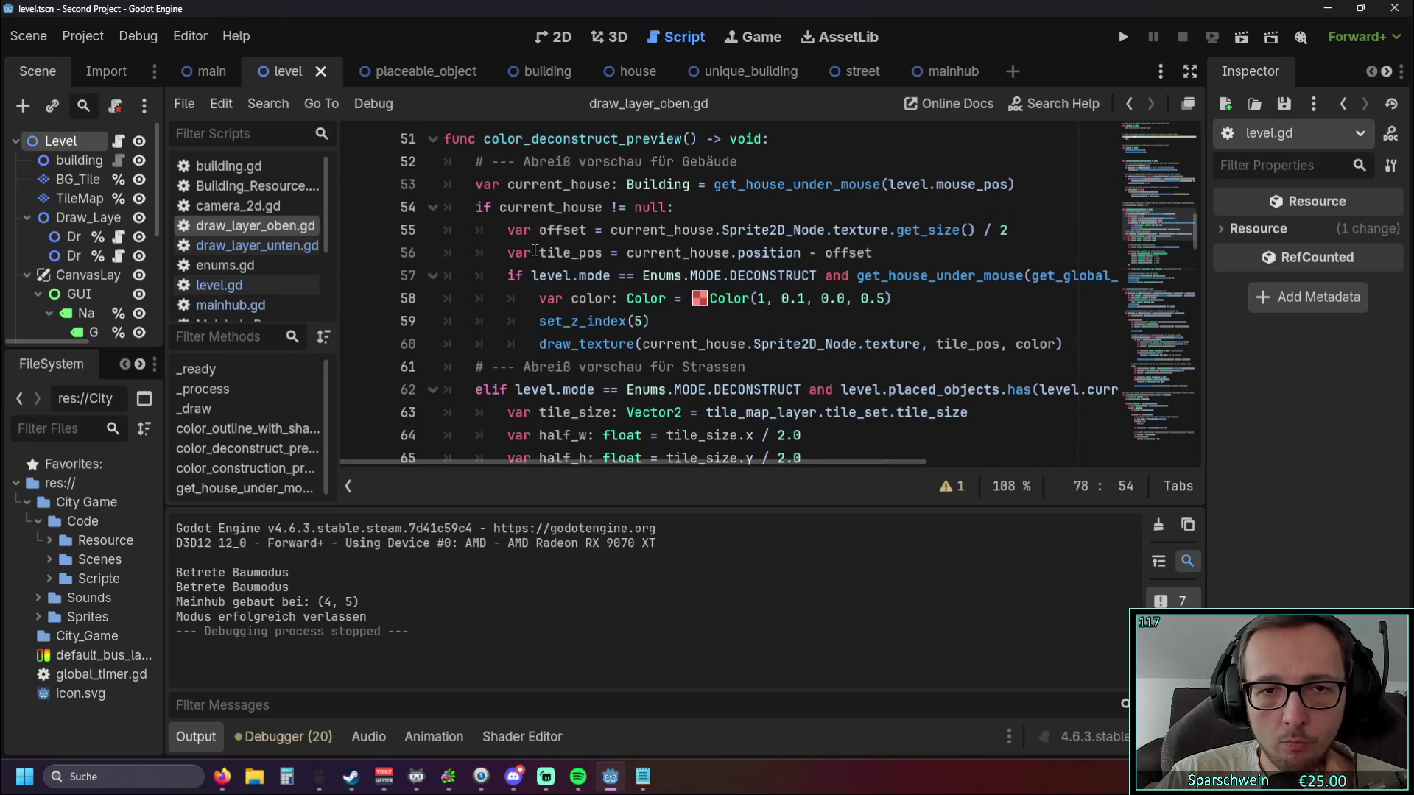
scroll(535, 251, "down", 1)
scroll(535, 250, "up", 1)
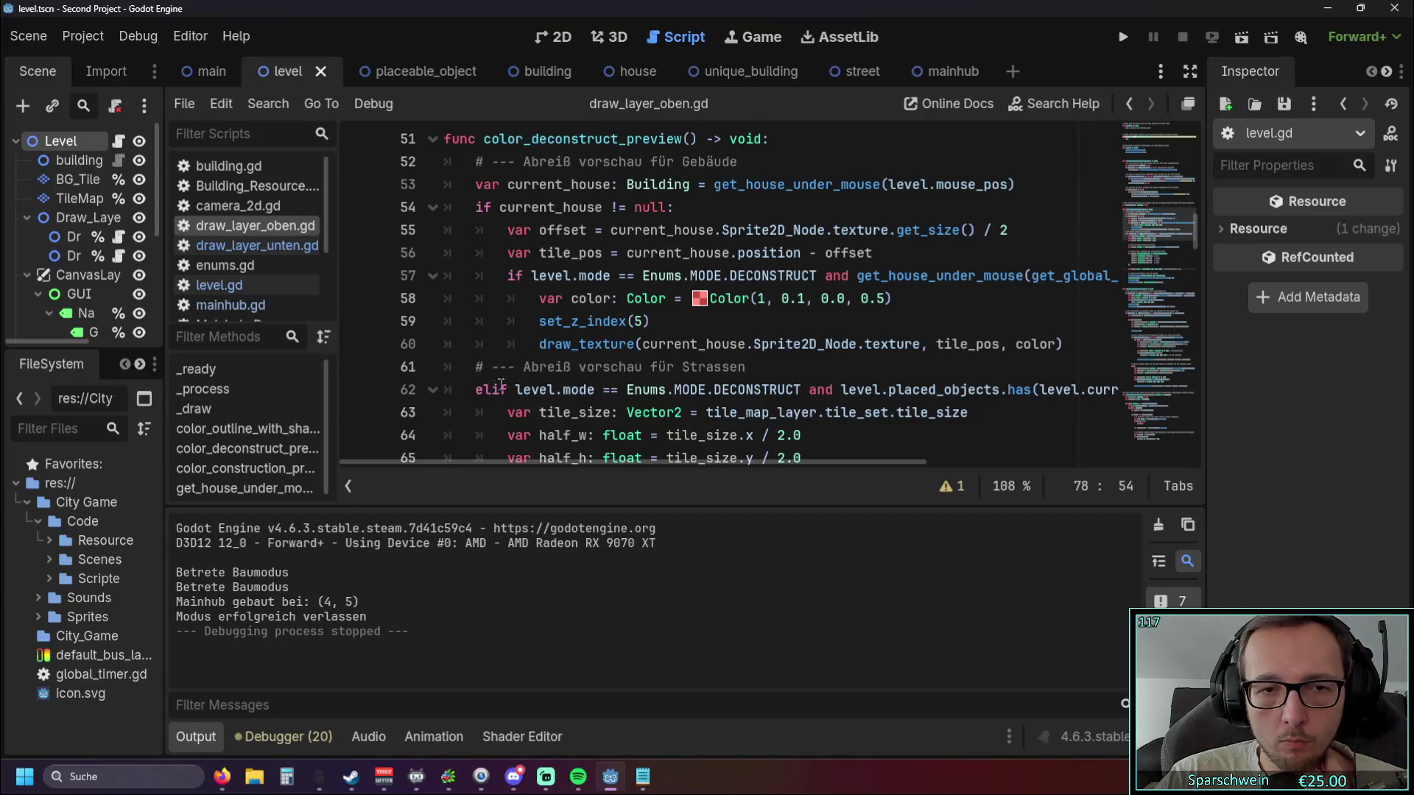
scroll(498, 386, "up", 1)
left_click(783, 204)
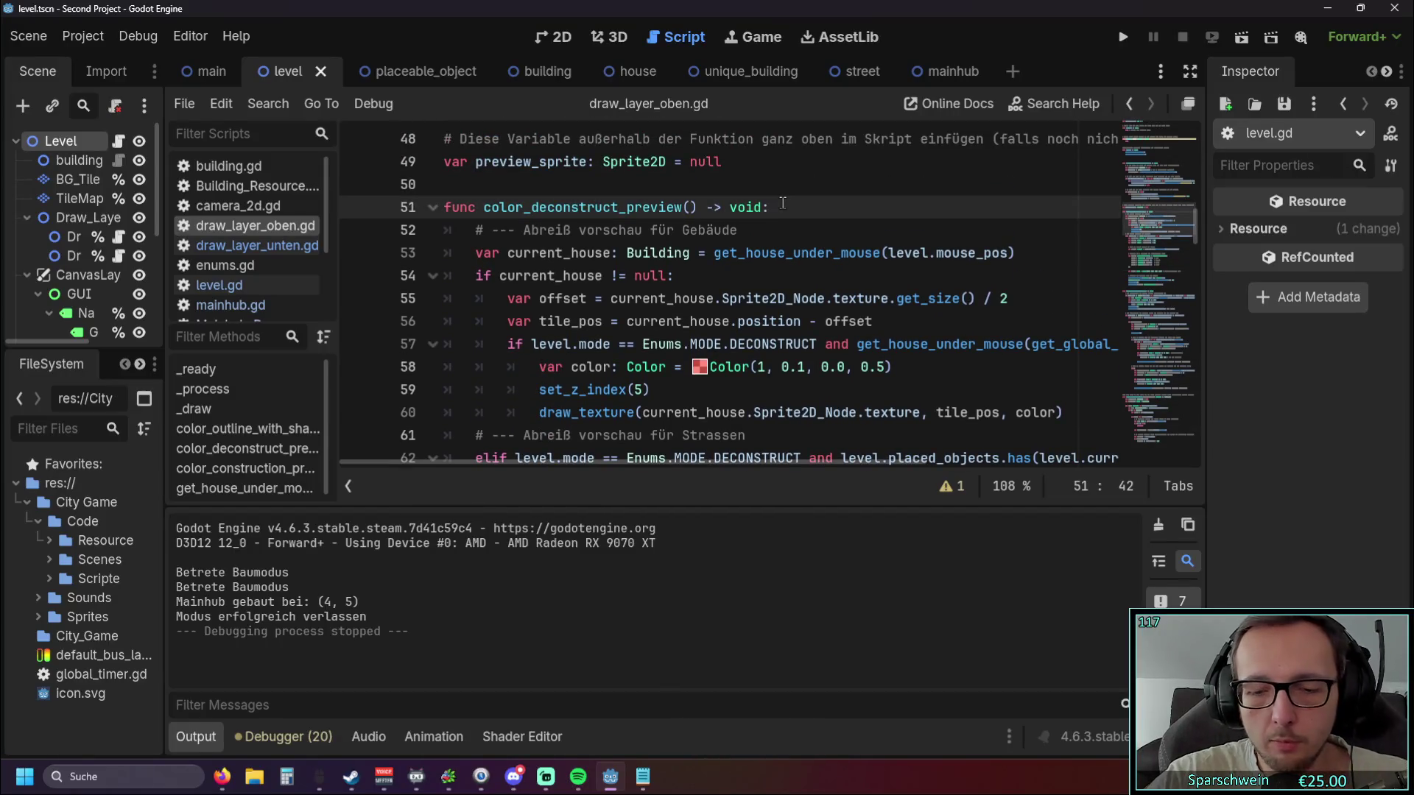
Add 'if level.mode == Enums.MODE.DECONSTRUCT:' at the function top and remove the elif's duplicate mode check.
key("Return")
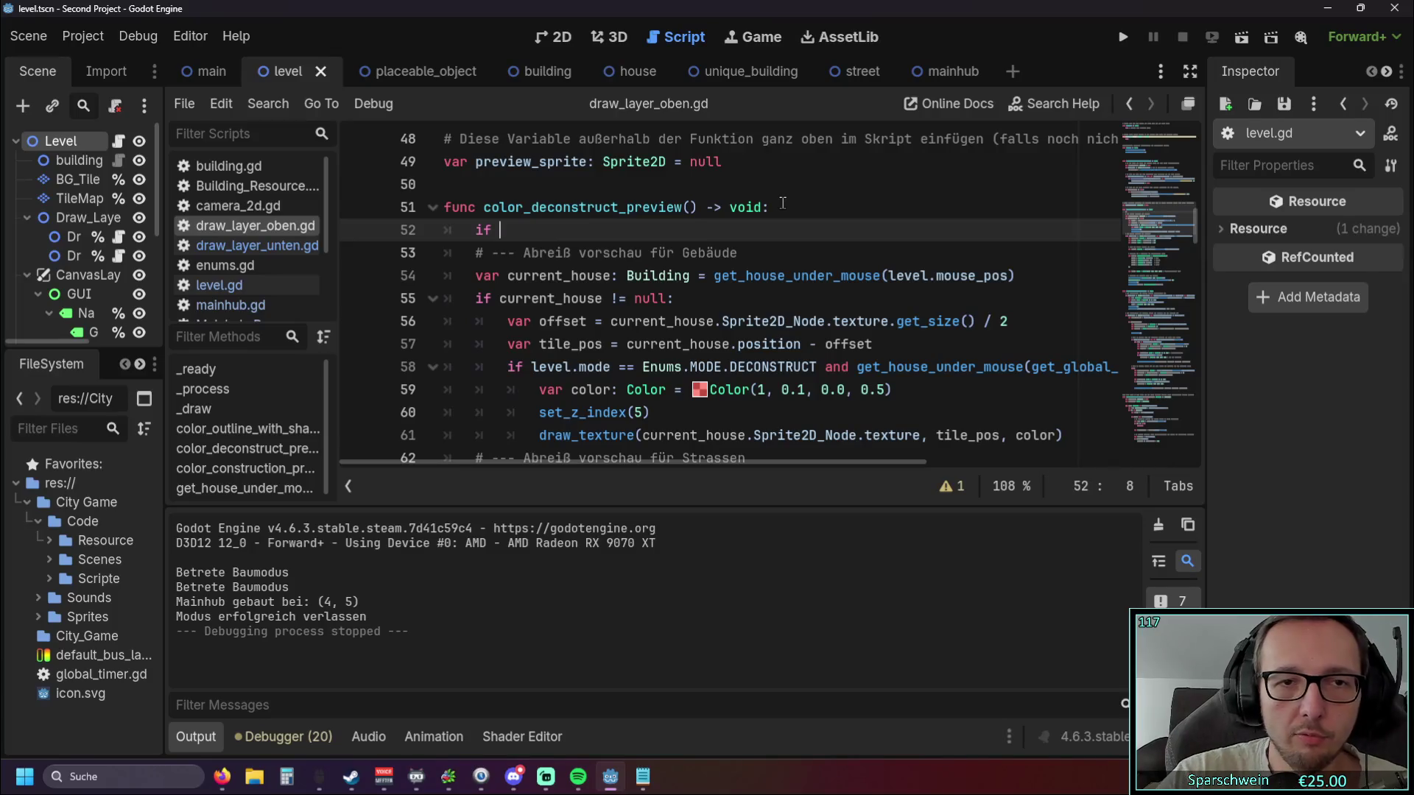
scroll(783, 205, "down", 3)
left_click_drag(515, 275, 801, 276)
key("ctrl+c")
scroll(638, 289, "up", 3)
left_click(497, 230)
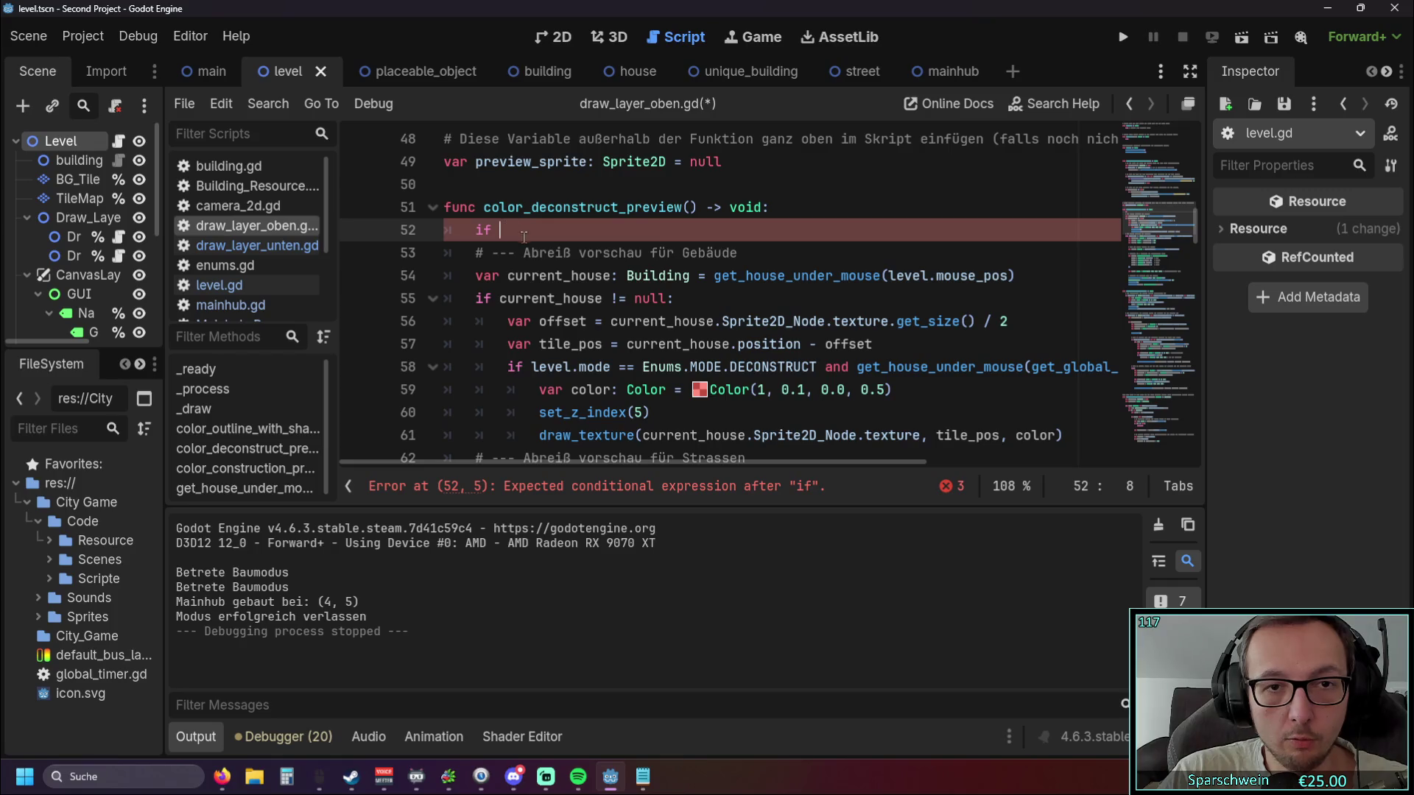
key("ctrl+v")
scroll(774, 342, "down", 2)
mouse_move(834, 345)
left_mouse_down()
mouse_move(480, 345)
mouse_move(516, 345)
left_mouse_up()
key("BackSpace")
key("BackSpace")
left_click(727, 367)
Indent the function body one level deeper, down to the draw_polygon line.
scroll(726, 317, "up", 2)
scroll(726, 312, "up", 1)
left_click(478, 253)
key("Tab")
left_click(477, 275)
key("Tab")
left_click(476, 237)
left_click(468, 298)
key("Tab")
left_click(458, 321)
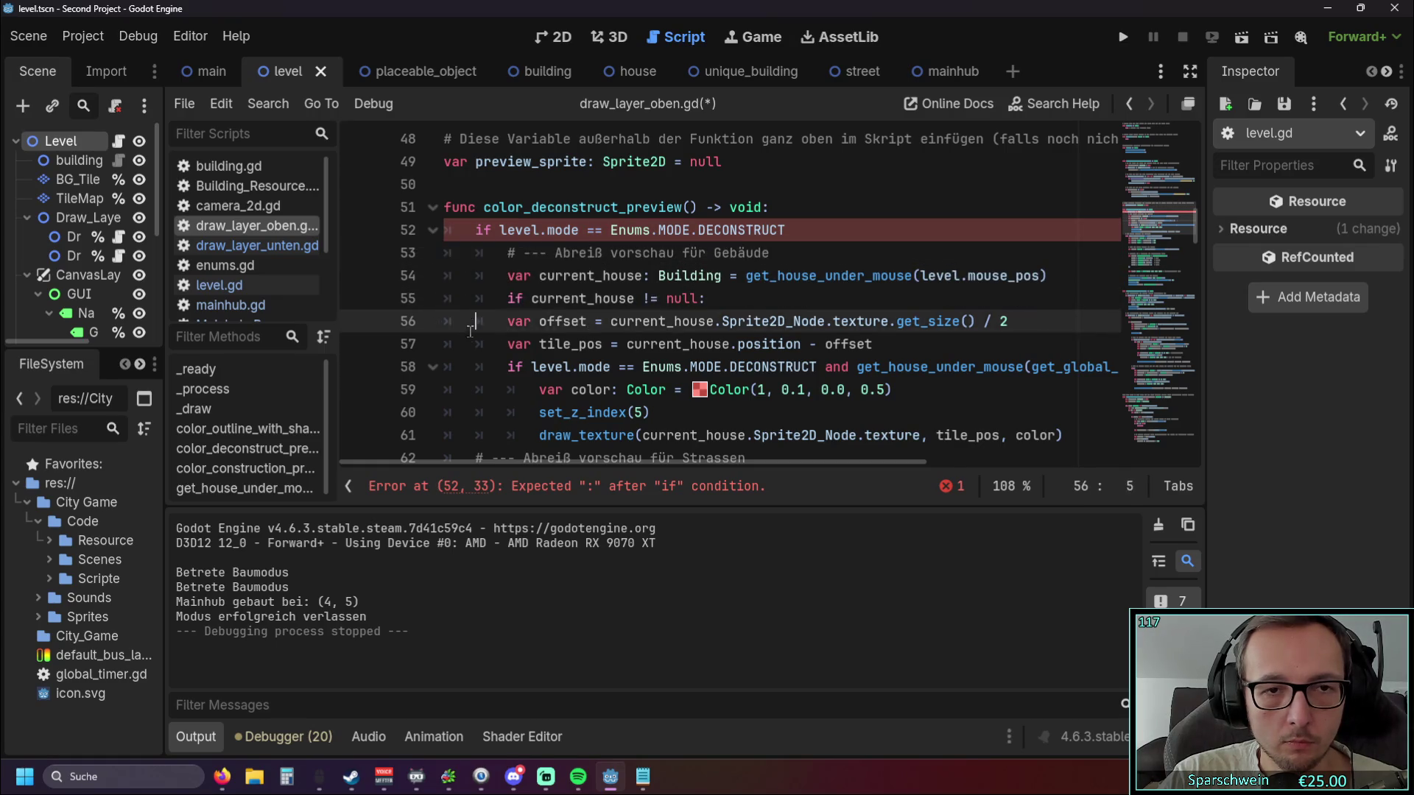
key("Tab")
left_click(457, 344)
key("Tab")
left_click(457, 367)
key("Tab")
left_click(458, 390)
scroll(457, 438, "down", 4)
left_click(466, 184)
key("Tab")
left_click(466, 207)
key("Tab")
left_click(466, 230)
key("Tab")
left_click(467, 253)
key("Tab")
left_click(467, 275)
key("Tab")
left_click(460, 321)
key("Tab")
left_click(461, 344)
key("Tab")
left_click(459, 390)
left_click(464, 412)
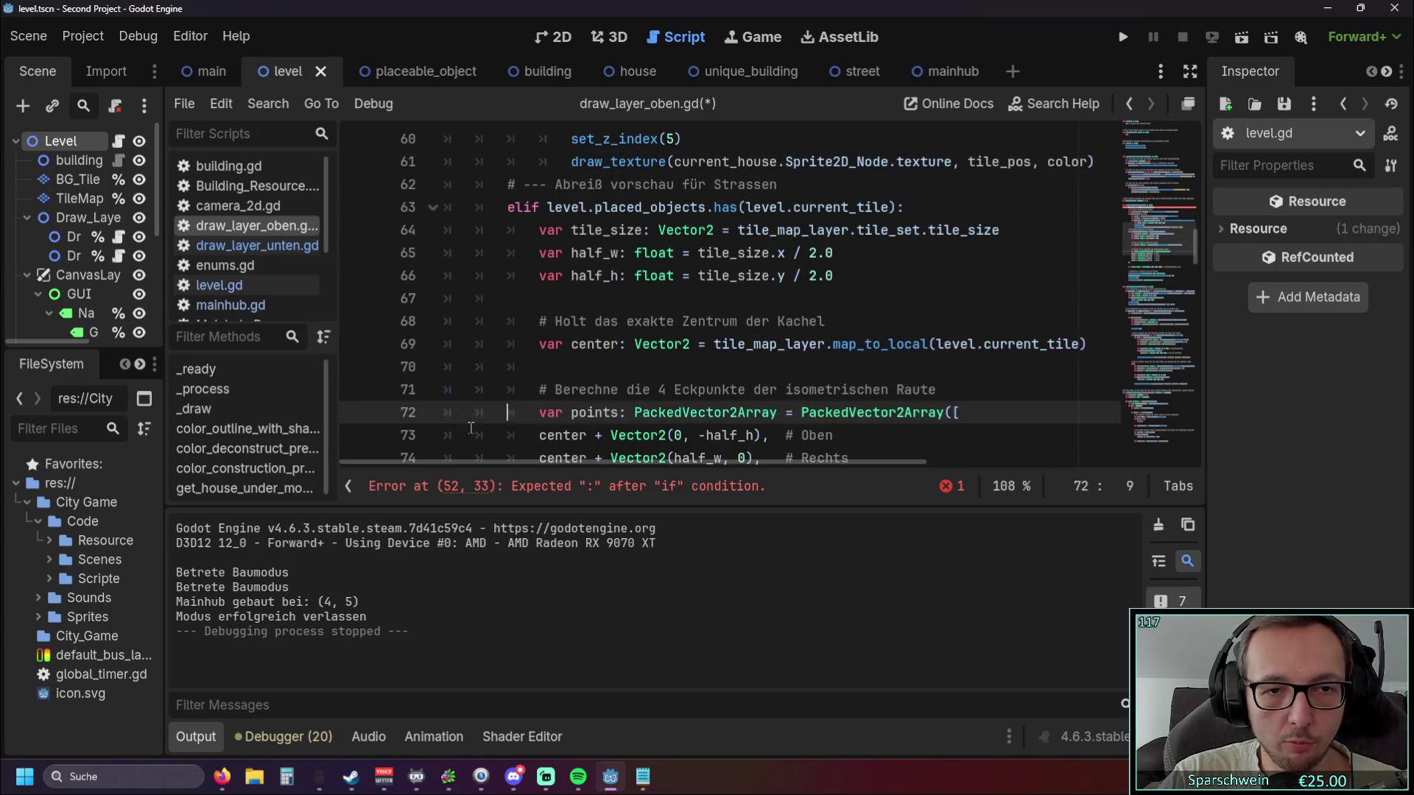
key("Tab")
left_click(471, 435)
scroll(471, 435, "down", 3)
key("Tab")
left_click(482, 252)
key("Tab")
left_click(490, 275)
key("Tab")
left_click(486, 299)
key("Tab")
left_click(486, 321)
key("Tab")
left_click(486, 367)
key("Tab")
scroll(486, 366, "down", 2)
left_click(498, 275)
key("Tab")
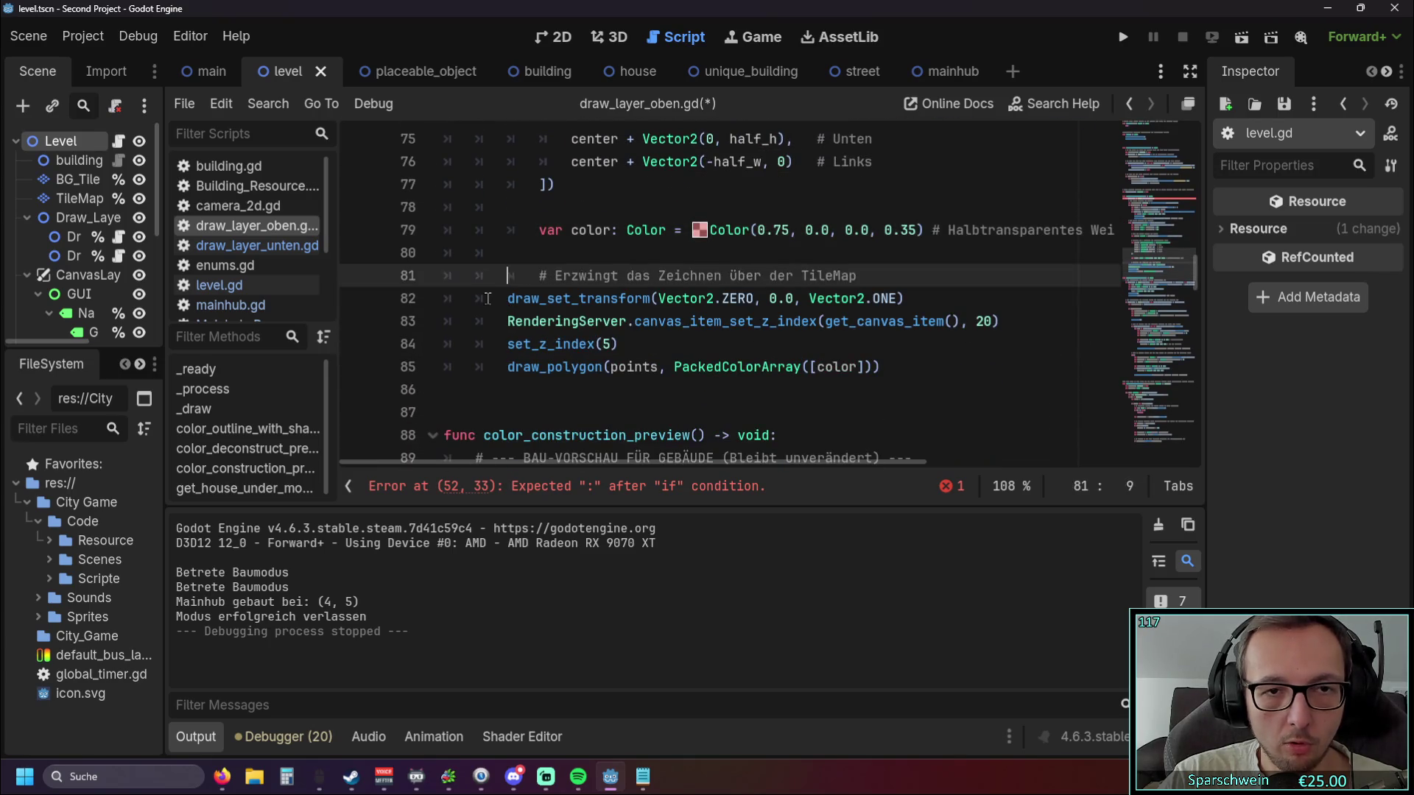
left_click(498, 298)
key("Tab")
left_click(498, 321)
key("Tab")
left_click(498, 343)
key("Tab")
Try indenting lines 53–60 one more level, then undo the extra indentation.
scroll(531, 272, "up", 9)
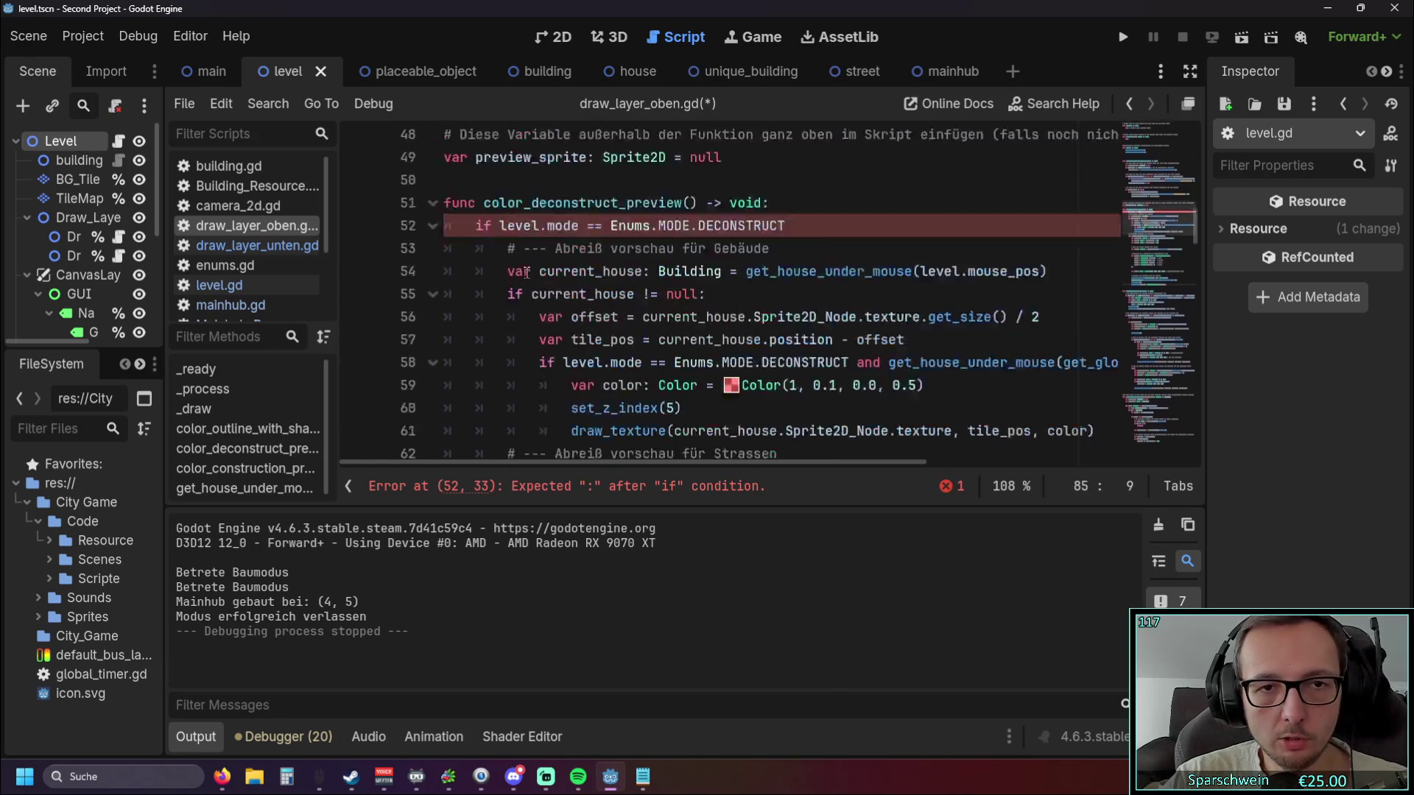
left_click(845, 324)
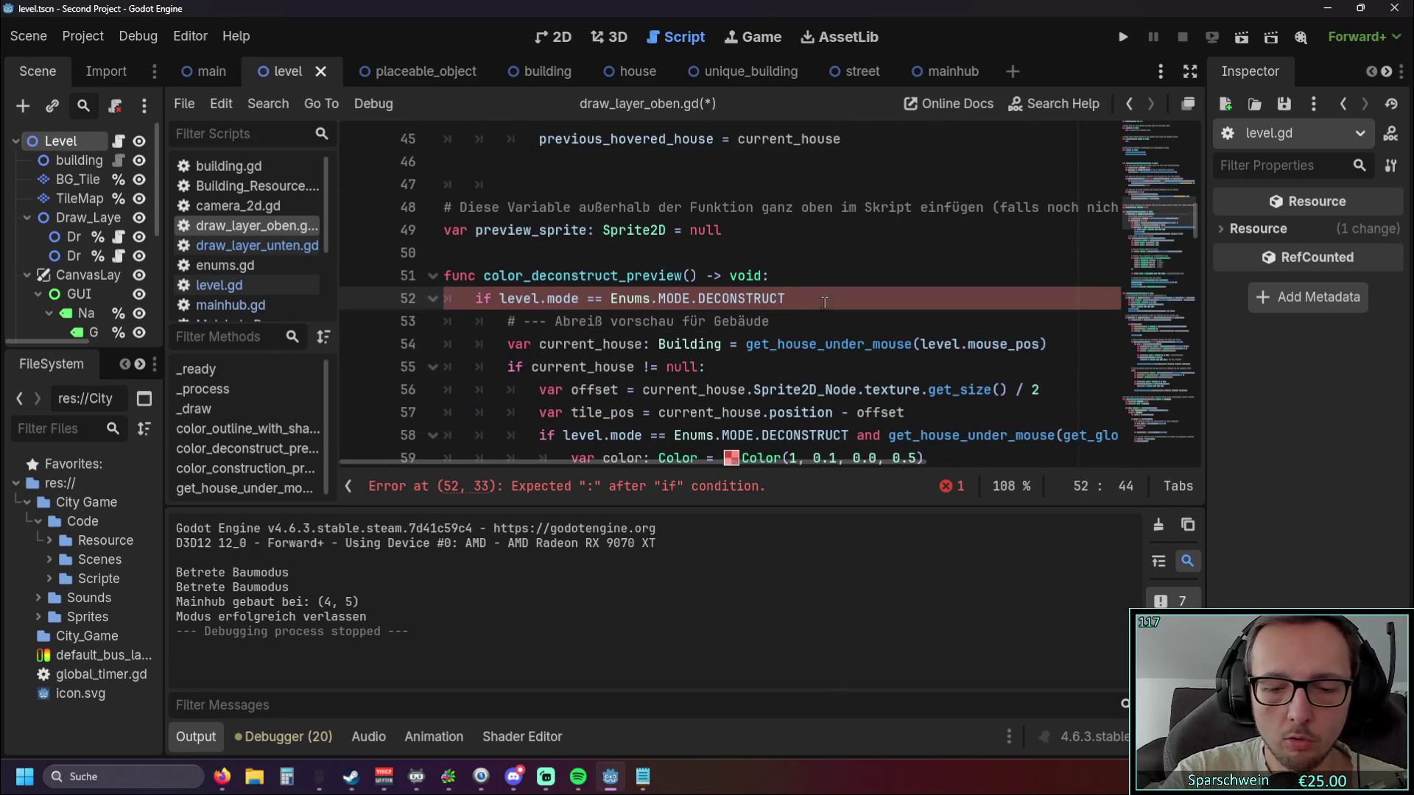
type(":")
scroll(824, 302, "down", 3)
scroll(736, 291, "up", 4)
scroll(637, 280, "down", 1)
left_click_drag(476, 298, 792, 298)
left_click(861, 317)
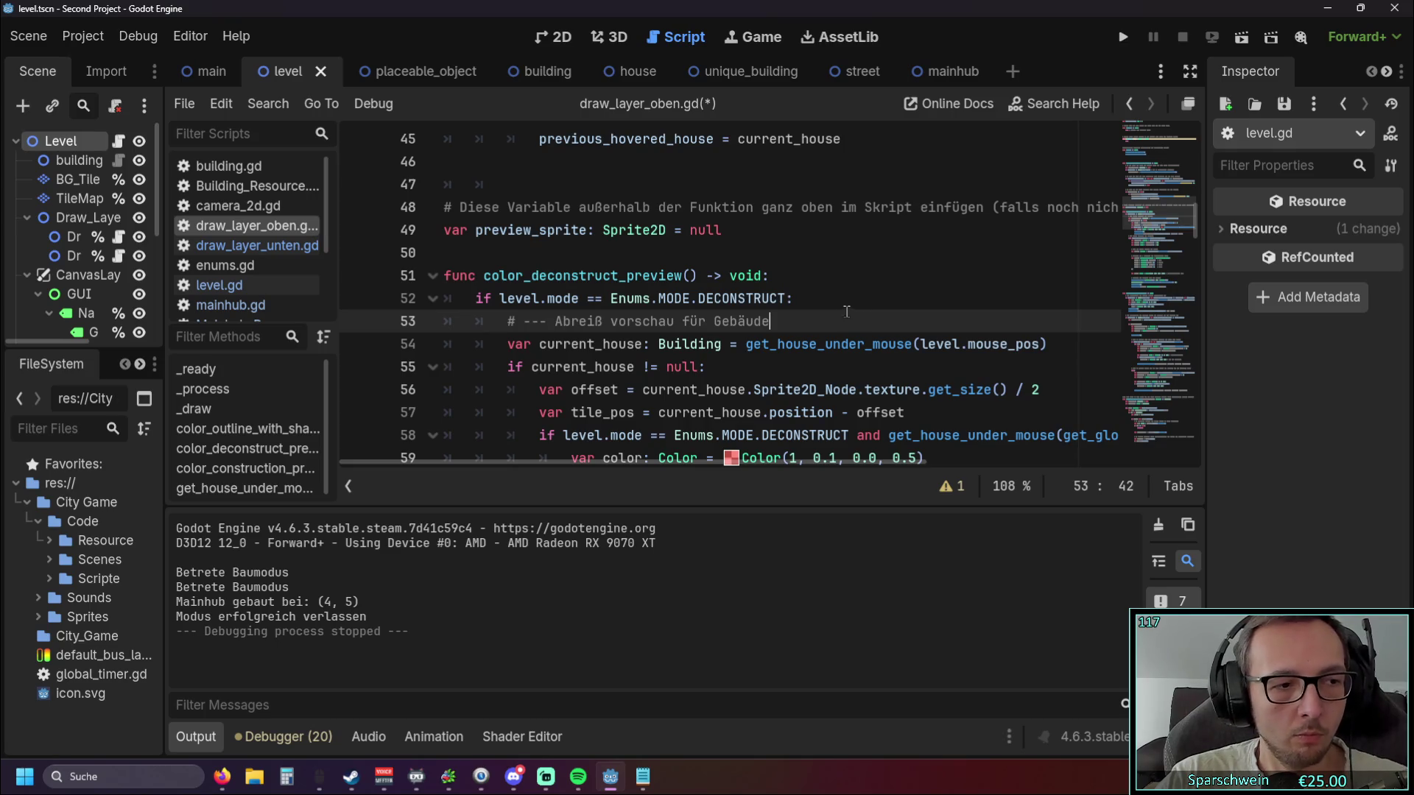
scroll(832, 306, "down", 1)
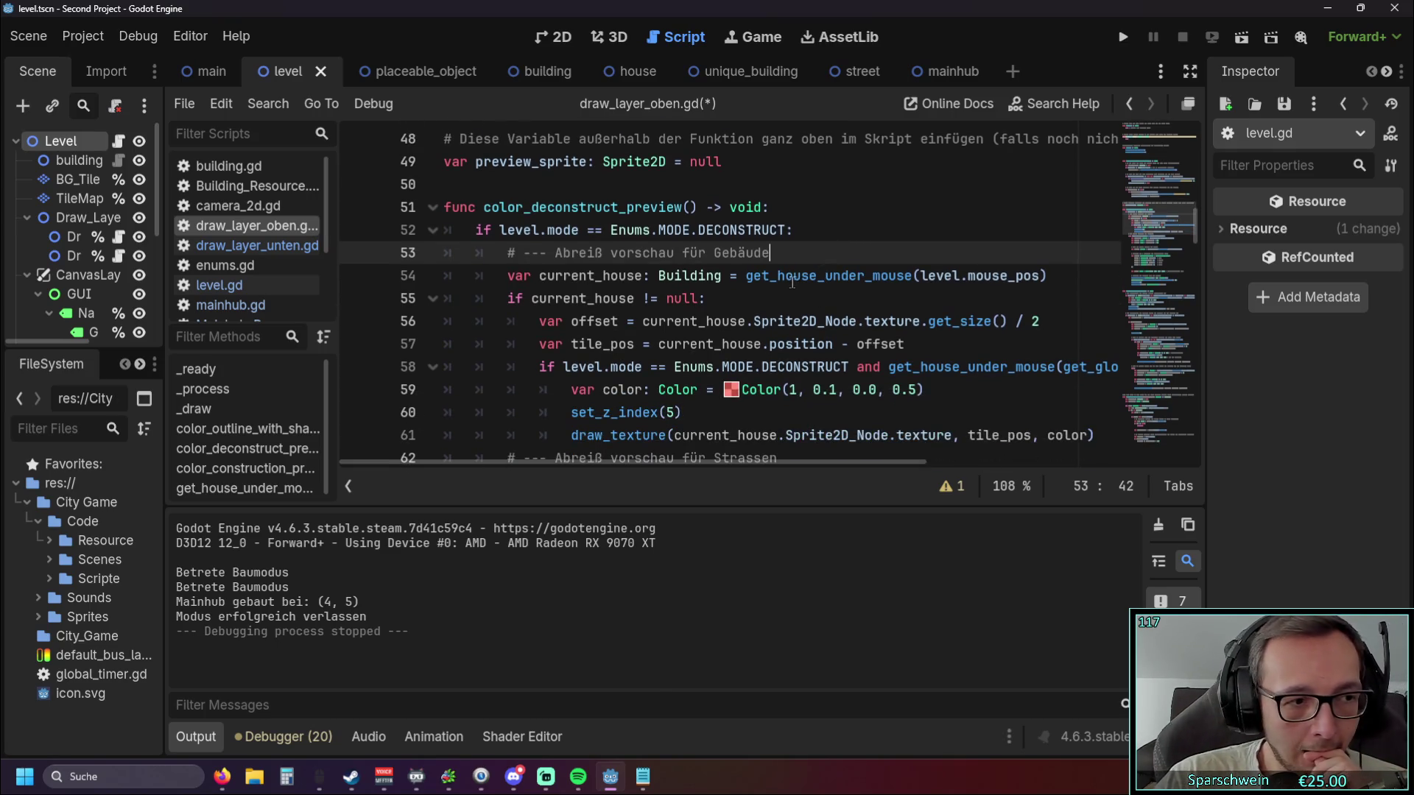
scroll(739, 321, "down", 3)
scroll(739, 321, "up", 3)
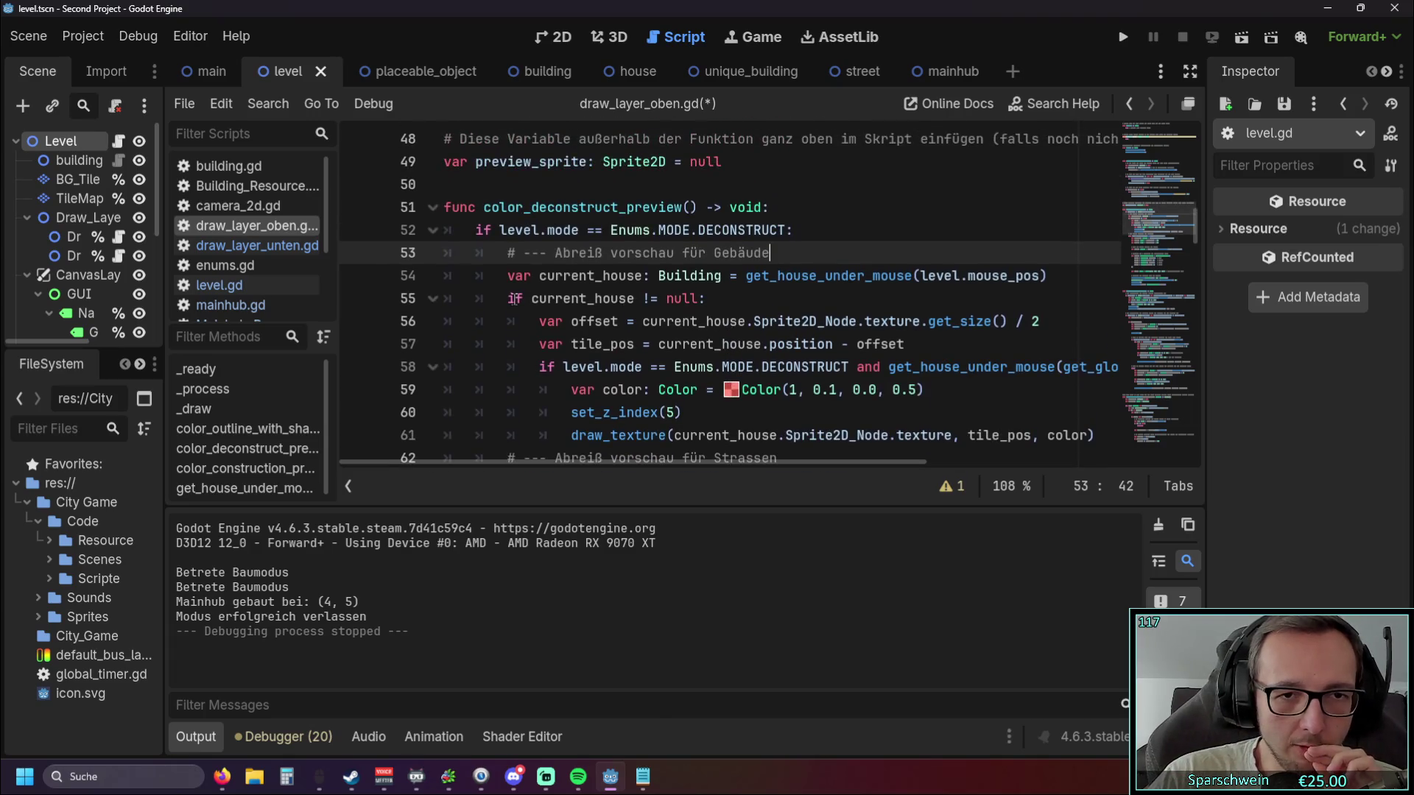
left_click_drag(475, 257, 975, 423)
key("Tab")
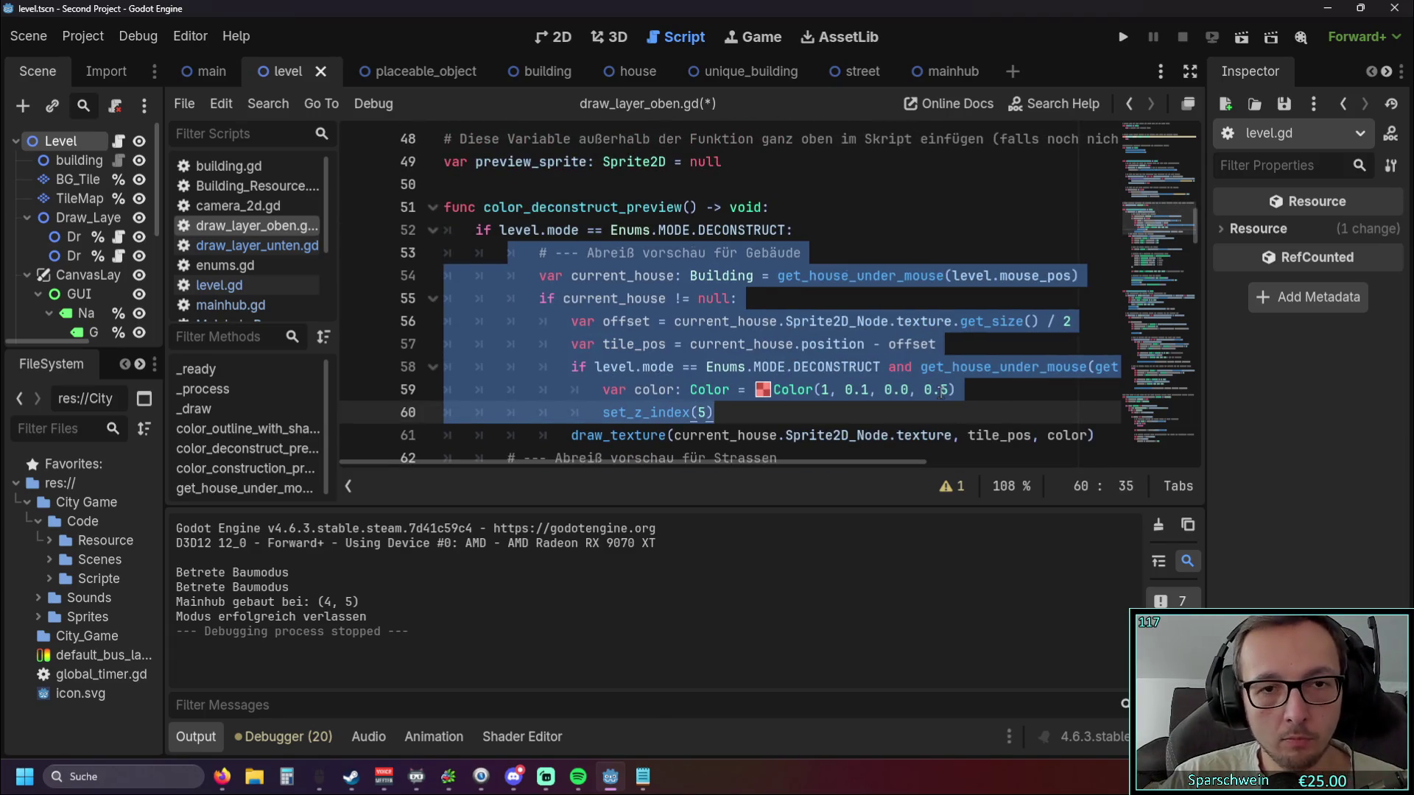
key("ctrl+z")
Recheck the current_house null-check block, keeping its indentation, and run the game to test.
left_click(857, 367)
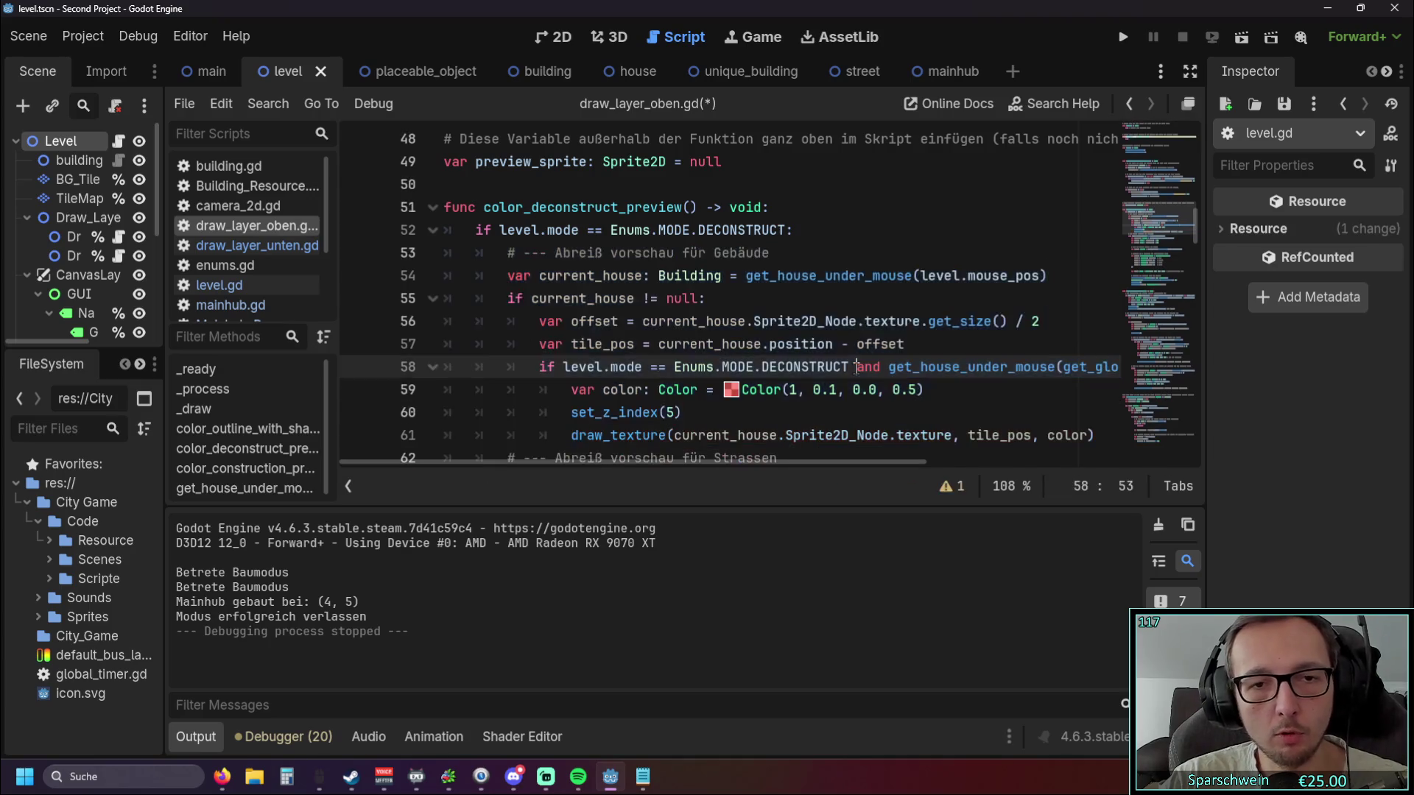
scroll(855, 313, "up", 1)
scroll(855, 312, "down", 1)
scroll(789, 341, "up", 1)
scroll(789, 341, "down", 1)
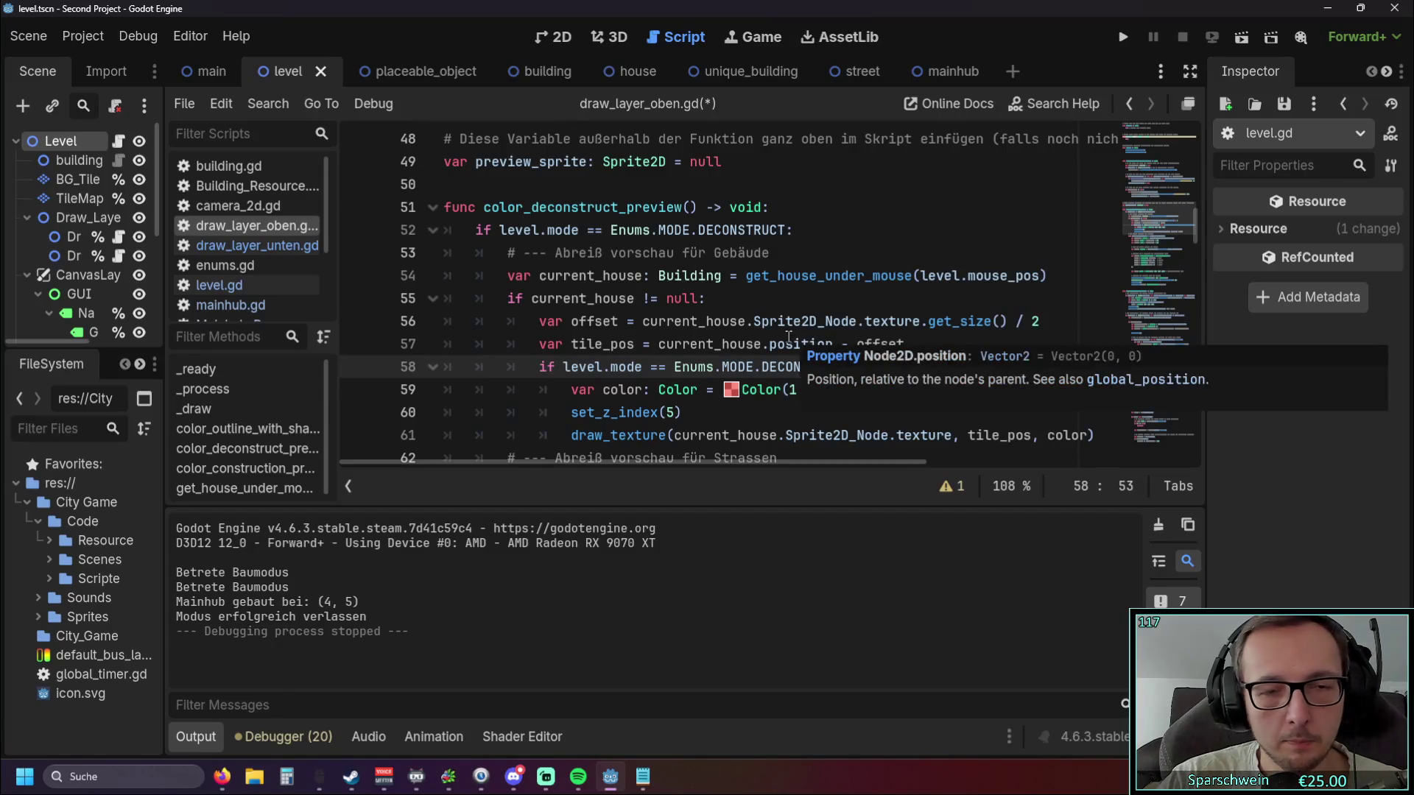
left_click(760, 314)
left_click(753, 295)
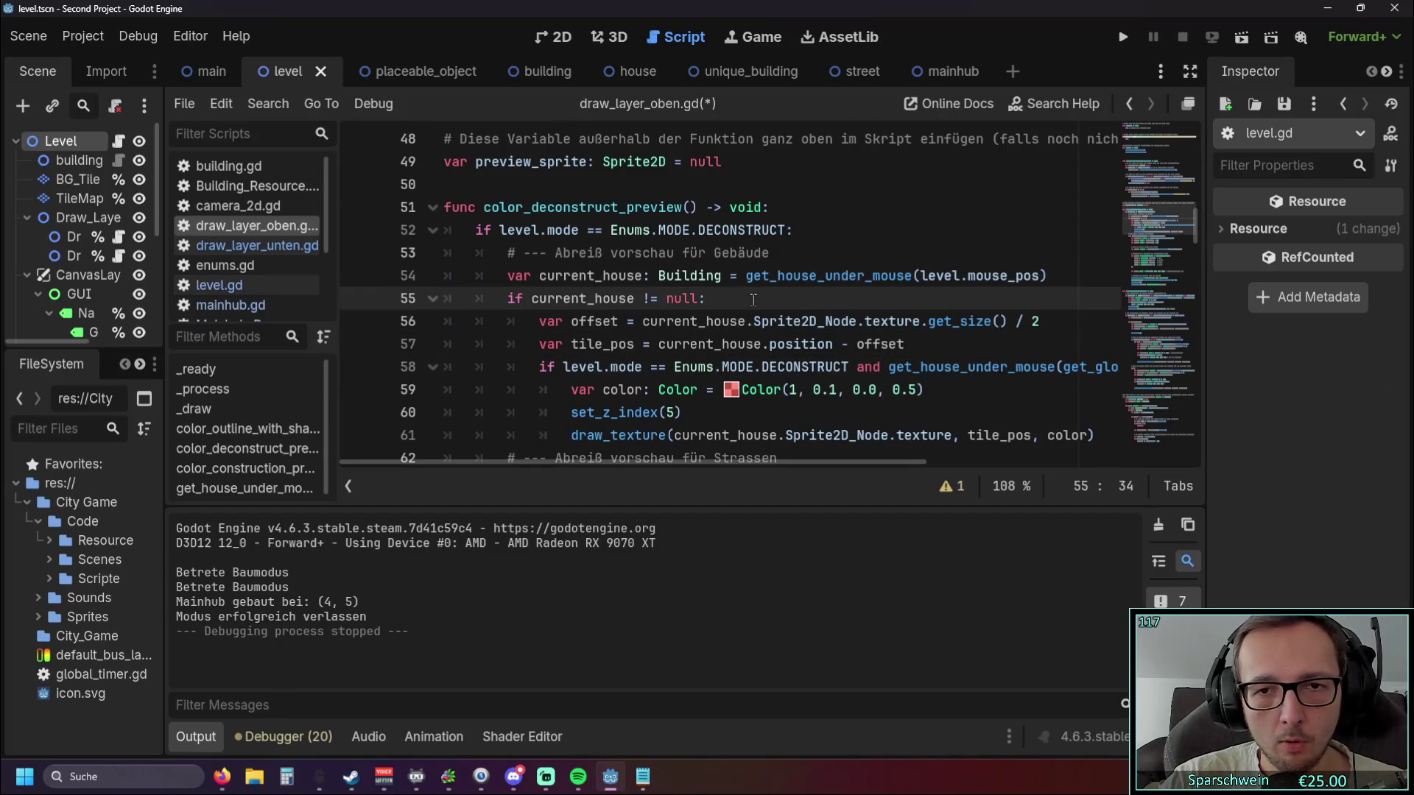
left_click_drag(743, 417, 455, 252)
key("Tab")
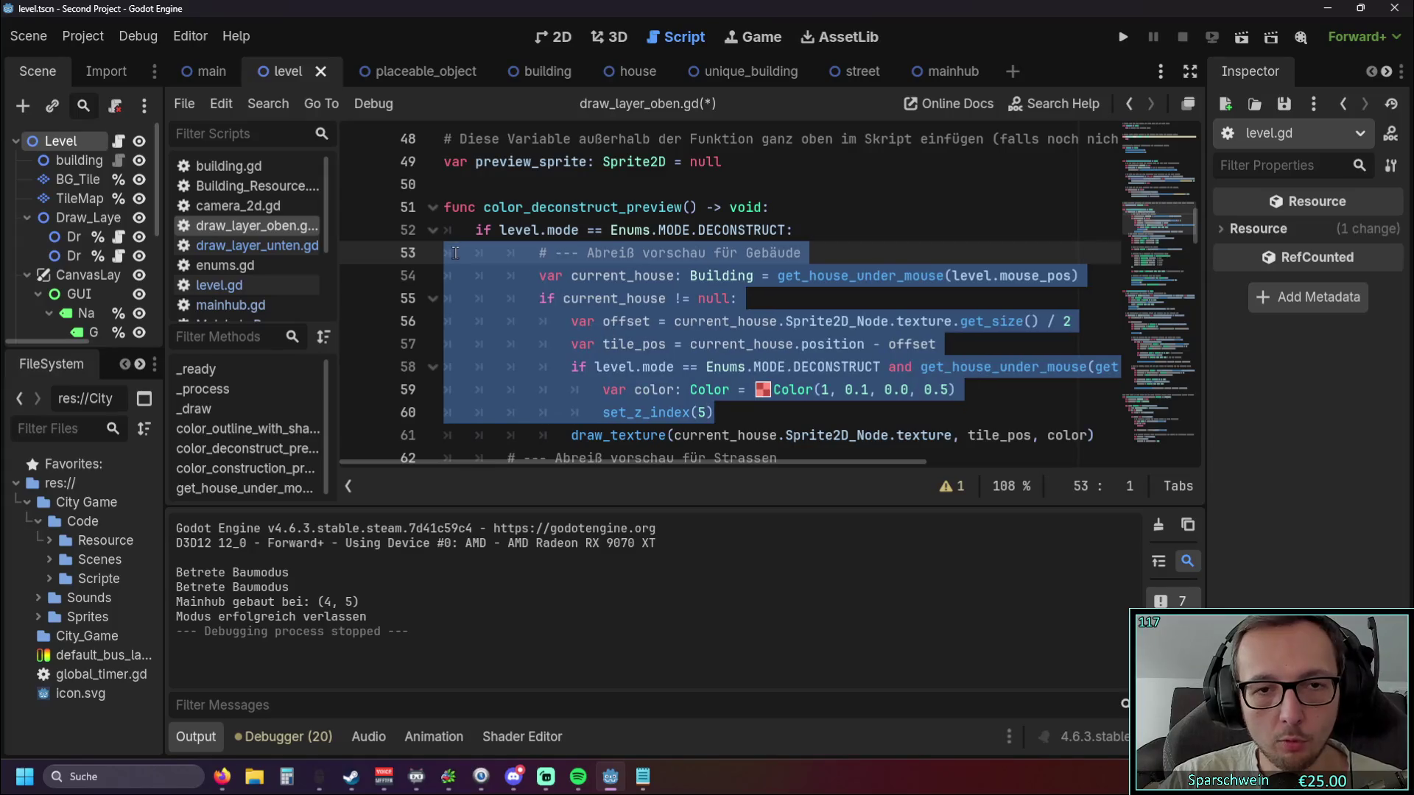
key("shift+Tab")
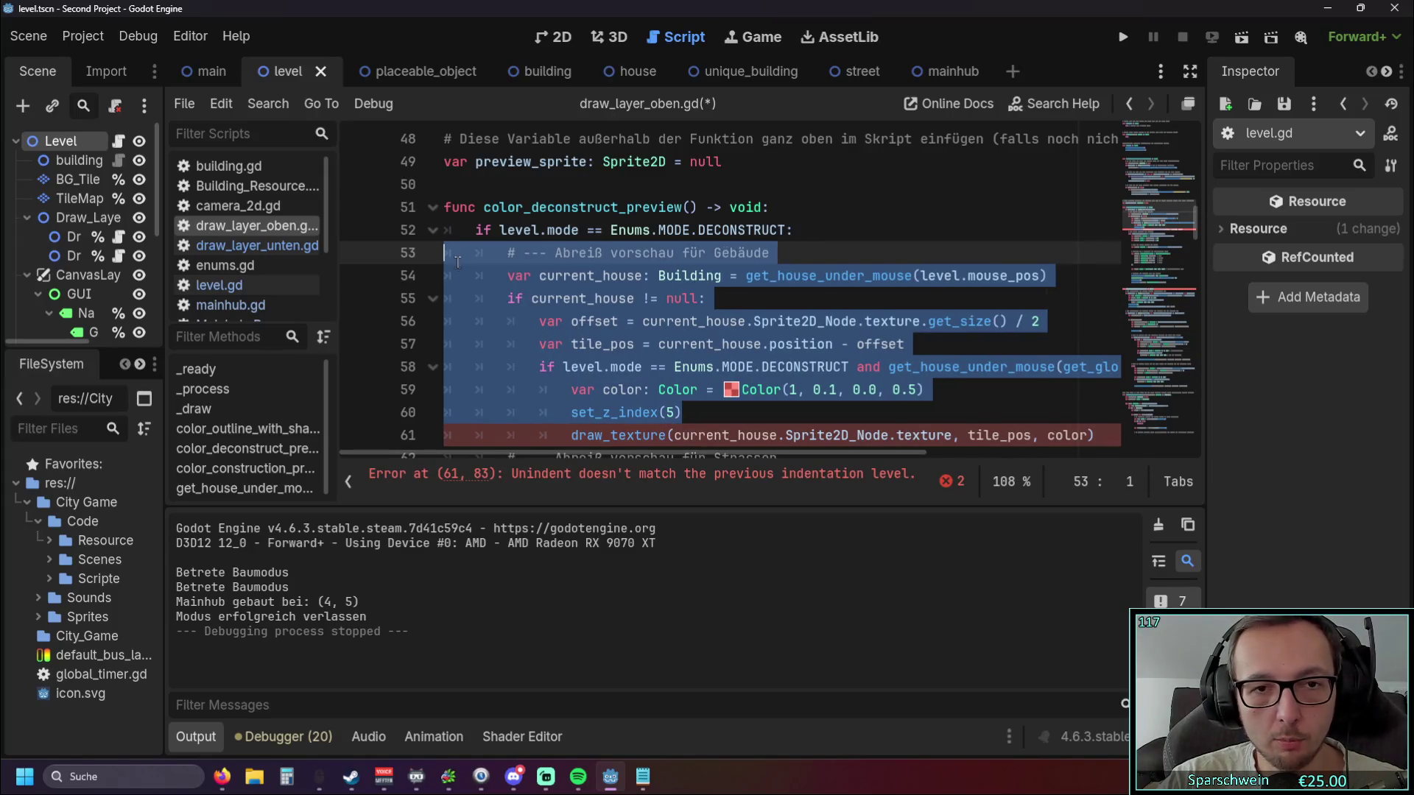
left_click(851, 366)
scroll(803, 394, "up", 1)
scroll(803, 394, "down", 1)
left_click(808, 342)
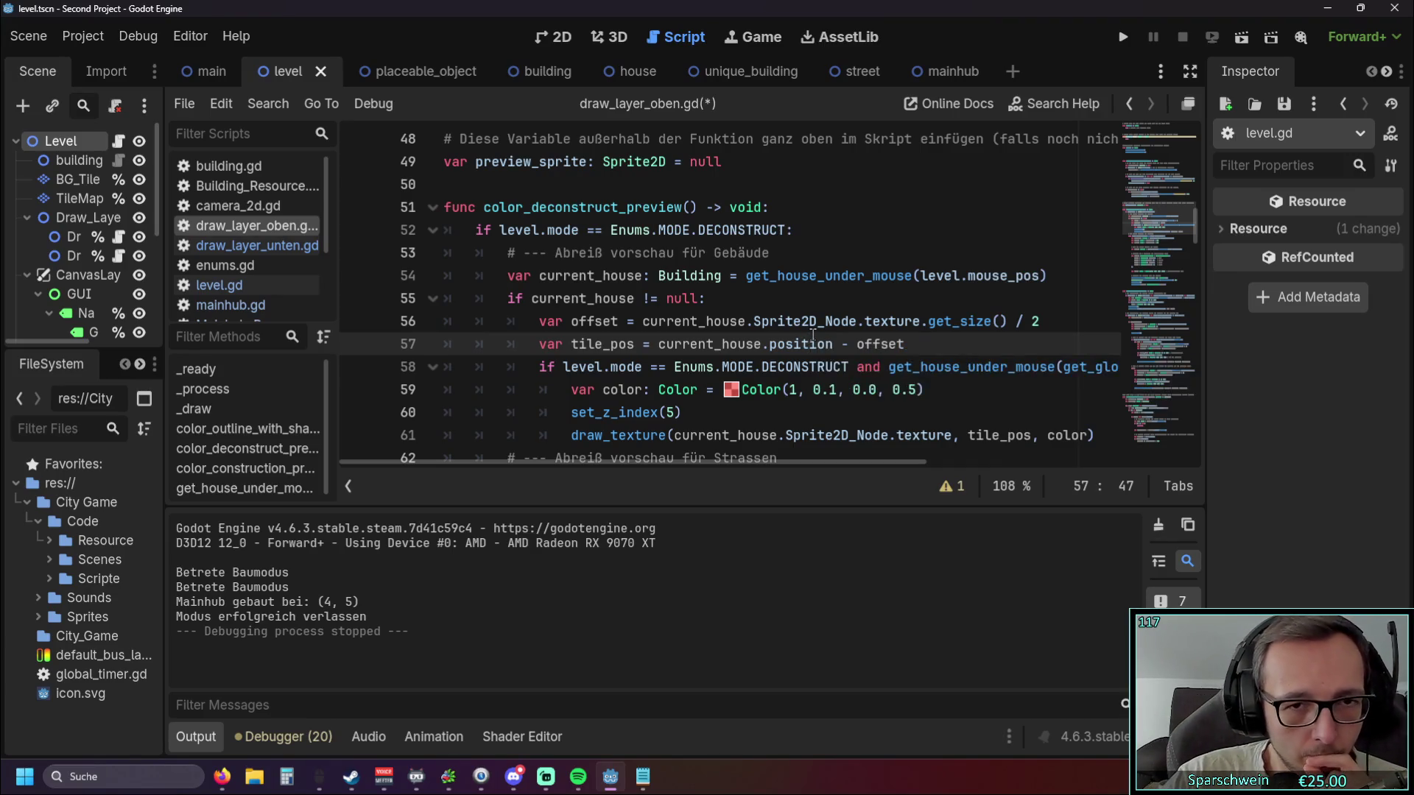
left_click(771, 308)
scroll(778, 313, "up", 1)
scroll(778, 313, "down", 1)
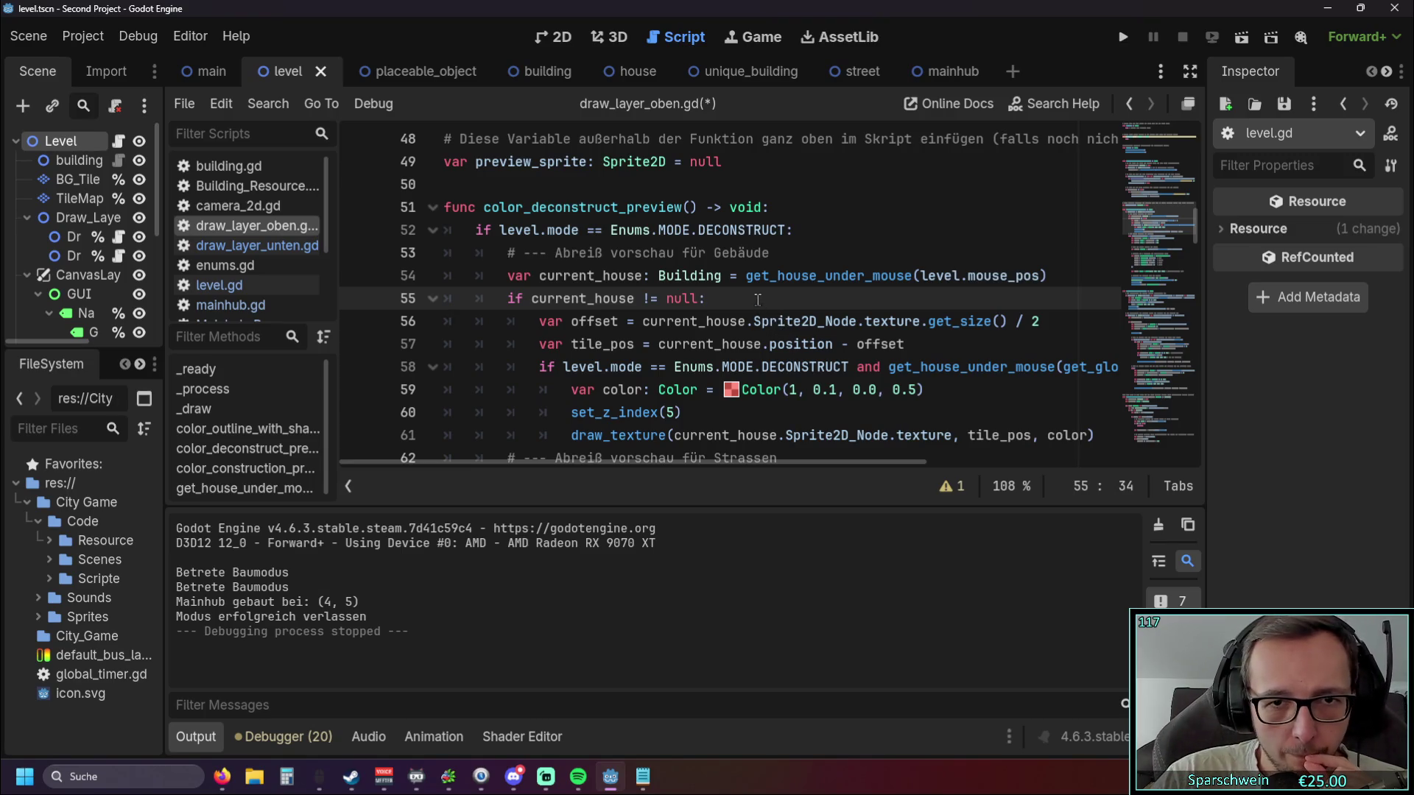
left_click(1123, 36)
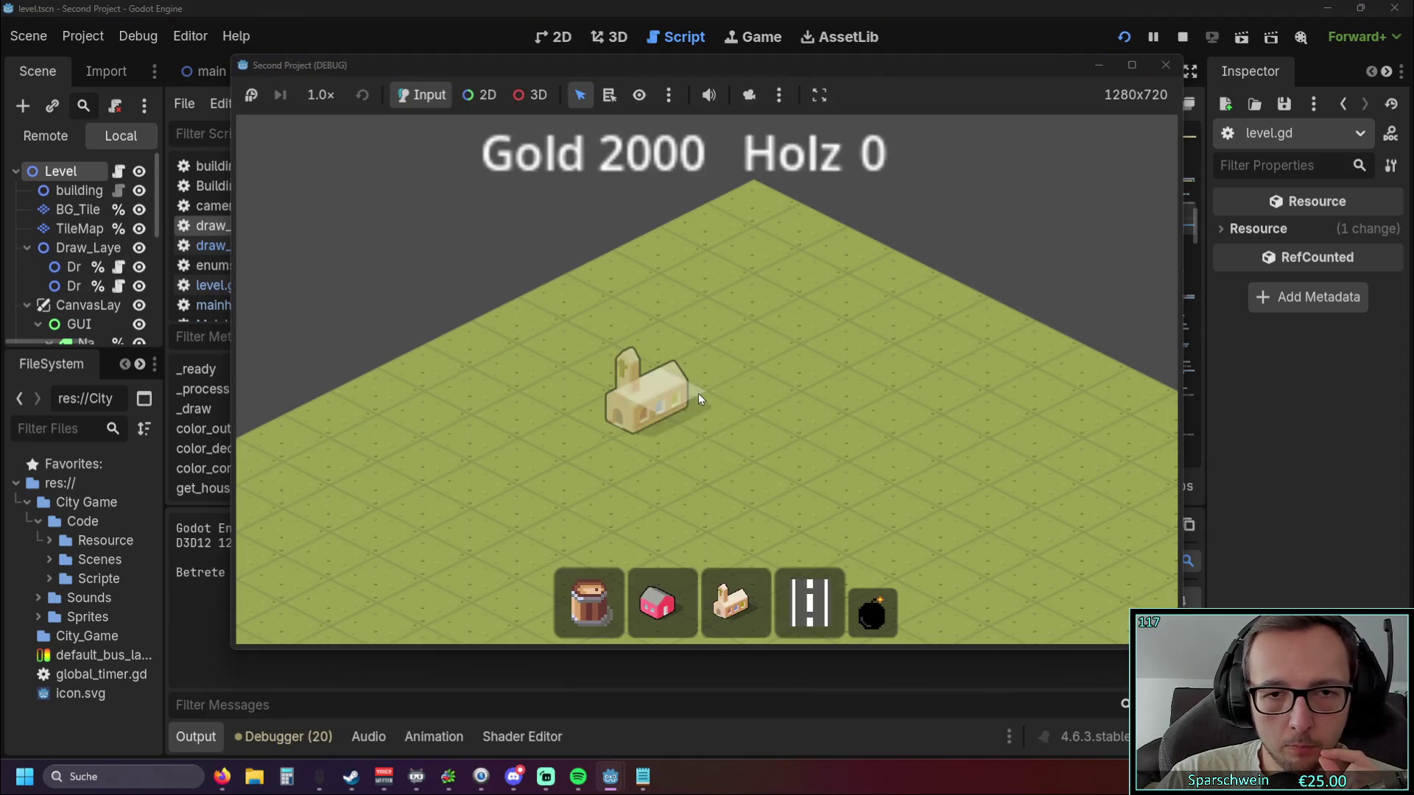
left_click(698, 394)
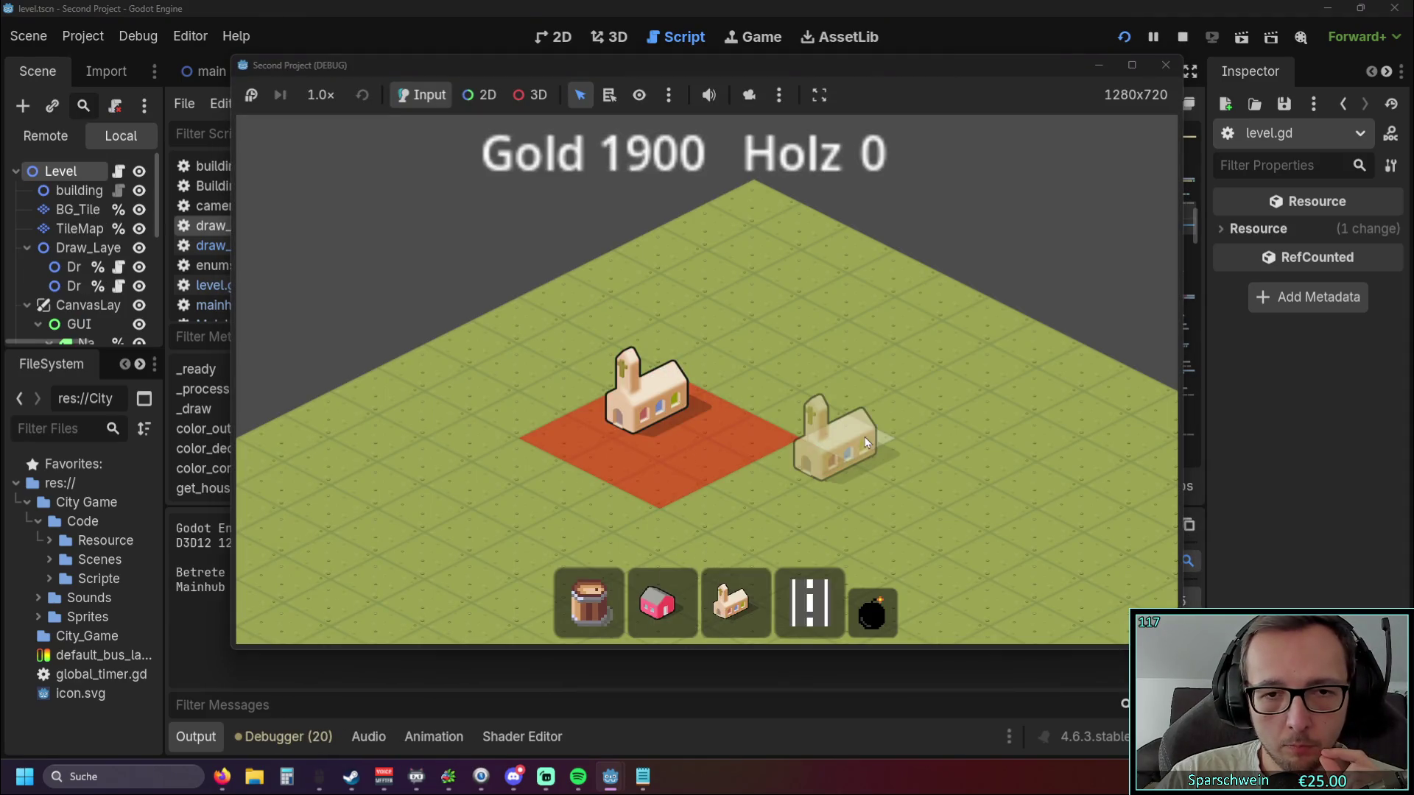
left_click(1166, 65)
mouse_move(771, 346)
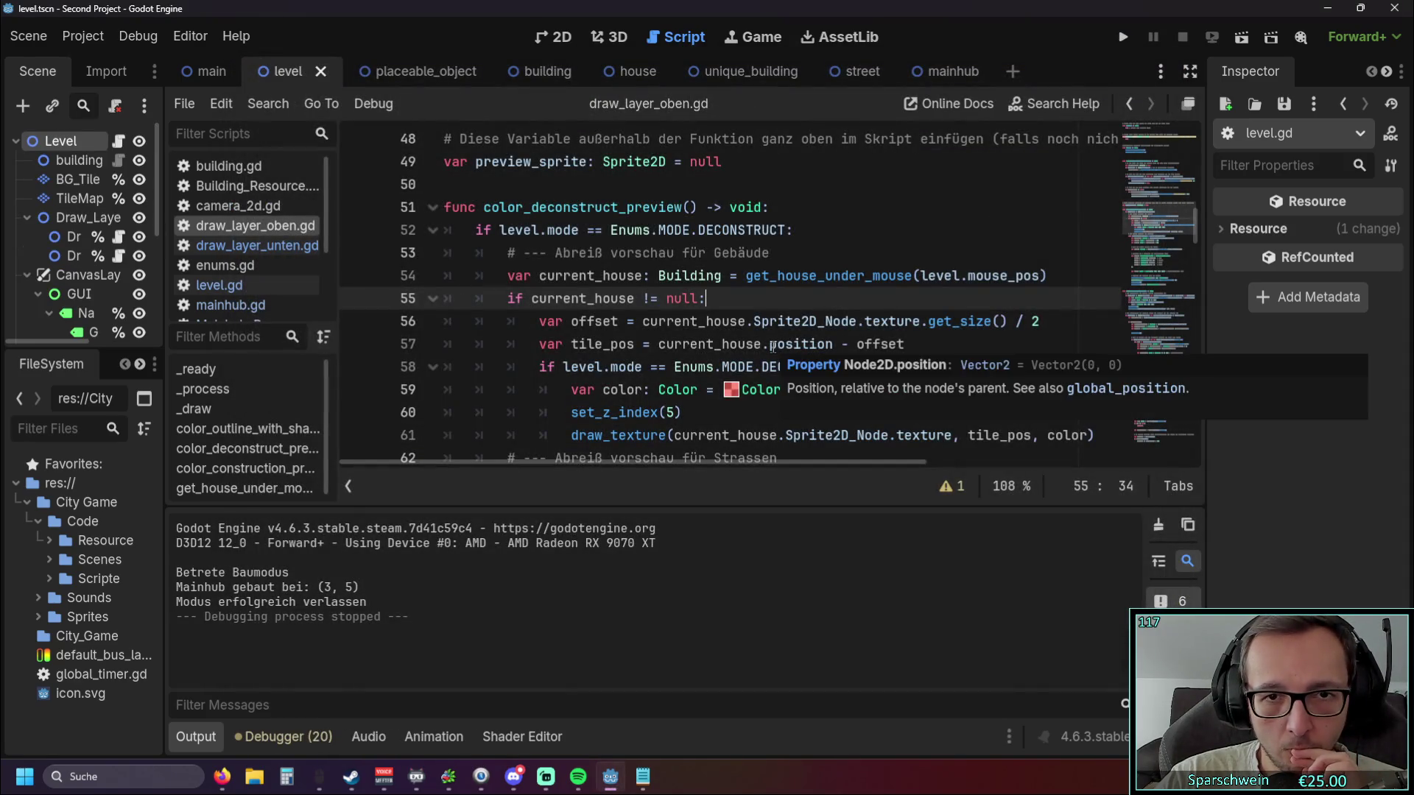
scroll(847, 324, "down", 1)
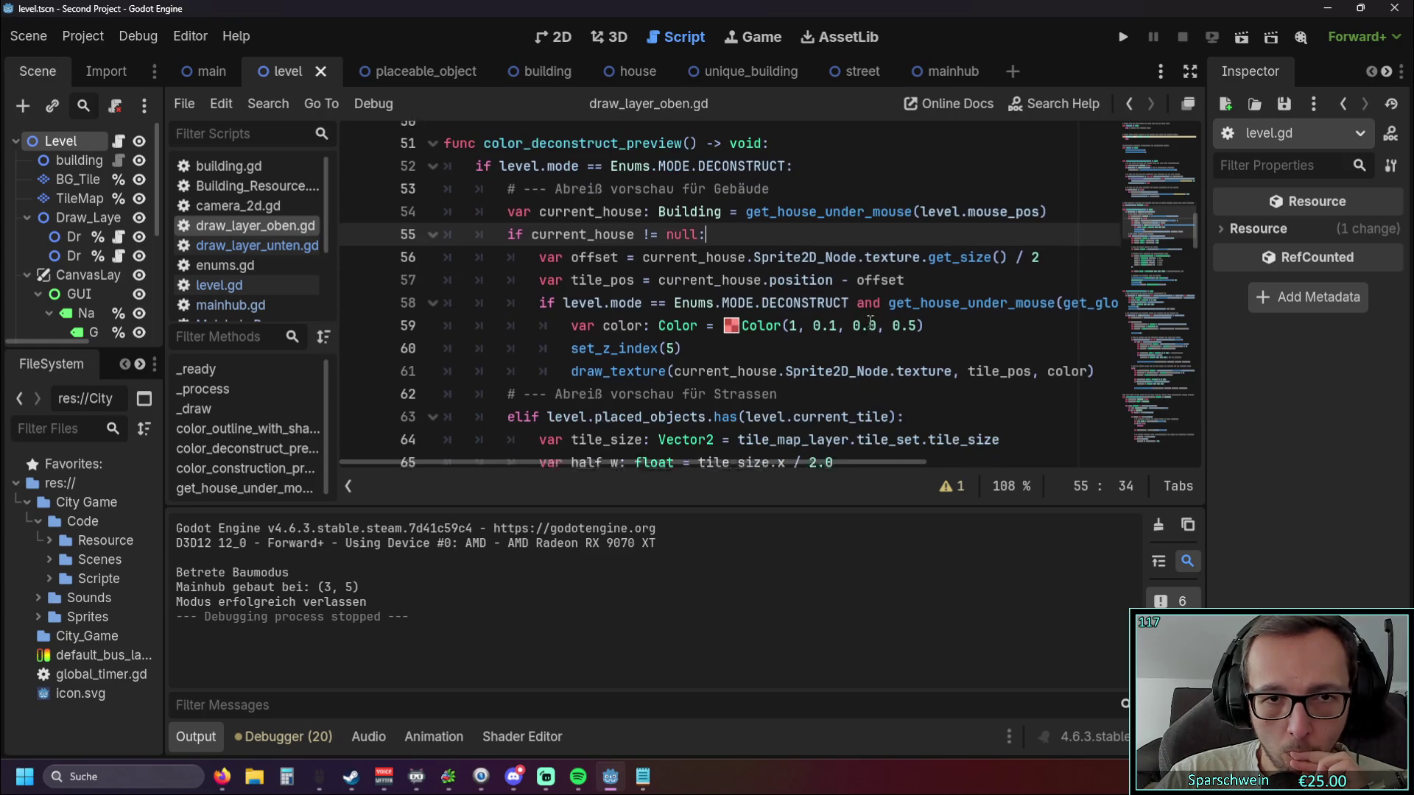
scroll(819, 334, "down", 1)
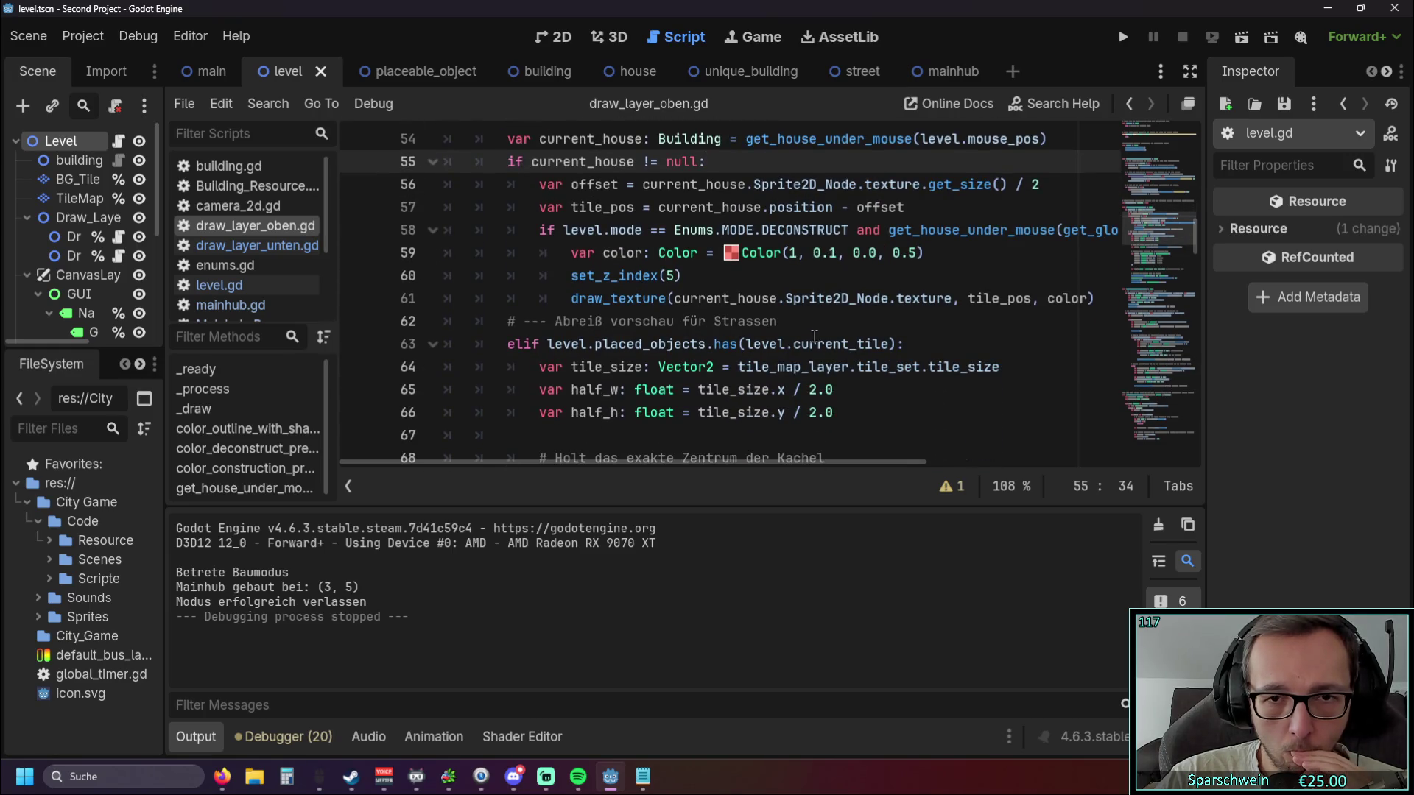
scroll(719, 357, "up", 1)
scroll(716, 359, "up", 1)
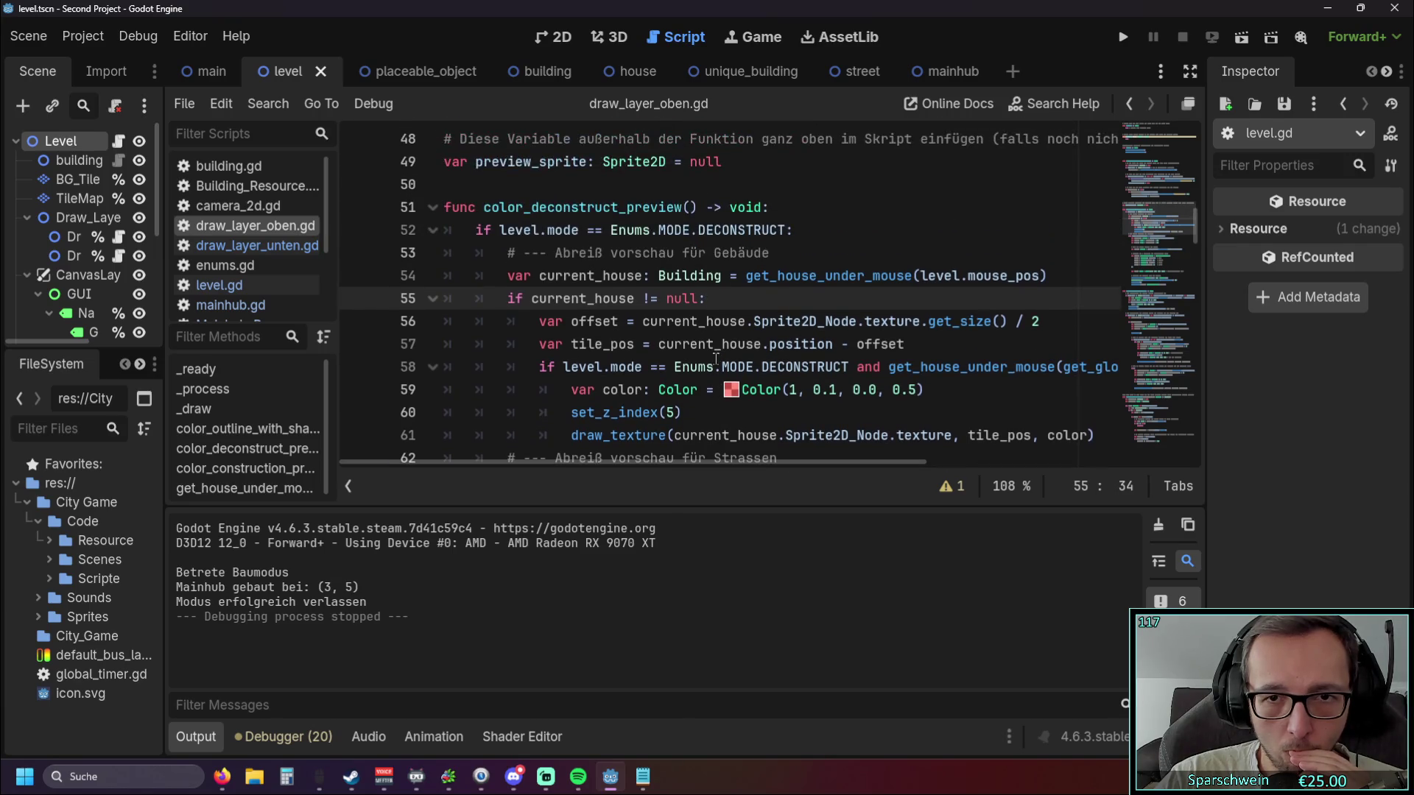
left_click(1121, 37)
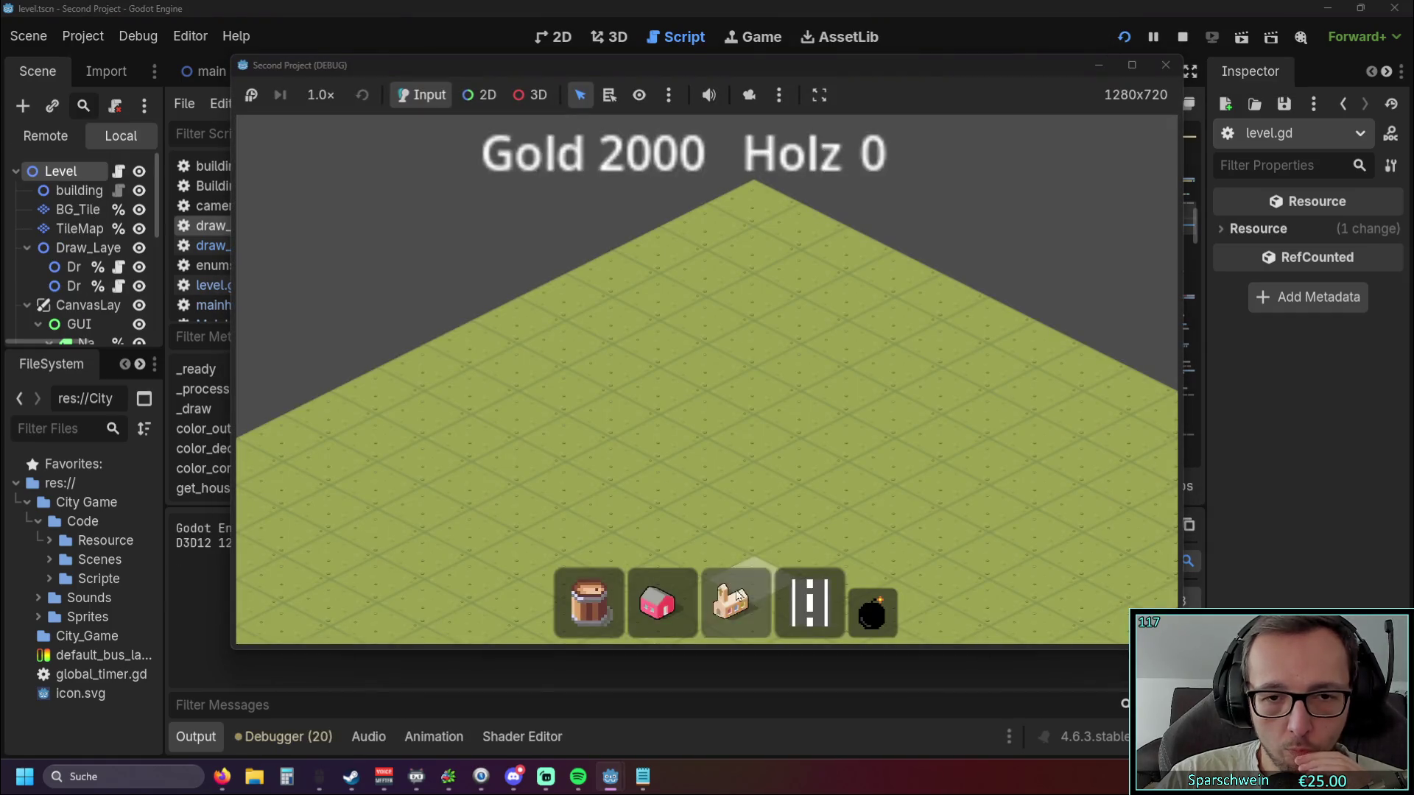
left_click(718, 370)
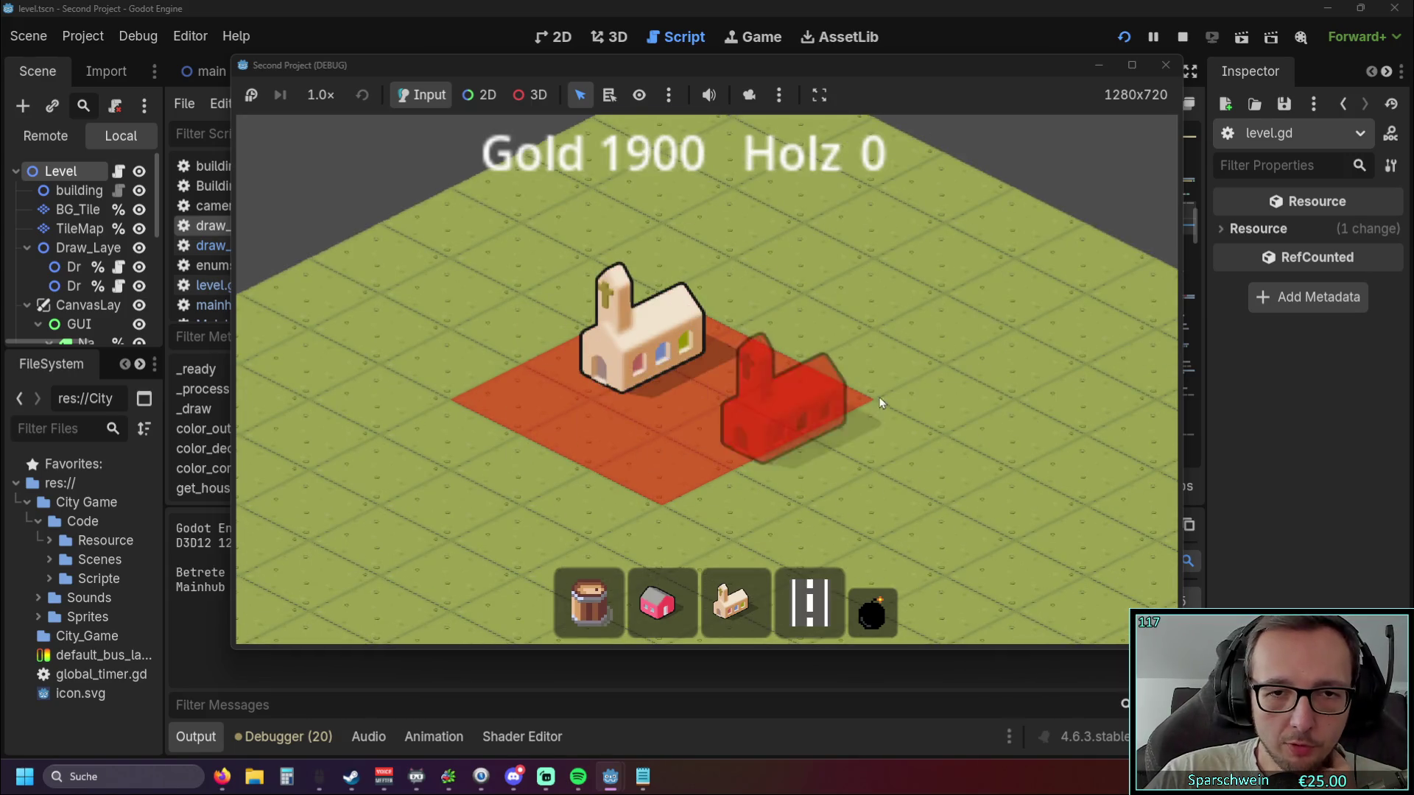
left_click(1166, 65)
scroll(729, 335, "down", 5)
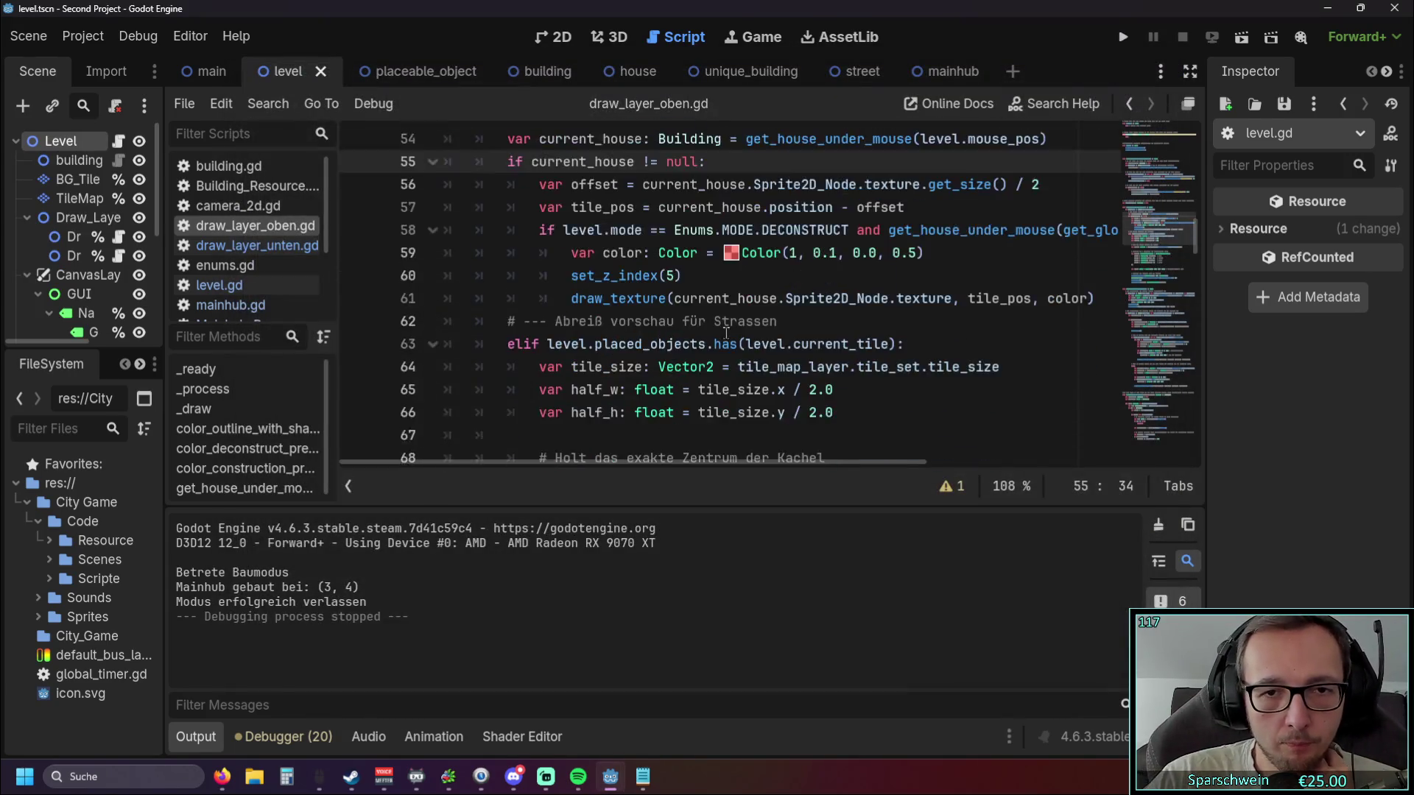
scroll(732, 338, "up", 1)
scroll(720, 332, "down", 6)
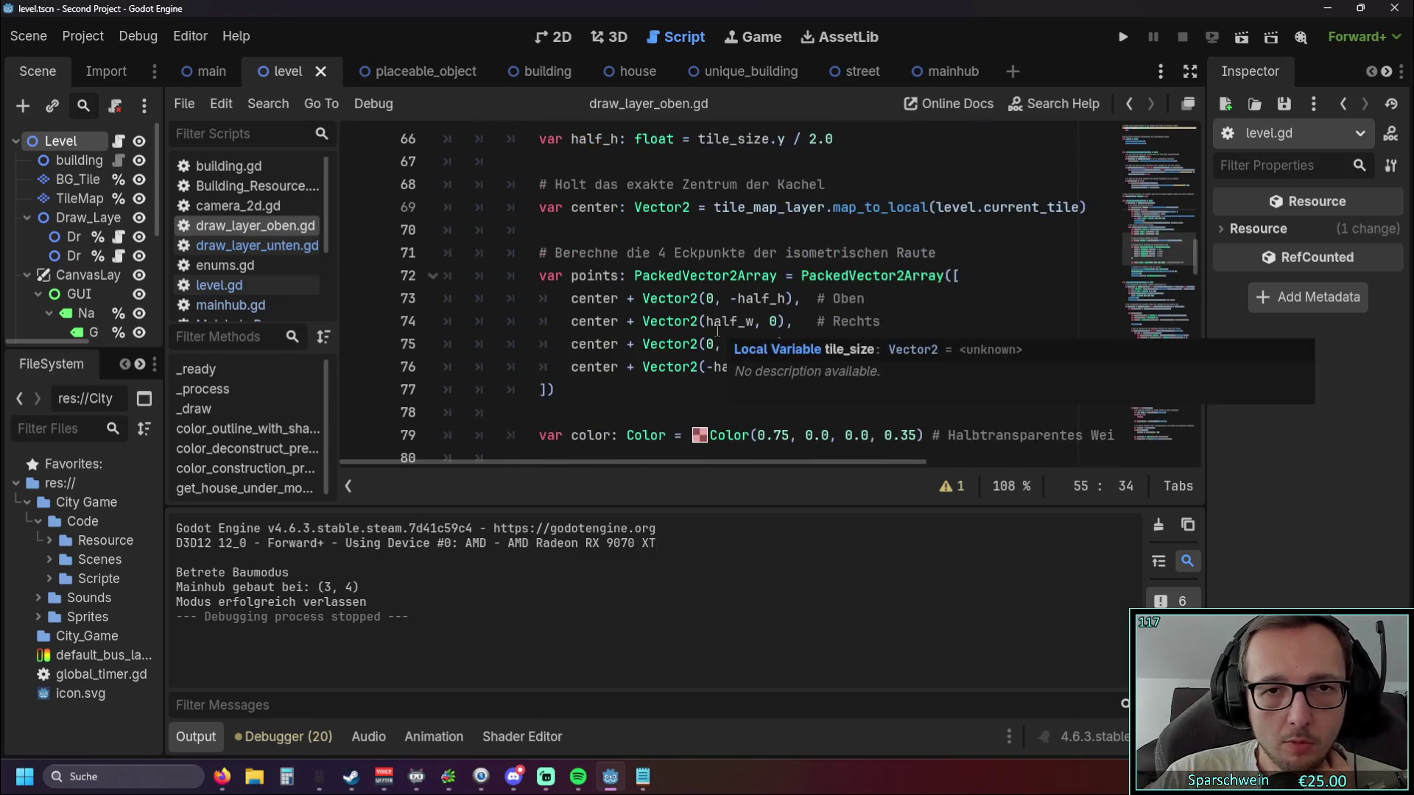
scroll(719, 337, "up", 4)
scroll(719, 337, "up", 5)
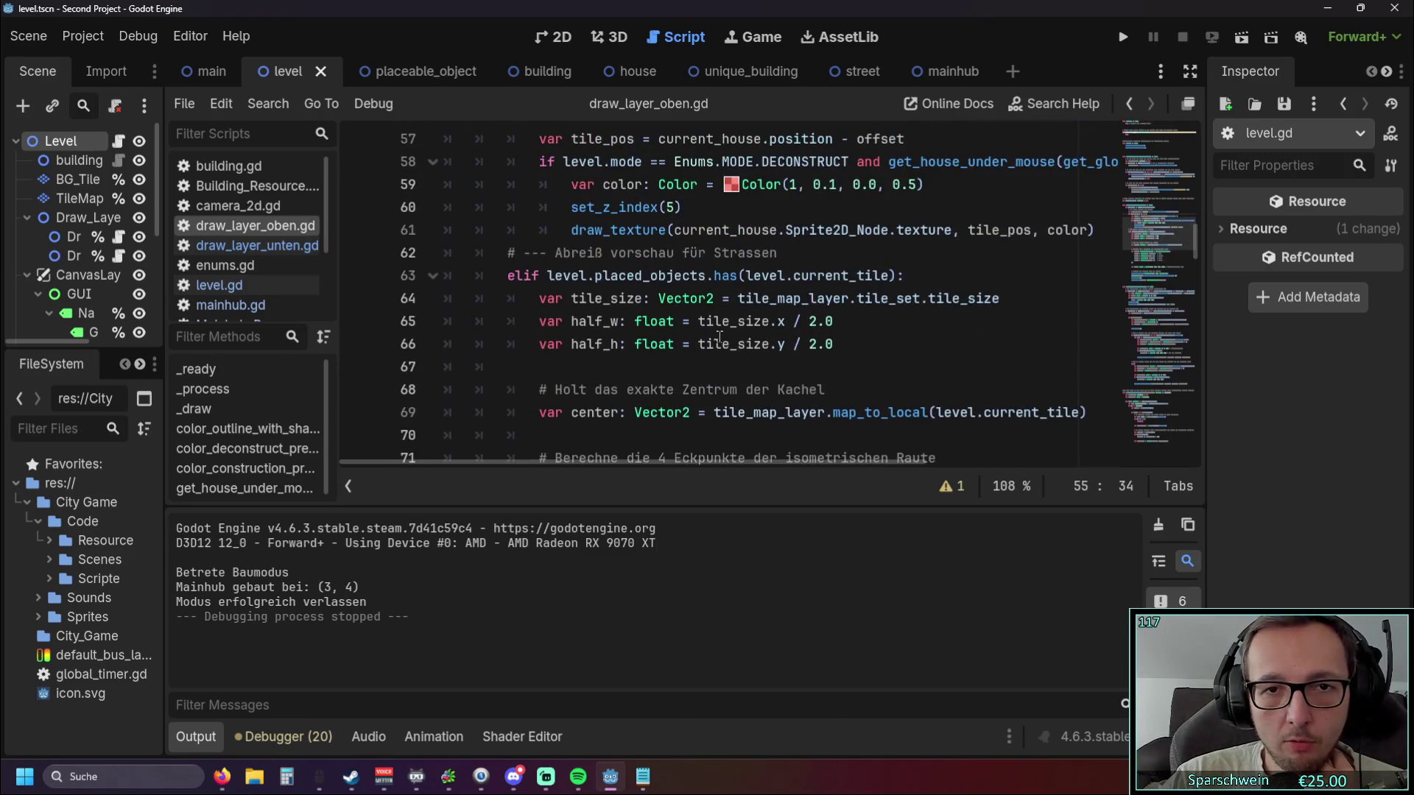
scroll(710, 329, "down", 1)
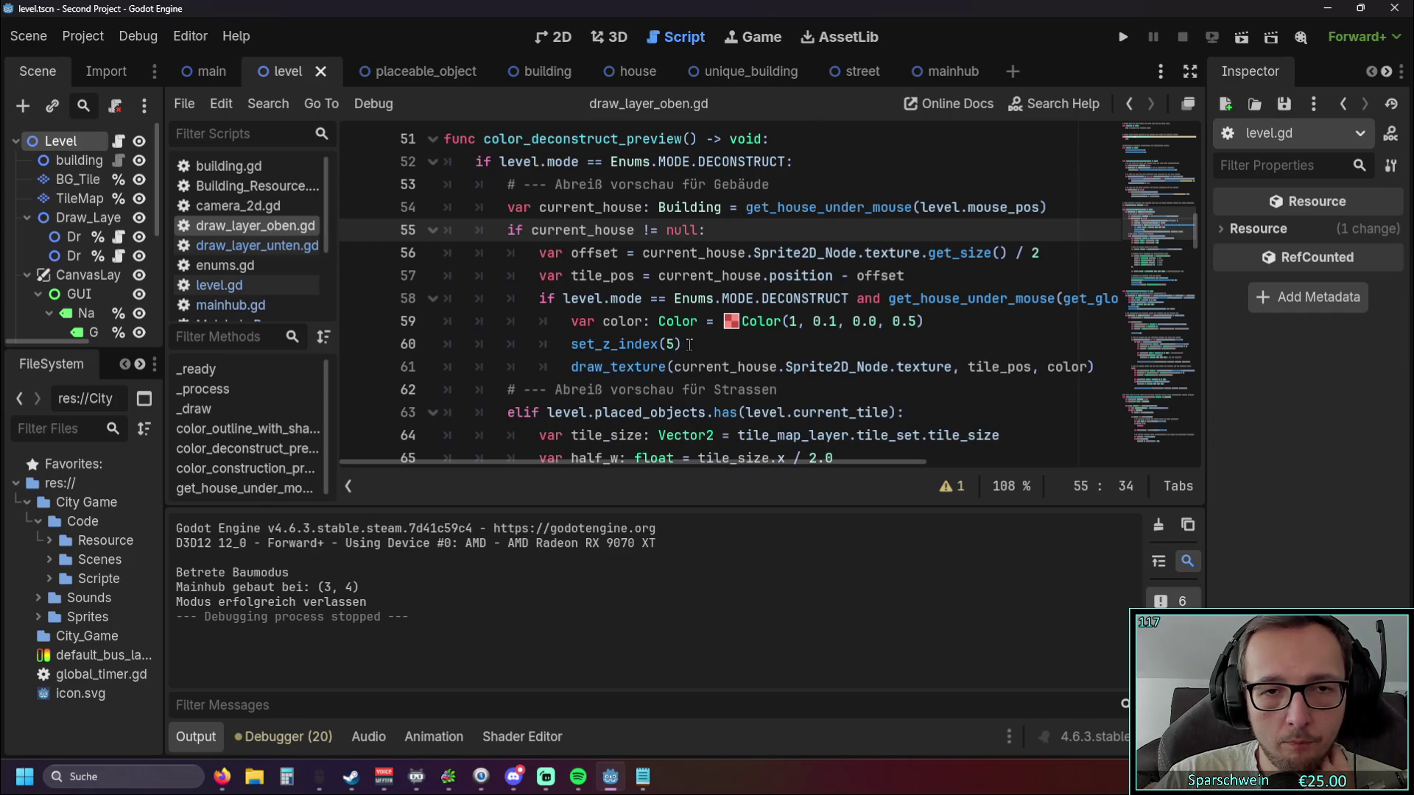
triple_click(692, 344)
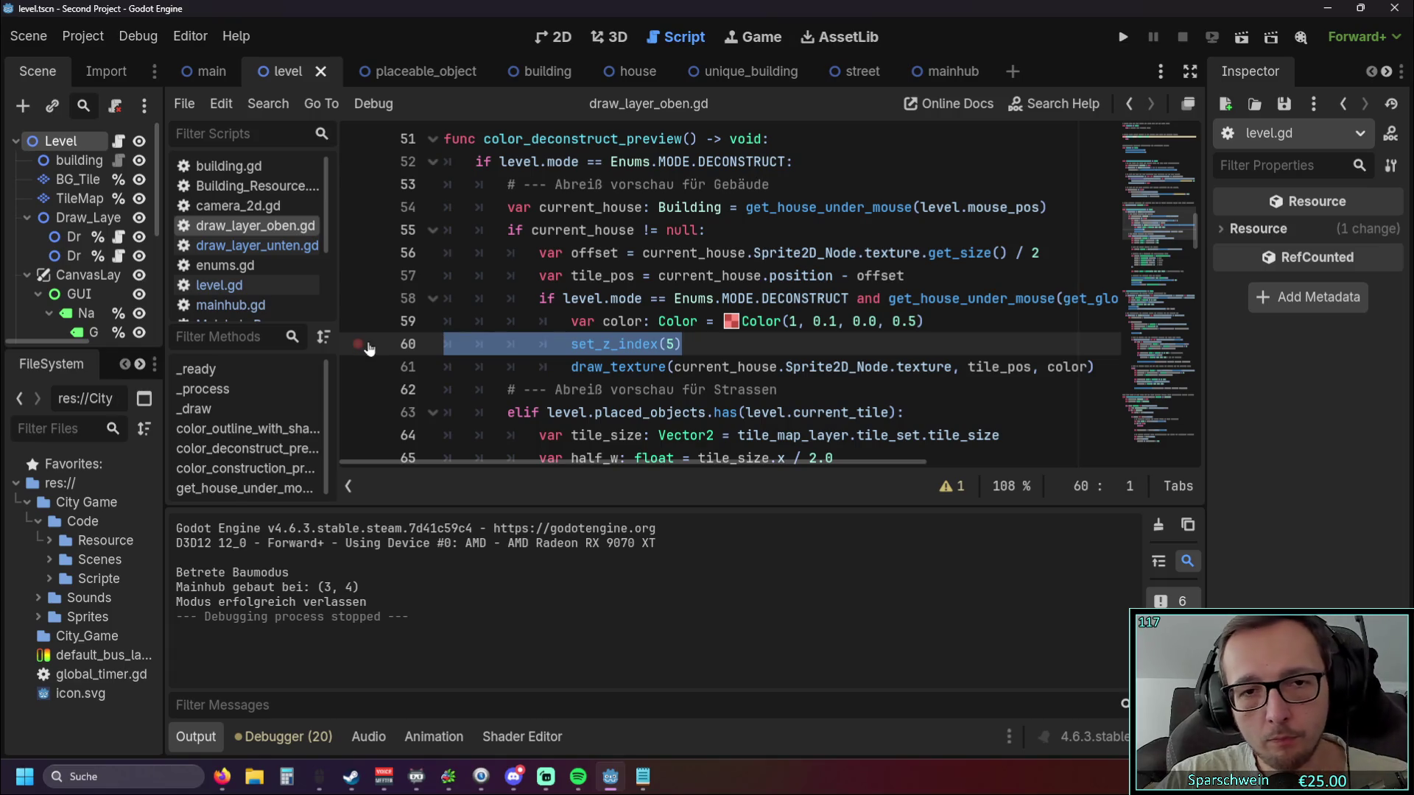
key("BackSpace")
key("BackSpace")
left_click(1111, 37)
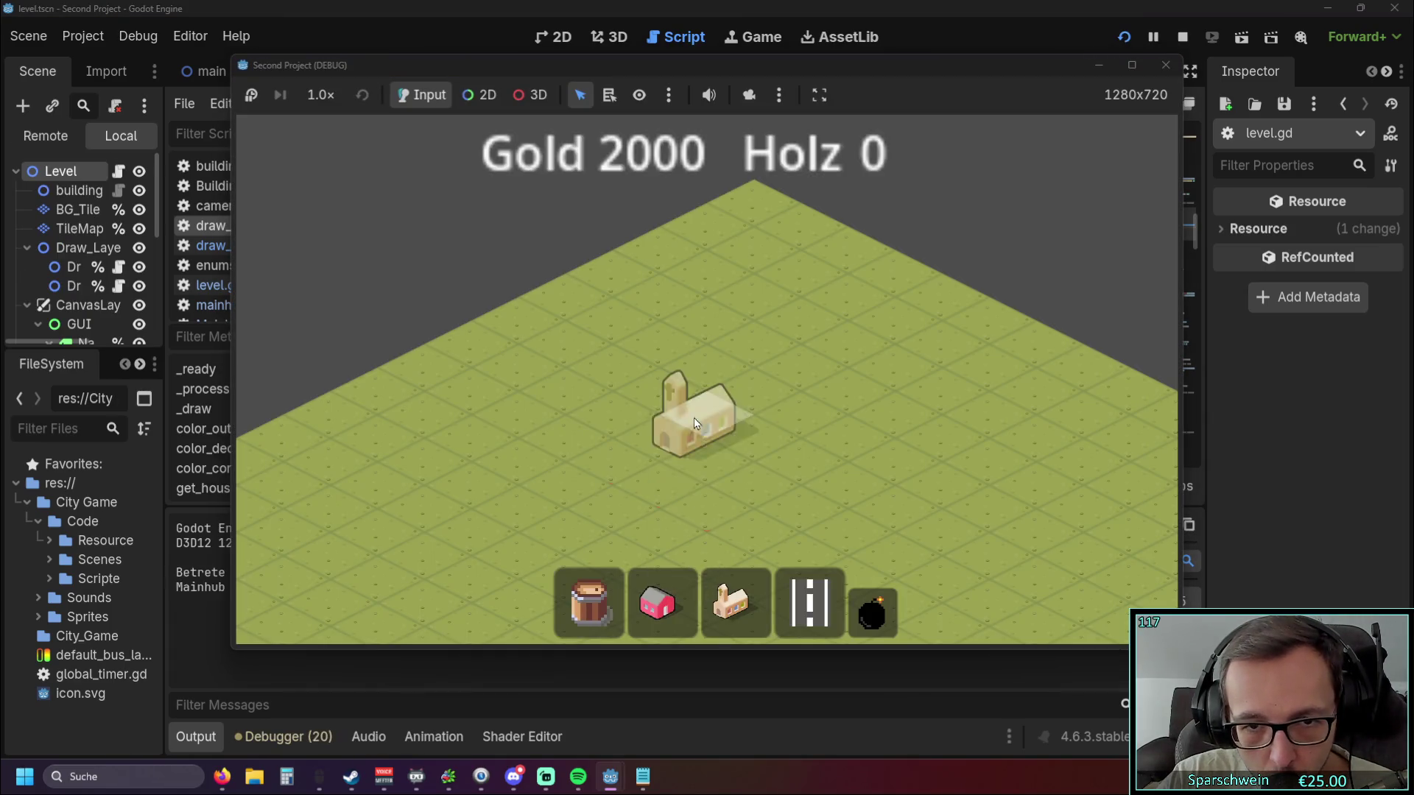
left_click(694, 417)
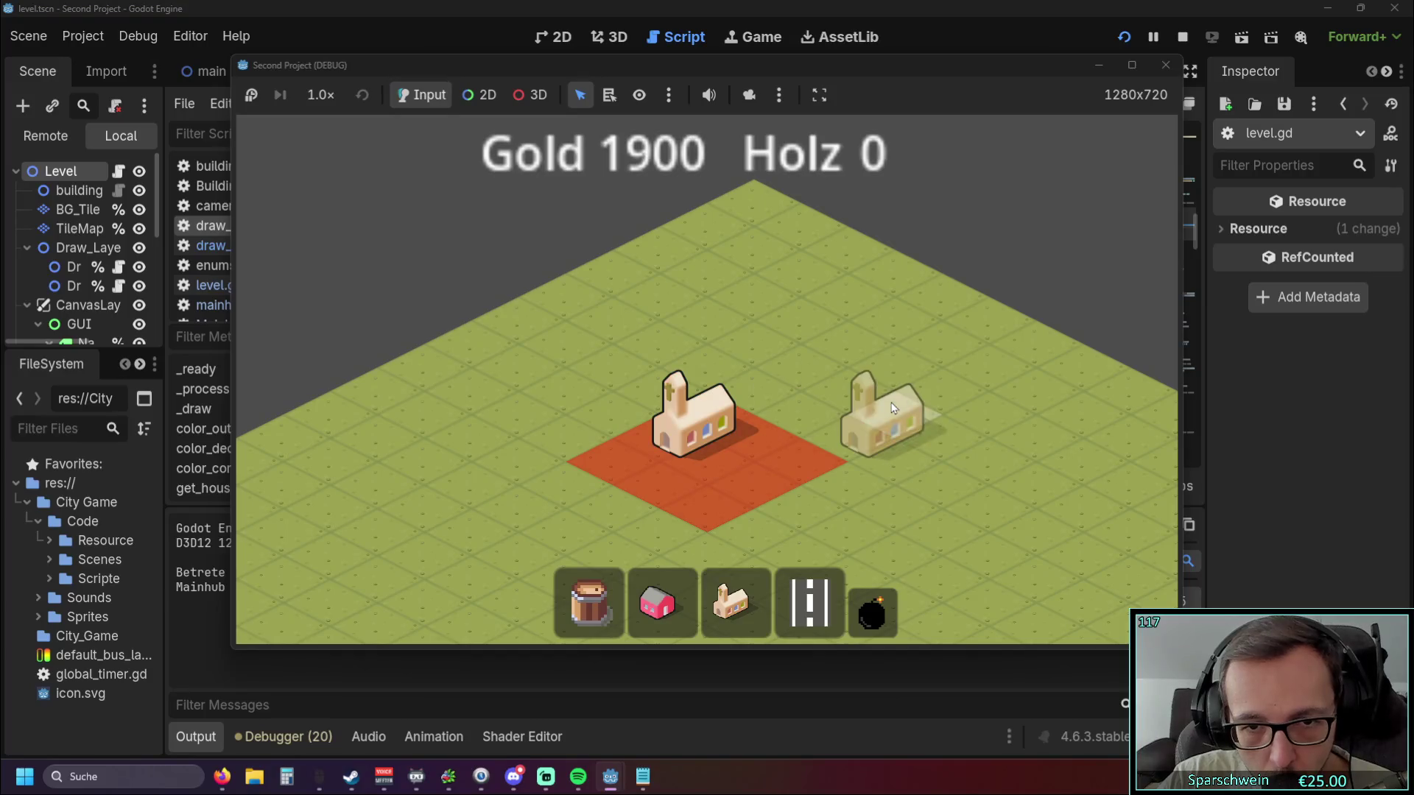
left_click(1163, 65)
key("ctrl+z")
left_click(715, 351)
scroll(711, 351, "down", 5)
scroll(703, 349, "down", 2)
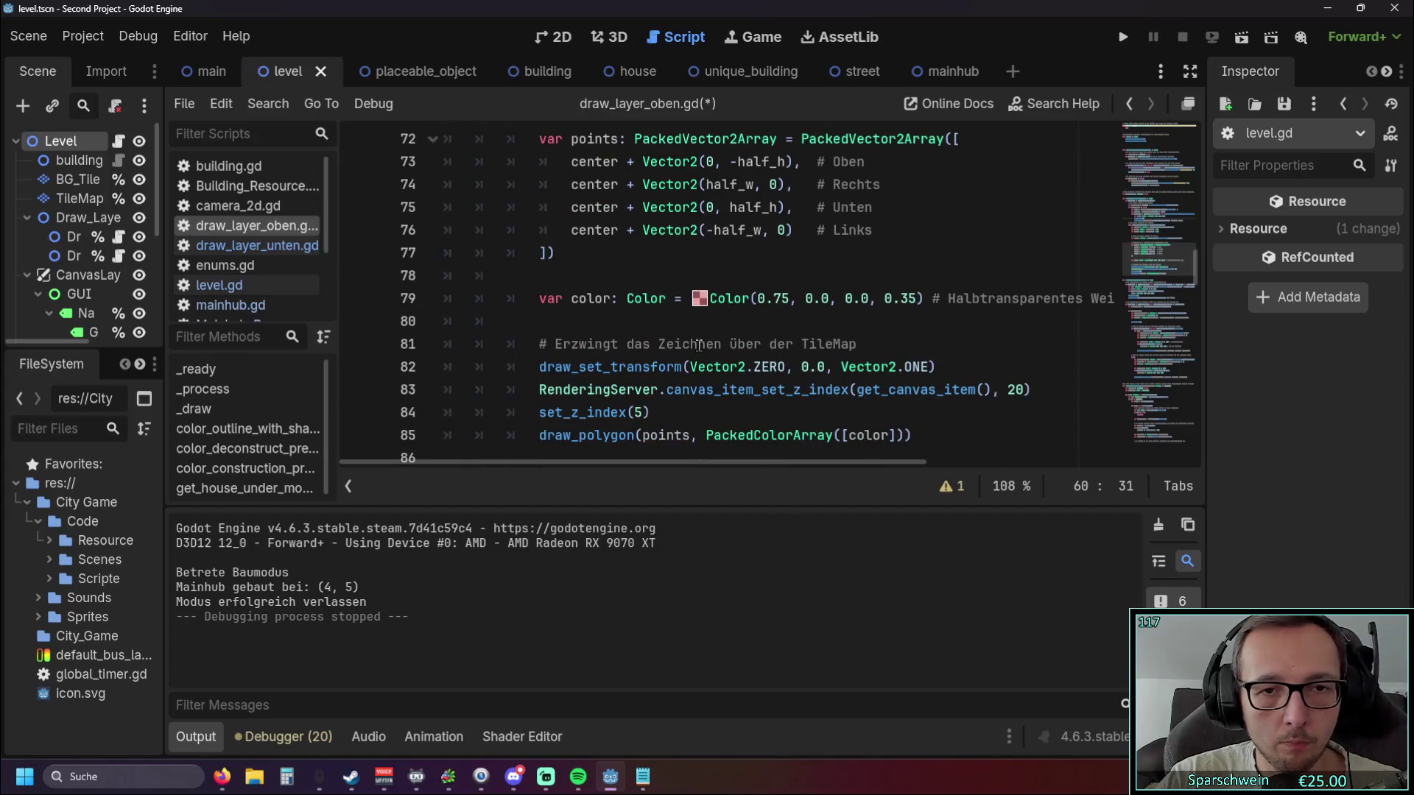
left_click(637, 414)
type("-")
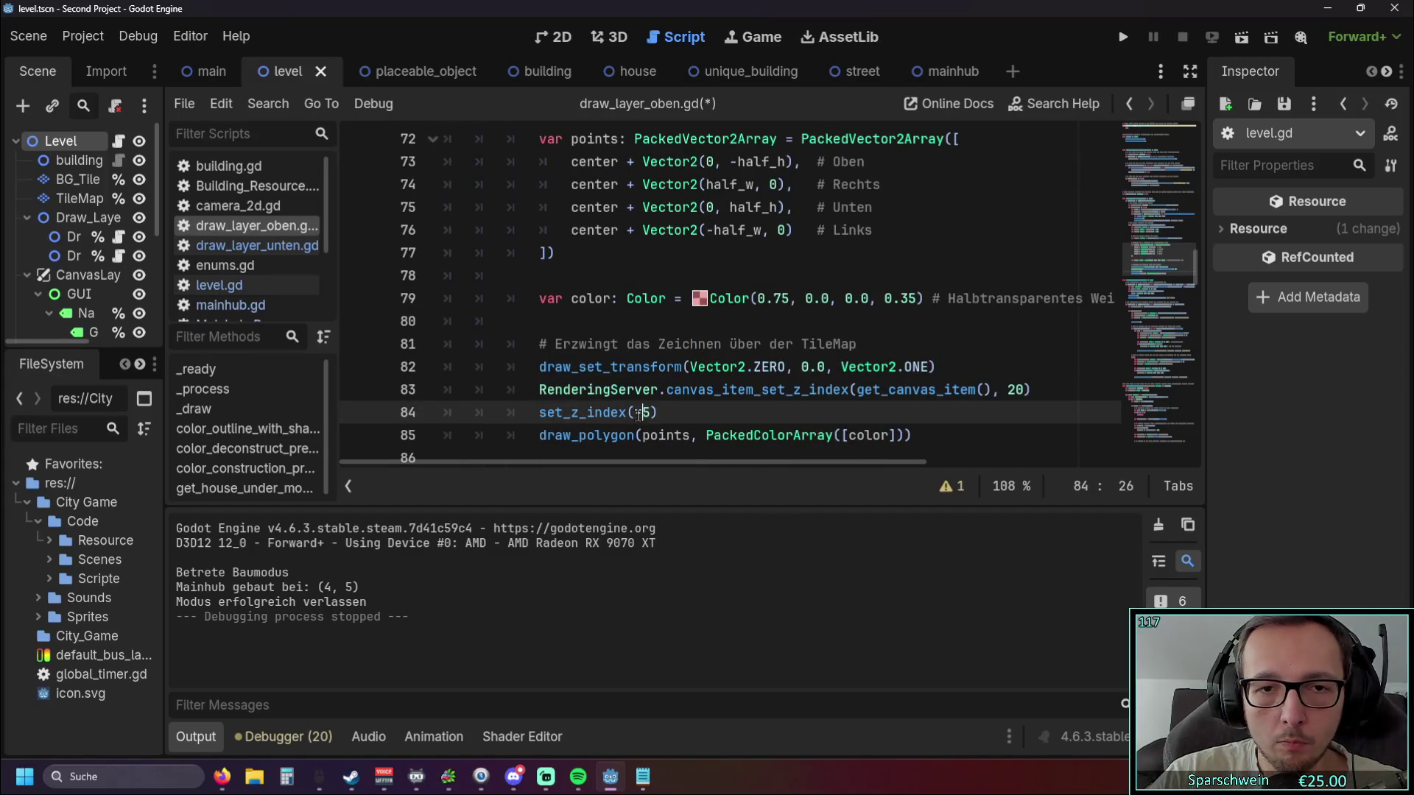
left_click(1123, 37)
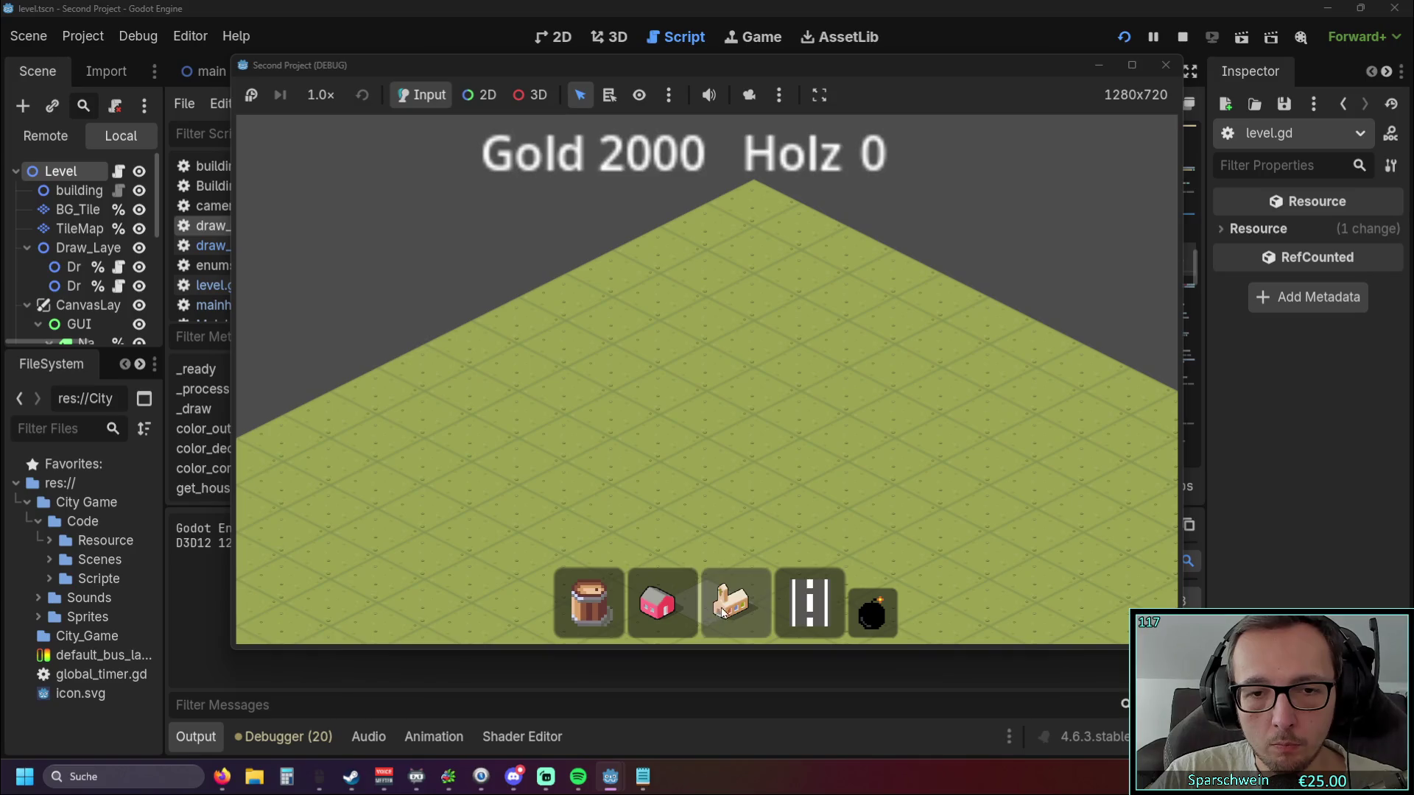
left_click(741, 365)
left_click(1166, 65)
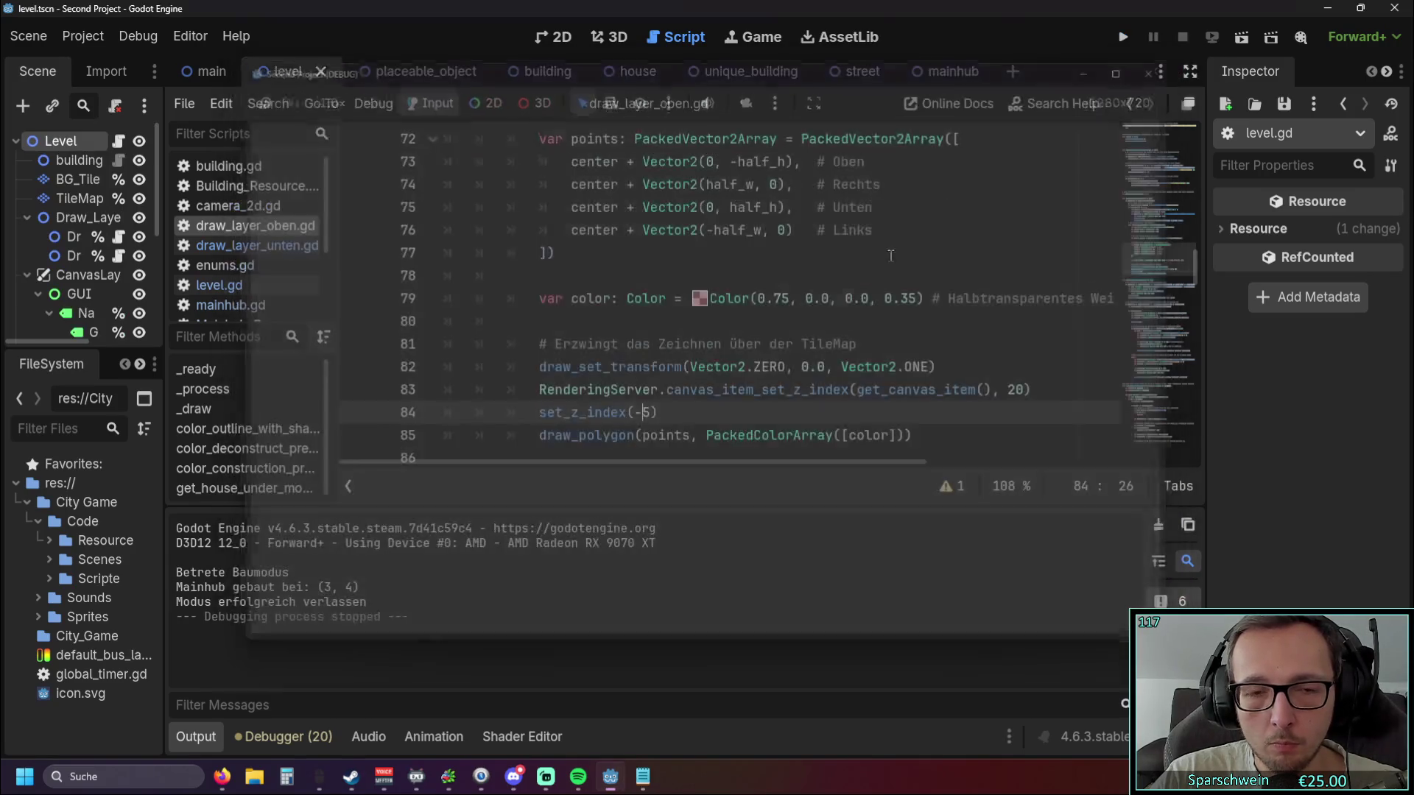
type("-")
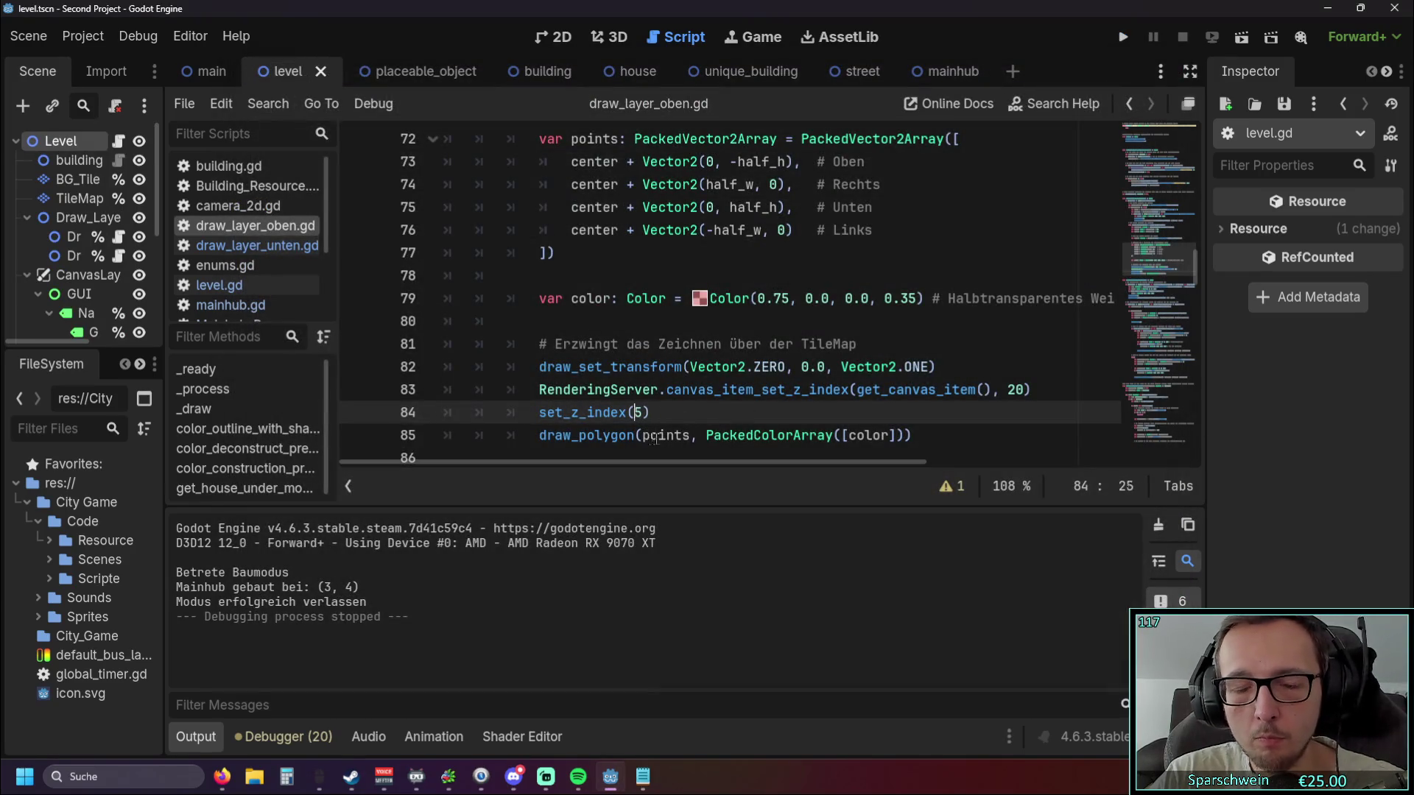
Open draw_layer_unten.gd and read through _draw and color_blocked_tiles_red.
left_click(257, 245)
scroll(758, 324, "down", 3)
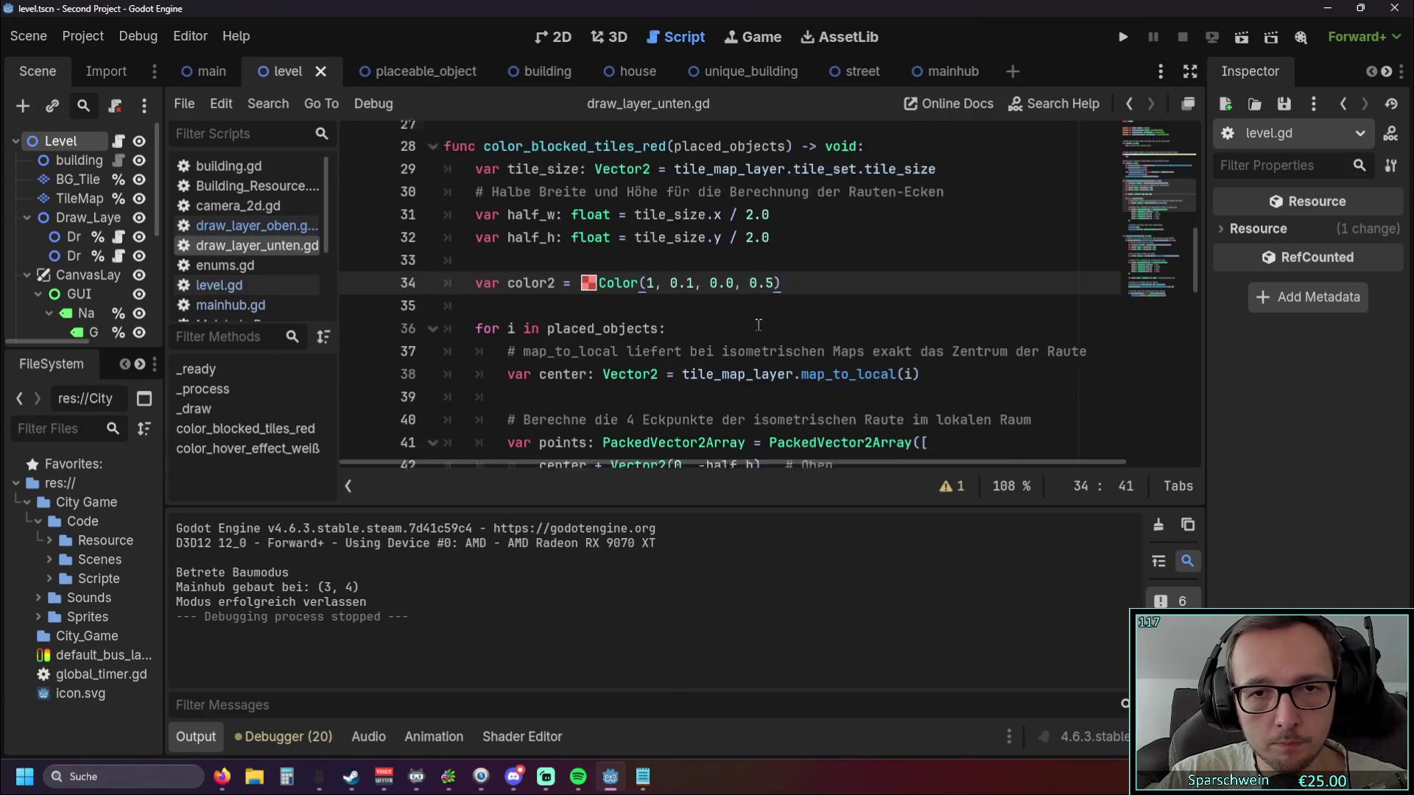
scroll(759, 324, "down", 7)
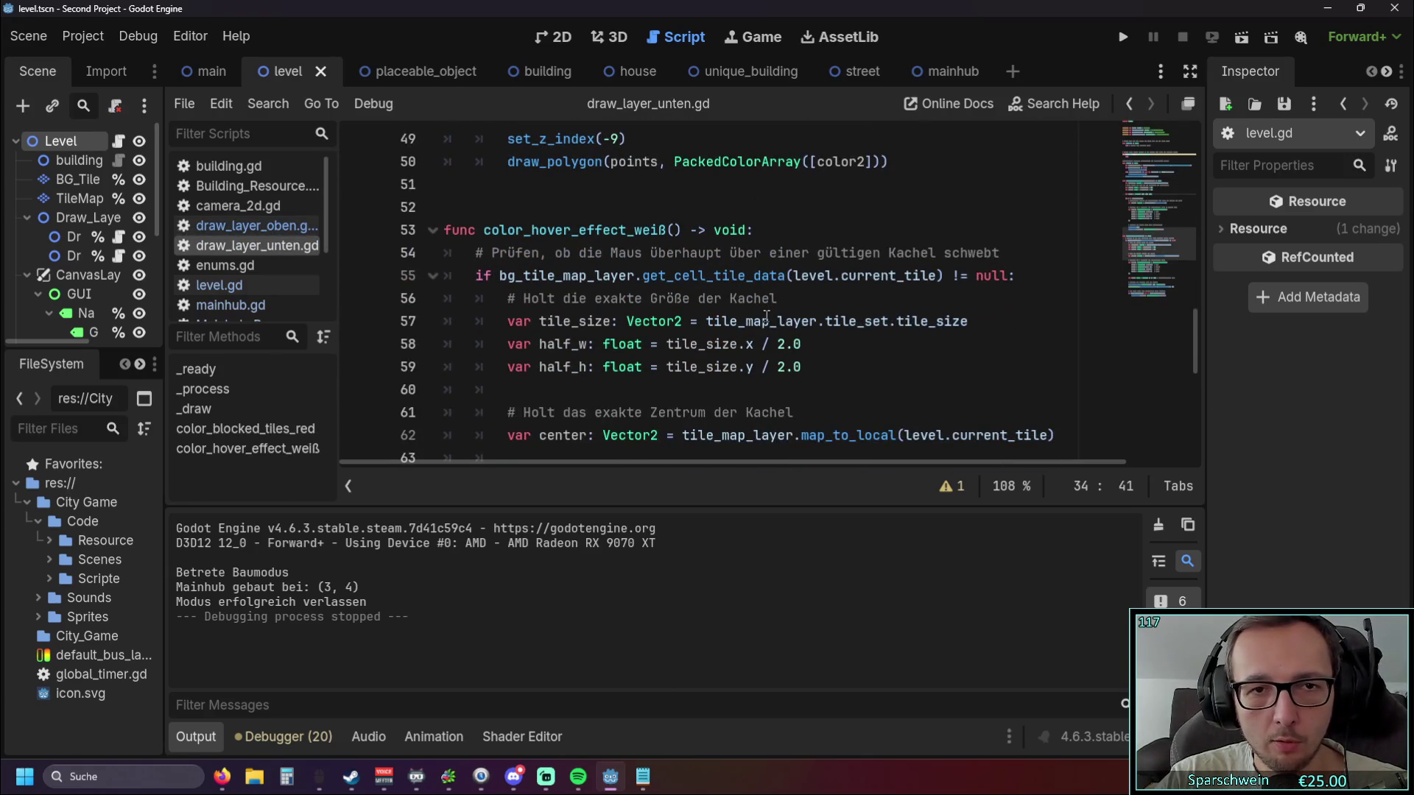
scroll(766, 317, "down", 6)
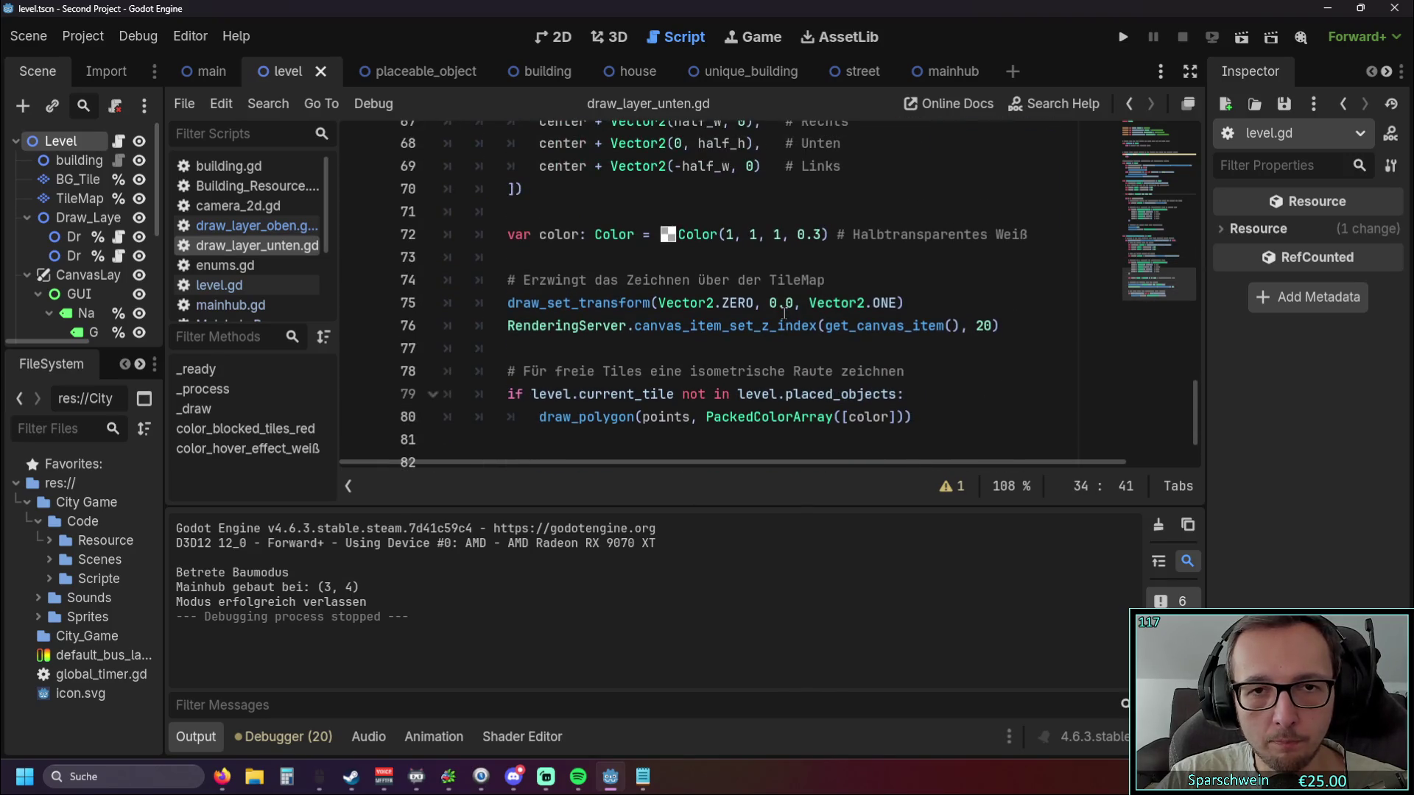
scroll(785, 314, "up", 15)
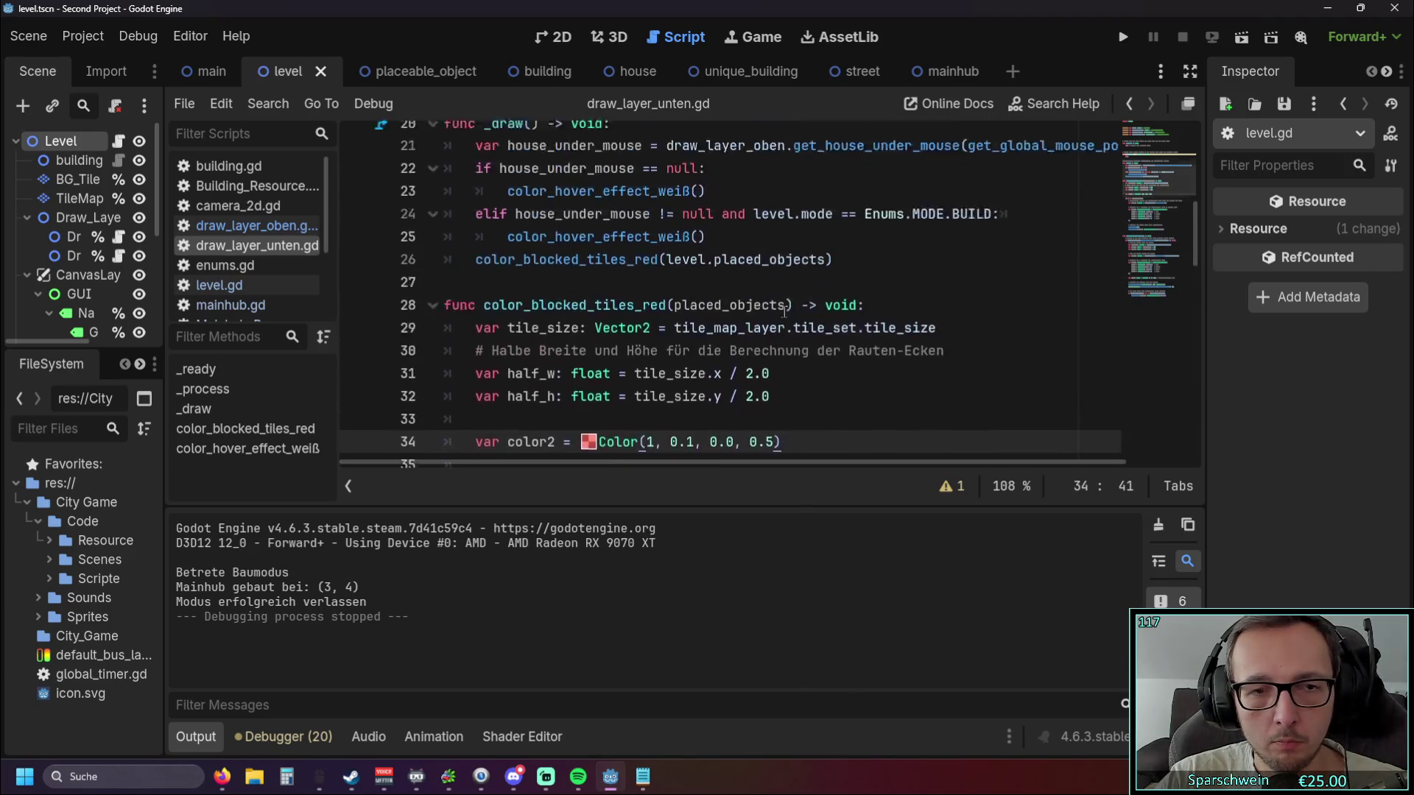
scroll(785, 312, "up", 7)
scroll(784, 312, "down", 4)
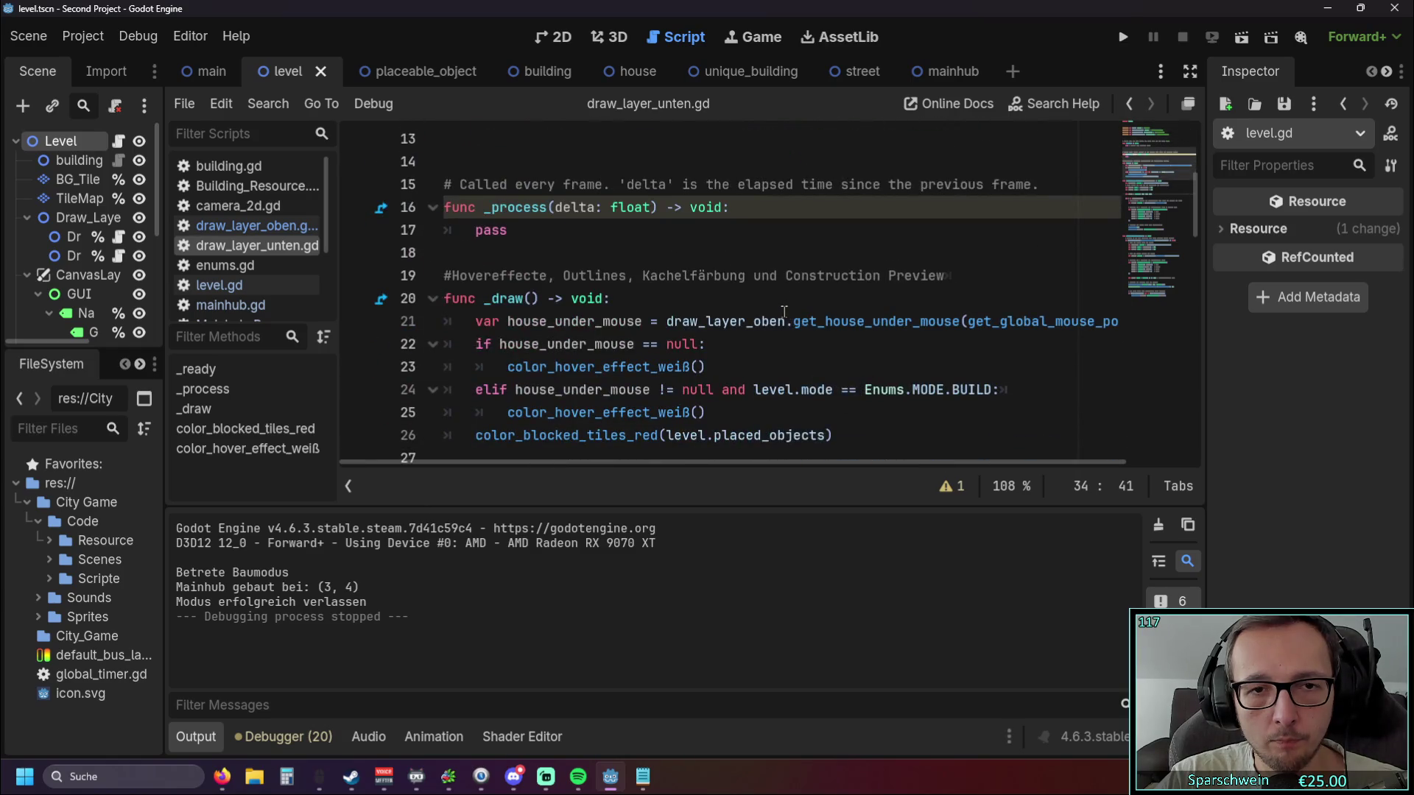
scroll(784, 311, "down", 3)
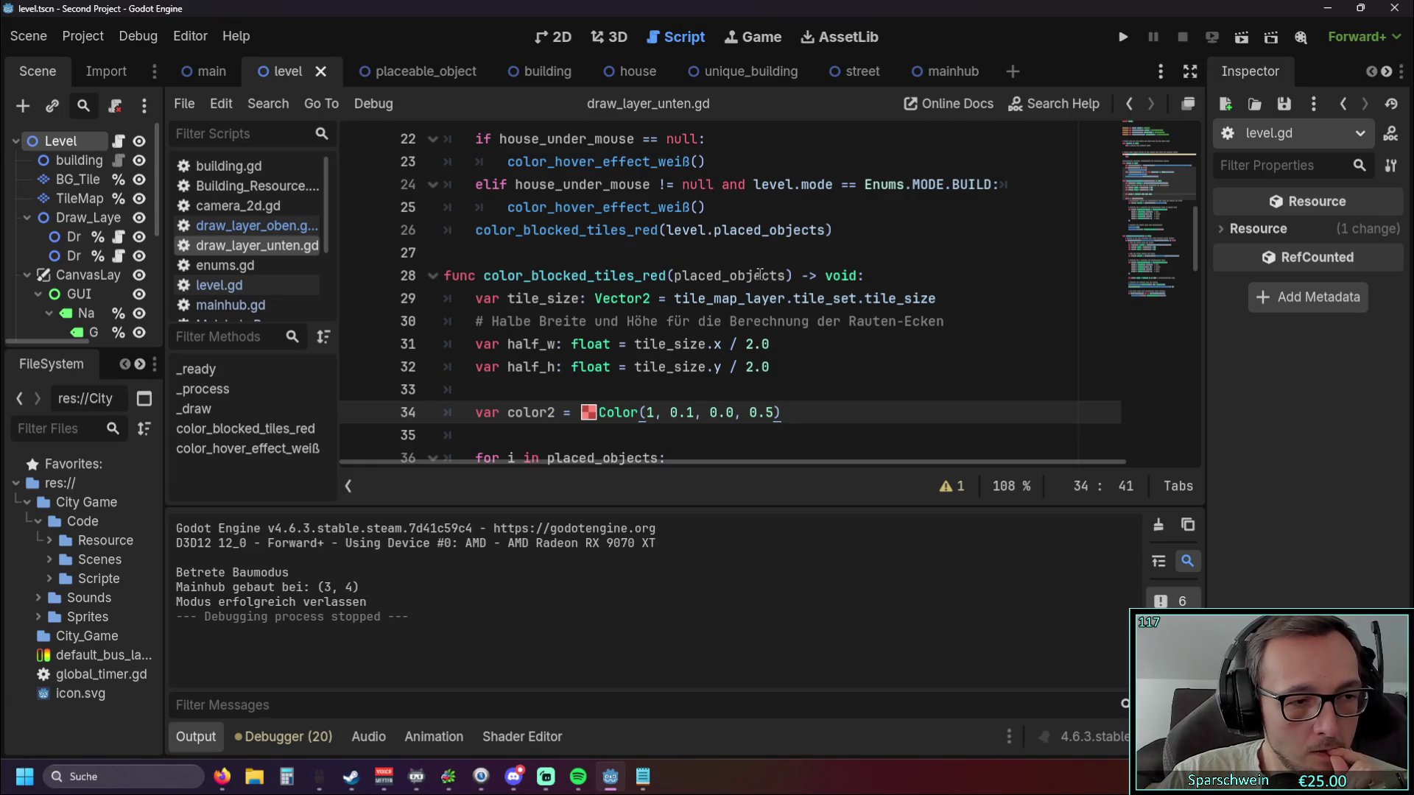
scroll(730, 240, "down", 2)
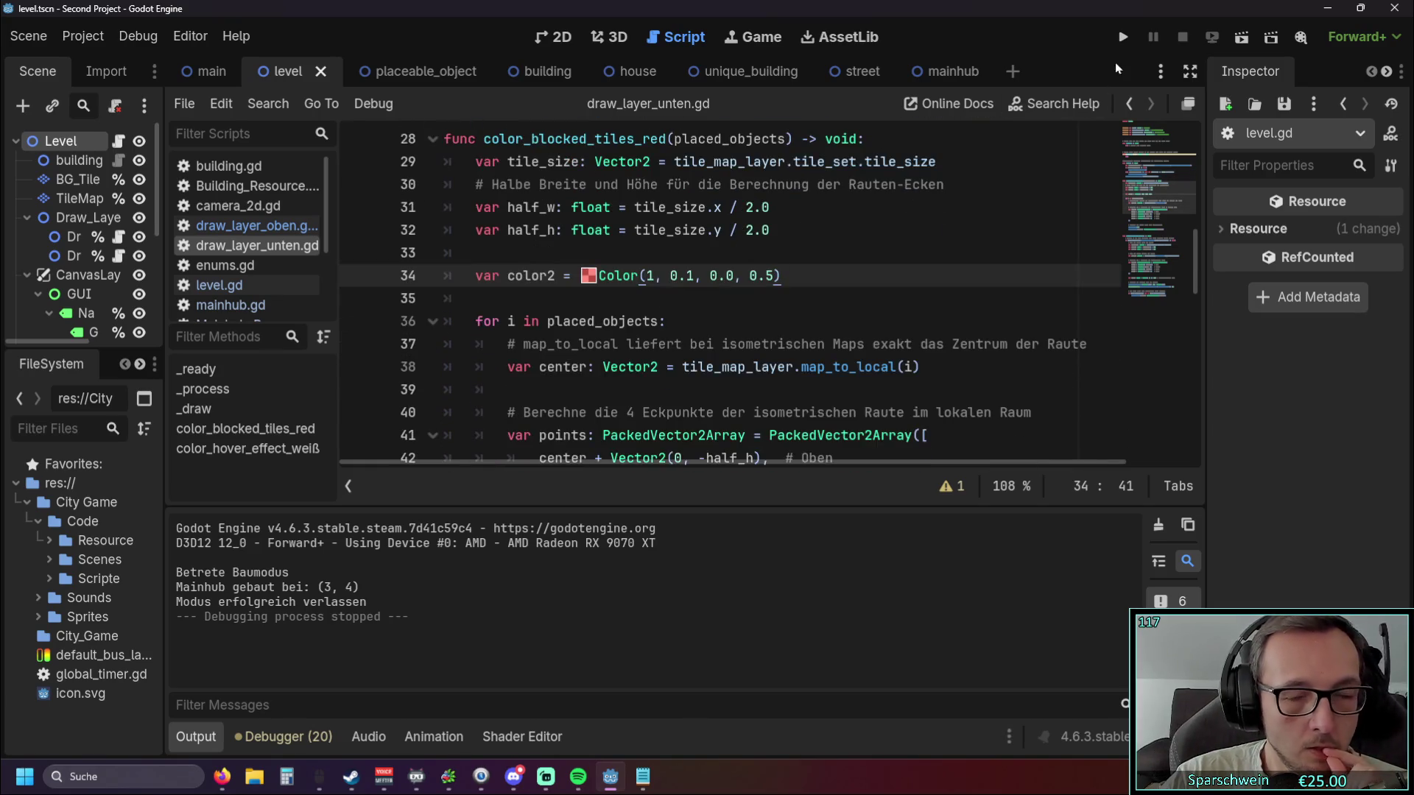
Run the project and place a church on the grass.
left_click(1124, 37)
left_click(733, 604)
left_click(713, 397)
Place a red house next to the church, close the game, and return to line 33.
scroll(947, 394, "up", 2)
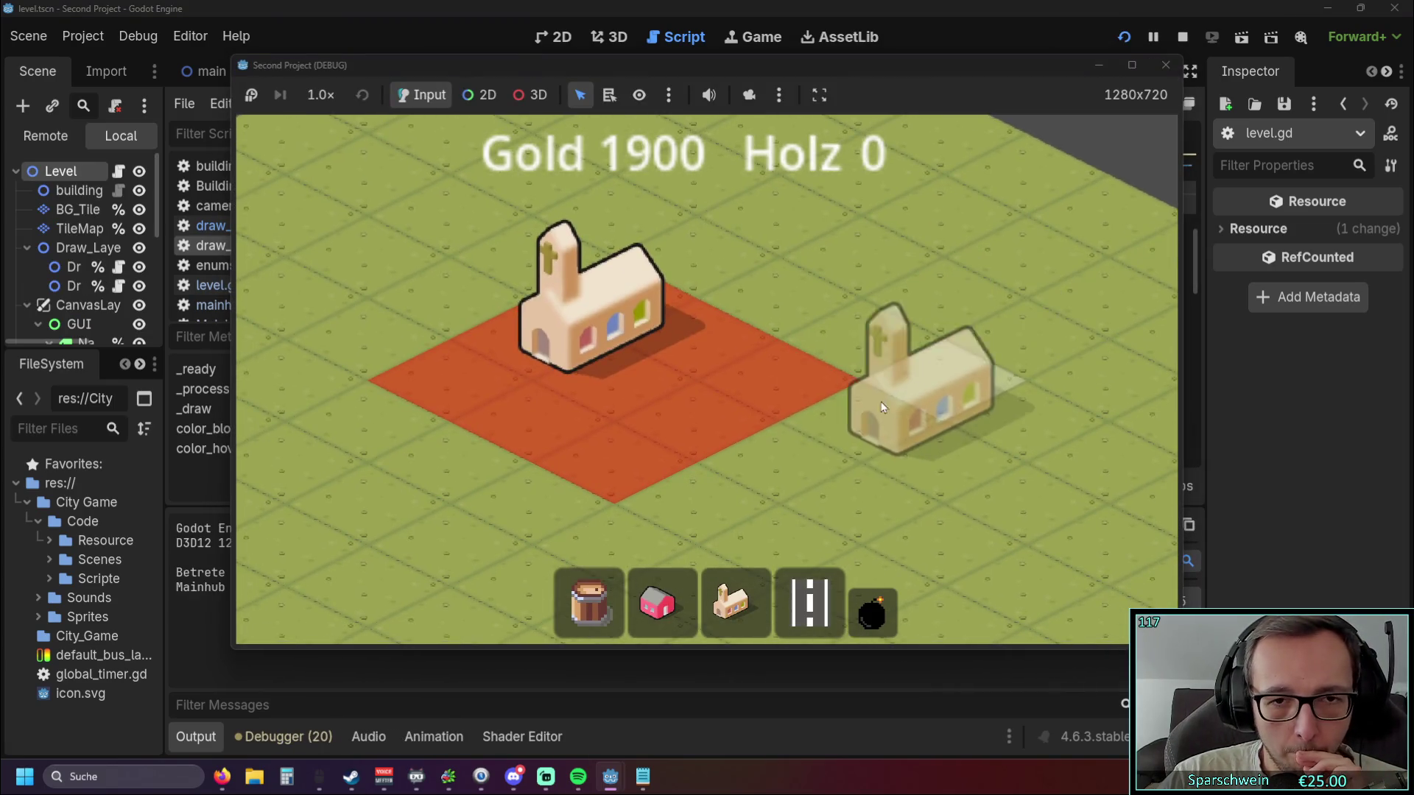
left_click(678, 585)
left_click(501, 467)
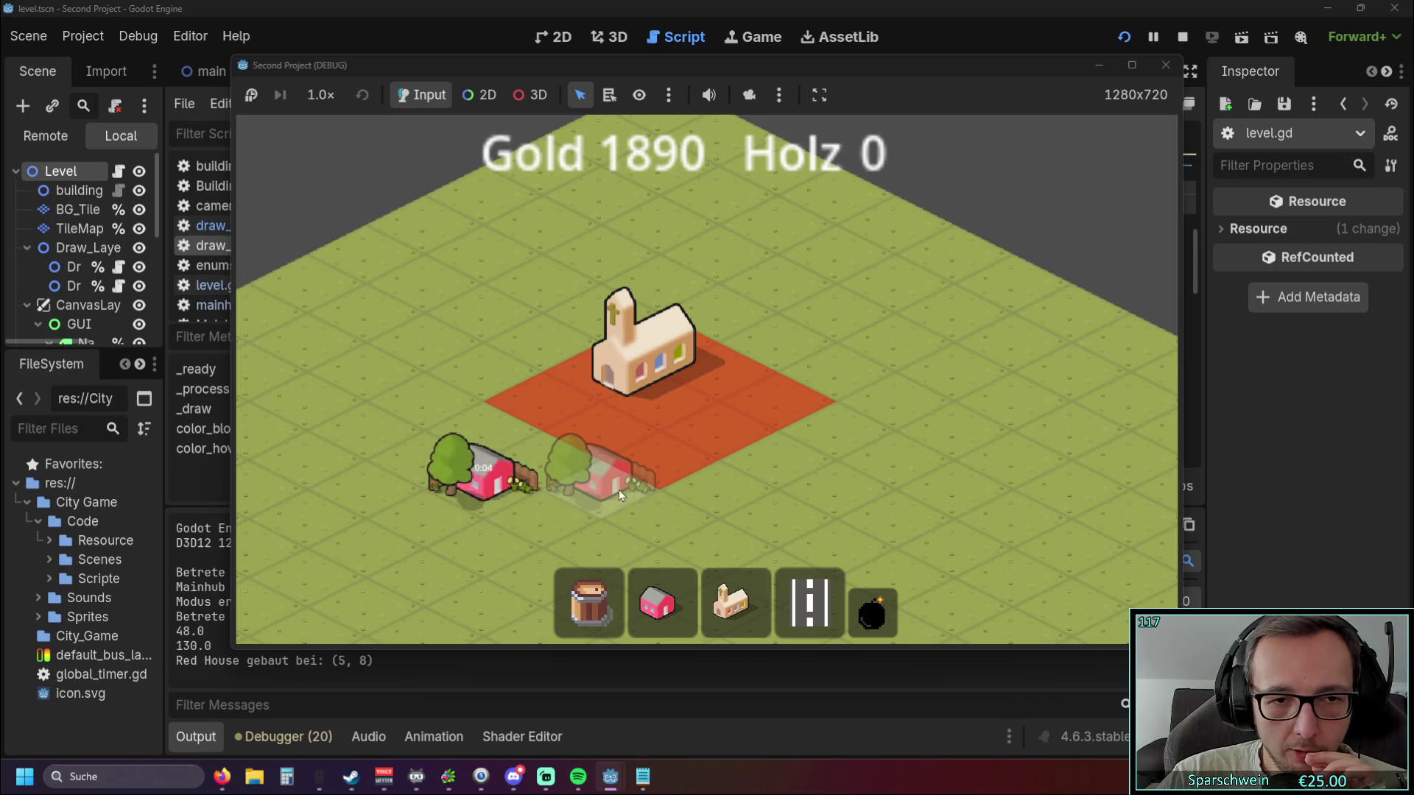
scroll(666, 467, "up", 2)
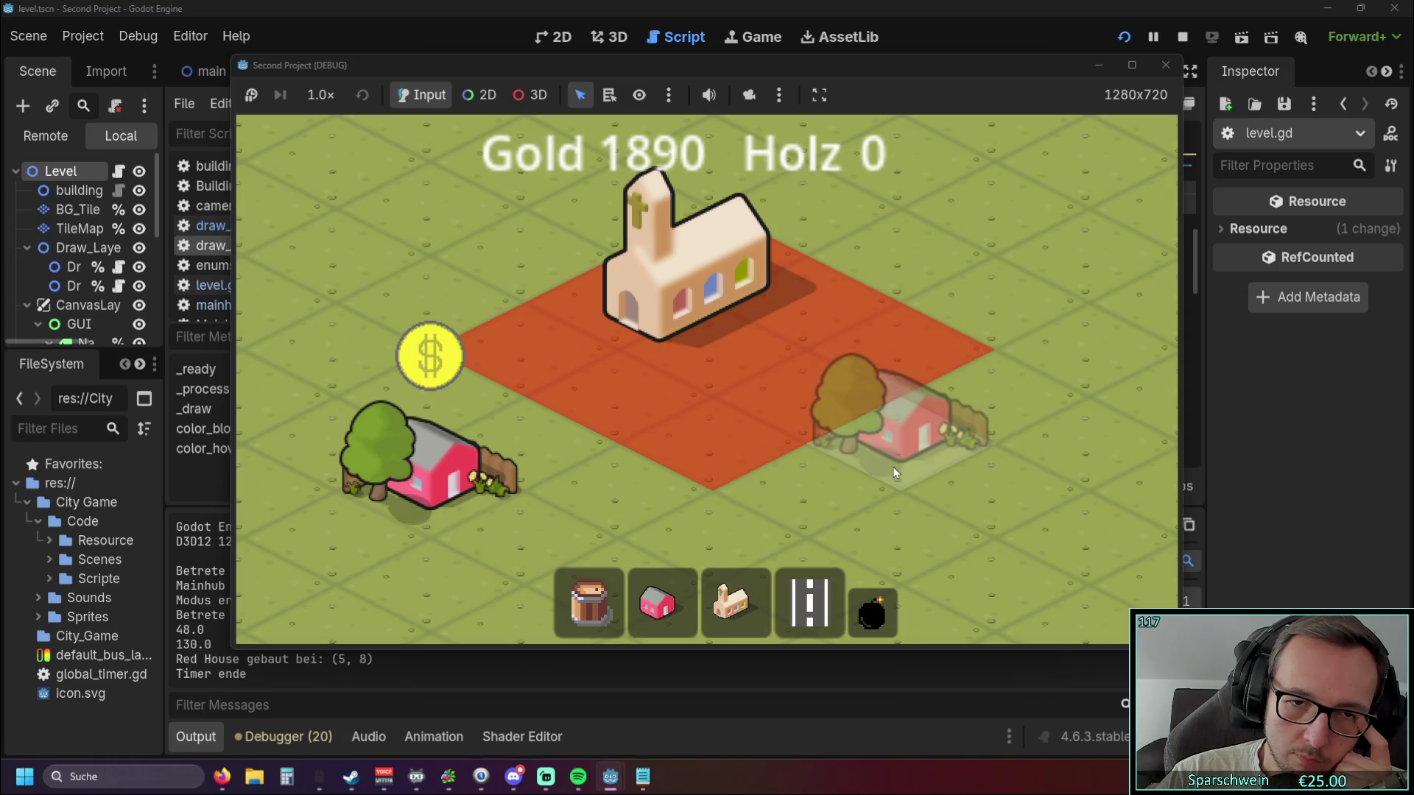
left_click(1166, 65)
scroll(732, 372, "up", 1)
left_click(840, 382)
scroll(840, 382, "up", 2)
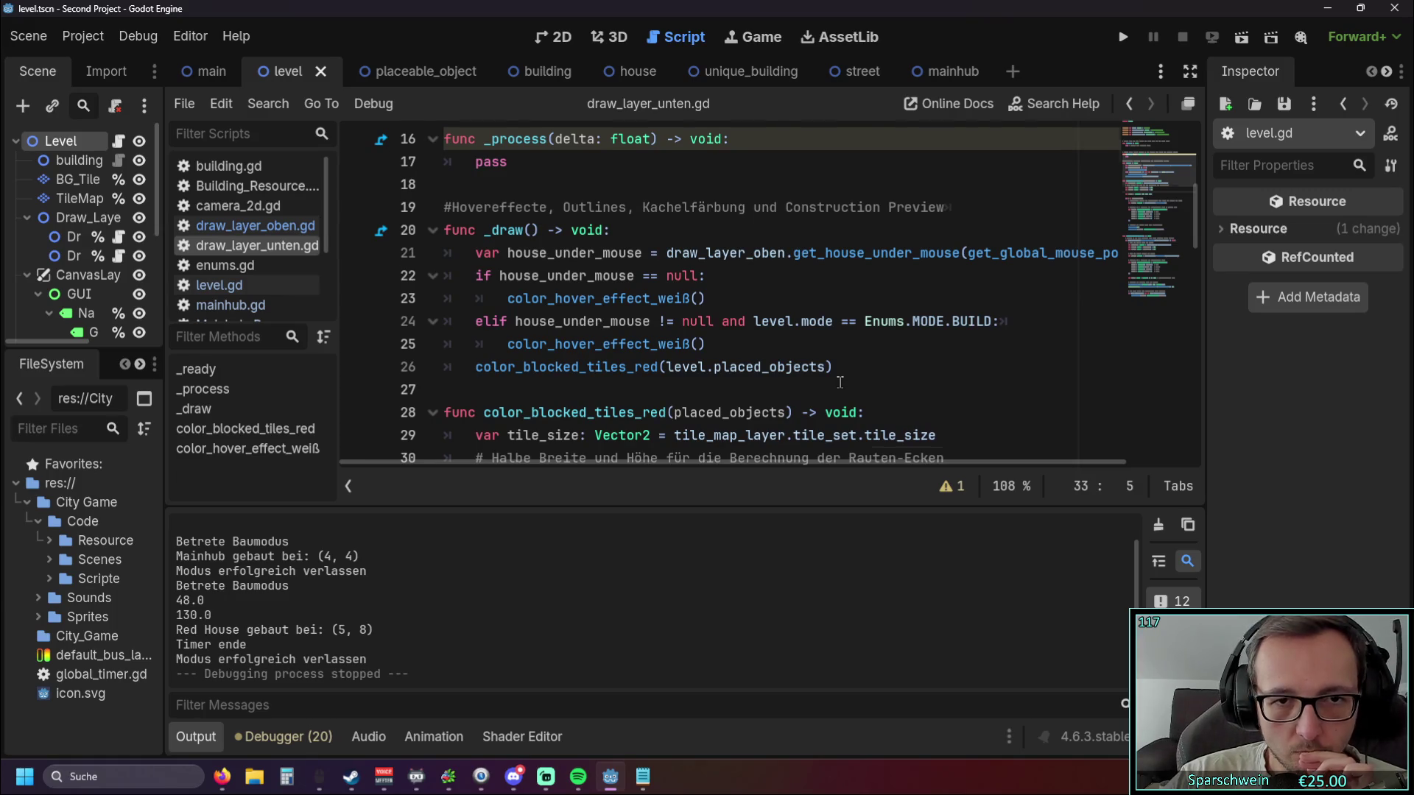
Glance at enums.gd and draw_layer_unten.gd, then open level.gd near the drag_axis_lock code.
scroll(840, 381, "up", 3)
left_click(273, 269)
left_click(266, 252)
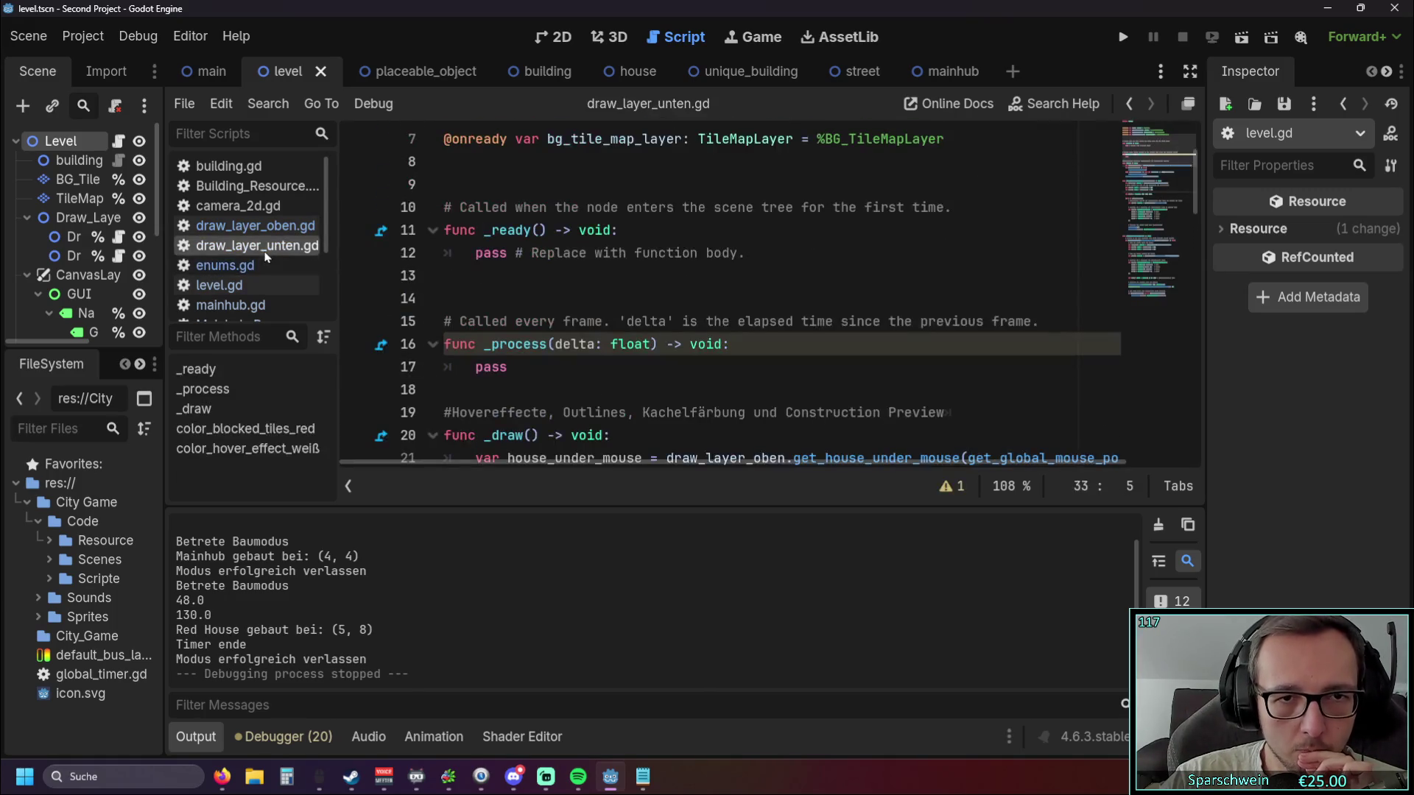
scroll(627, 309, "down", 8)
scroll(627, 310, "down", 12)
scroll(627, 309, "down", 1)
scroll(626, 309, "up", 4)
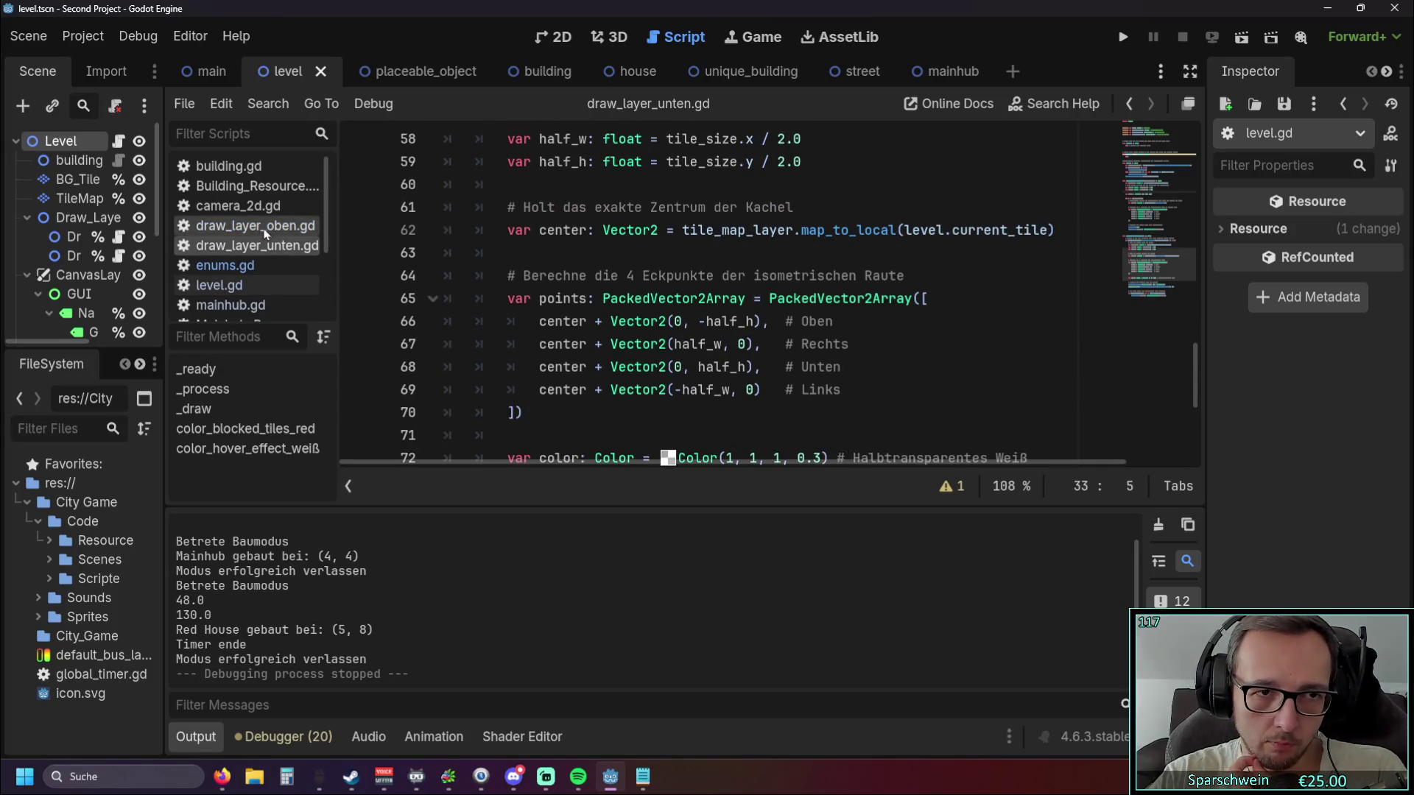
left_click(236, 285)
scroll(671, 300, "down", 3)
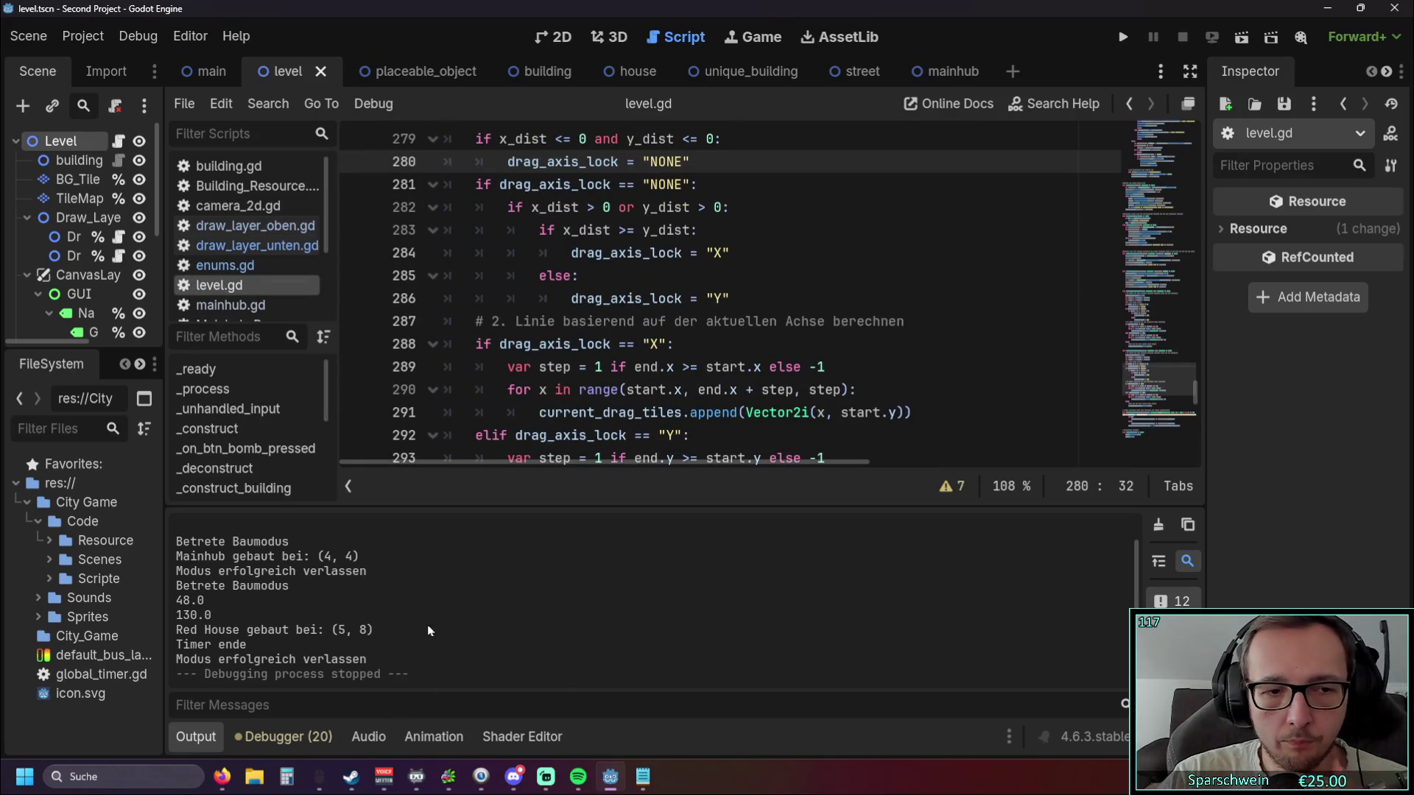
Search level.gd for 'color' and jump to the next match.
key("ctrl+f")
type("color")
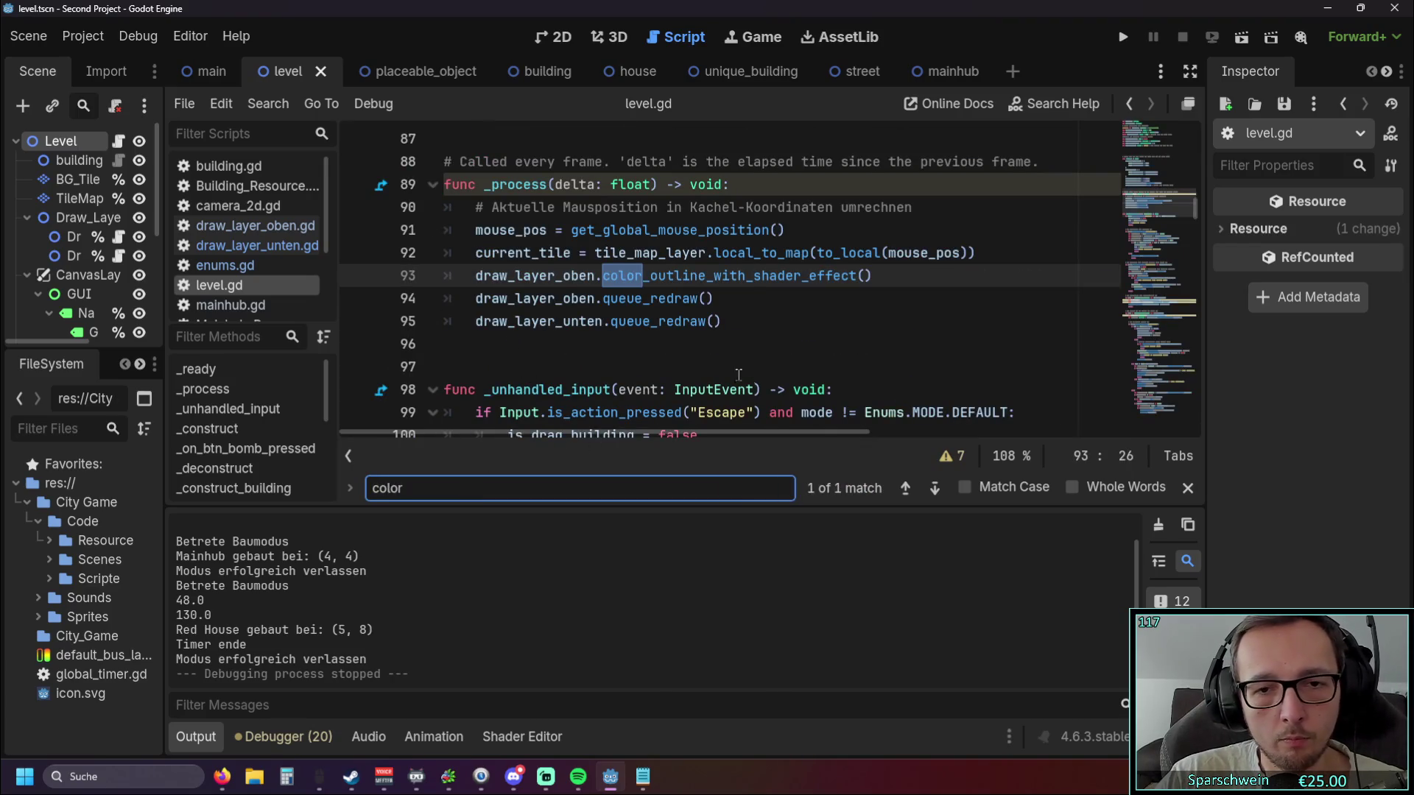
left_click(933, 494)
Browse enums.gd, the draw_layer scripts, camera_2d.gd and the resource scripts, then return to level.gd.
left_click(225, 265)
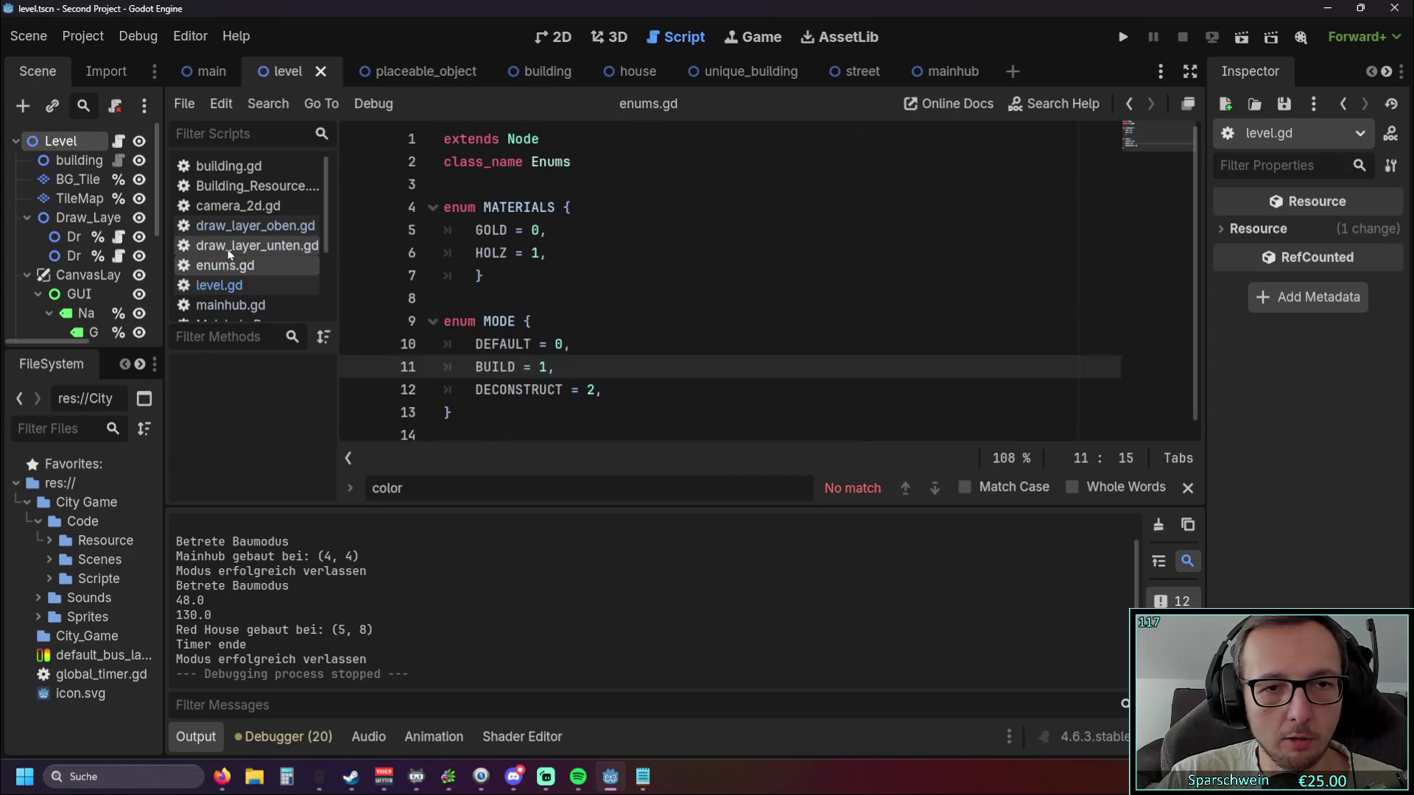
left_click(234, 245)
left_click(234, 225)
left_click(232, 207)
left_click(233, 186)
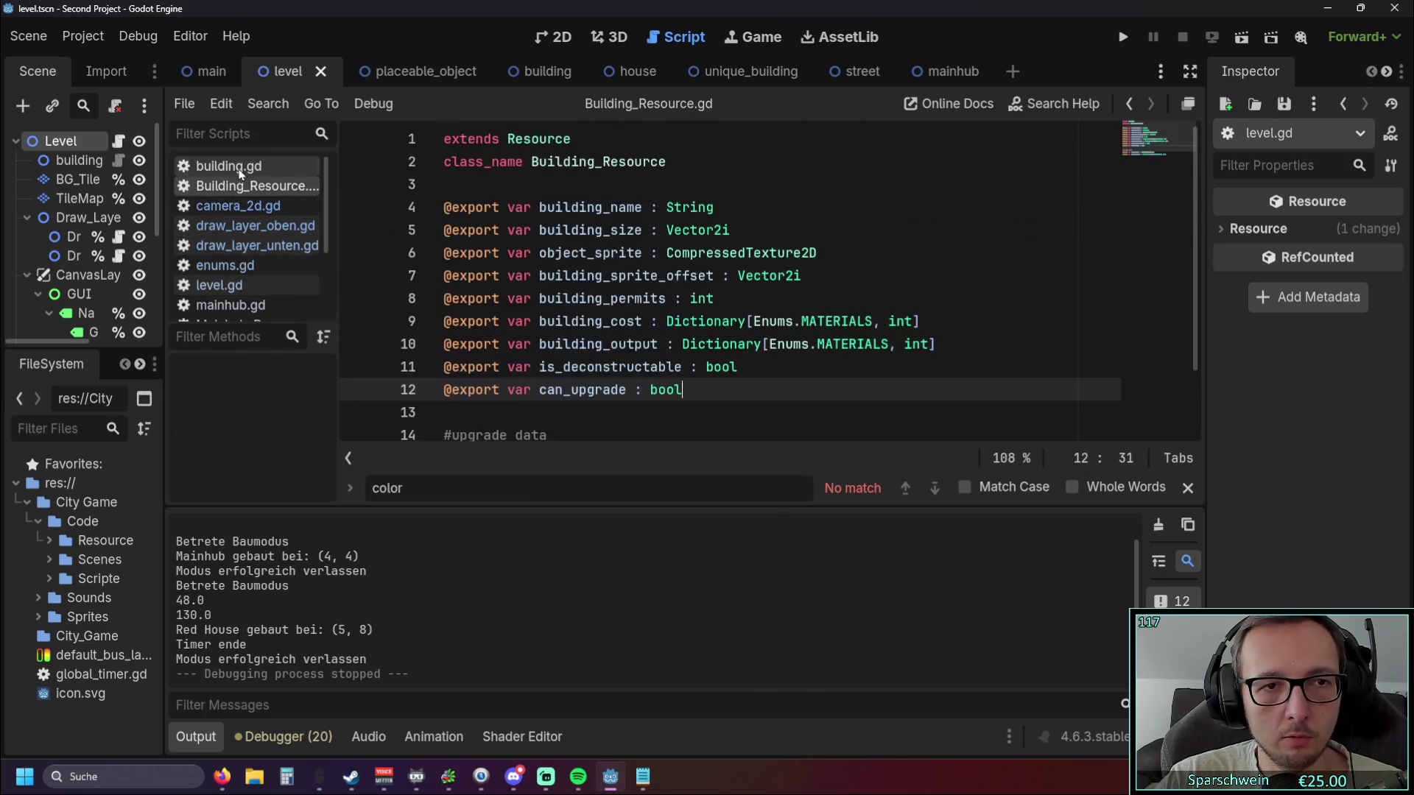
left_click(230, 166)
scroll(234, 221, "down", 1)
left_click(220, 246)
left_click(230, 265)
left_click(243, 287)
left_click(243, 305)
scroll(243, 294, "up", 1)
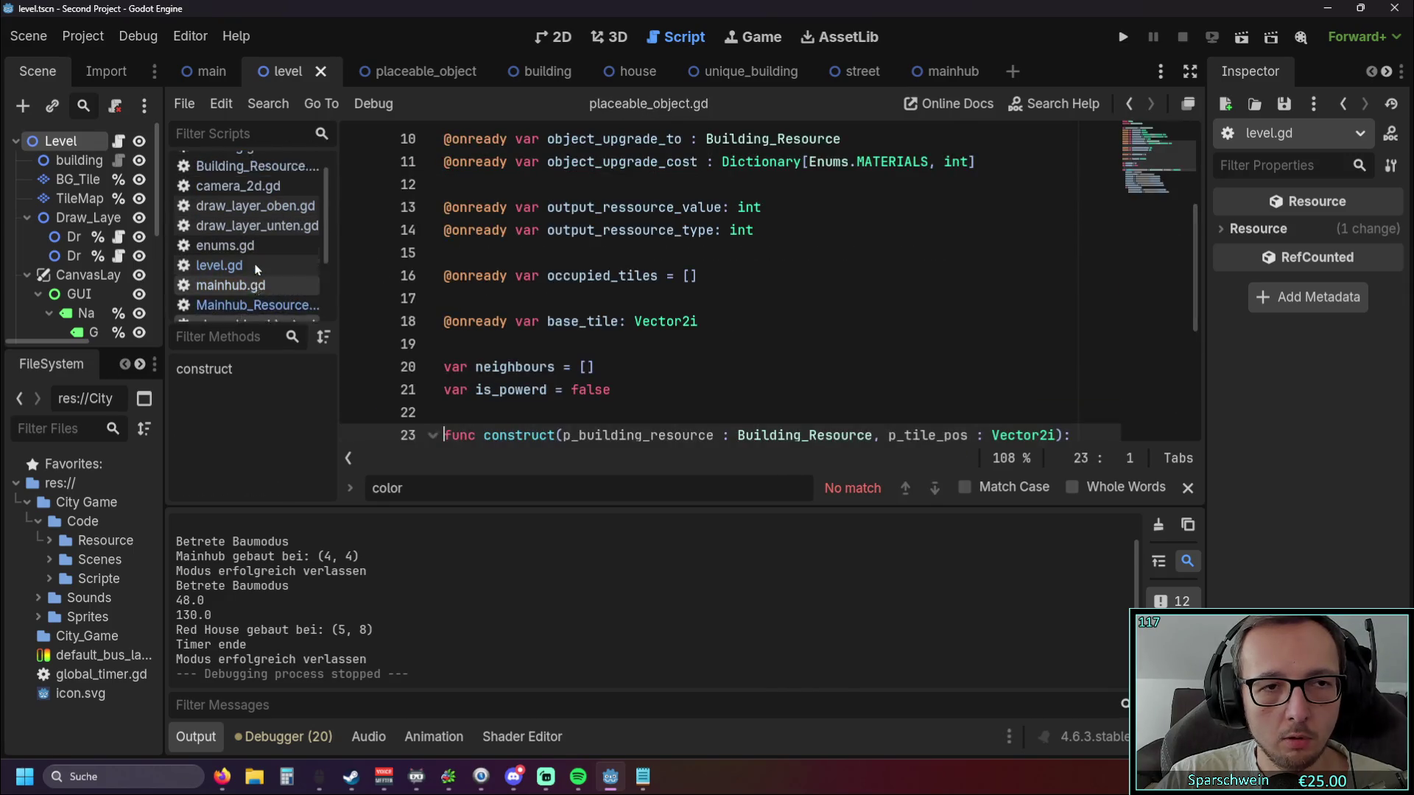
left_click(234, 245)
left_click(220, 285)
scroll(440, 297, "up", 1)
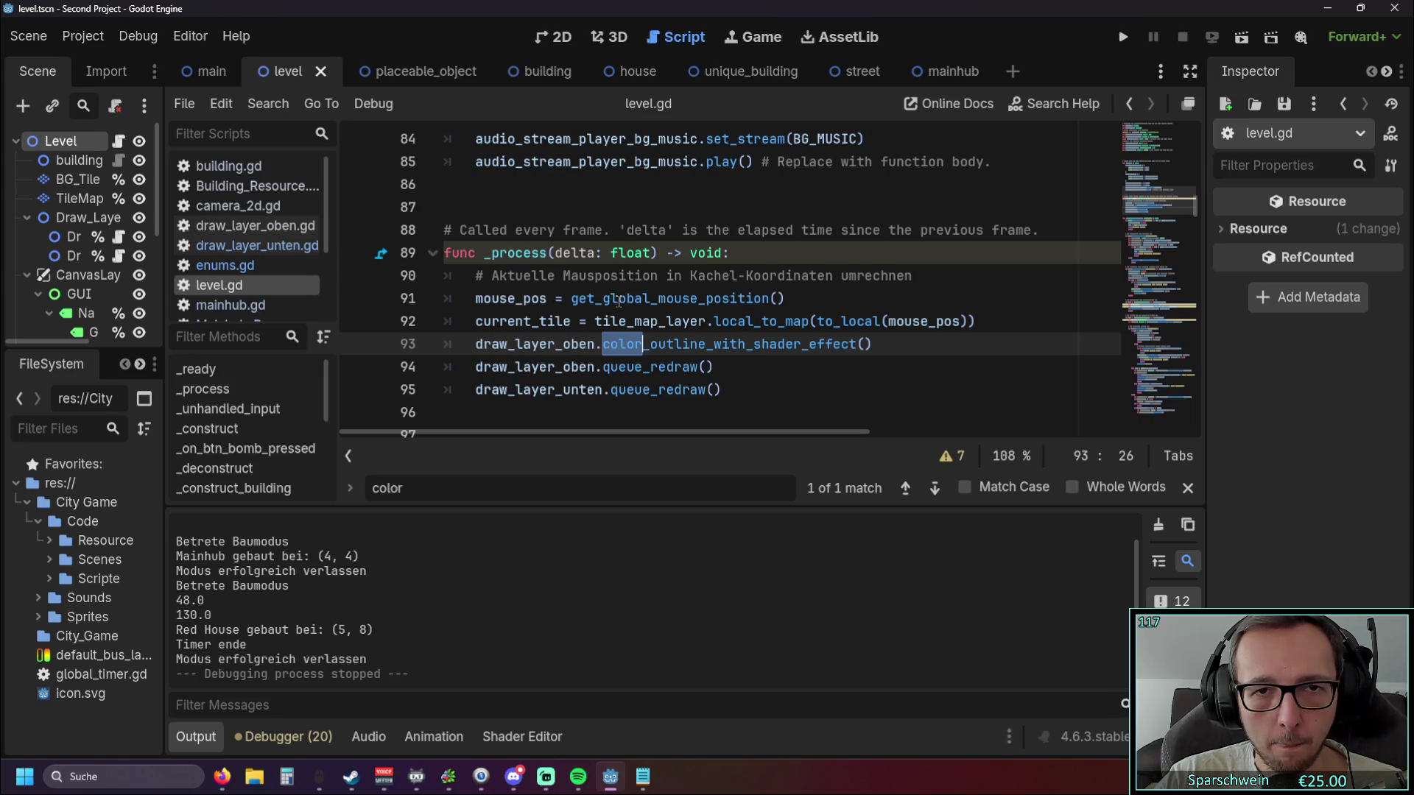
scroll(619, 299, "down", 1)
Select draw_layer_oben on line 94 and change the search text to 'draw_layer'.
left_click(477, 299)
double_click(522, 299)
double_click(434, 485)
type("draw layer")
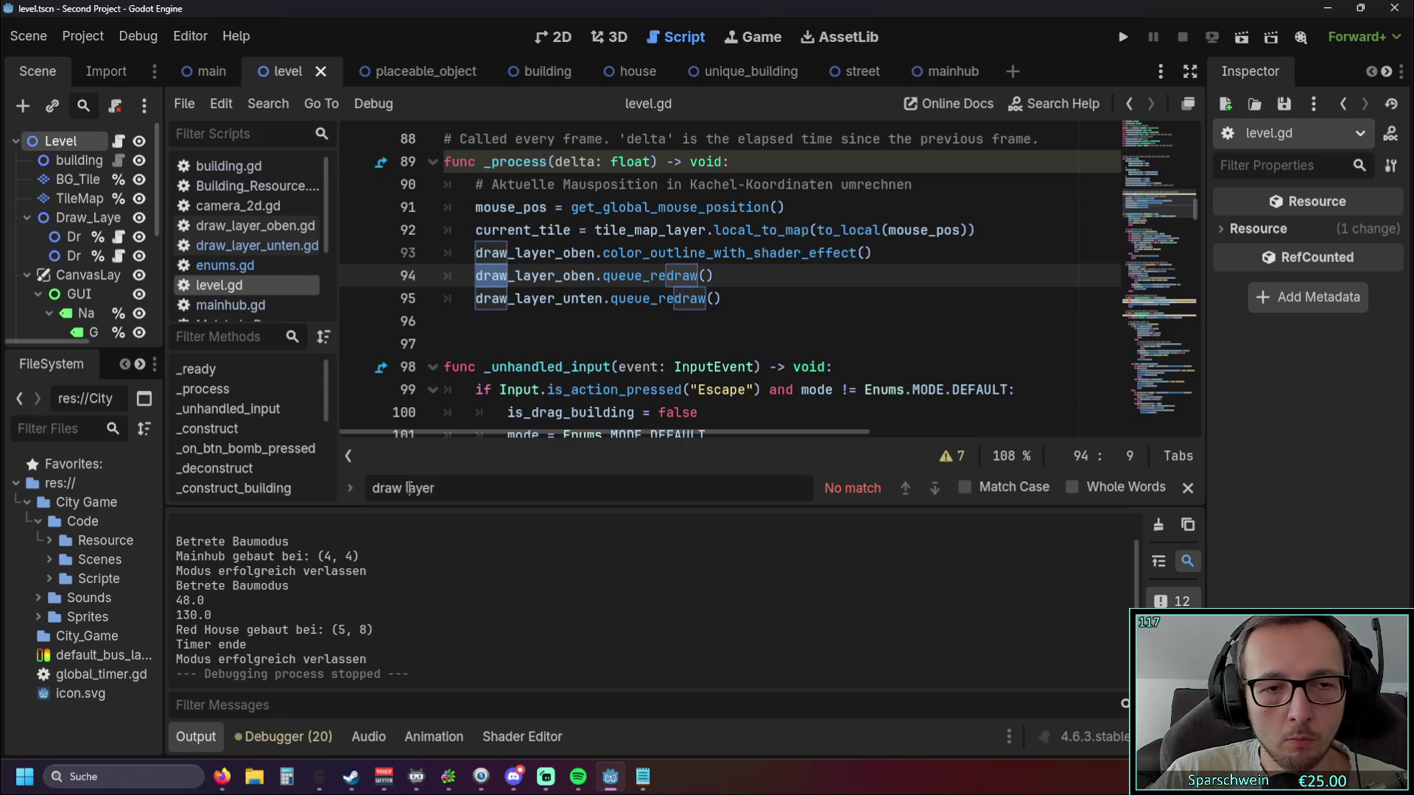
key("BackSpace")
type("_")
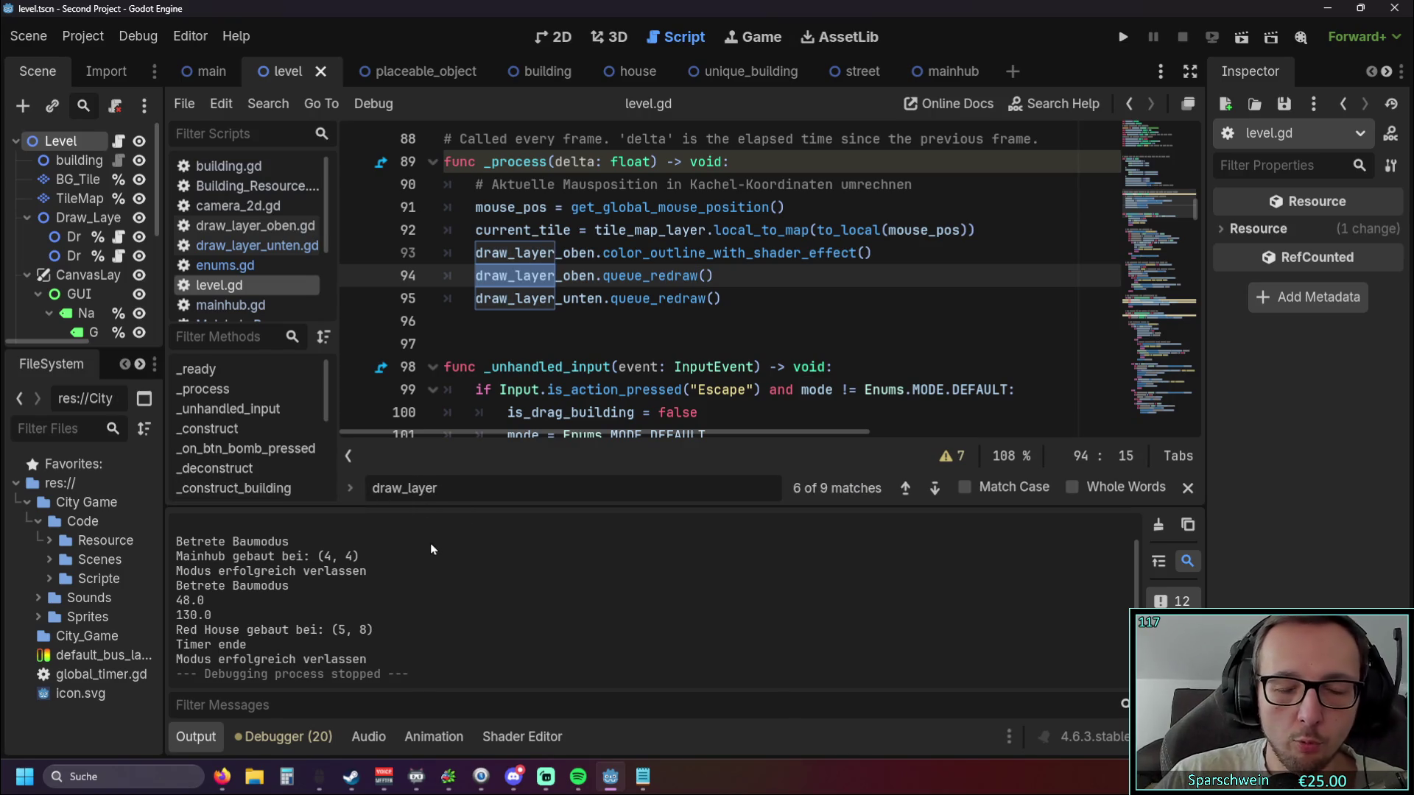
Step back to the first draw_layer match, then forward to the deconstruct branch.
double_click(904, 487)
left_click(905, 490)
left_click(905, 490)
left_click(906, 491)
left_click(934, 489)
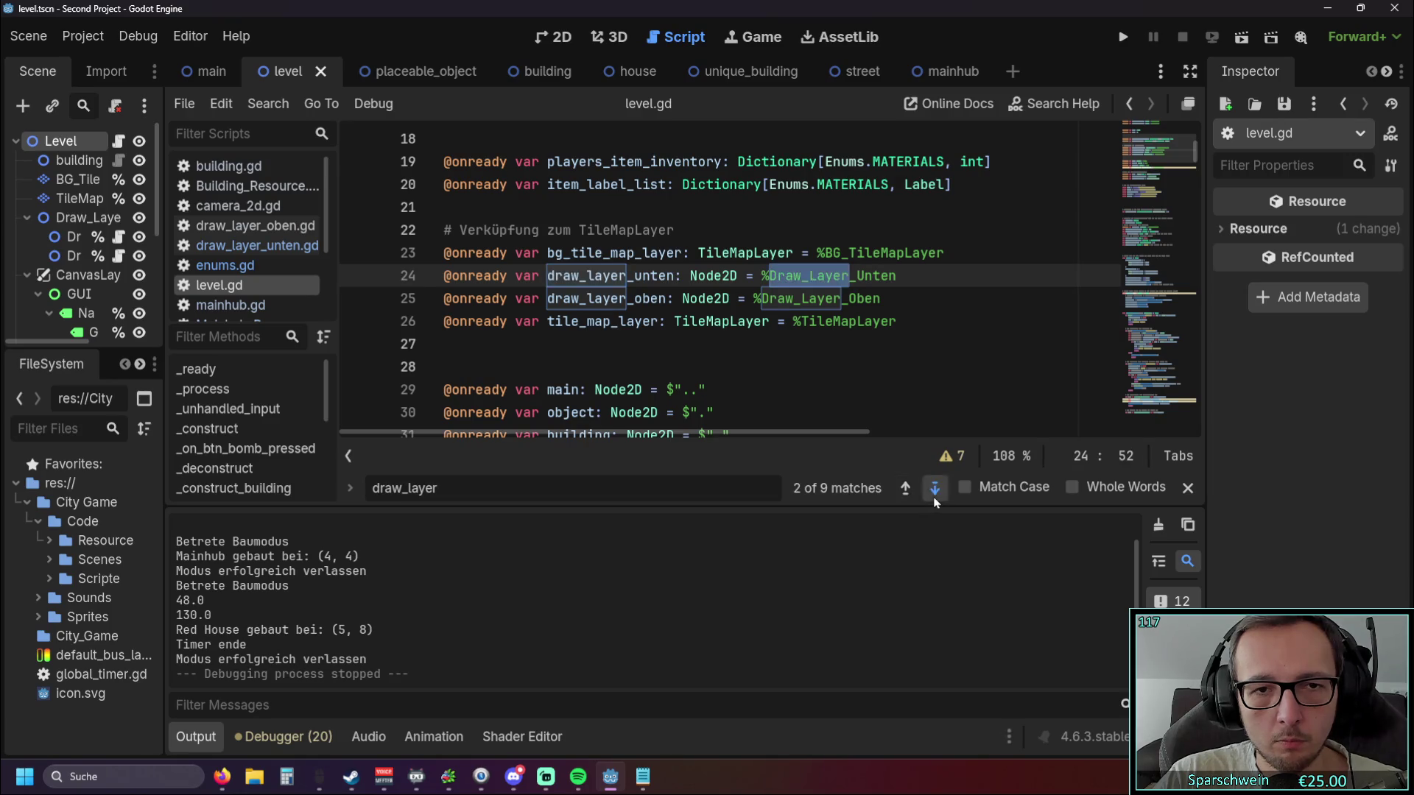
left_click(934, 489)
left_click(933, 489)
left_click(934, 489)
left_click(934, 499)
left_click(934, 500)
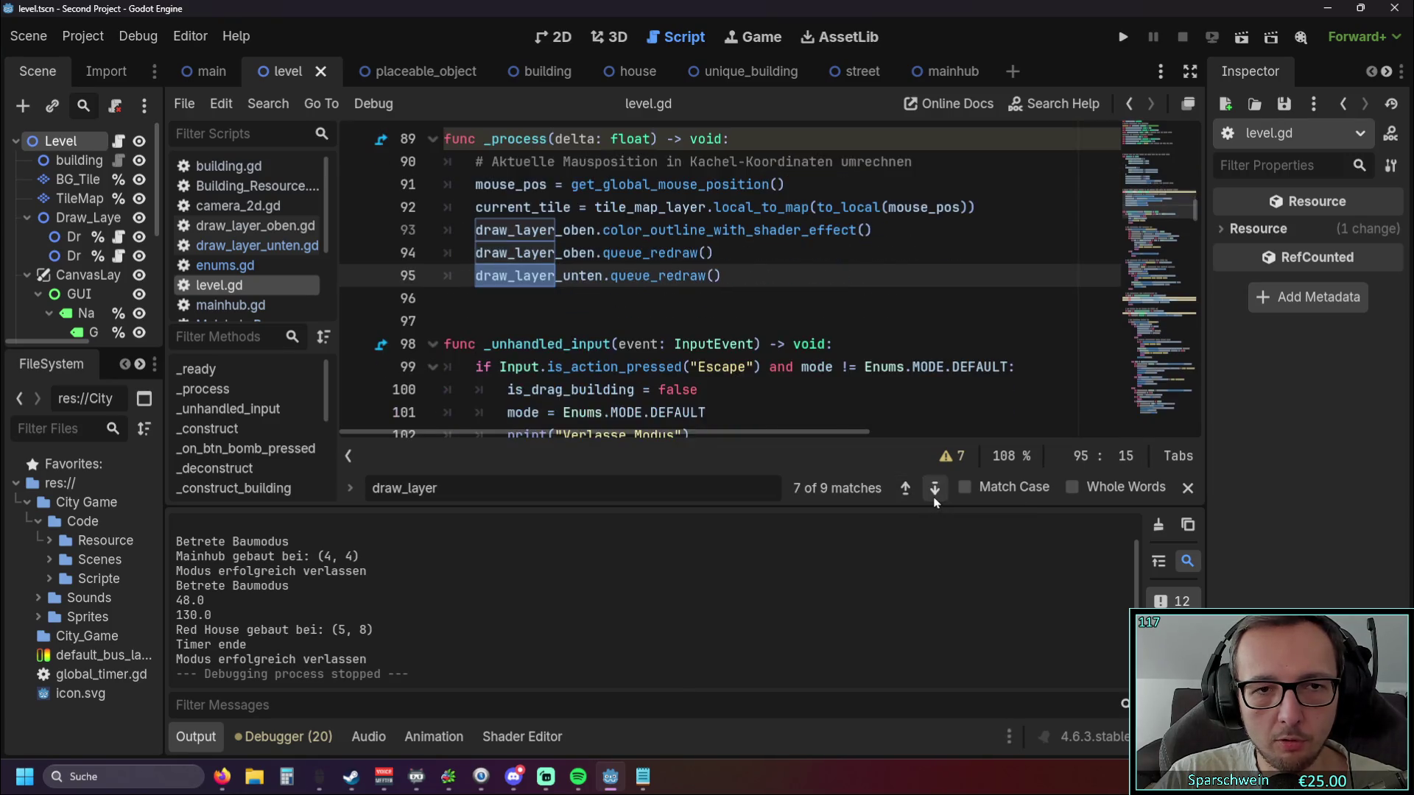
left_click(934, 499)
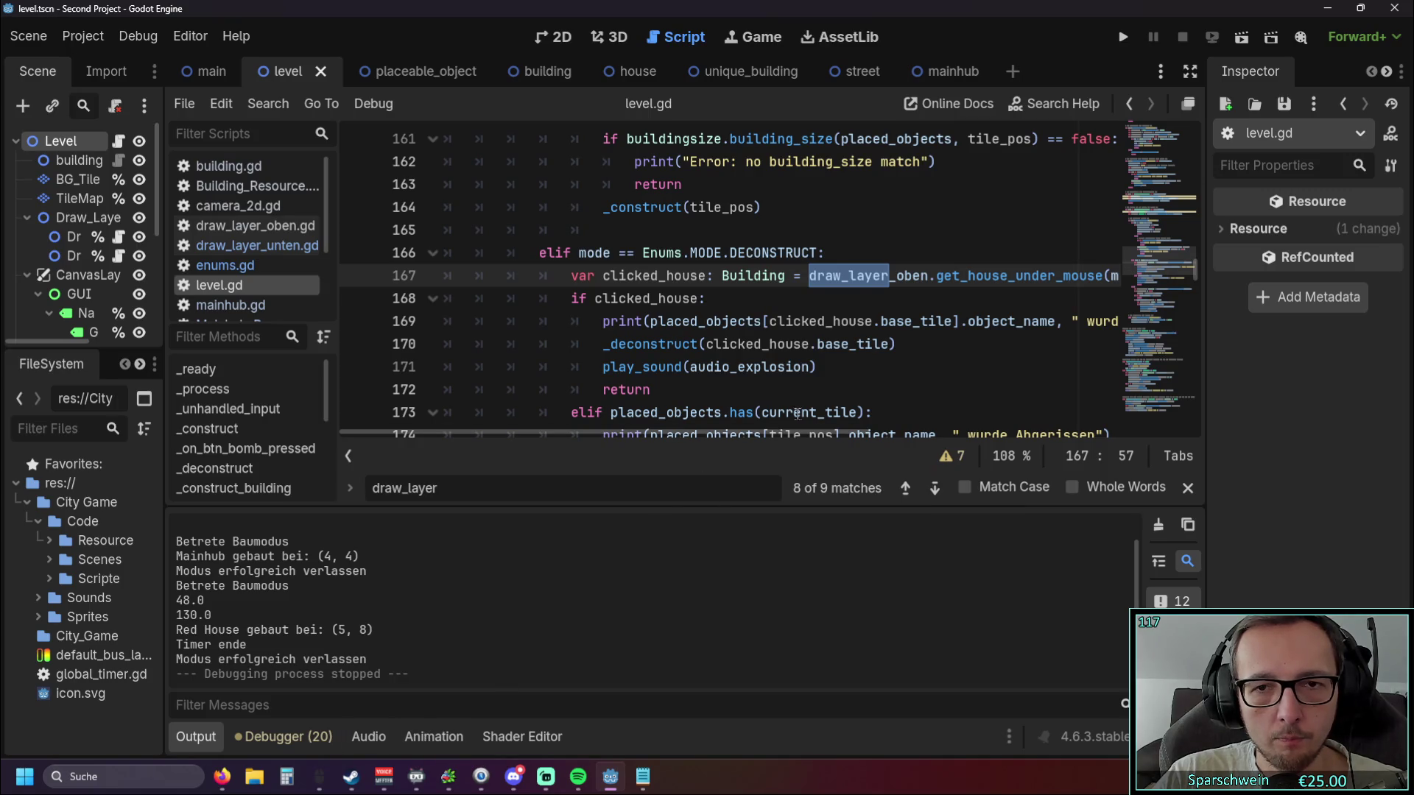
Advance to the last draw_layer match, 9 of 9, on line 179.
scroll(913, 339, "down", 1)
scroll(920, 310, "up", 1)
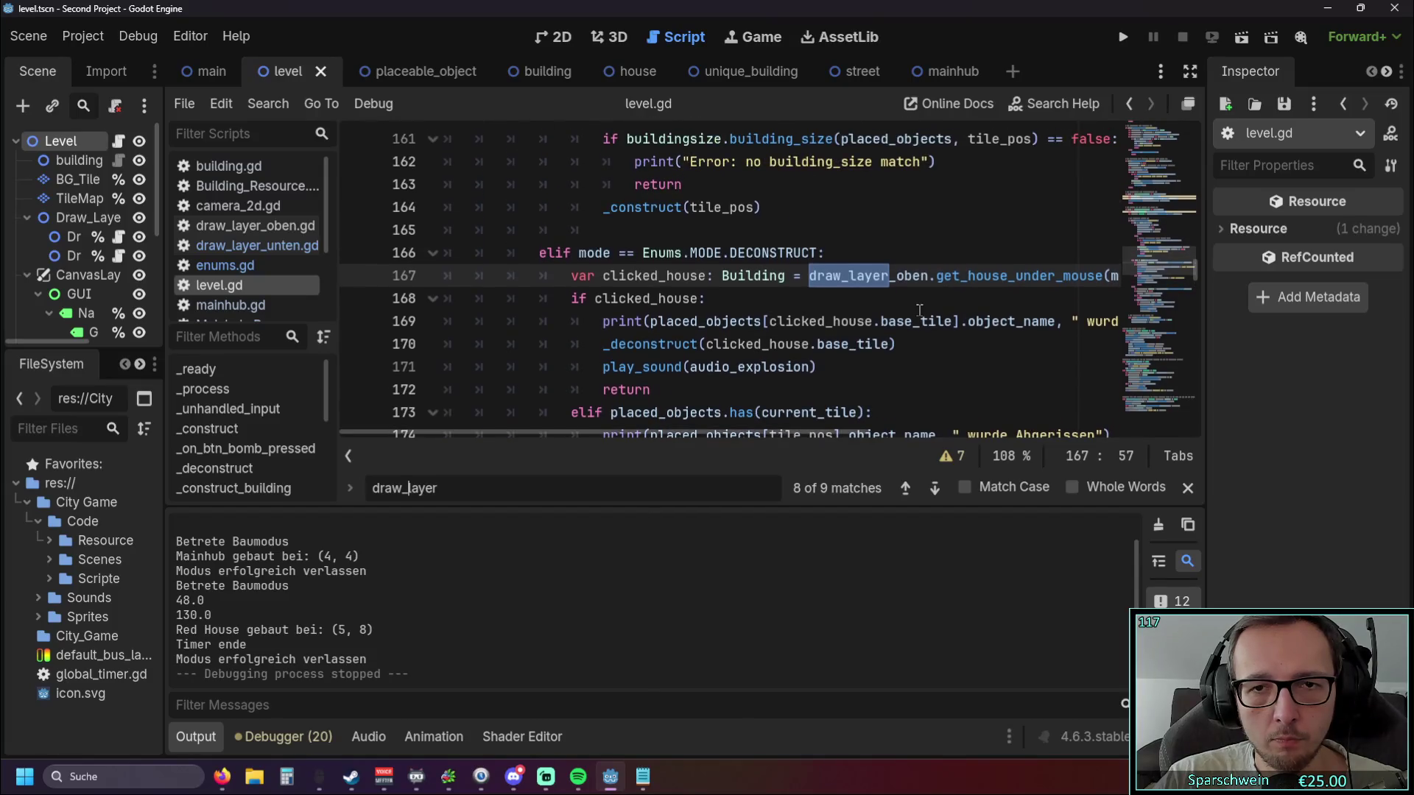
left_click(935, 489)
left_click(933, 490)
left_click(932, 490)
left_click(931, 489)
left_click(929, 490)
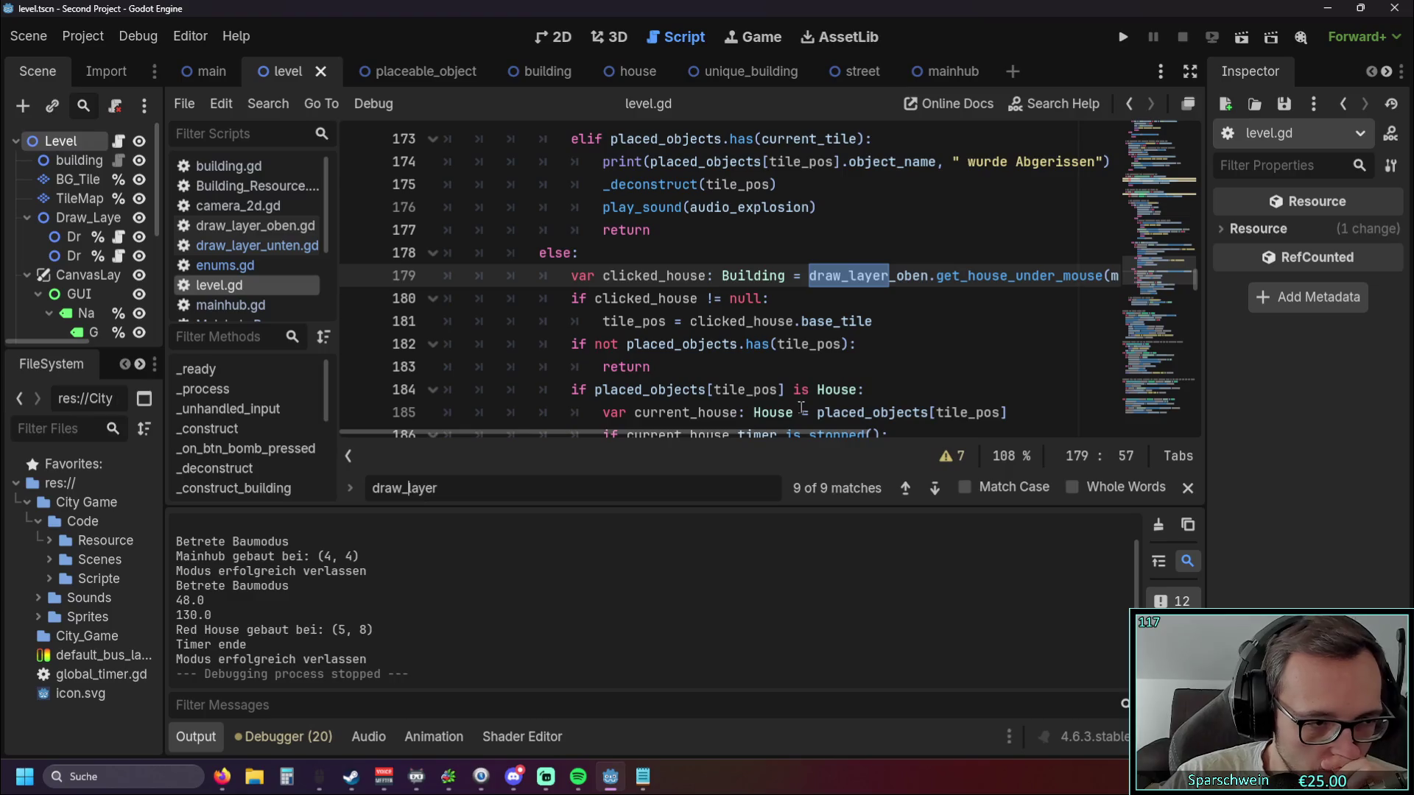
Run the game, place a church on the map and cancel further placement.
left_click(1121, 40)
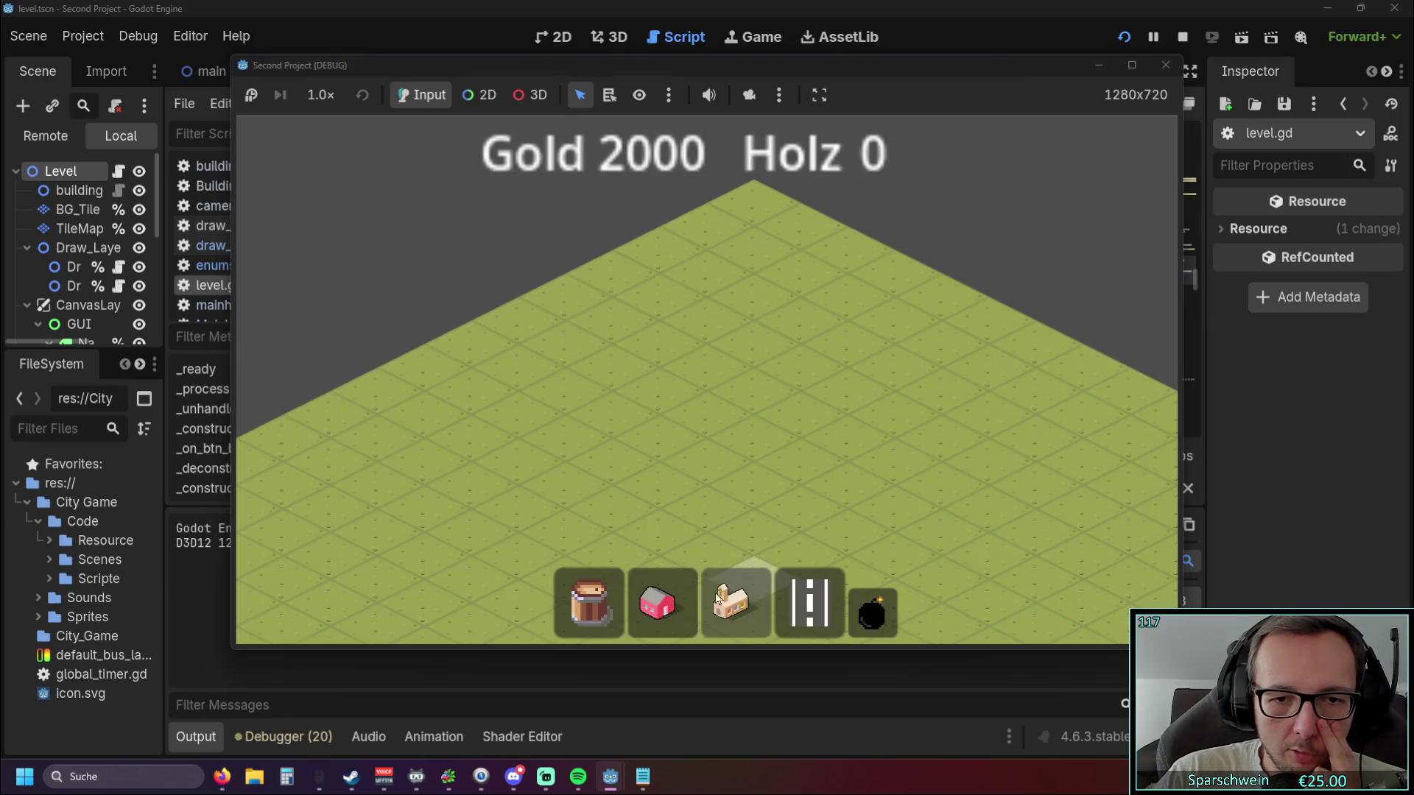
left_click(718, 598)
scroll(743, 395, "up", 2)
left_click(750, 396)
scroll(749, 396, "up", 3)
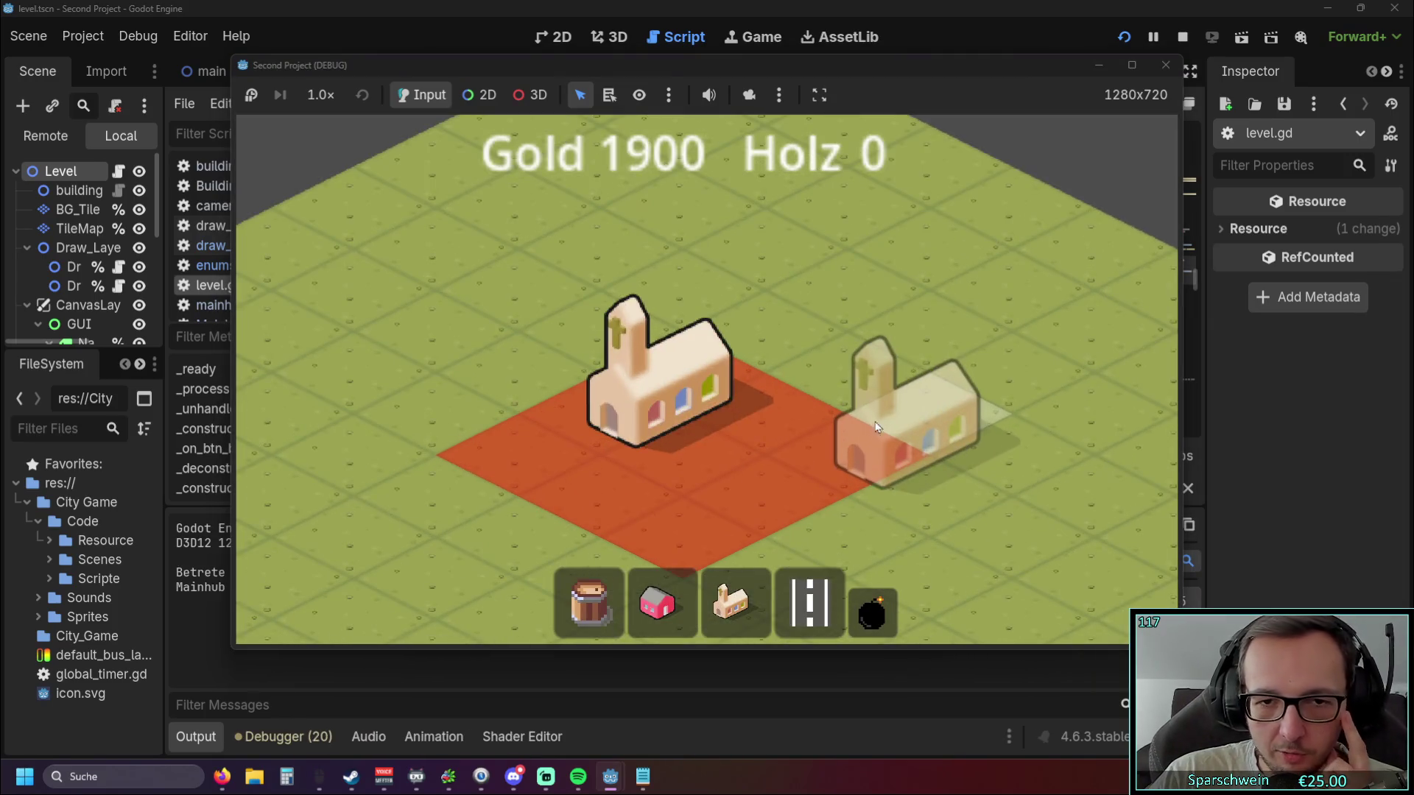
scroll(922, 280, "up", 3)
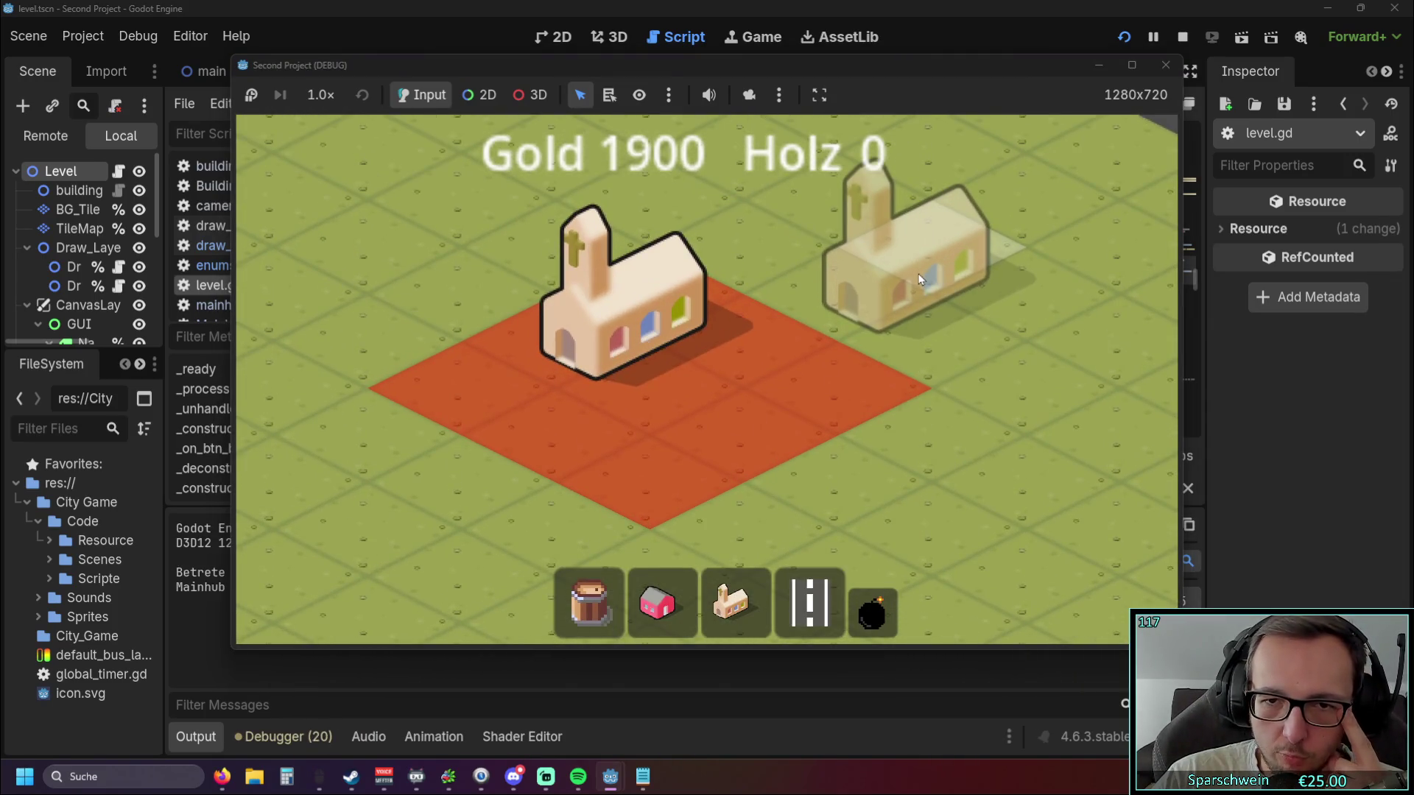
right_click(915, 283)
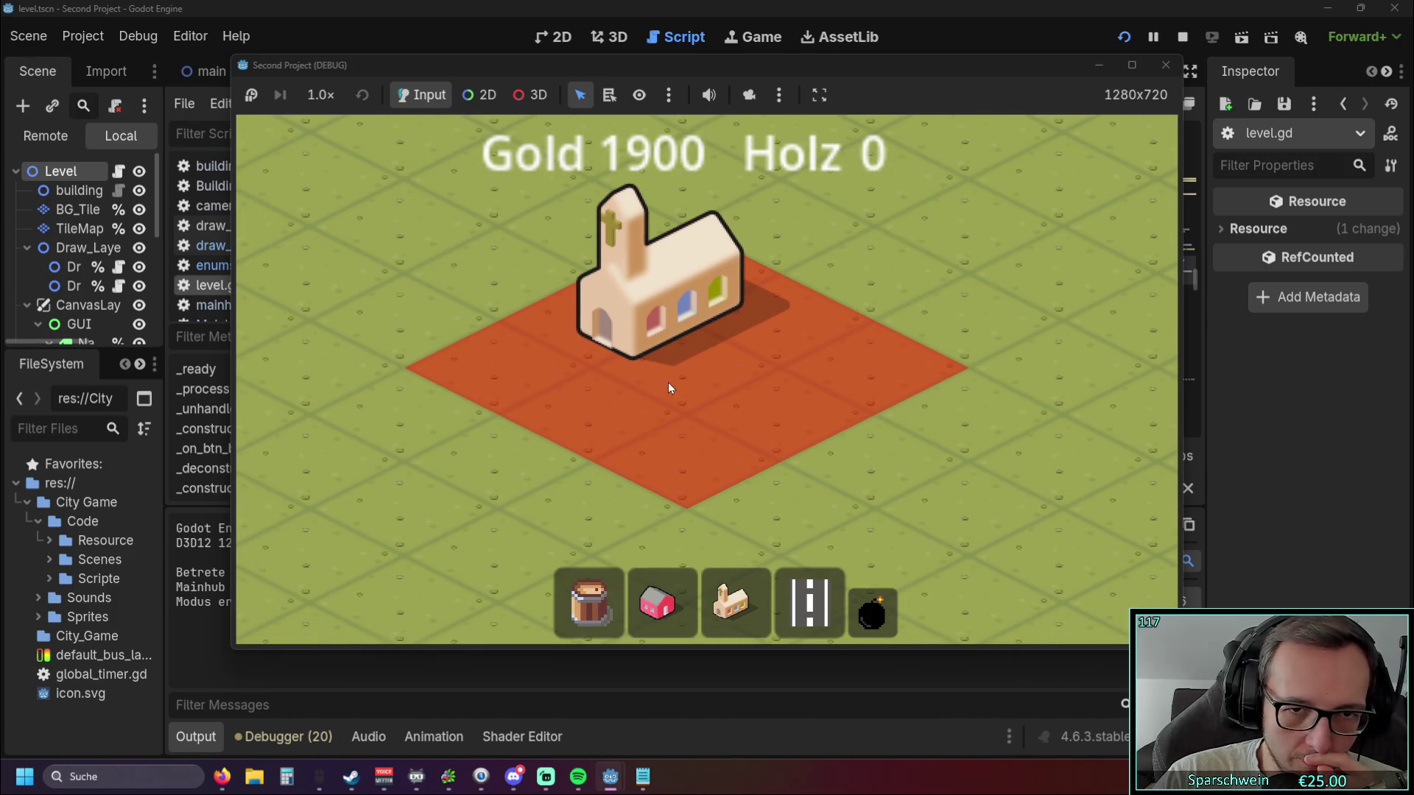
Lay a street tile beside the red area, exit build mode and close the game.
left_click(538, 379)
left_click(810, 611)
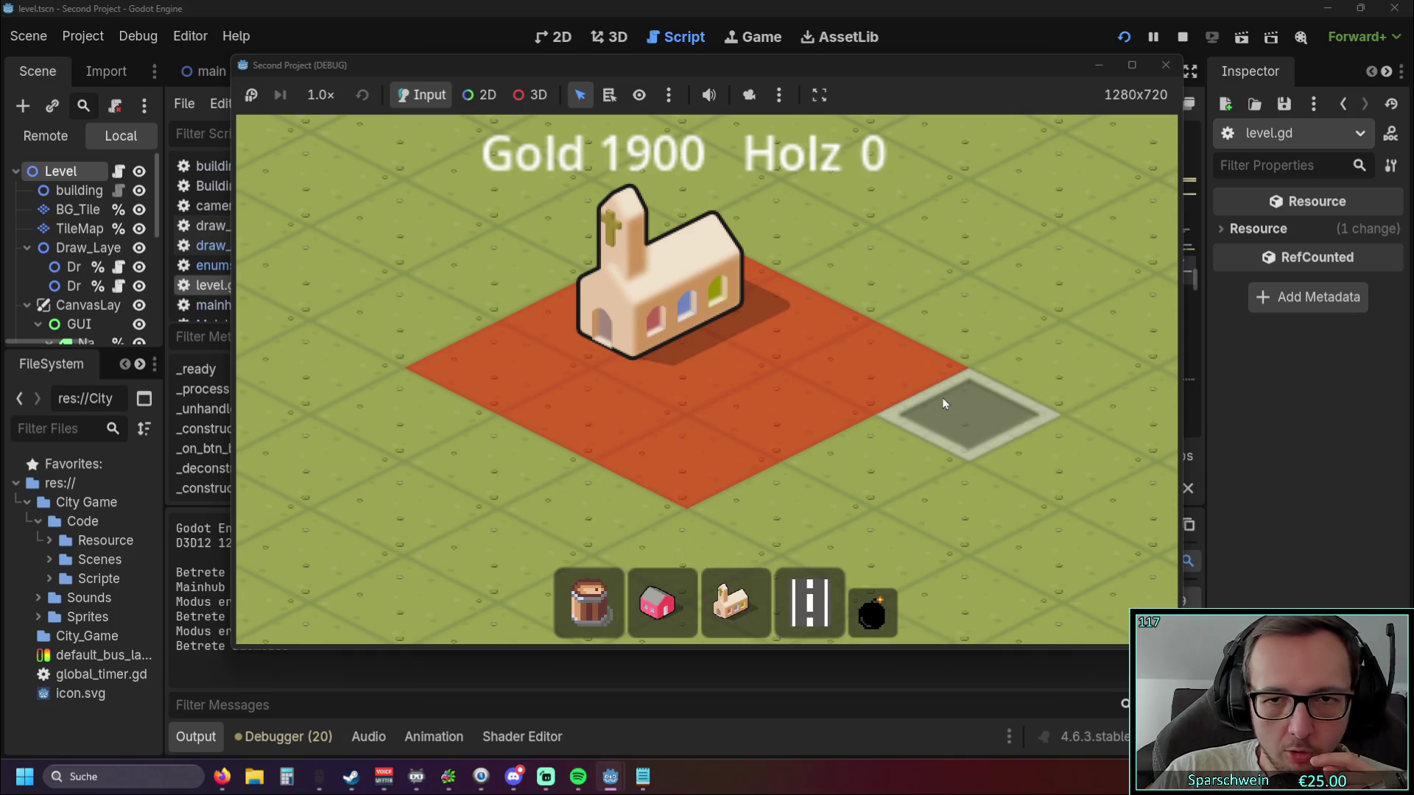
left_click(969, 413)
left_click_drag(1050, 455, 827, 448)
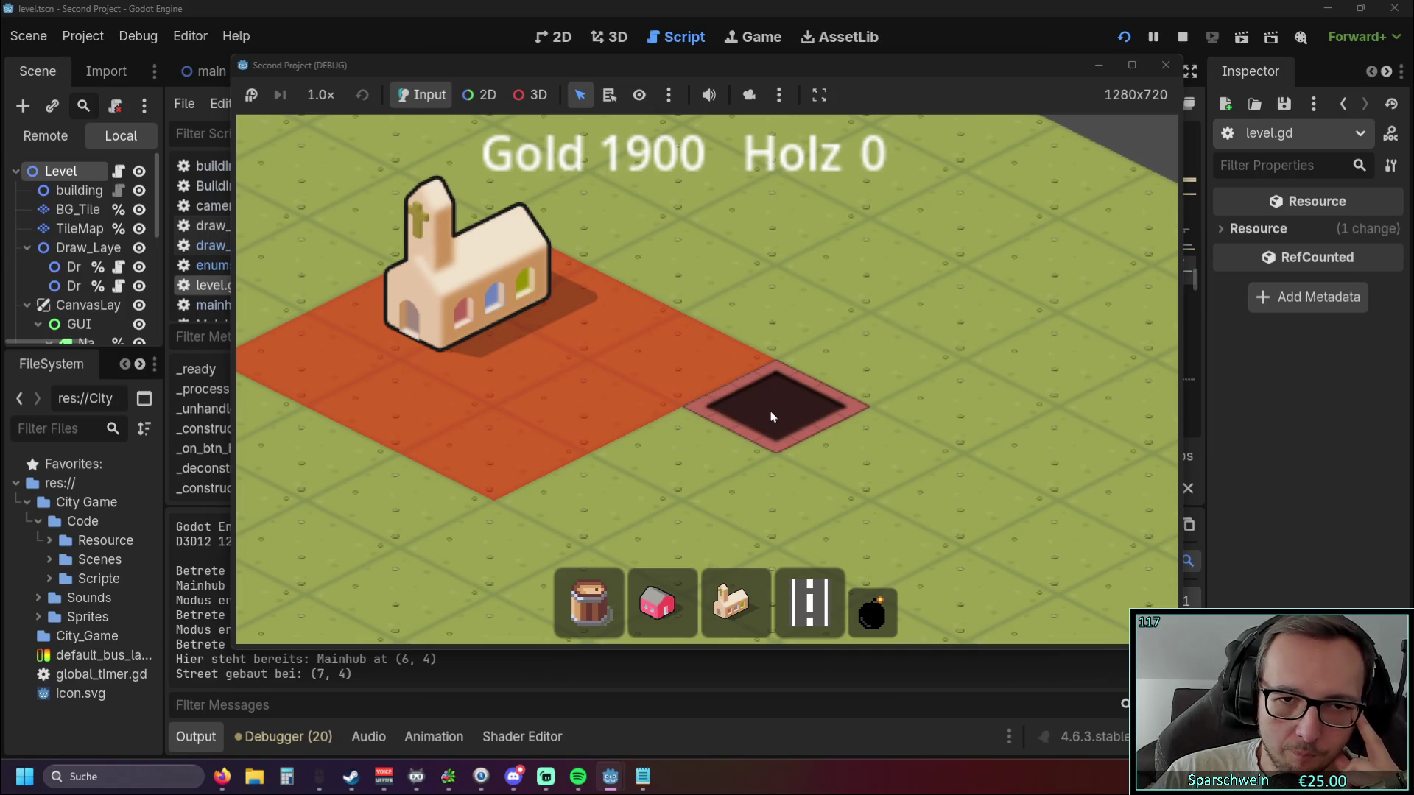
key("Left")
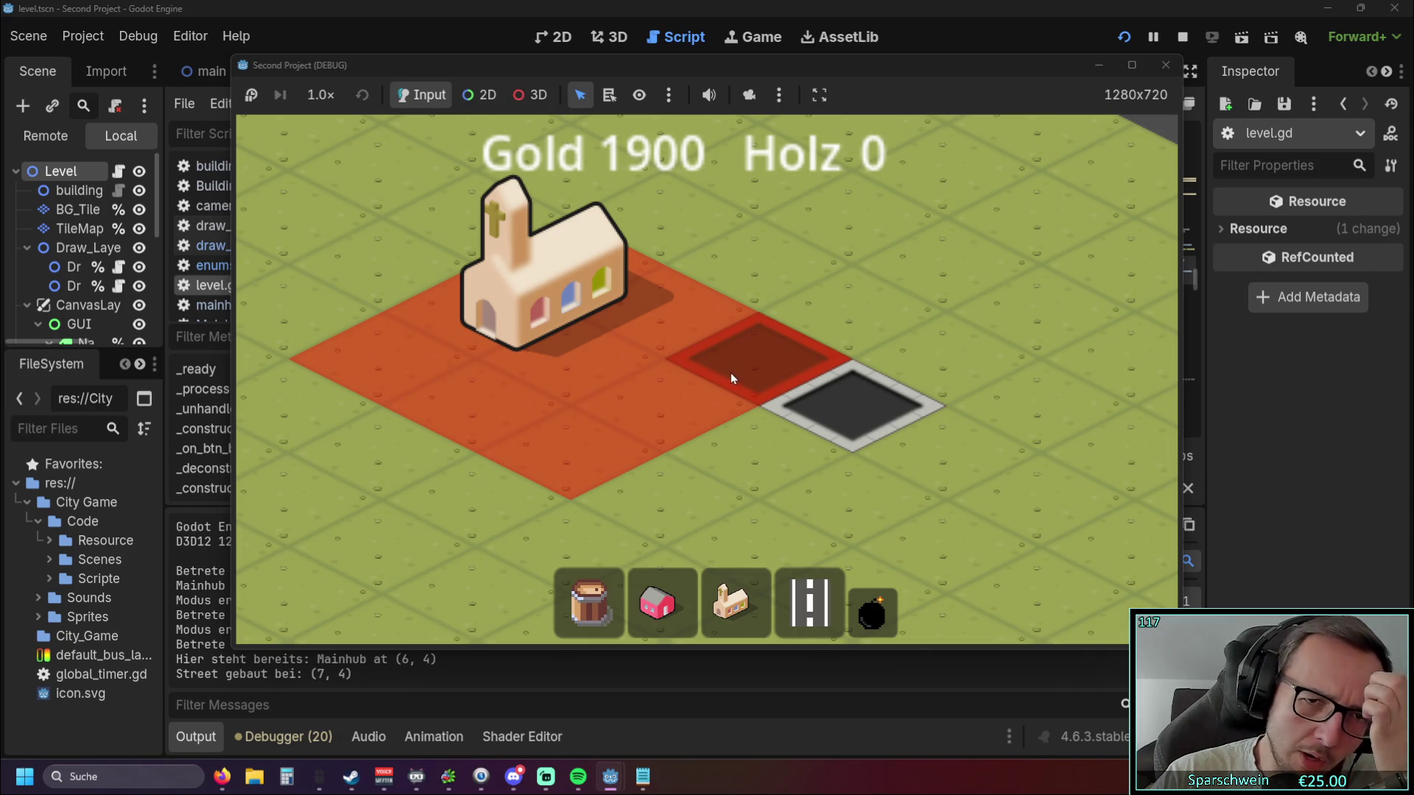
right_click(929, 373)
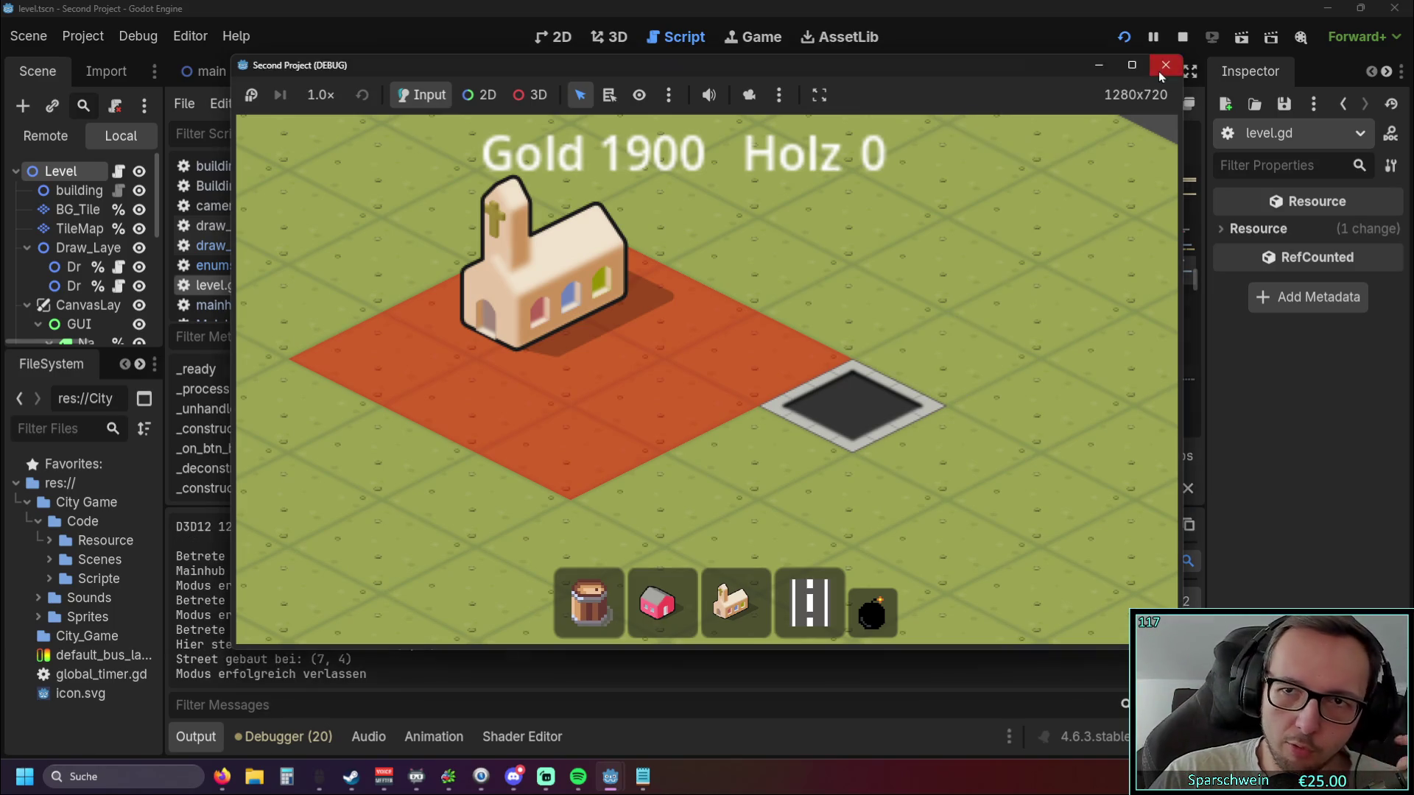
left_click(1162, 66)
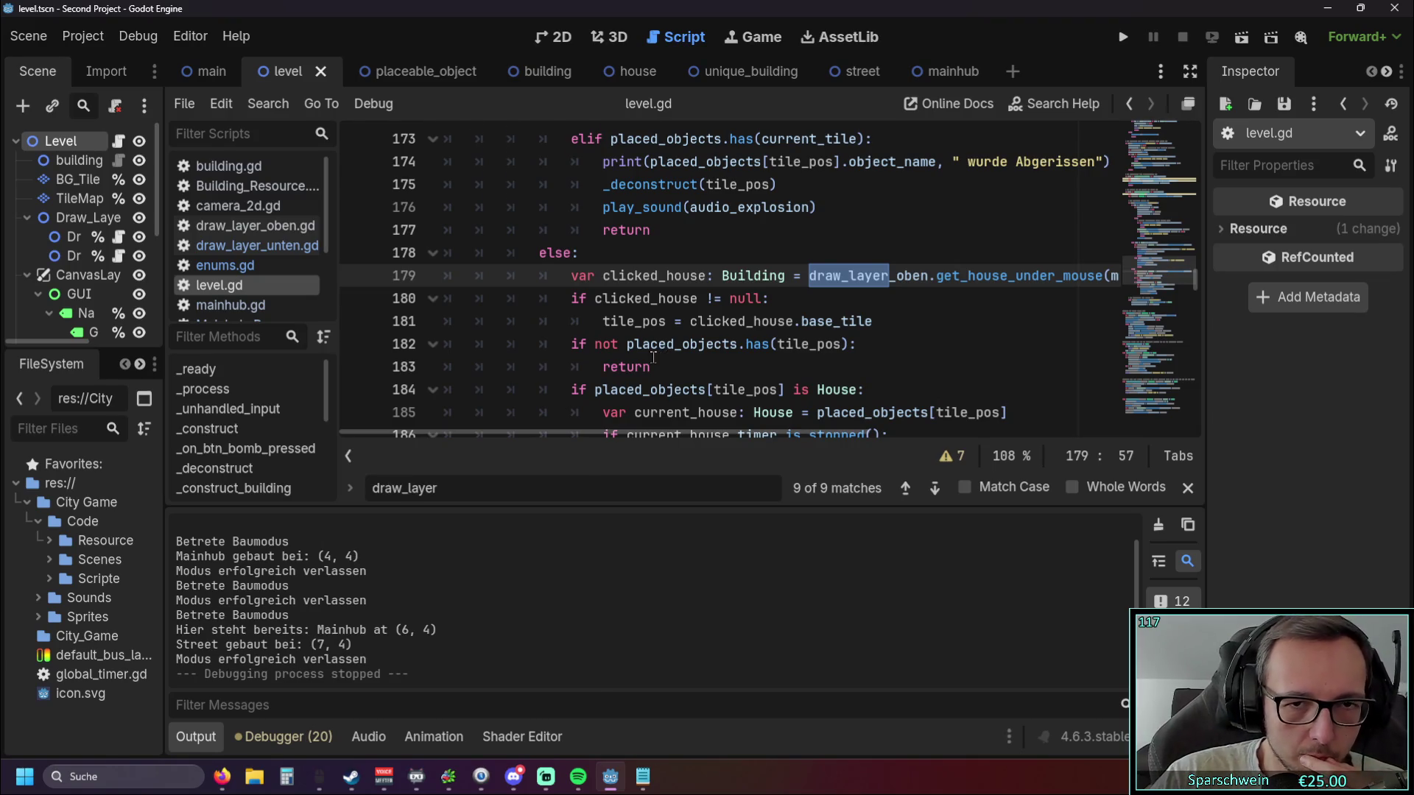
Look through mainhub.gd, enums.gd and draw_layer_unten.gd.
left_click(231, 306)
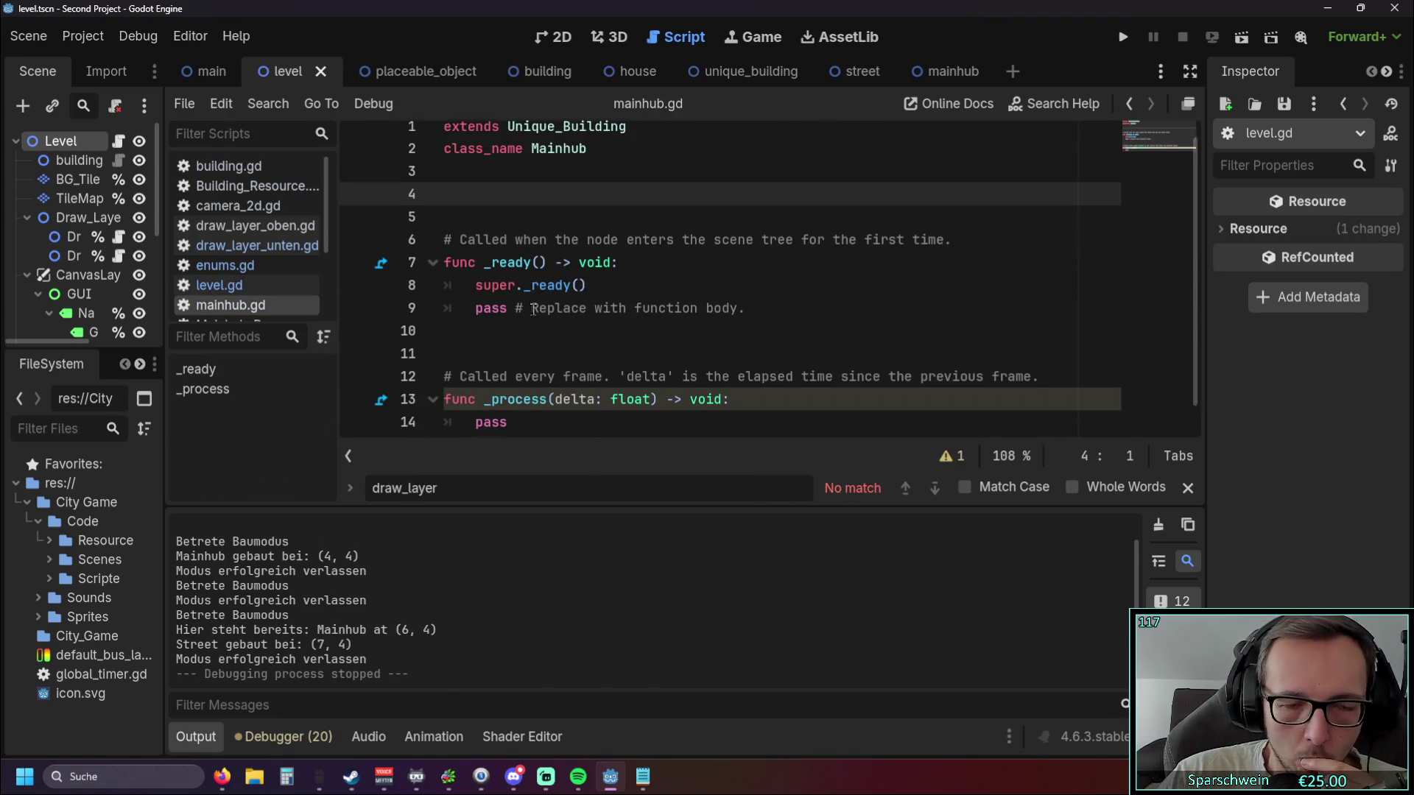
left_click(225, 265)
left_click(234, 245)
scroll(622, 300, "down", 5)
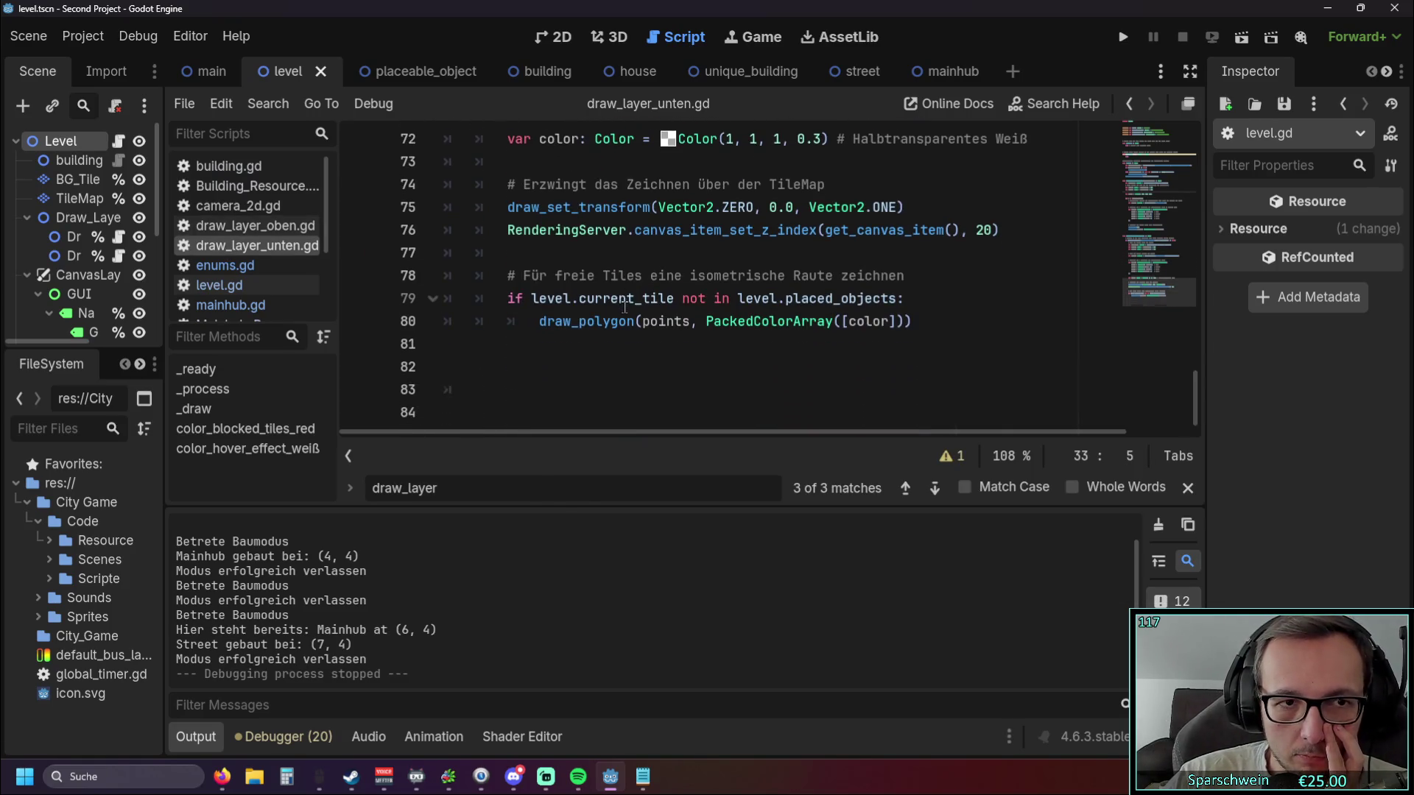
scroll(622, 300, "up", 1)
Select draw_layer_oben.gd's polygon drawing lines 81–85.
left_click(257, 225)
scroll(675, 298, "down", 2)
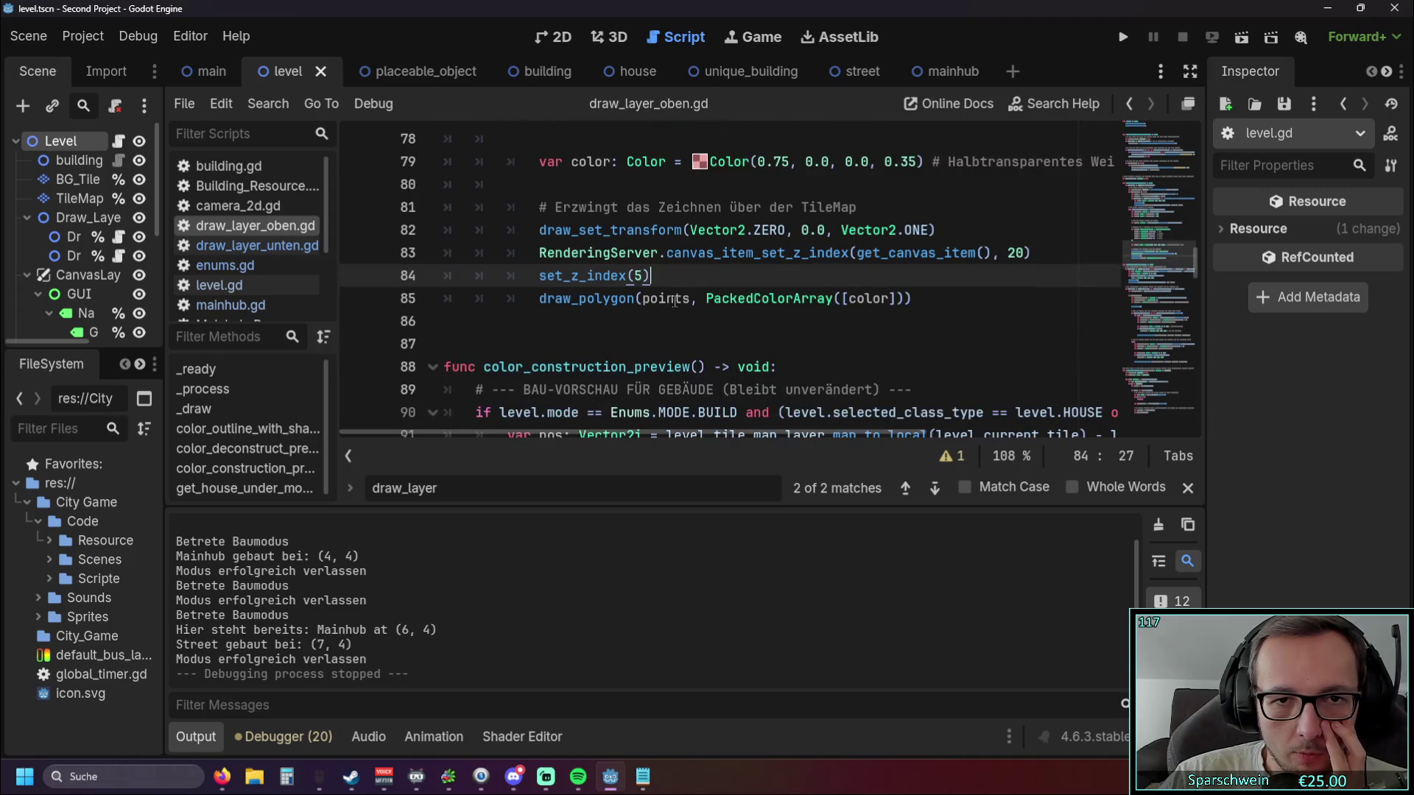
scroll(675, 301, "up", 10)
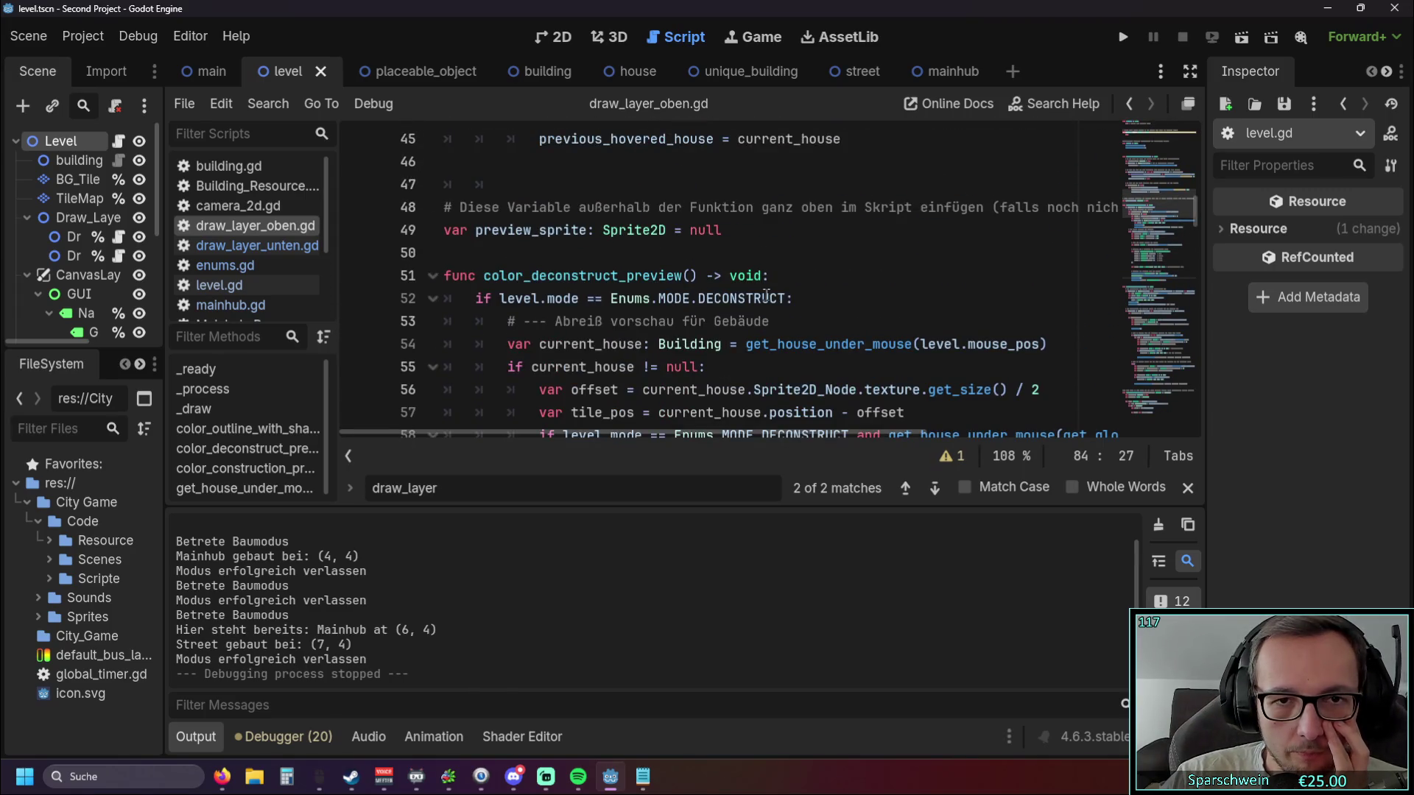
scroll(766, 296, "down", 10)
mouse_move(920, 366)
left_mouse_down()
mouse_move(515, 321)
mouse_move(398, 273)
mouse_move(423, 273)
left_mouse_up()
scroll(398, 273, "up", 9)
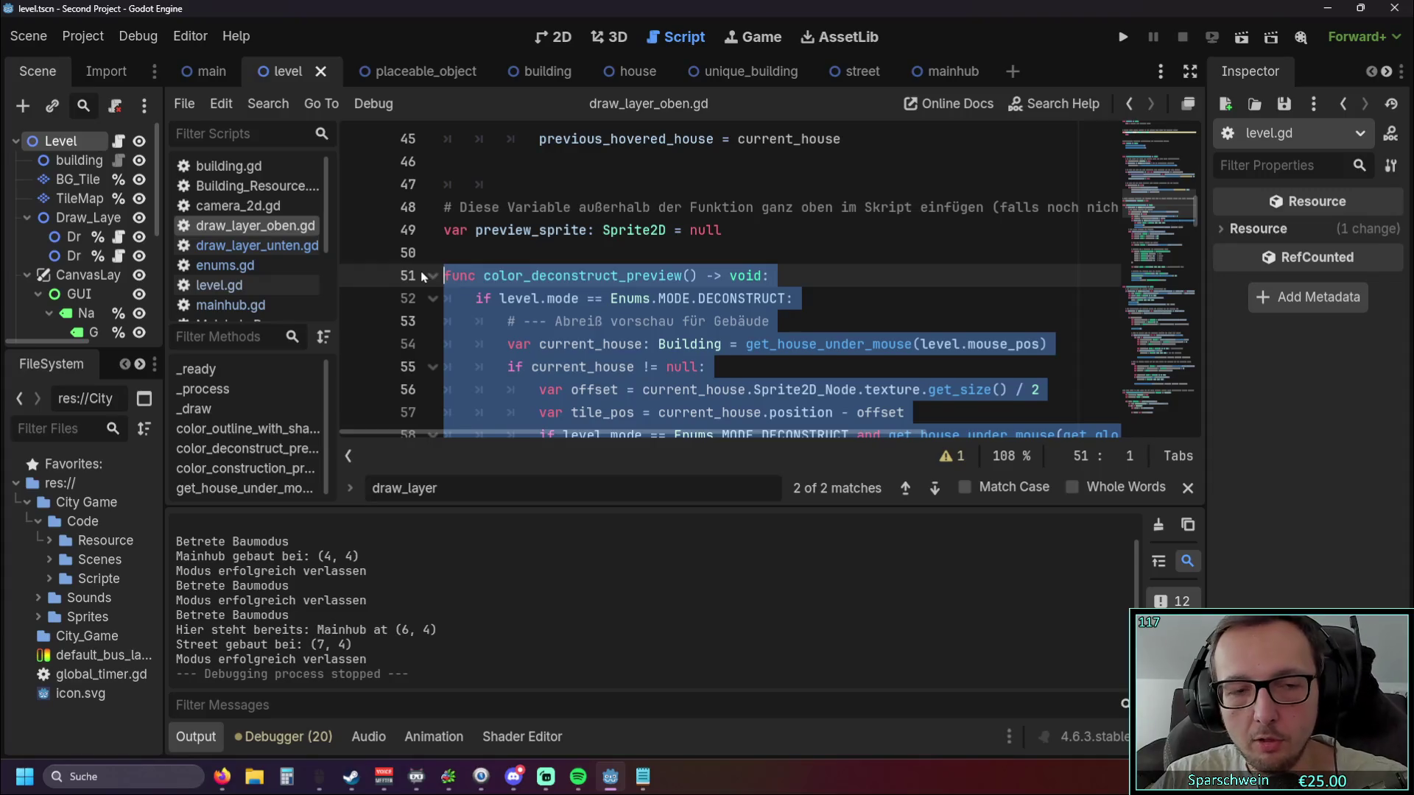
Comment out color_deconstruct_preview with Ctrl+K and run the project.
type("#")
key("ctrl+z")
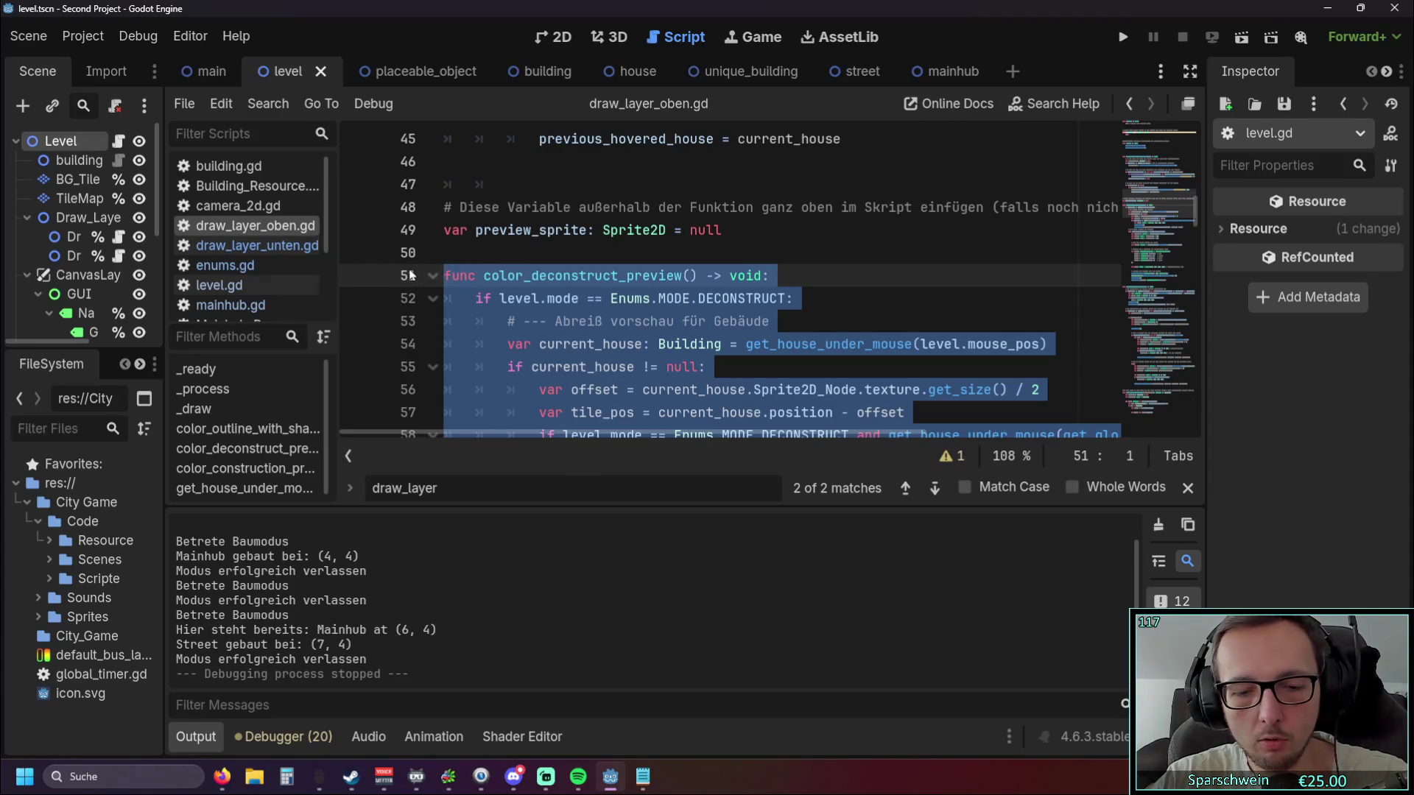
key("ctrl+k")
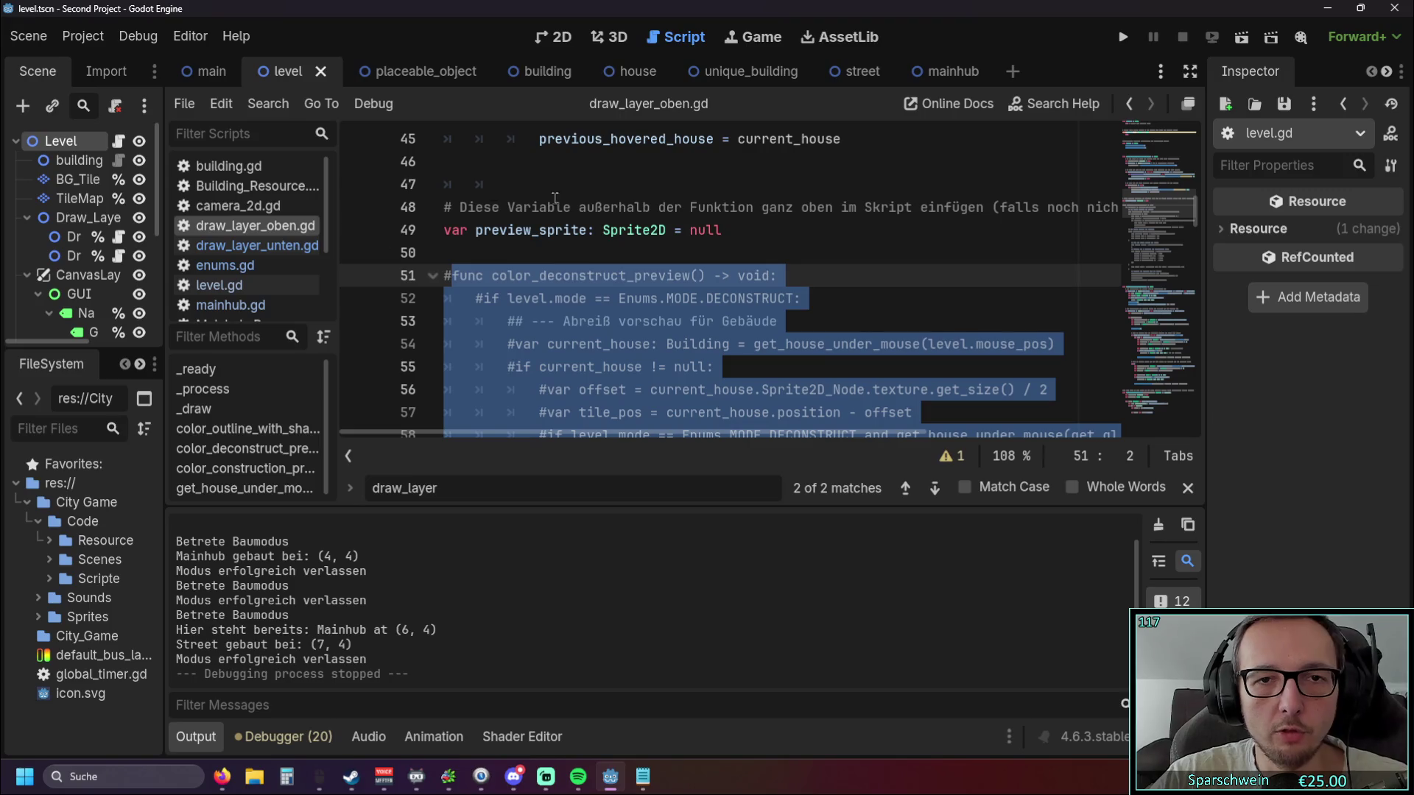
left_click(1123, 36)
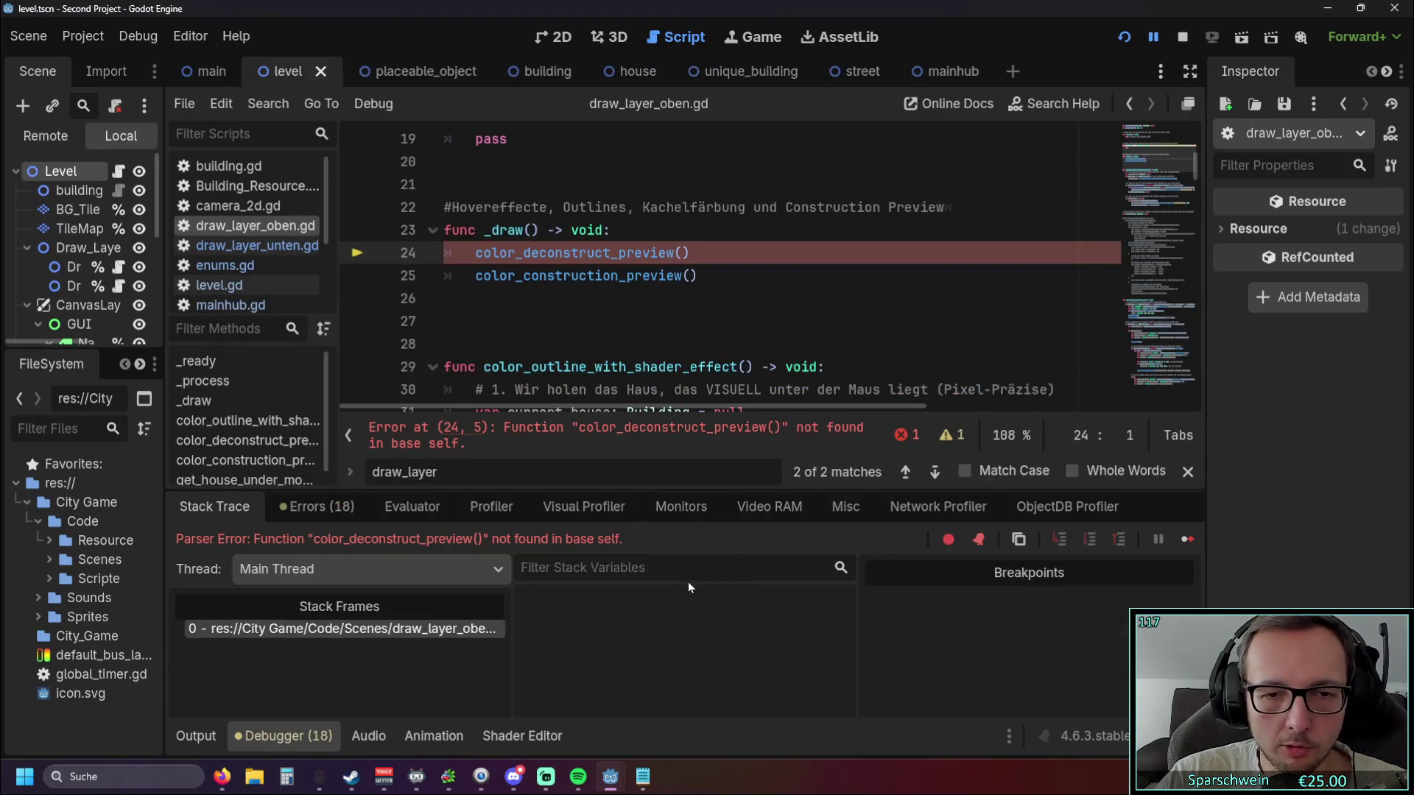
Delete the broken call on line 24, rerun, place a church, then close the game.
left_click(689, 253, "shift")
key("BackSpace")
key("BackSpace")
left_click(1123, 36)
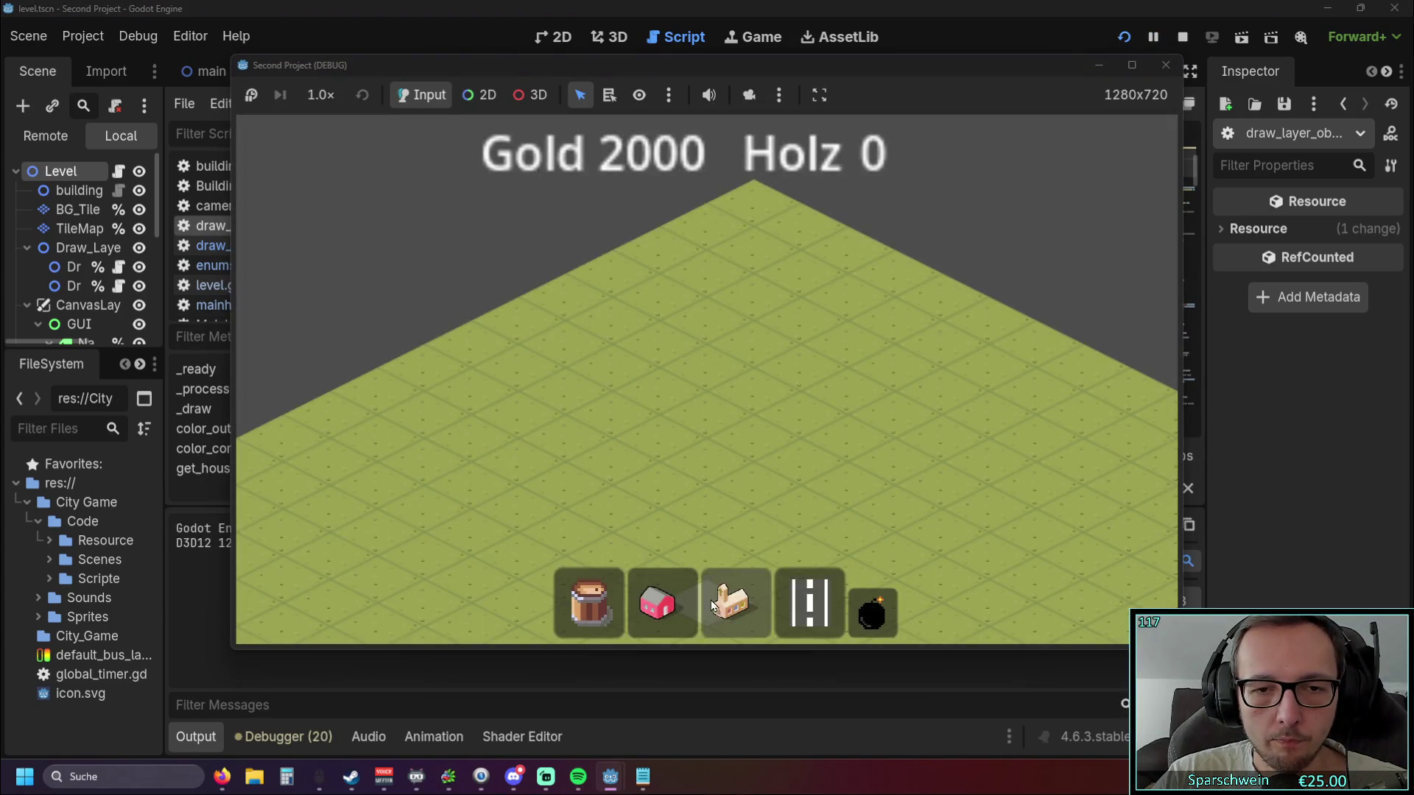
left_click(735, 602)
left_click(710, 435)
scroll(840, 364, "up", 1)
left_click(1164, 66)
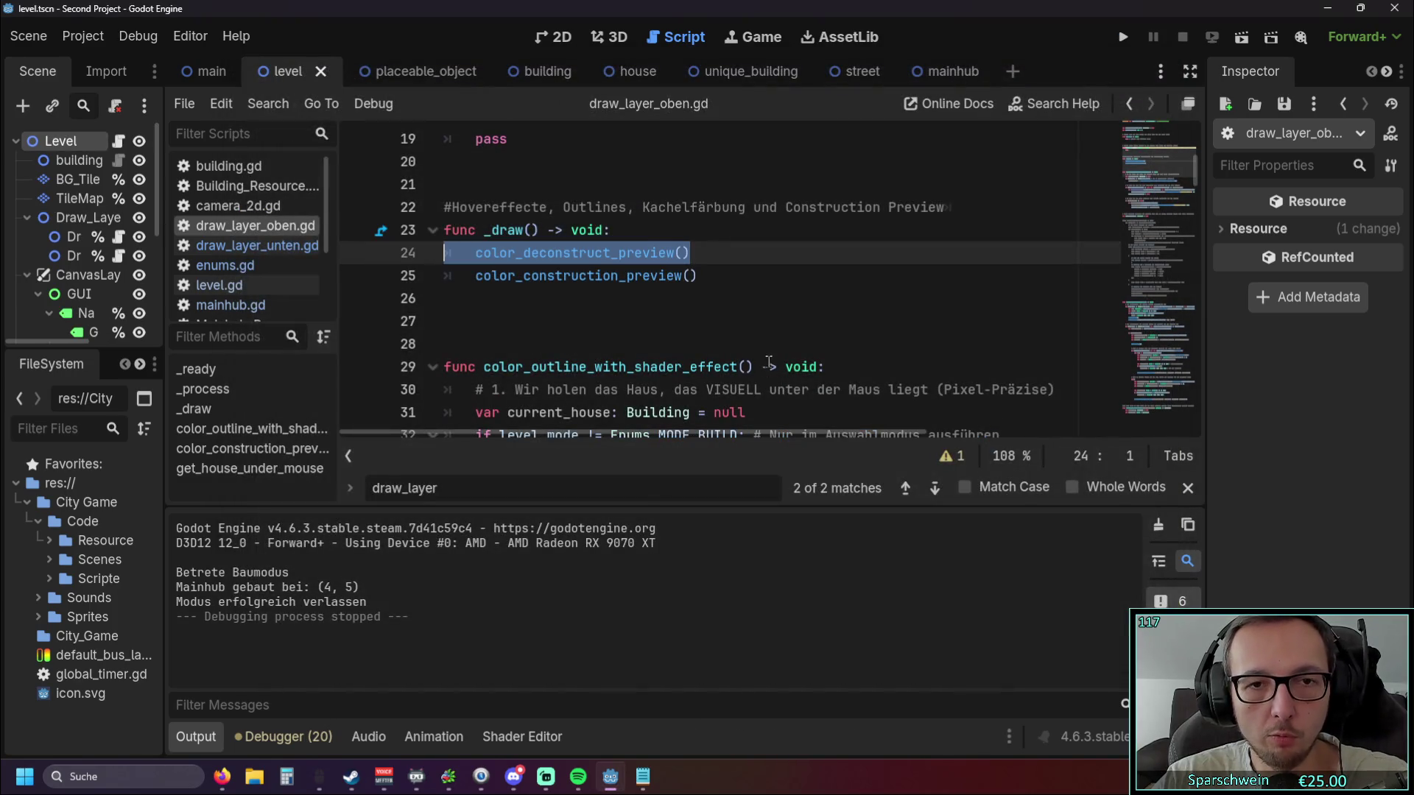
Return to the color_deconstruct_preview function and scroll through its code.
left_click(531, 237, "ctrl")
left_click(698, 285)
scroll(698, 285, "down", 3)
scroll(698, 285, "up", 4)
scroll(698, 285, "down", 2)
scroll(698, 287, "up", 8)
scroll(698, 287, "down", 10)
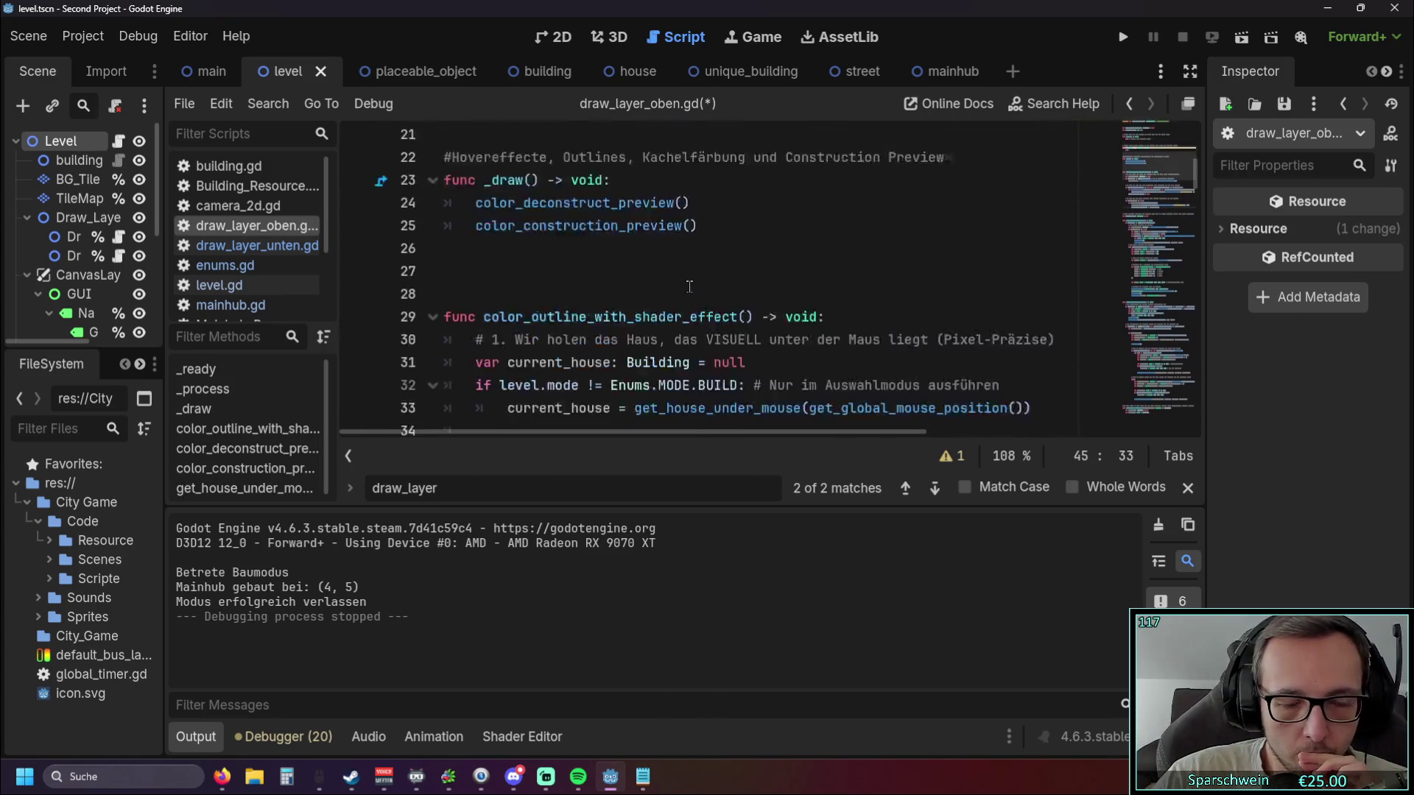
Go to level.gd's placed_objects check on line 182 and collapse the Output panel.
left_click(221, 285)
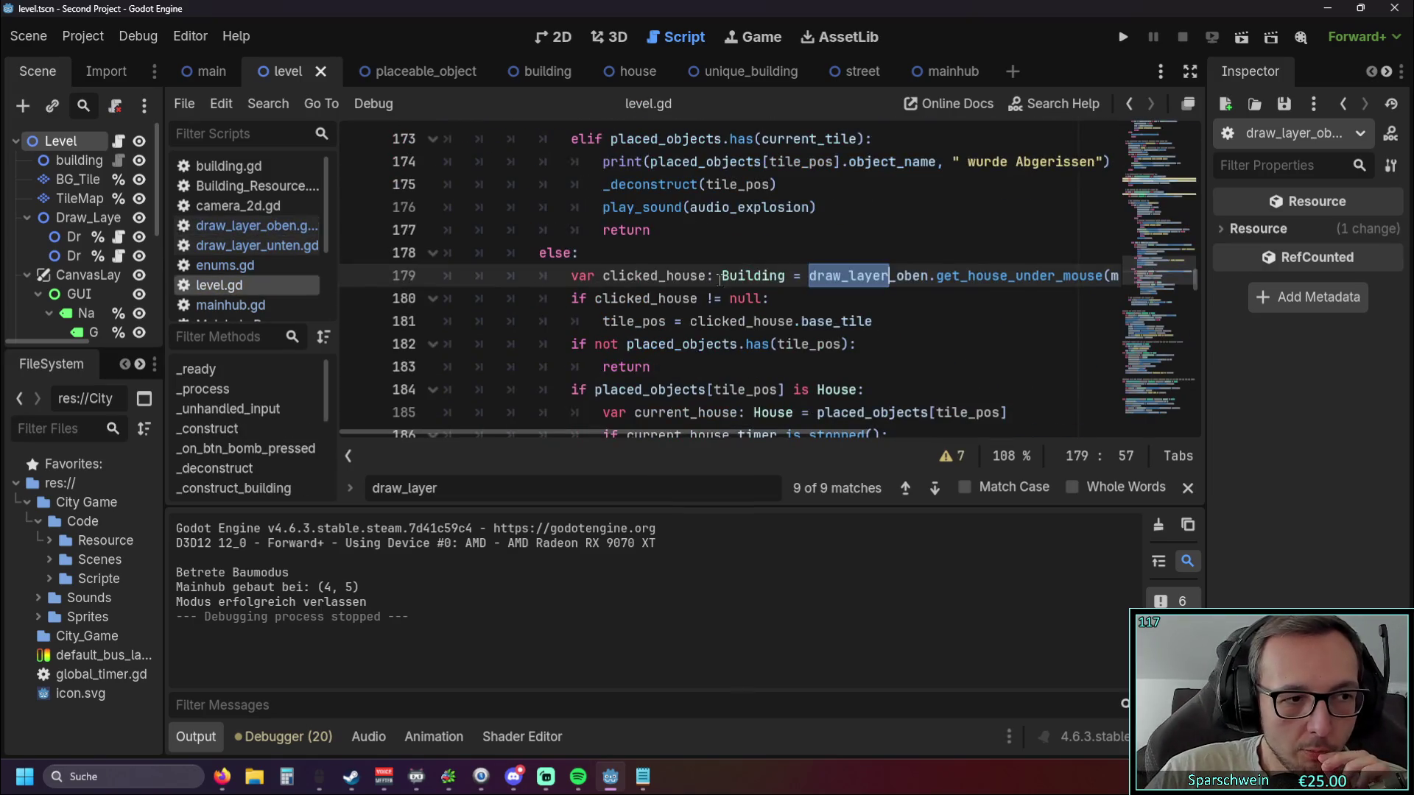
left_click(872, 344)
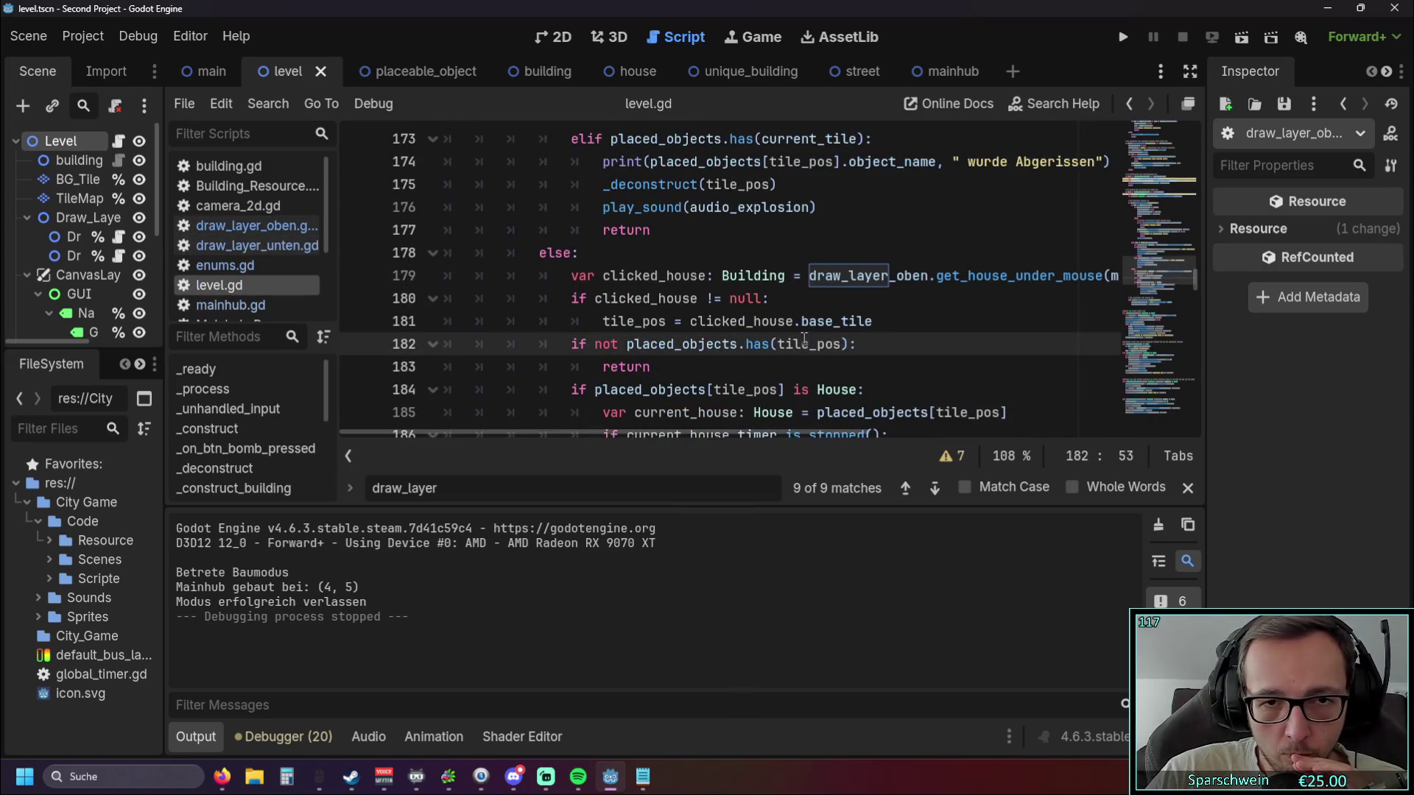
scroll(805, 338, "down", 1)
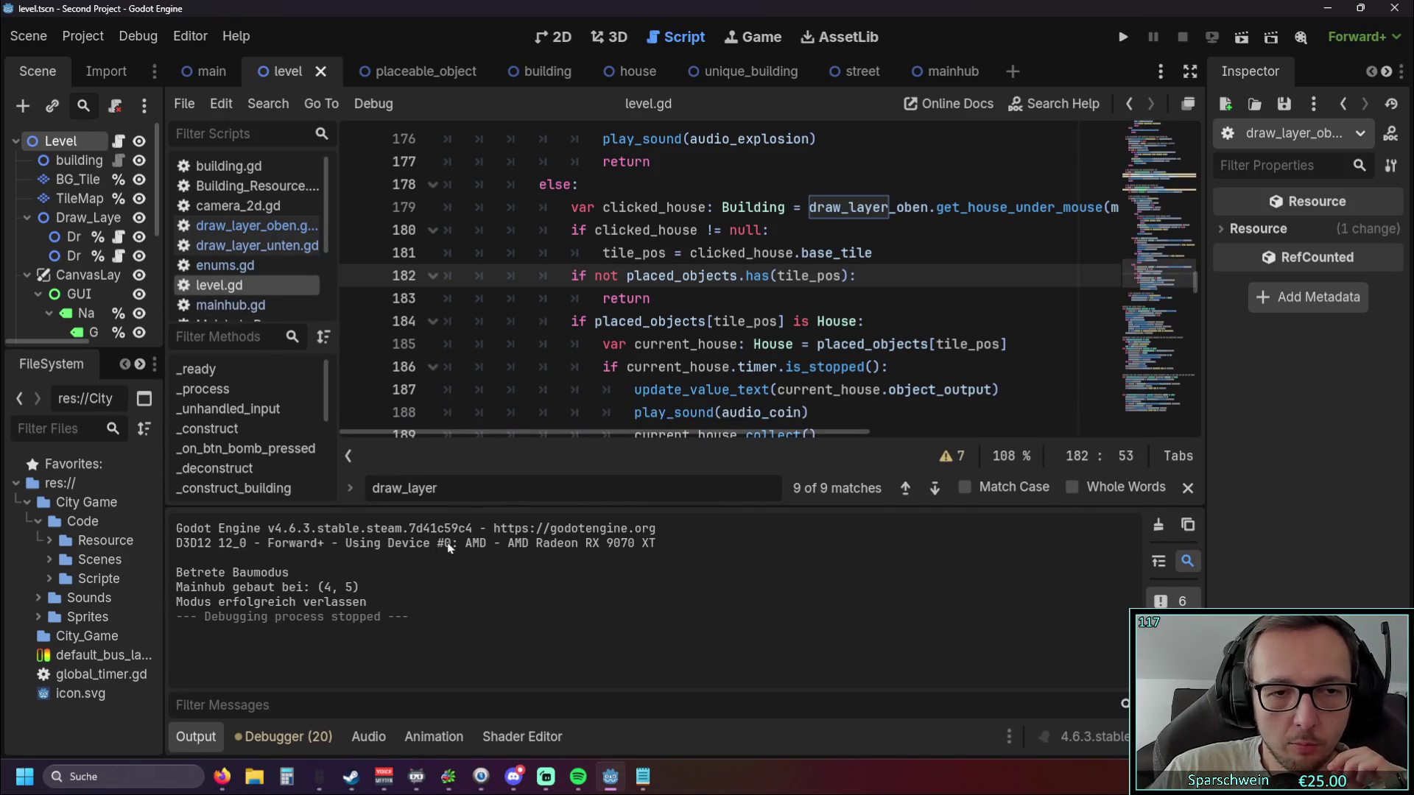
left_click(196, 737)
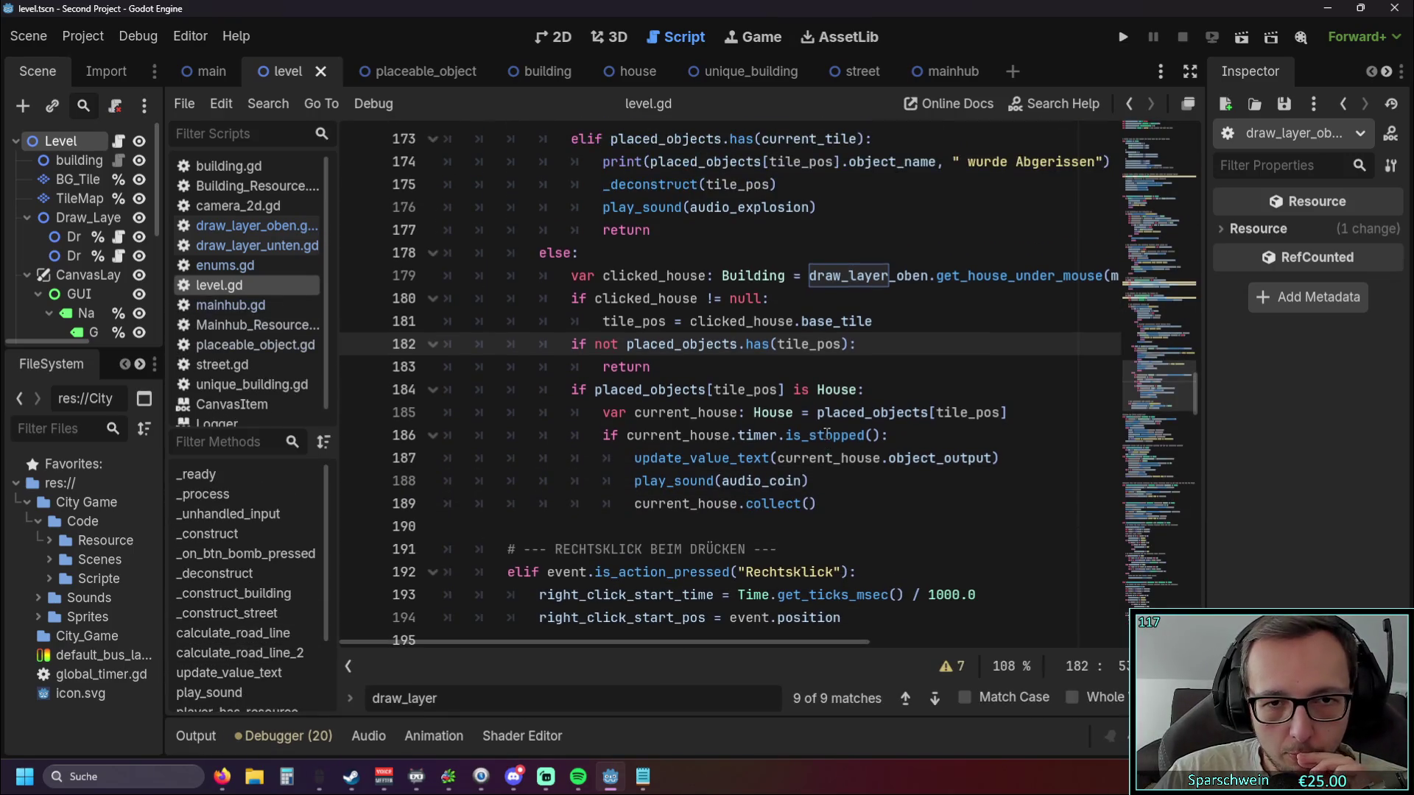
mouse_move(613, 642)
left_mouse_down()
mouse_move(644, 643)
mouse_move(601, 643)
mouse_move(718, 640)
mouse_move(587, 645)
left_mouse_up()
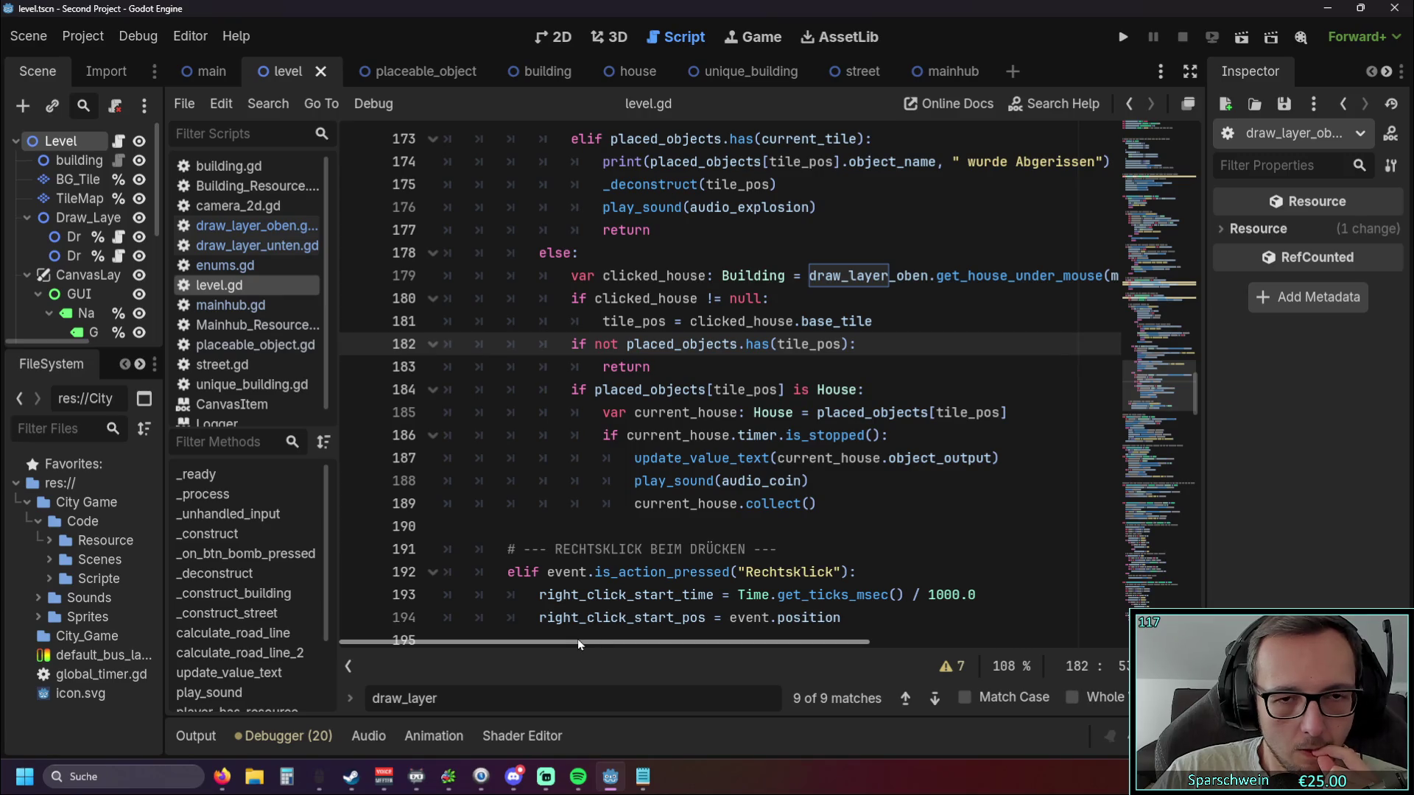
Run the game, zoom in, build street tiles, then close it.
left_click(1124, 37)
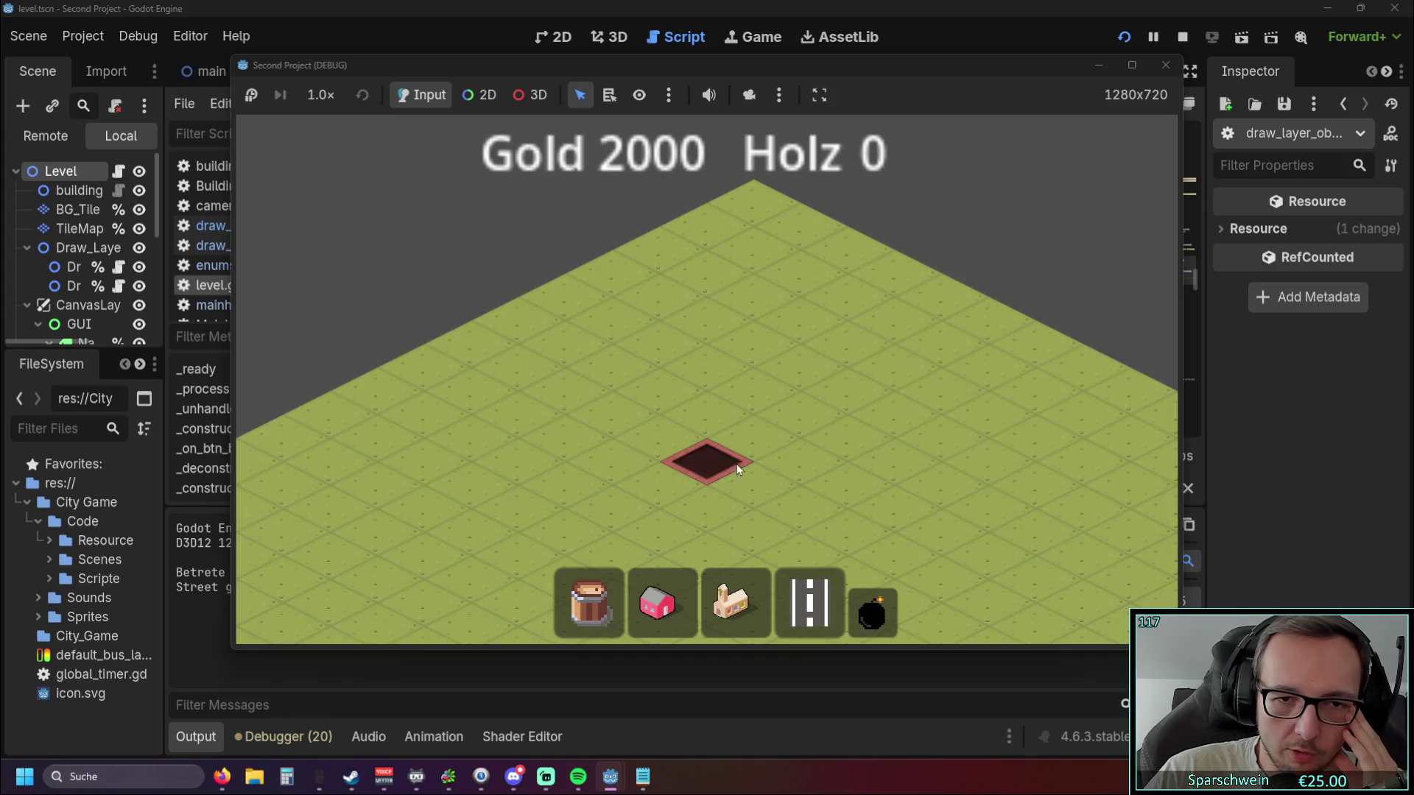
scroll(717, 458, "up", 3)
left_click(800, 456)
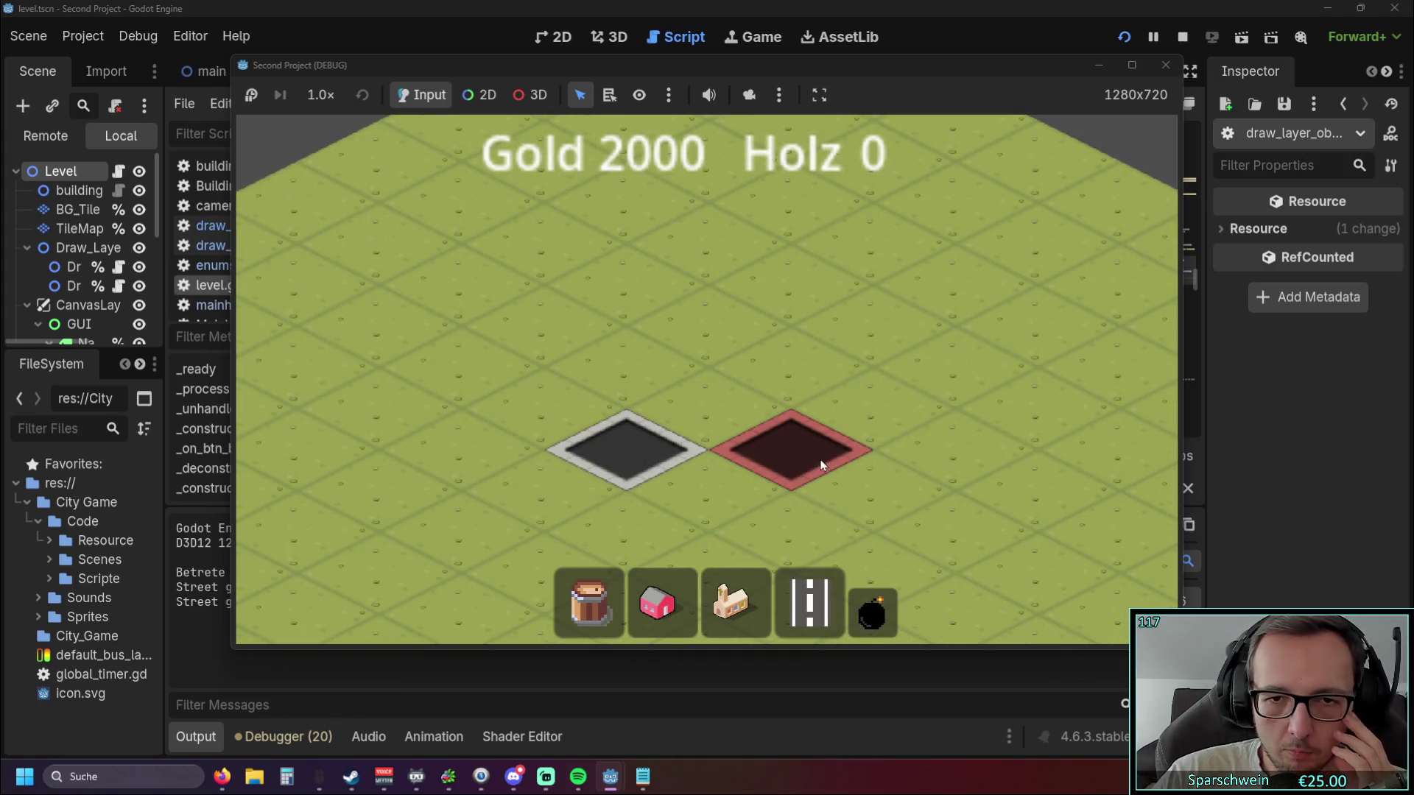
left_click(1183, 37)
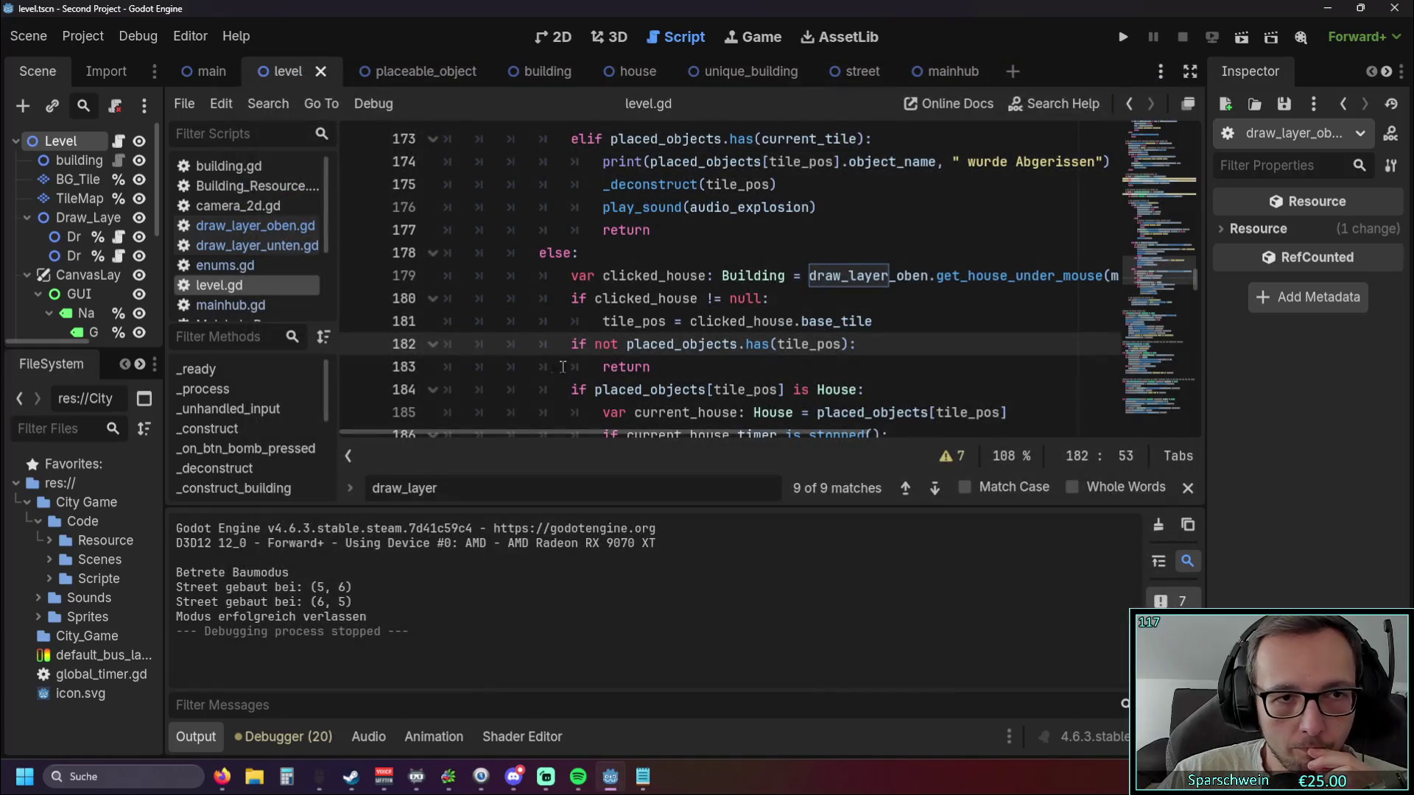
left_click(257, 245)
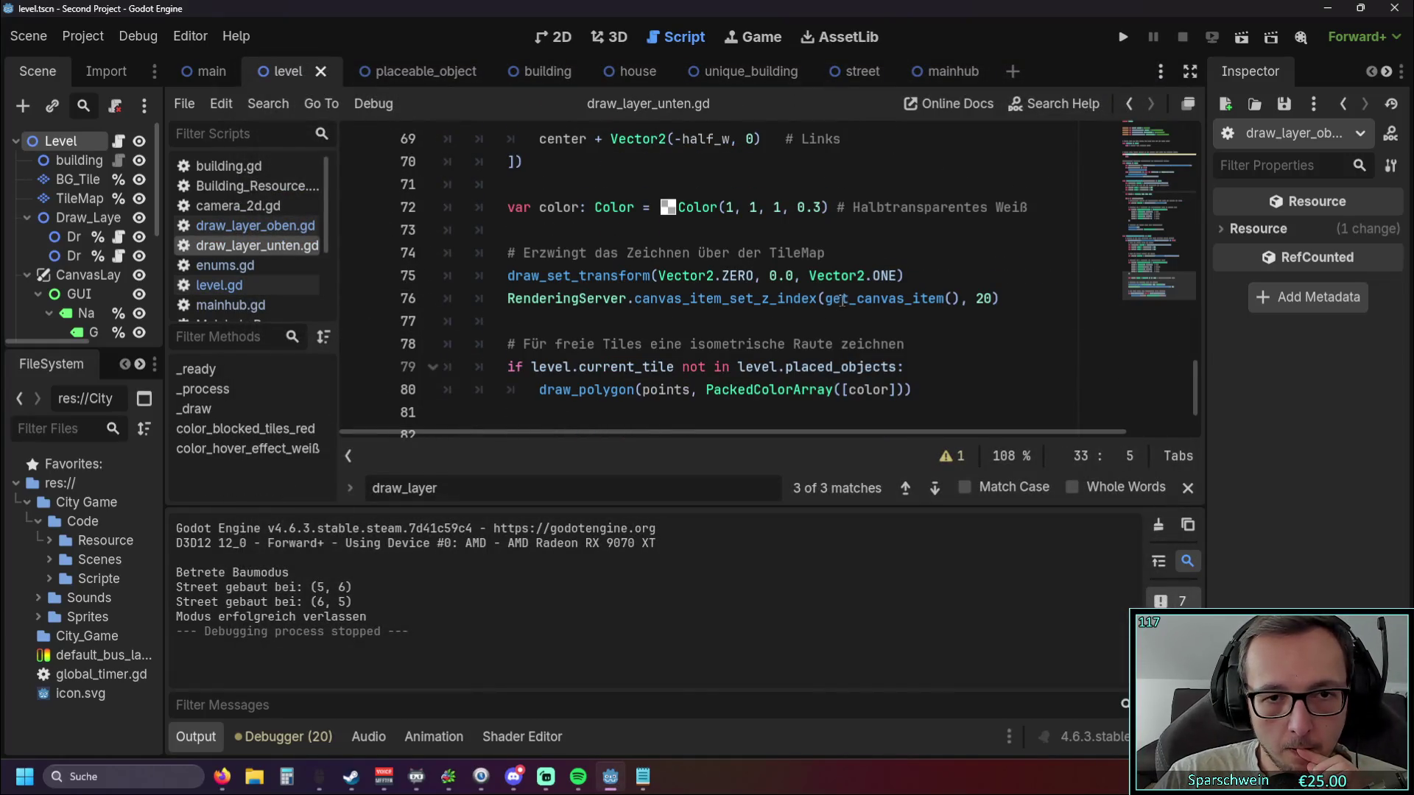
Review draw_layer_unten.gd, then select draw_layer_oben.gd's deconstruct preview code, lines 51–82.
scroll(843, 300, "up", 7)
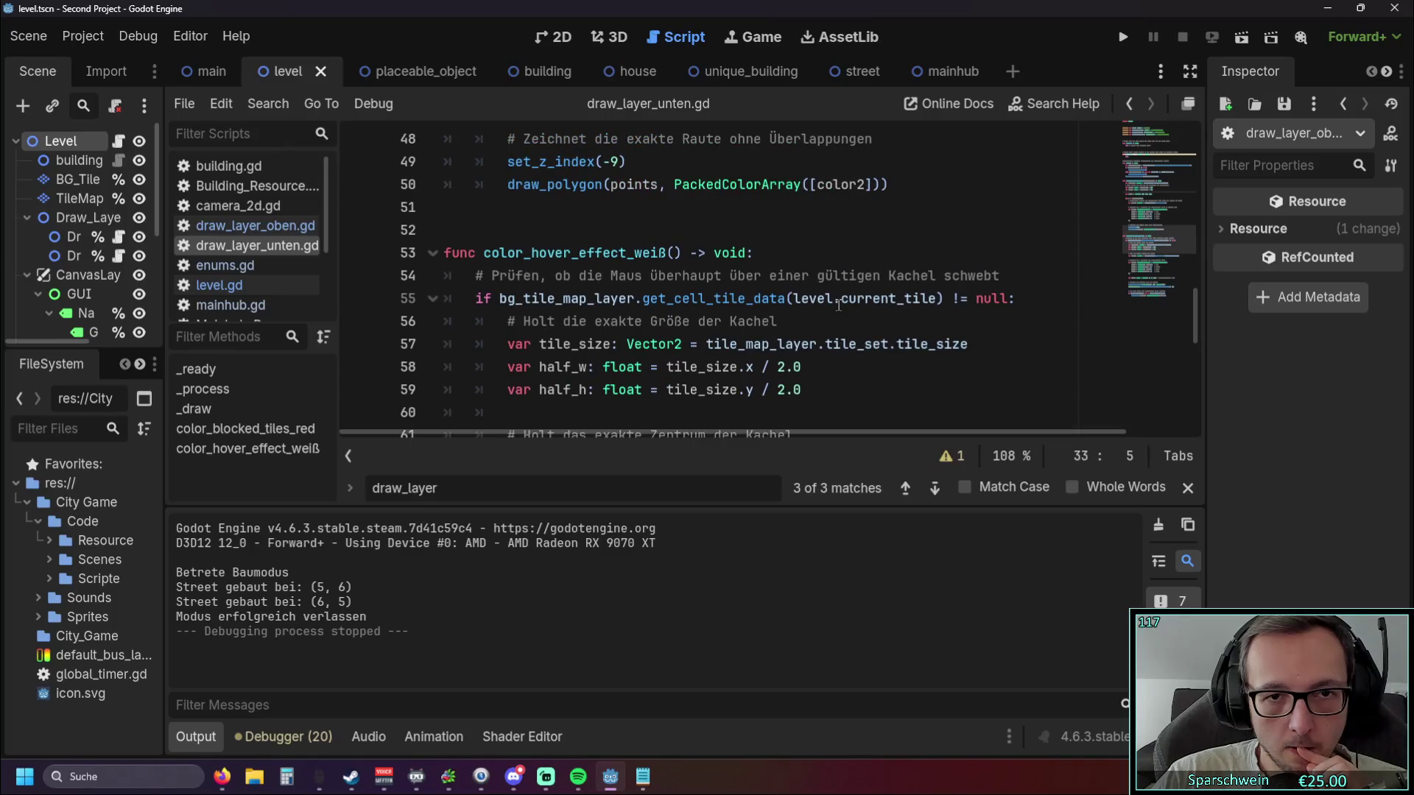
scroll(831, 309, "down", 8)
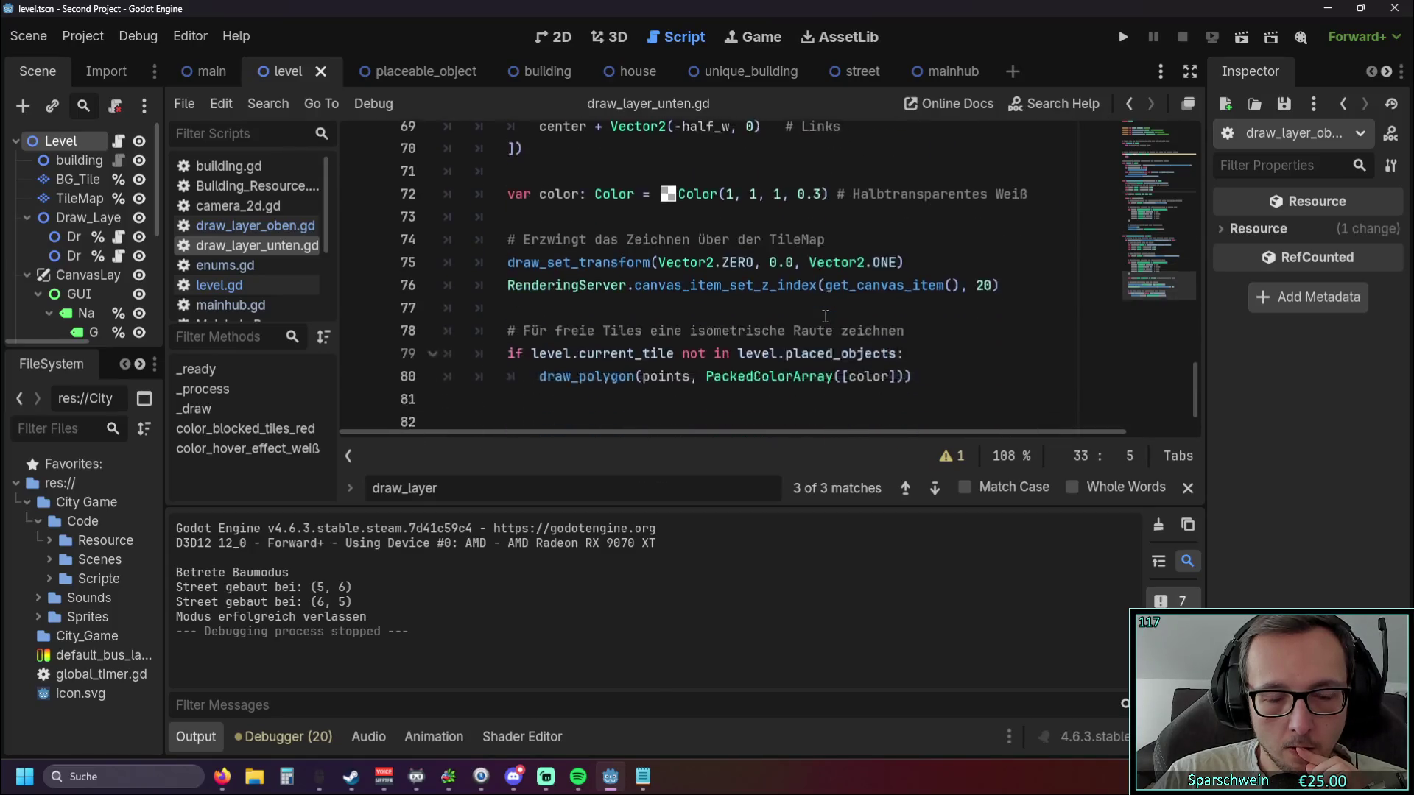
left_click(278, 228)
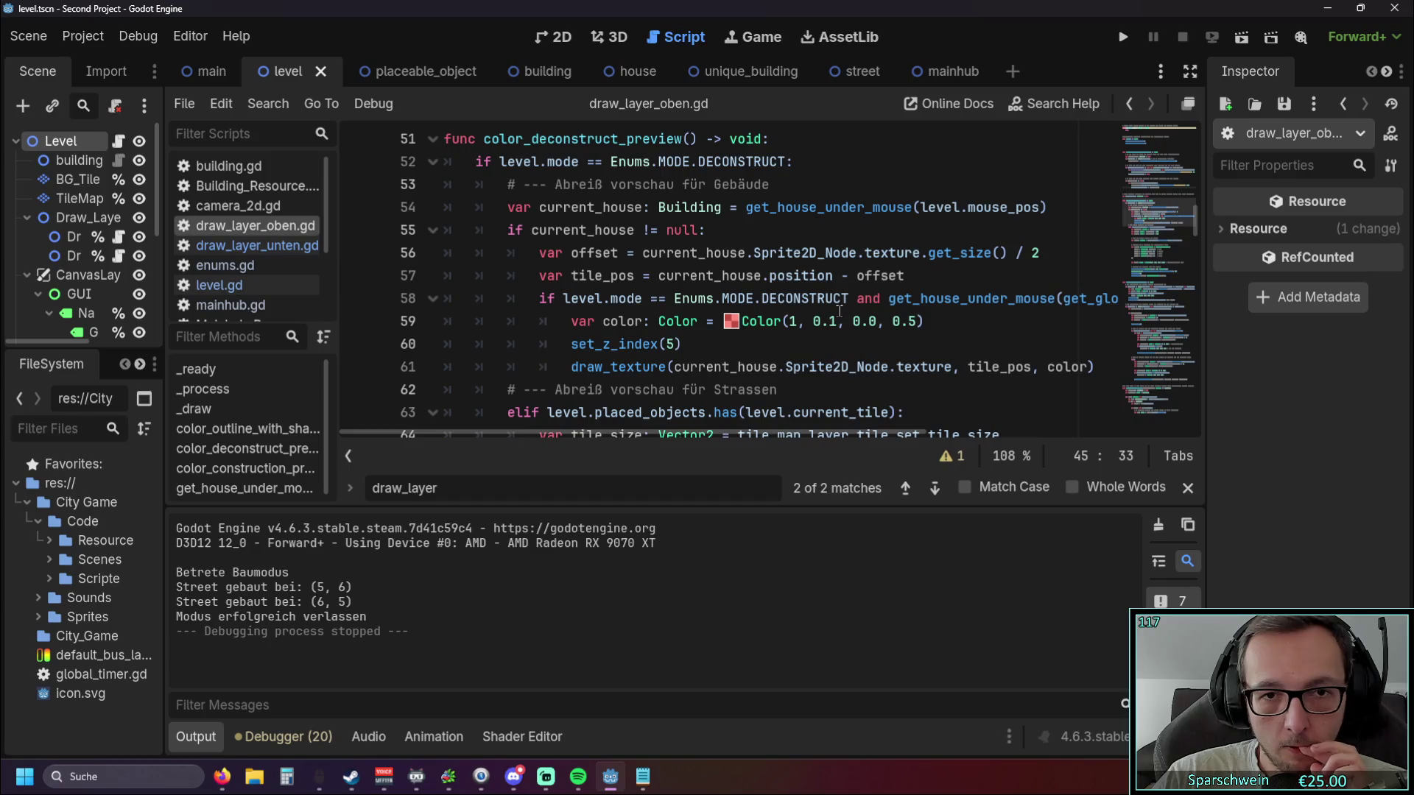
mouse_move(593, 430)
left_mouse_down()
mouse_move(658, 430)
mouse_move(478, 430)
left_mouse_up()
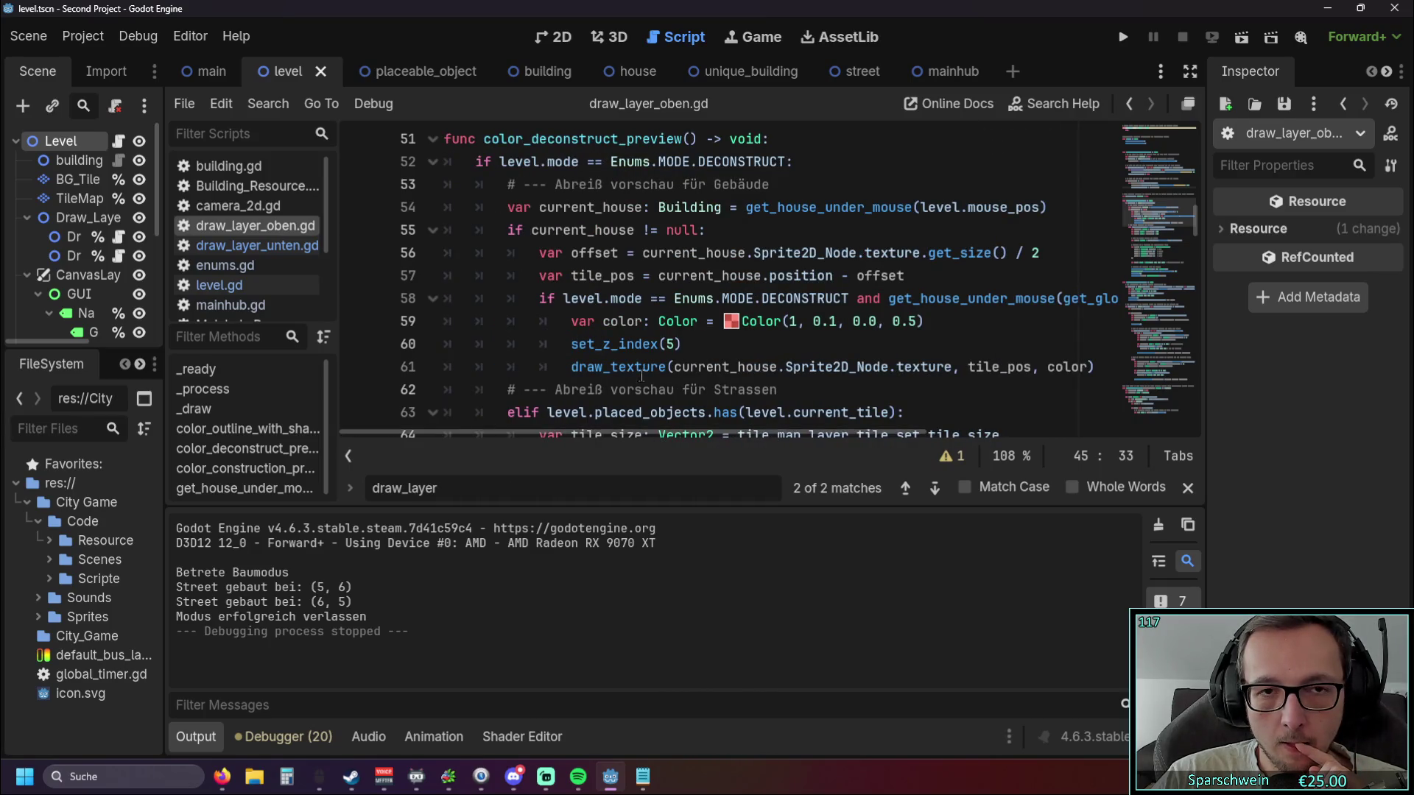
scroll(663, 375, "down", 4)
scroll(697, 369, "up", 5)
scroll(697, 368, "up", 1)
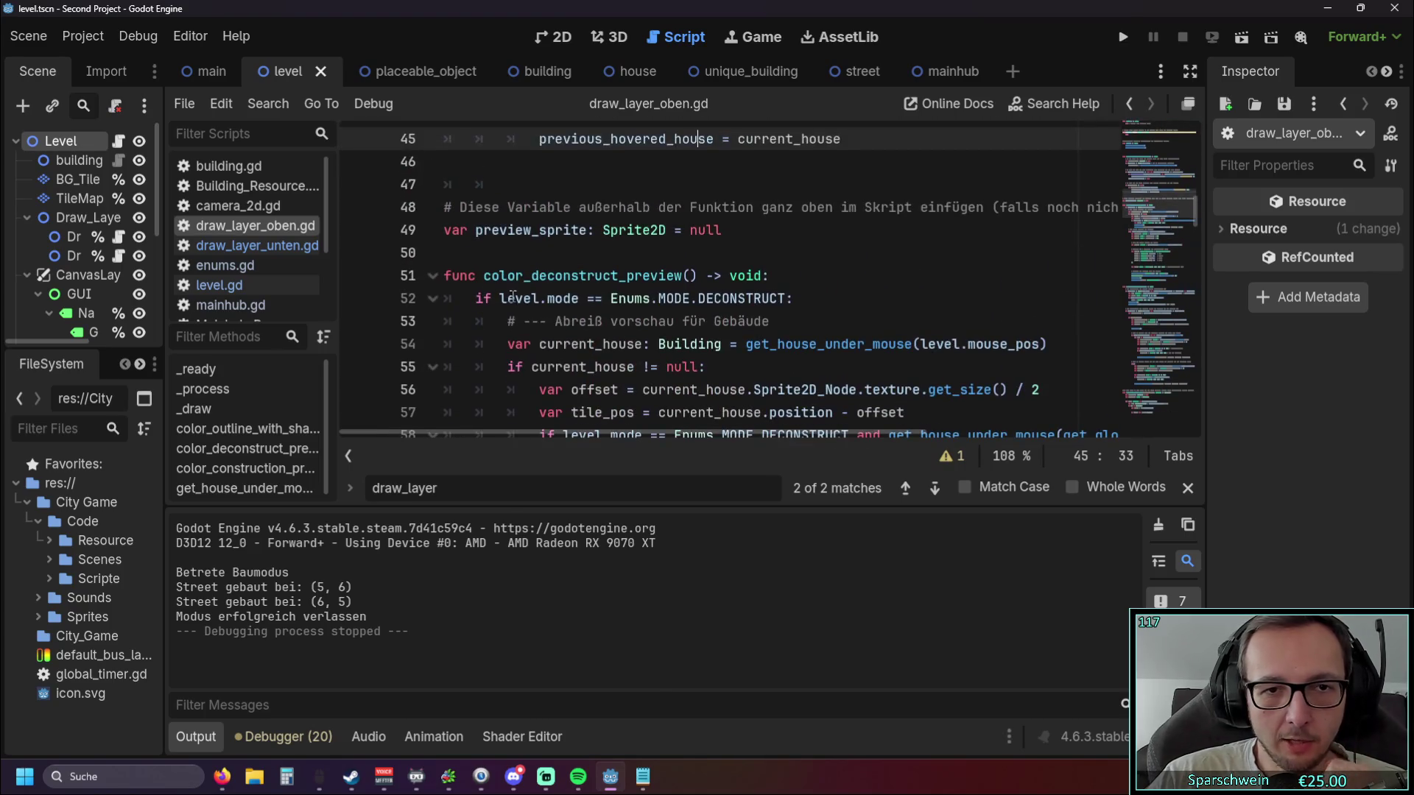
mouse_move(446, 276)
left_mouse_down()
mouse_move(619, 346)
mouse_move(737, 435)
mouse_move(859, 275)
left_mouse_up()
left_click_drag(858, 337, 874, 366)
scroll(835, 317, "down", 1)
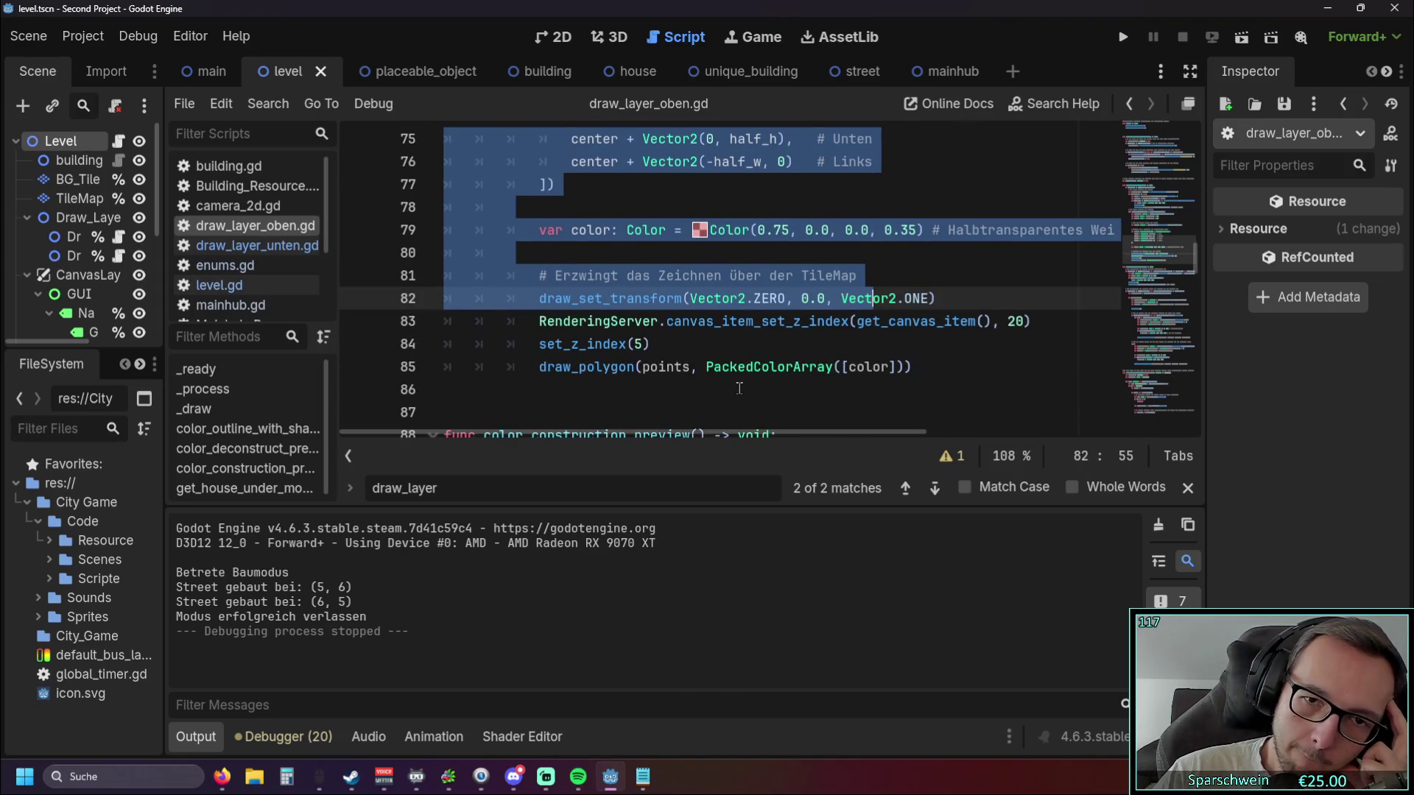
left_click(739, 389)
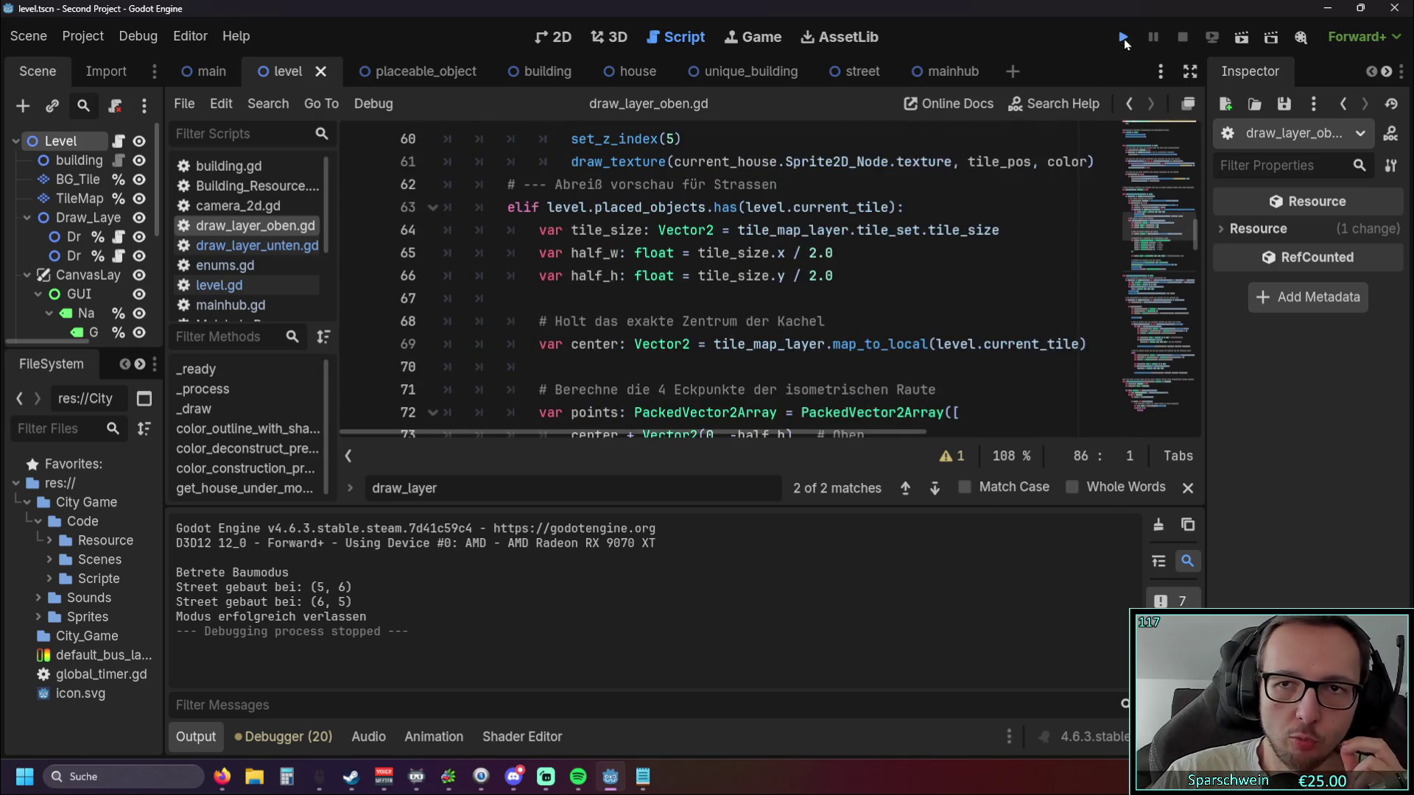
Run the game, place a church showing its red zone, exit build mode and close.
left_click(1124, 37)
left_click(725, 607)
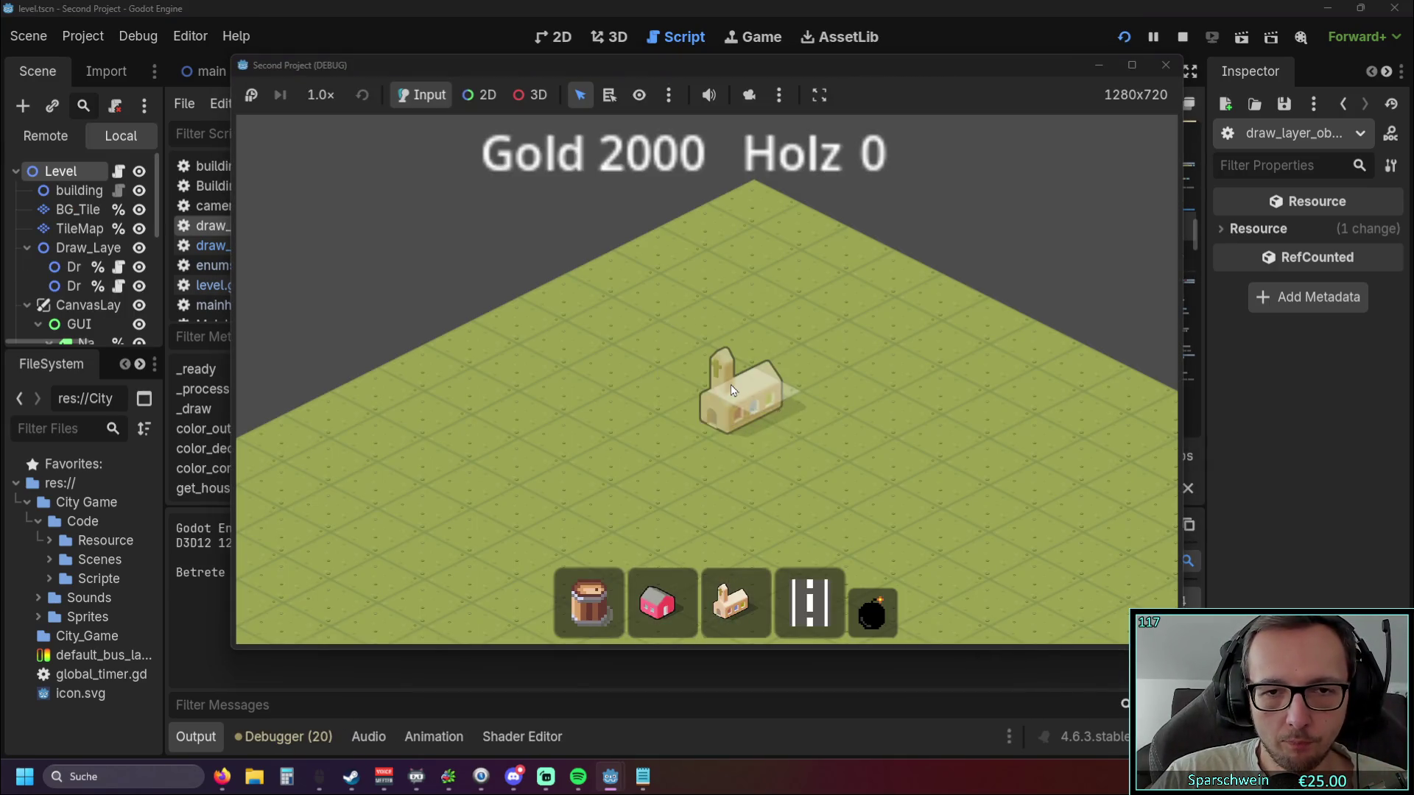
left_click(730, 384)
right_click(705, 431)
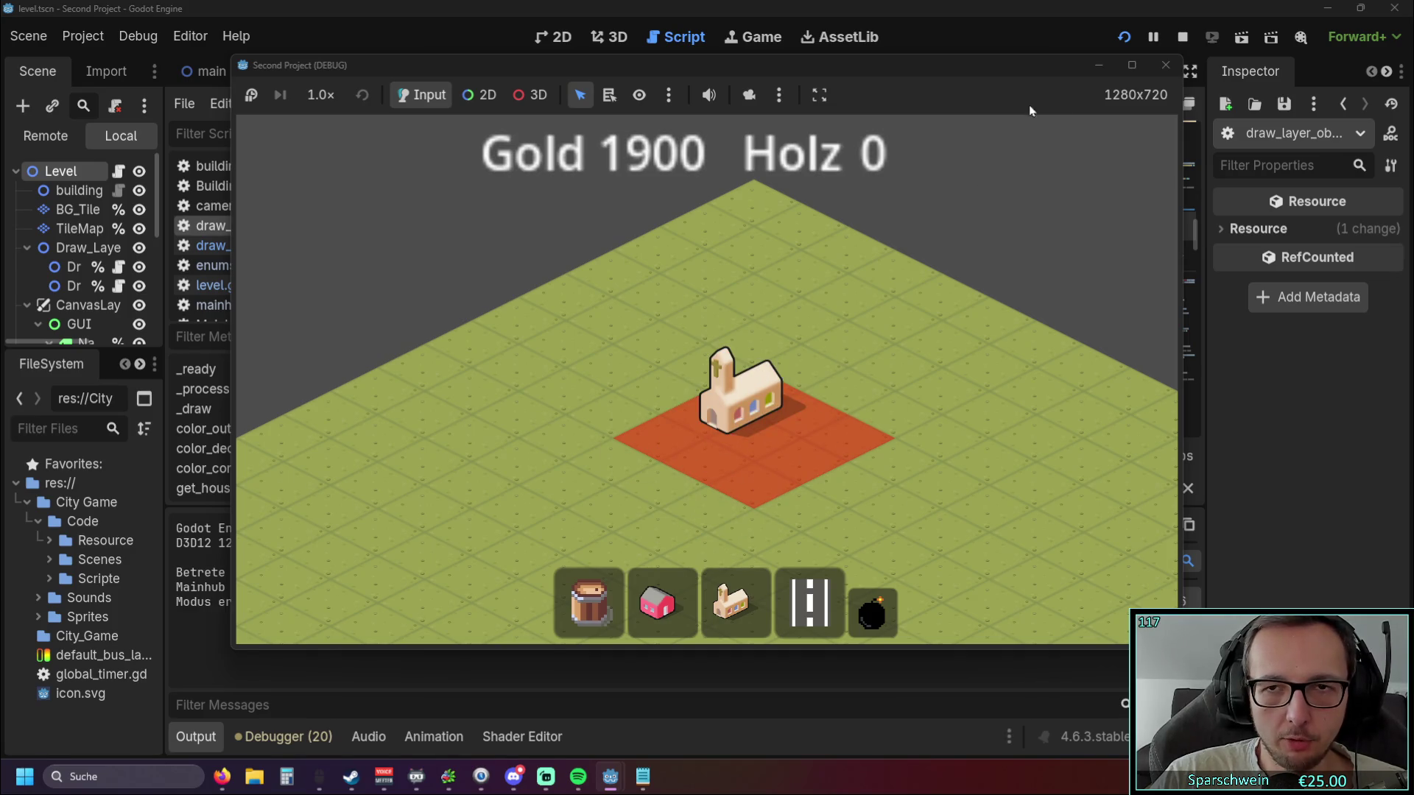
left_click(1166, 65)
scroll(650, 267, "up", 5)
left_click_drag(500, 298, 785, 295)
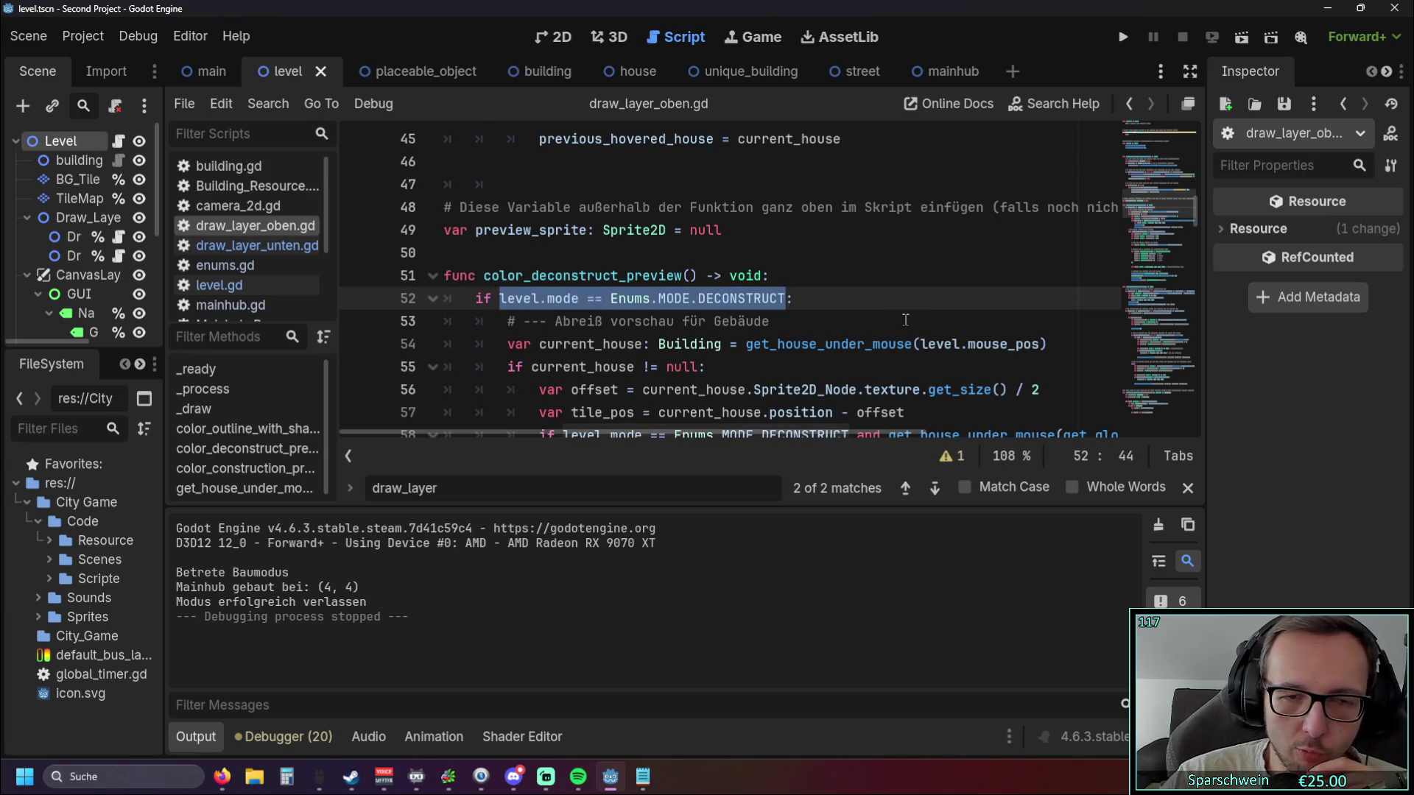
left_click(884, 318)
scroll(869, 310, "down", 9)
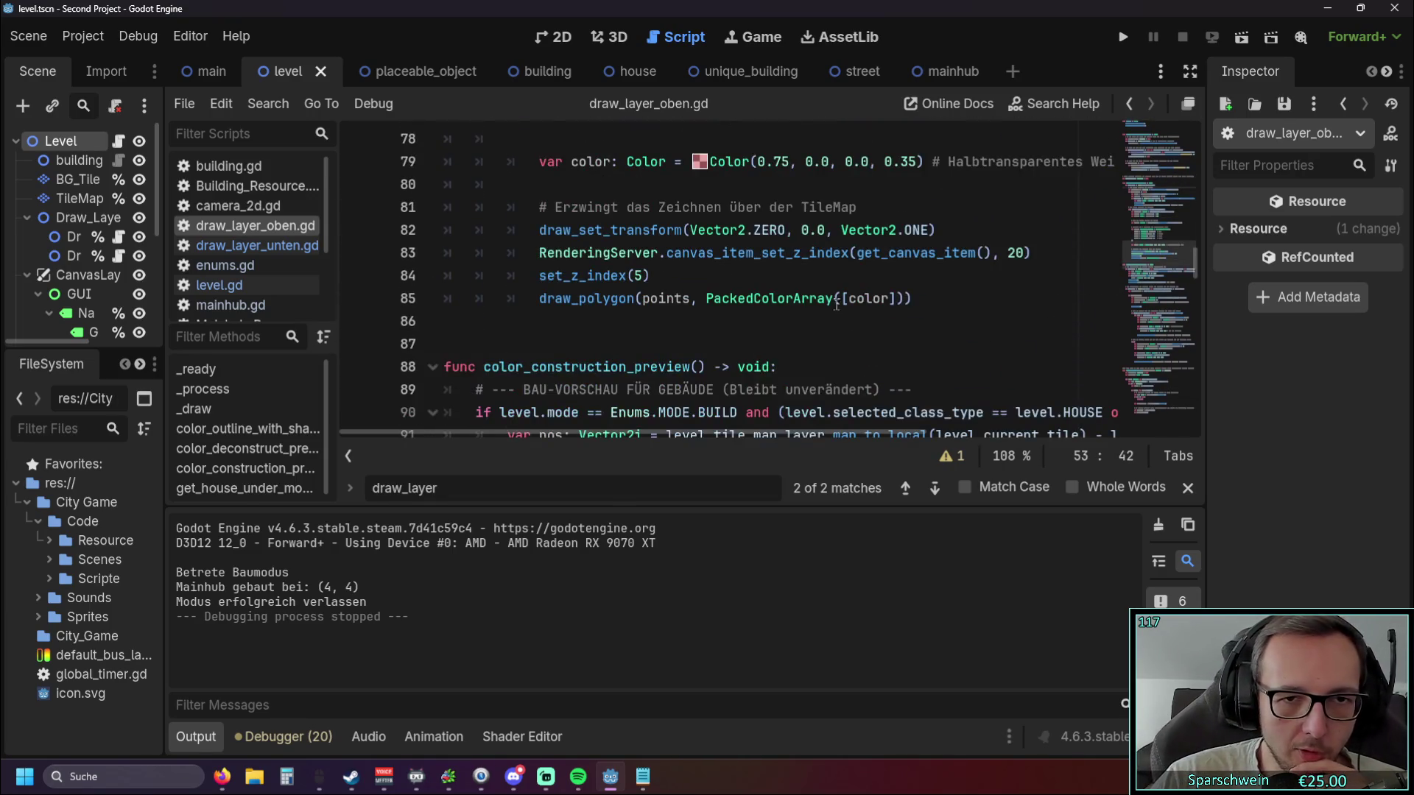
scroll(831, 299, "down", 5)
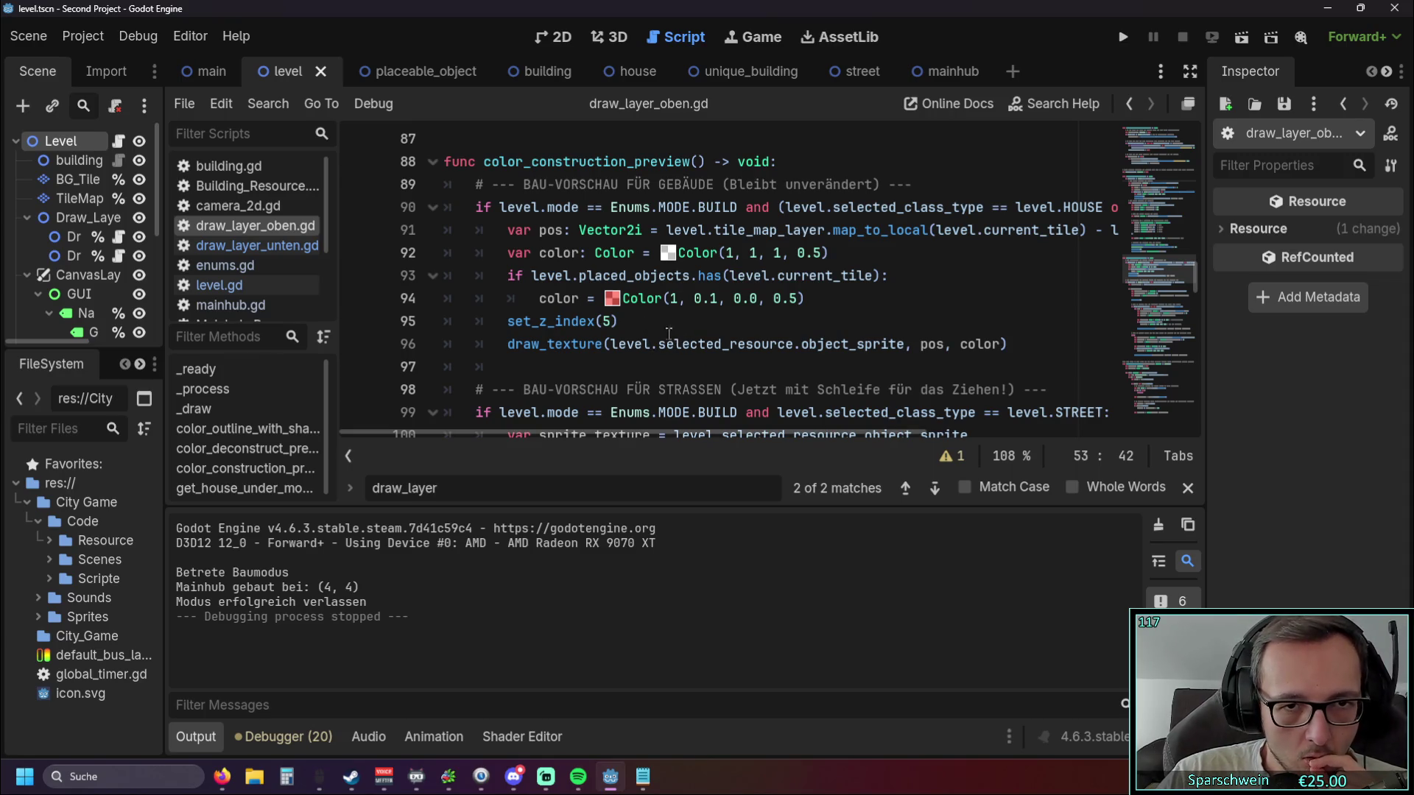
scroll(651, 324, "down", 3)
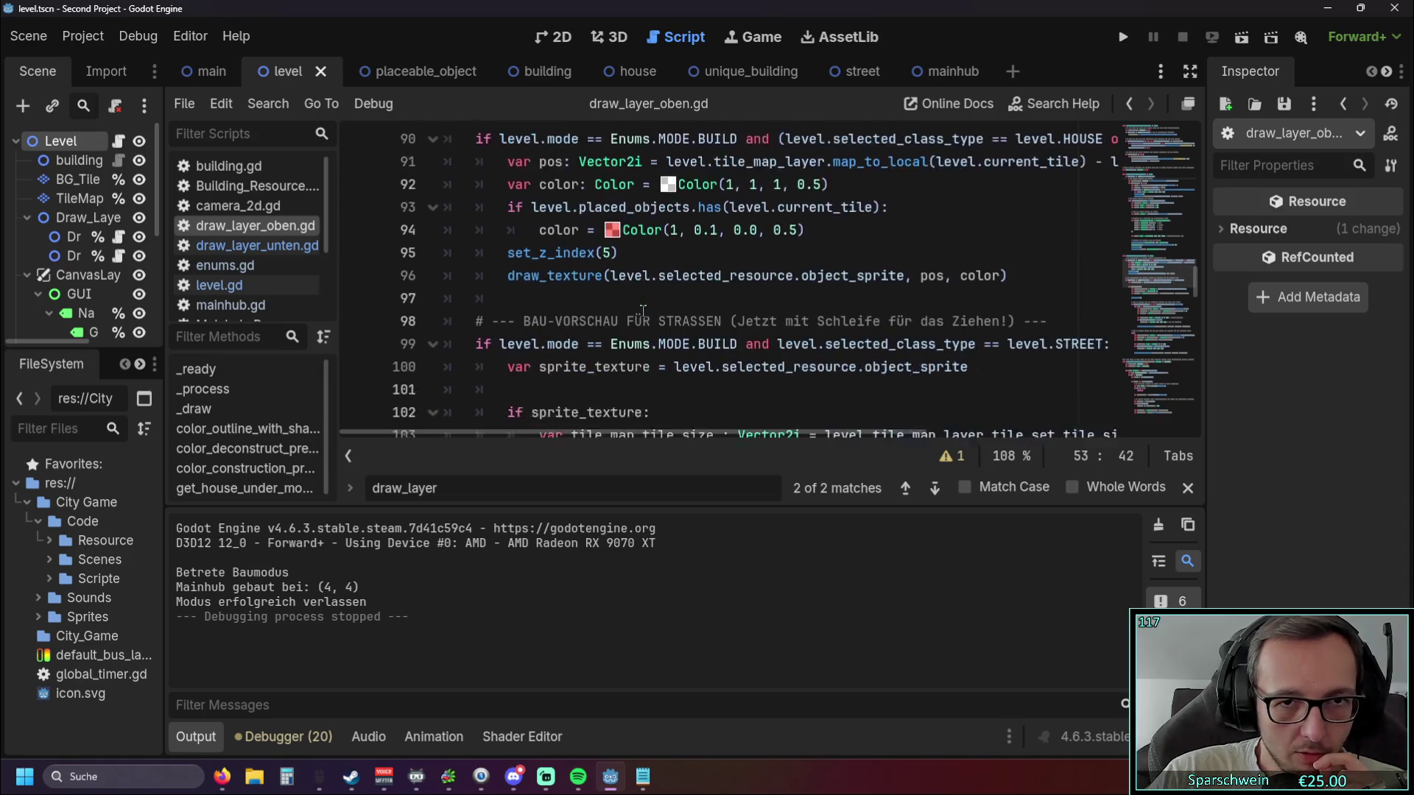
scroll(654, 326, "up", 3)
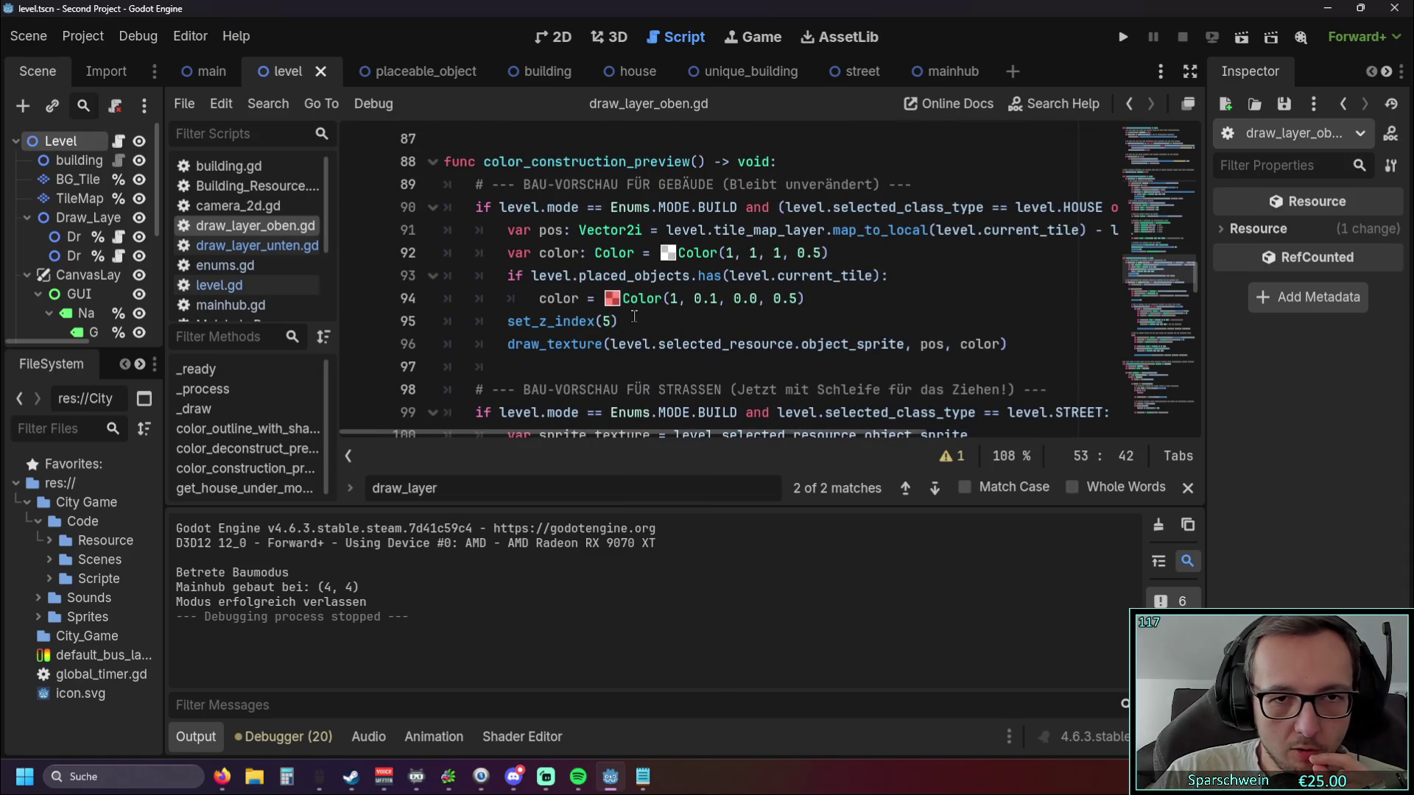
scroll(646, 314, "down", 4)
scroll(646, 324, "up", 4)
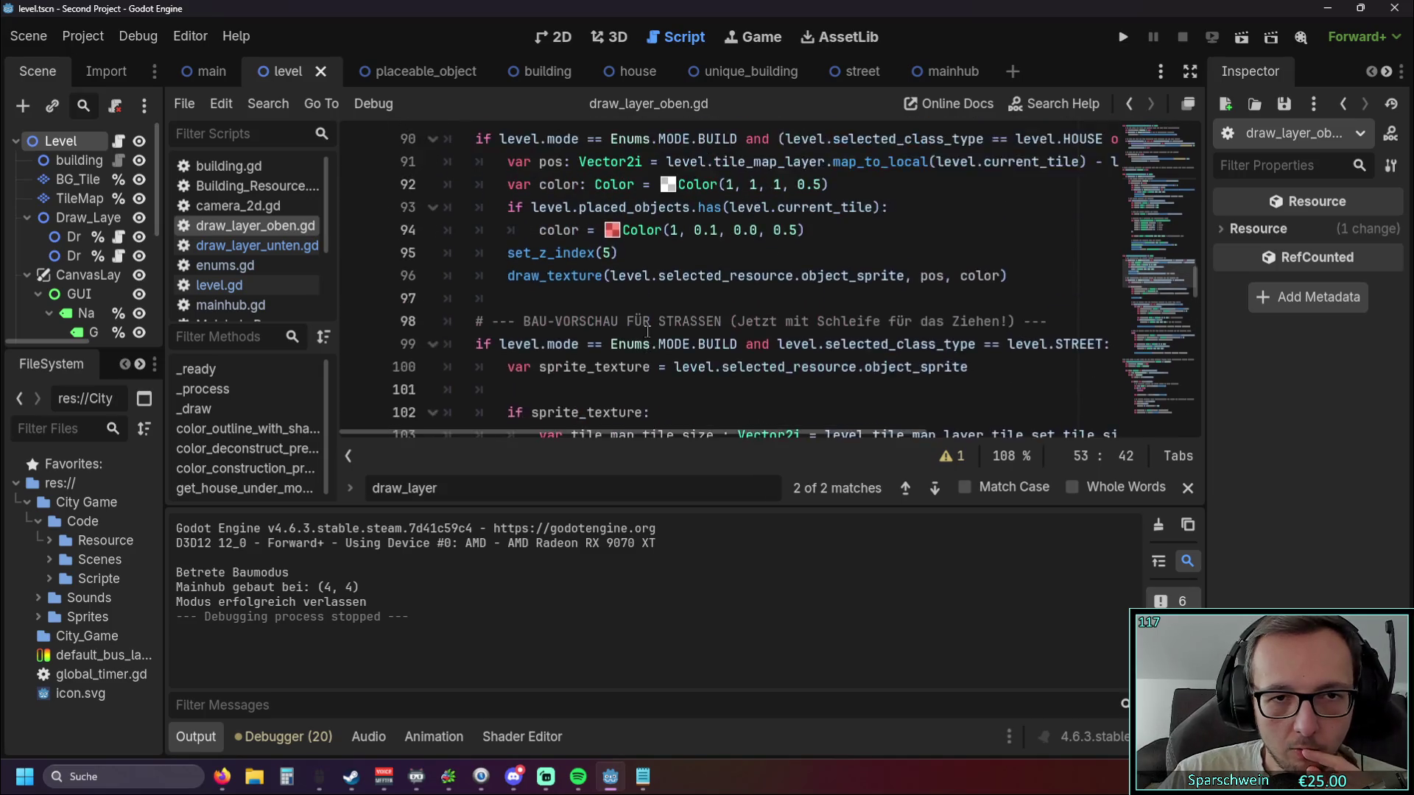
mouse_move(631, 319)
left_mouse_down()
mouse_move(516, 321)
mouse_move(442, 276)
left_mouse_up()
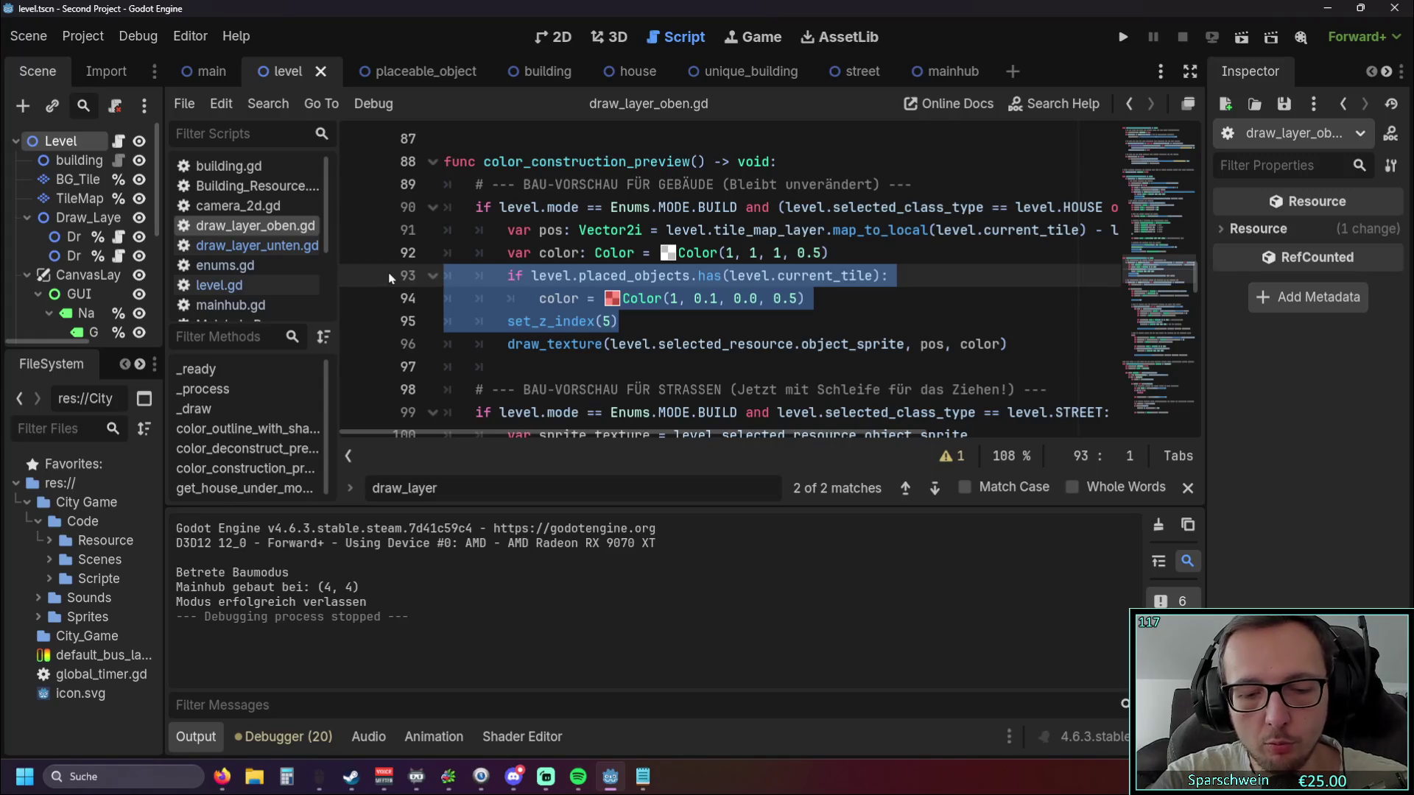
left_click(678, 320)
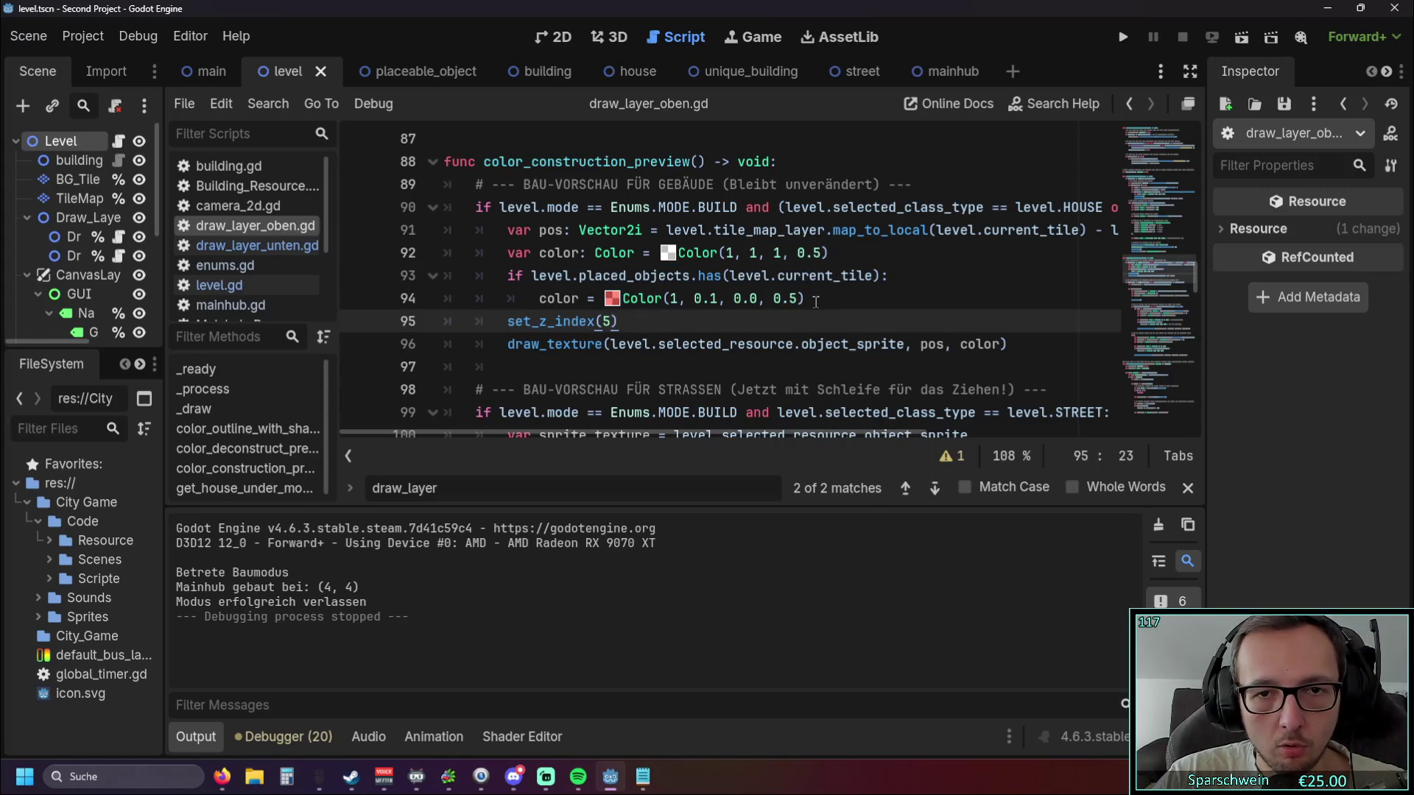
left_click_drag(815, 301, 364, 272)
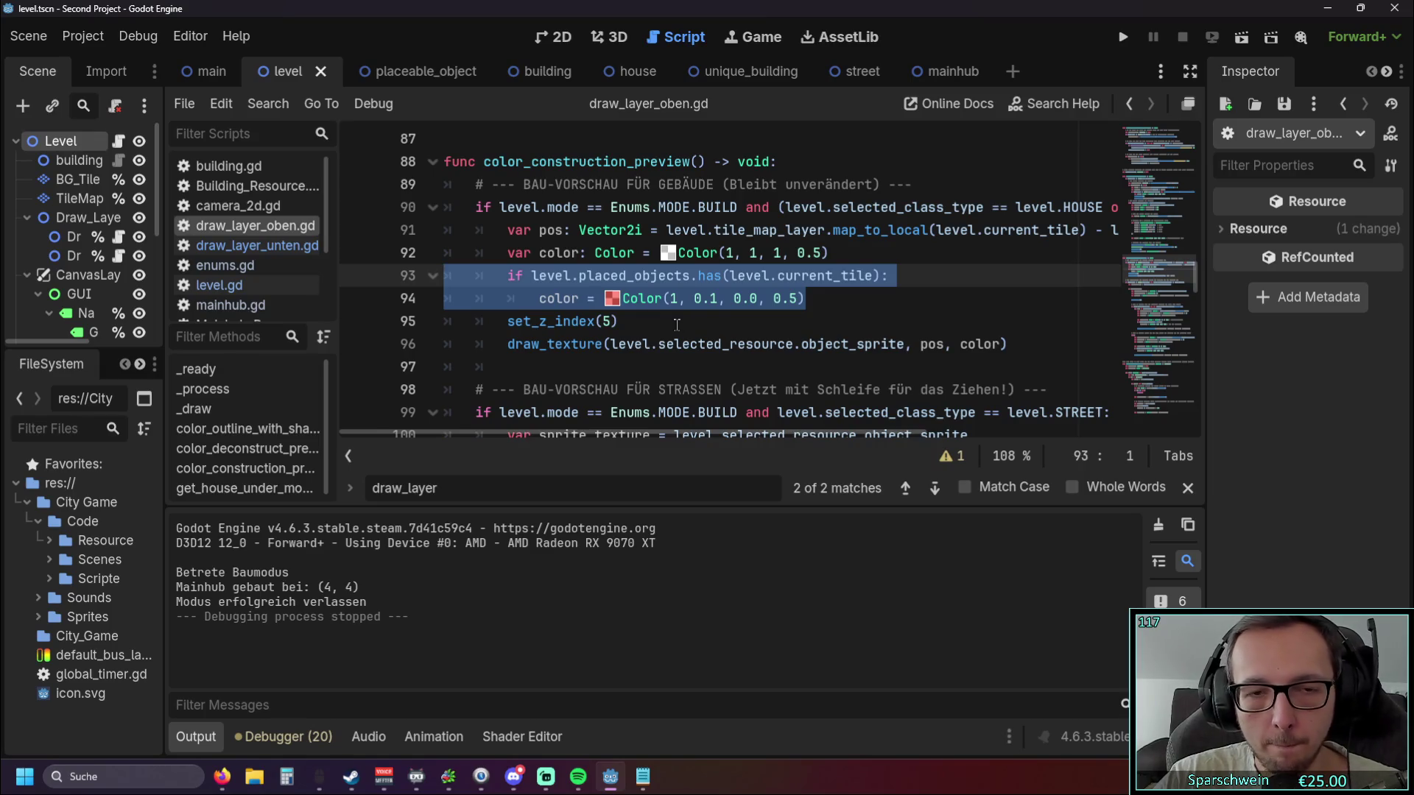
left_click(696, 324)
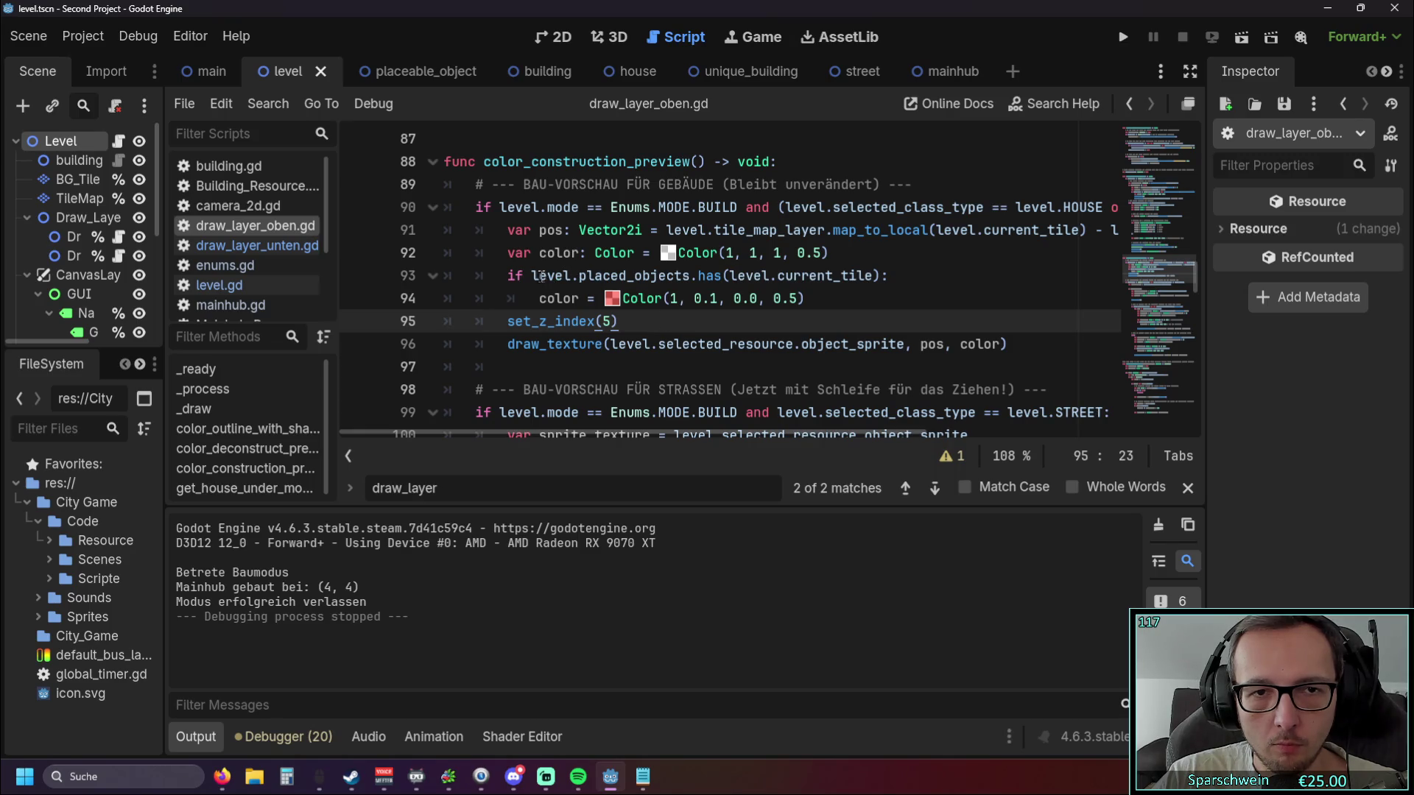
left_click_drag(828, 301, 386, 270)
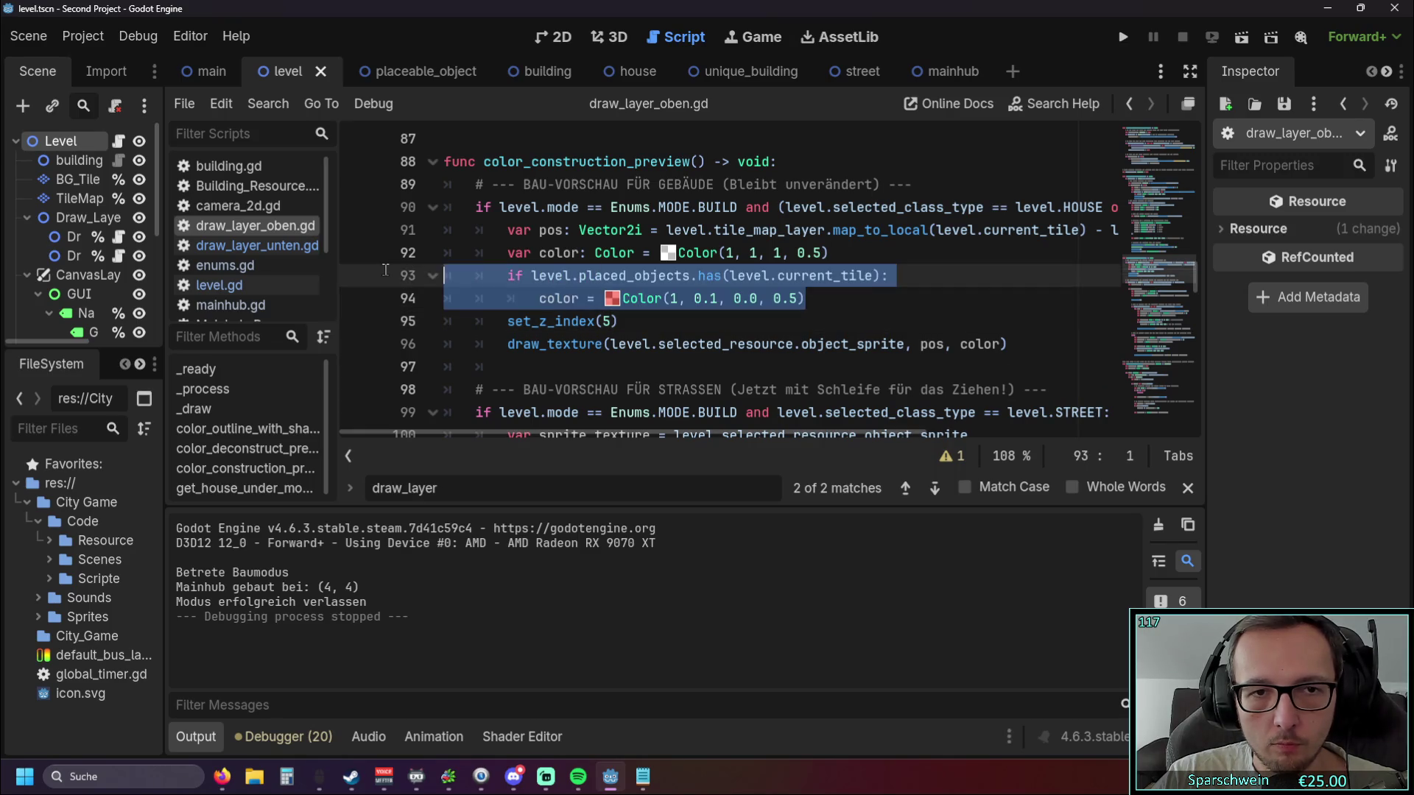
Delete collision-check lines 93–94, test-place a church, then restore them with Ctrl+Z.
key("Delete")
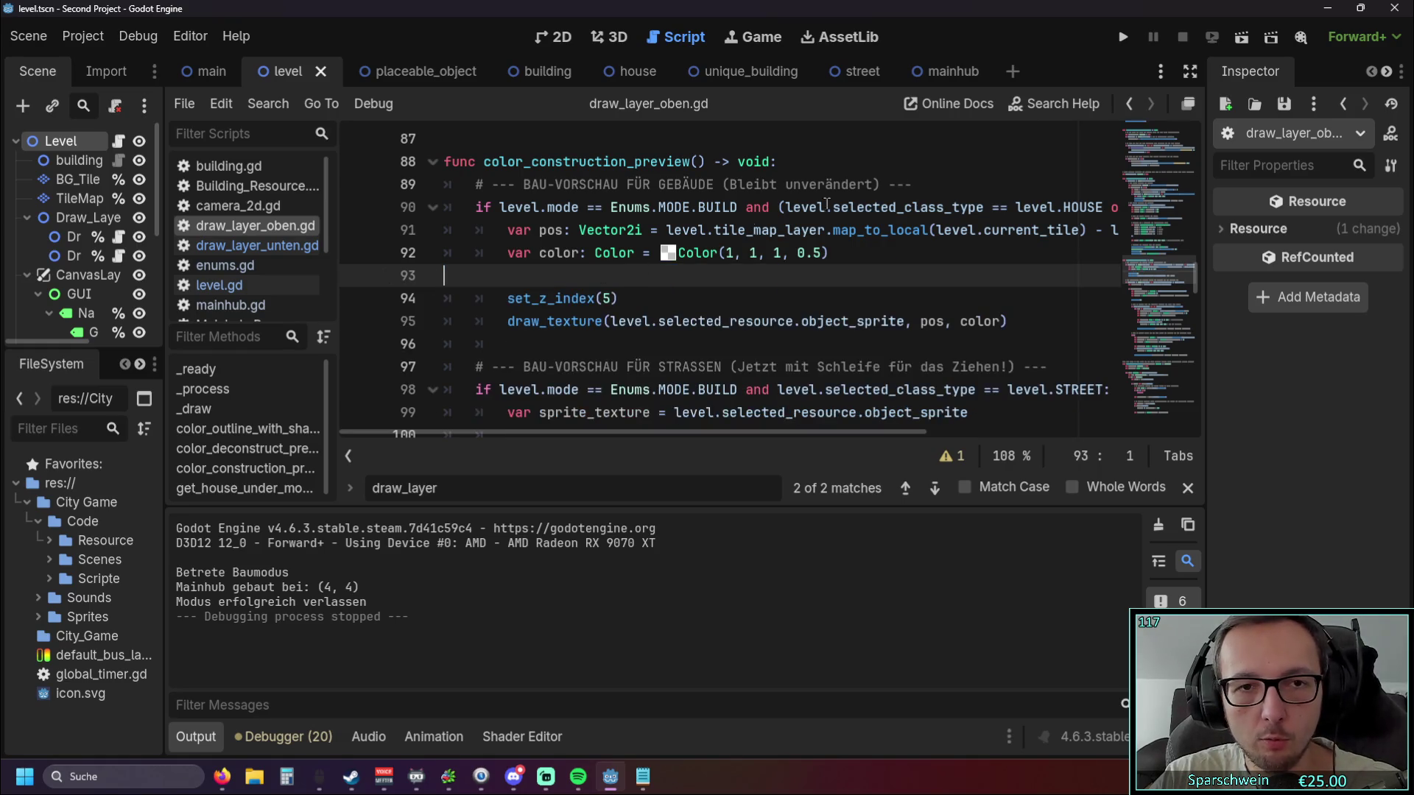
left_click(1119, 39)
left_click(731, 602)
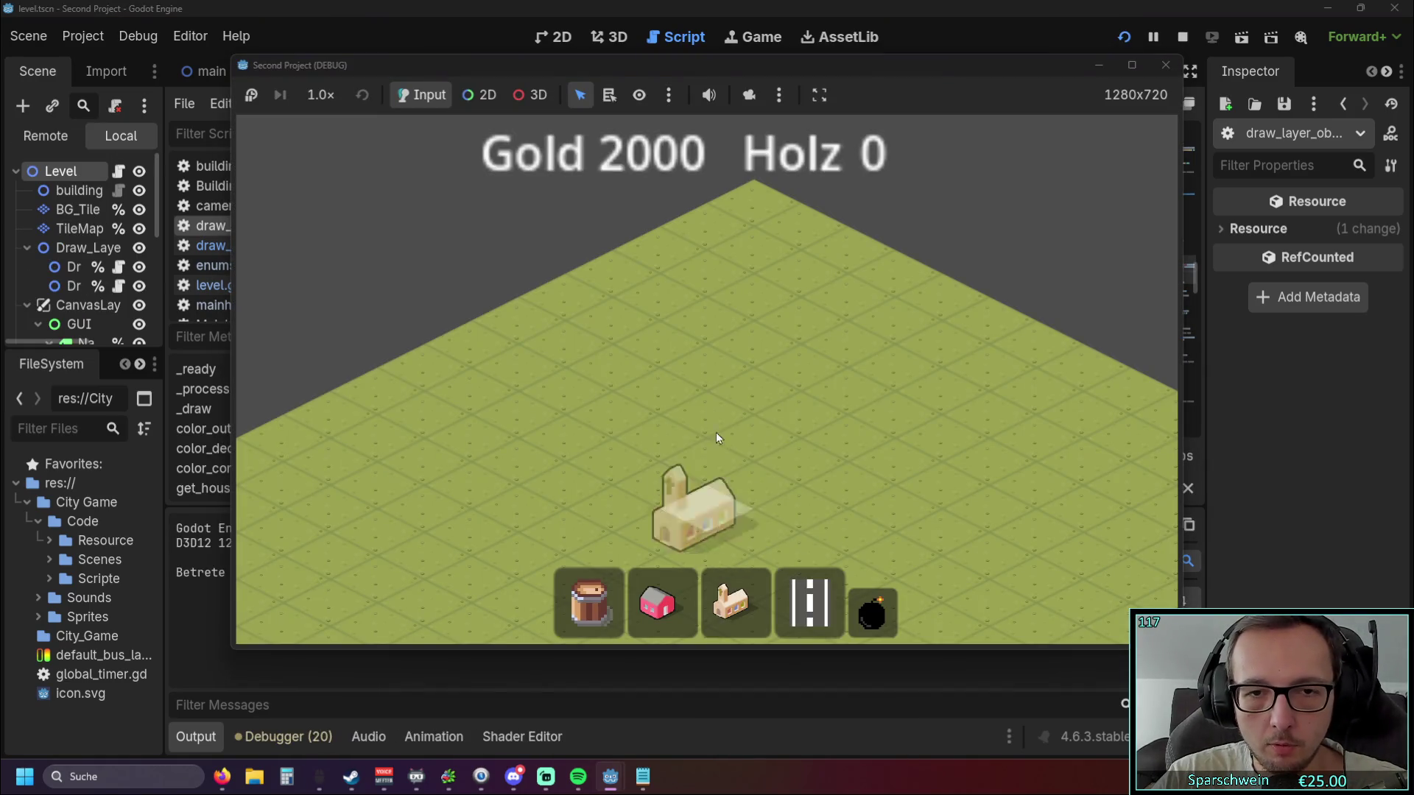
left_click(716, 440)
right_click(915, 409)
left_click(1165, 65)
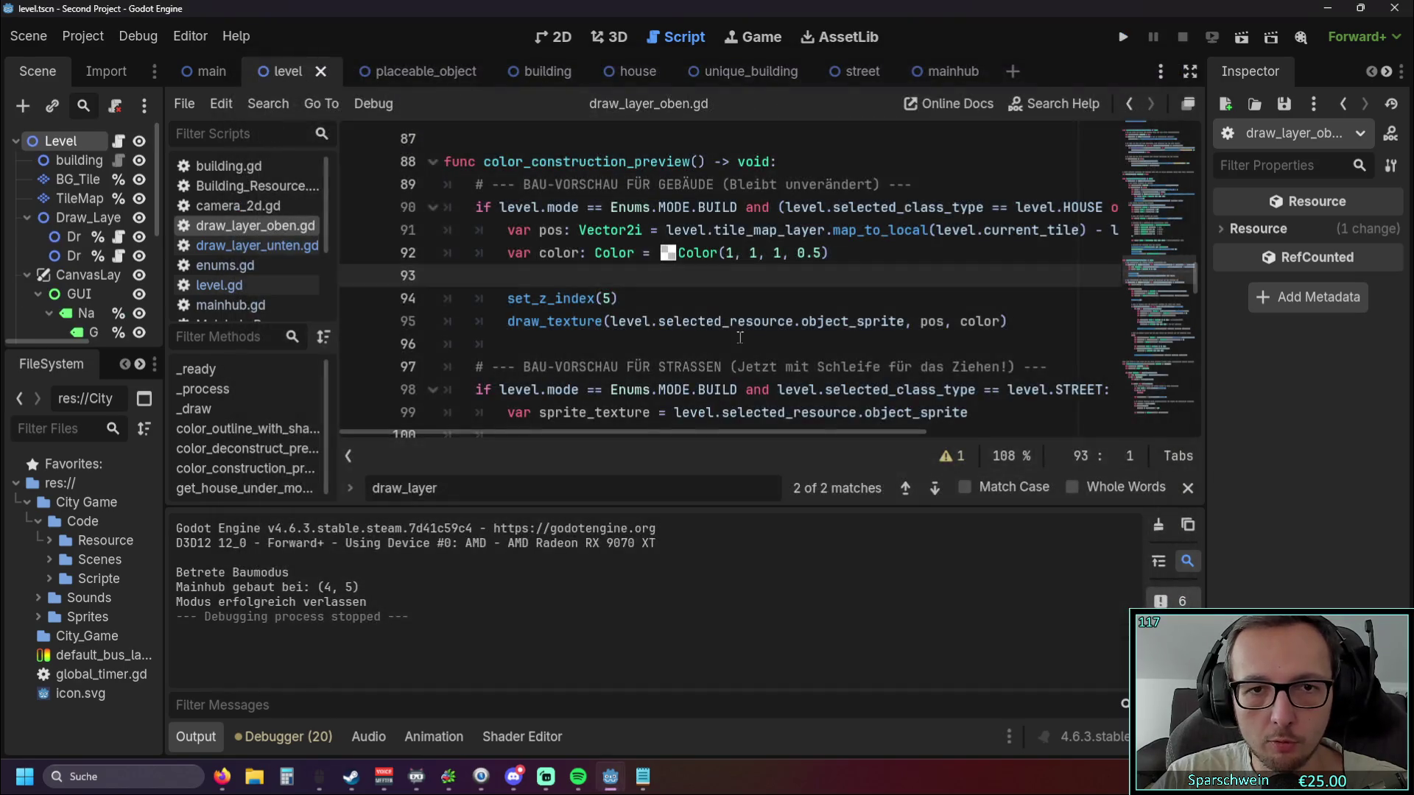
key("ctrl+z")
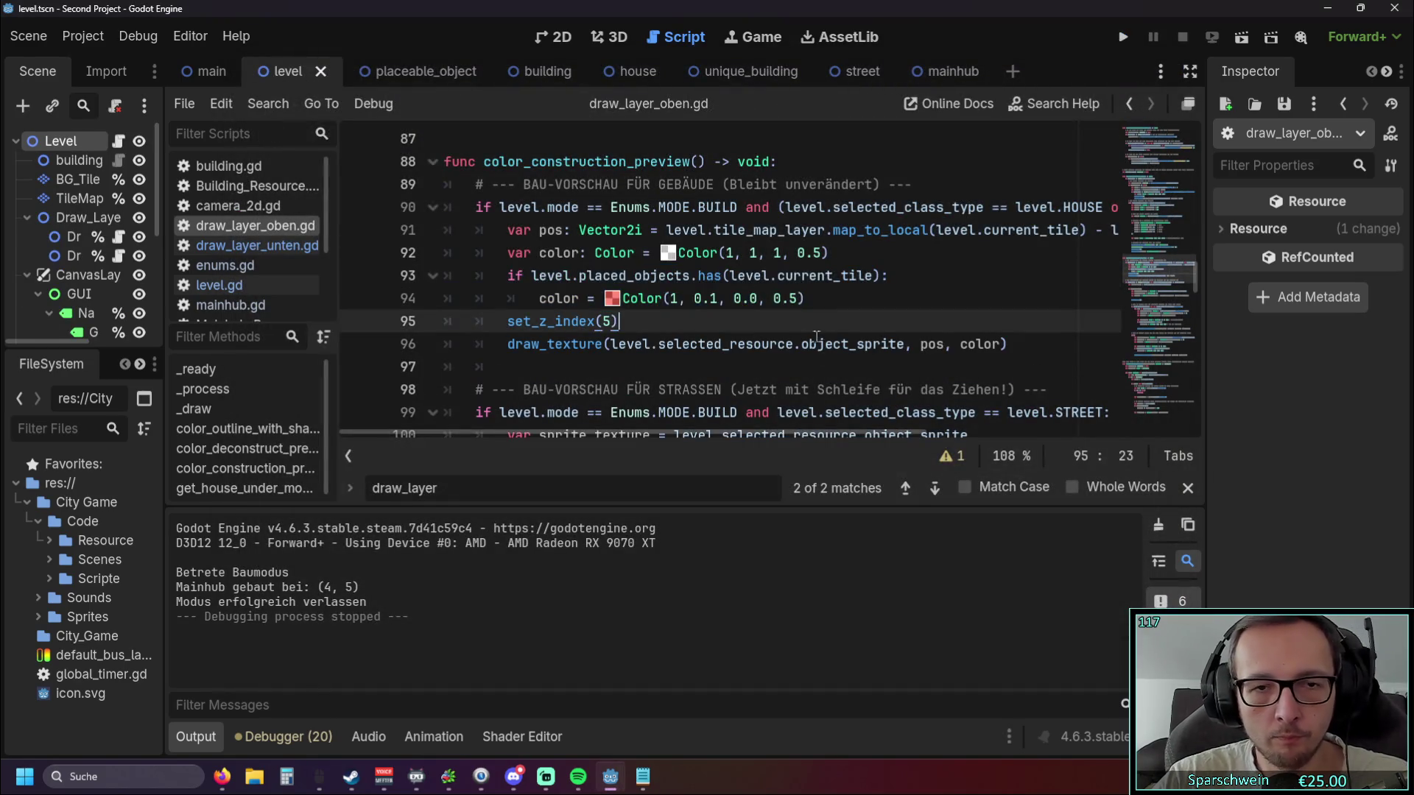
Scroll through the street preview code in draw_layer_oben.gd.
scroll(751, 298, "down", 3)
scroll(757, 300, "down", 5)
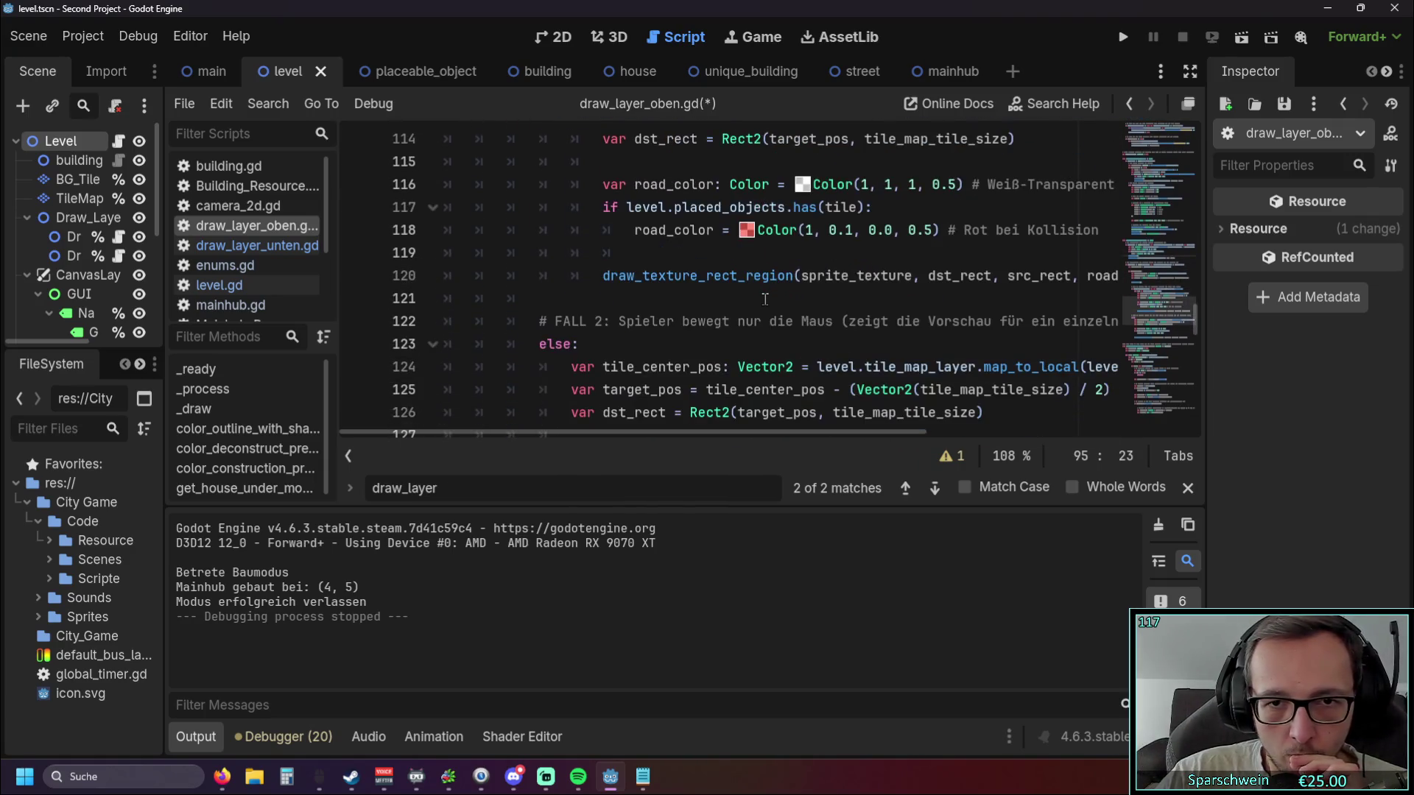
mouse_move(655, 435)
left_mouse_down()
mouse_move(707, 431)
mouse_move(591, 431)
mouse_move(626, 430)
left_mouse_up()
scroll(700, 383, "up", 1)
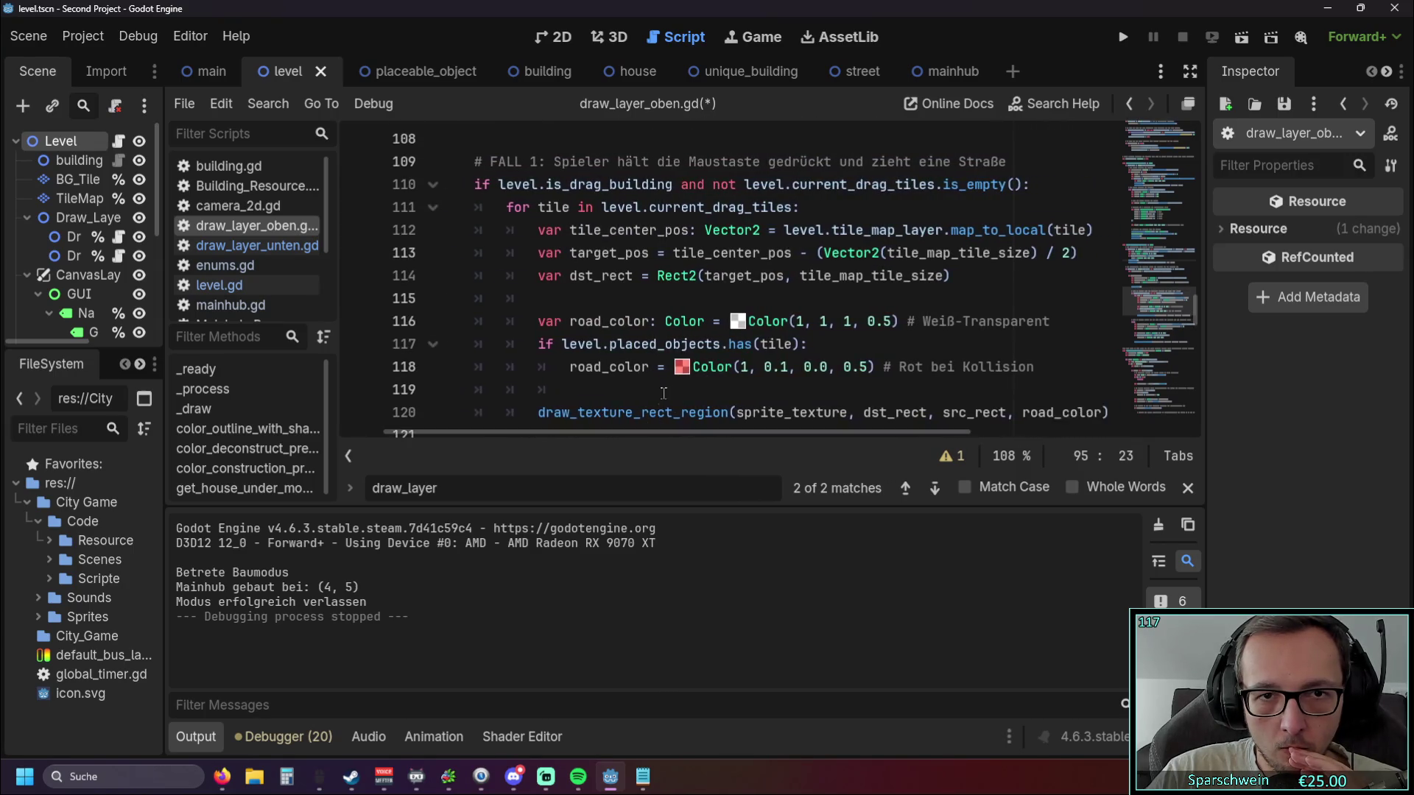
scroll(663, 388, "up", 2)
scroll(663, 388, "down", 1)
scroll(663, 389, "up", 2)
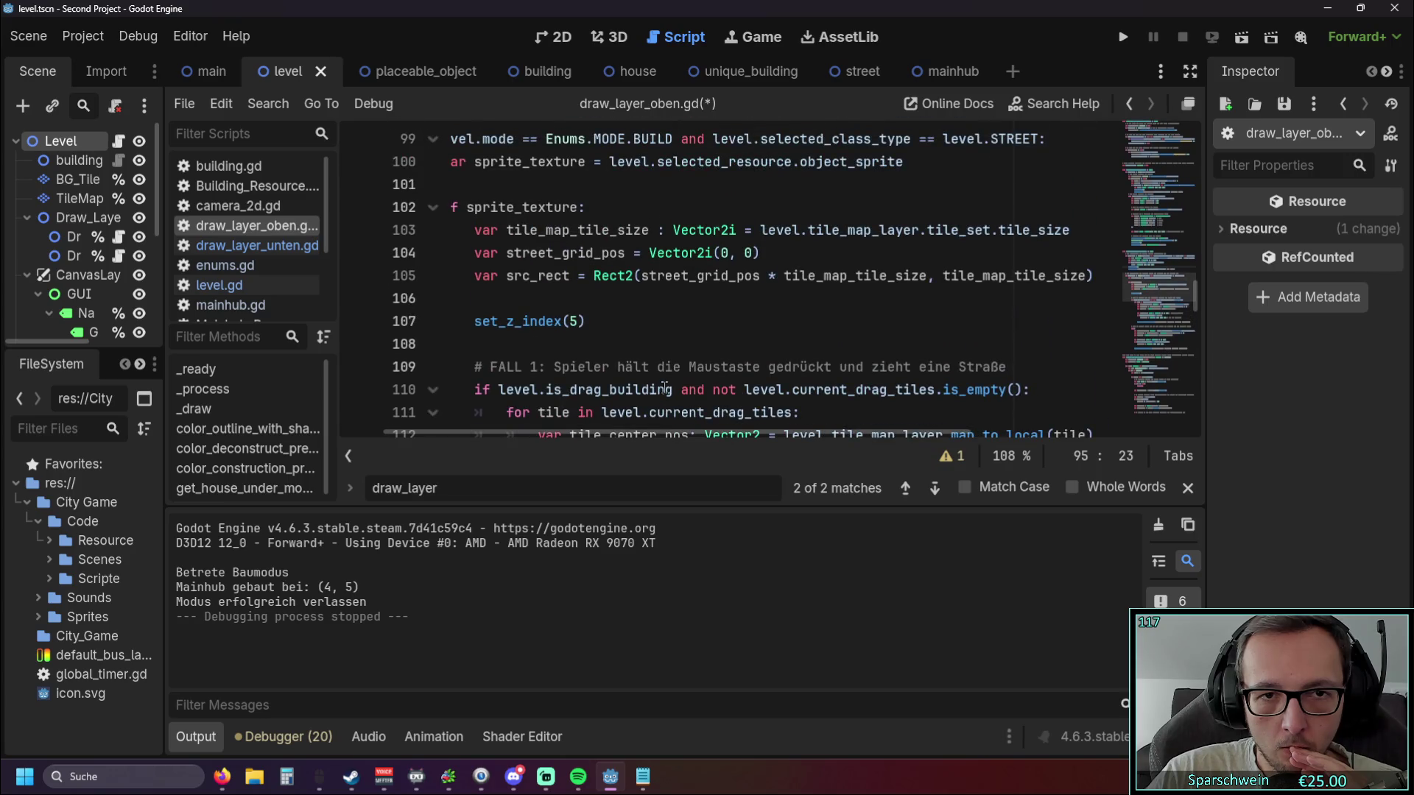
left_click_drag(606, 433, 545, 431)
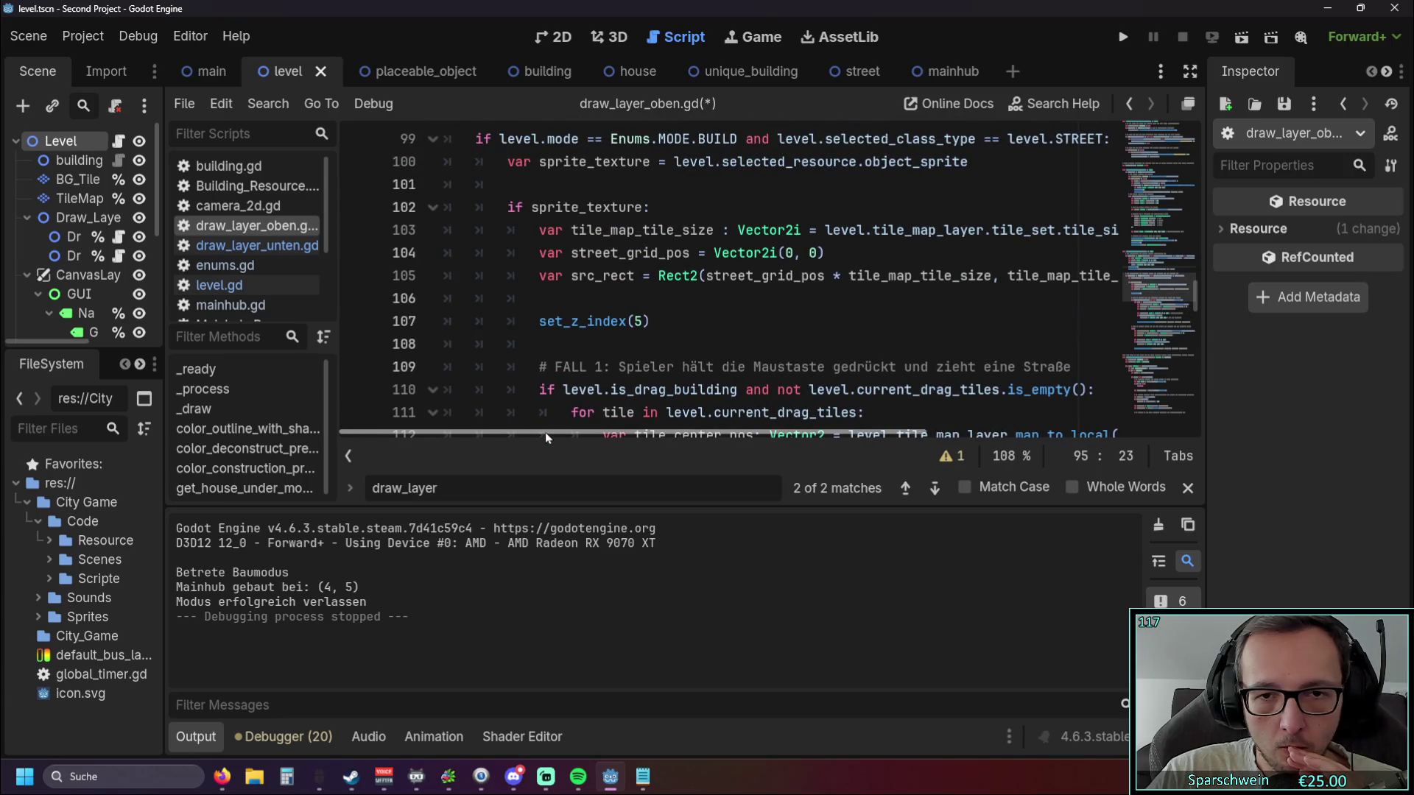
scroll(798, 280, "up", 1)
scroll(798, 281, "down", 7)
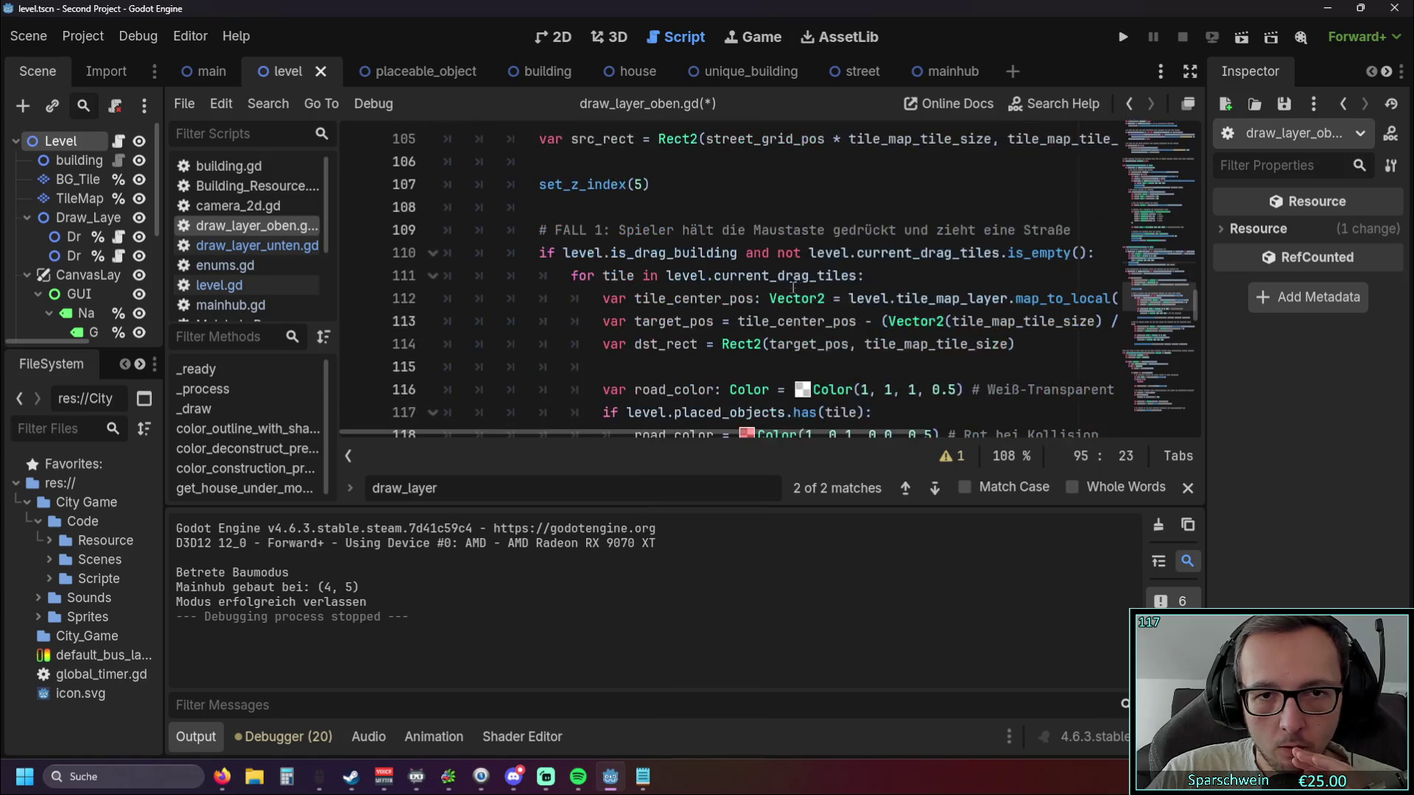
Select the whole building preview block, lines 90–97, ending at set_z_index(5).
scroll(798, 281, "down", 5)
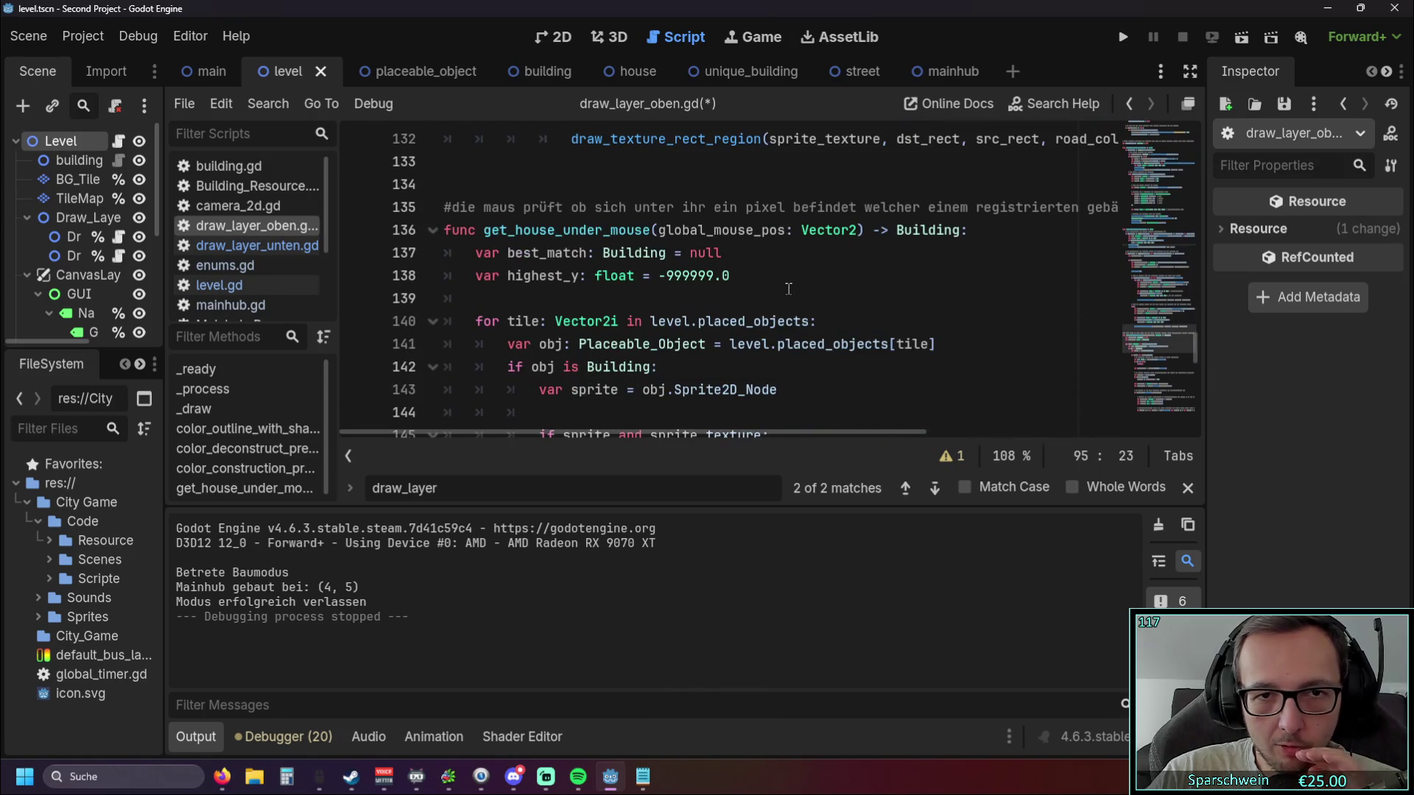
scroll(788, 288, "down", 12)
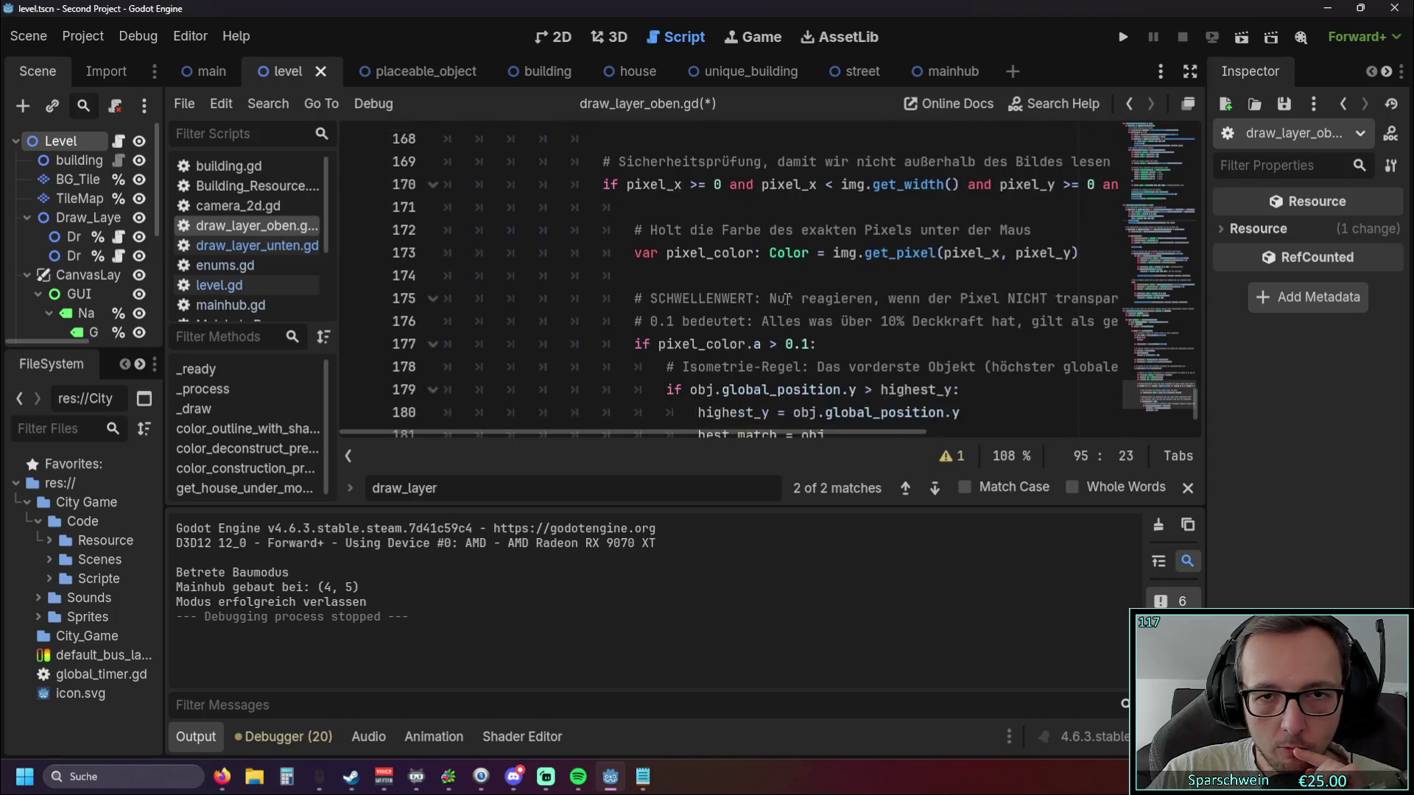
scroll(786, 298, "down", 2)
scroll(786, 298, "up", 17)
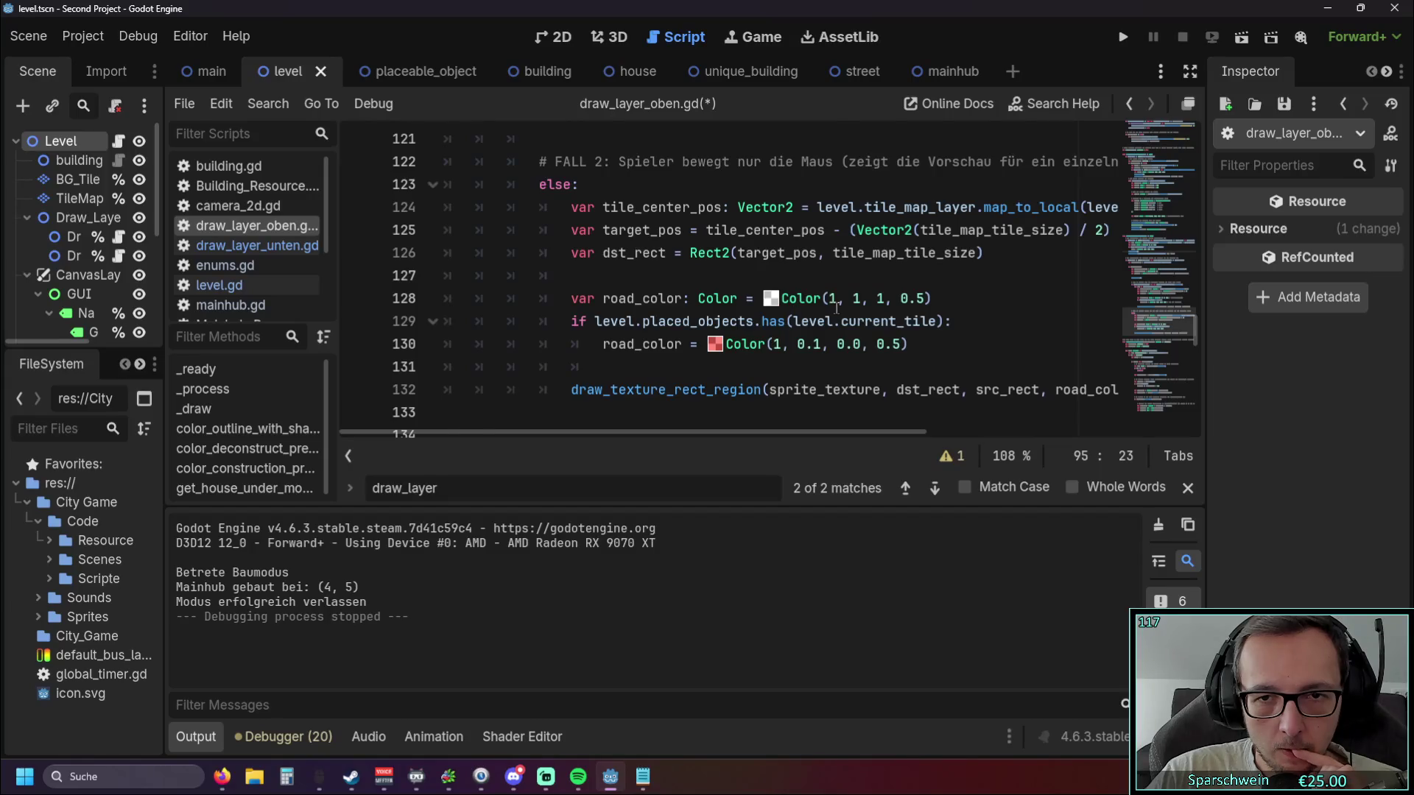
scroll(836, 308, "up", 5)
scroll(759, 400, "down", 1)
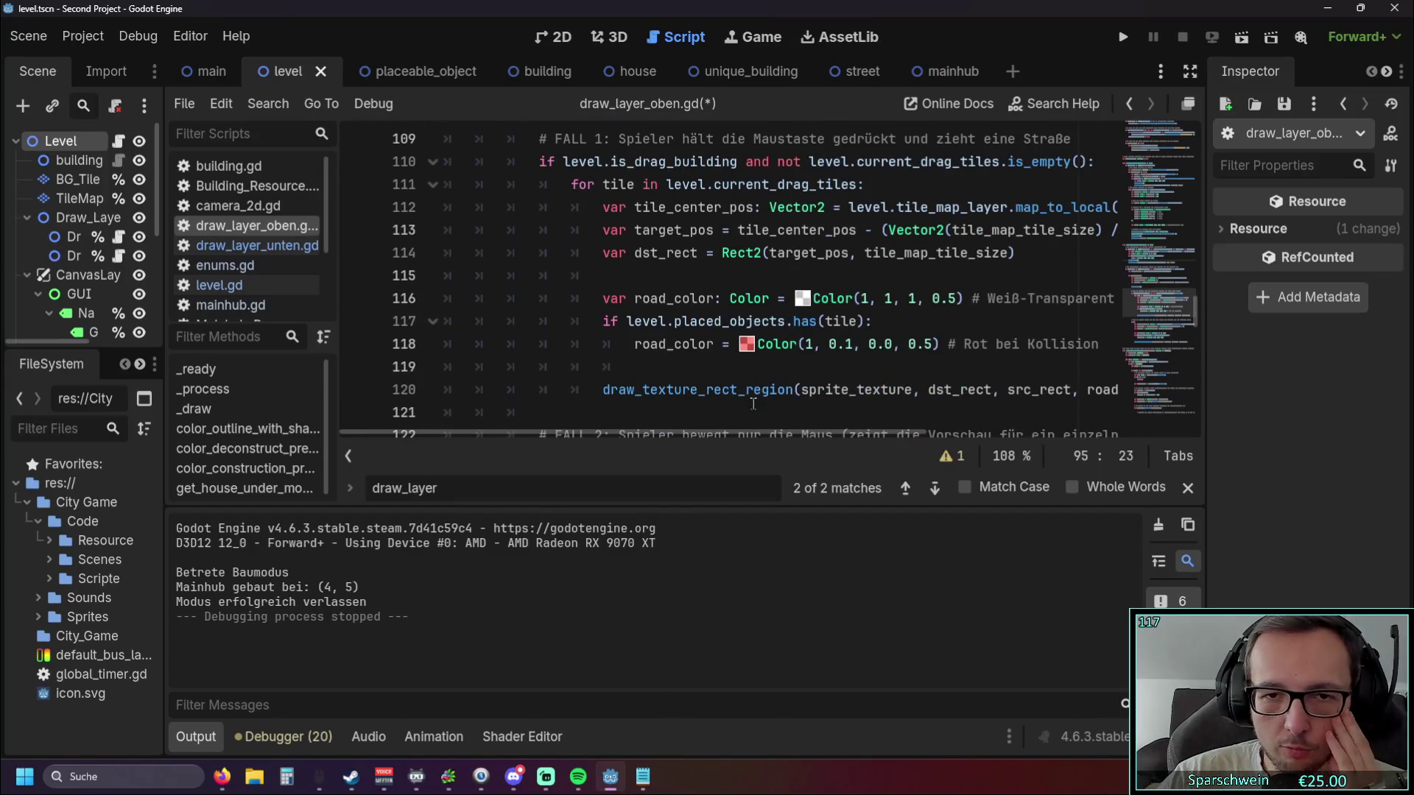
scroll(751, 412, "up", 1)
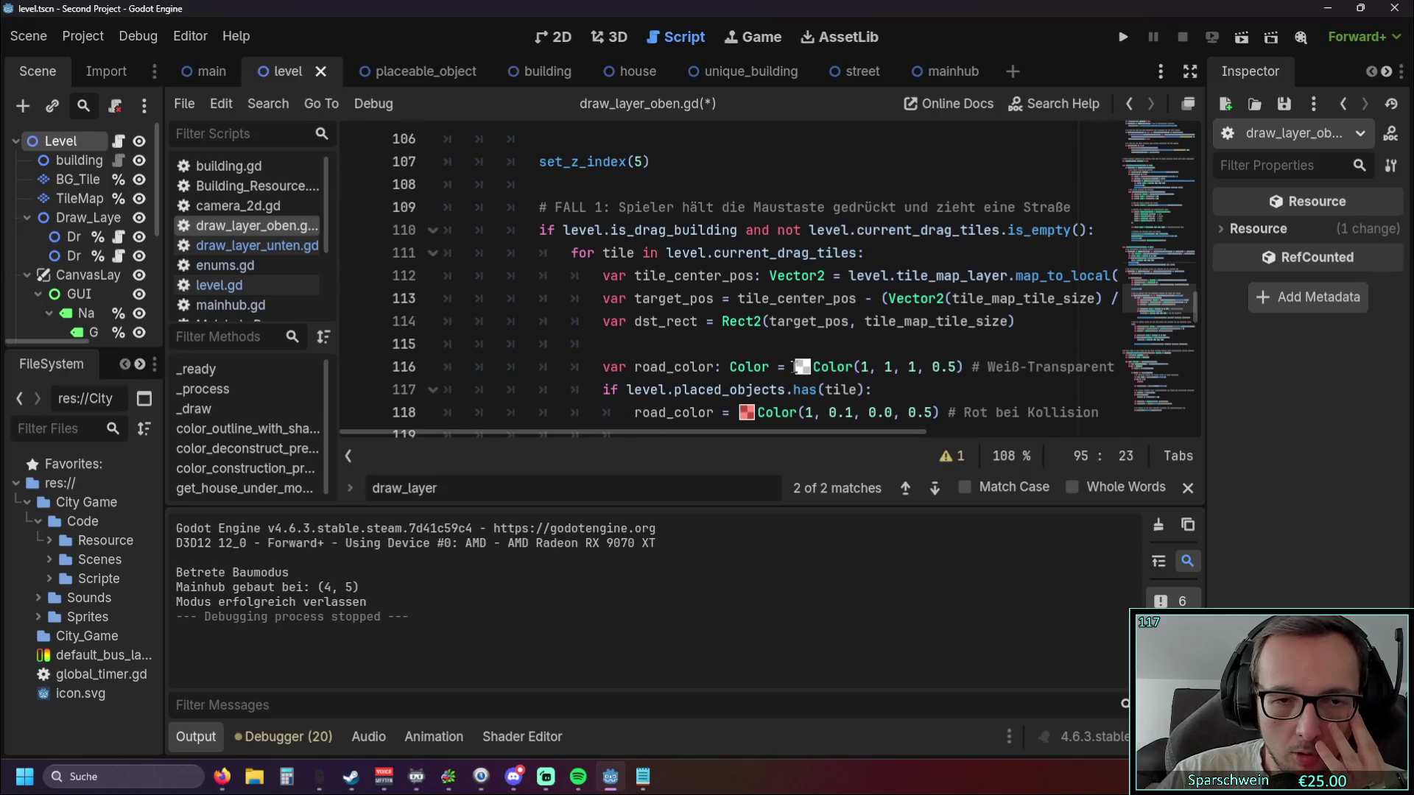
scroll(782, 368, "up", 3)
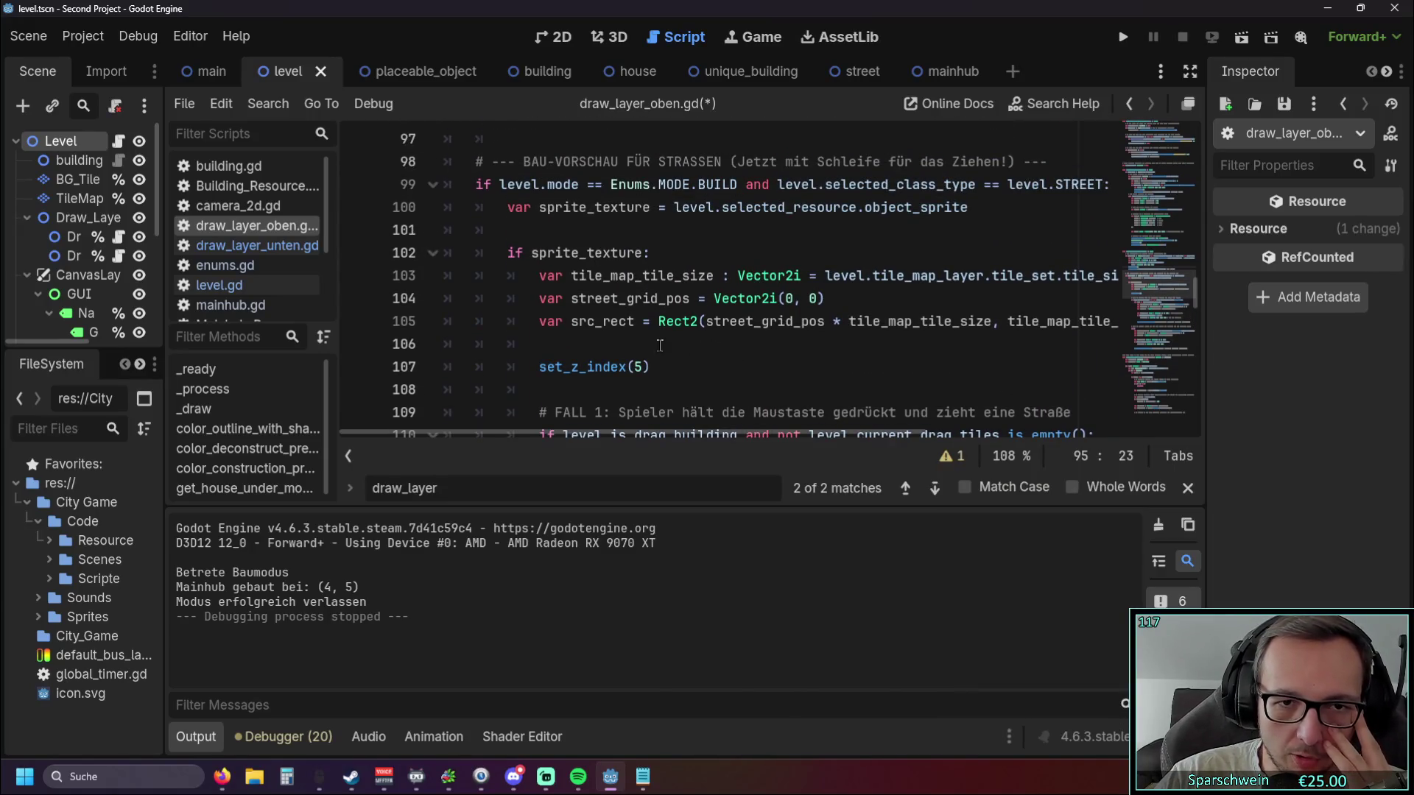
scroll(649, 348, "up", 4)
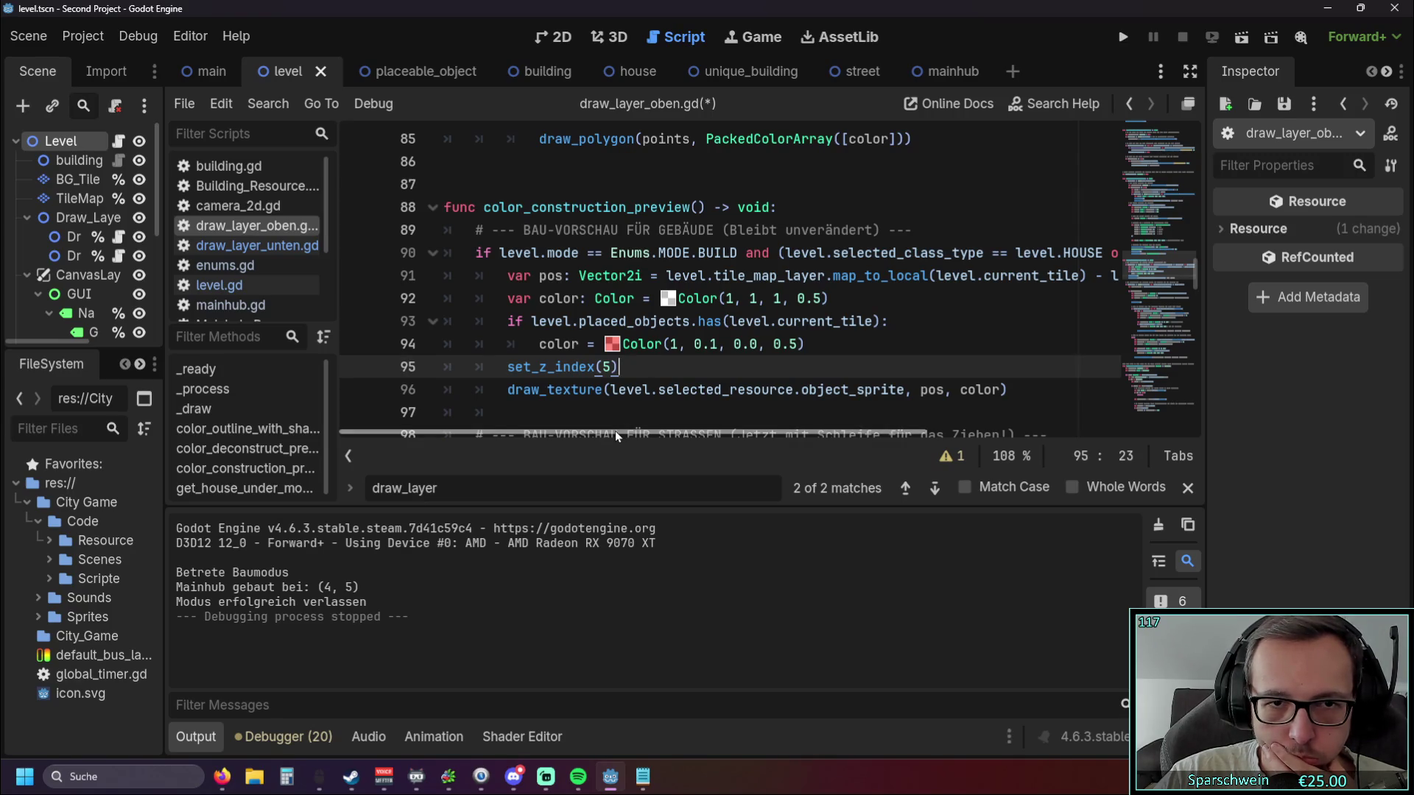
mouse_move(675, 434)
left_mouse_down()
mouse_move(995, 435)
mouse_move(608, 439)
mouse_move(515, 287)
mouse_move(535, 319)
left_mouse_up()
left_click_drag(530, 410, 377, 253)
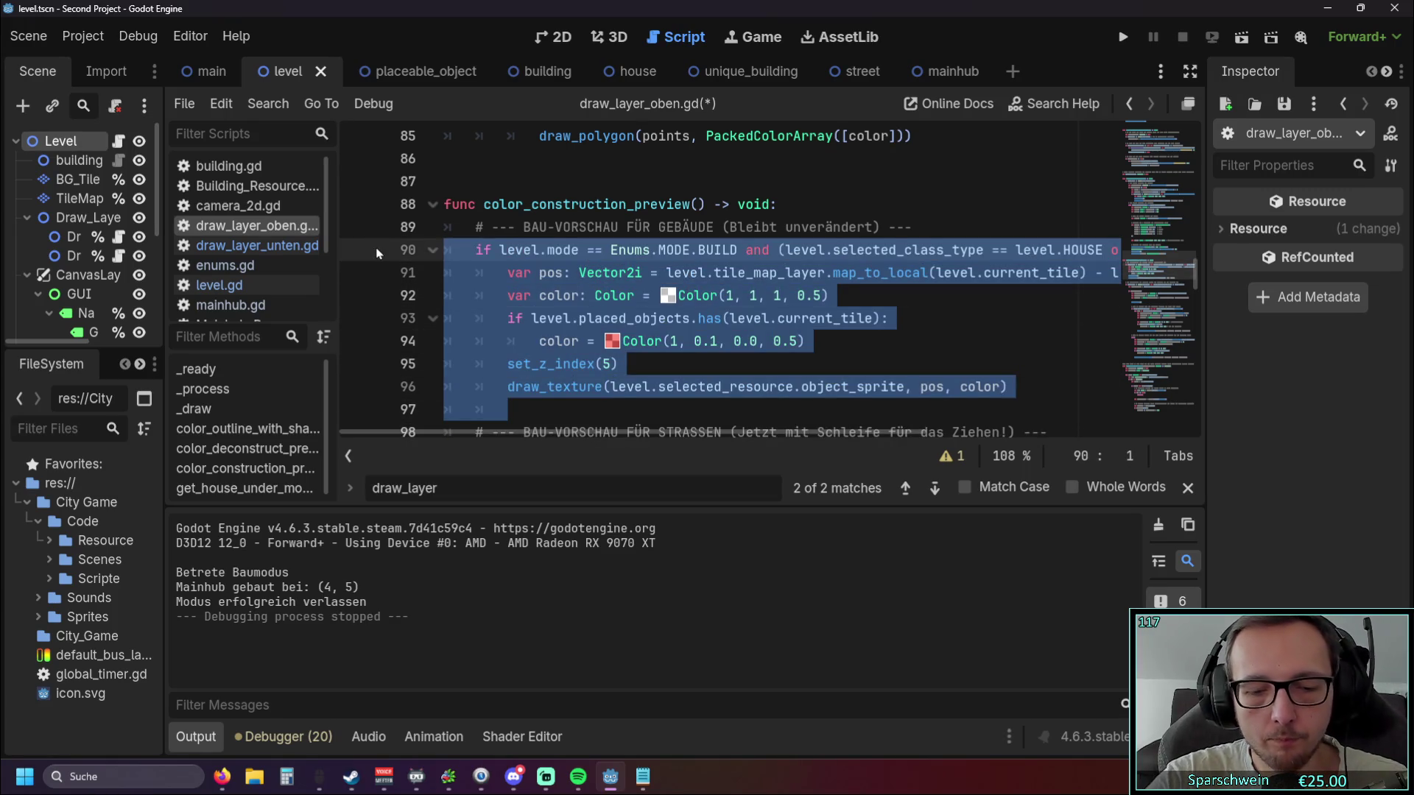
Test-run the game with the building preview block commented out, then restore the block.
key("ctrl+k")
left_click(1123, 39)
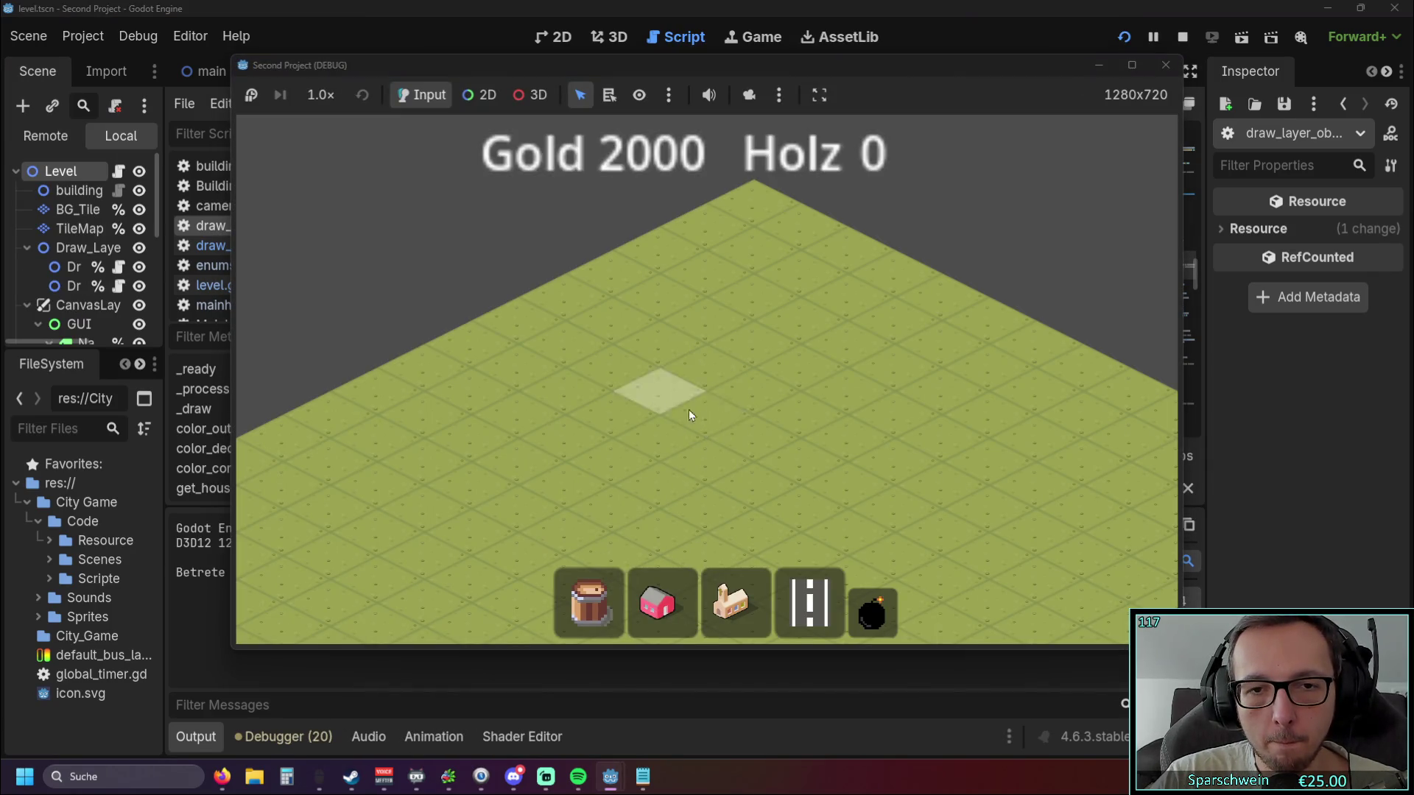
left_click(1165, 66)
key("ctrl+k")
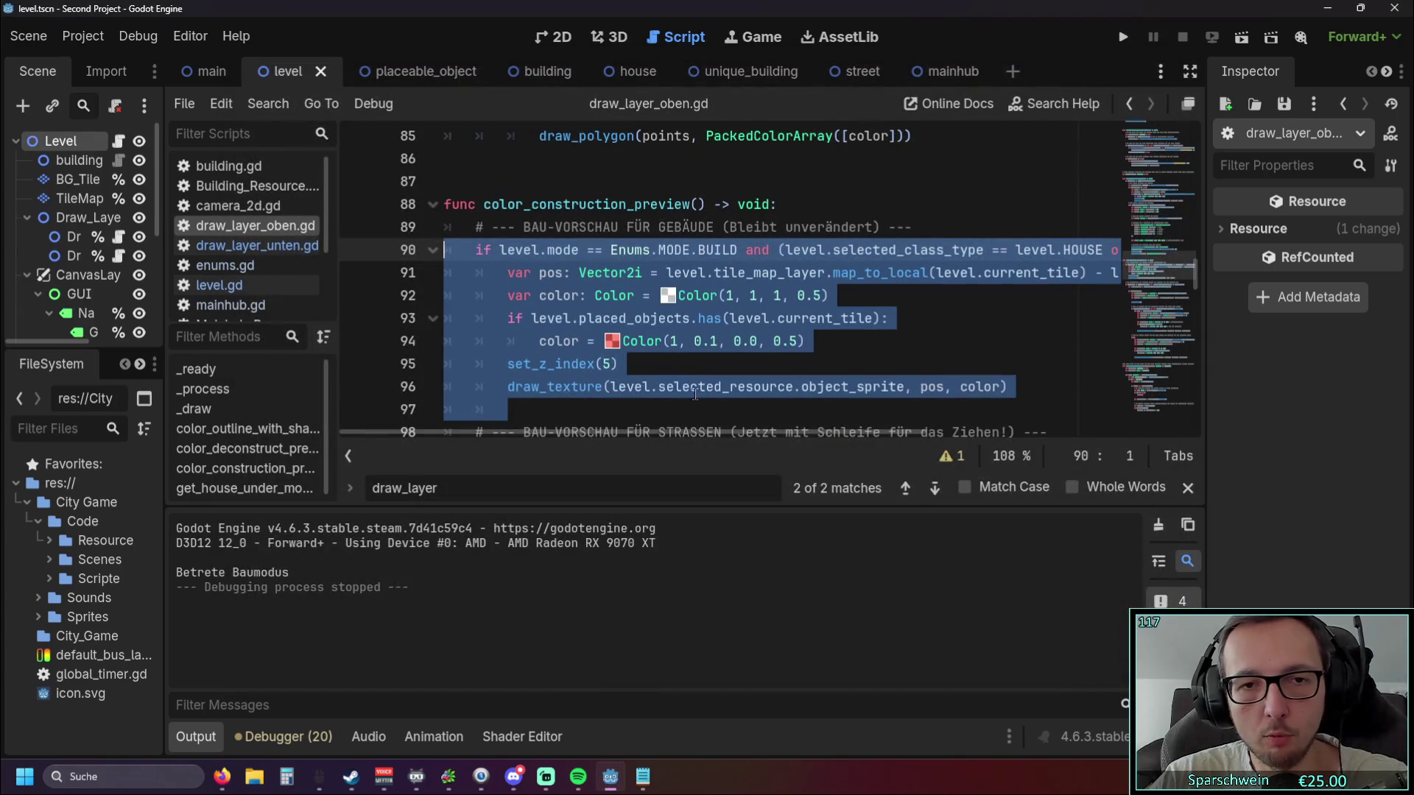
left_click(747, 361)
Comment out the red collision tint lines of the street-drag preview.
scroll(752, 352, "down", 6)
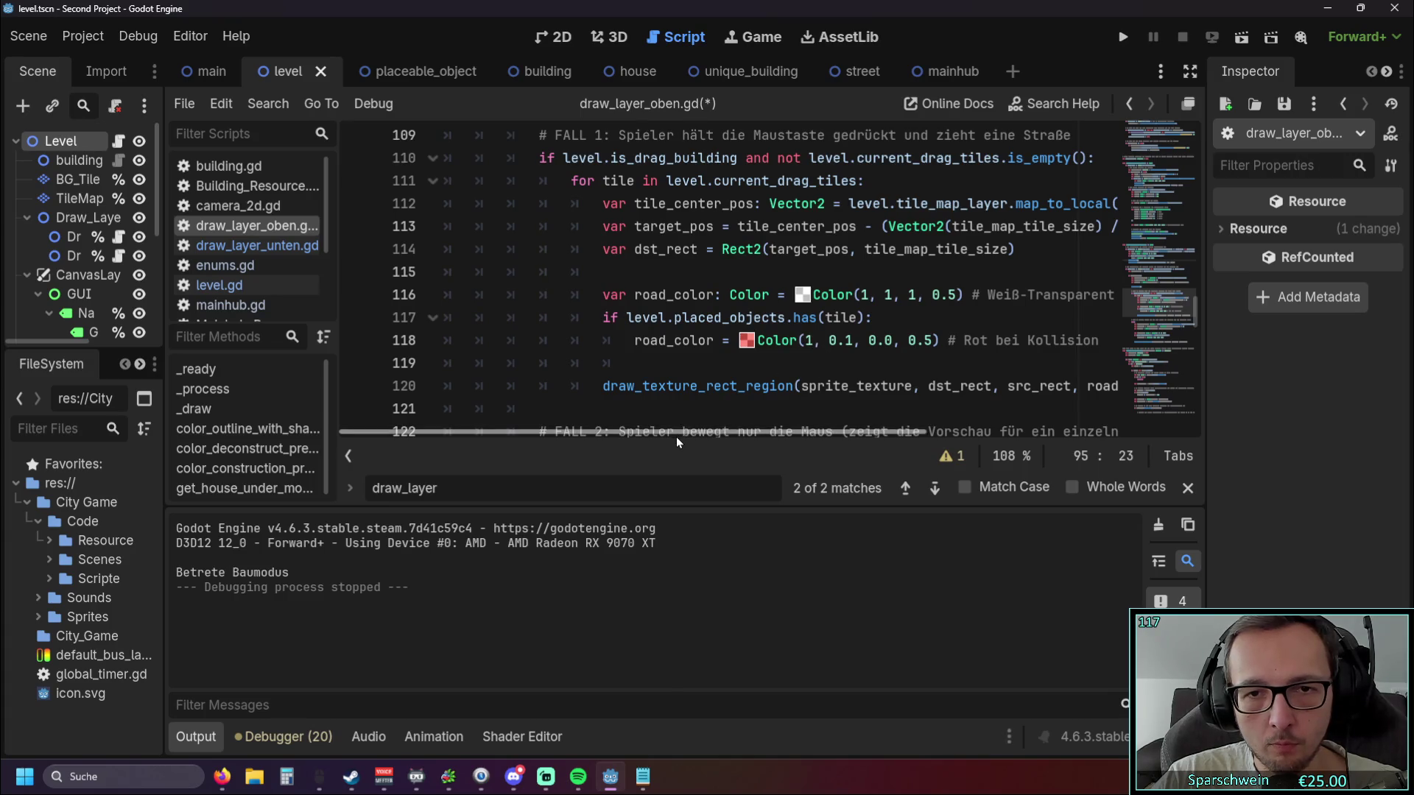
mouse_move(676, 436)
left_mouse_down()
mouse_move(722, 431)
mouse_move(634, 431)
left_mouse_up()
left_click_drag(633, 363, 364, 321)
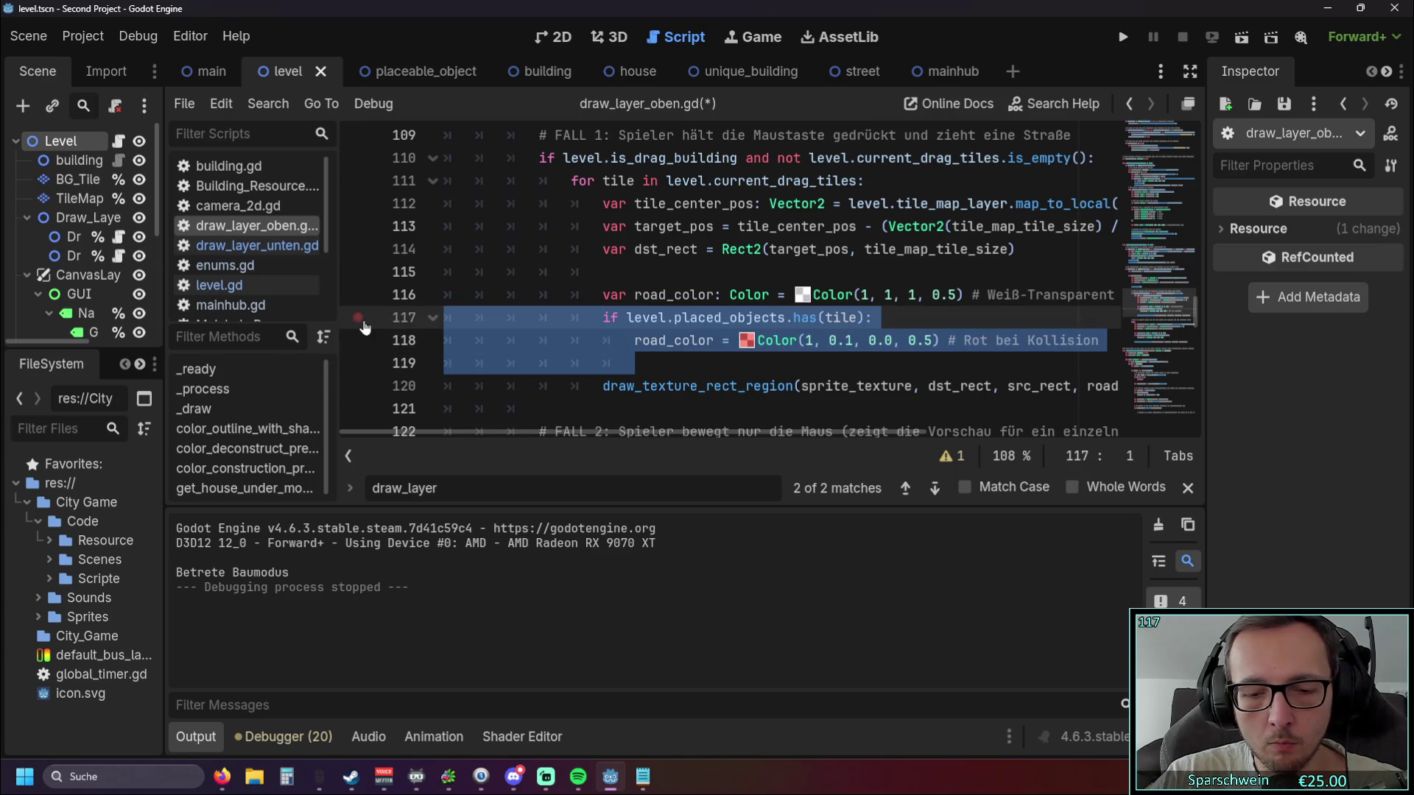
key("ctrl+k")
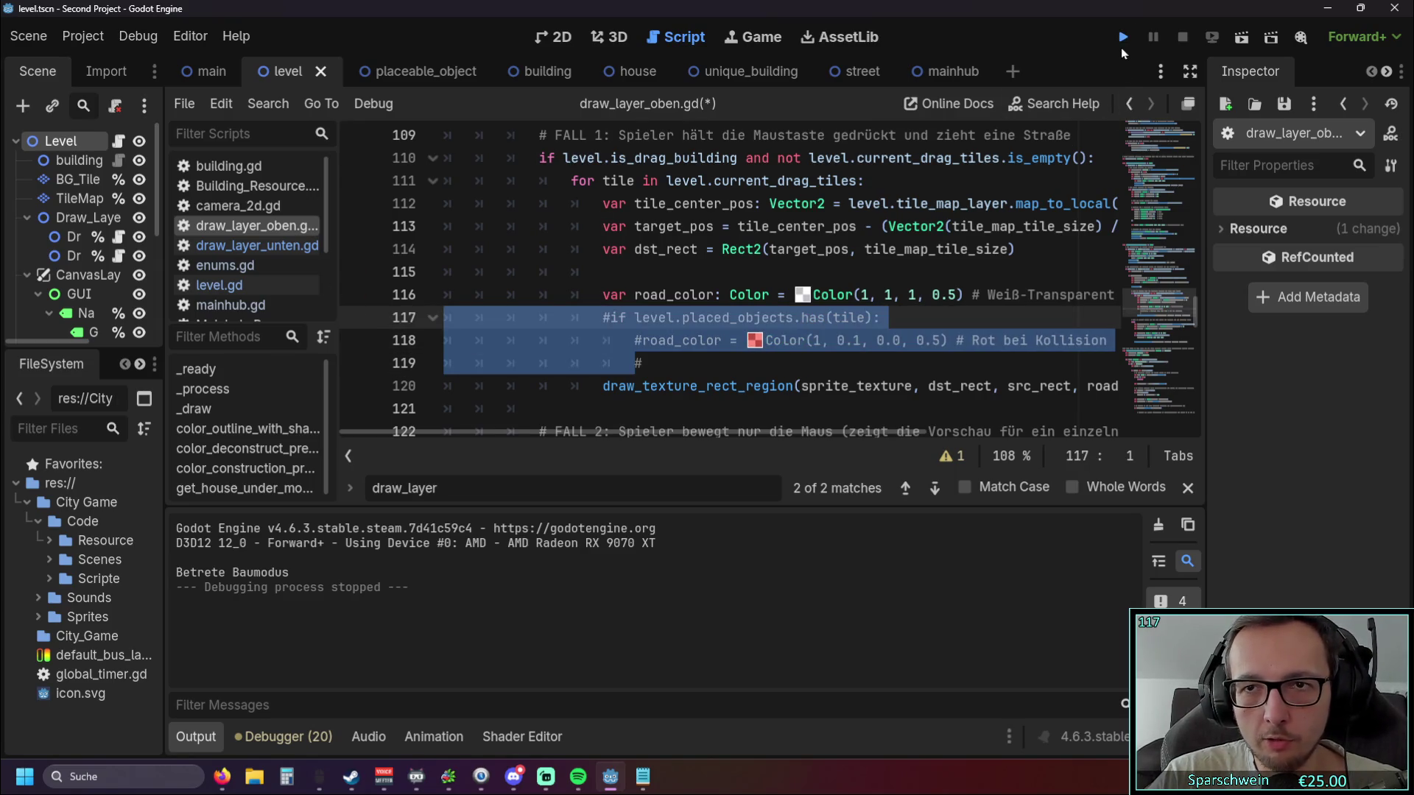
Test-run the game, placing a church and a red house at (3, 8), then stop it.
left_click(1122, 47)
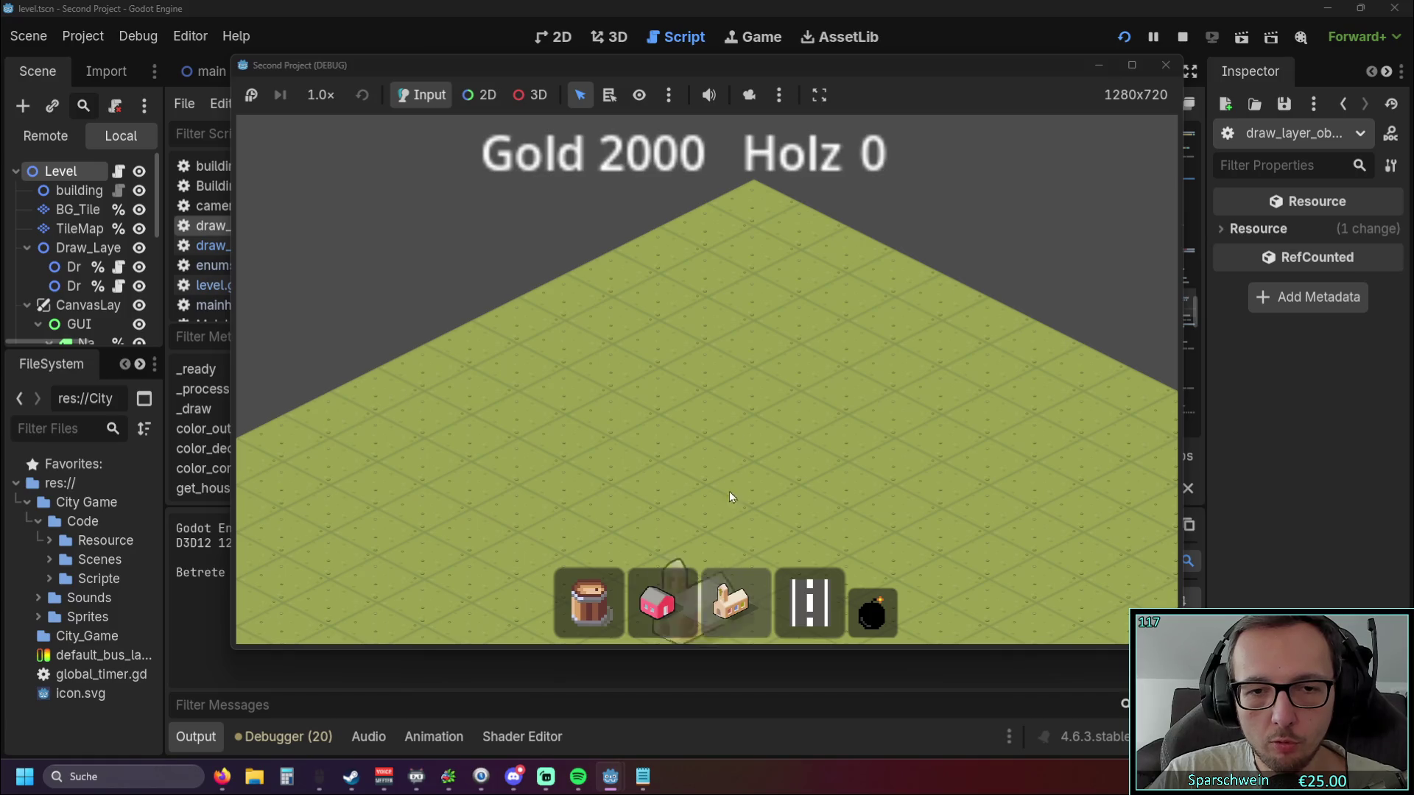
left_click(729, 492)
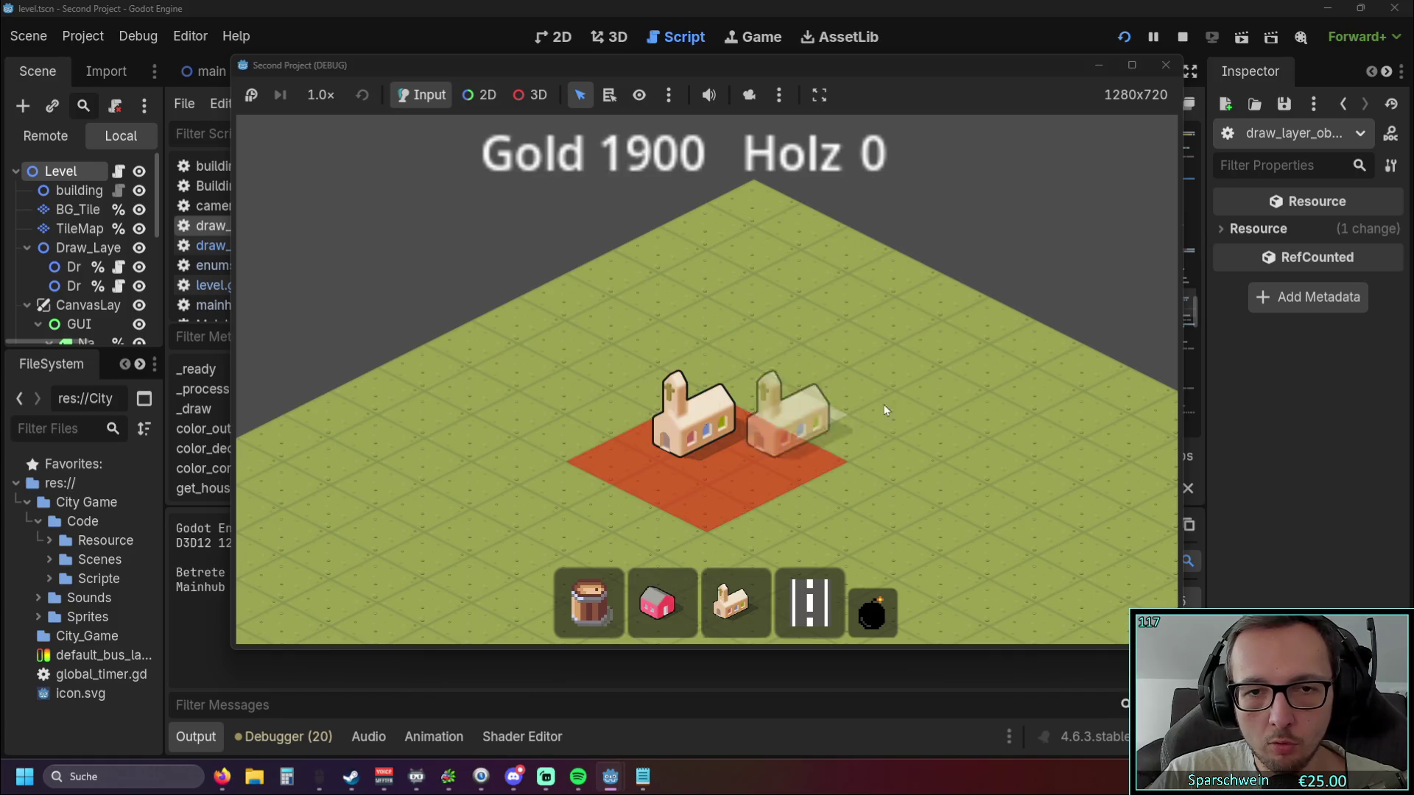
left_click(658, 602)
left_click(533, 461)
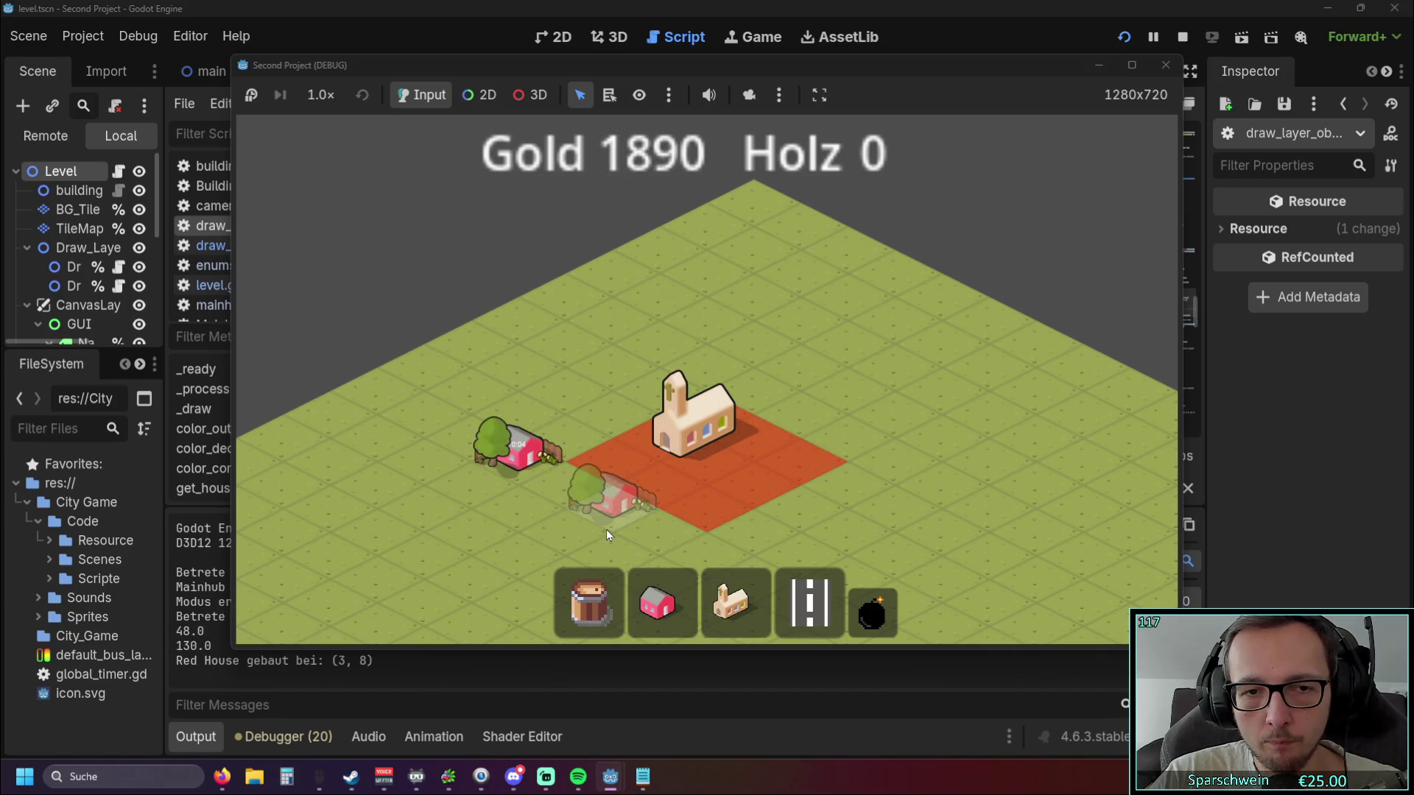
left_click(729, 602)
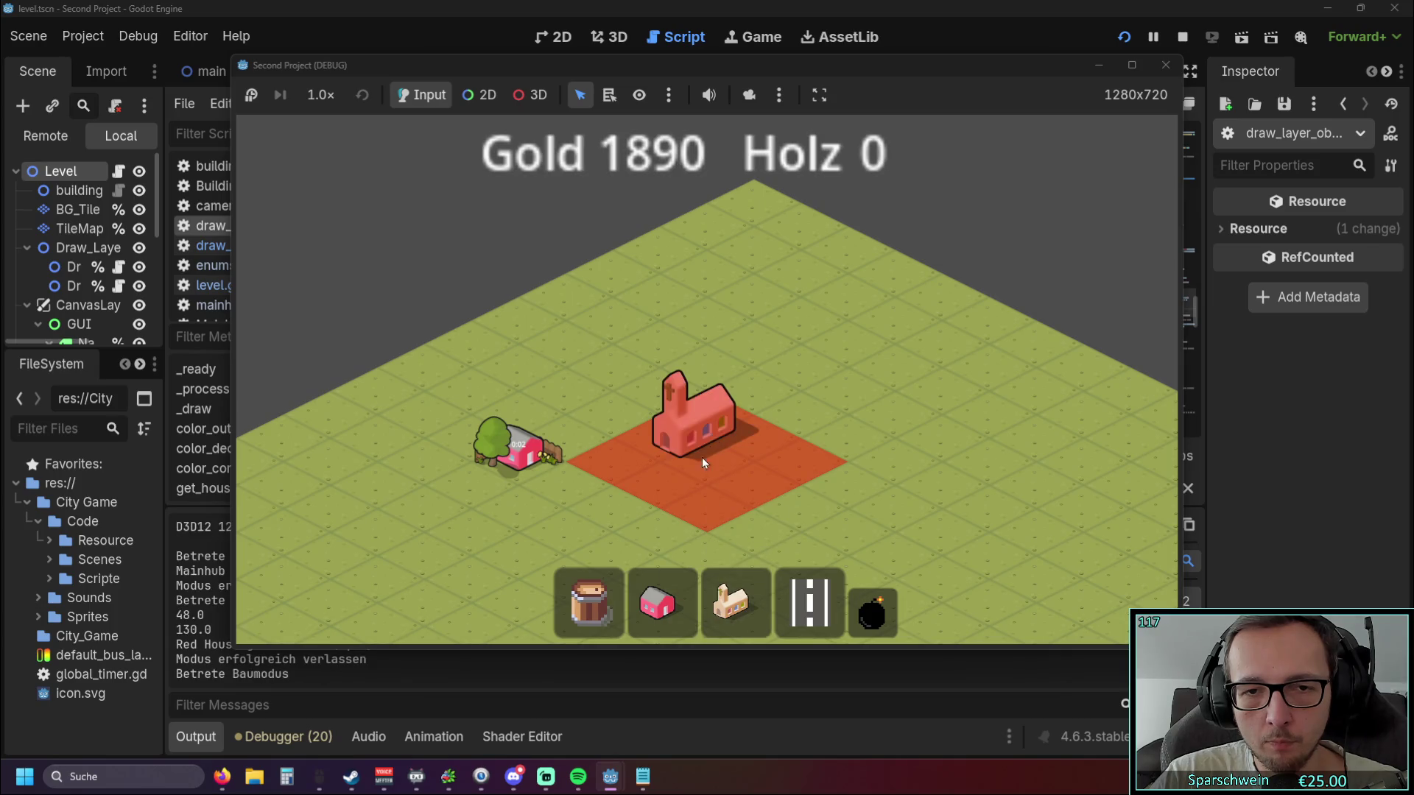
right_click(704, 483)
left_click(1166, 64)
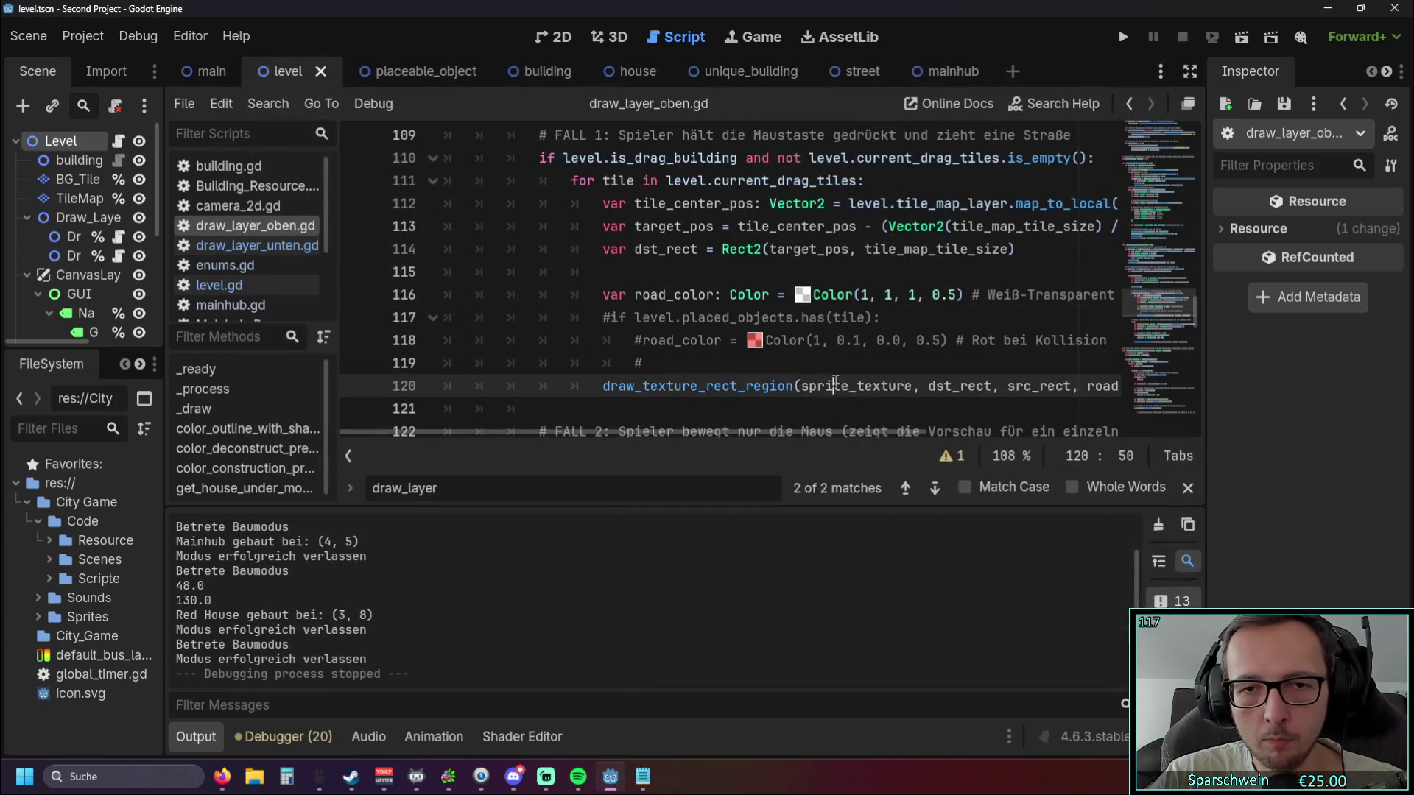
Uncomment the road collision check lines and review the color_deconstruct_preview function.
key("shift+Up")
key("shift+Up")
key("shift+Up")
key("ctrl+k")
left_click(789, 360)
scroll(789, 340, "up", 3)
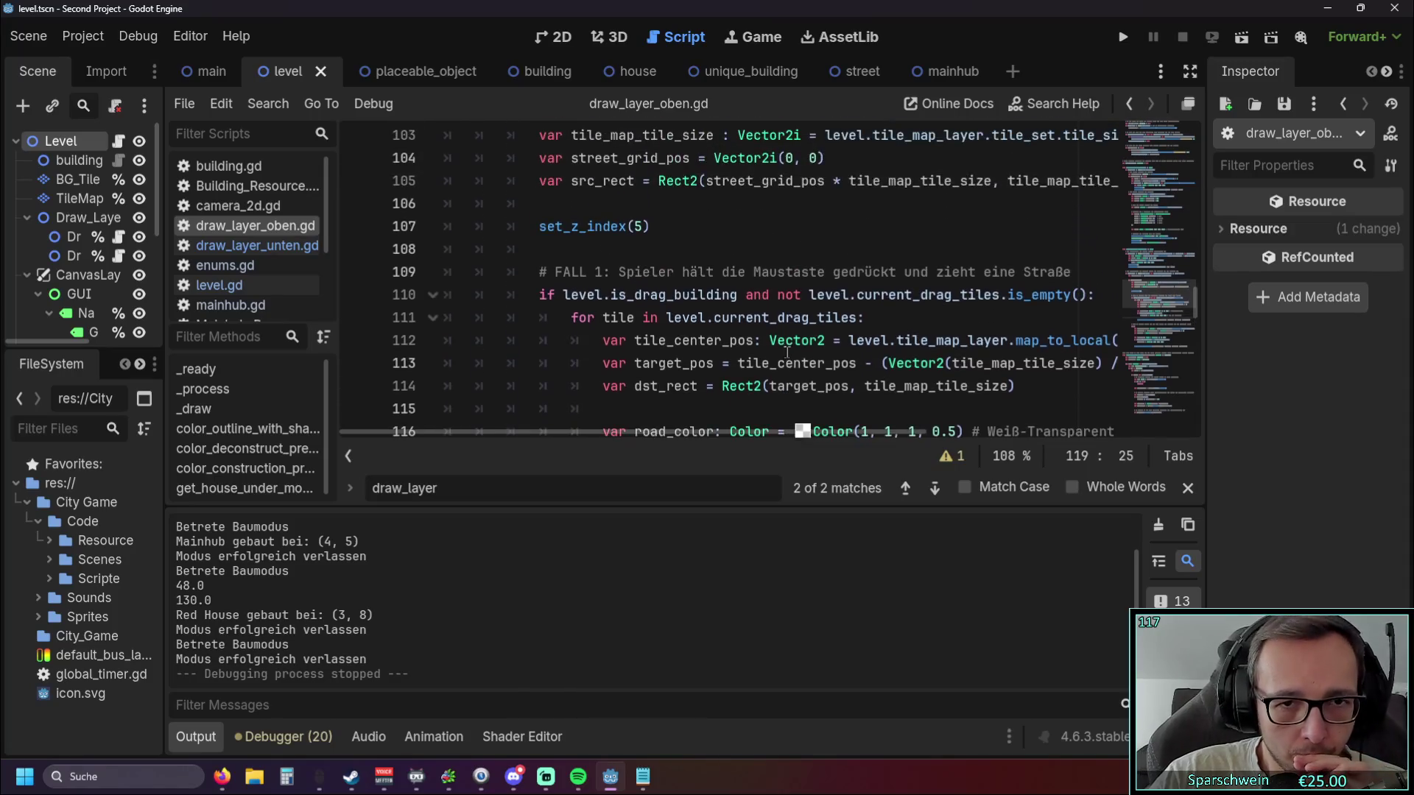
scroll(789, 341, "up", 5)
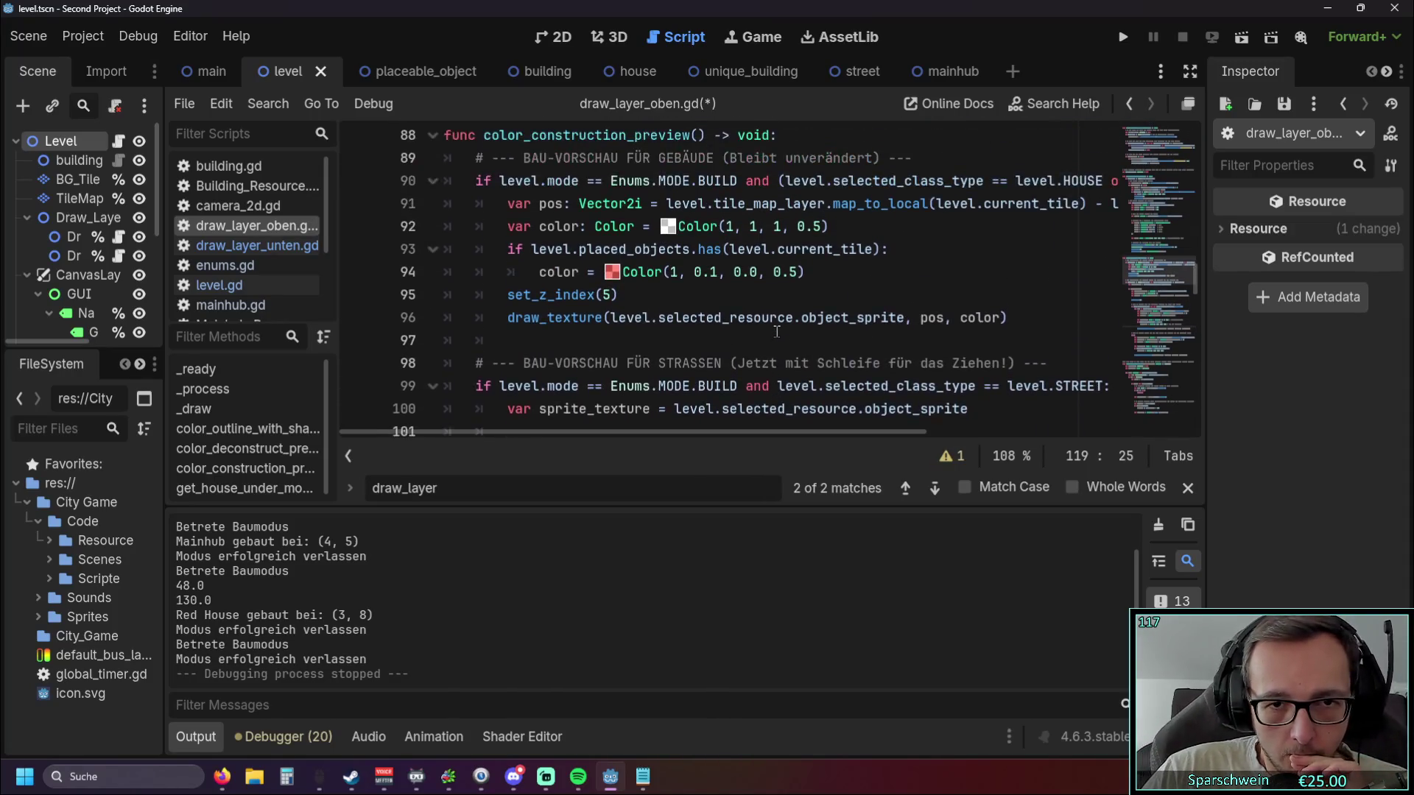
scroll(776, 333, "up", 1)
scroll(777, 332, "up", 4)
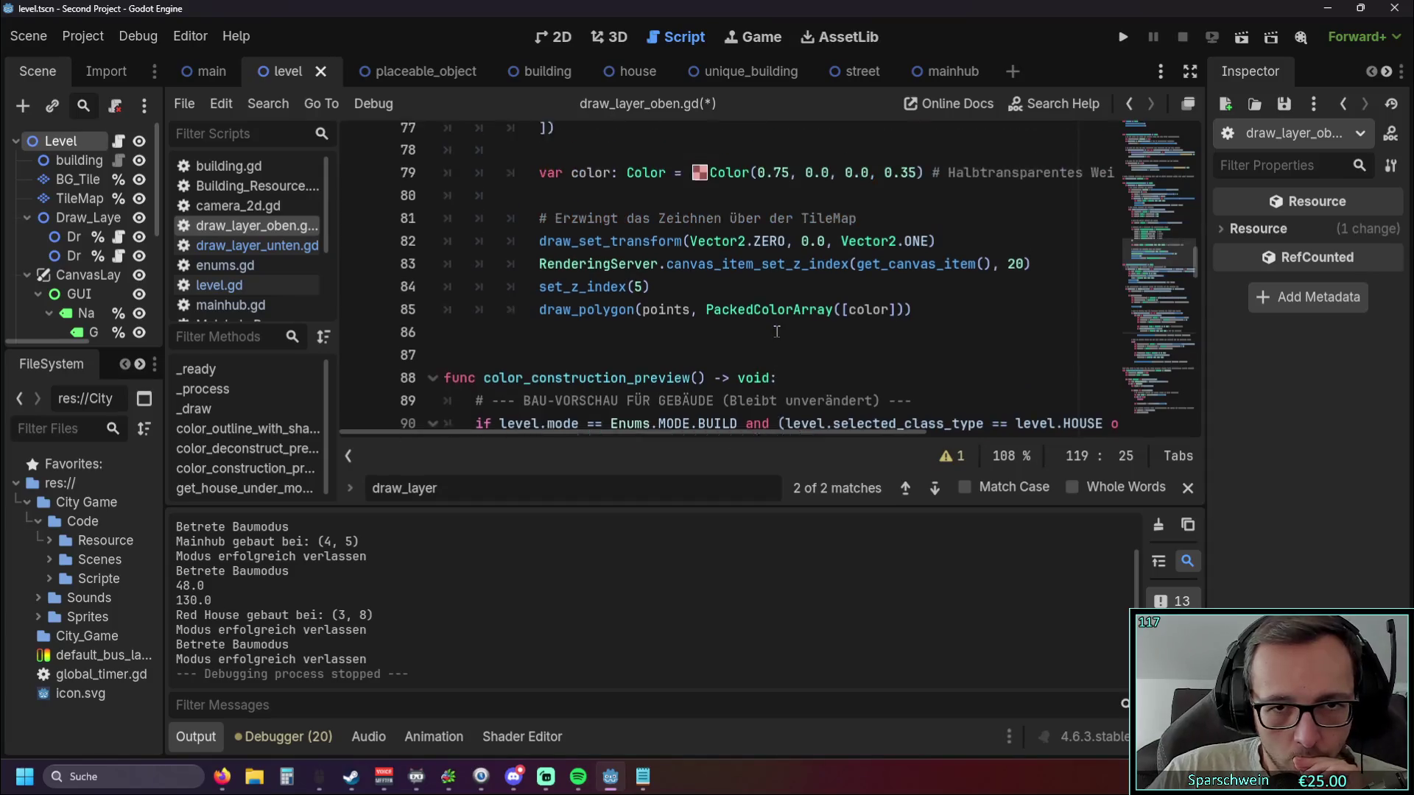
scroll(785, 333, "down", 1)
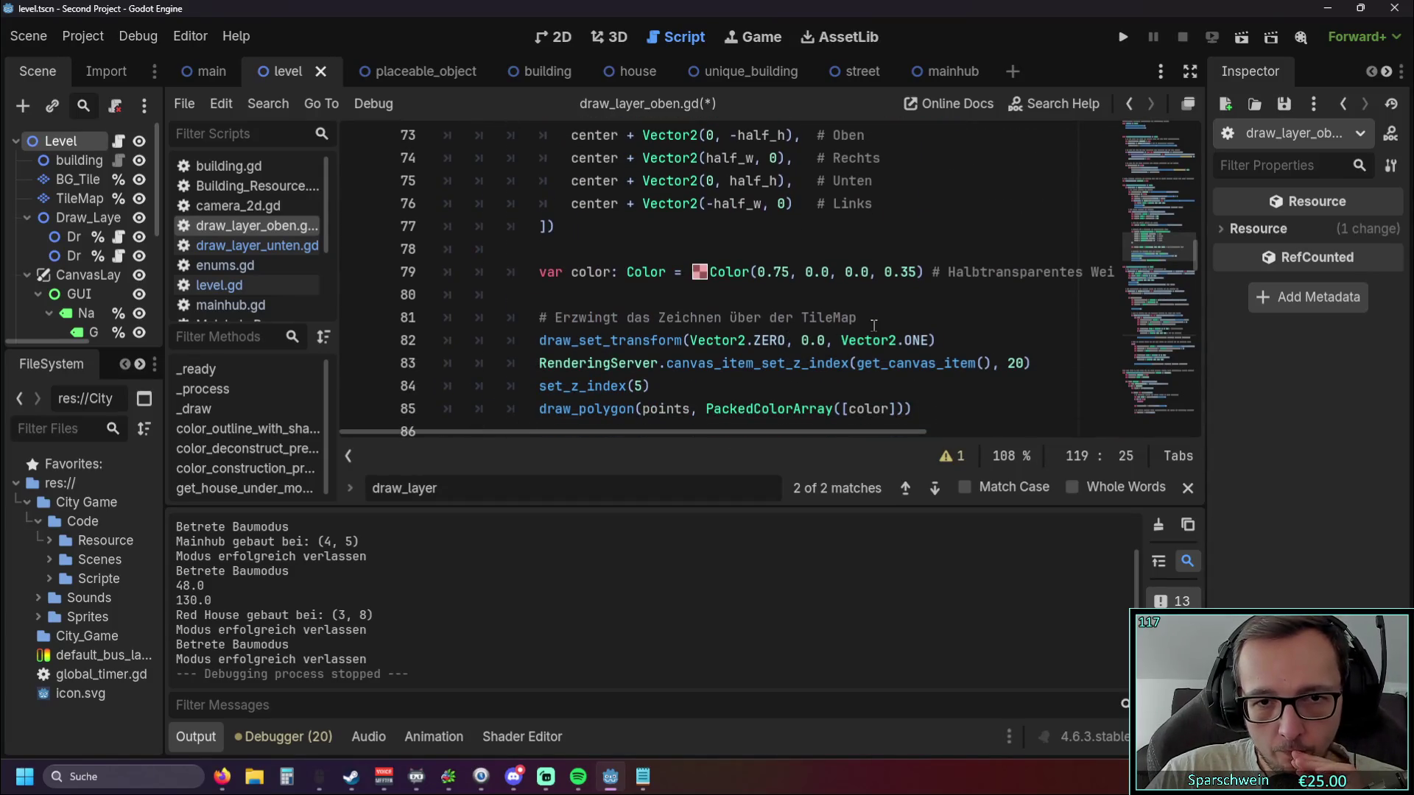
scroll(874, 324, "up", 10)
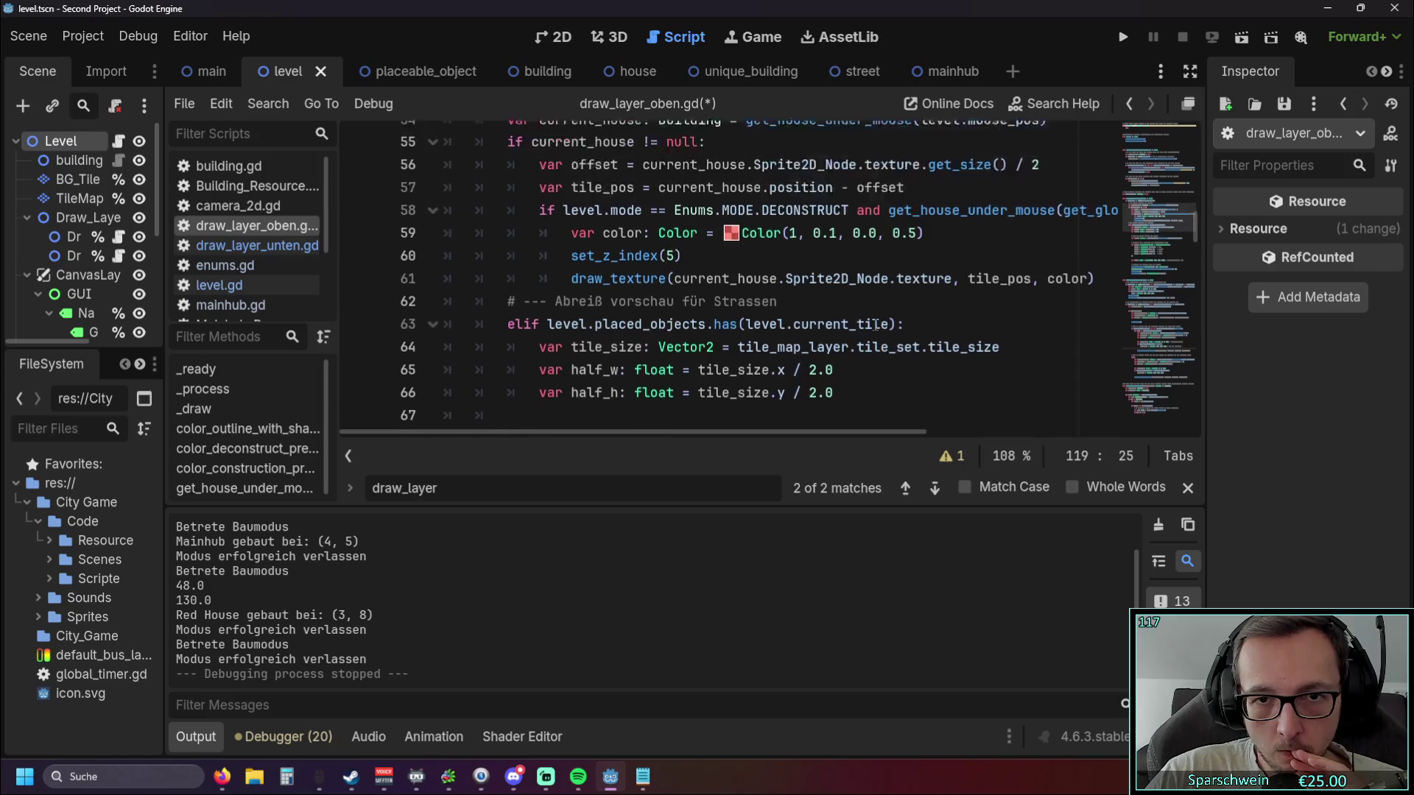
triple_click(875, 325)
scroll(831, 331, "up", 3)
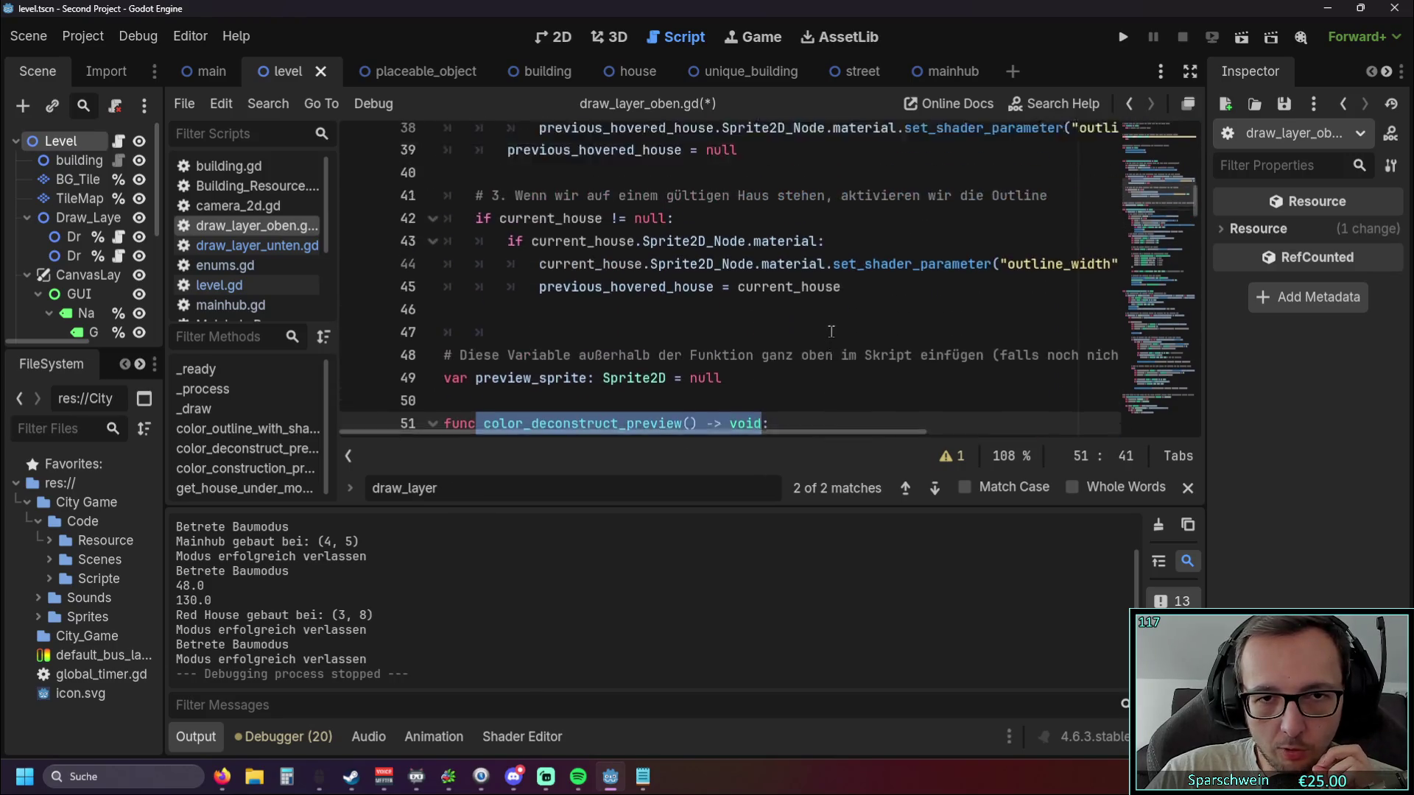
scroll(830, 331, "up", 5)
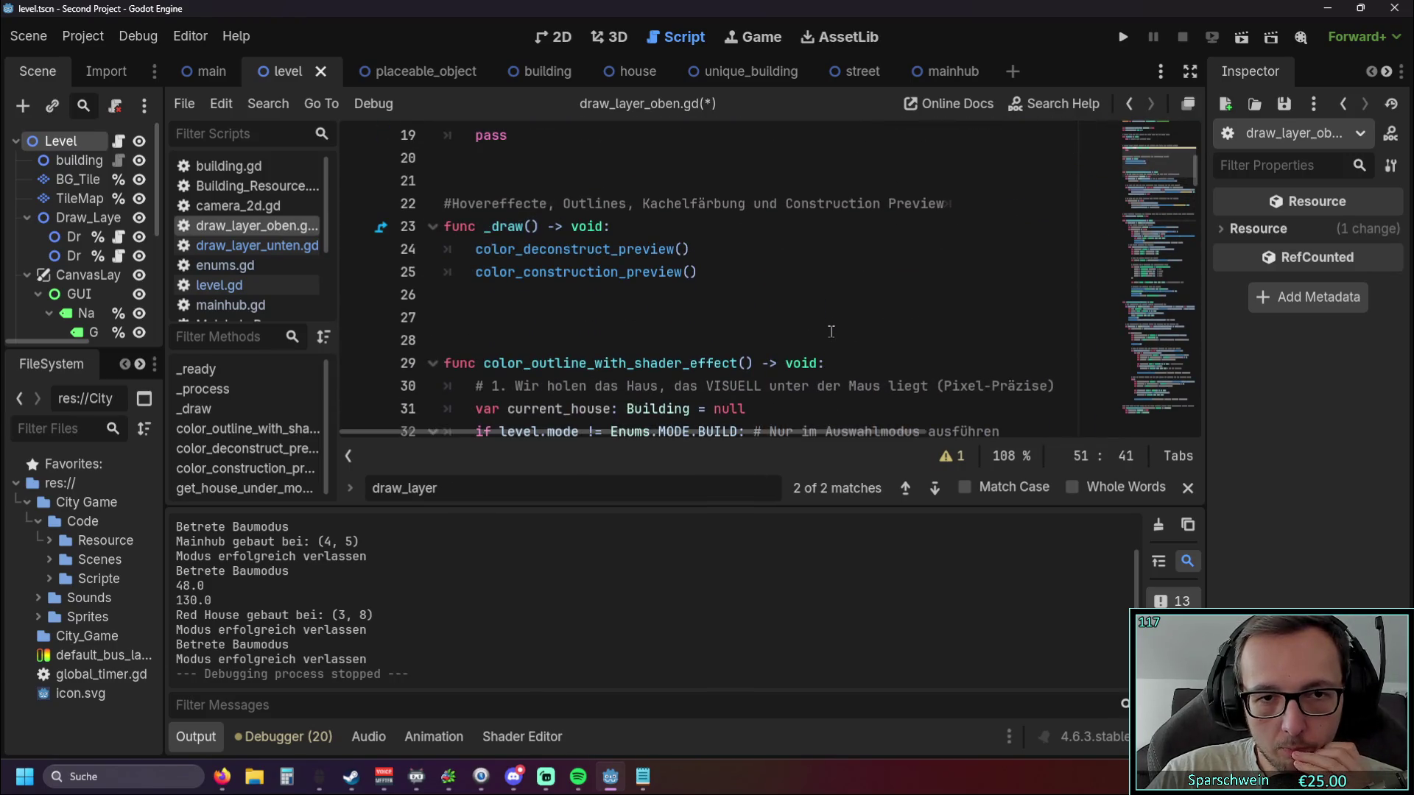
Review the draw_layer_unten.gd script around lines 31 and 48, then save the project.
left_click(237, 245)
scroll(754, 308, "up", 7)
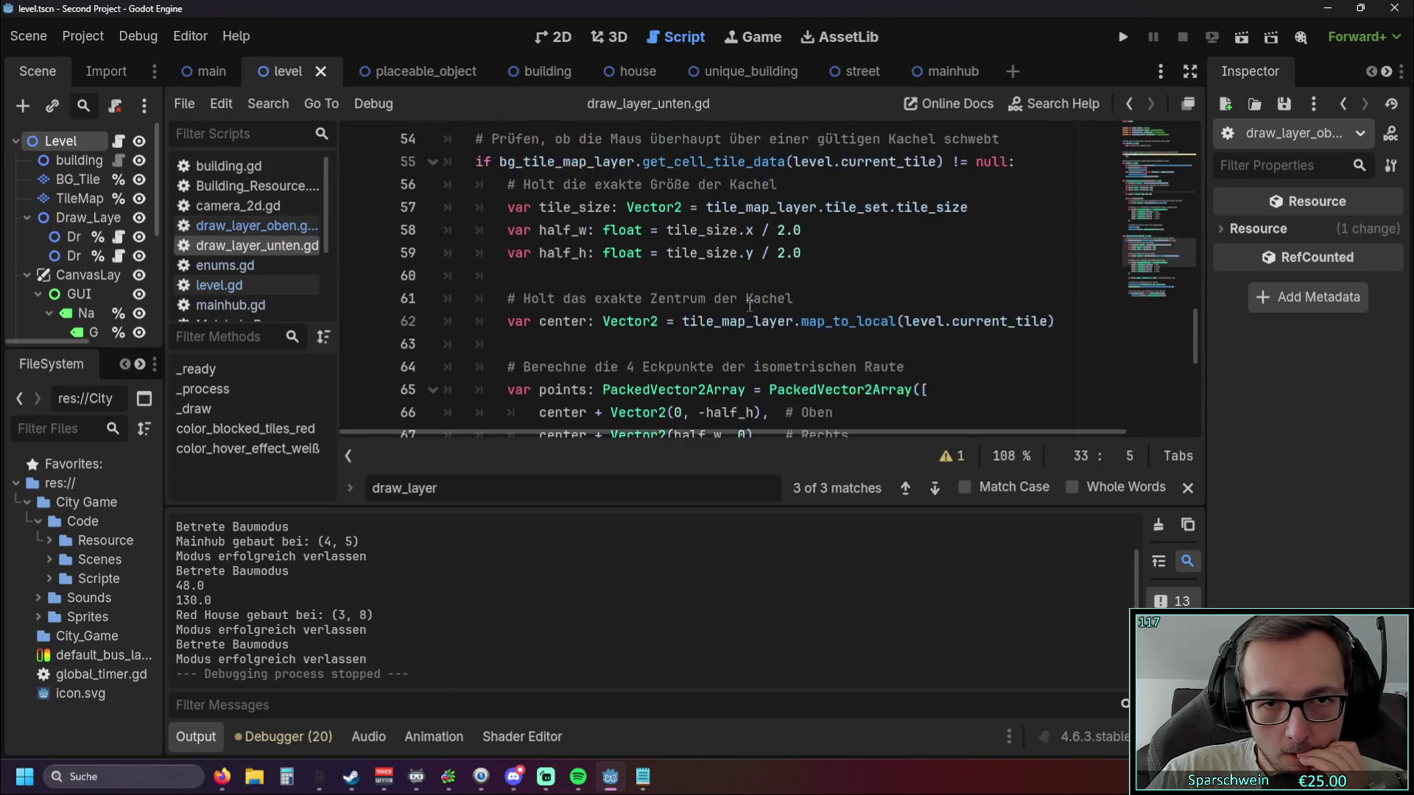
scroll(740, 313, "up", 7)
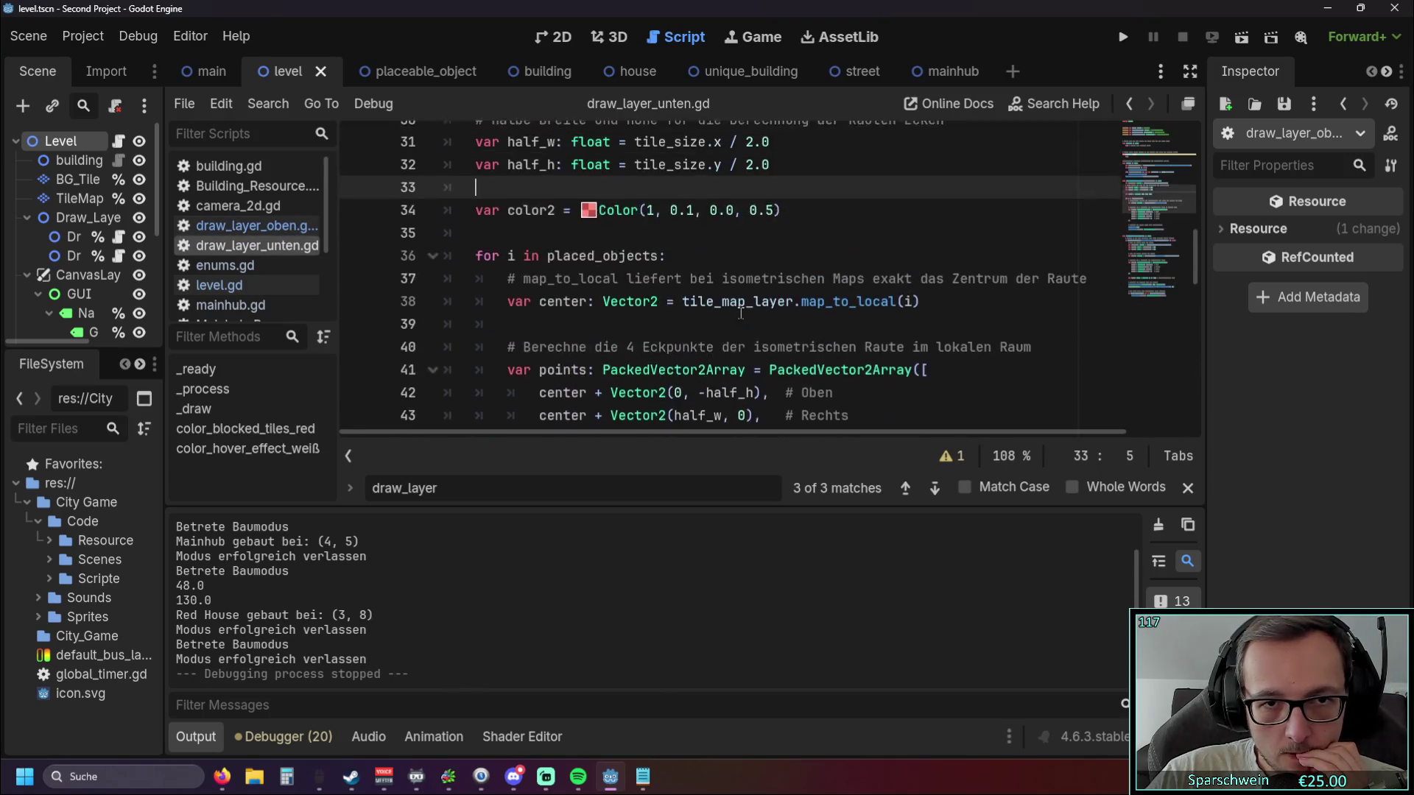
scroll(740, 313, "up", 4)
scroll(741, 313, "down", 2)
scroll(741, 313, "down", 2)
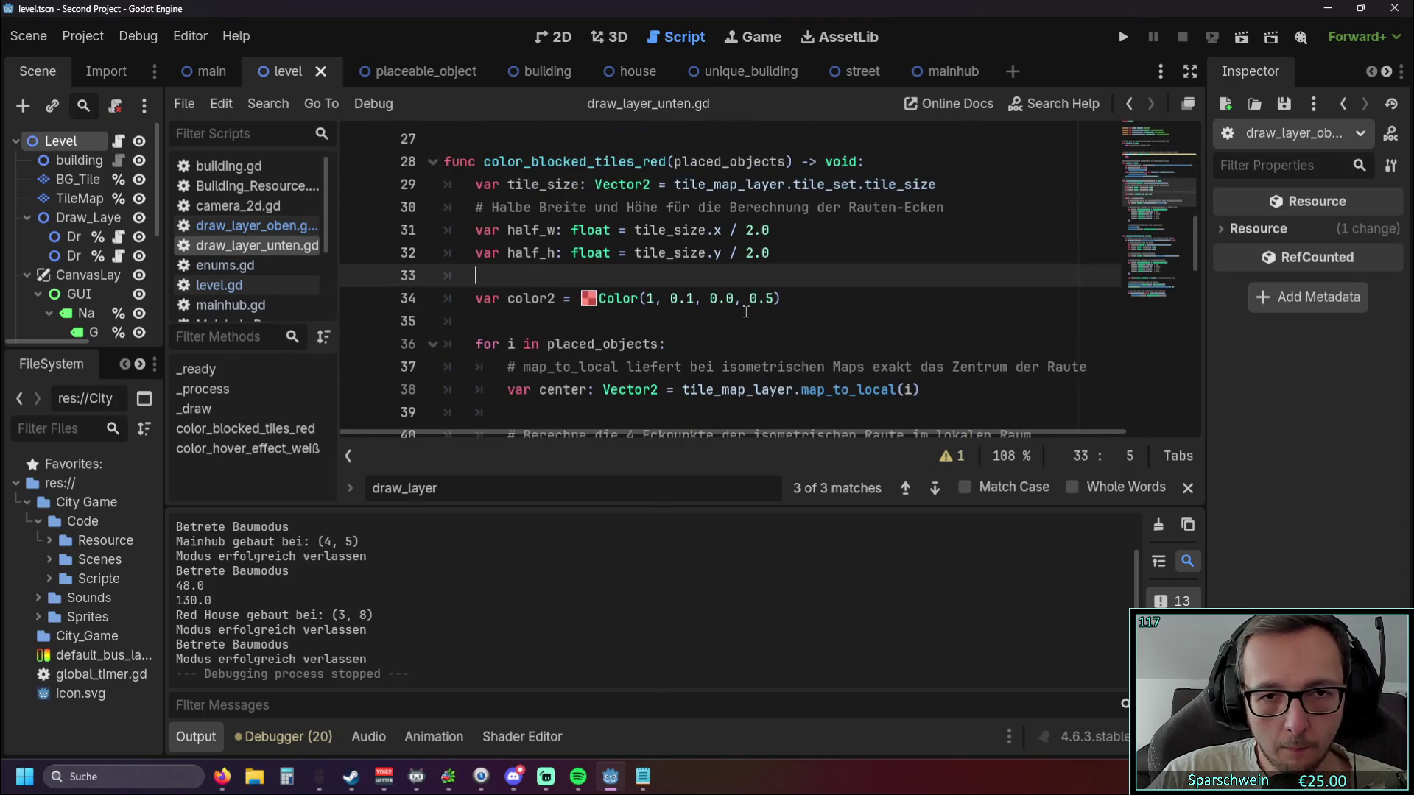
scroll(856, 317, "down", 2)
scroll(855, 317, "up", 2)
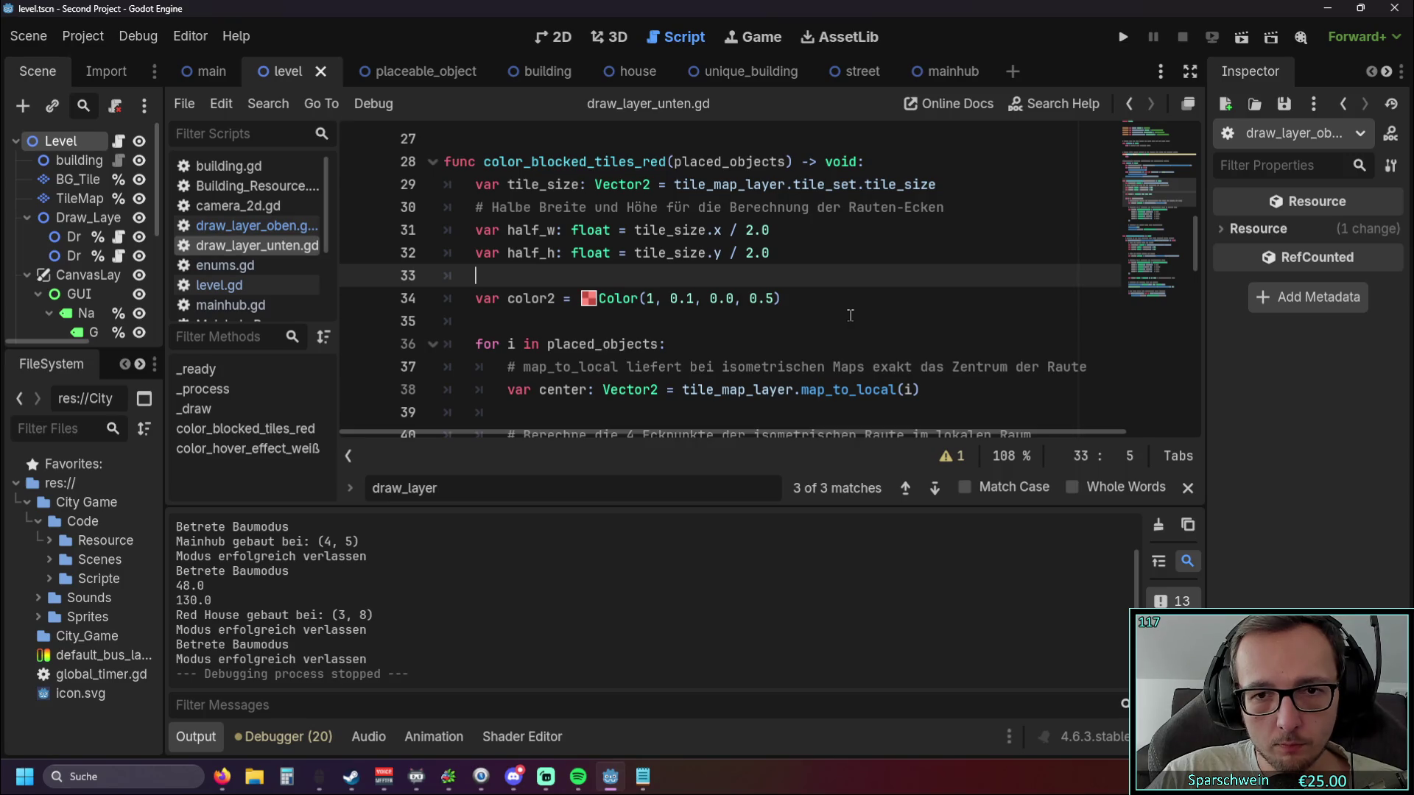
scroll(849, 315, "down", 4)
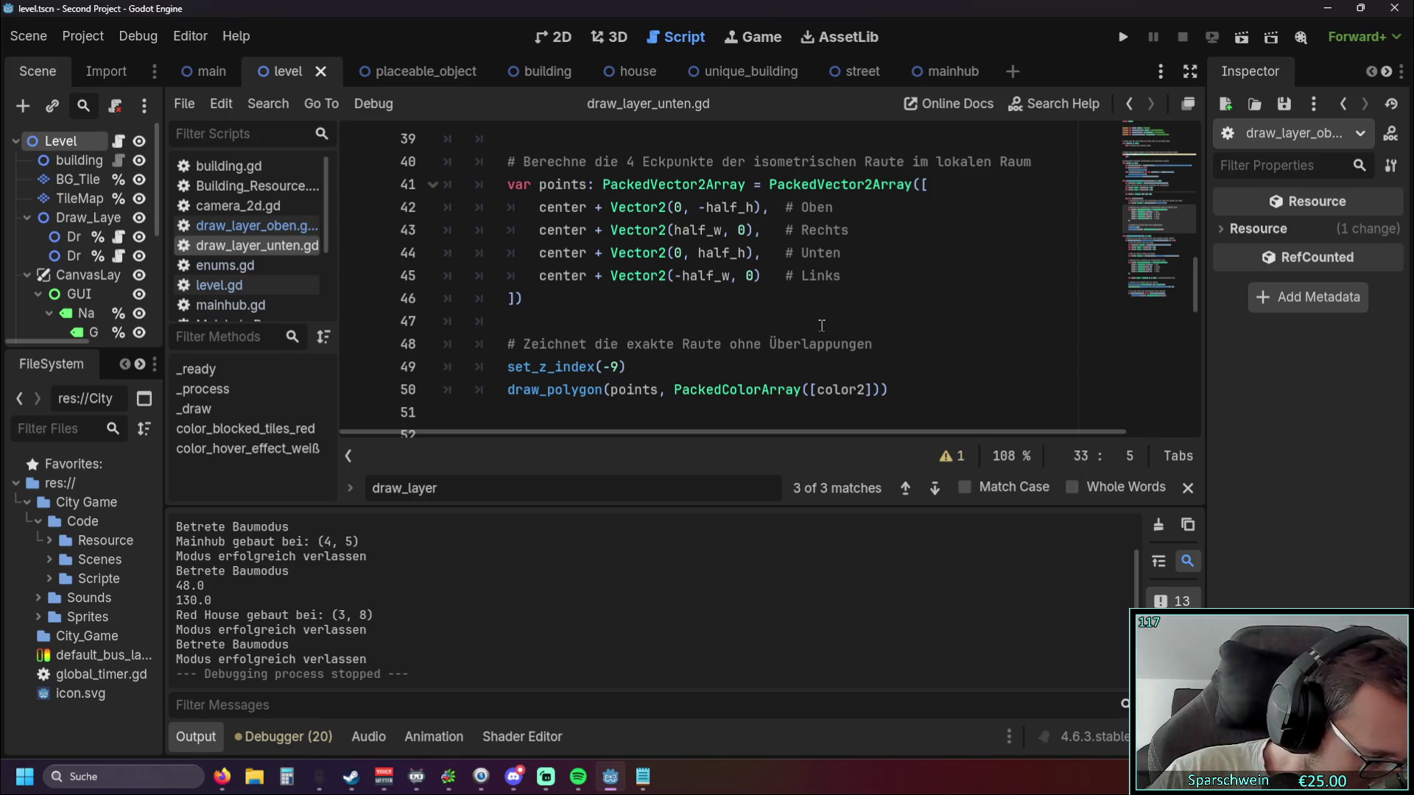
scroll(819, 327, "down", 1)
left_click(753, 276)
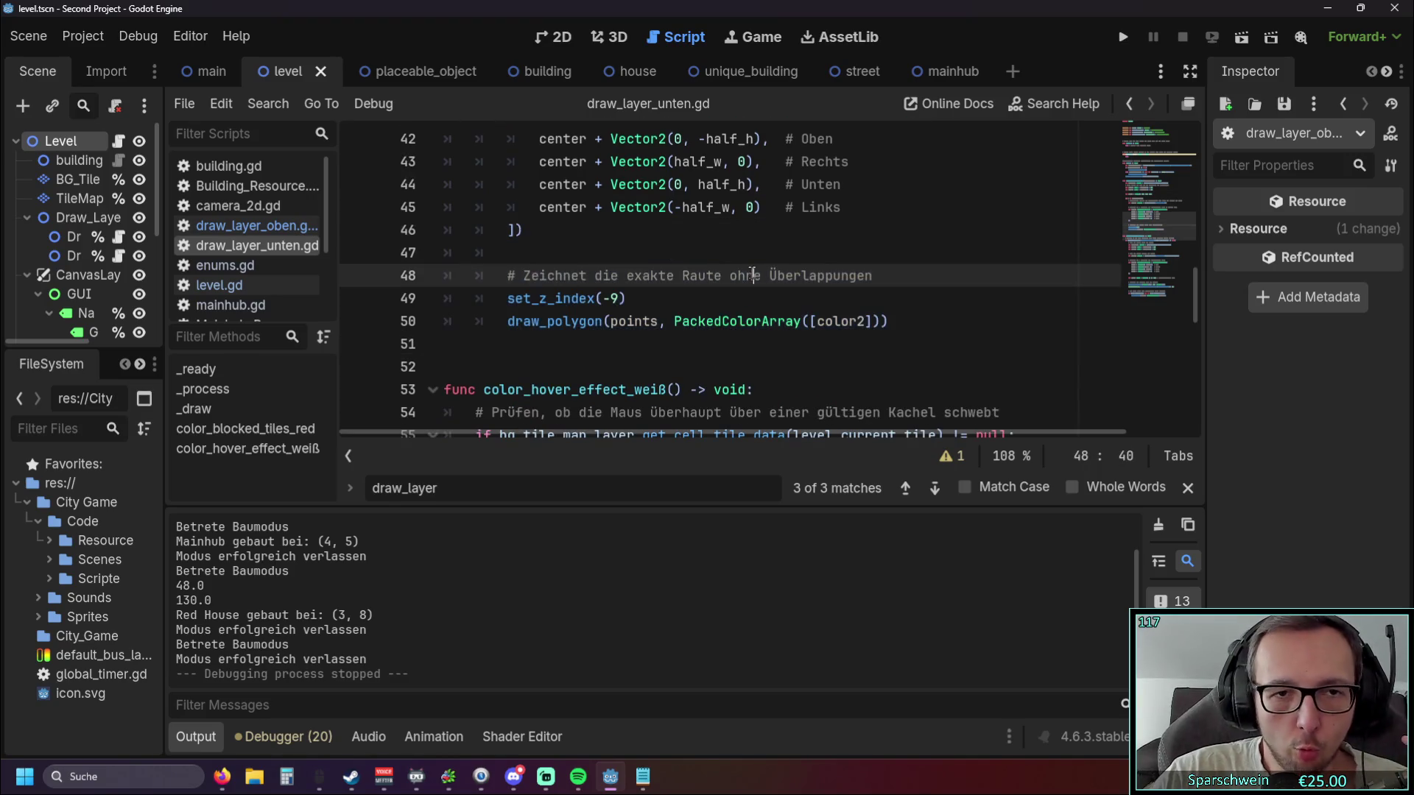
scroll(700, 313, "up", 6)
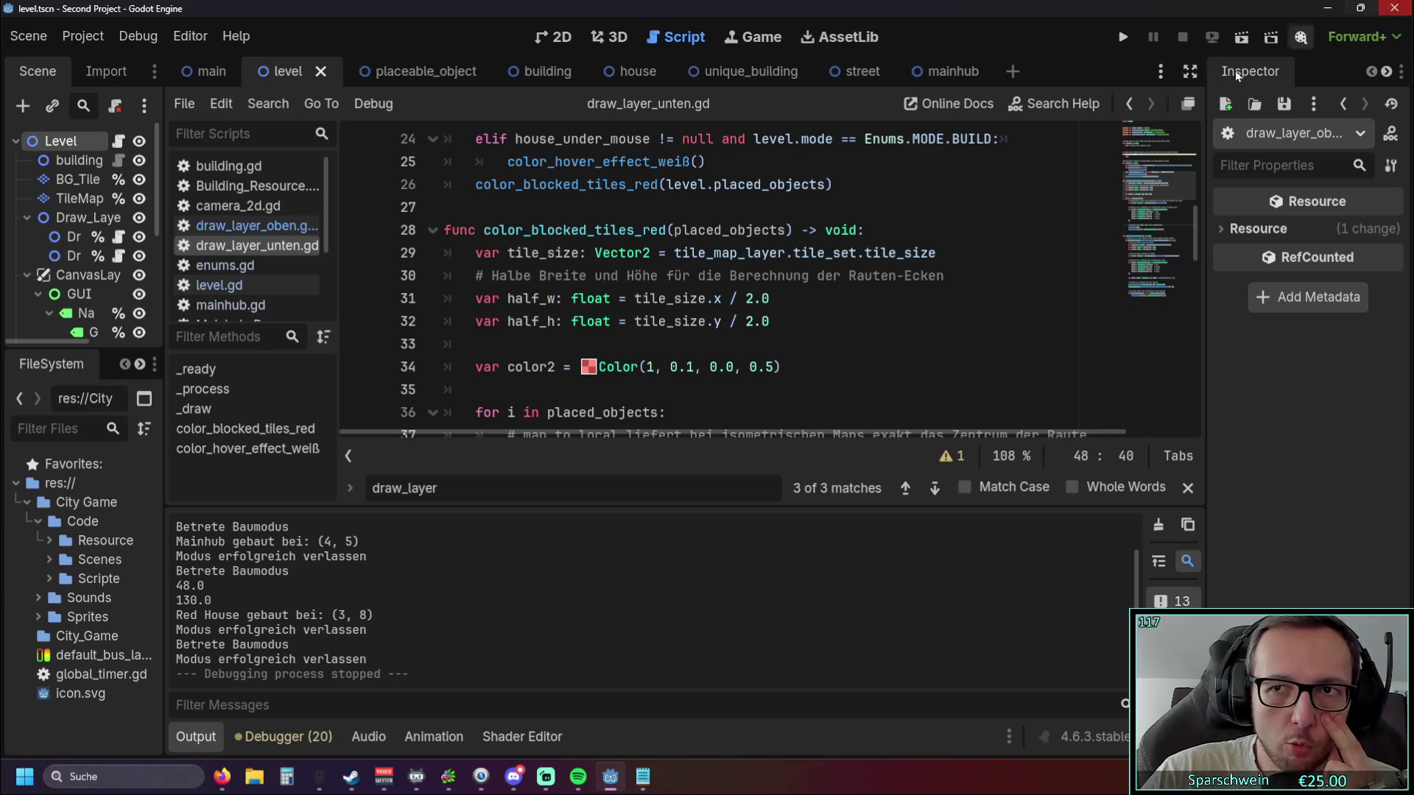
left_click(879, 299)
key("ctrl+s")
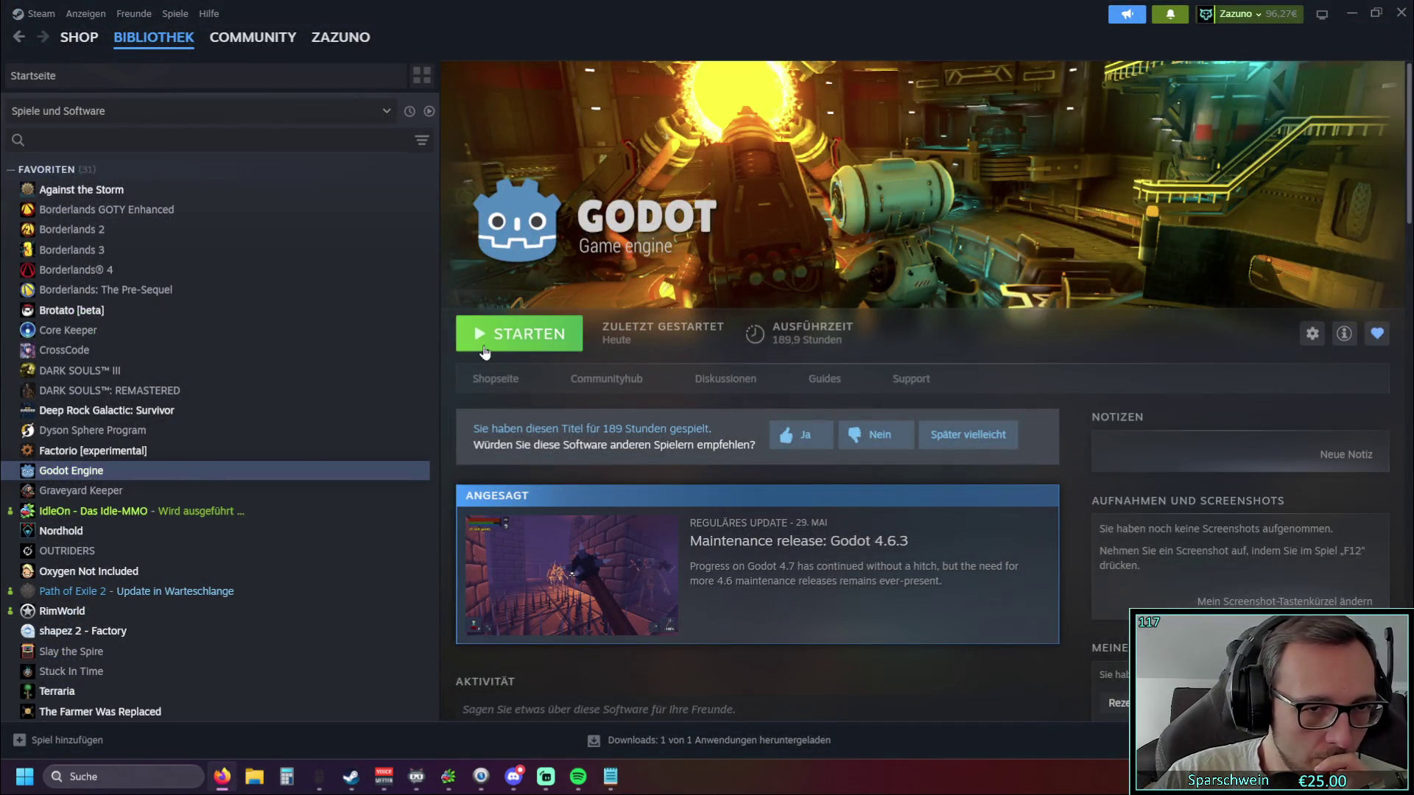
Relaunch Godot from the Steam library and open Second Project.
left_click(484, 350)
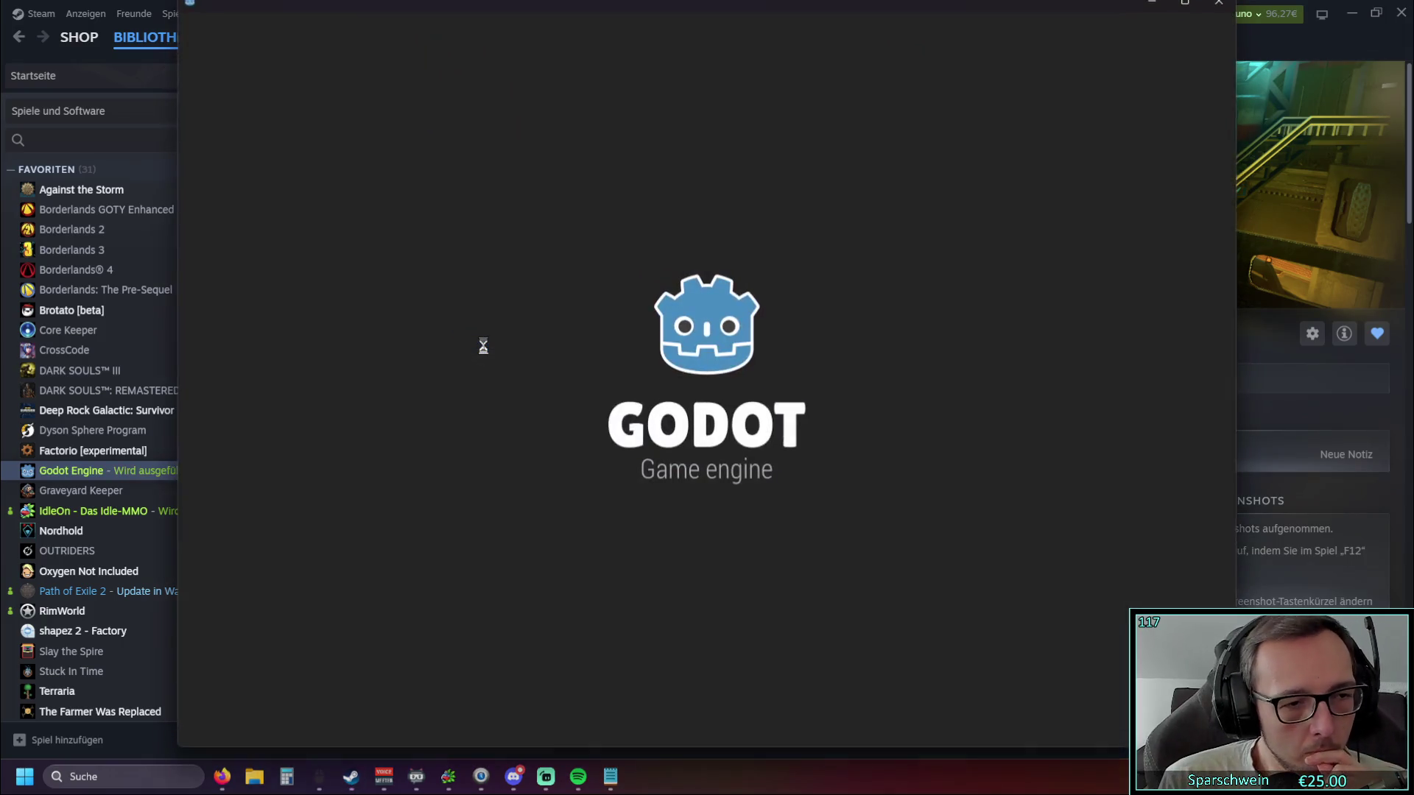
double_click(599, 146)
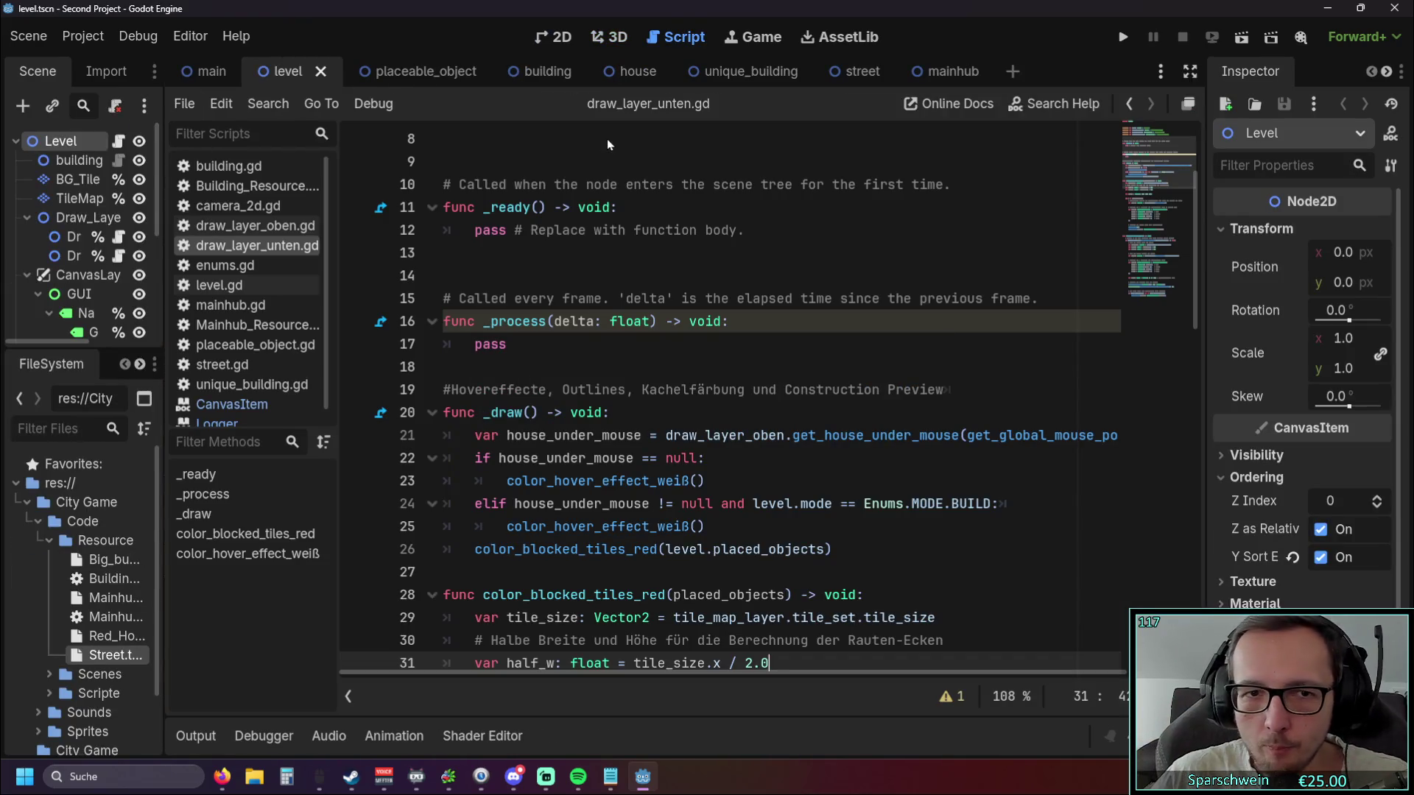
Run the game and place a church on the grass.
left_click(1122, 36)
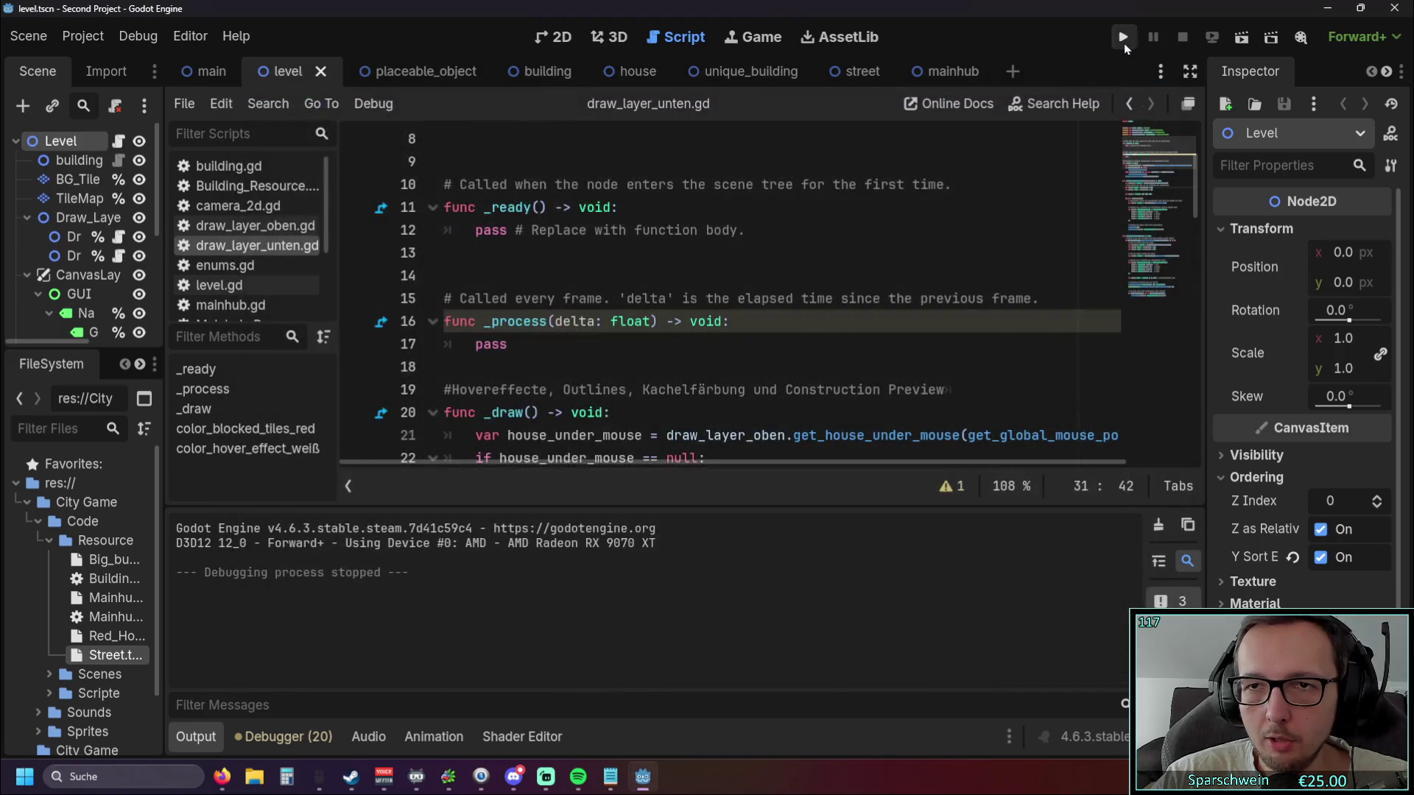
left_click(1124, 43)
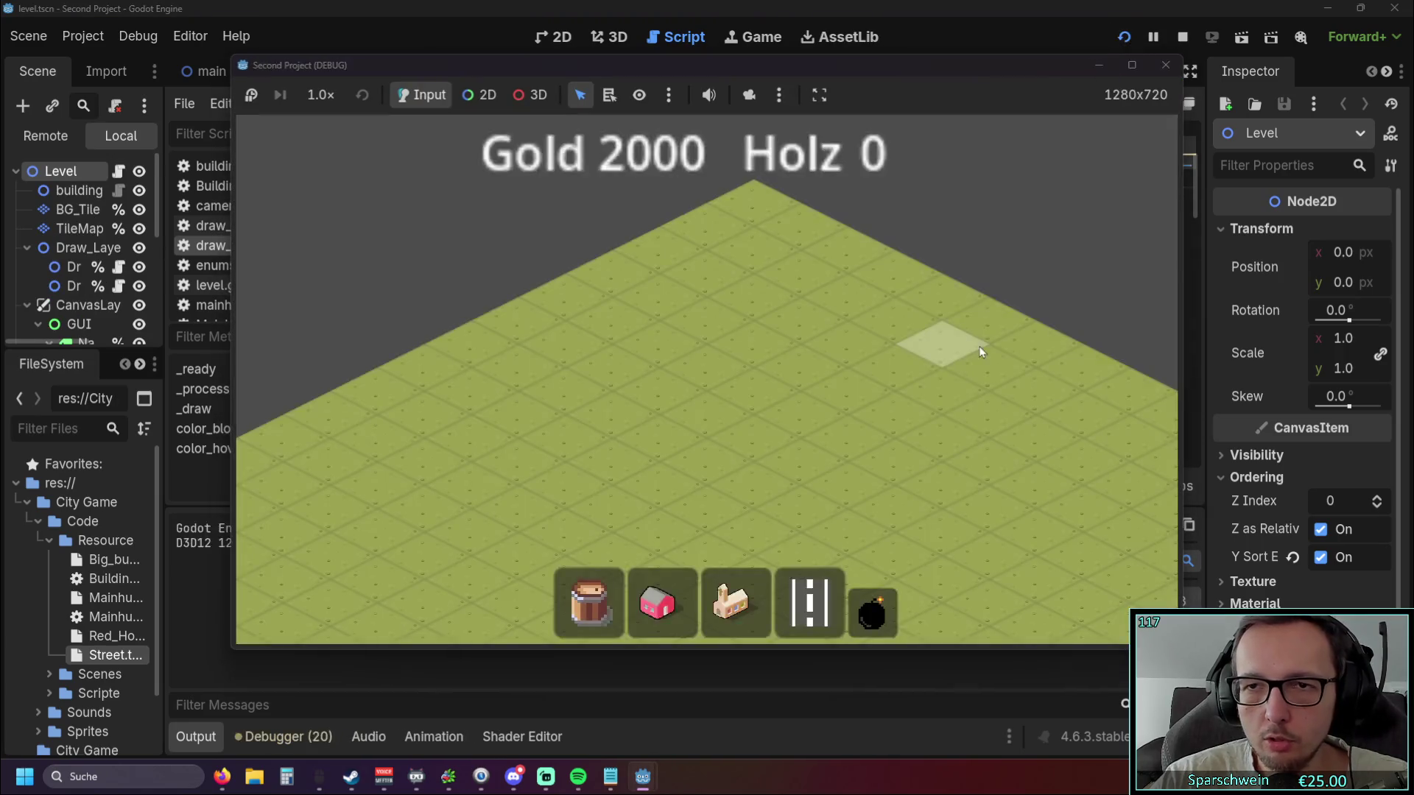
left_click(737, 604)
left_click(719, 385)
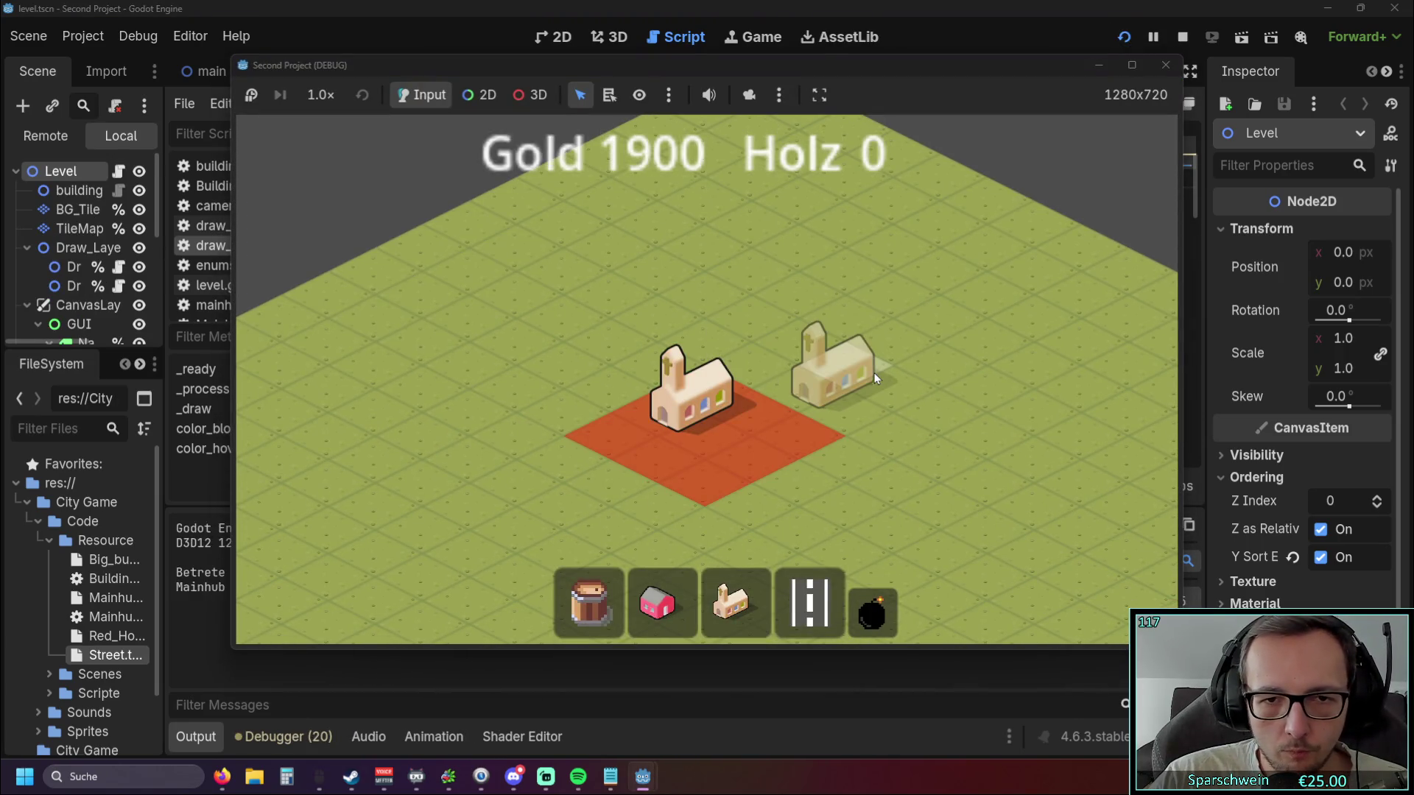
right_click(874, 374)
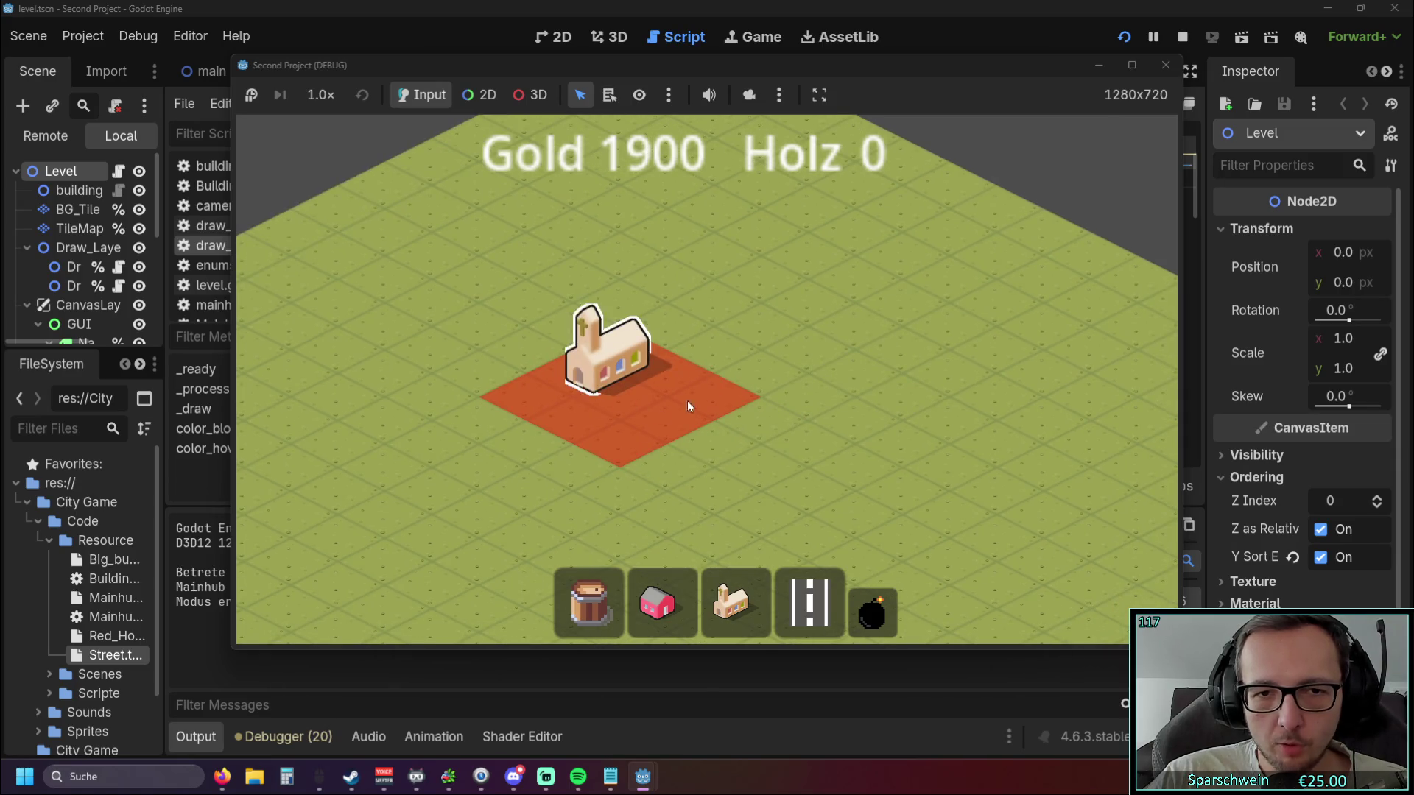
Build a red house beside the church at (9, 6).
left_click(658, 604)
left_click(814, 381)
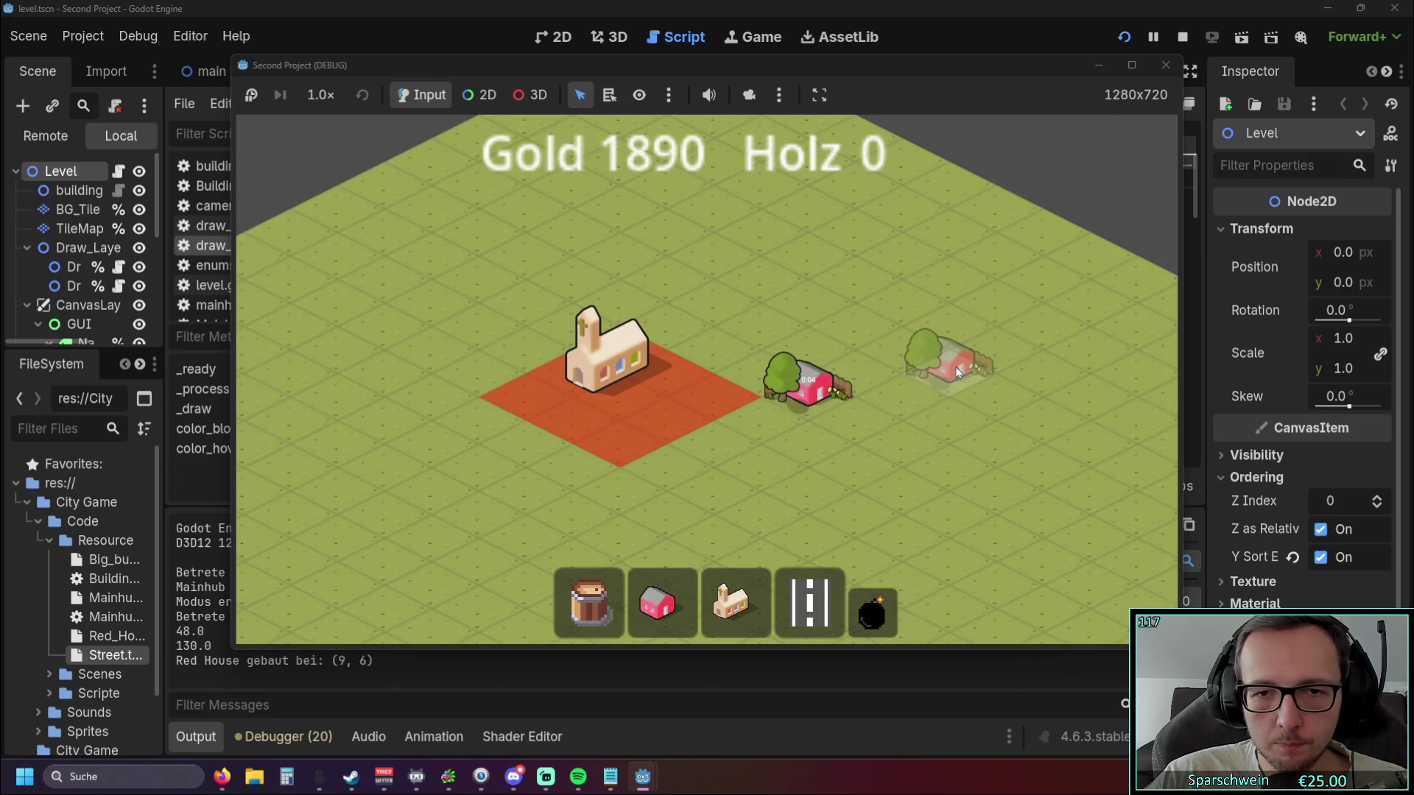
right_click(912, 372)
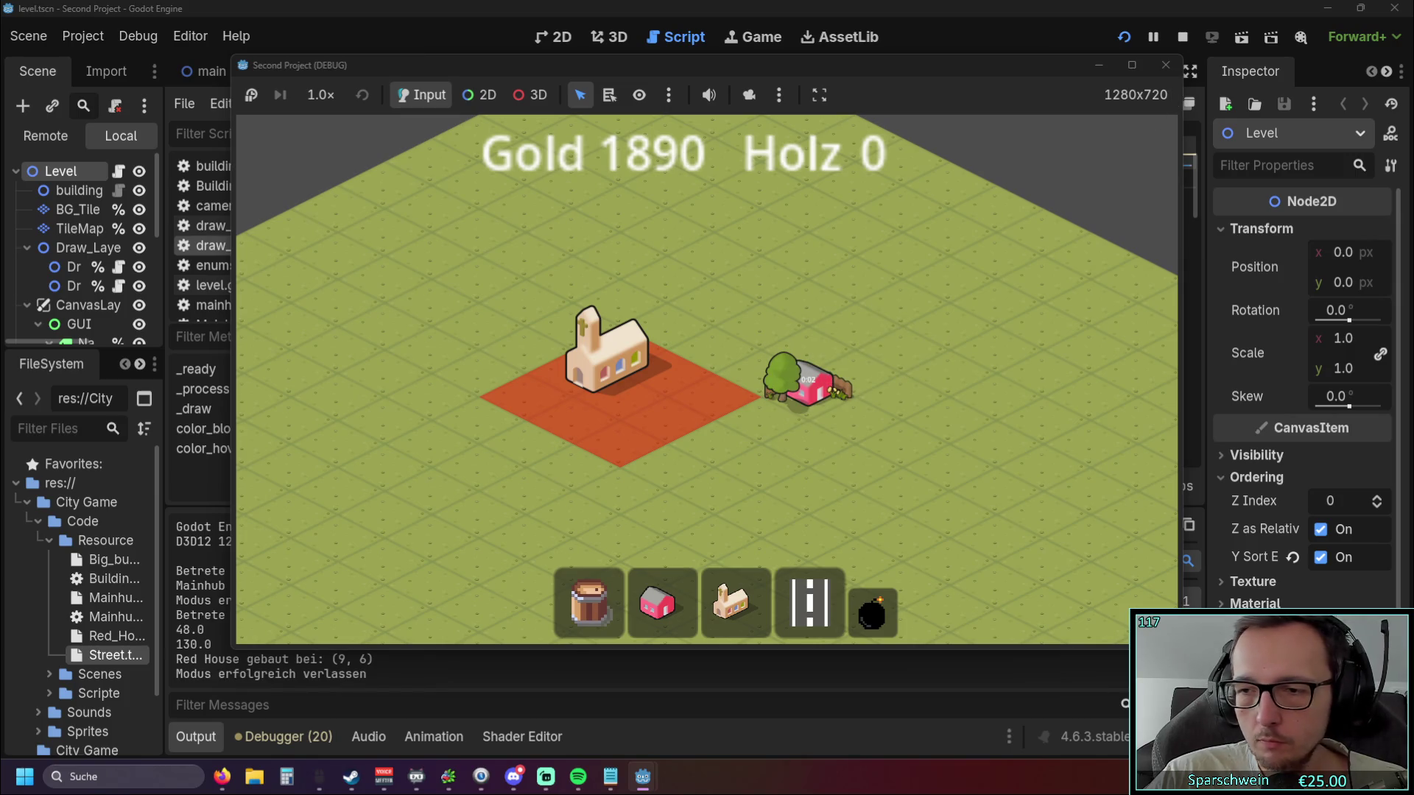
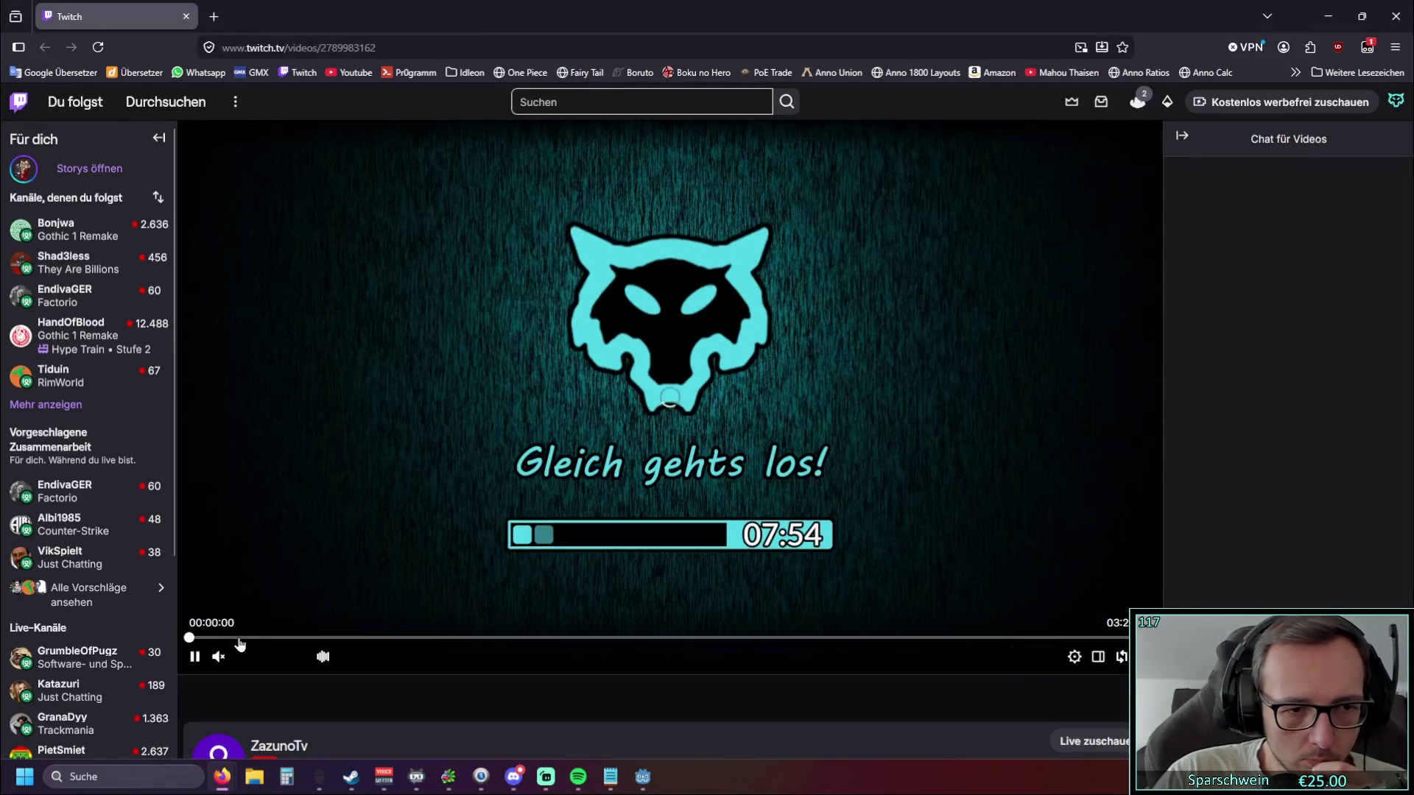
Scrub the stream VOD forward from 00:10:43 through the coding session to 00:47:33.
left_click(239, 639)
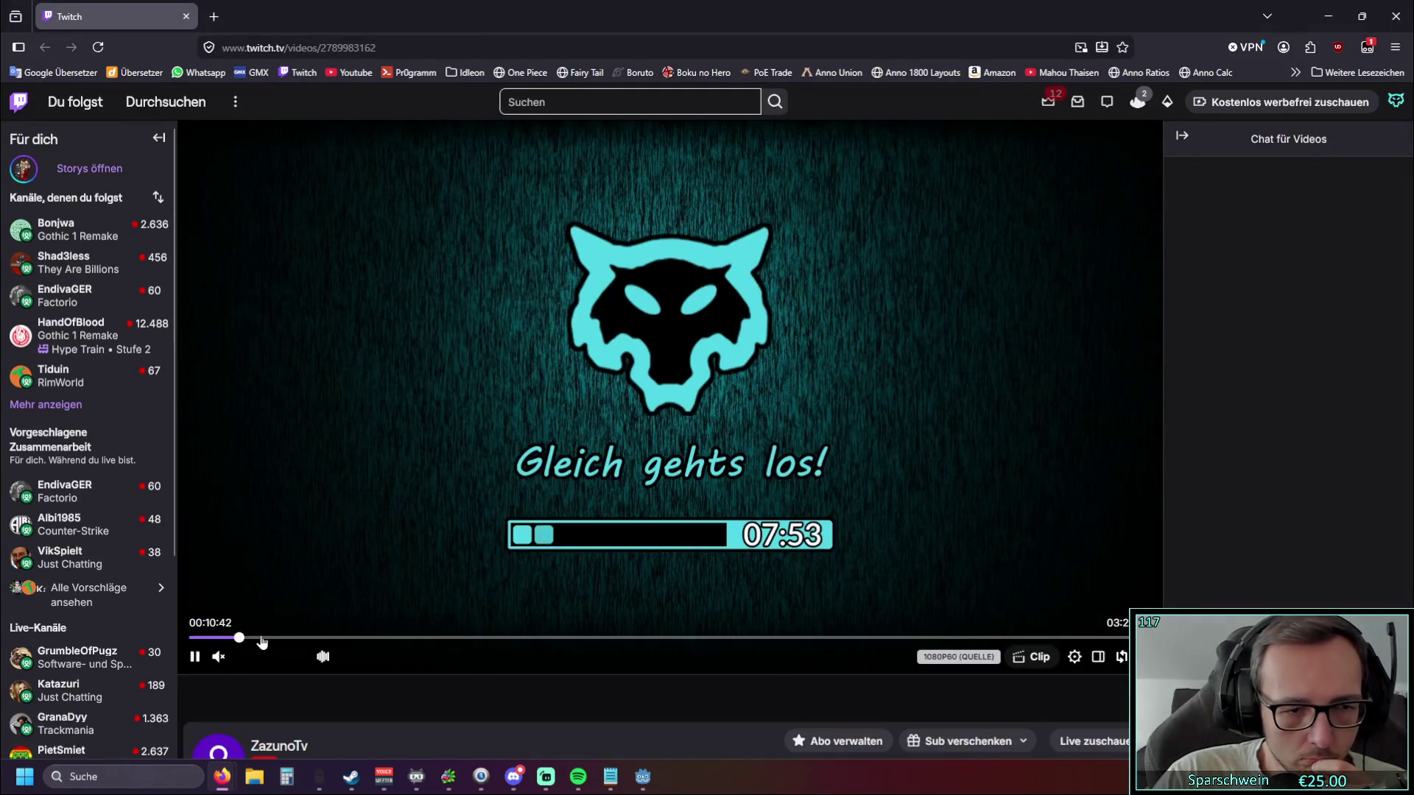
left_click(254, 640)
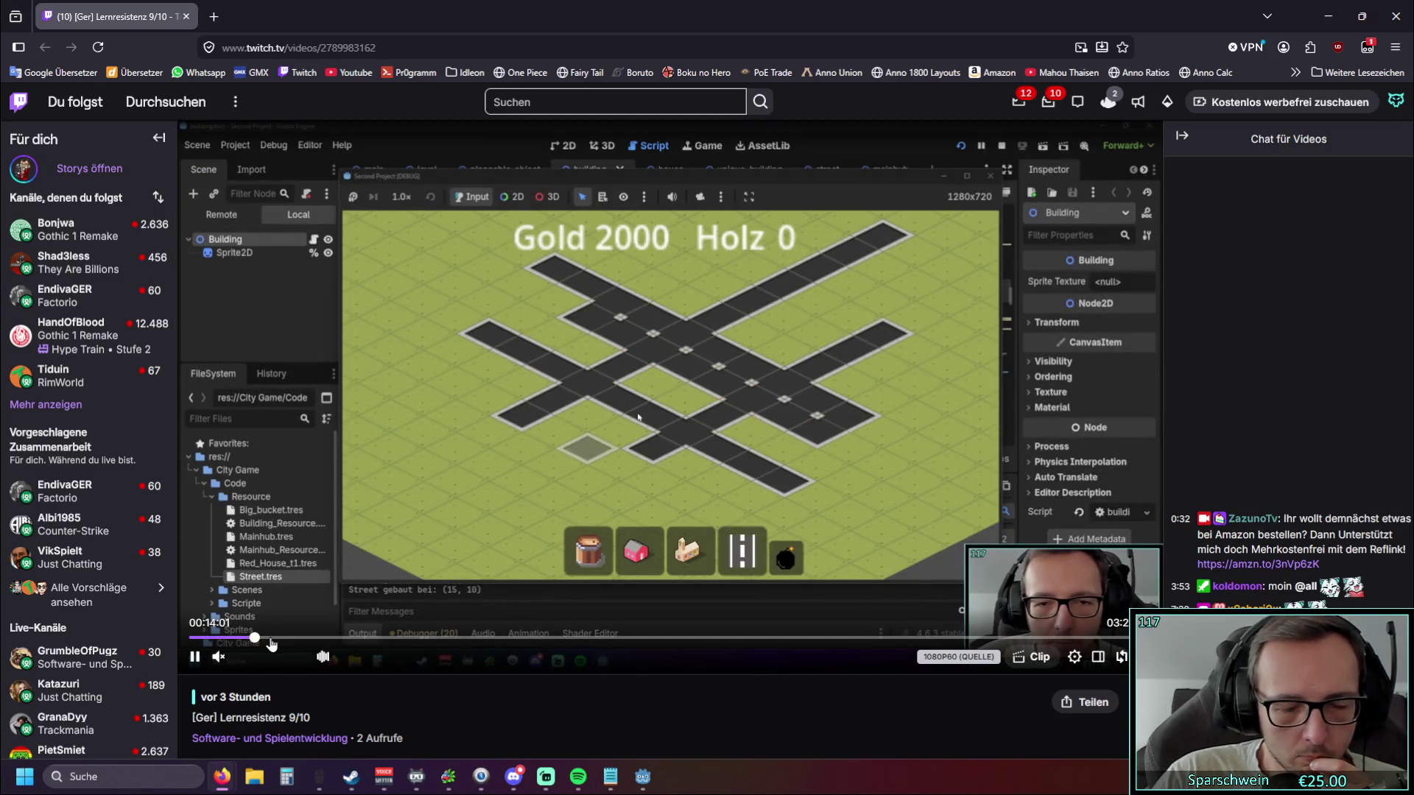
left_click(272, 639)
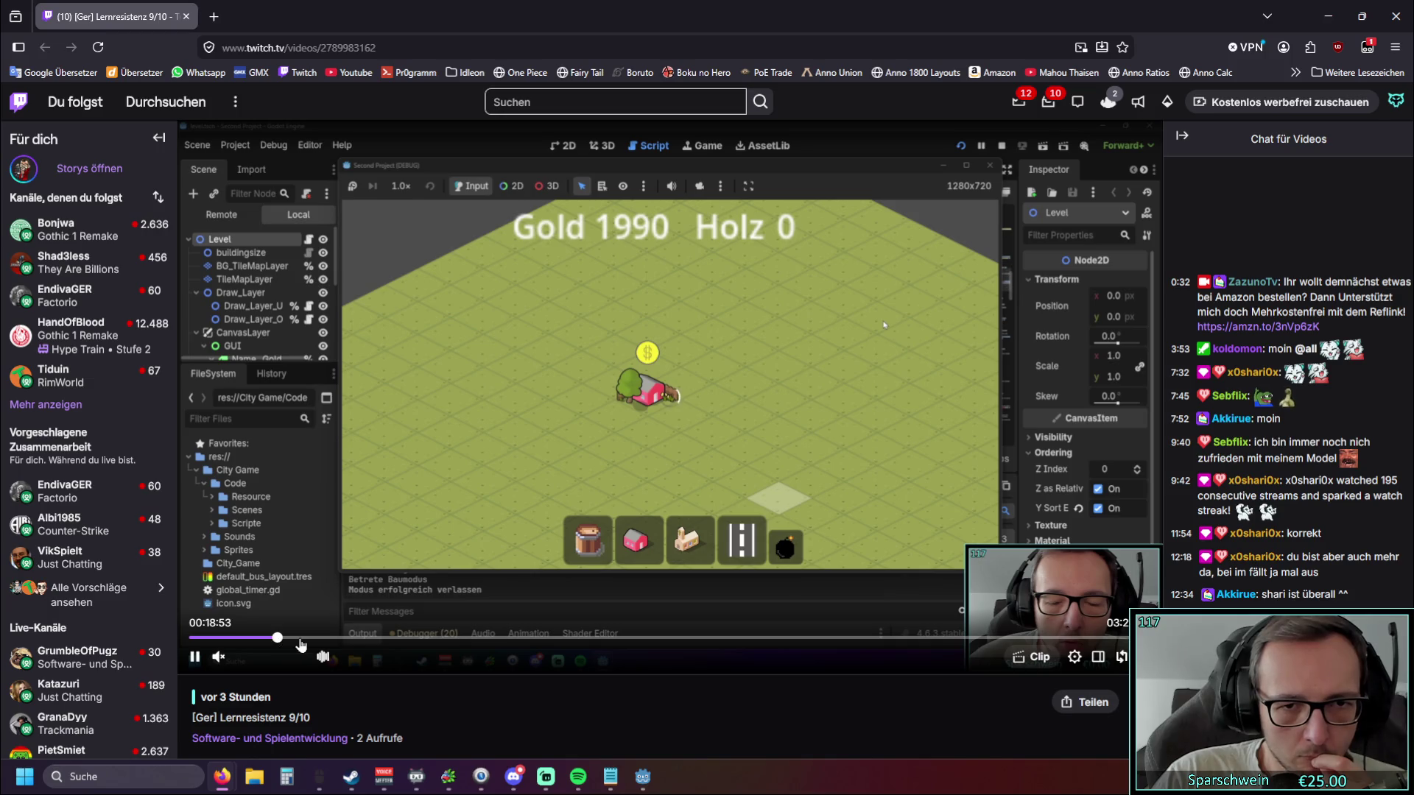
left_click(277, 639)
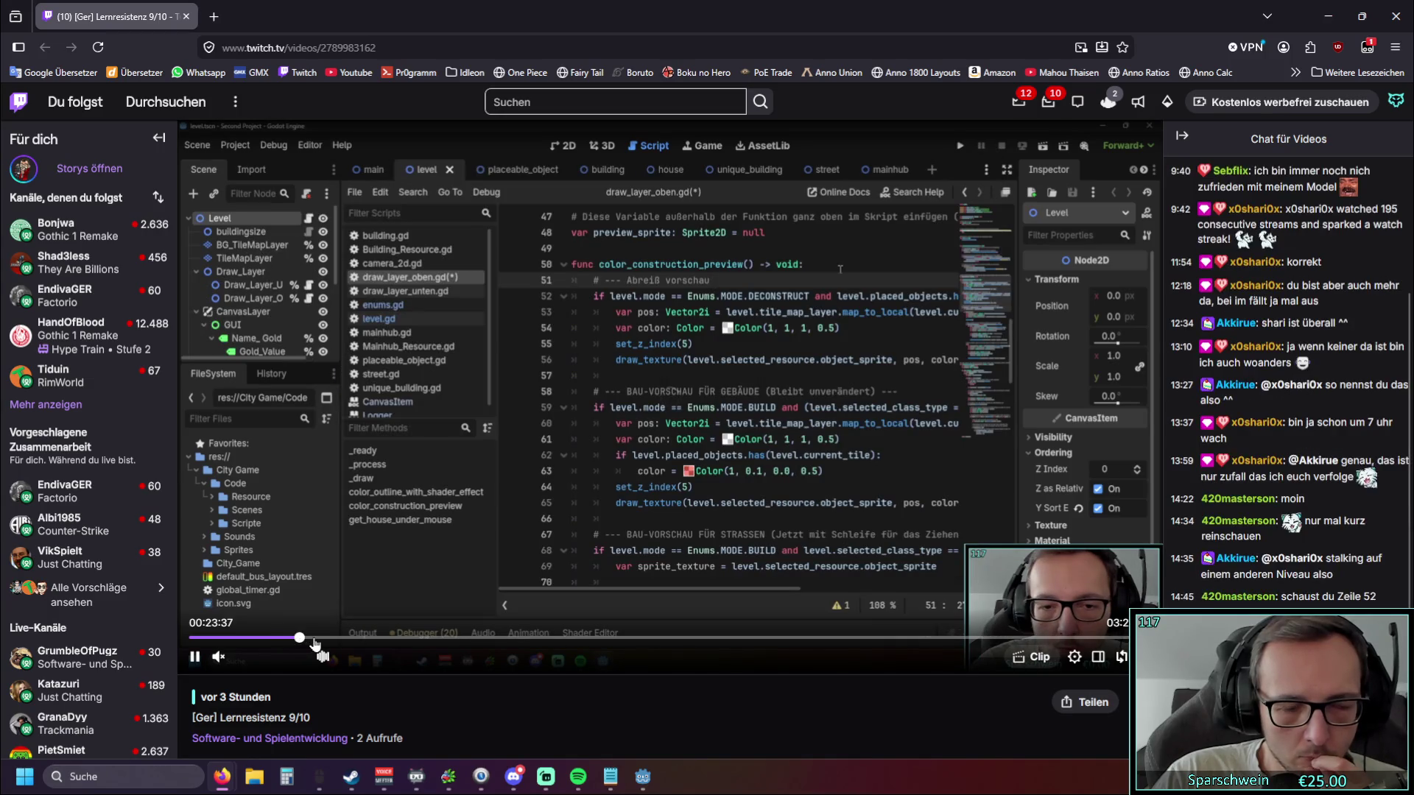
left_click(314, 640)
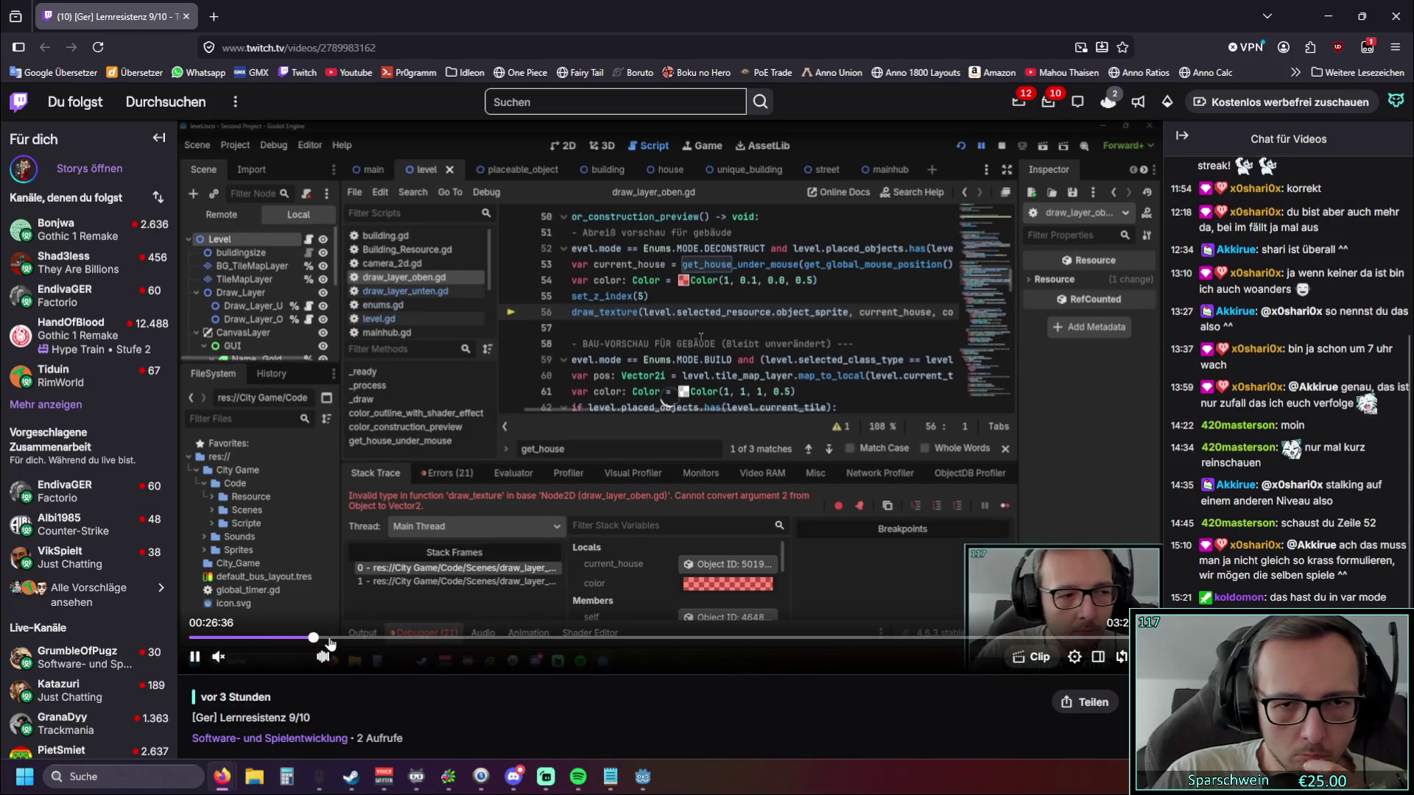
left_click(331, 639)
left_click(346, 640)
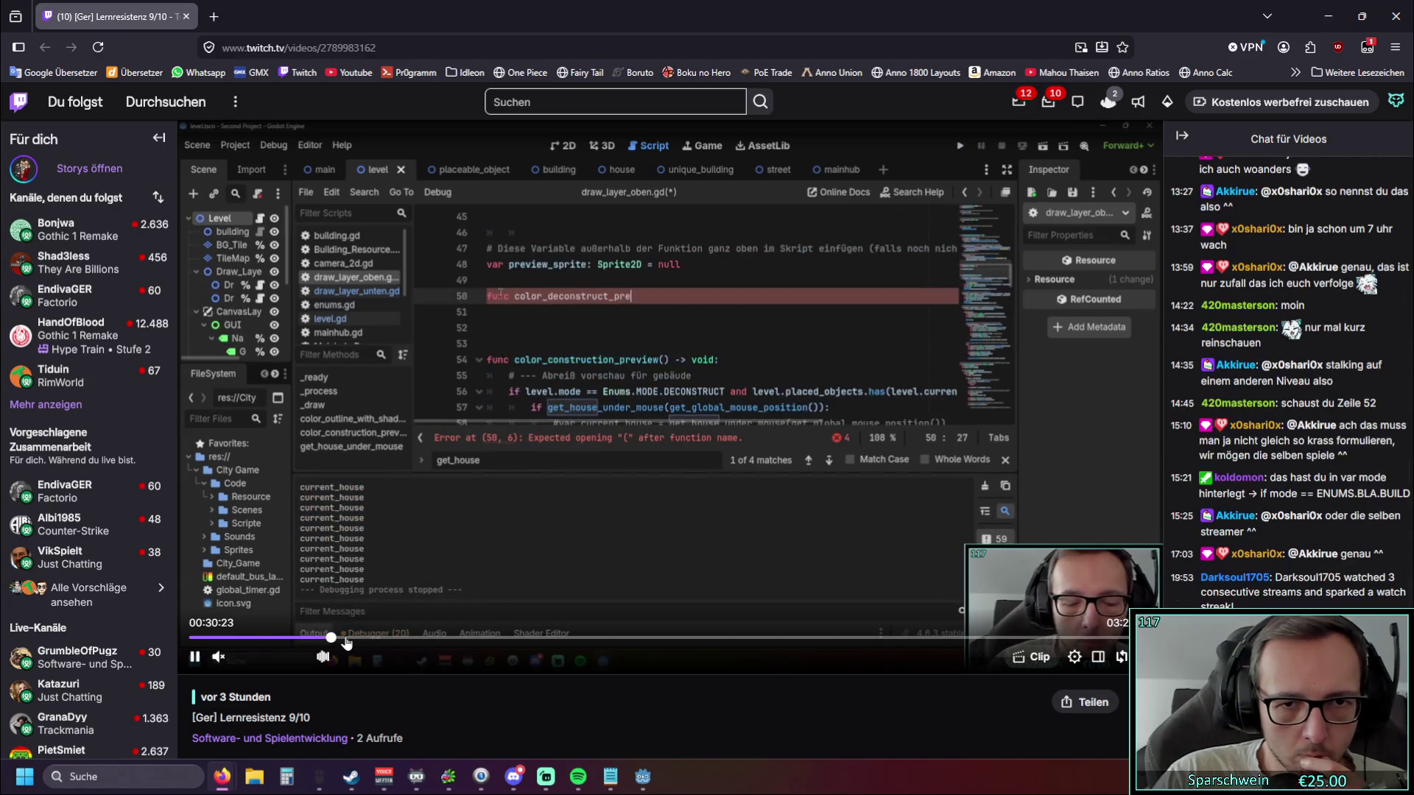
left_click(360, 640)
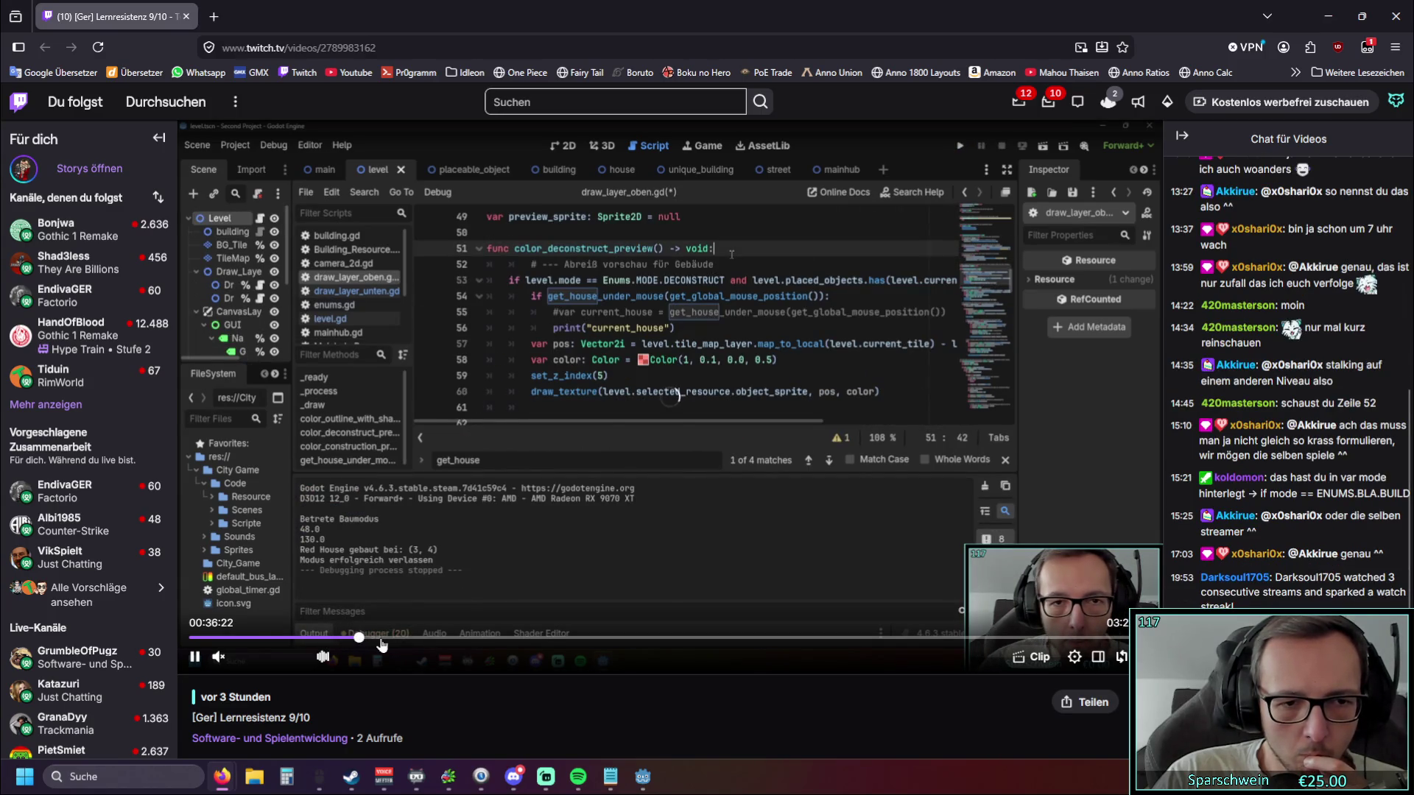
left_click(398, 640)
left_click(411, 640)
Scrub on past 01:09:36 and 01:39:03 to 01:59:04, then jump back to the 00:08:39 countdown.
left_click(434, 640)
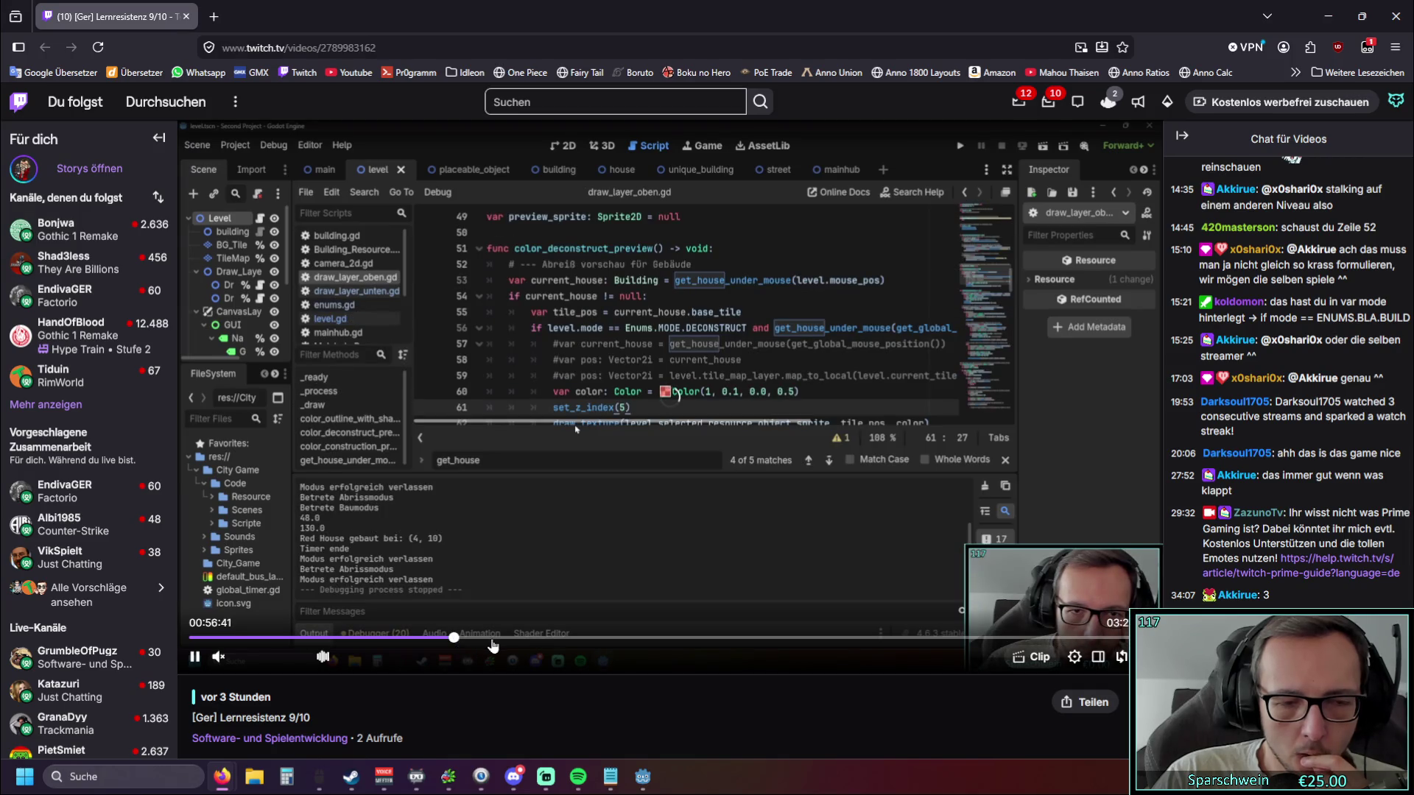
left_click(472, 640)
left_click(496, 640)
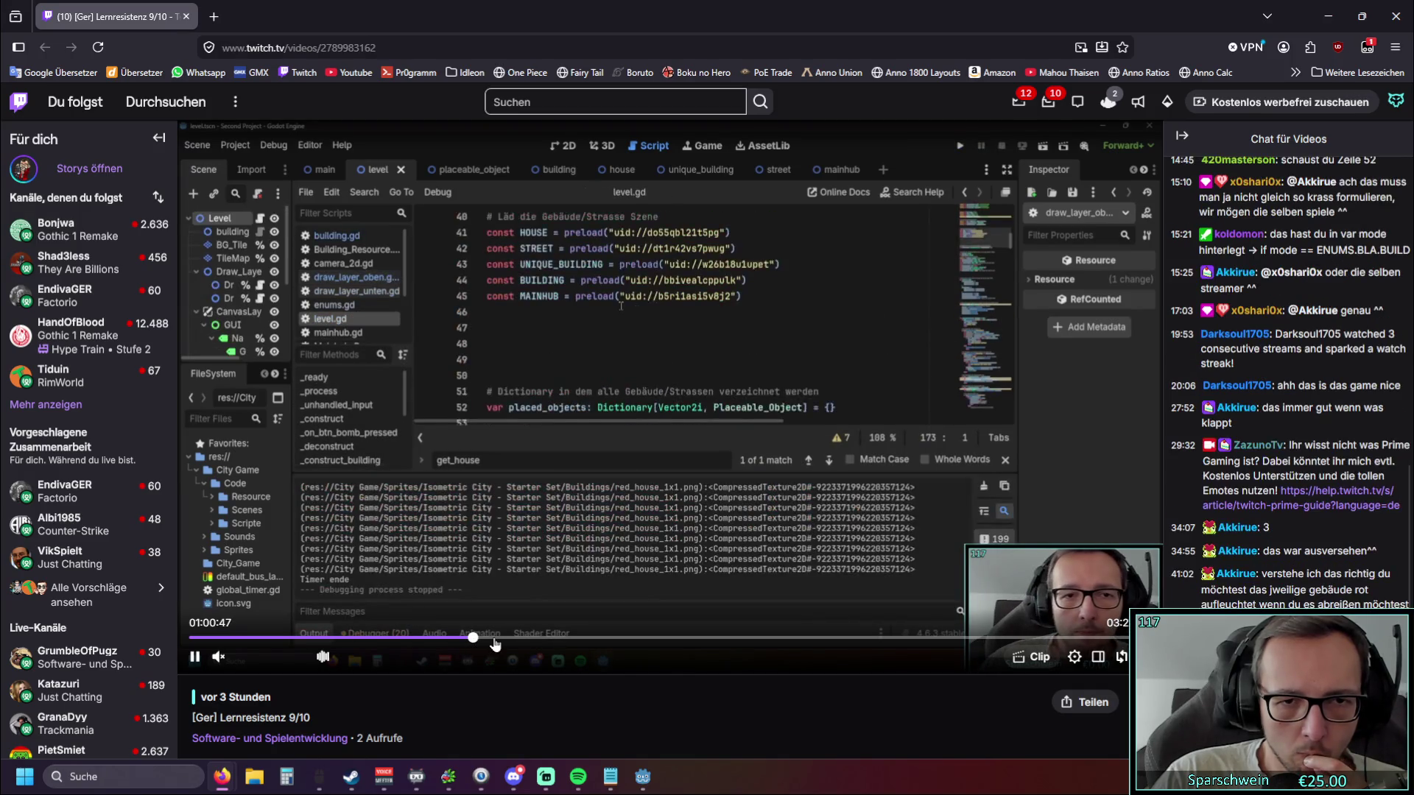
left_click(515, 640)
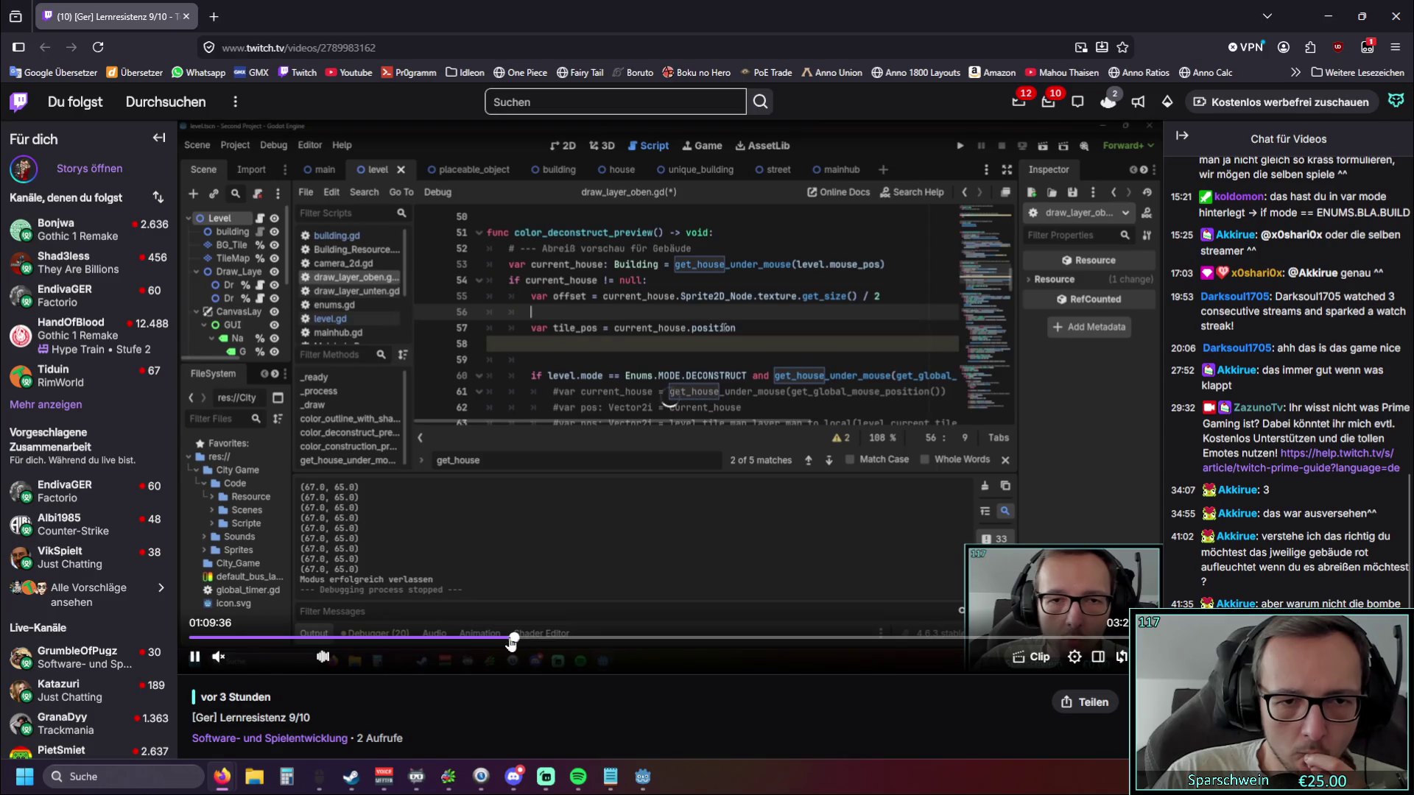
left_click(559, 640)
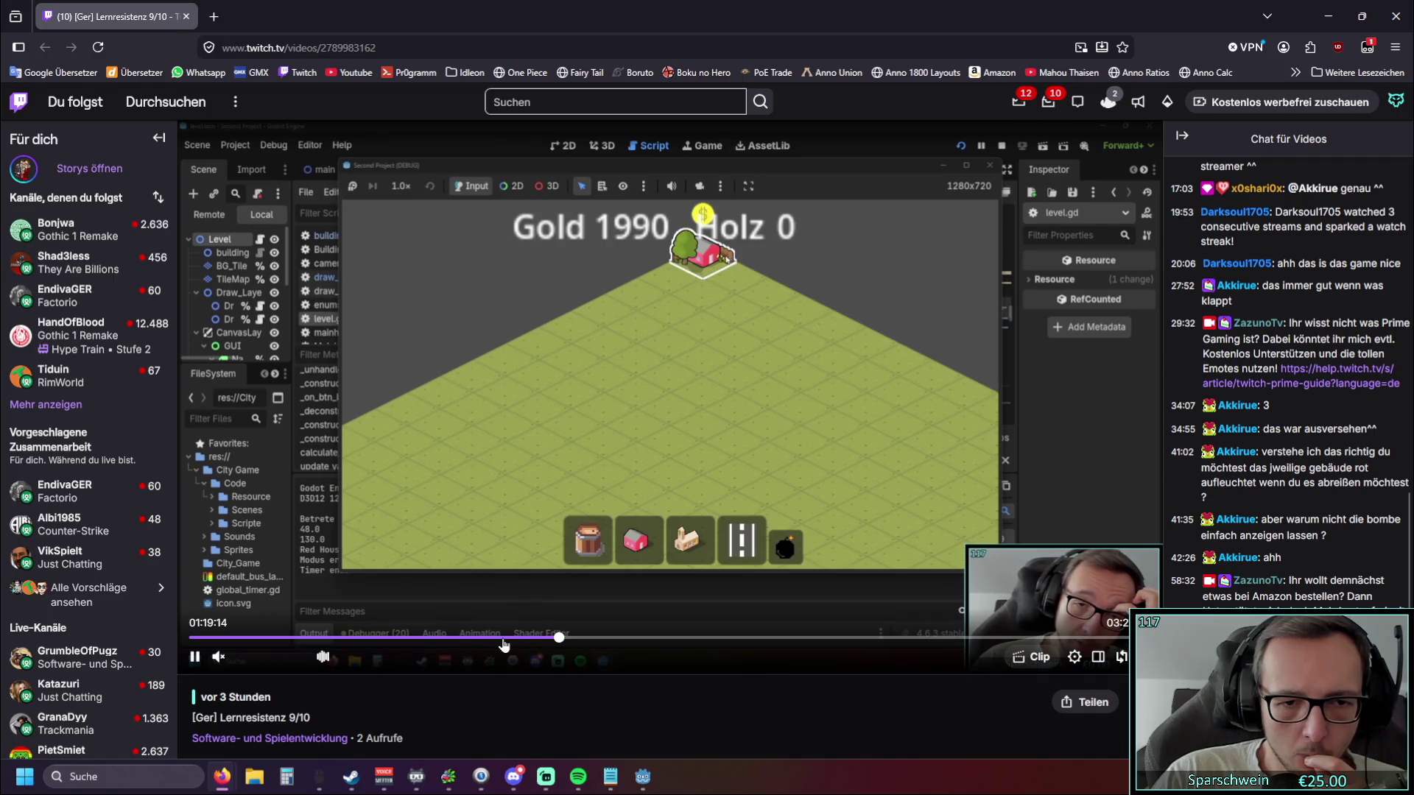
left_click(651, 640)
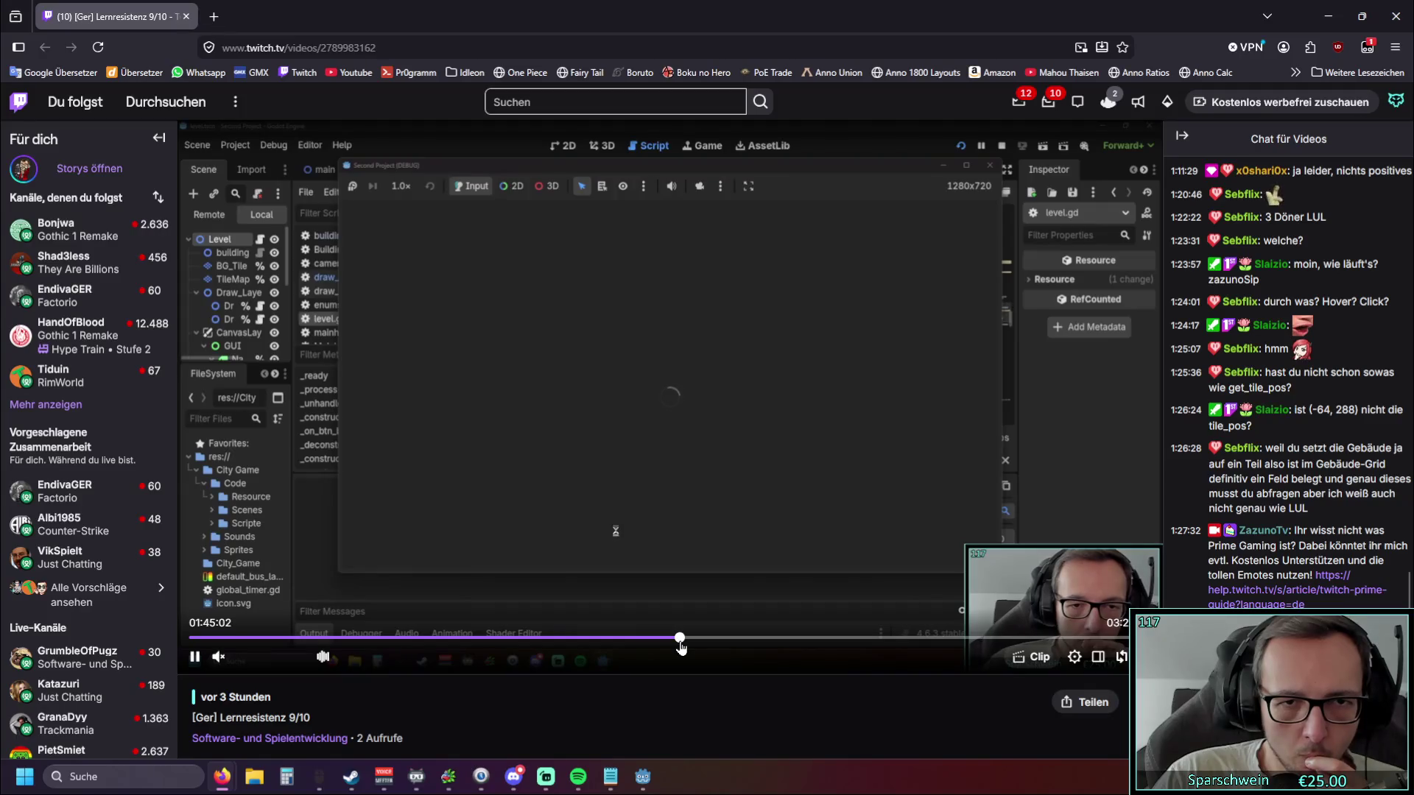
left_click(649, 640)
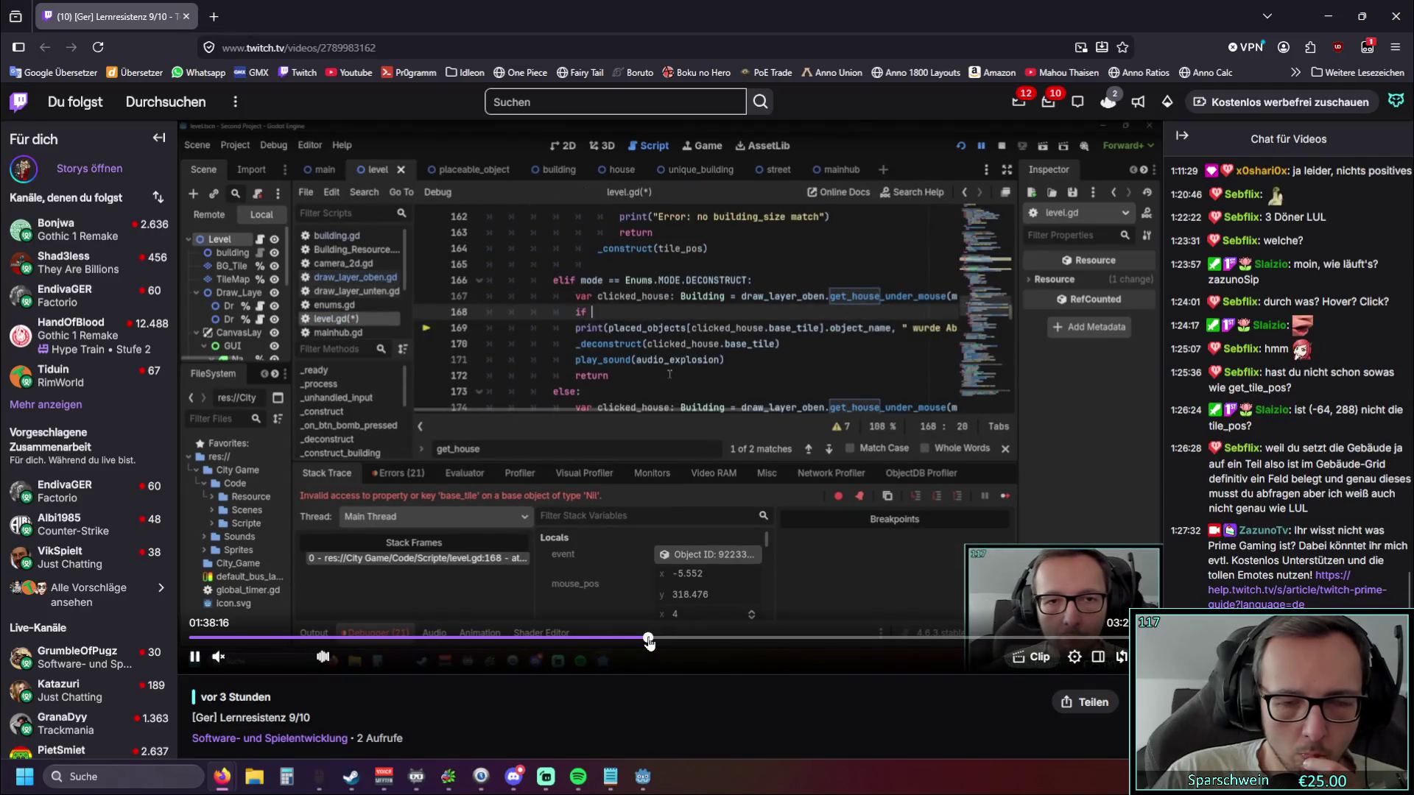
left_click(755, 640)
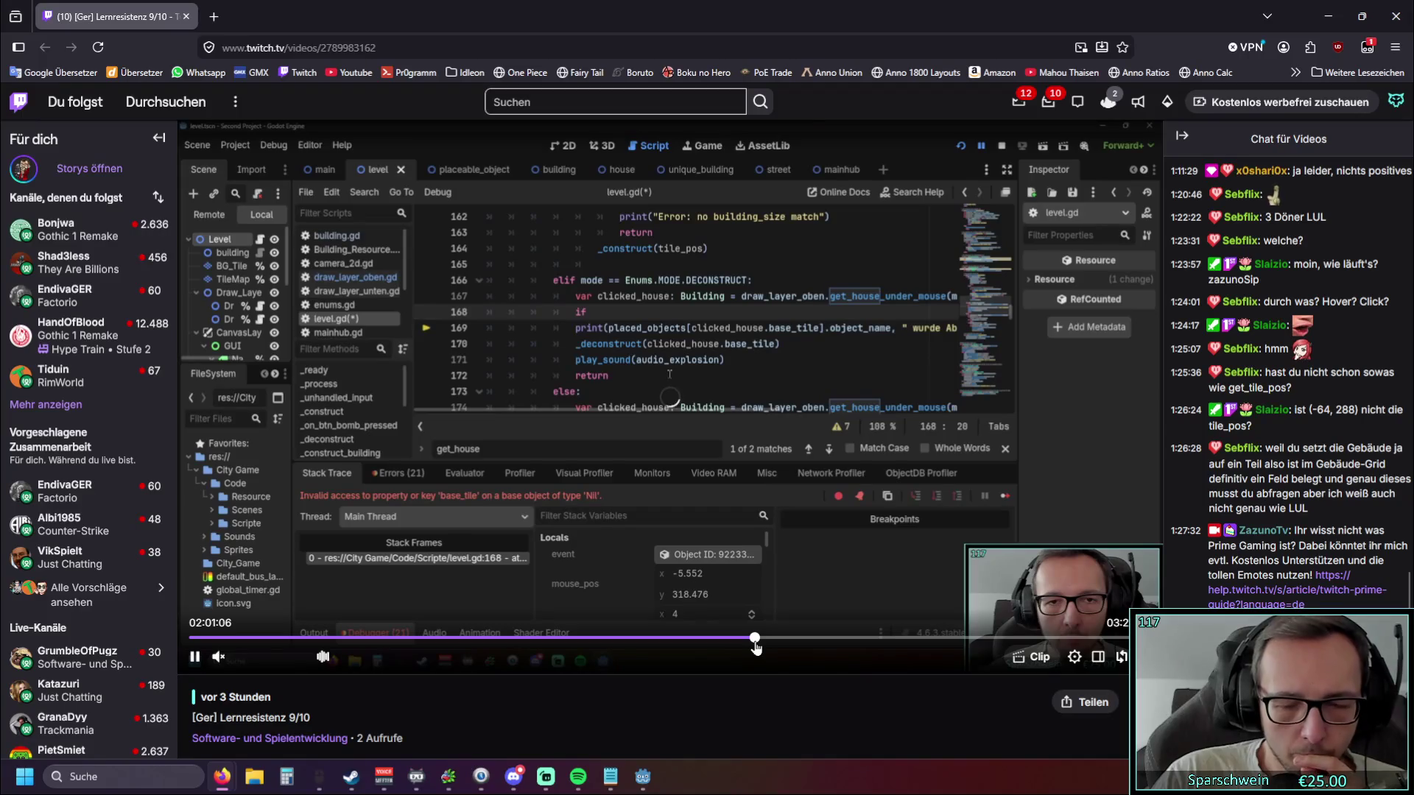
left_click(745, 645)
left_click(229, 639)
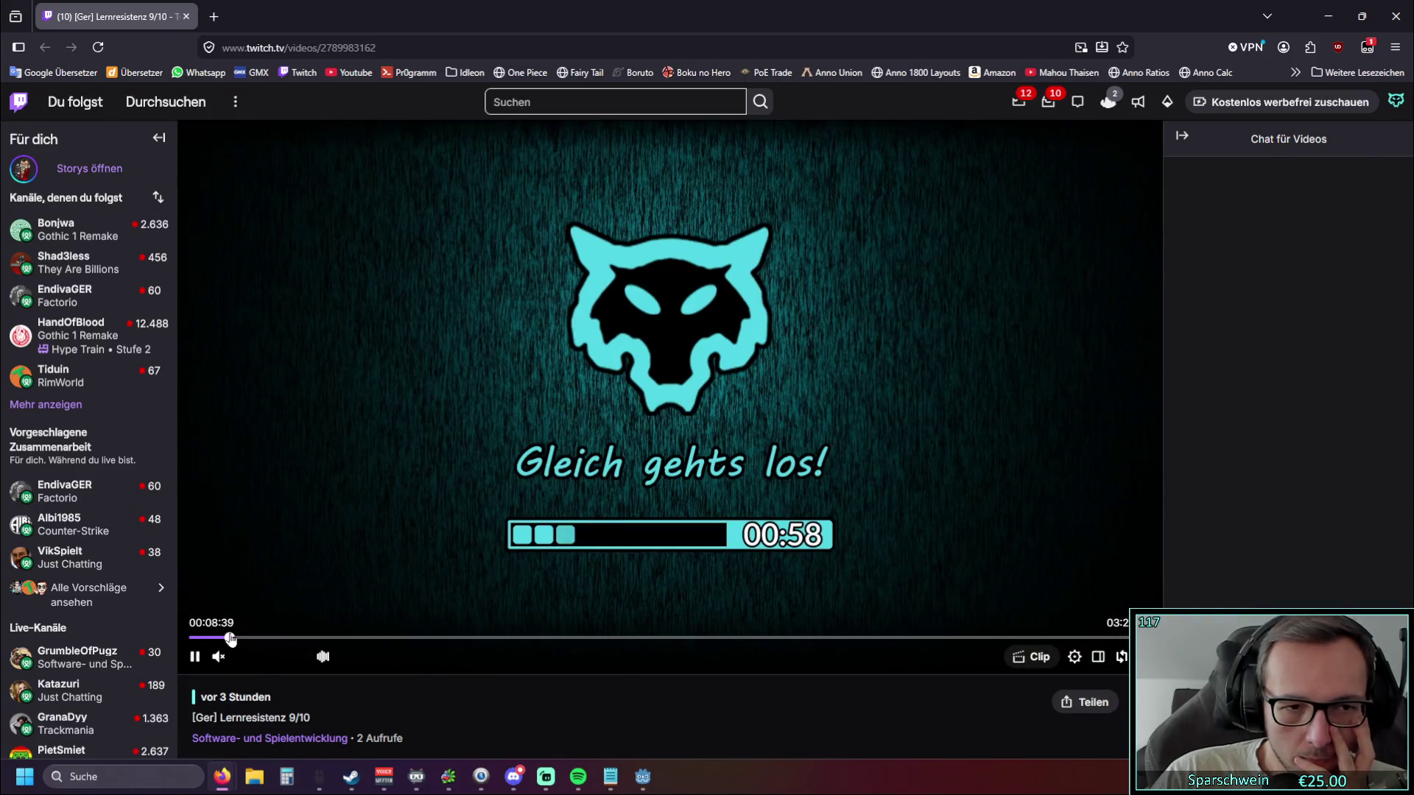
Skip past the countdown to the Godot game footage around 00:10:33.
left_click(235, 640)
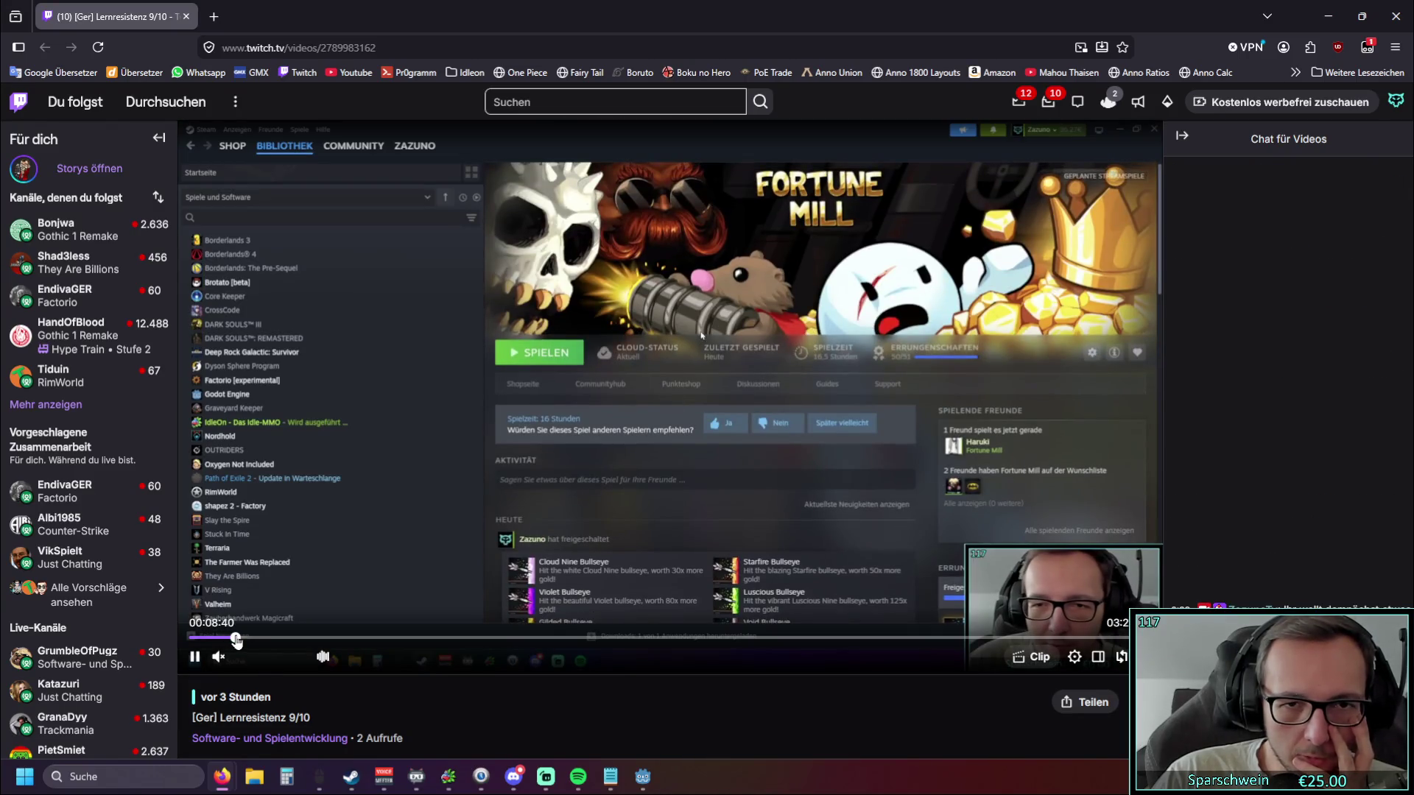
left_click(242, 640)
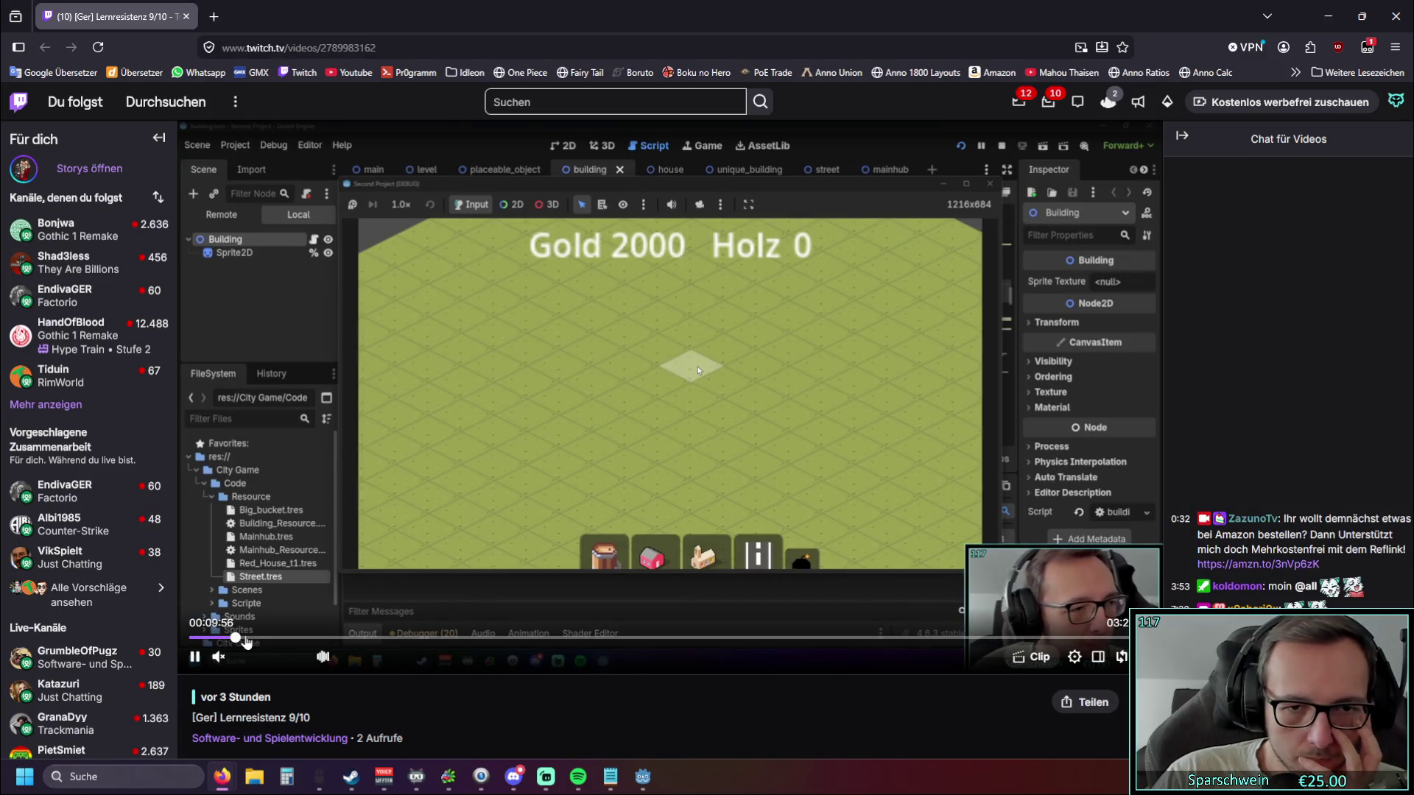
left_click(245, 640)
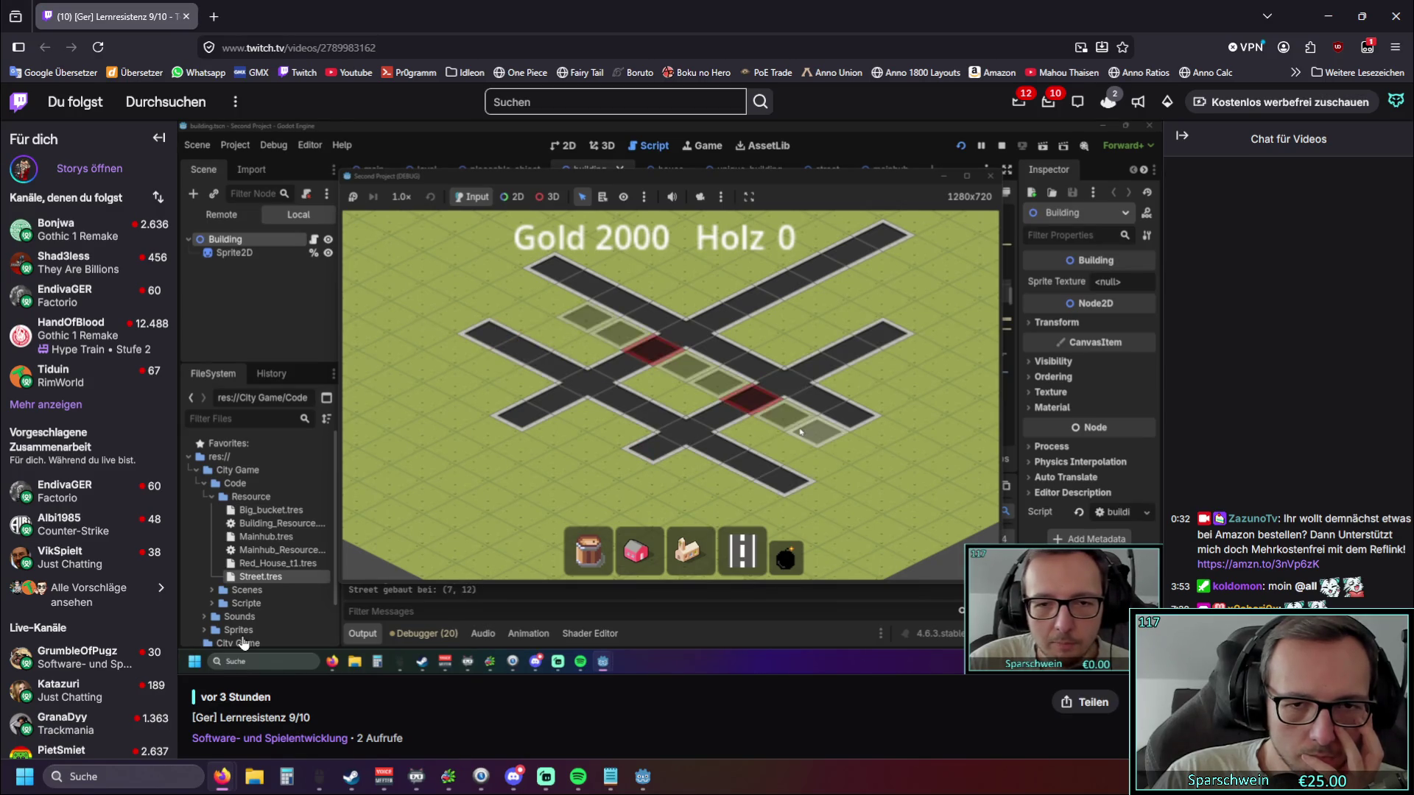
mouse_move(243, 643)
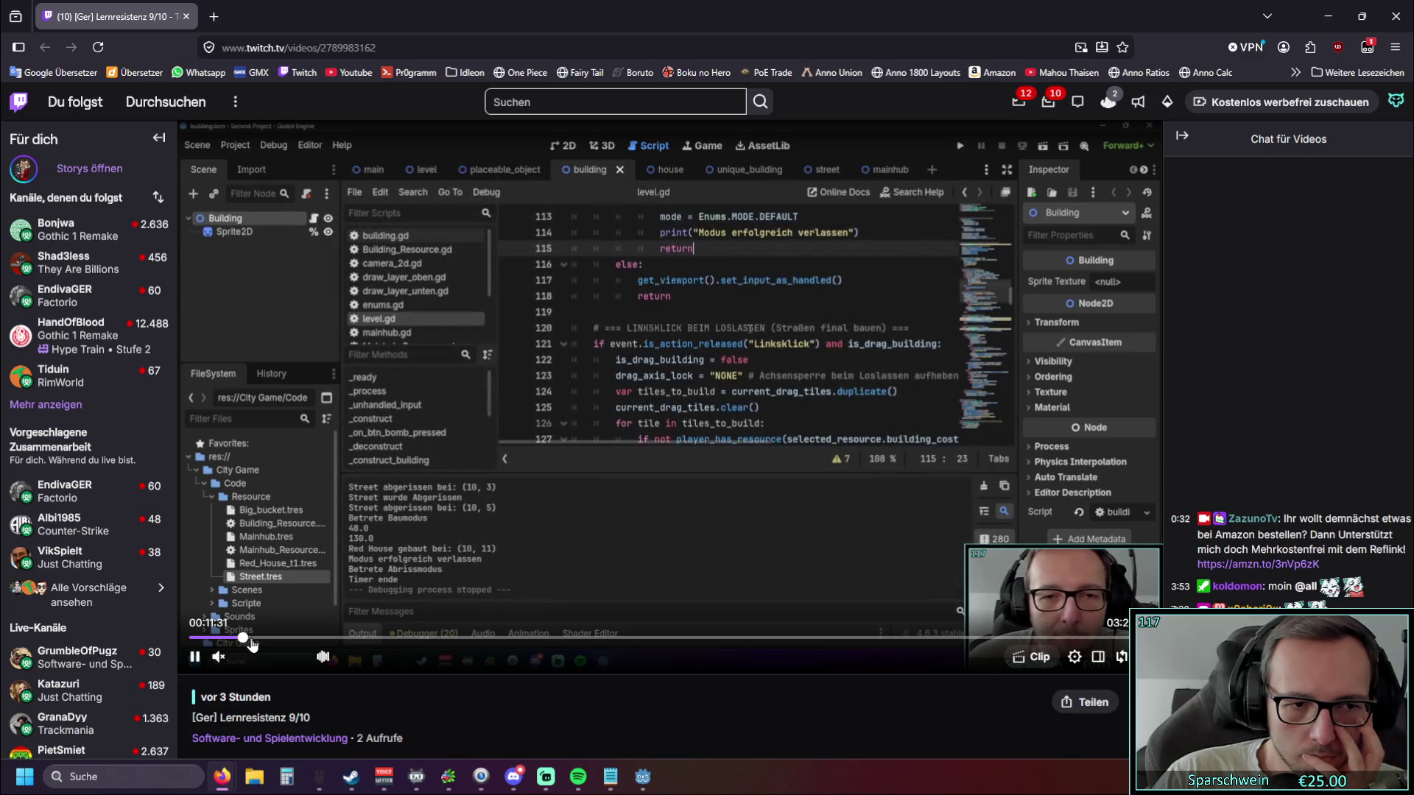
Jump to 00:13:43, let it play to Gold 1990, pause, and minimize the browser.
left_click(254, 641)
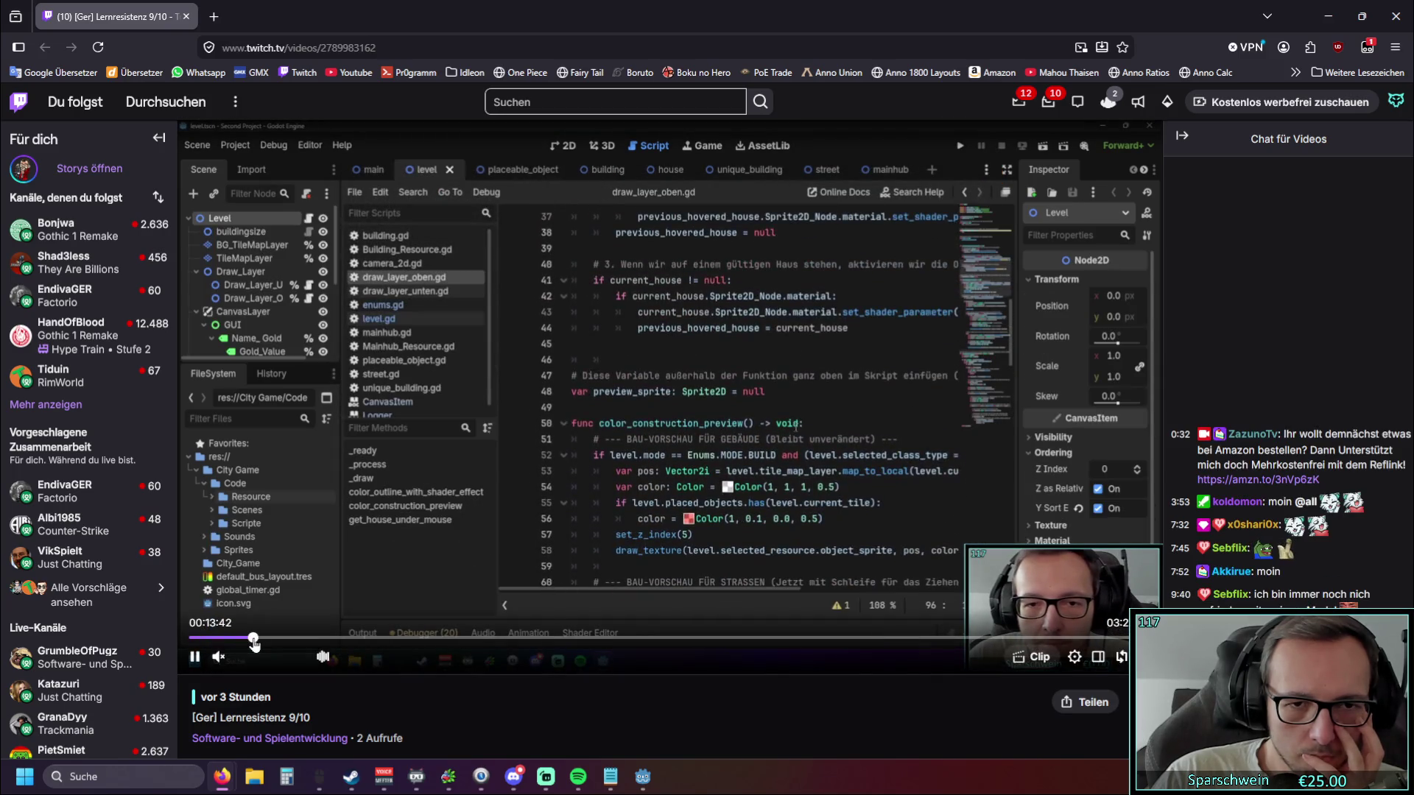
left_click(256, 641)
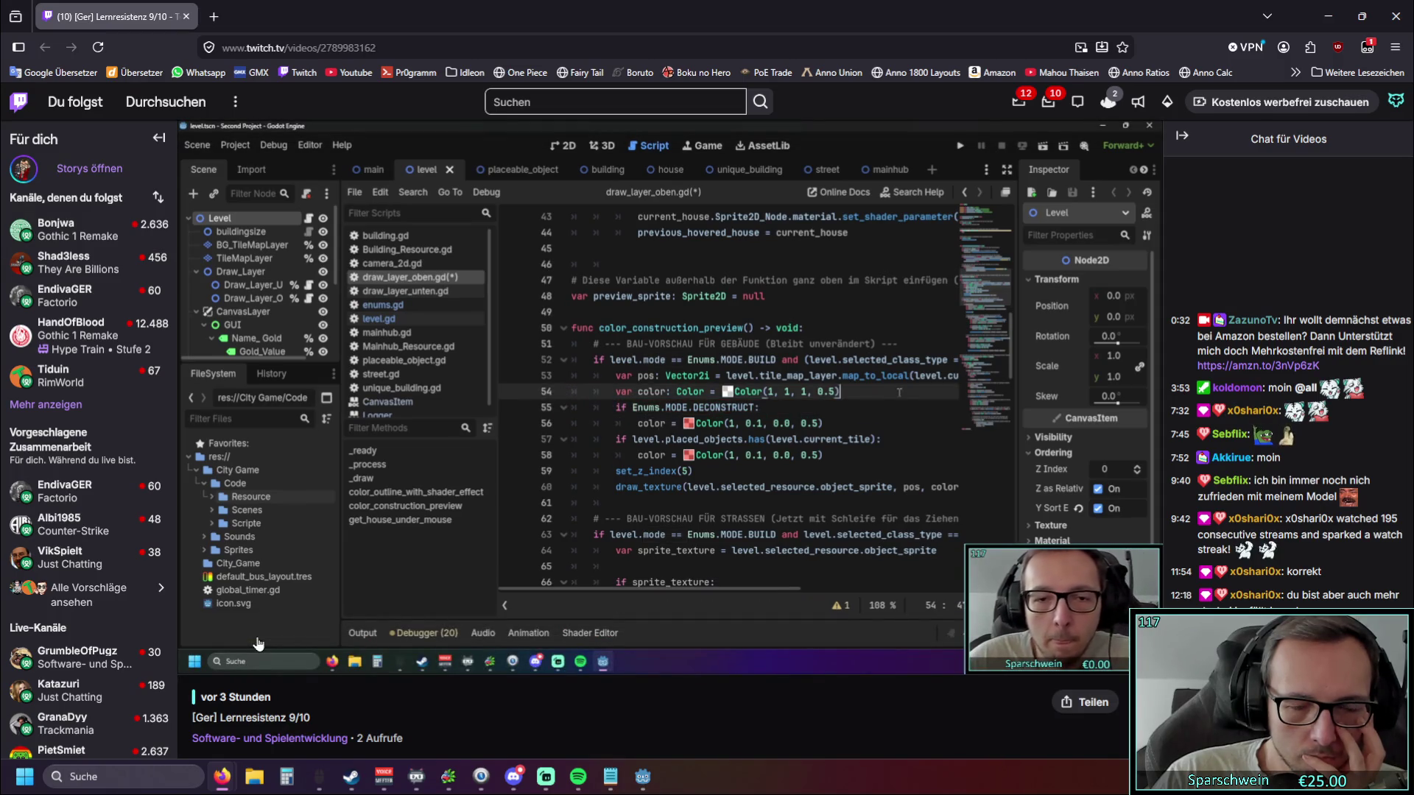
mouse_move(255, 641)
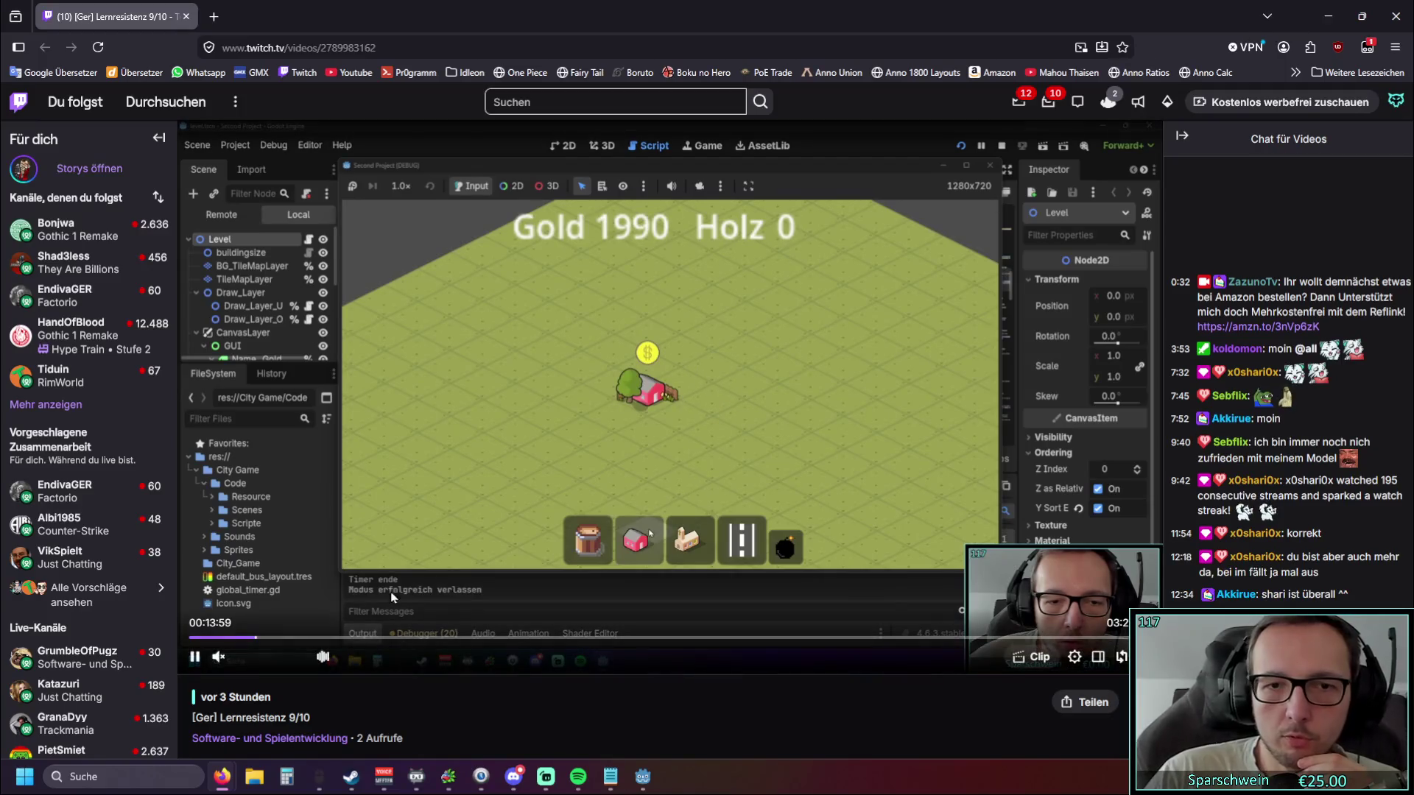
key("space")
left_click(1345, 8)
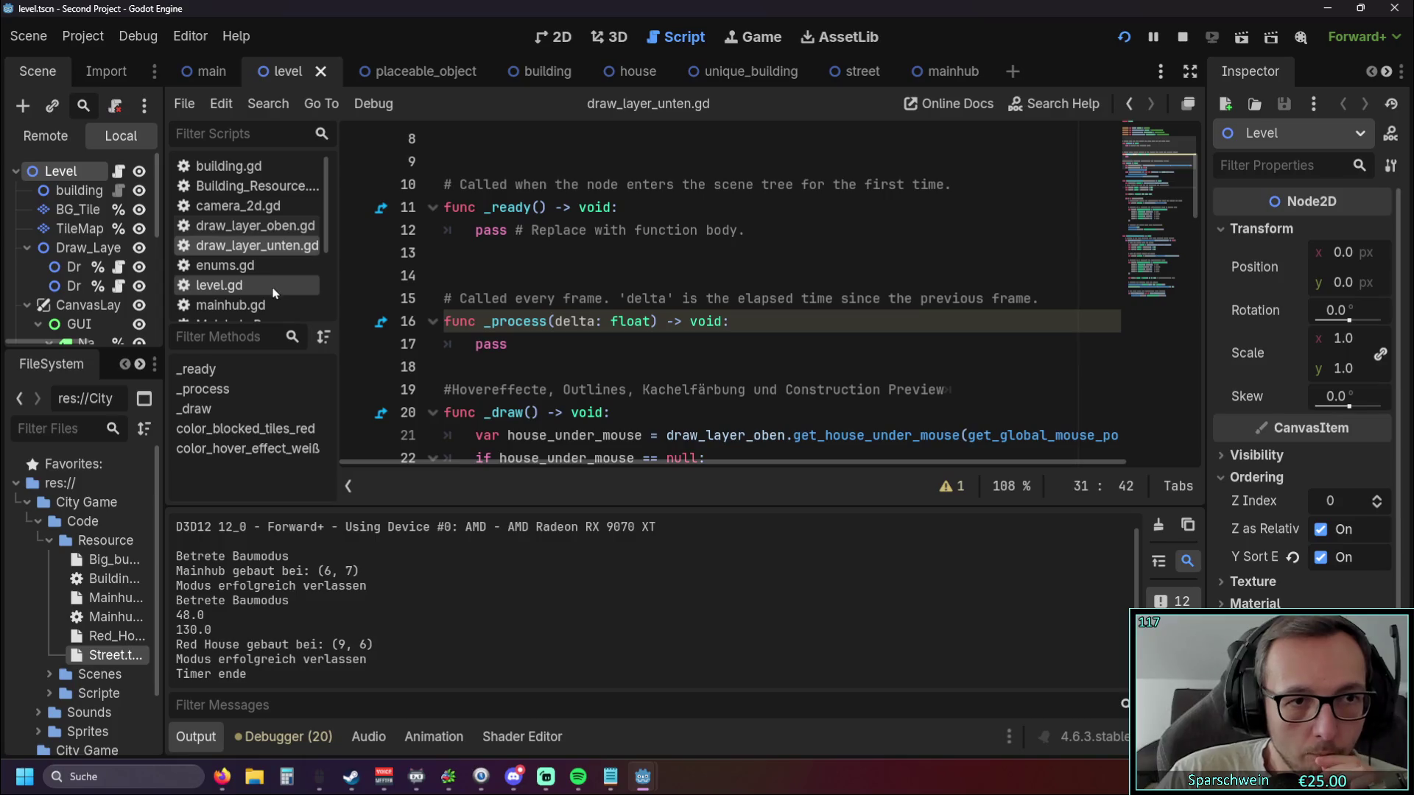
Open level.gd and scroll through its code.
scroll(251, 280, "down", 1)
left_click(236, 265)
scroll(707, 273, "down", 18)
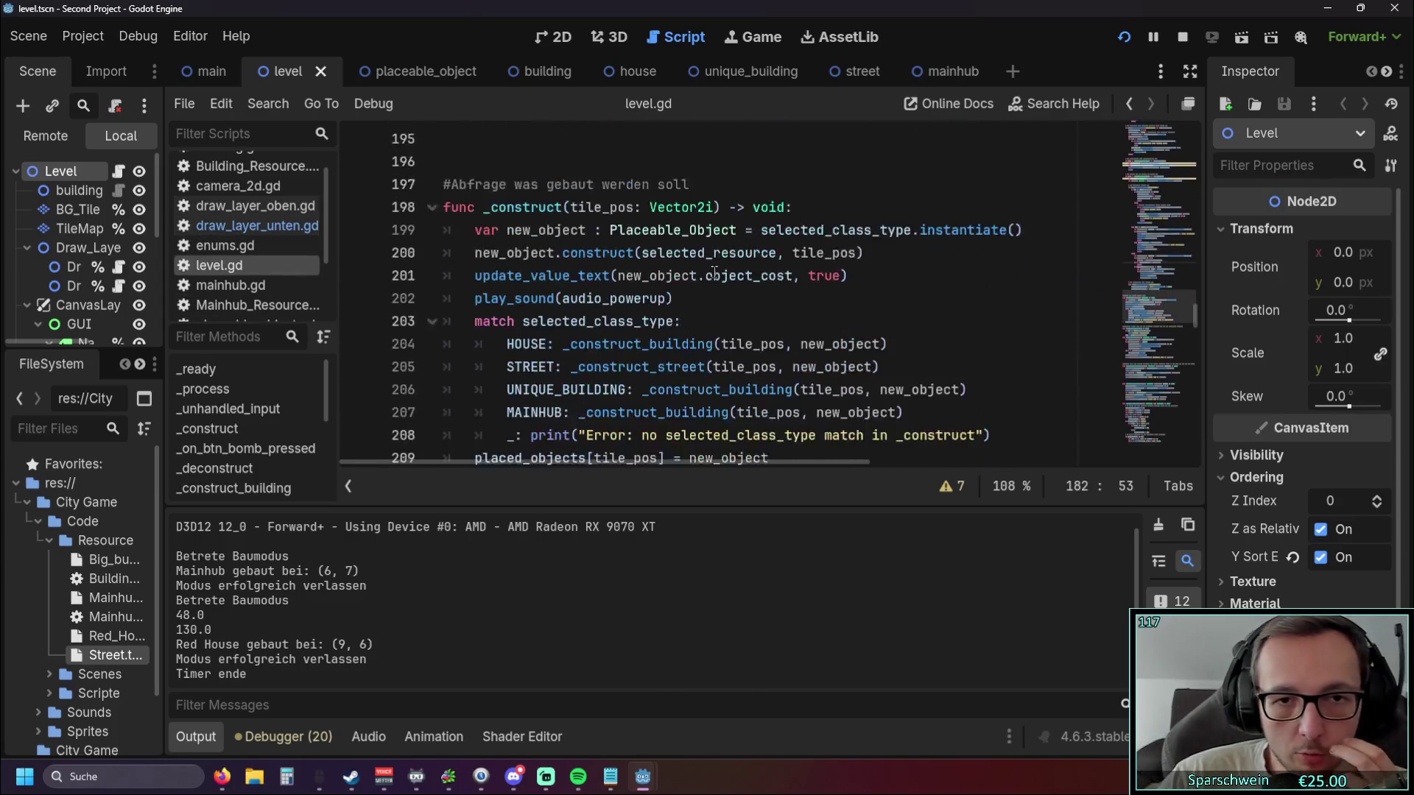
scroll(710, 273, "down", 16)
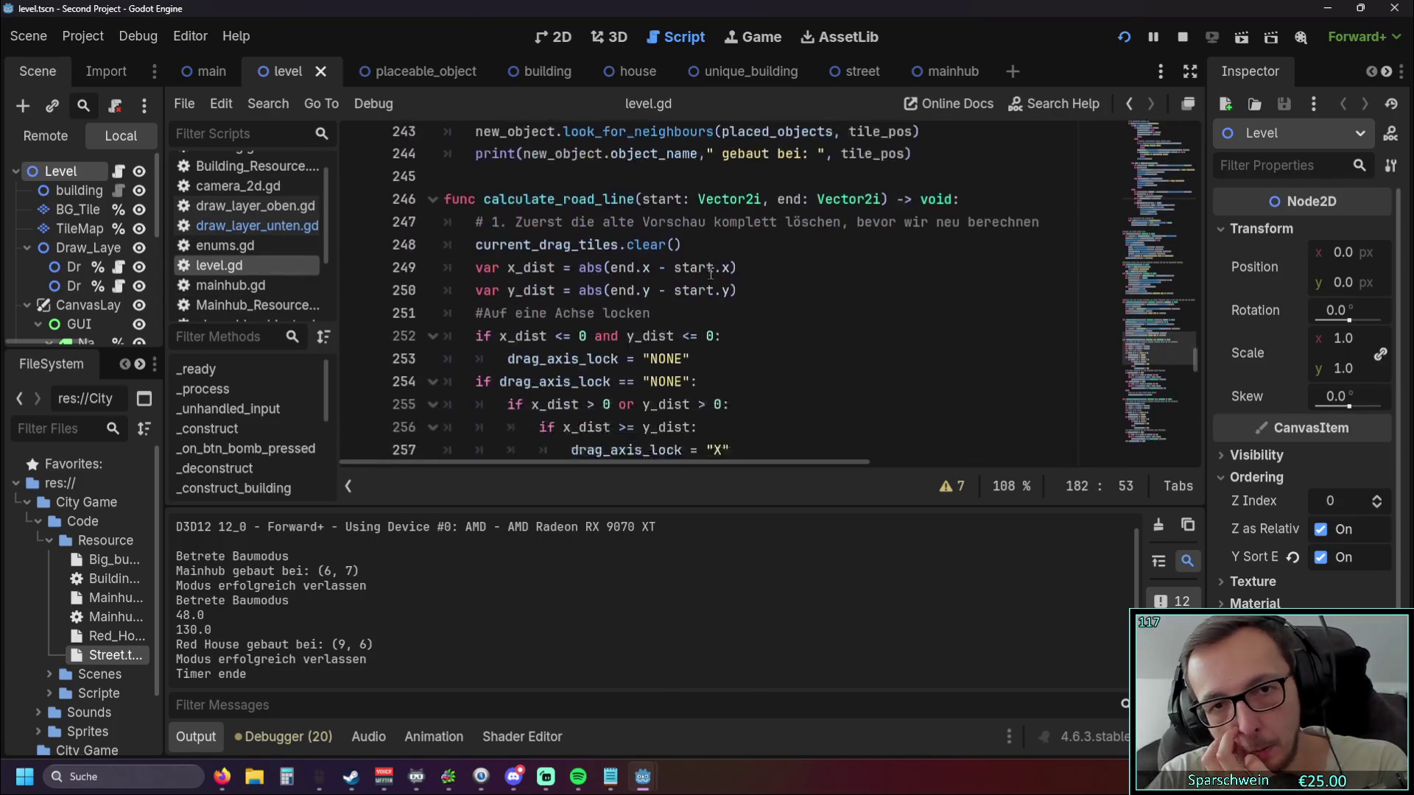
scroll(714, 270, "up", 20)
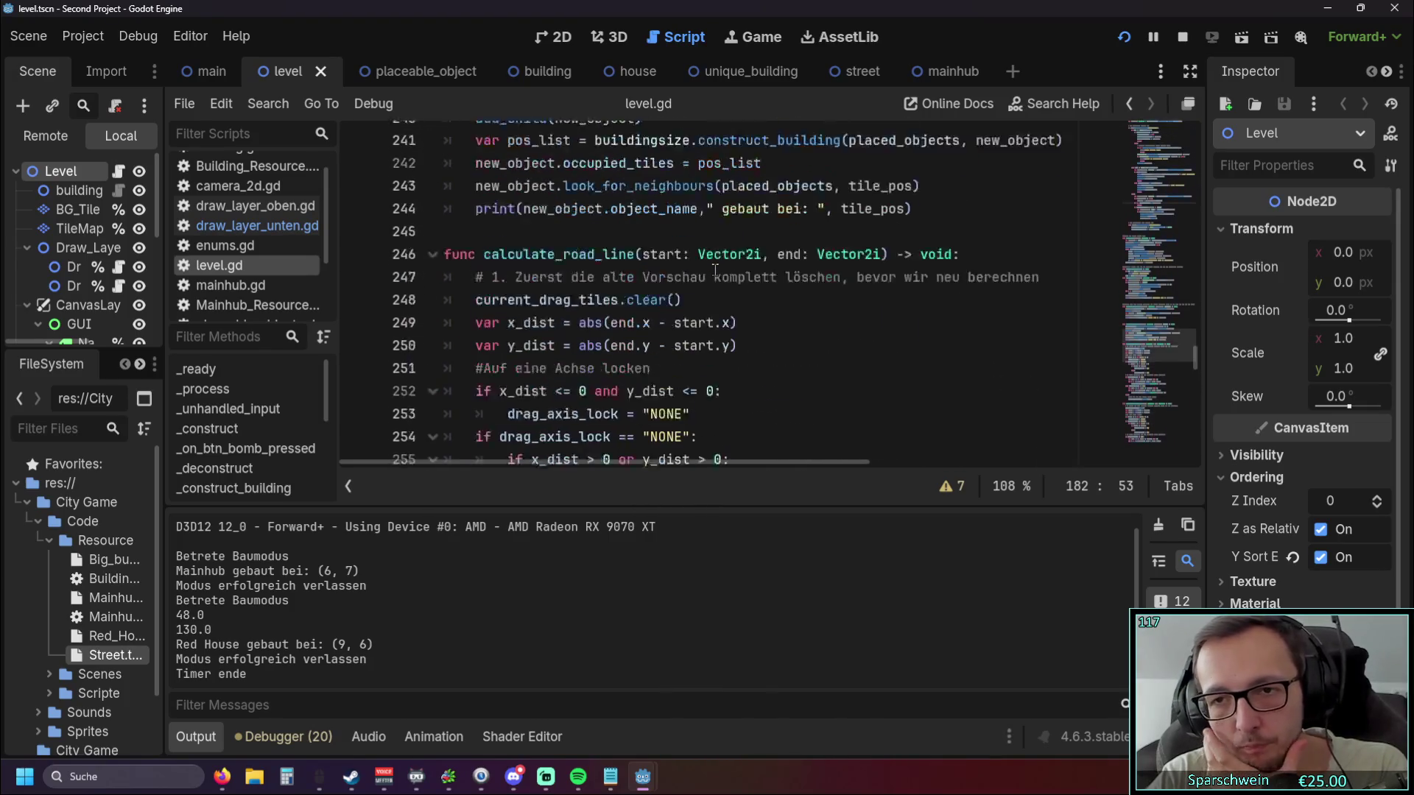
scroll(709, 268, "up", 8)
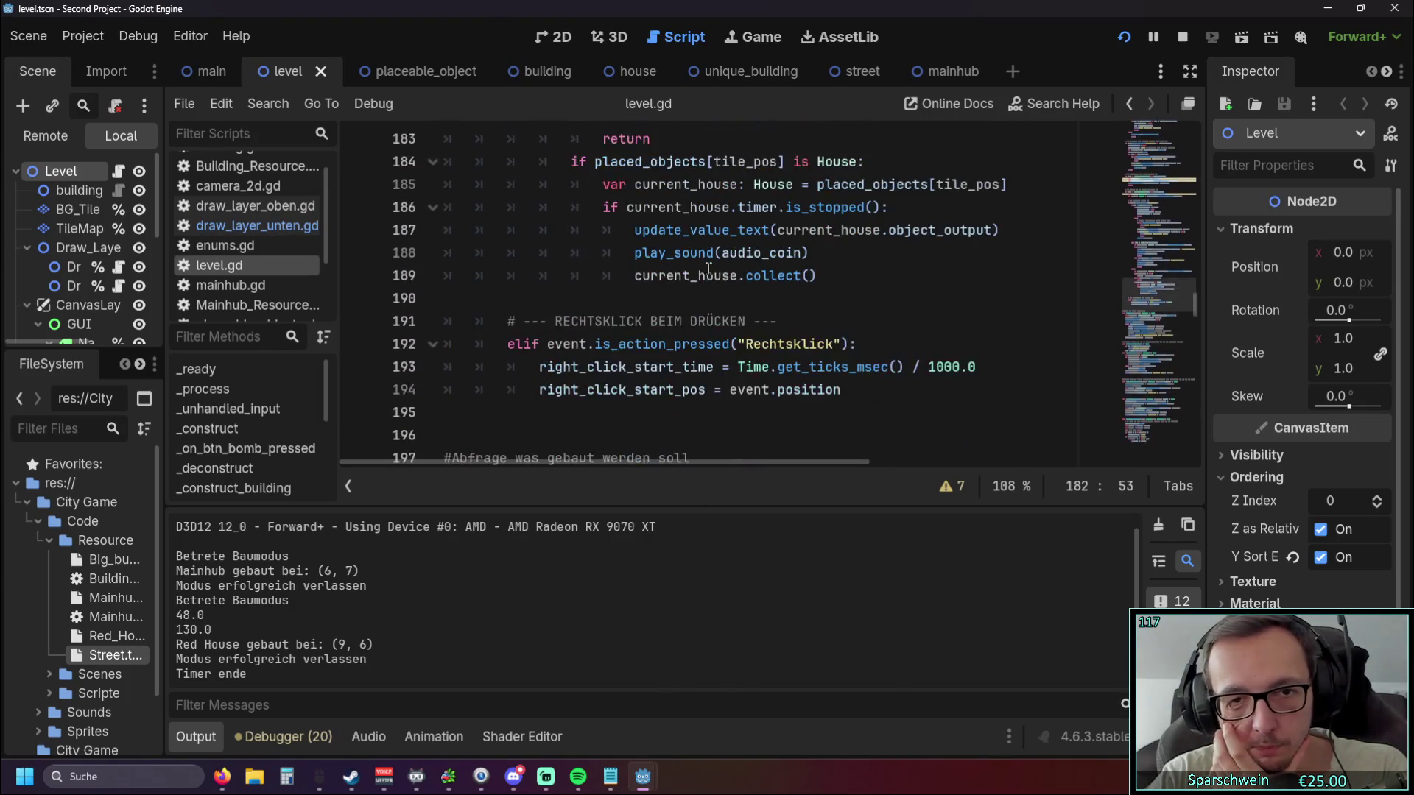
Review the draw_layer_oben.gd script, then bring the Twitch browser window back to the front.
left_click(251, 206)
scroll(595, 269, "up", 4)
scroll(618, 266, "down", 17)
scroll(646, 263, "down", 5)
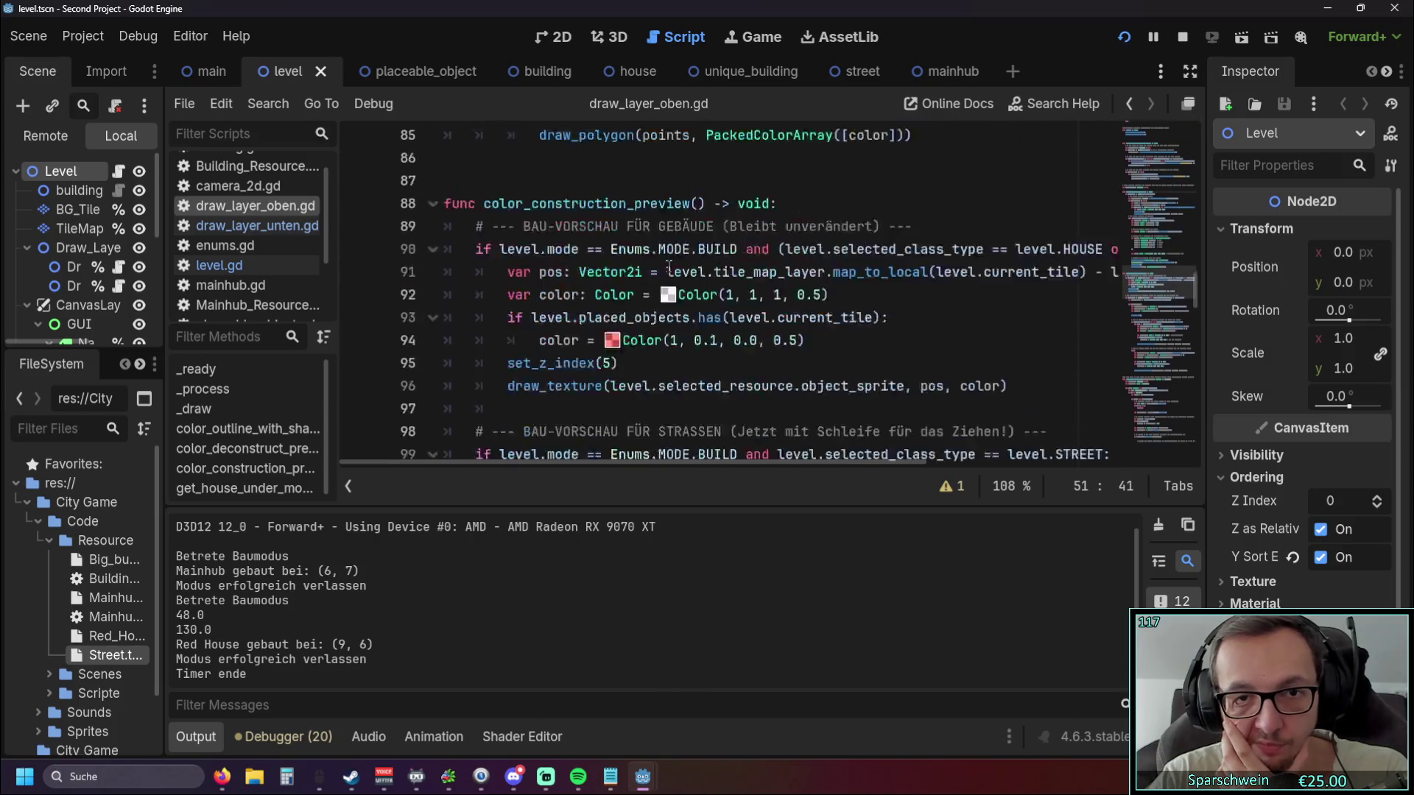
scroll(746, 266, "up", 2)
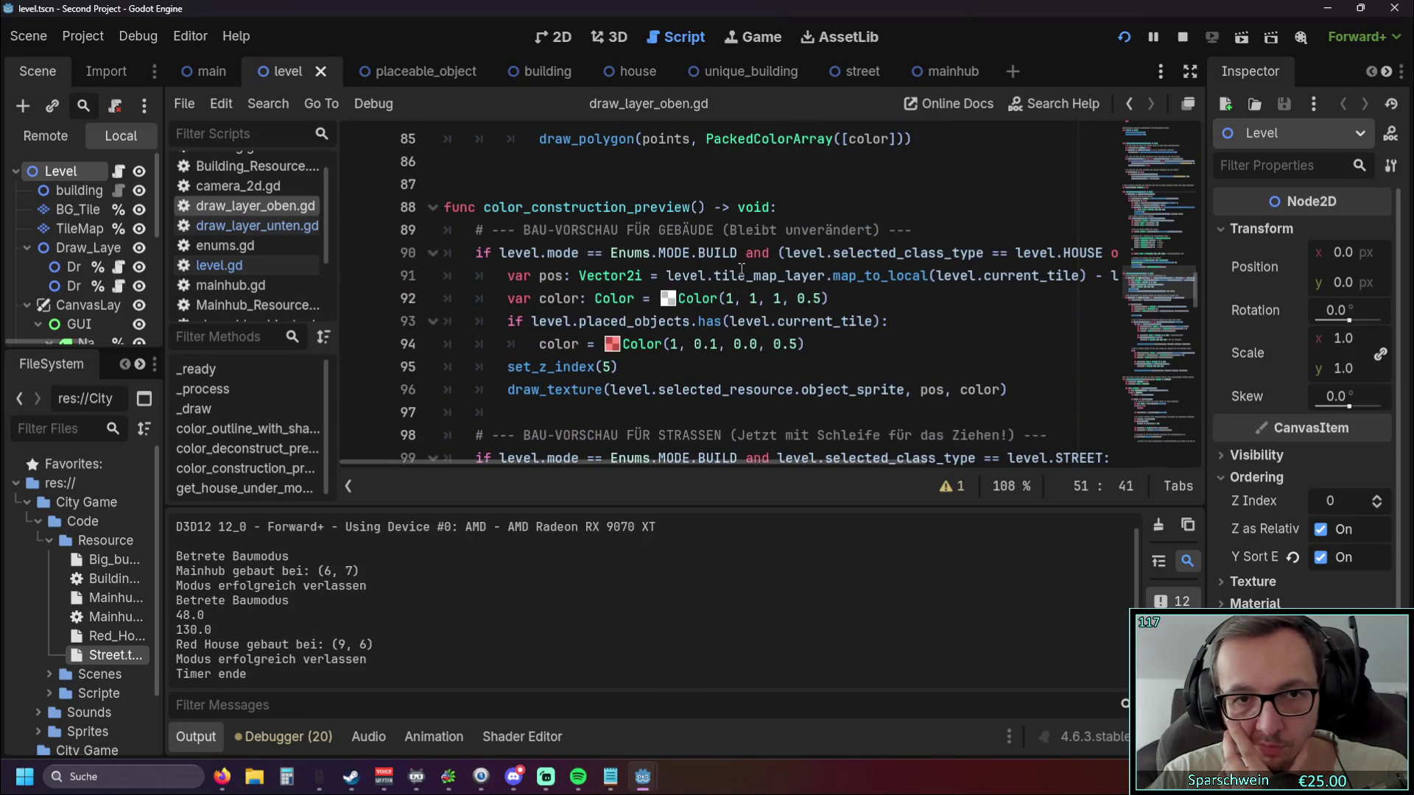
scroll(742, 269, "down", 5)
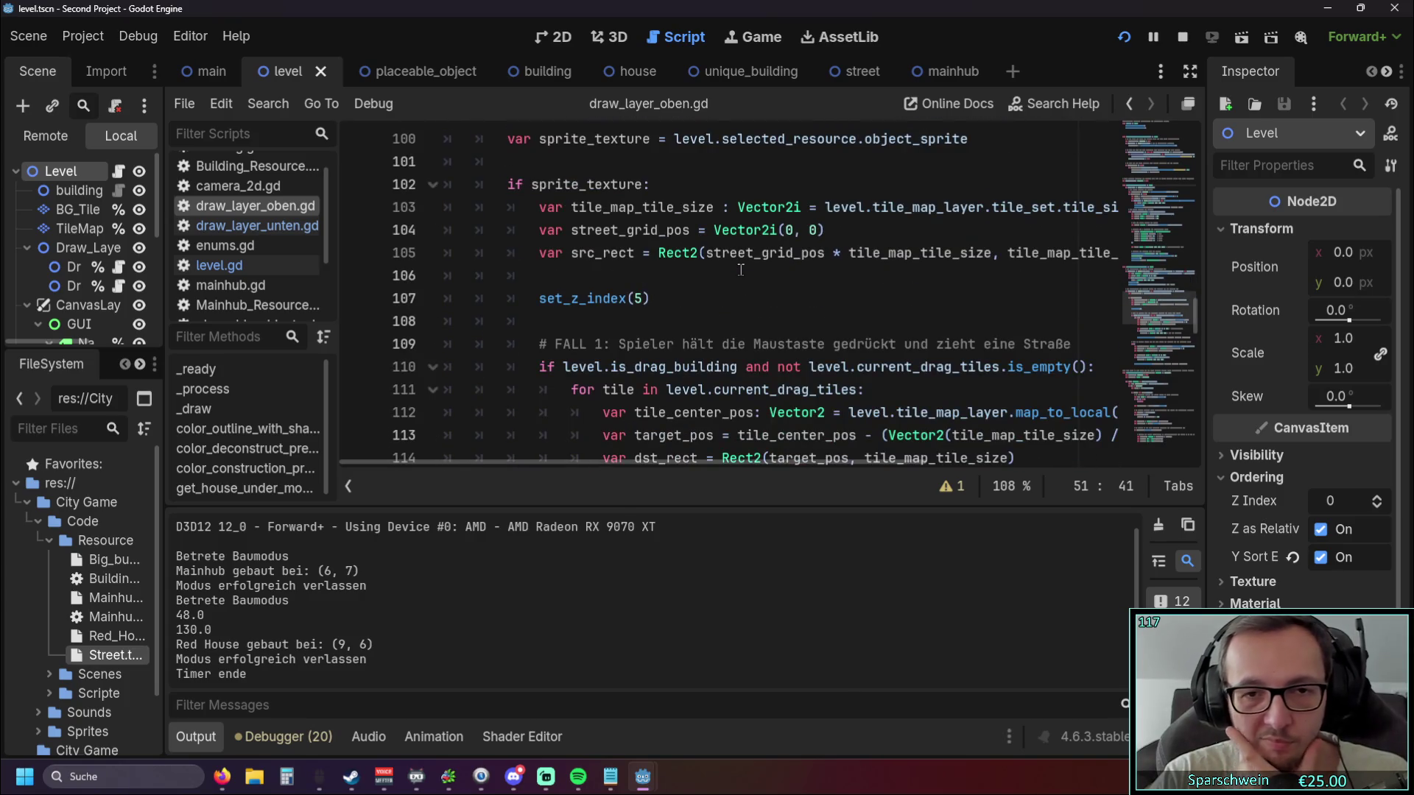
scroll(741, 269, "down", 2)
scroll(734, 279, "down", 1)
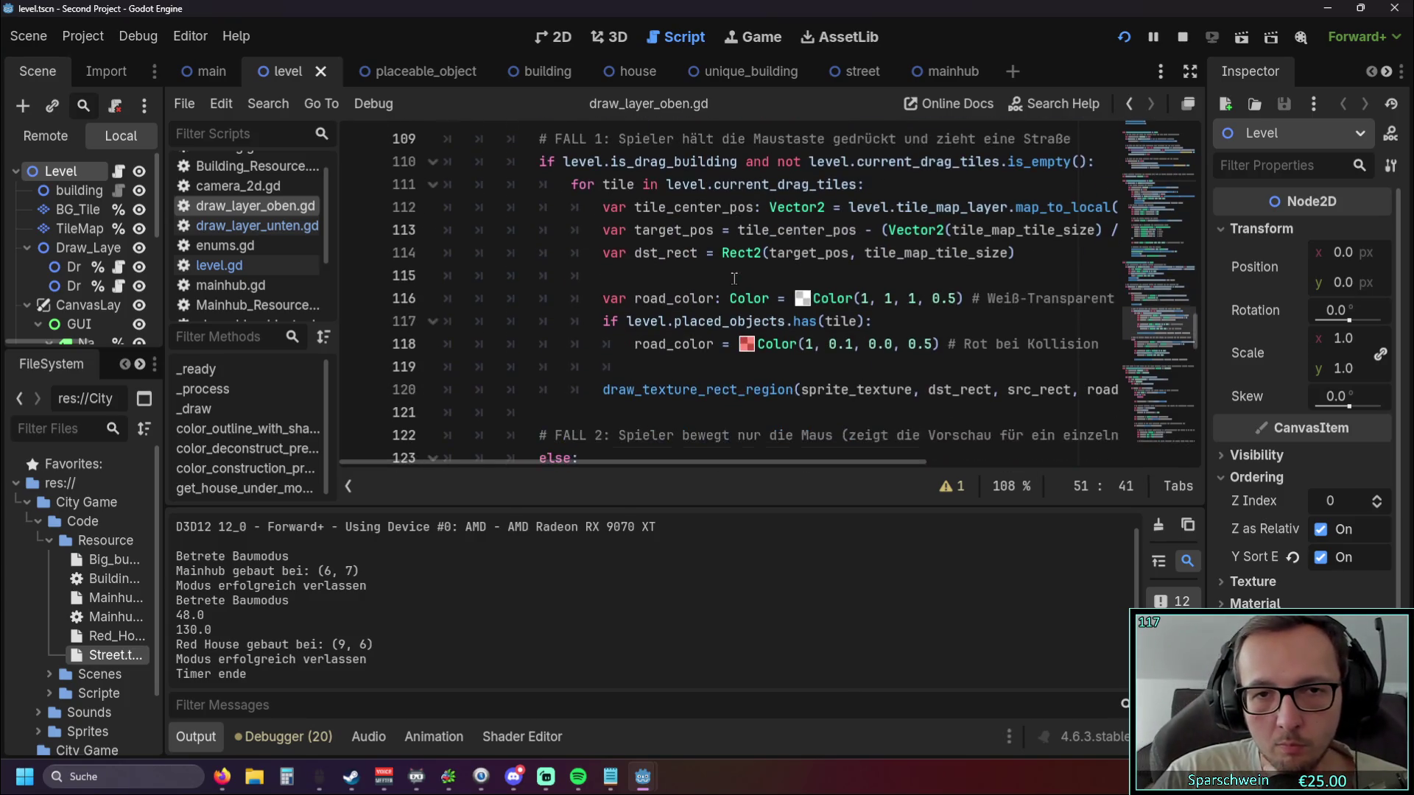
scroll(734, 279, "up", 1)
mouse_move(221, 777)
left_click(309, 692)
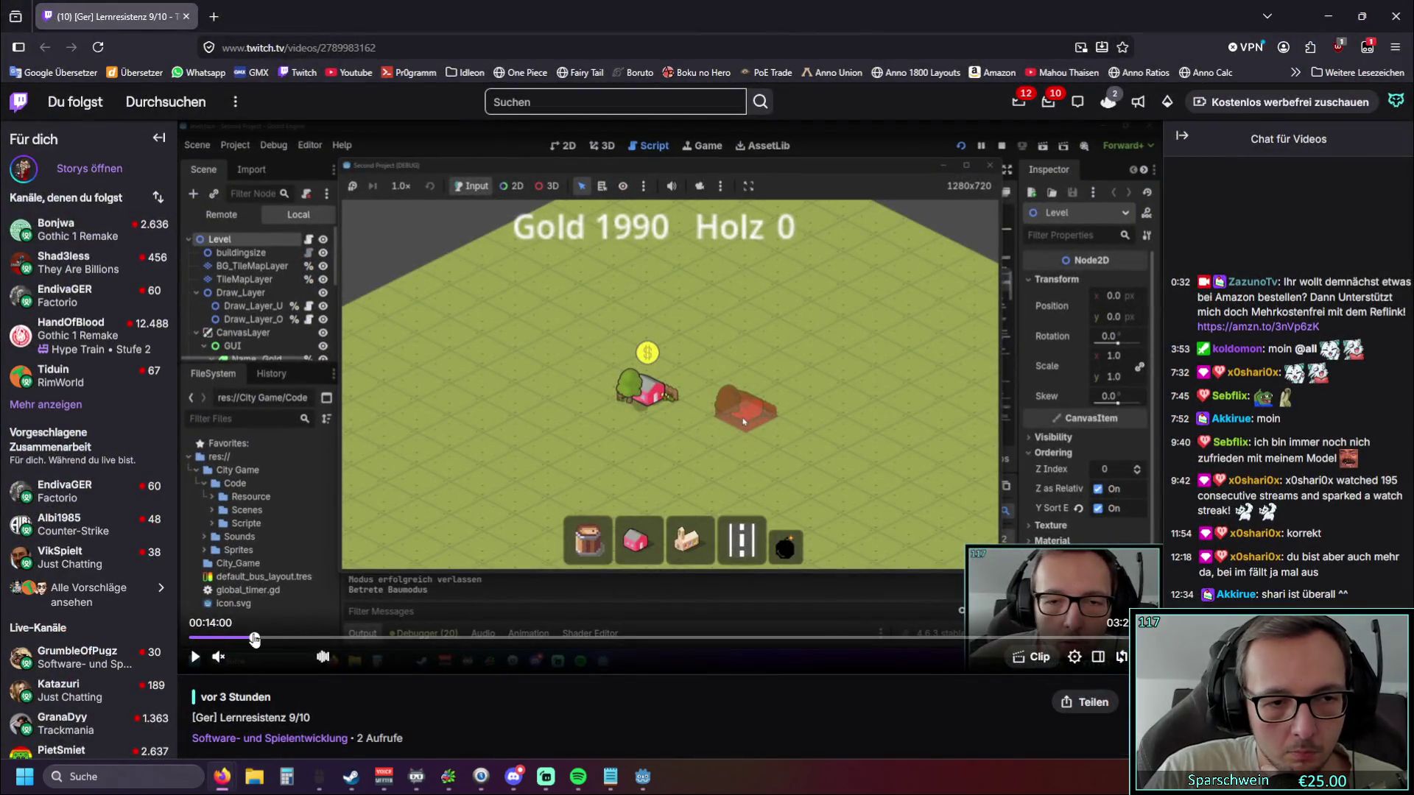
Scrub the VOD from 13:32 through 17:10, 21:06 and 23:56 to 26:08, then return to Godot.
left_click(252, 638)
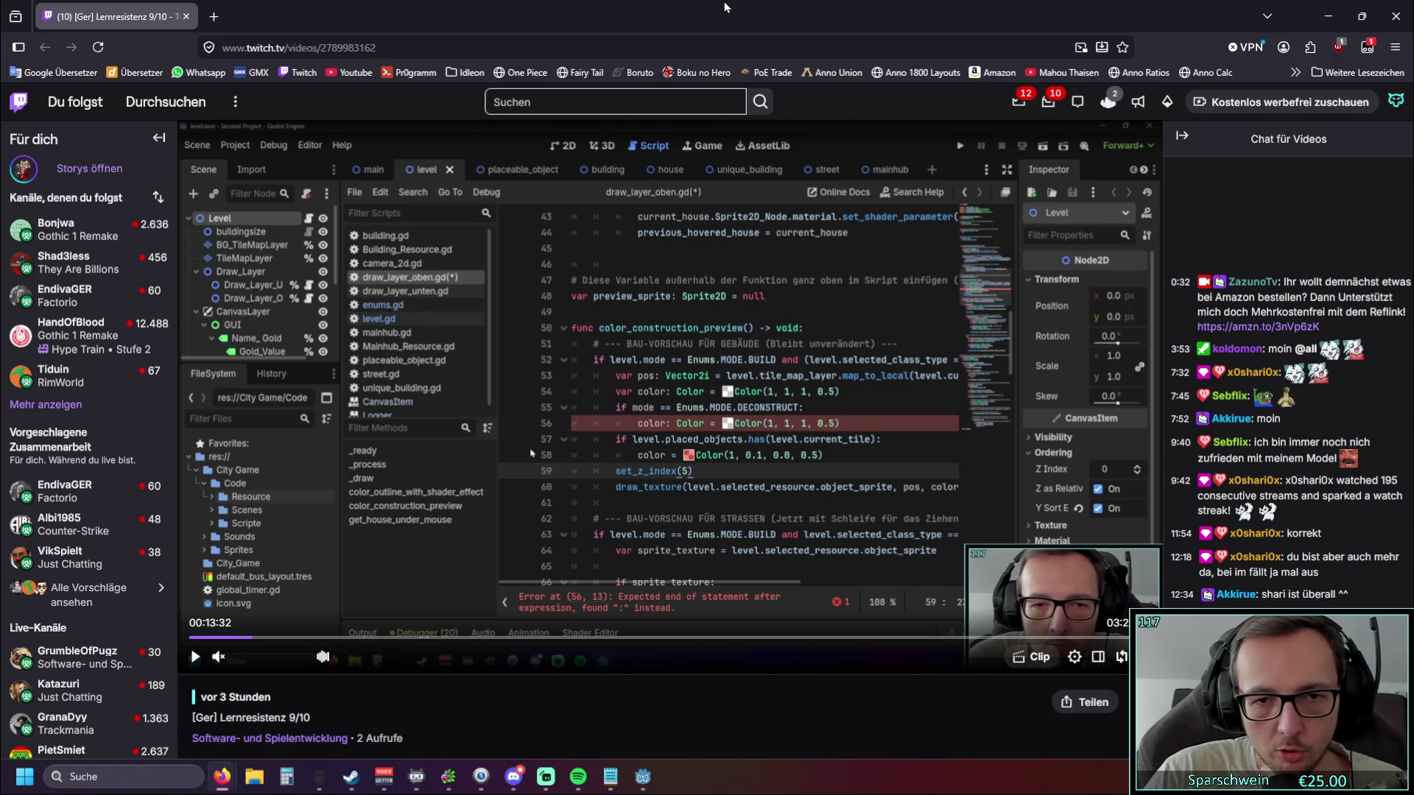
left_click(258, 640)
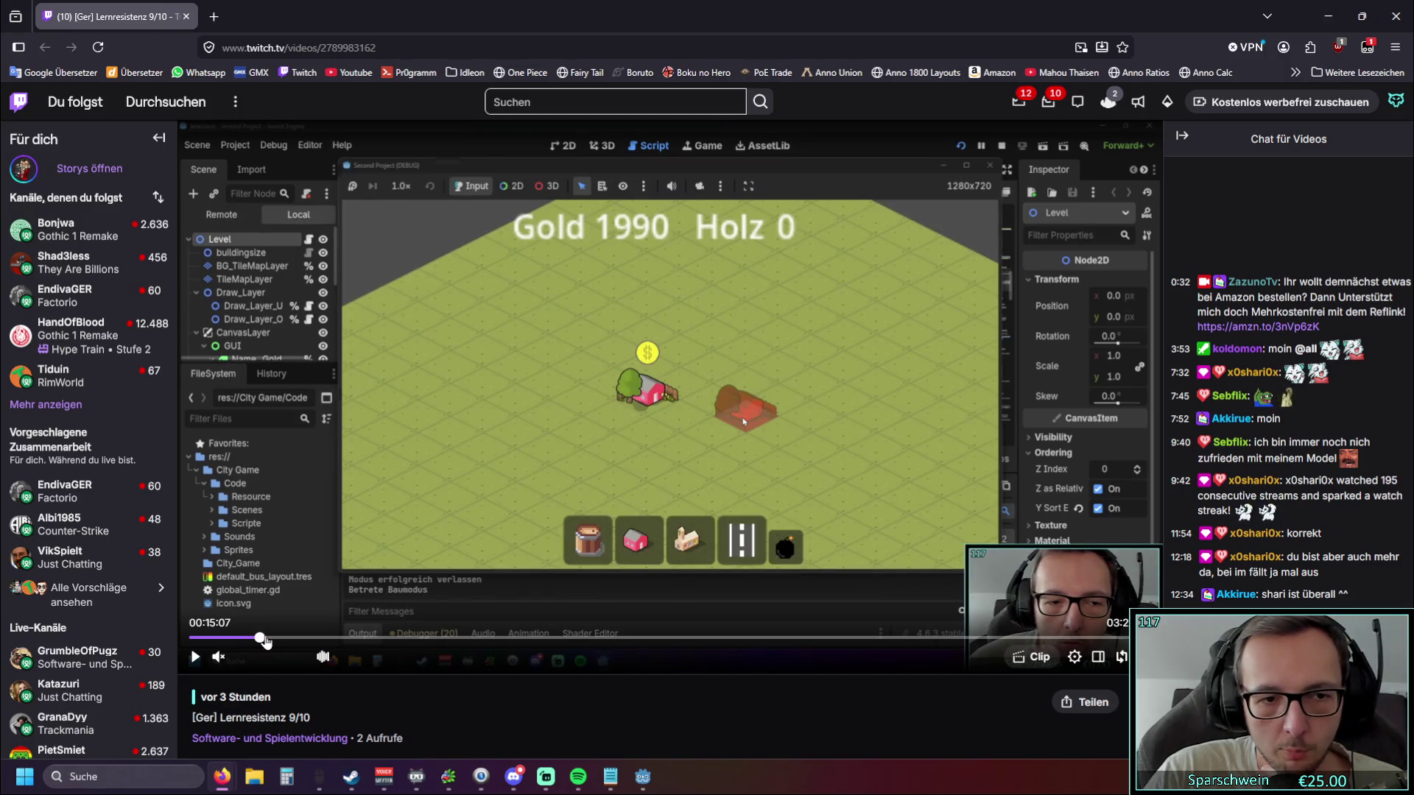
left_click(265, 640)
left_click(274, 640)
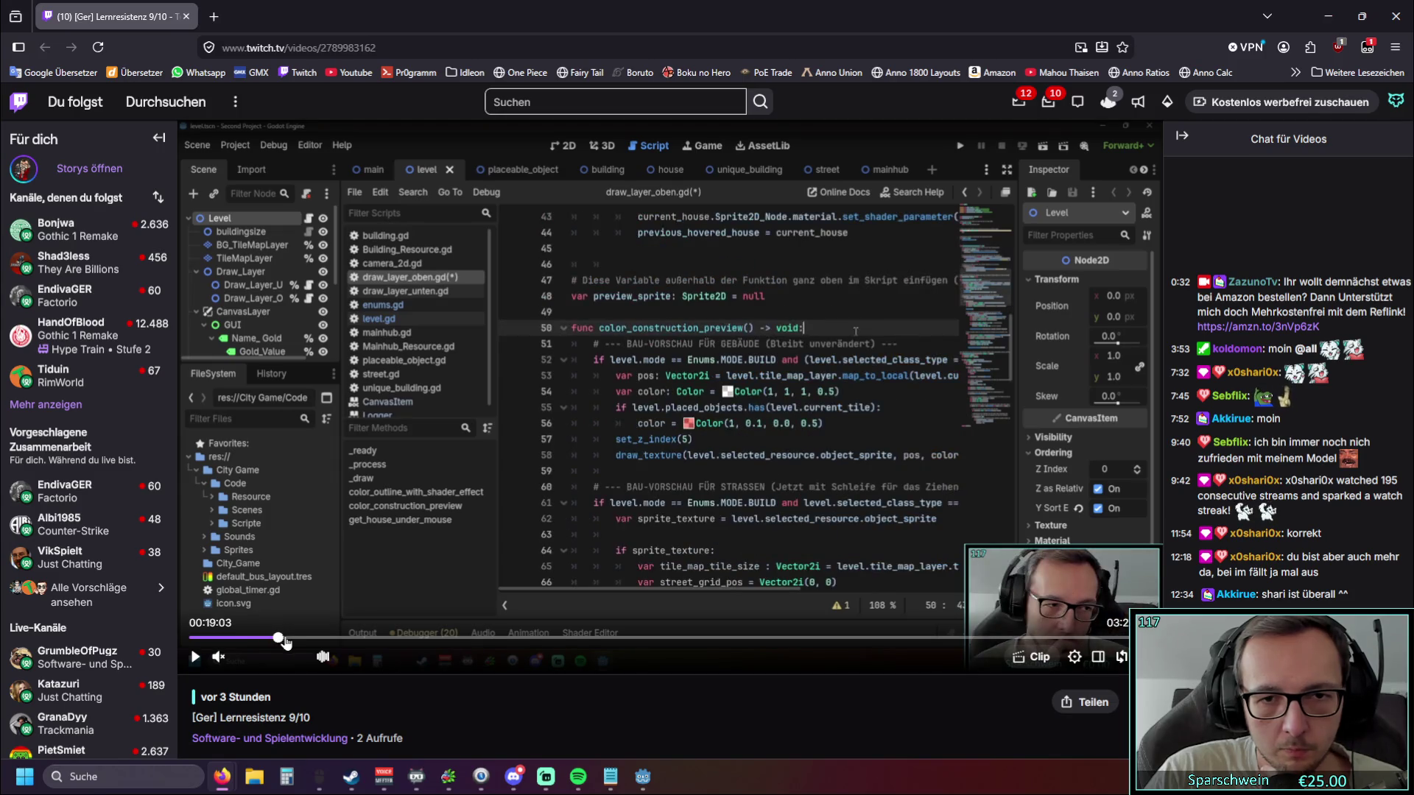
left_click(288, 640)
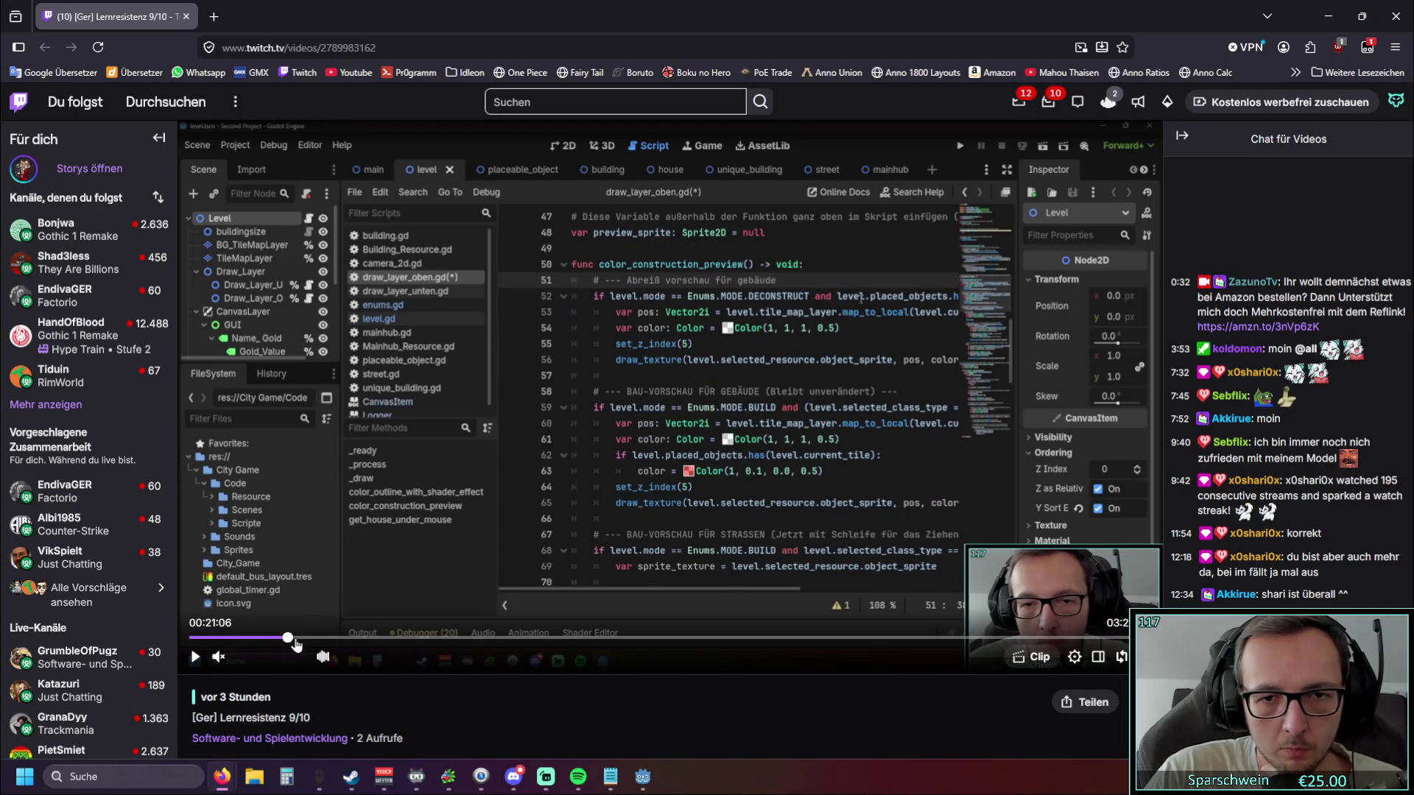
left_click(299, 640)
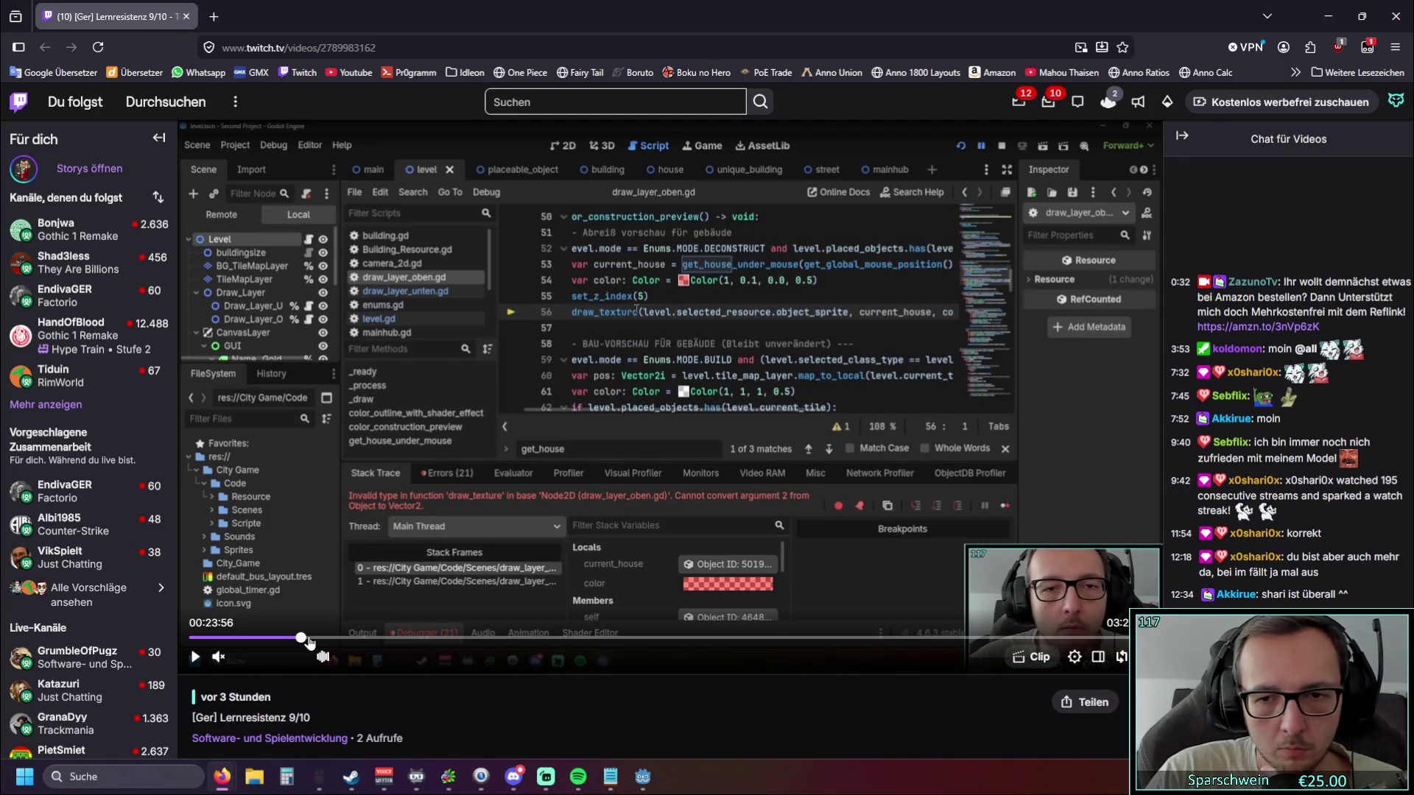
left_click(309, 640)
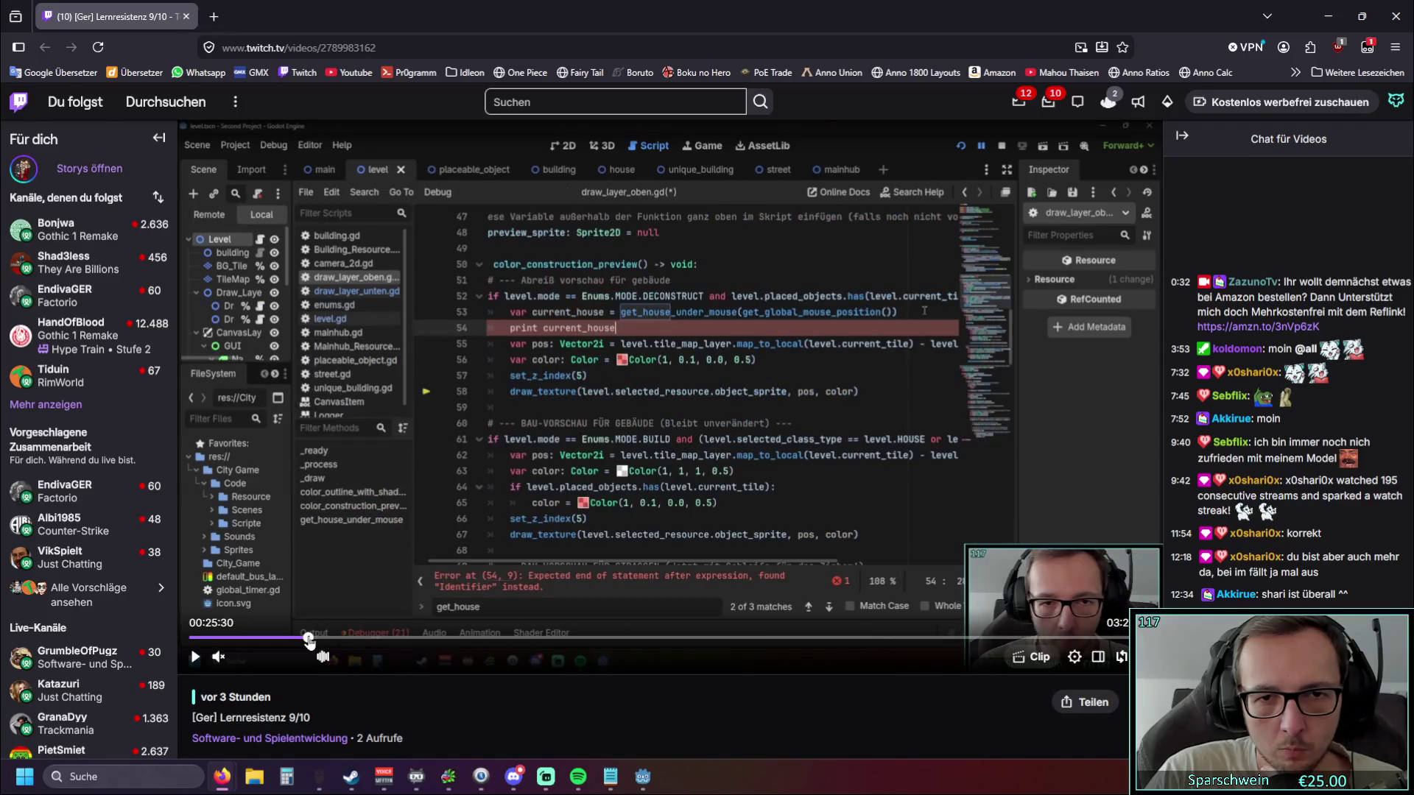
left_click(312, 640)
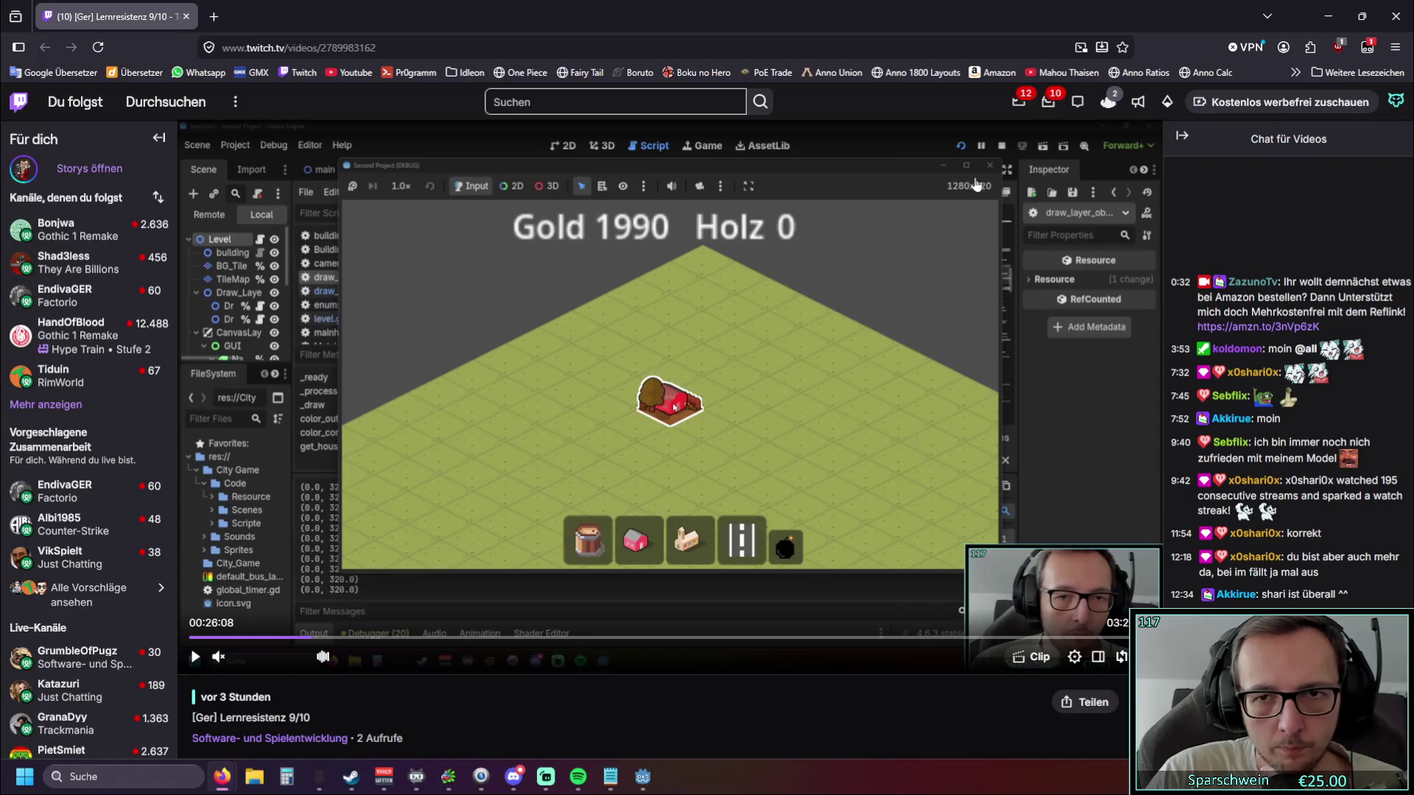
key("alt+Tab")
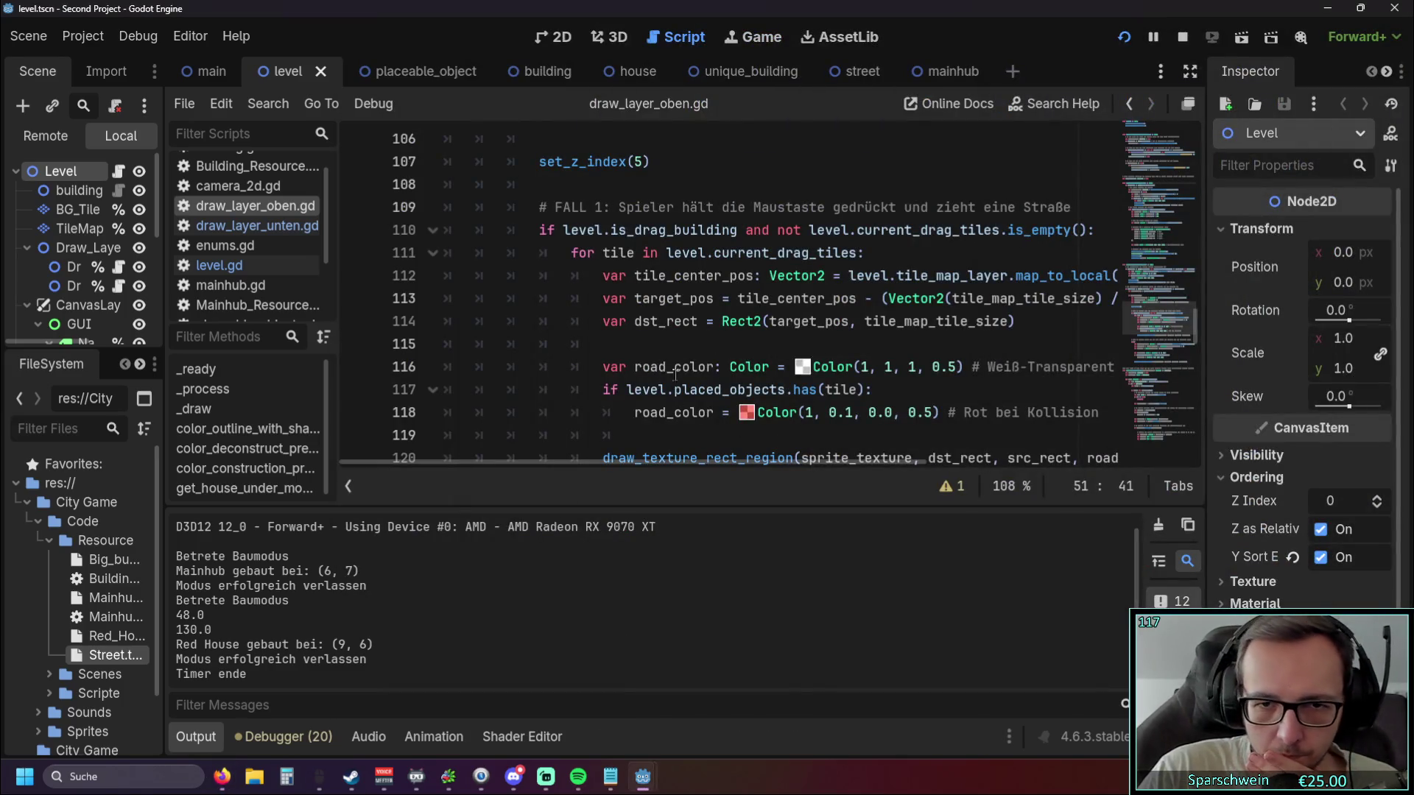
Run the game, place a church, cancel further placement, pick the red house, then stop the game.
left_click(1126, 41)
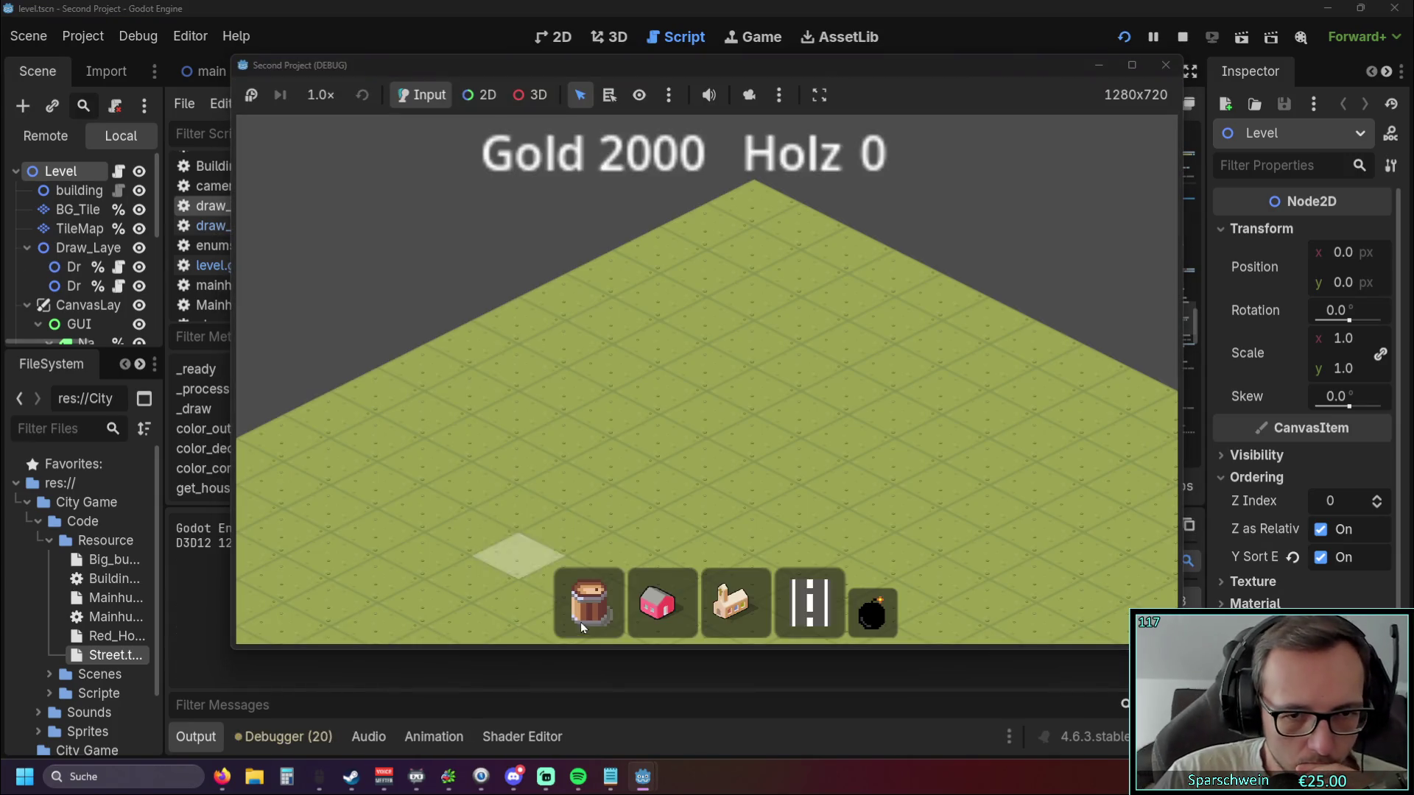
left_click(735, 602)
left_click(744, 468)
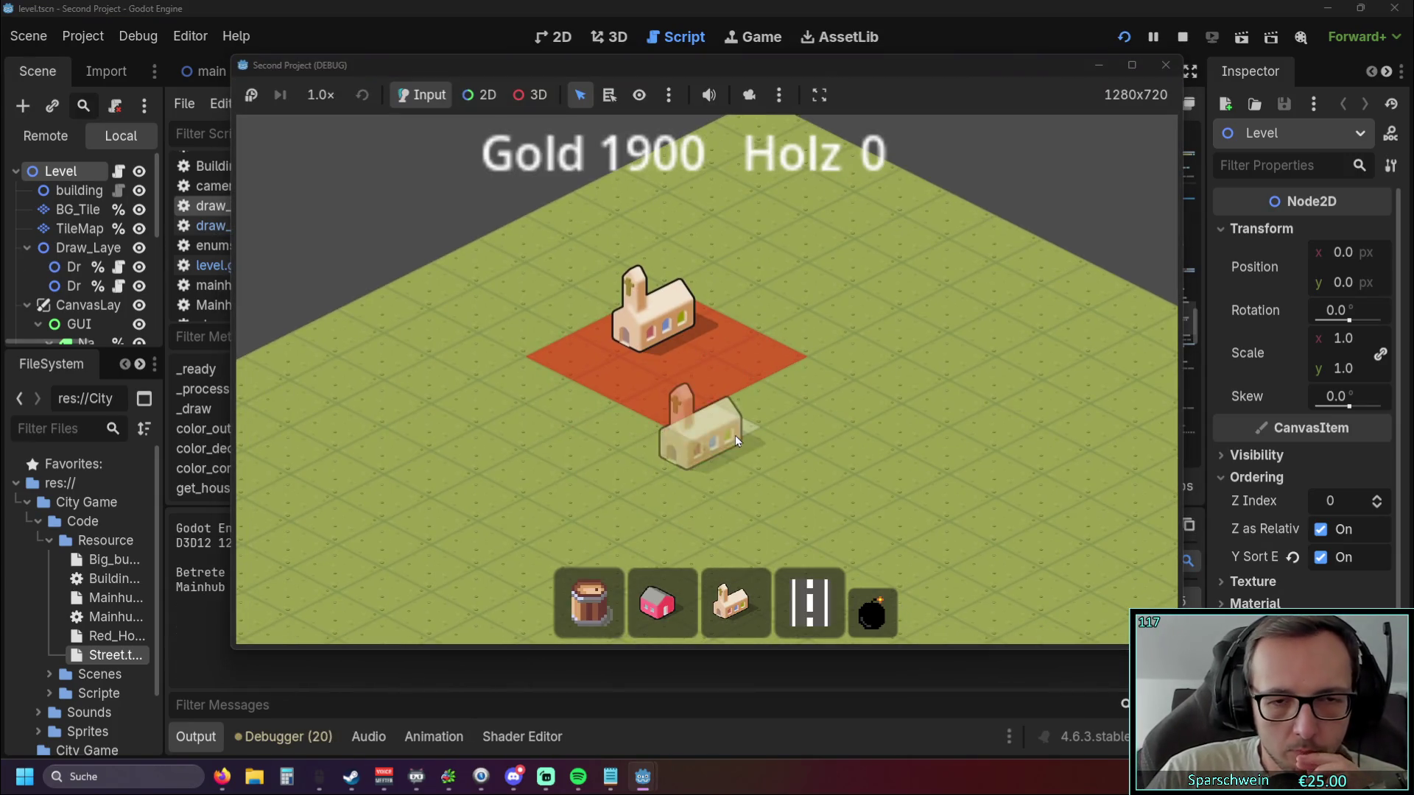
scroll(661, 422, "up", 3)
right_click(687, 412)
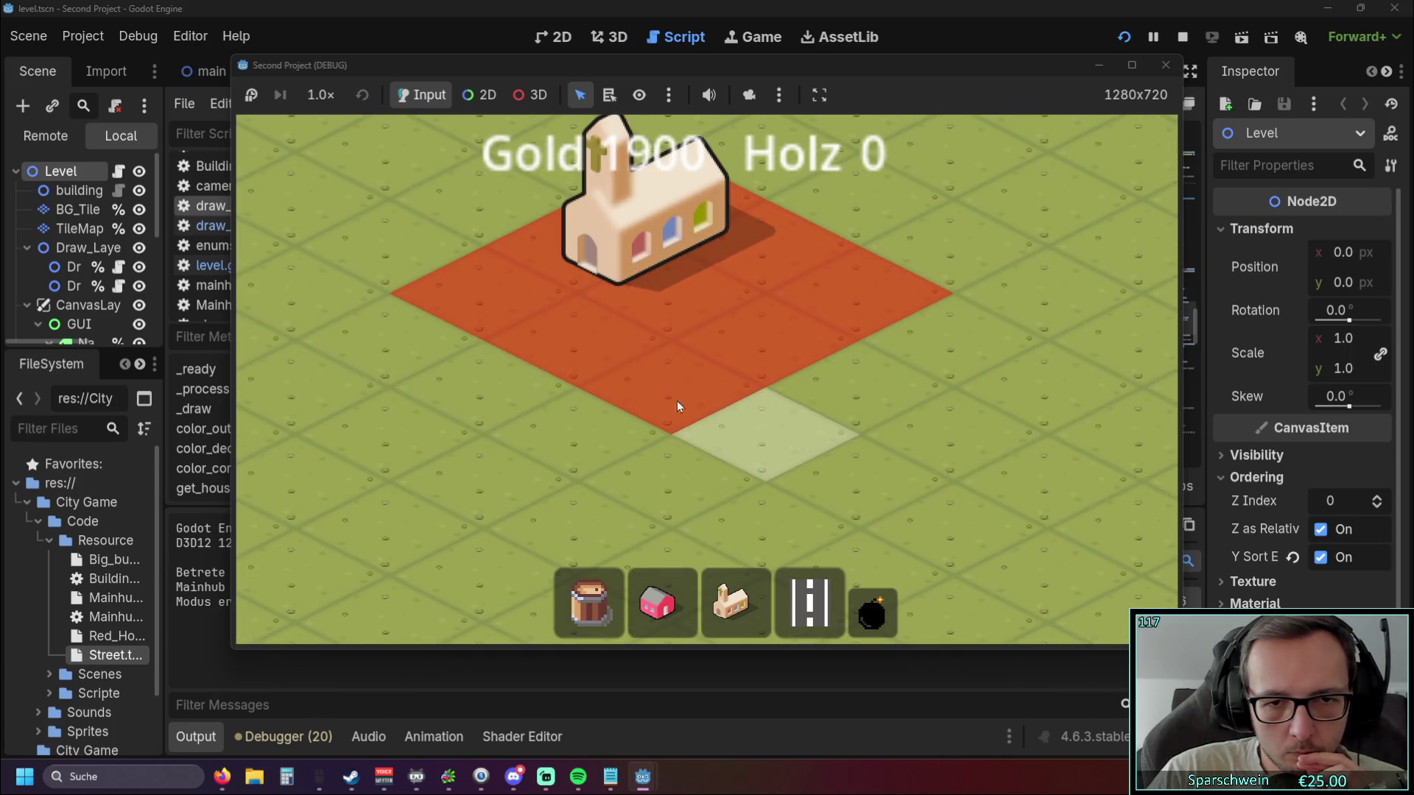
left_click(665, 605)
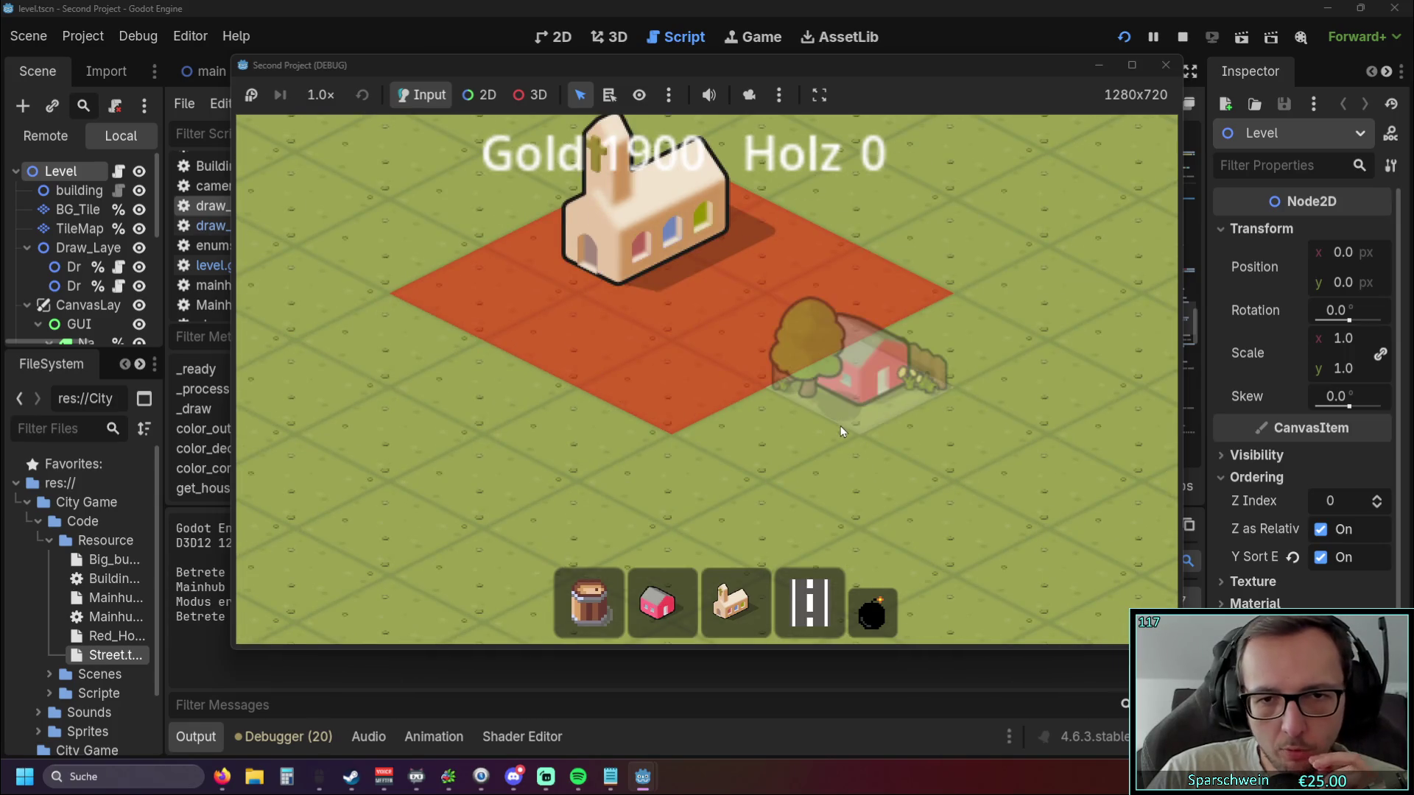
left_click(1167, 64)
Open draw_layer_unten.gd and collapse the Output panel for more code room.
scroll(835, 288, "down", 2)
scroll(835, 288, "up", 3)
scroll(835, 288, "up", 7)
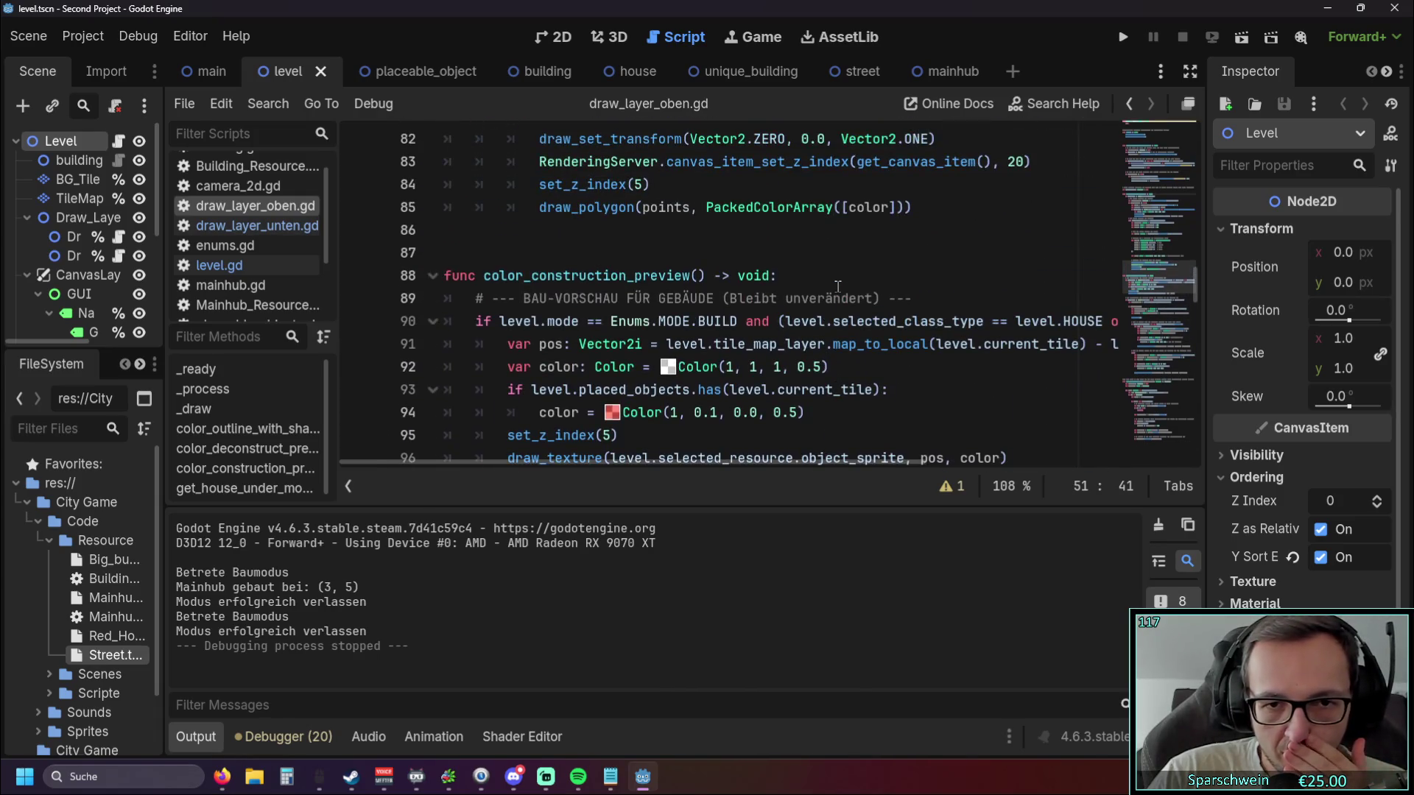
scroll(838, 287, "down", 2)
scroll(837, 287, "up", 4)
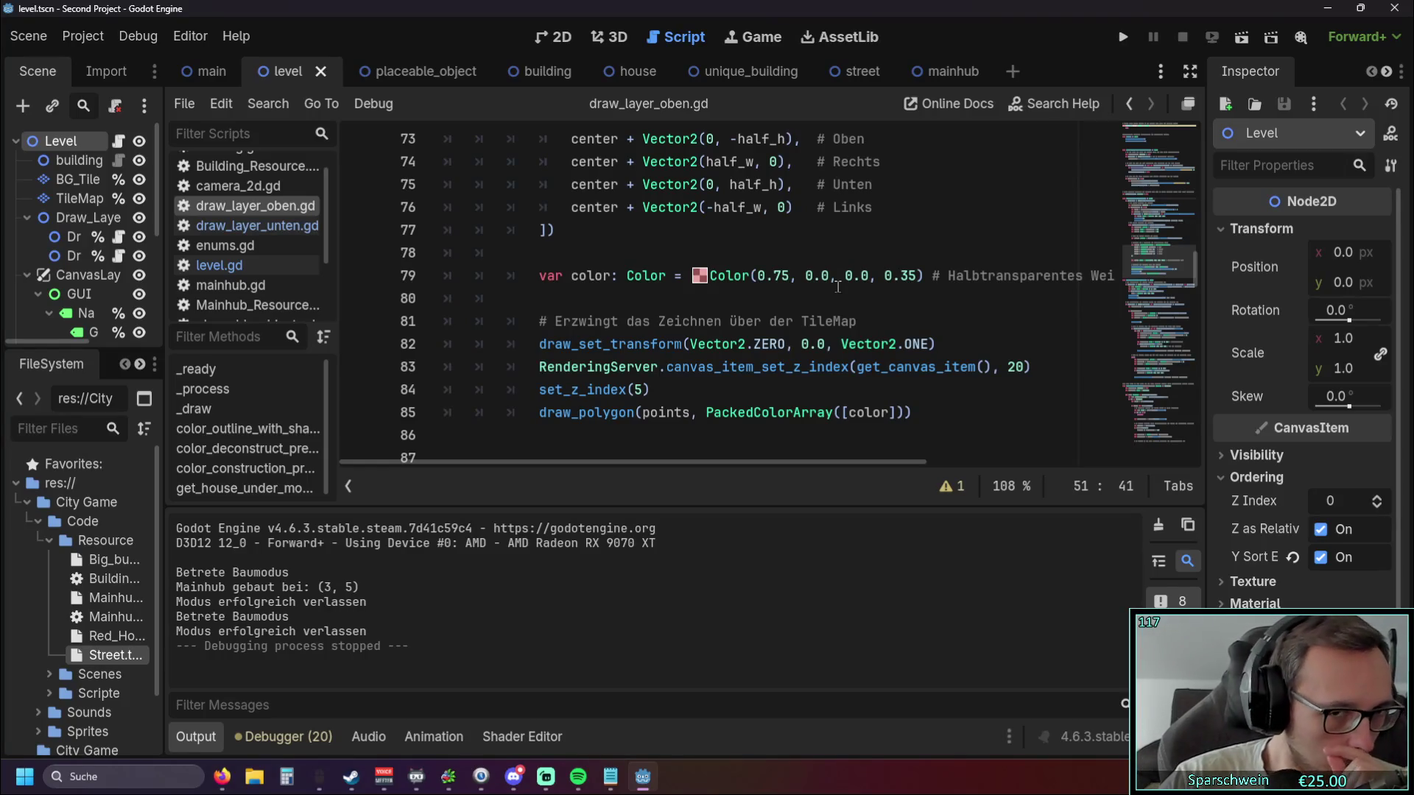
left_click(243, 225)
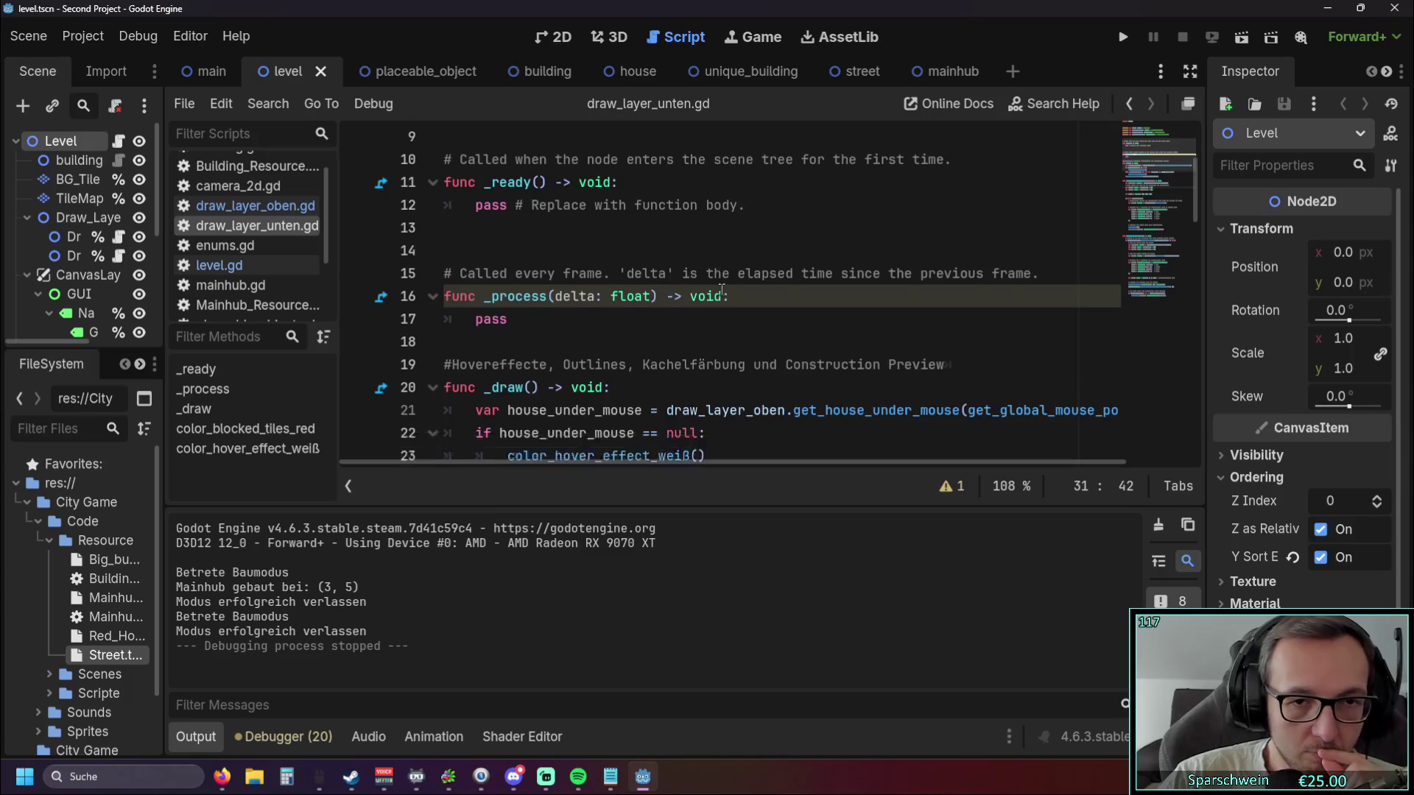
scroll(727, 284, "down", 4)
scroll(727, 284, "down", 3)
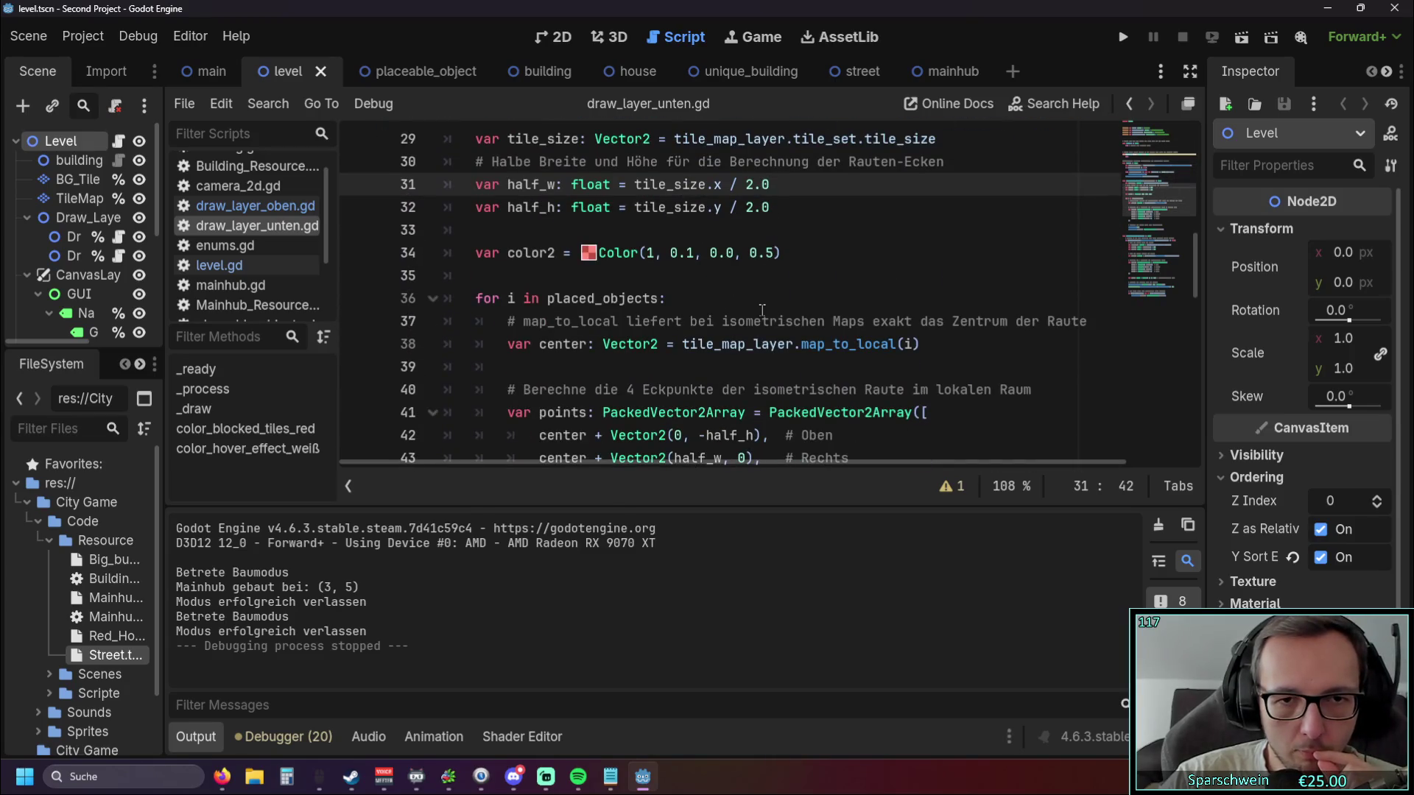
scroll(763, 302, "down", 6)
scroll(763, 302, "down", 3)
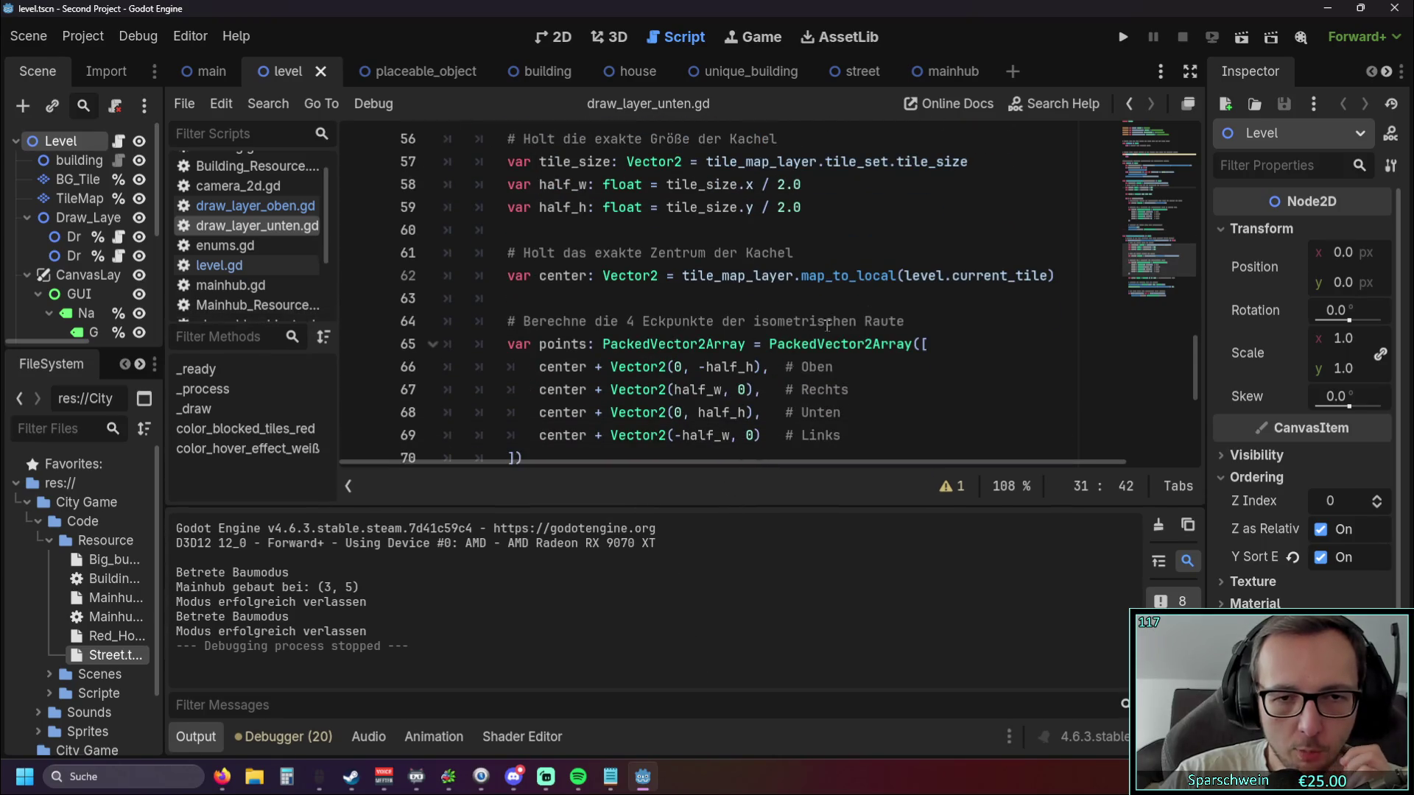
left_click(194, 737)
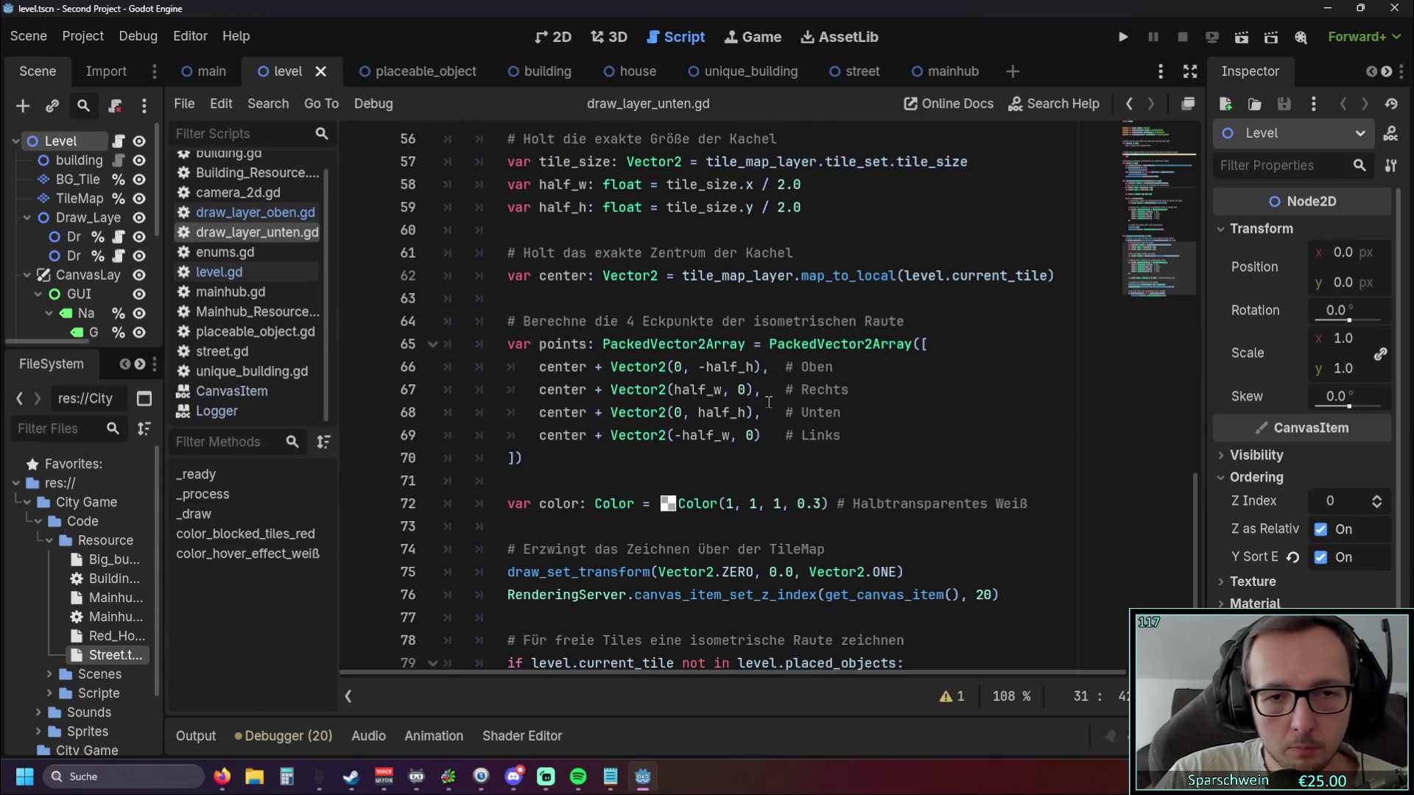
Start a new line after the line 48 comment in the placed-tiles drawing loop.
scroll(768, 401, "down", 2)
scroll(769, 390, "up", 4)
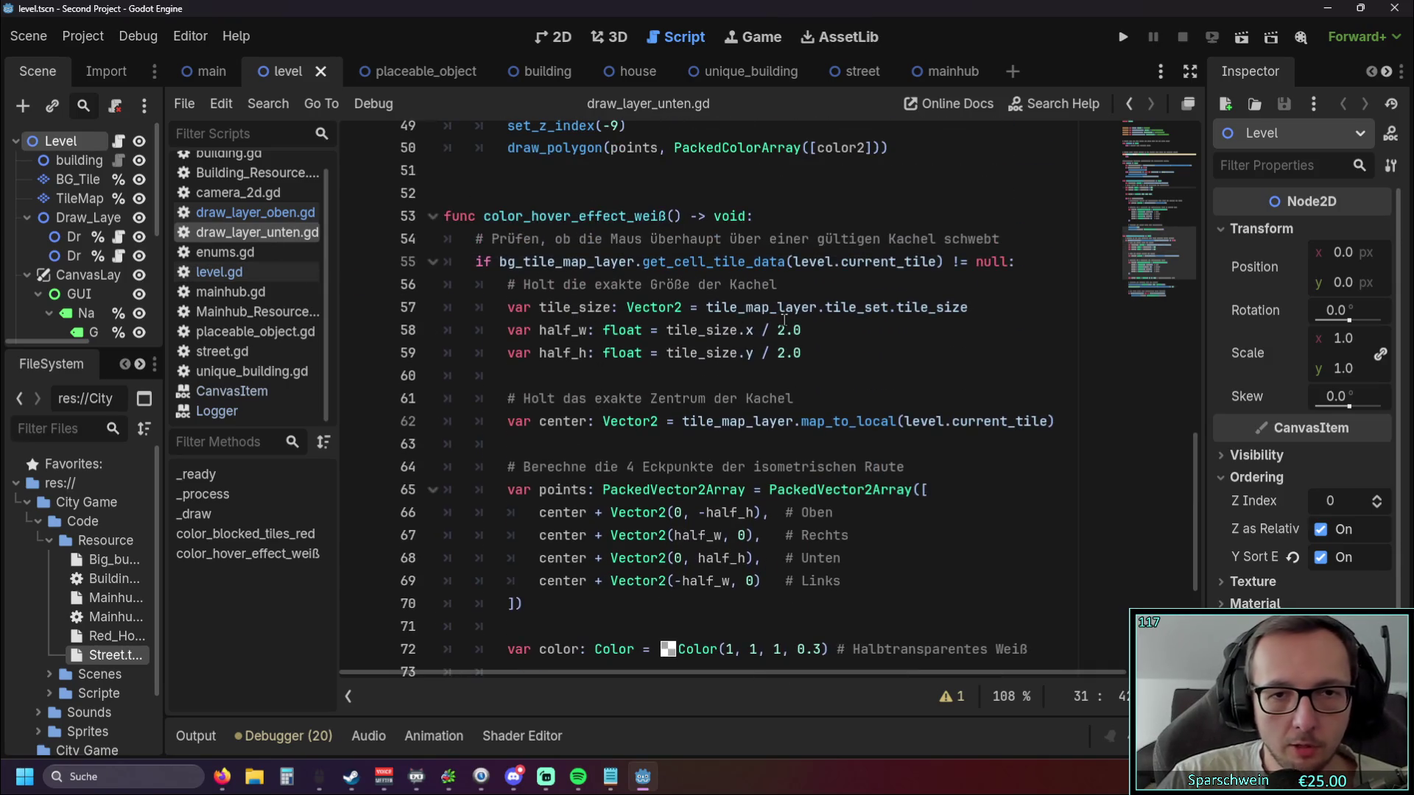
scroll(785, 319, "up", 6)
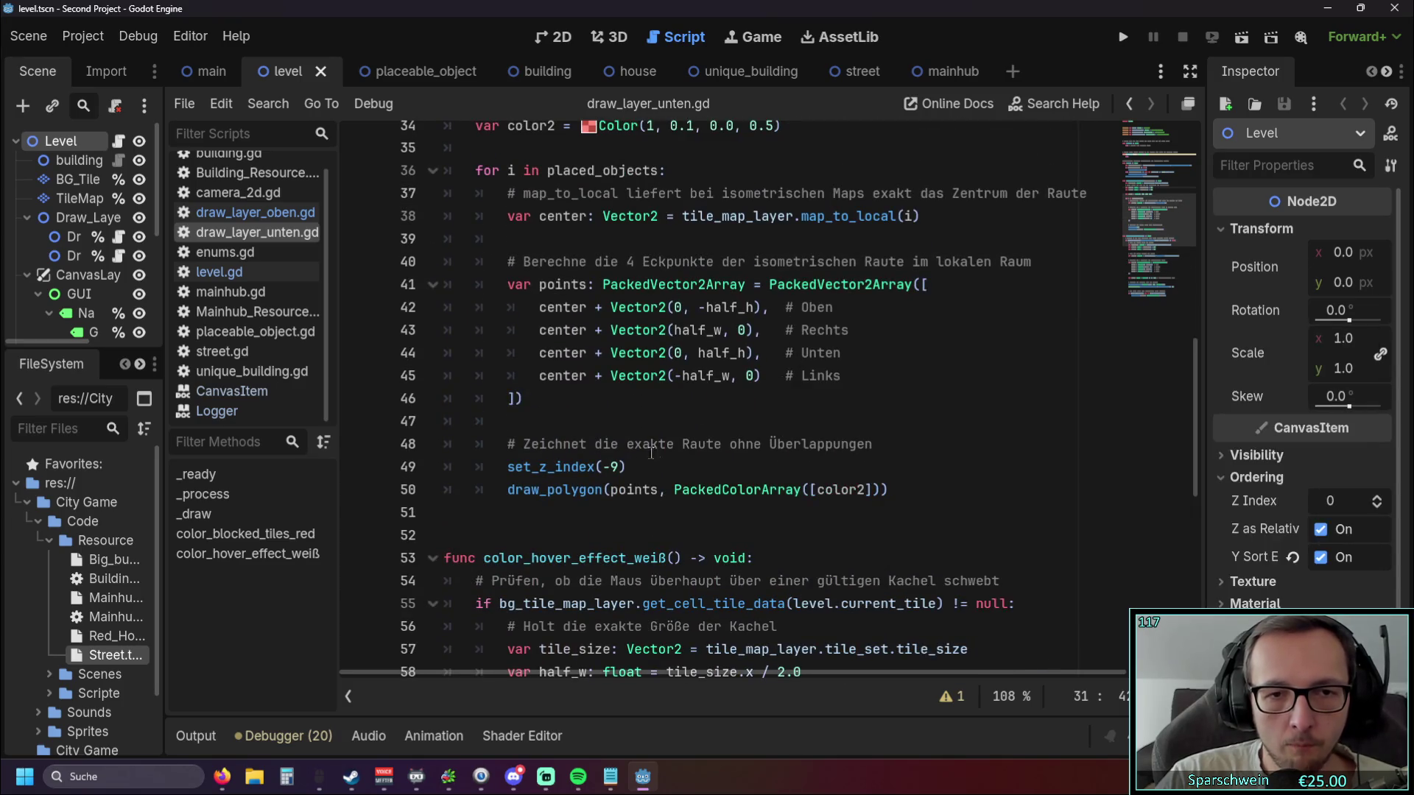
scroll(641, 457, "up", 1)
scroll(640, 457, "down", 3)
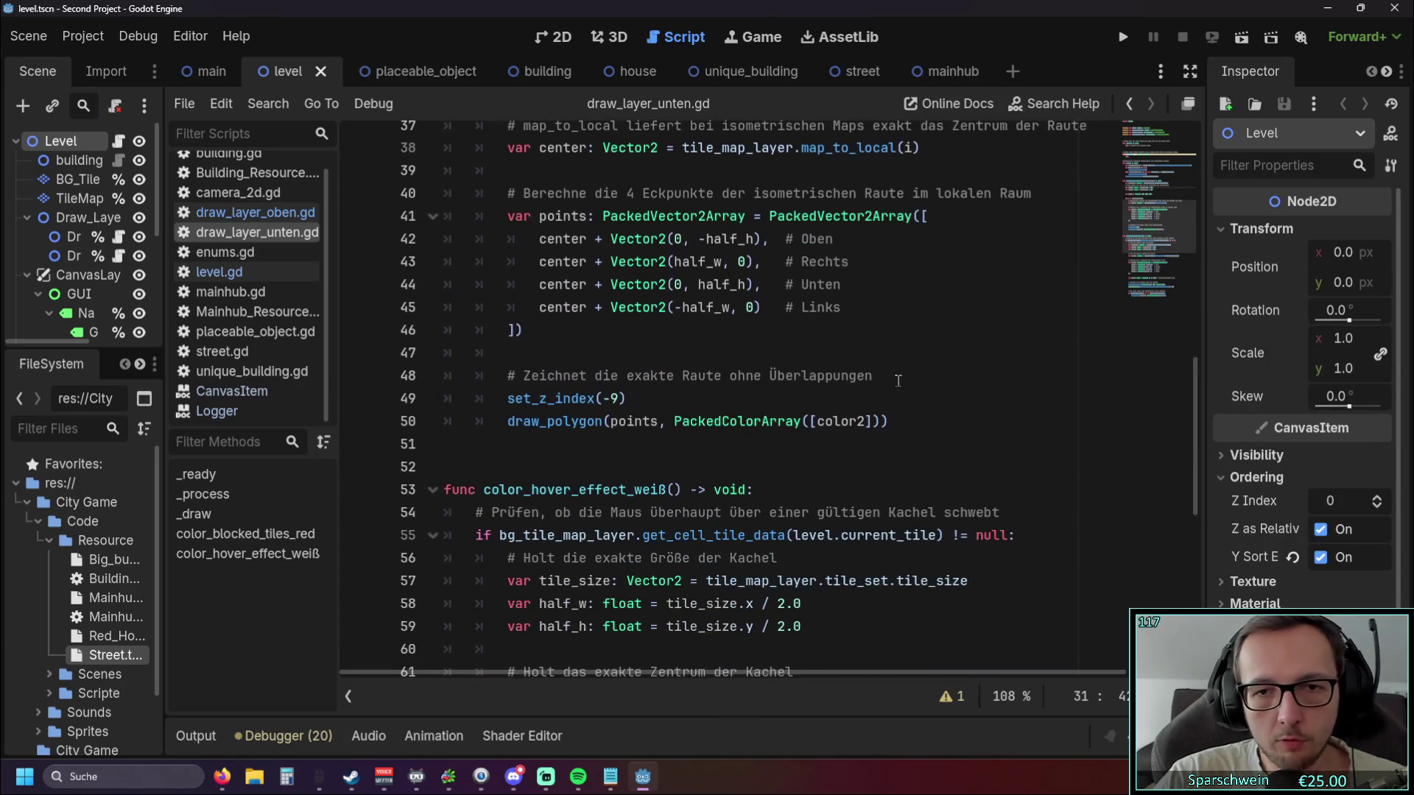
left_click(896, 377)
key("Return")
Add a print("hi") debug line, run the game, and place a church to trigger it.
type("prin")
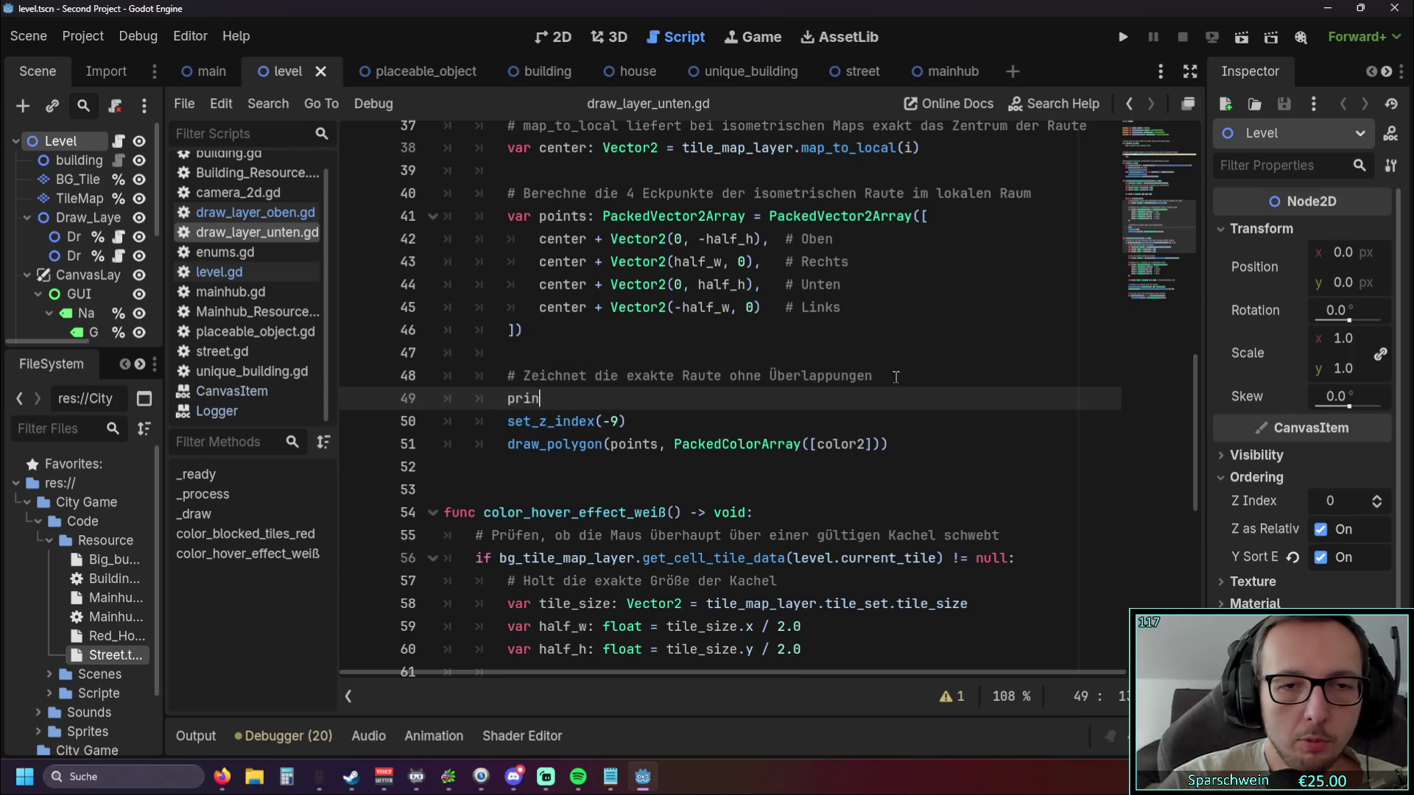
type("t(")
type("\"hi")
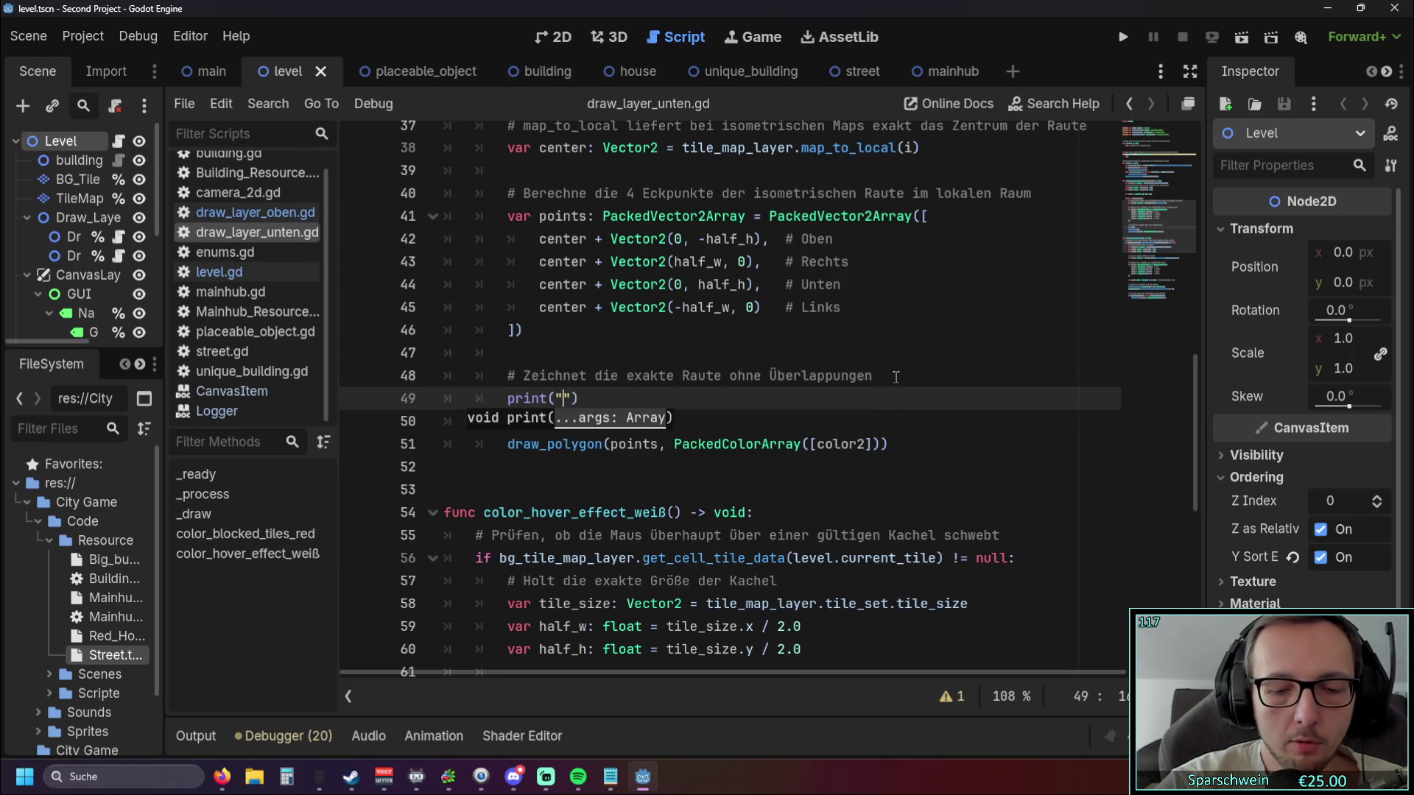
left_click(1118, 38)
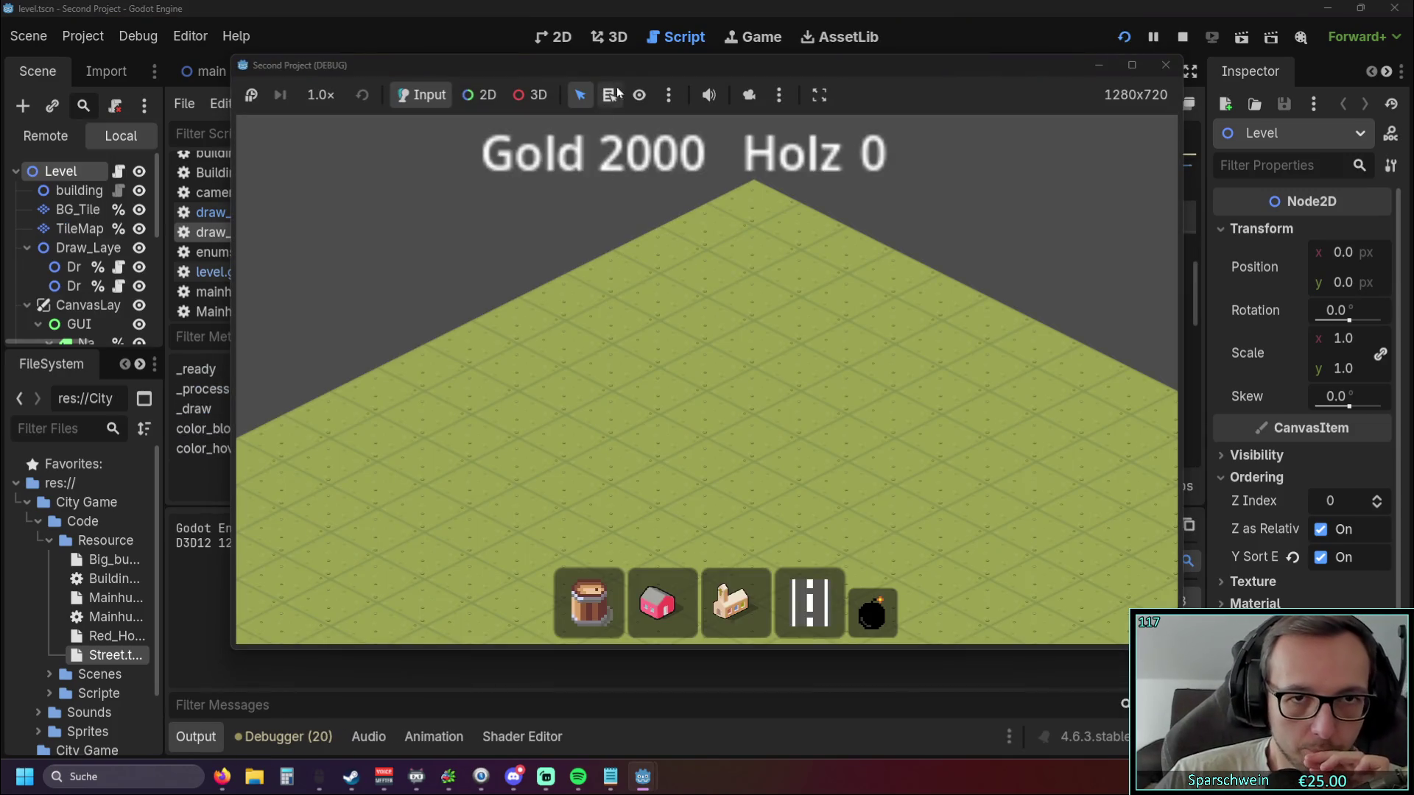
left_click_drag(638, 65, 889, 65)
left_click(965, 617)
left_click(906, 427)
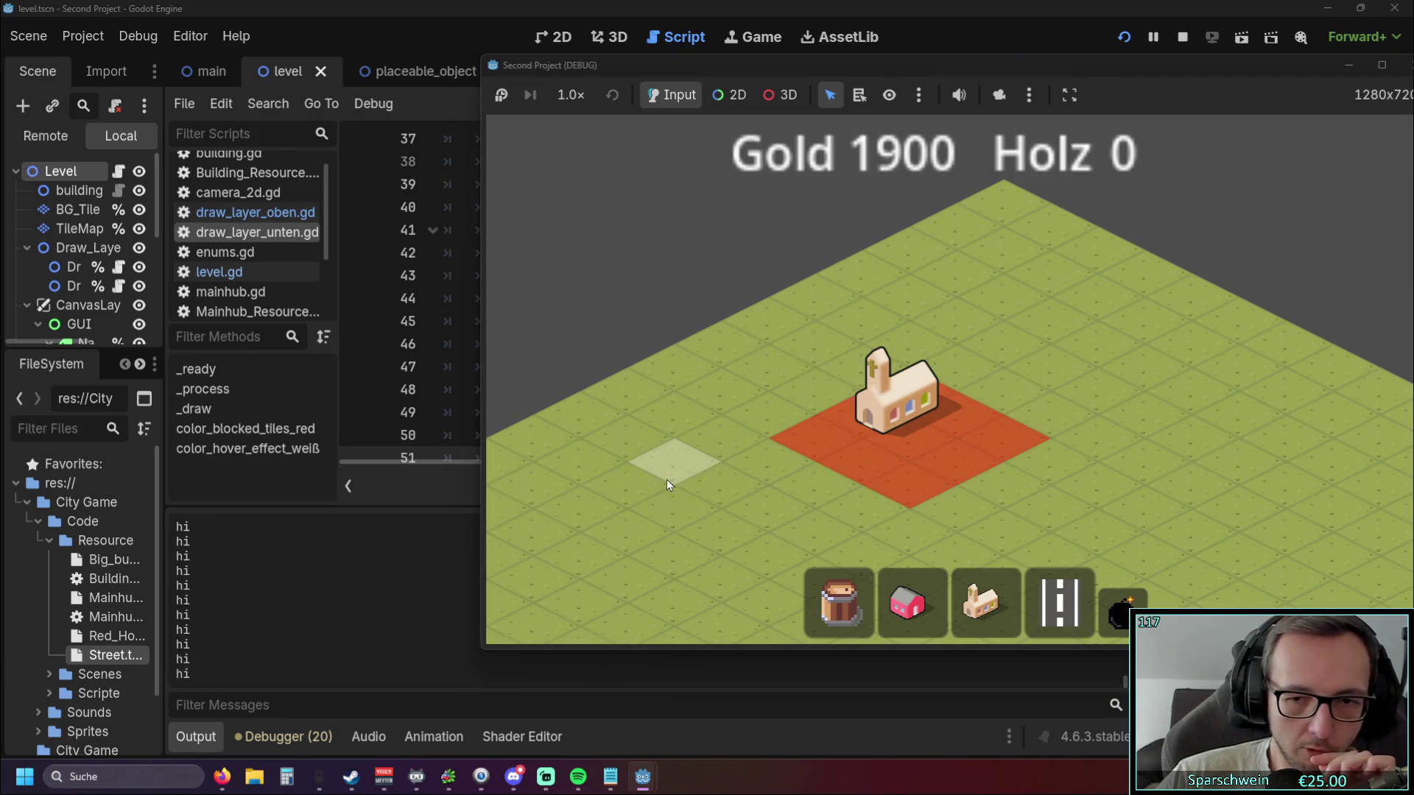
left_click(687, 738)
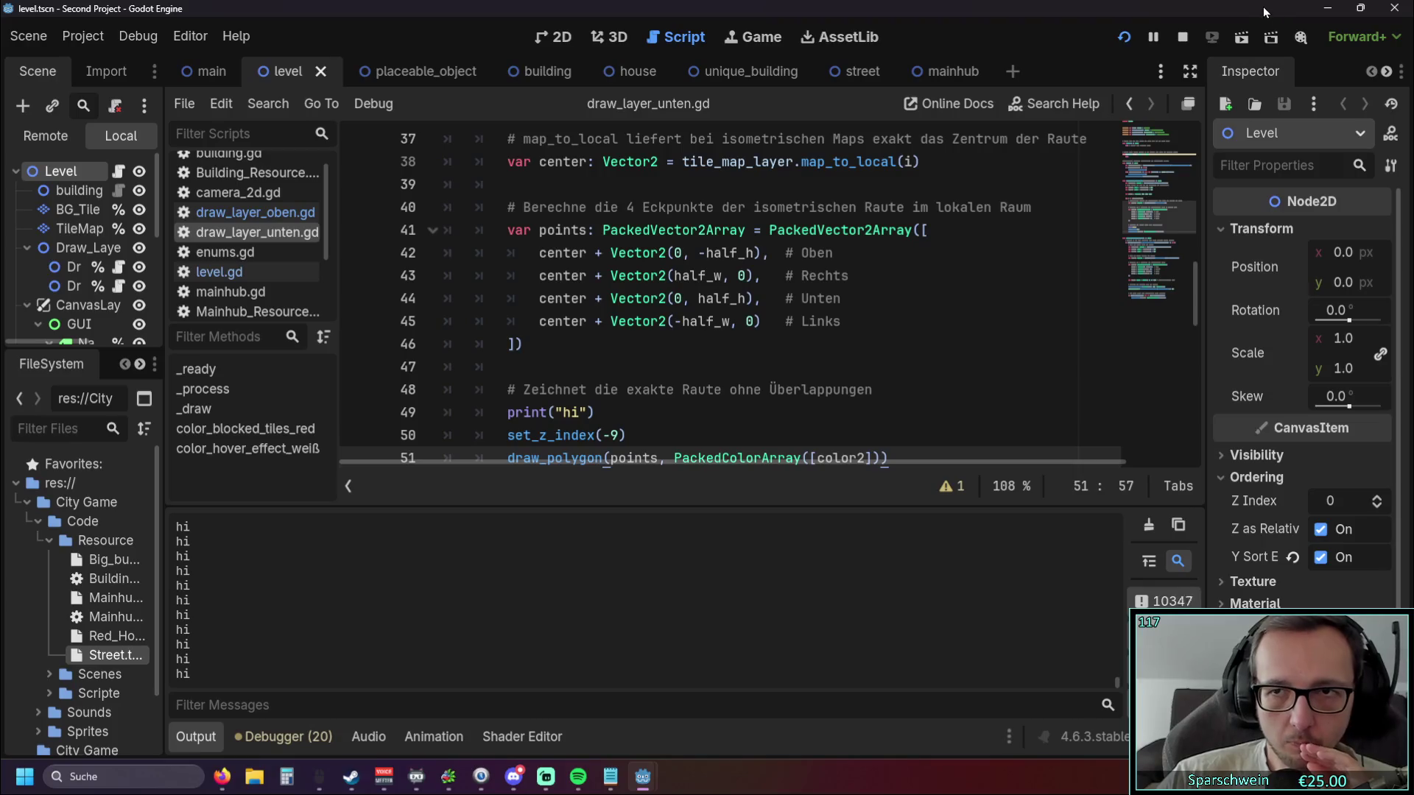
Hide the flood of printed "hi" messages and close the running game window.
mouse_move(221, 782)
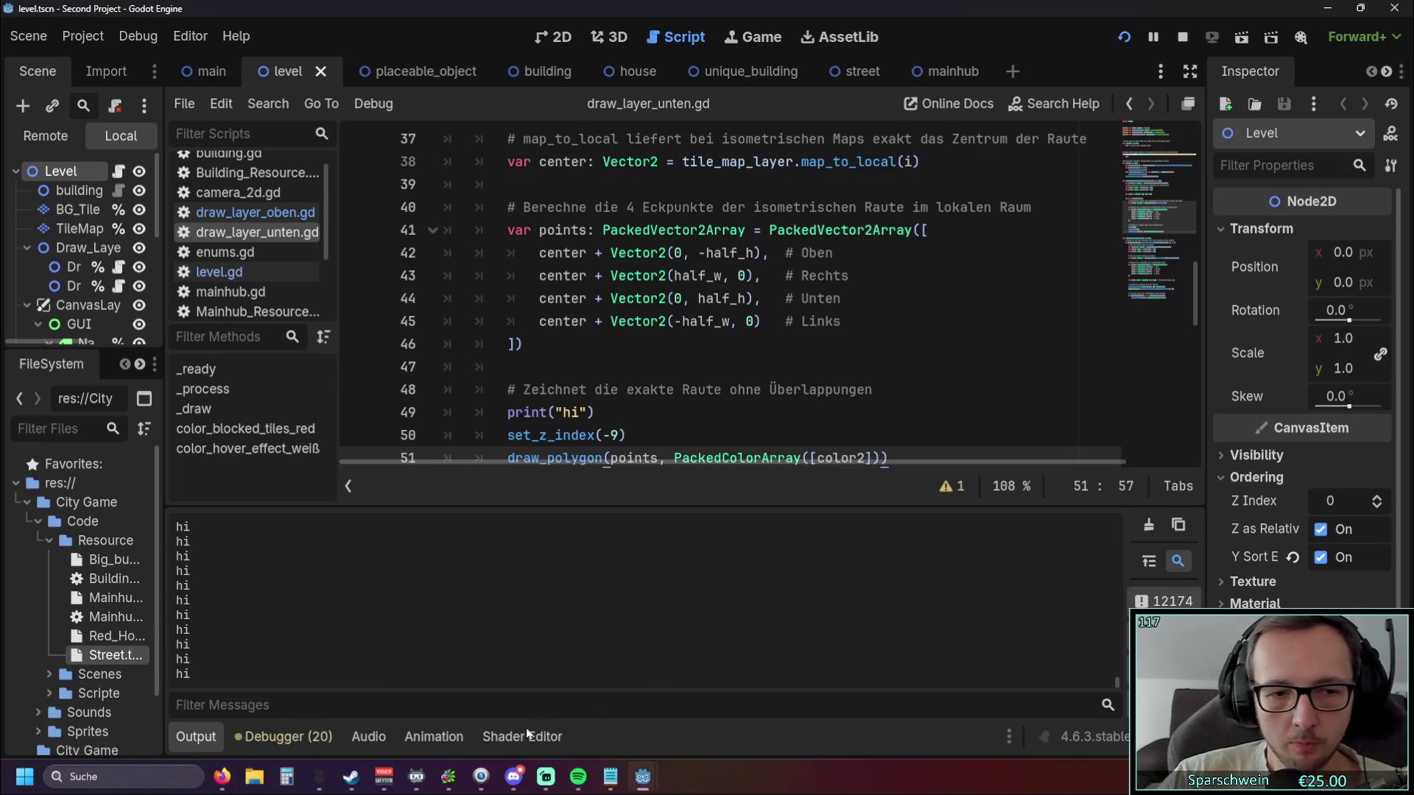
left_click(1157, 602)
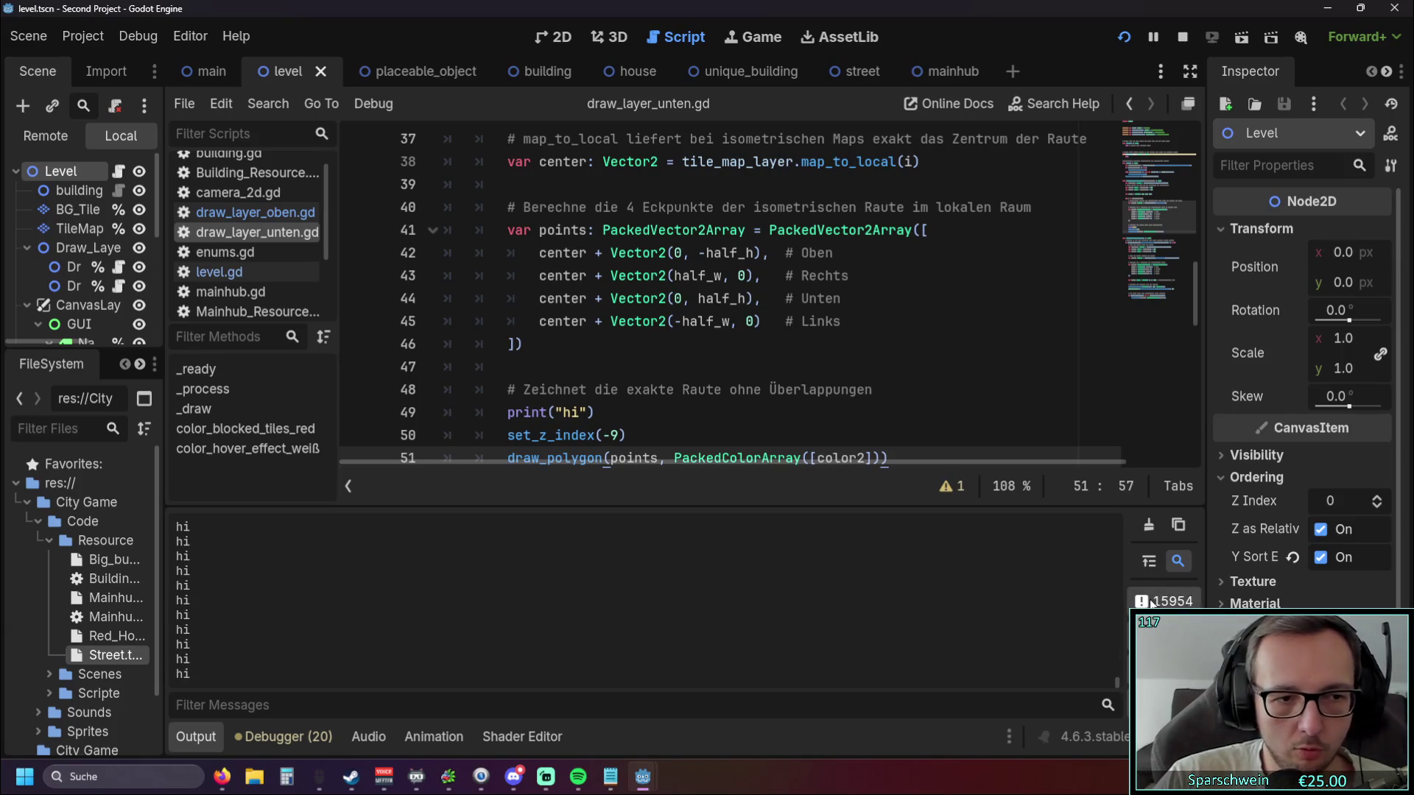
left_click(219, 778)
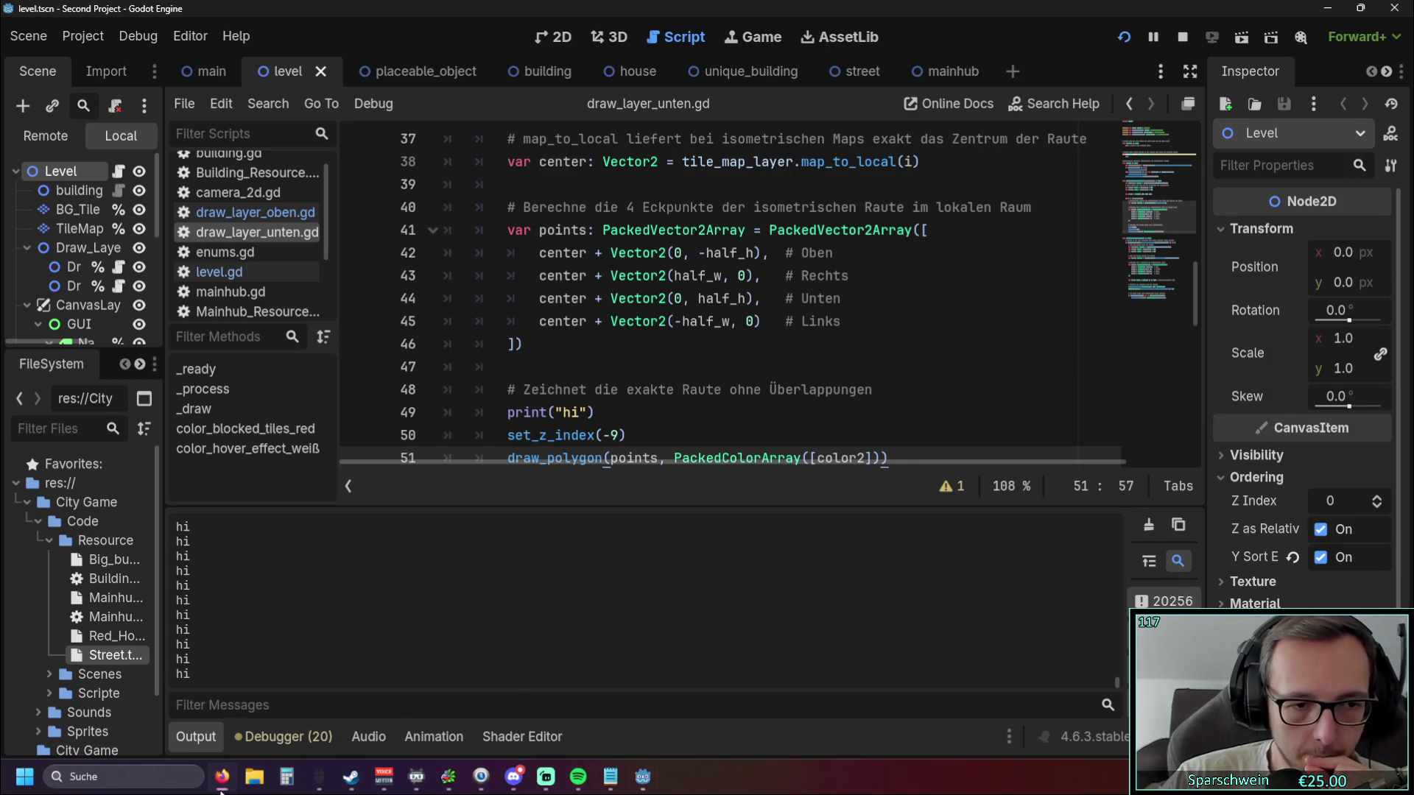
mouse_move(643, 777)
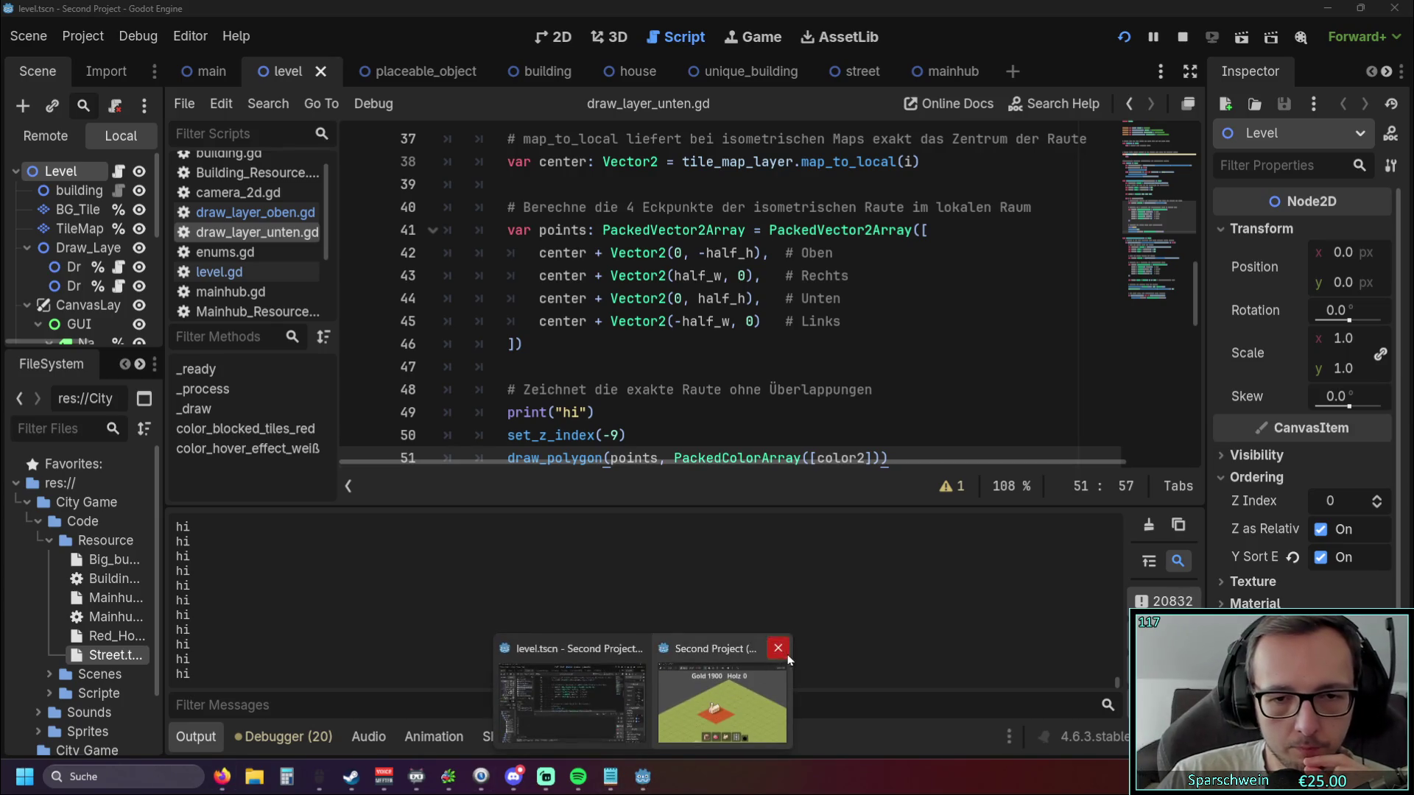
left_click(781, 652)
left_click(867, 384)
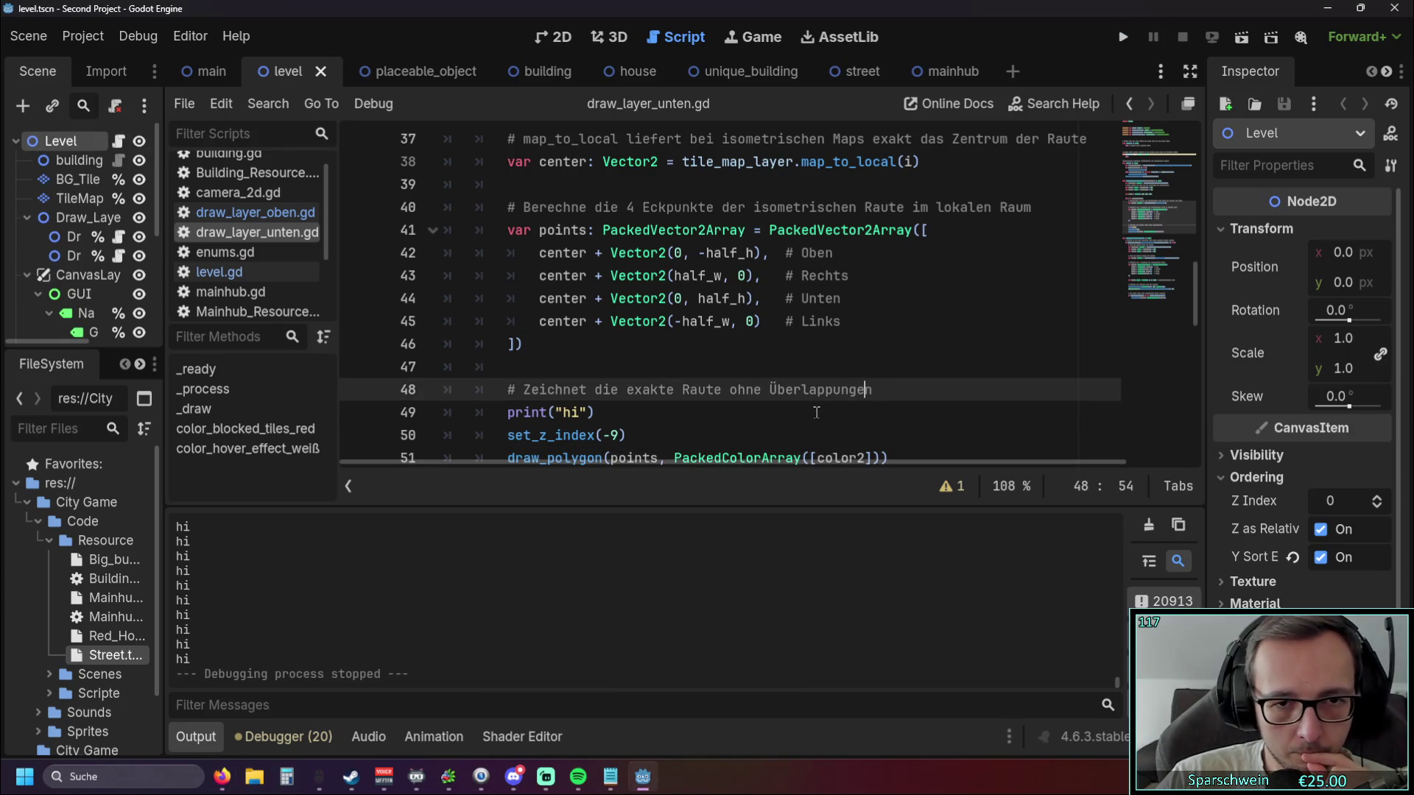
Check level.gd, then return to draw_layer_unten.gd.
scroll(815, 412, "down", 1)
scroll(816, 412, "up", 5)
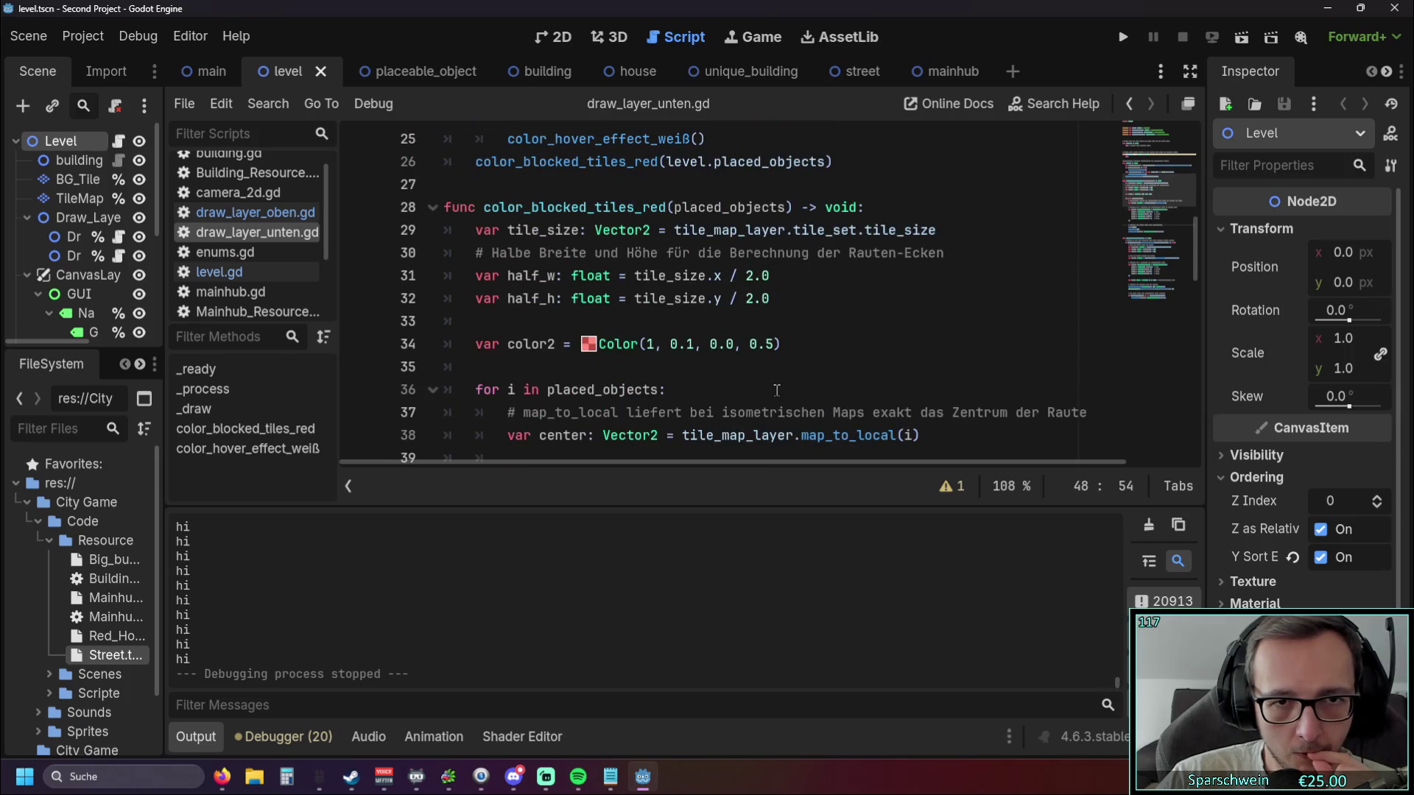
scroll(773, 388, "up", 8)
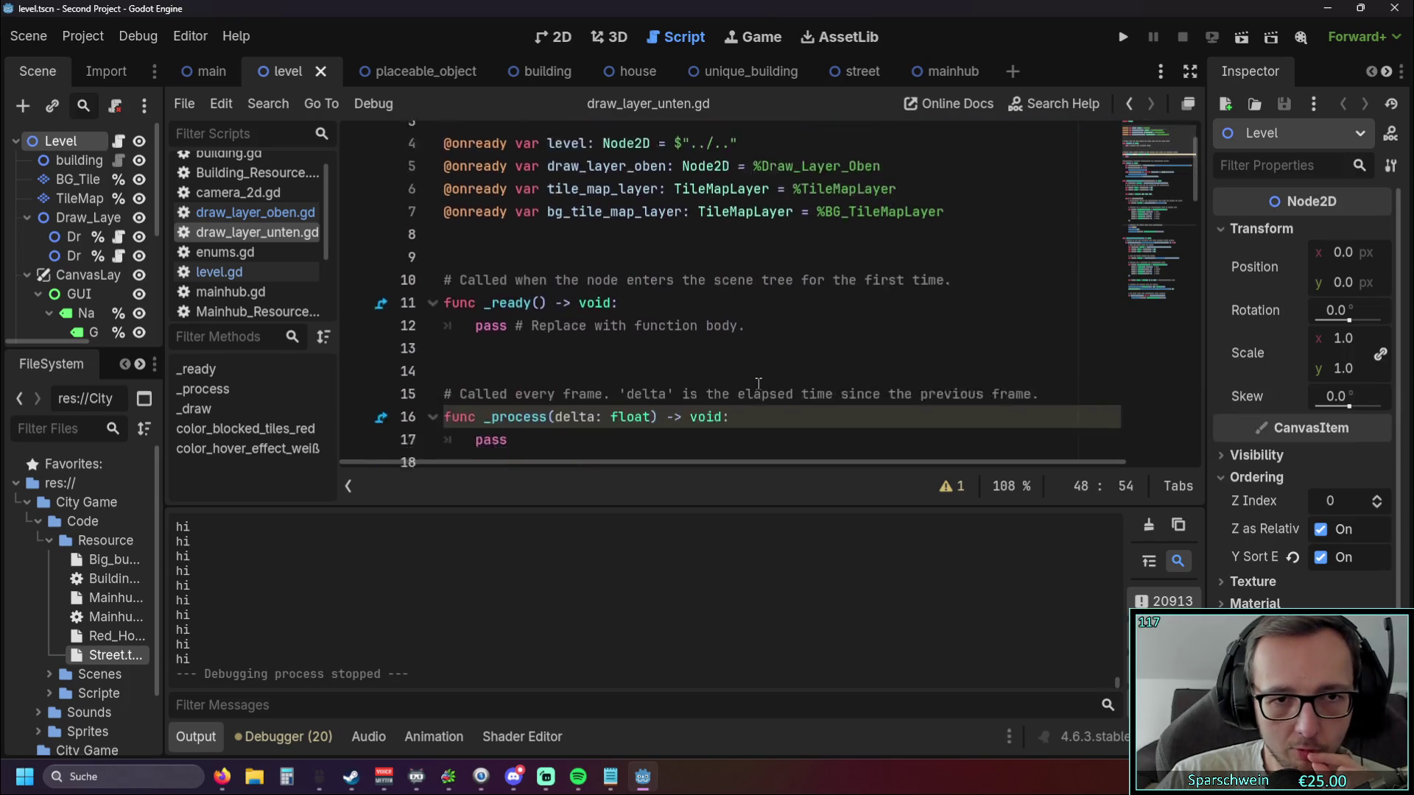
scroll(758, 383, "down", 2)
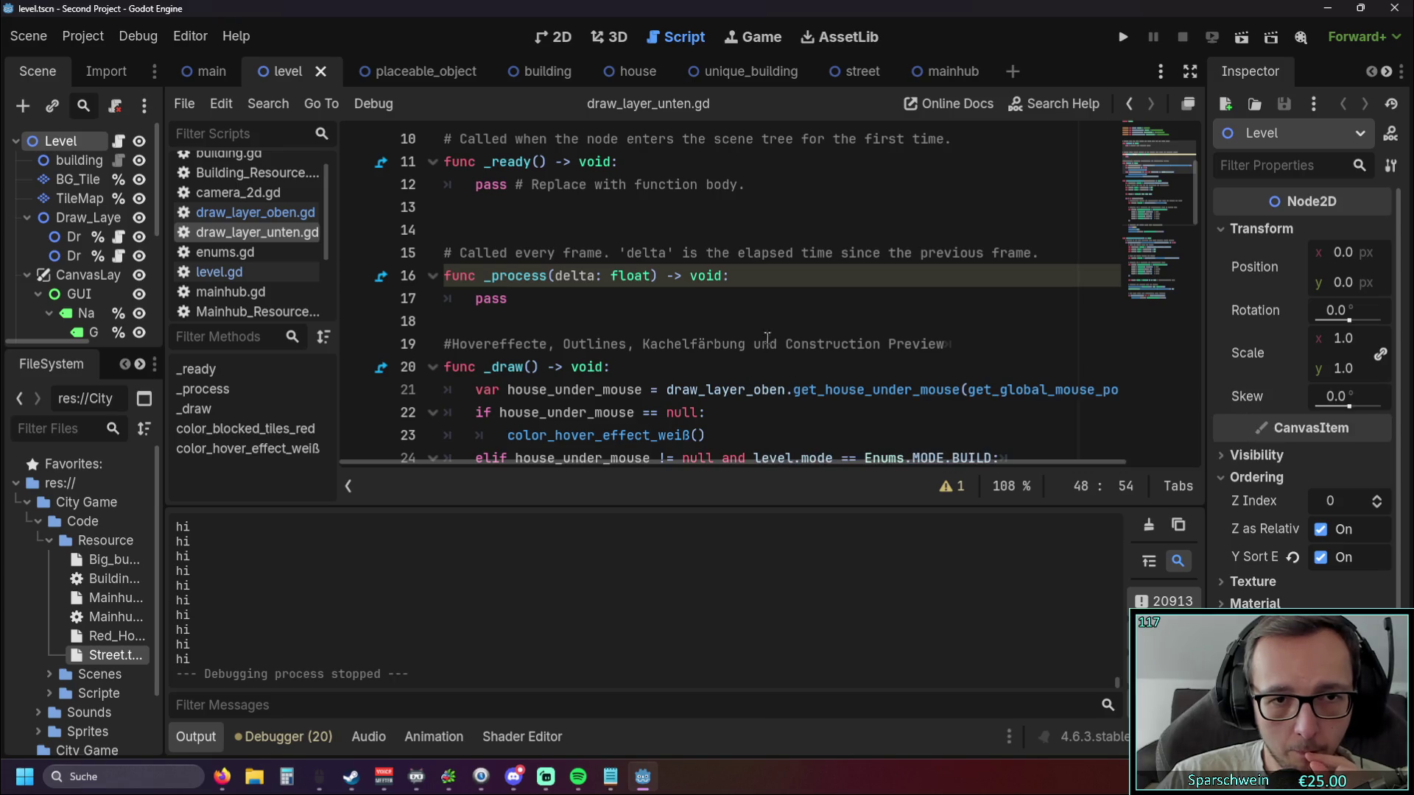
left_click(219, 272)
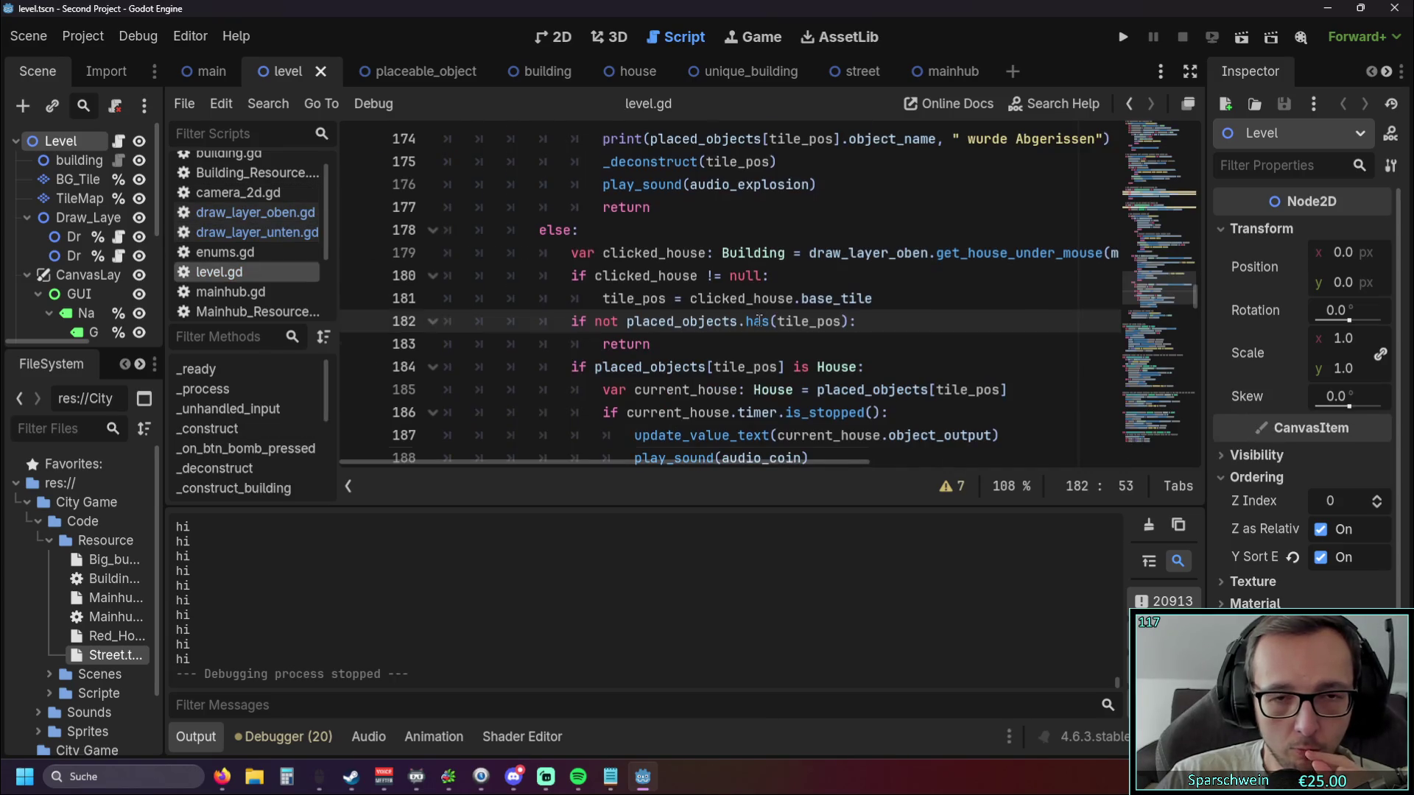
scroll(771, 327, "up", 4)
scroll(771, 328, "up", 20)
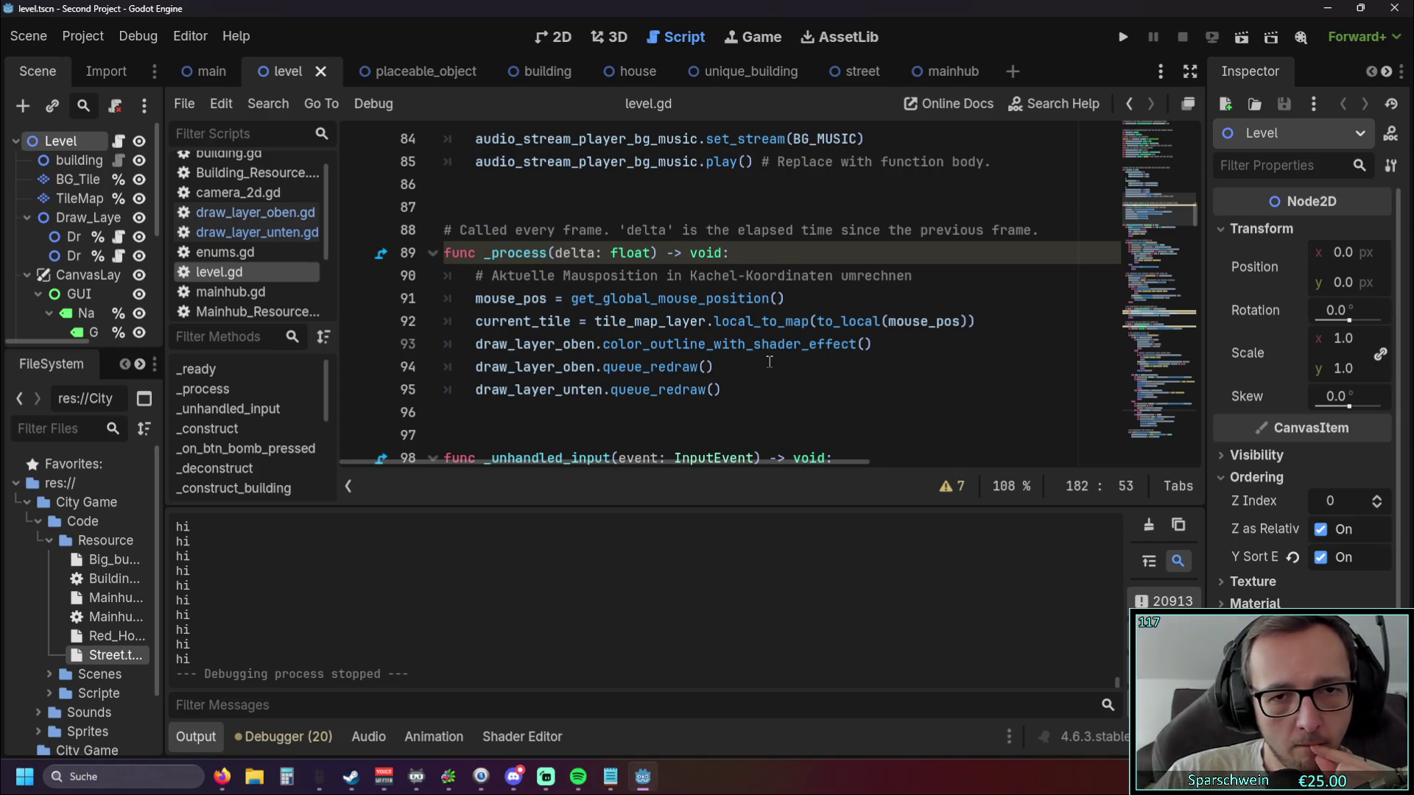
left_click(284, 232)
Delete the color_blocked_tiles_red call on line 26 of _draw and run the game.
scroll(734, 336, "down", 2)
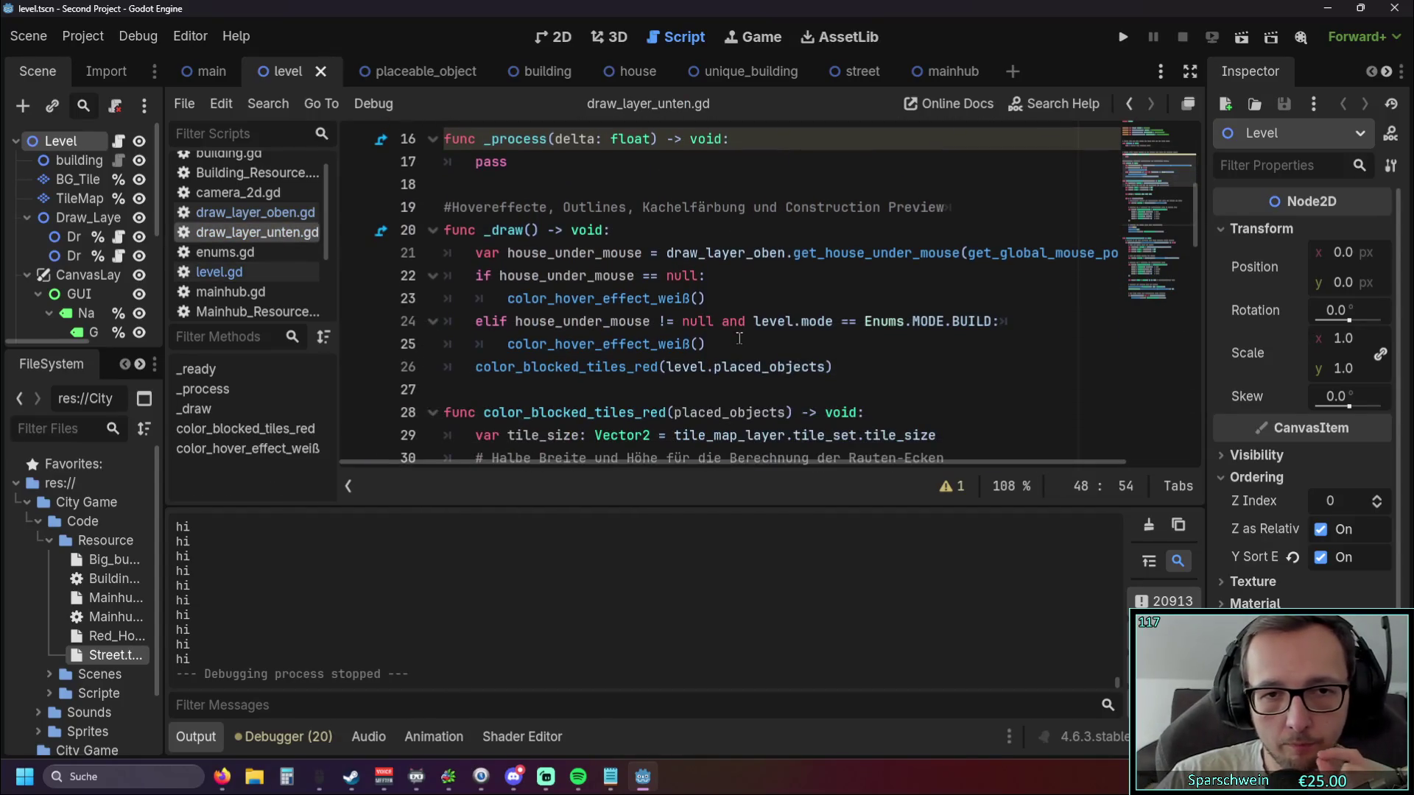
scroll(740, 338, "down", 1)
scroll(739, 339, "up", 1)
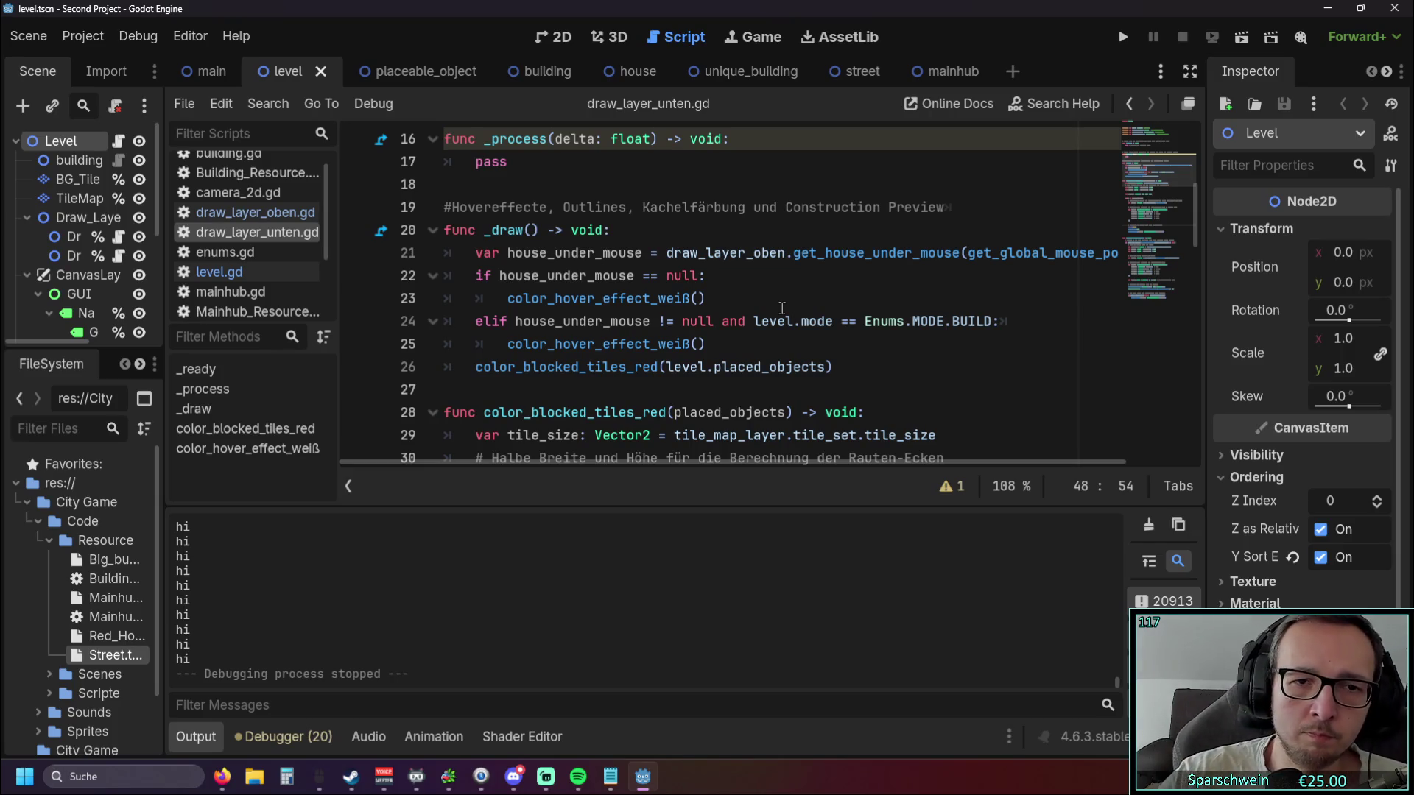
triple_click(862, 367)
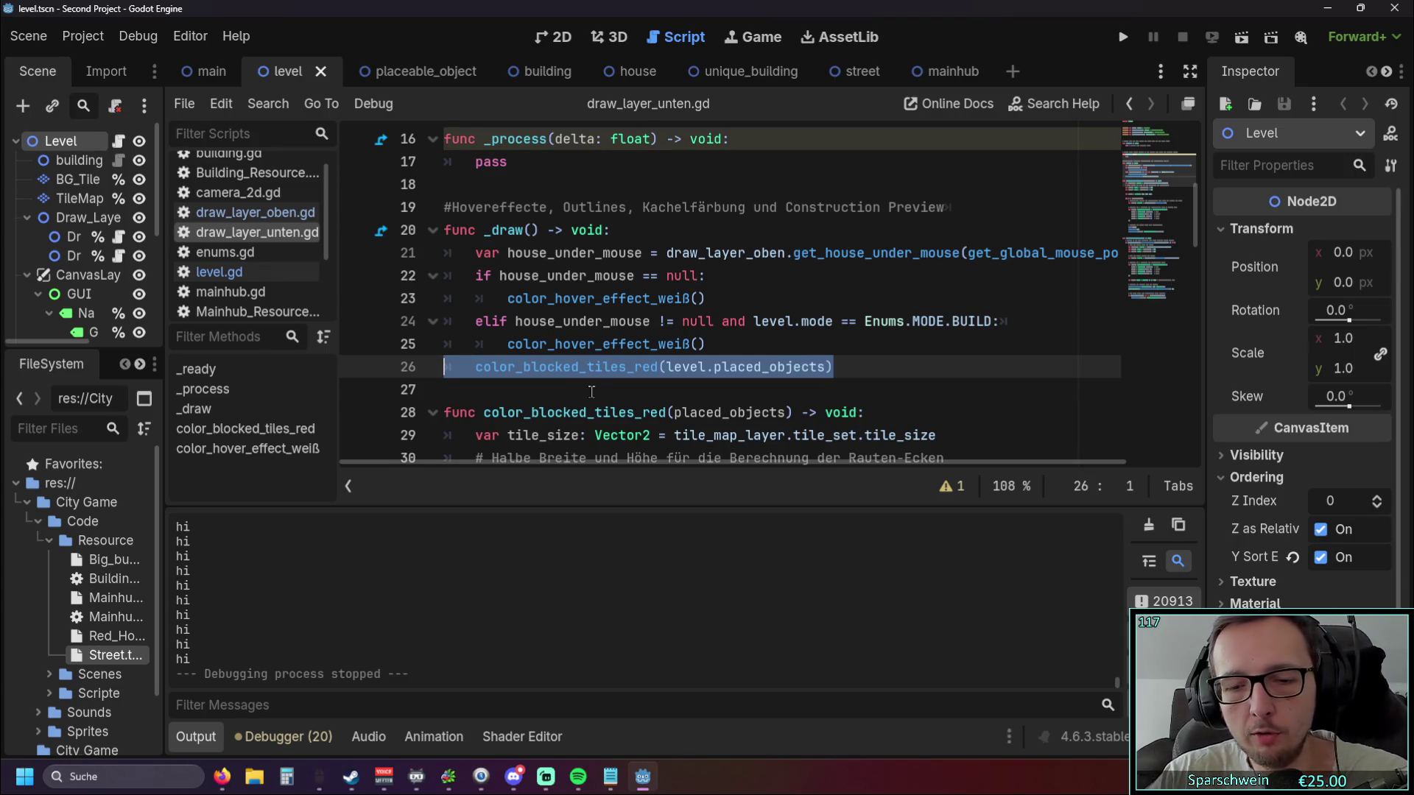
key("BackSpace")
left_click(1123, 38)
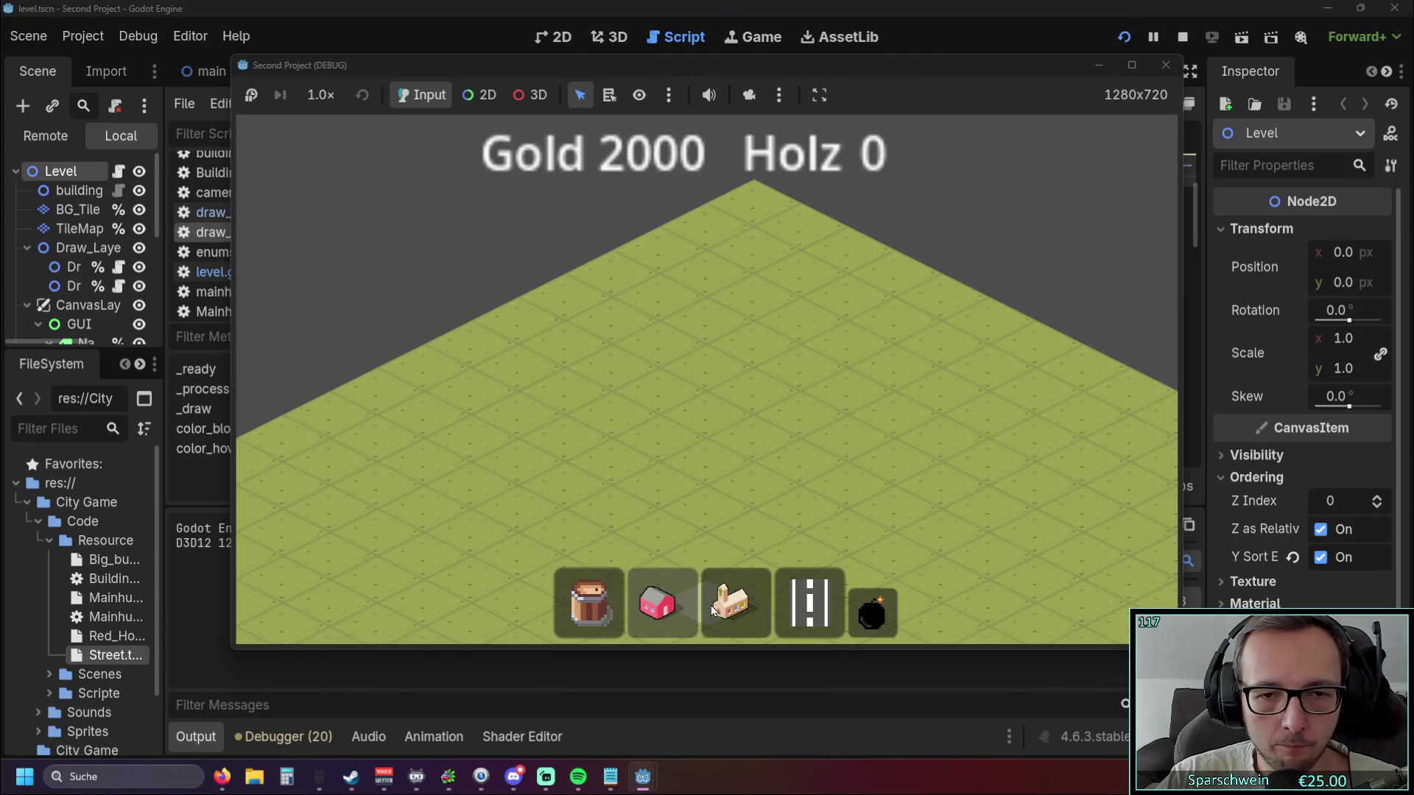
Place a church without the red zone, close the game, and undo to restore color_blocked_tiles_red.
left_click(733, 600)
left_click(726, 417)
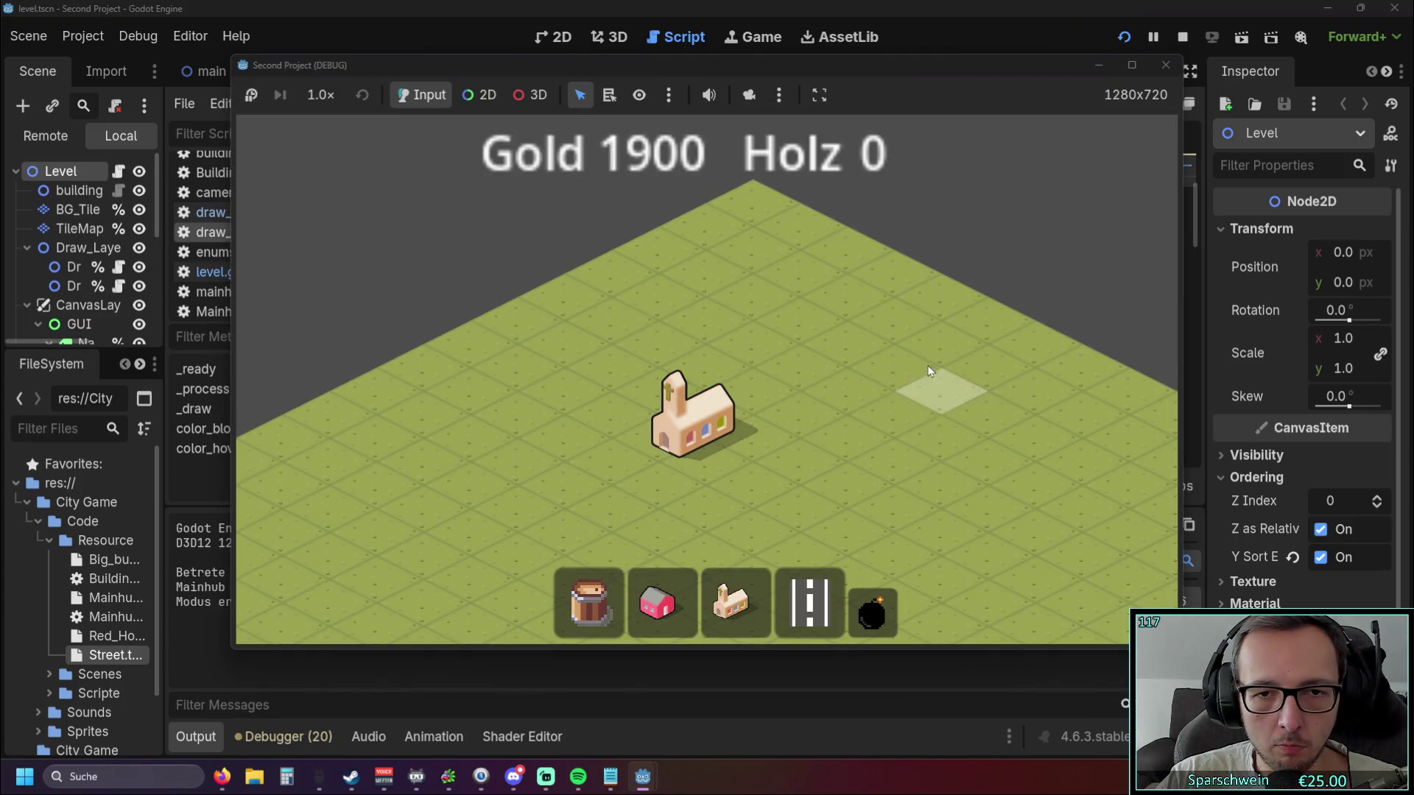
left_click(1165, 65)
left_click(768, 385)
key("ctrl+z")
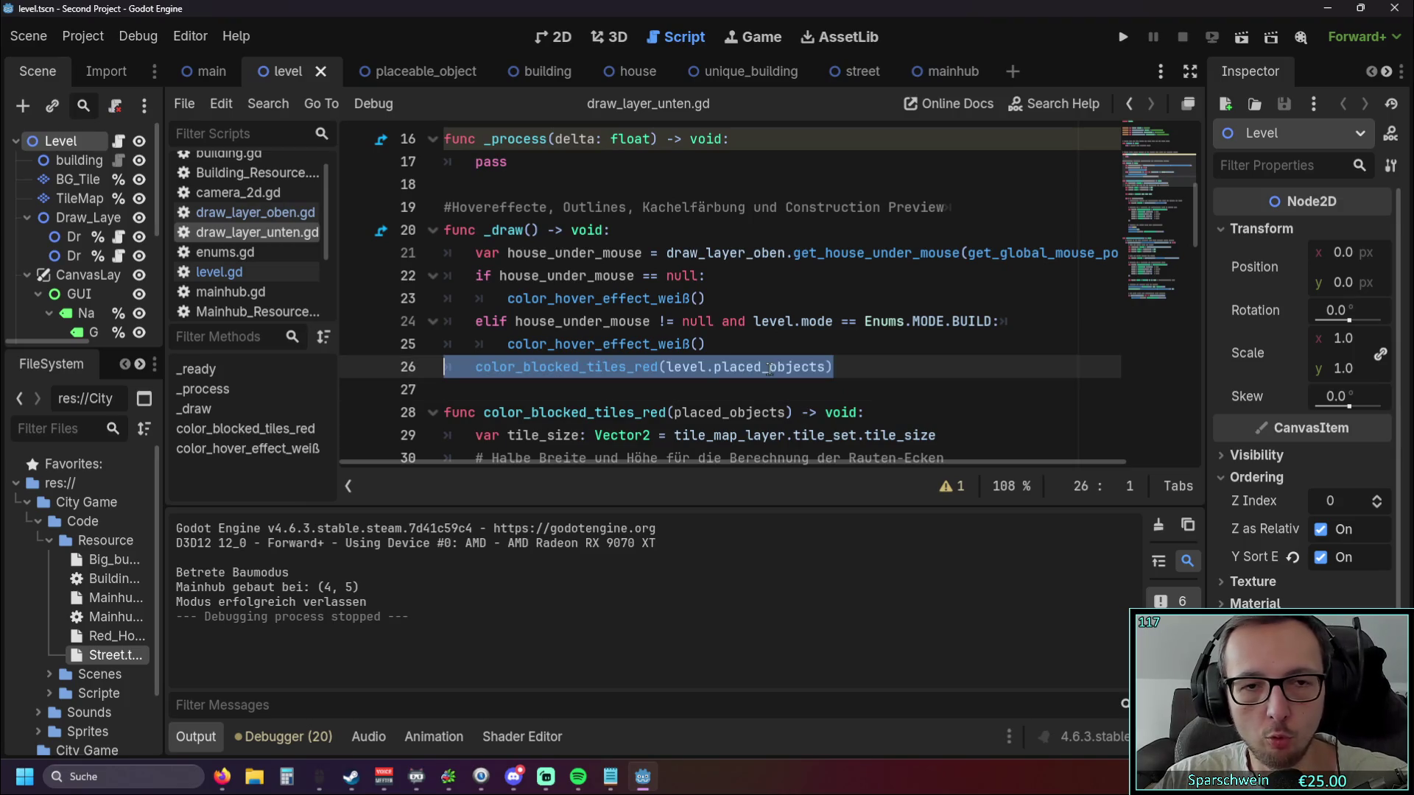
left_click(656, 390)
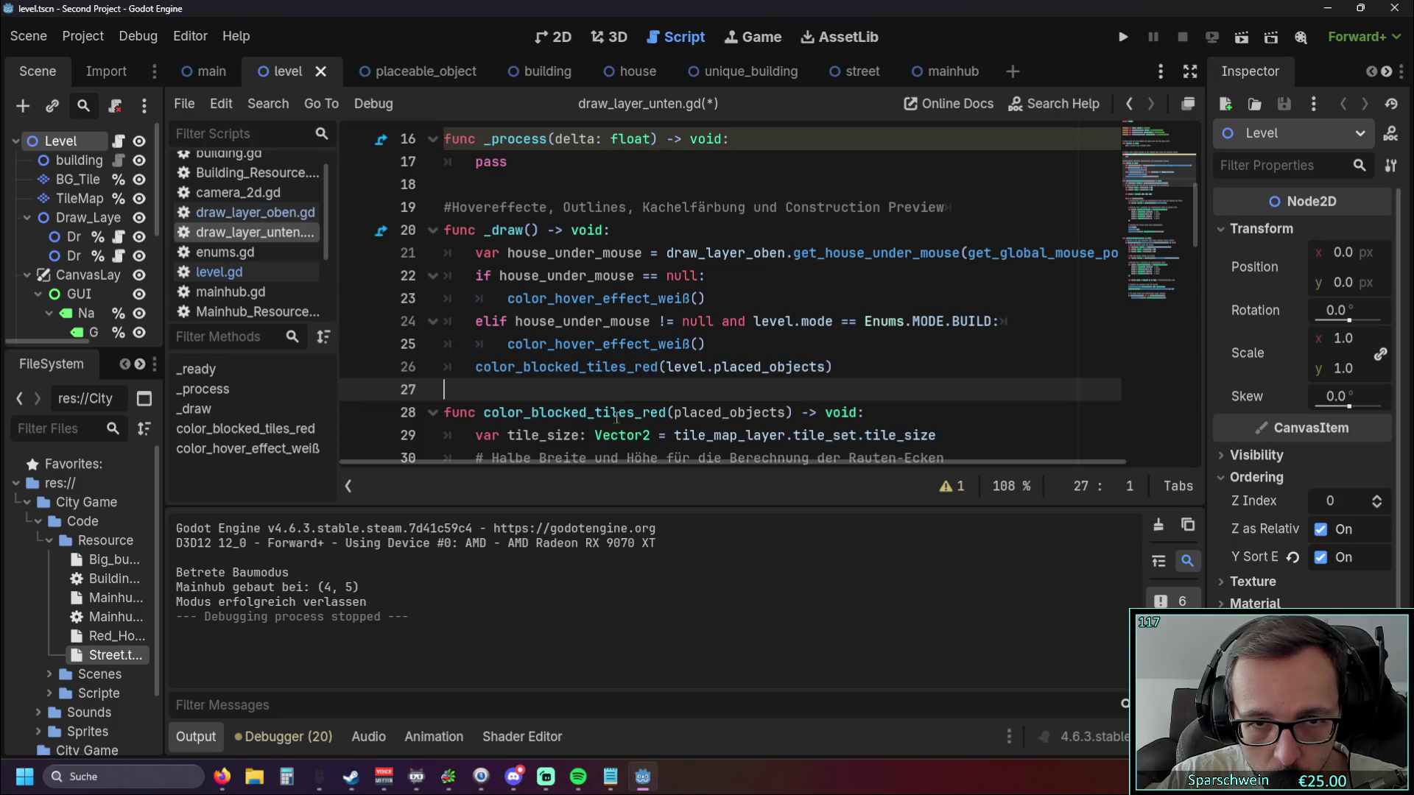
Try an extra Tab indent on line 26, then undo it.
left_click(476, 367)
key("Tab")
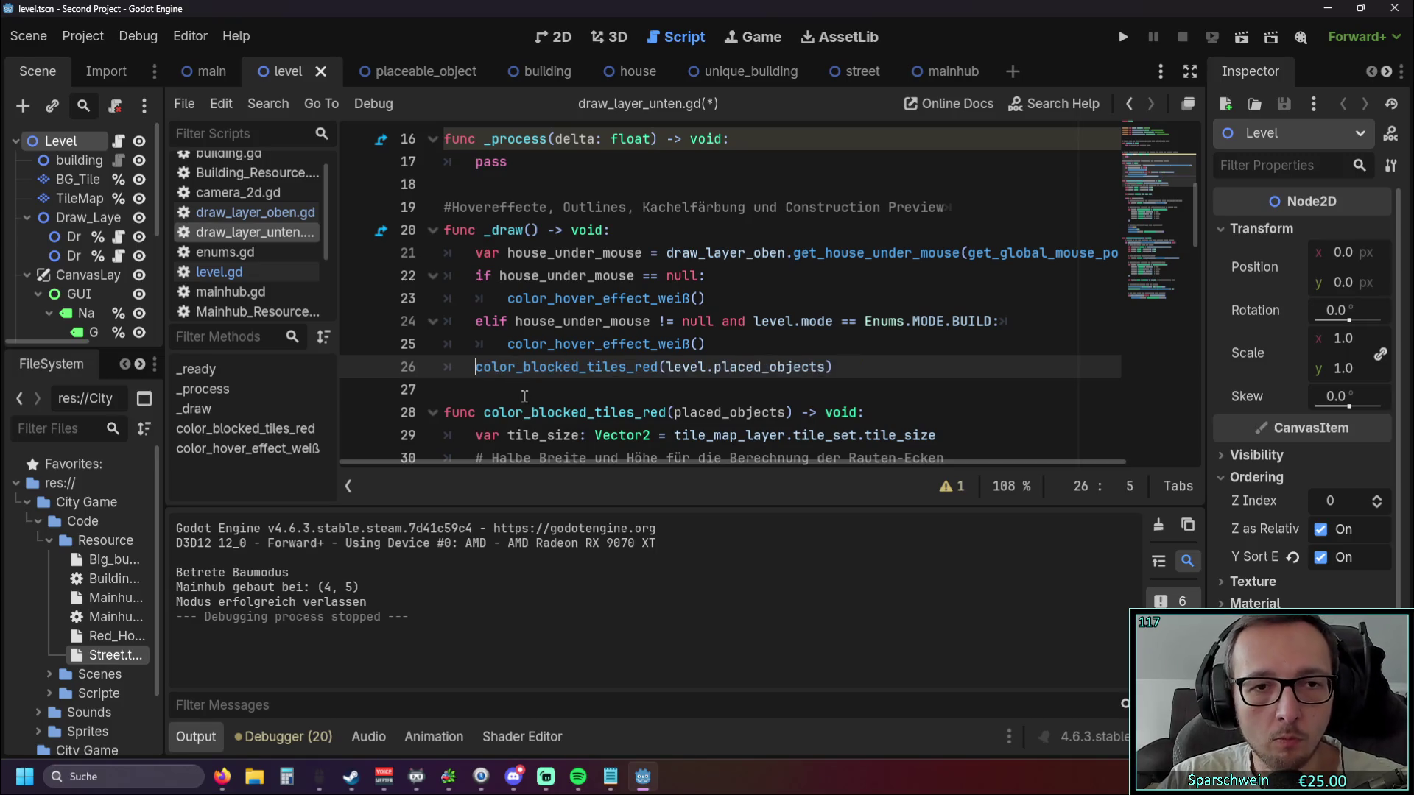
key("ctrl+z")
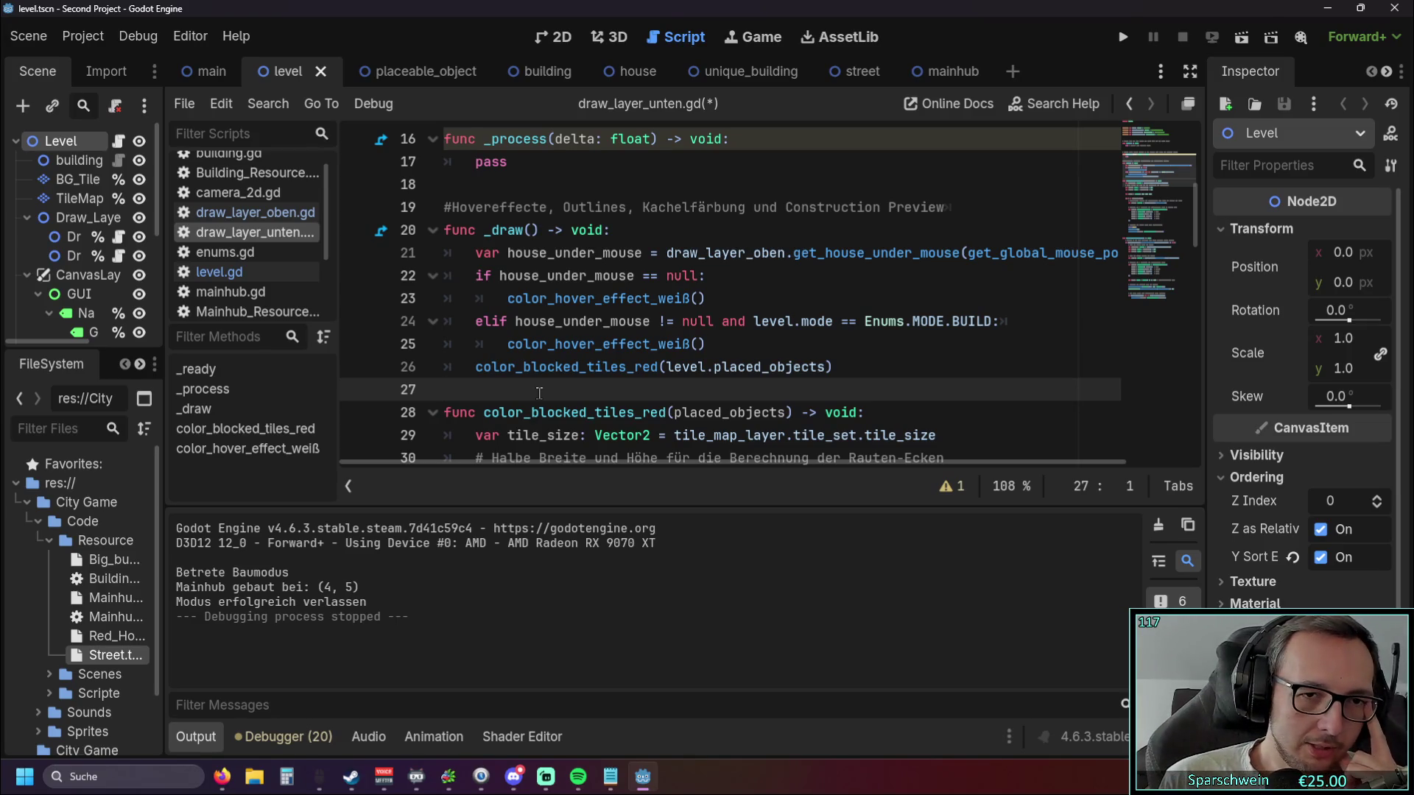
scroll(582, 324, "down", 9)
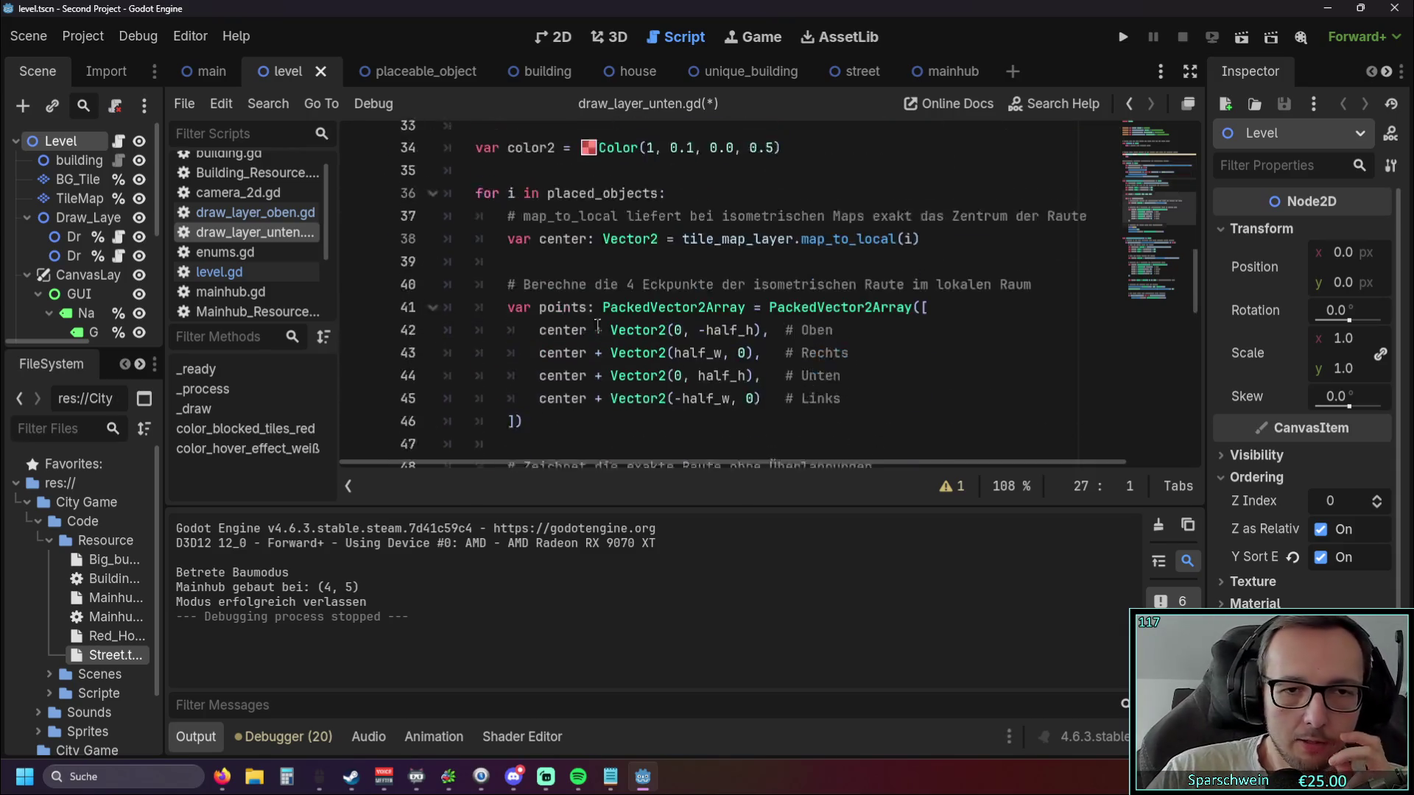
scroll(595, 309, "up", 4)
scroll(595, 309, "up", 3)
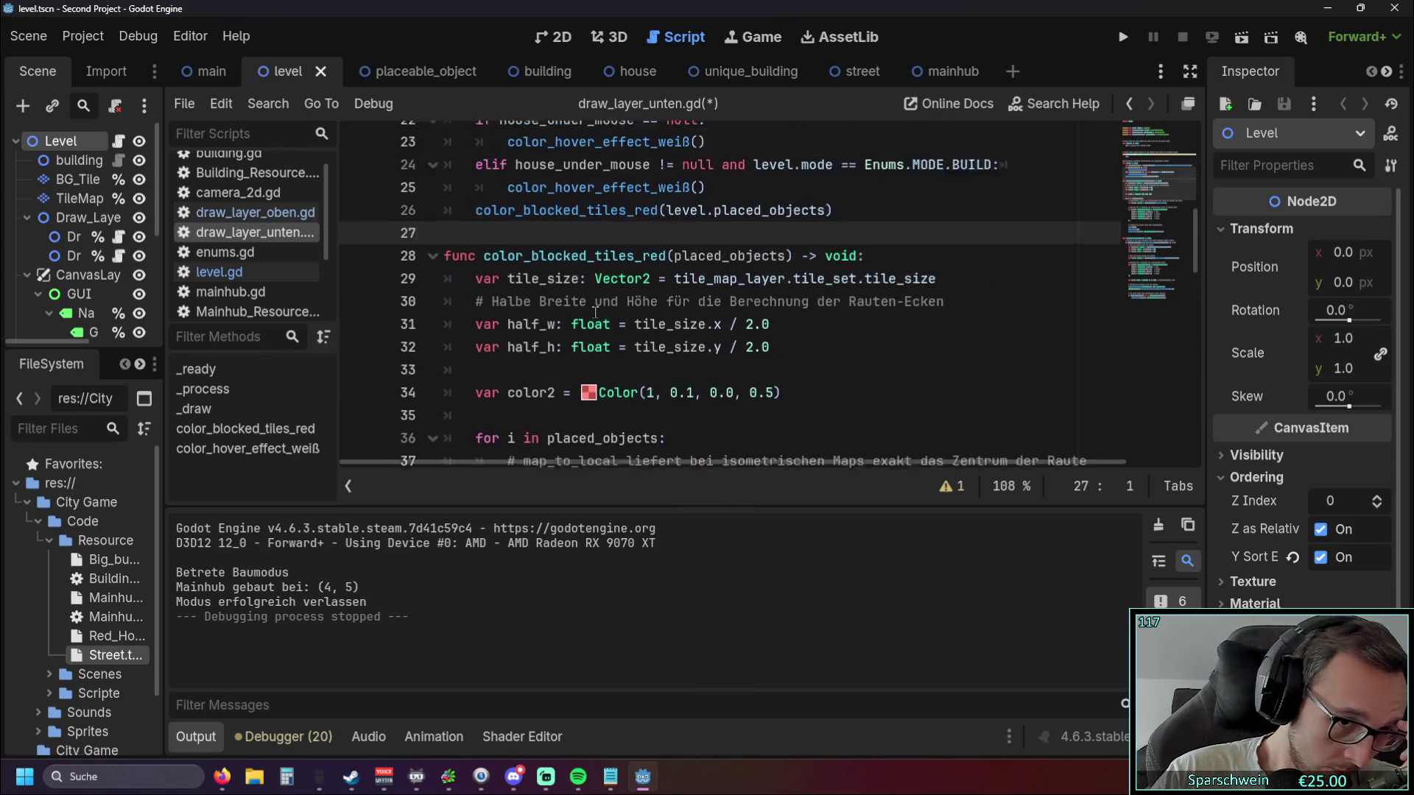
scroll(595, 313, "down", 5)
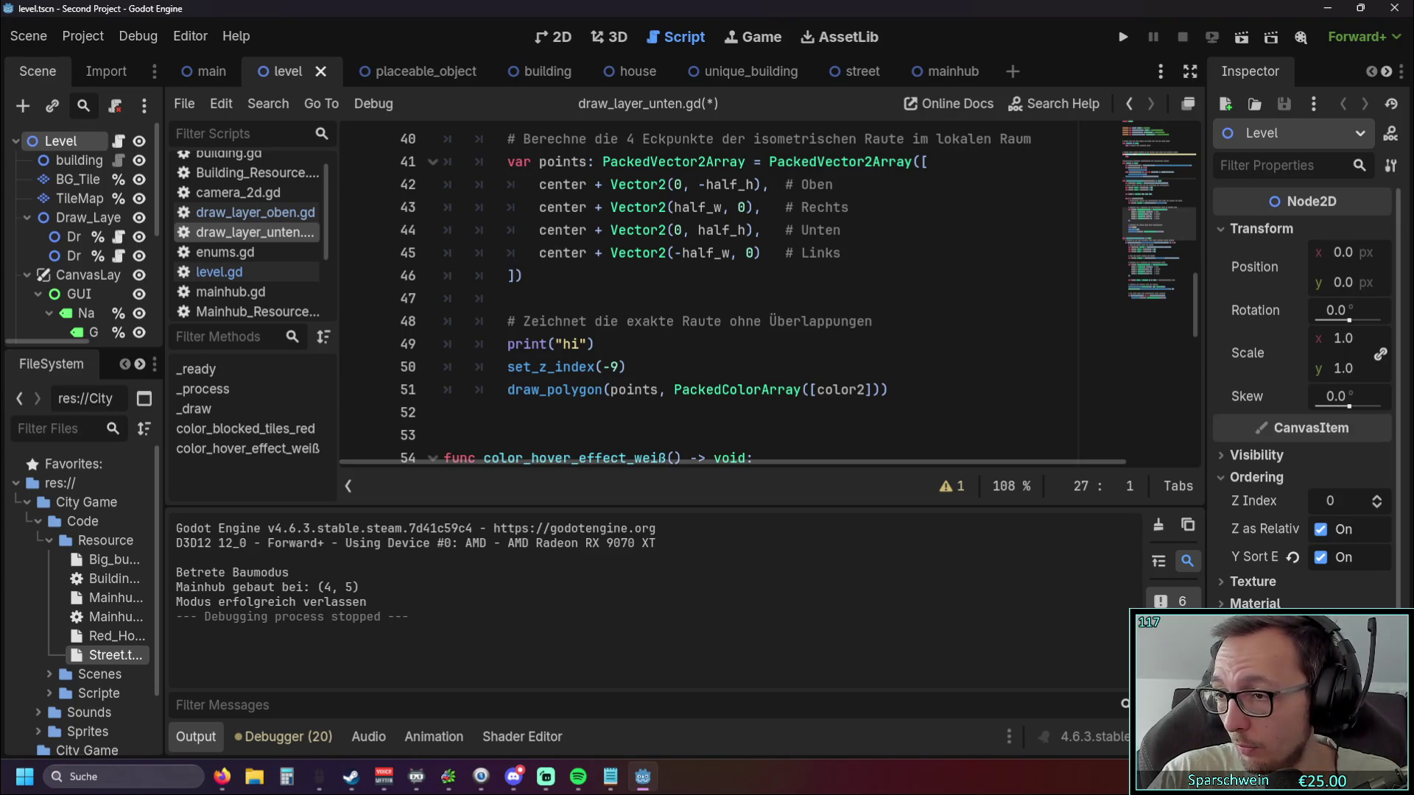
key("alt+Tab")
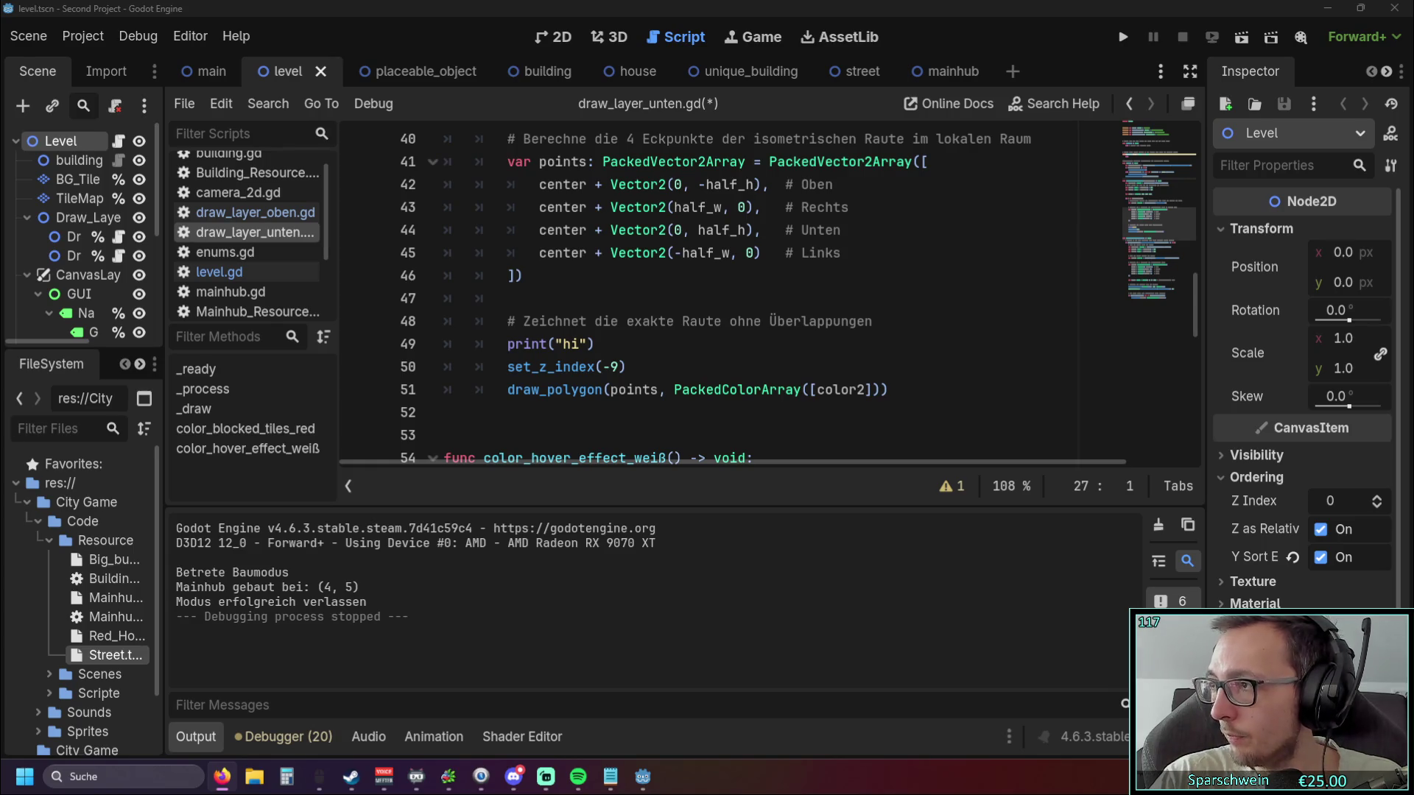
With the Twitch window moved aside, run the game, place a church on red tiles, and close it.
mouse_move(1410, 92)
left_mouse_down()
mouse_move(425, 86)
mouse_move(451, 70)
left_mouse_up()
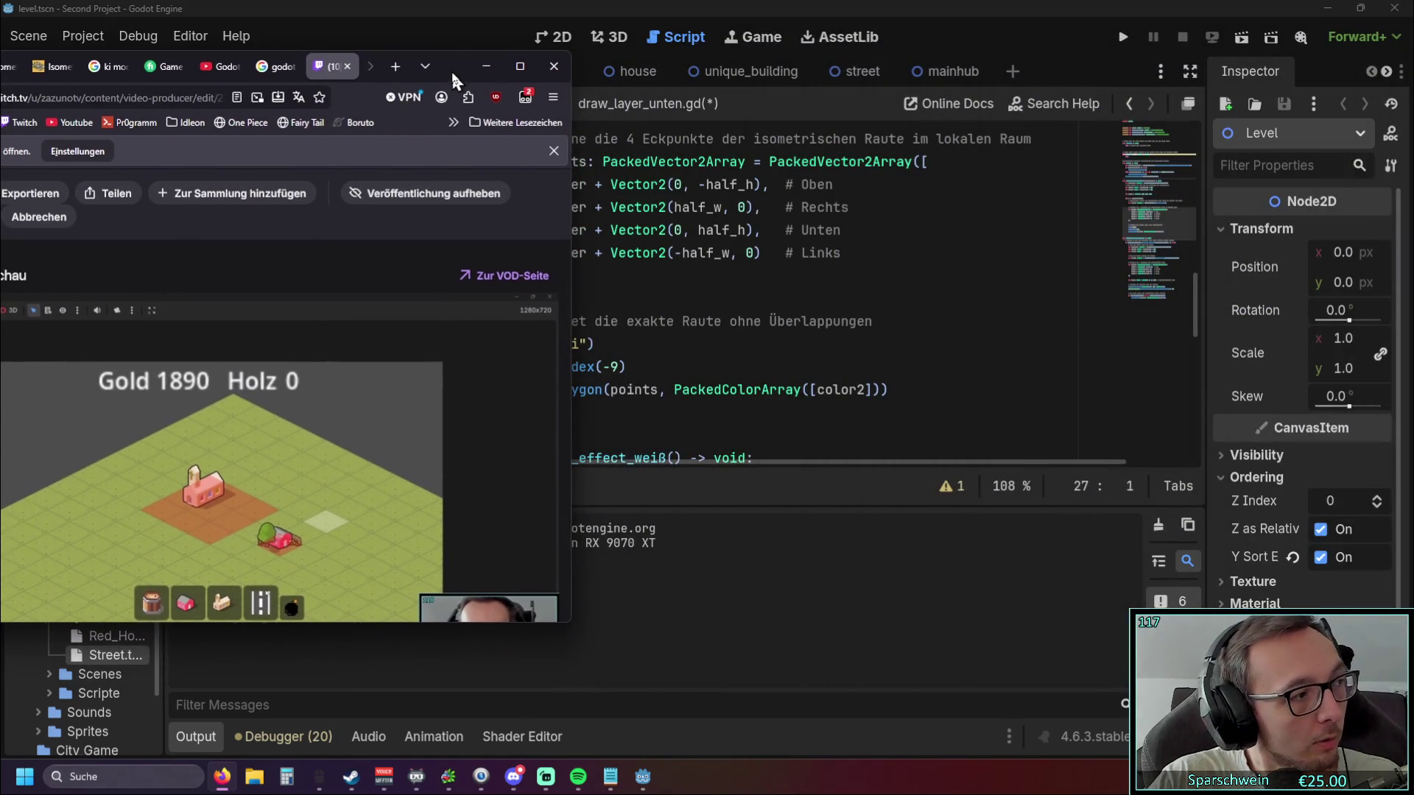
left_click(1123, 36)
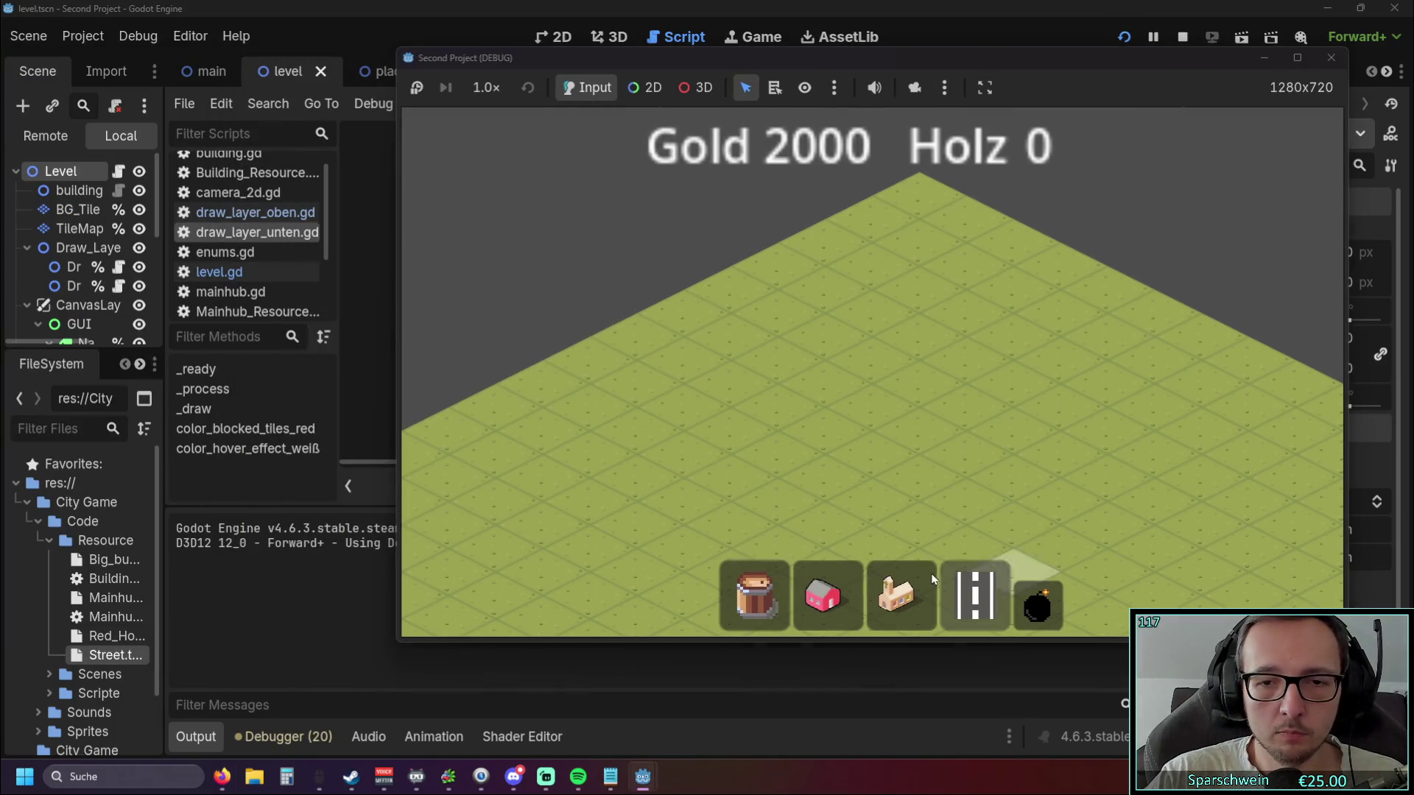
left_click(903, 589)
left_click(911, 357)
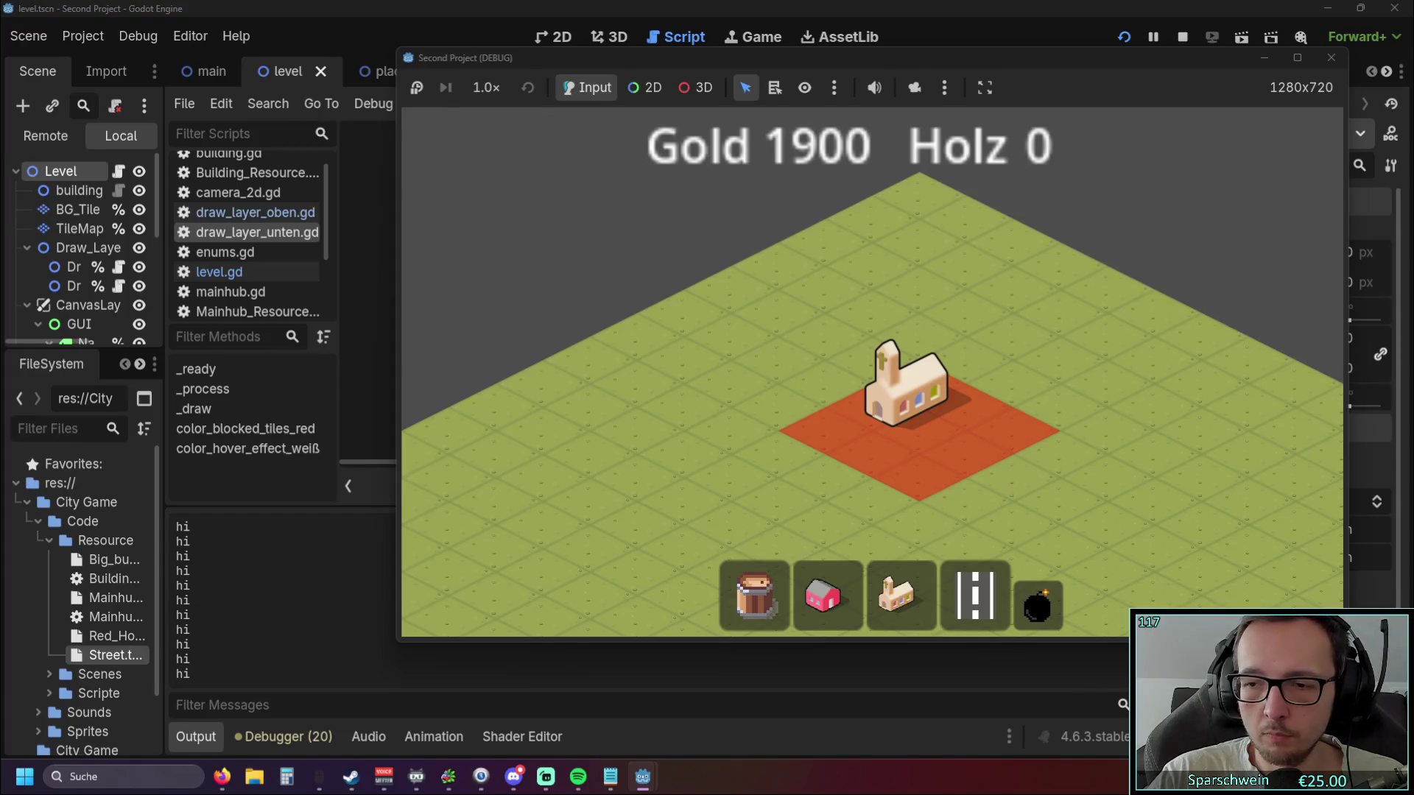
key("alt+Tab")
left_click_drag(459, 70, 654, 42)
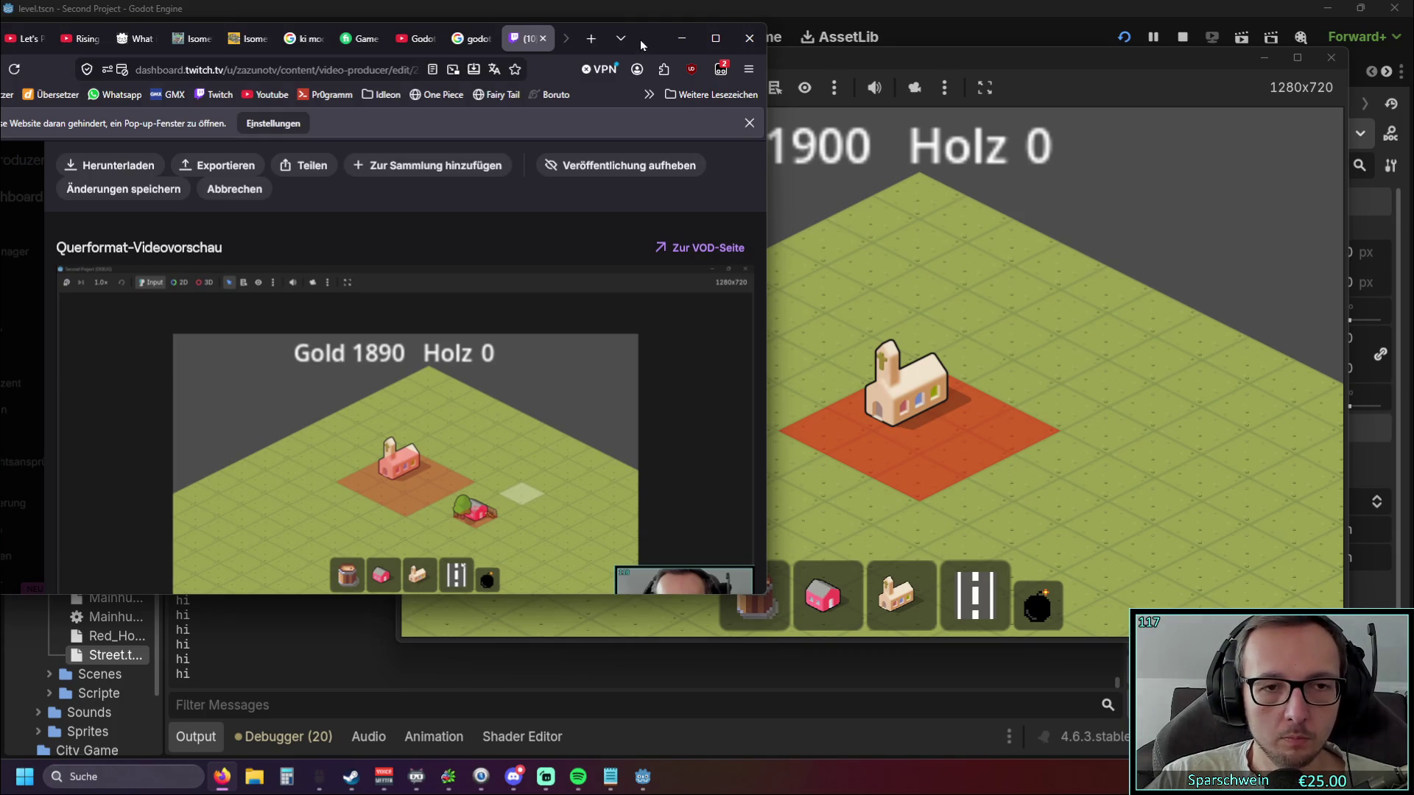
left_click_drag(640, 38, 1413, 61)
left_click(1331, 57)
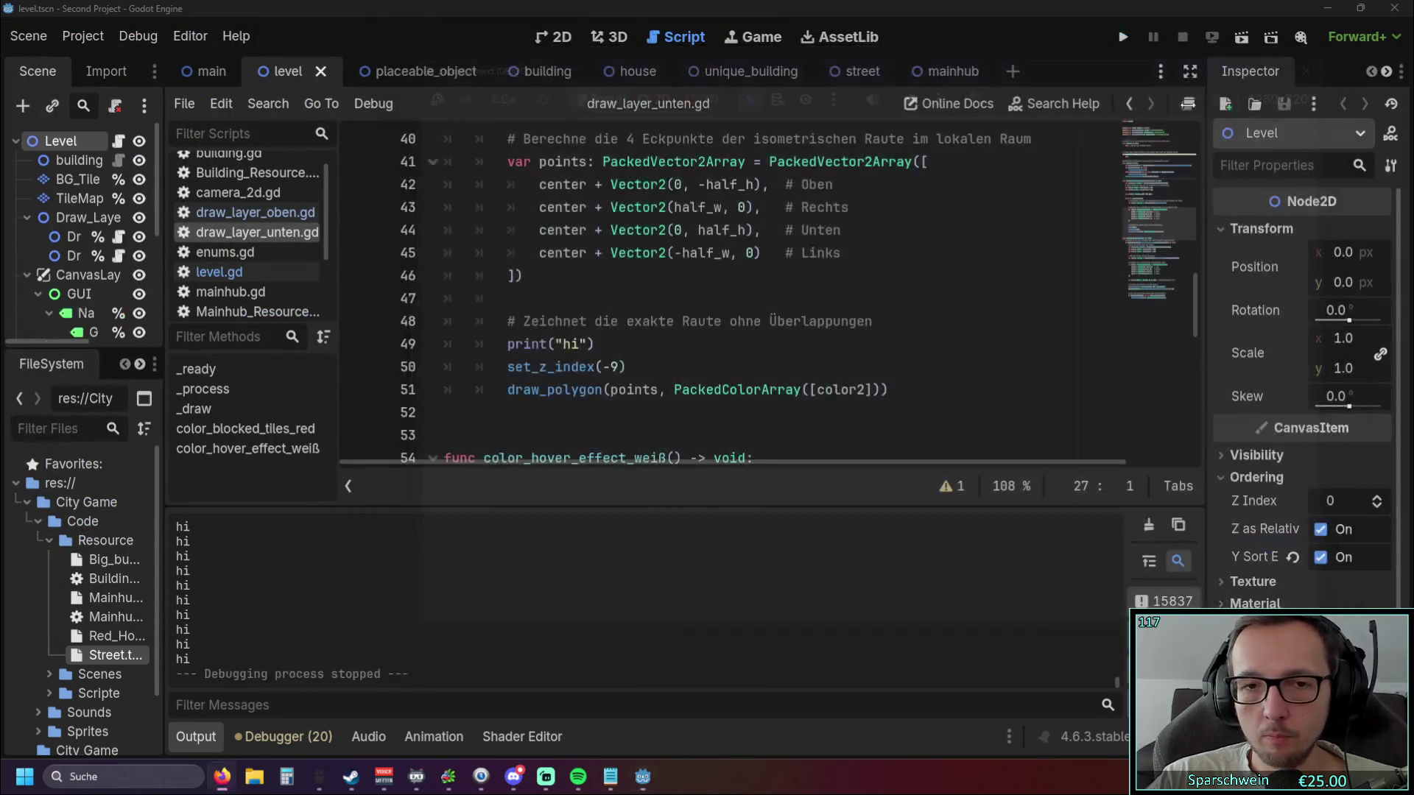
Review the diamond-drawing loop in draw_layer_unten.gd and select the print("hi") debug line on line 49.
scroll(726, 368, "up", 10)
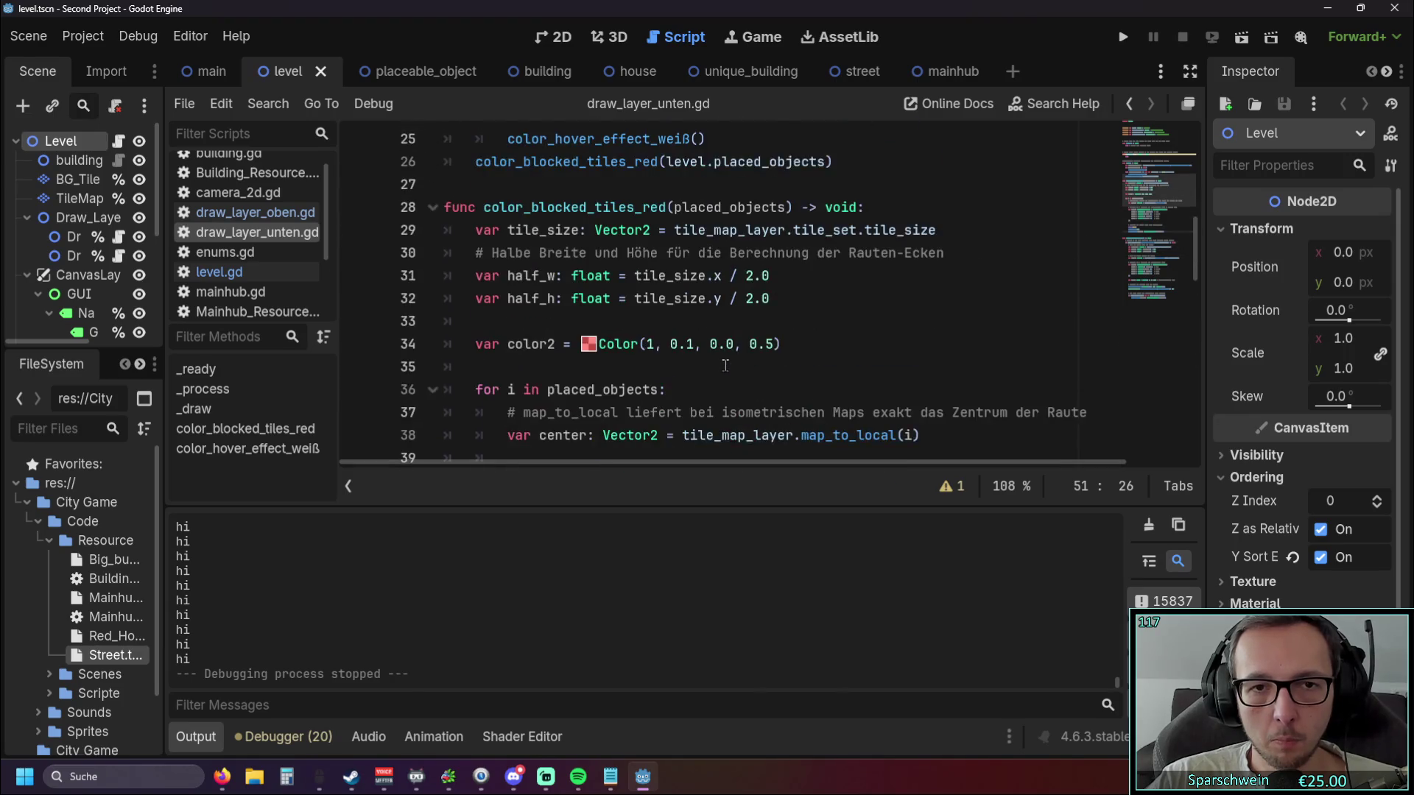
scroll(726, 366, "up", 1)
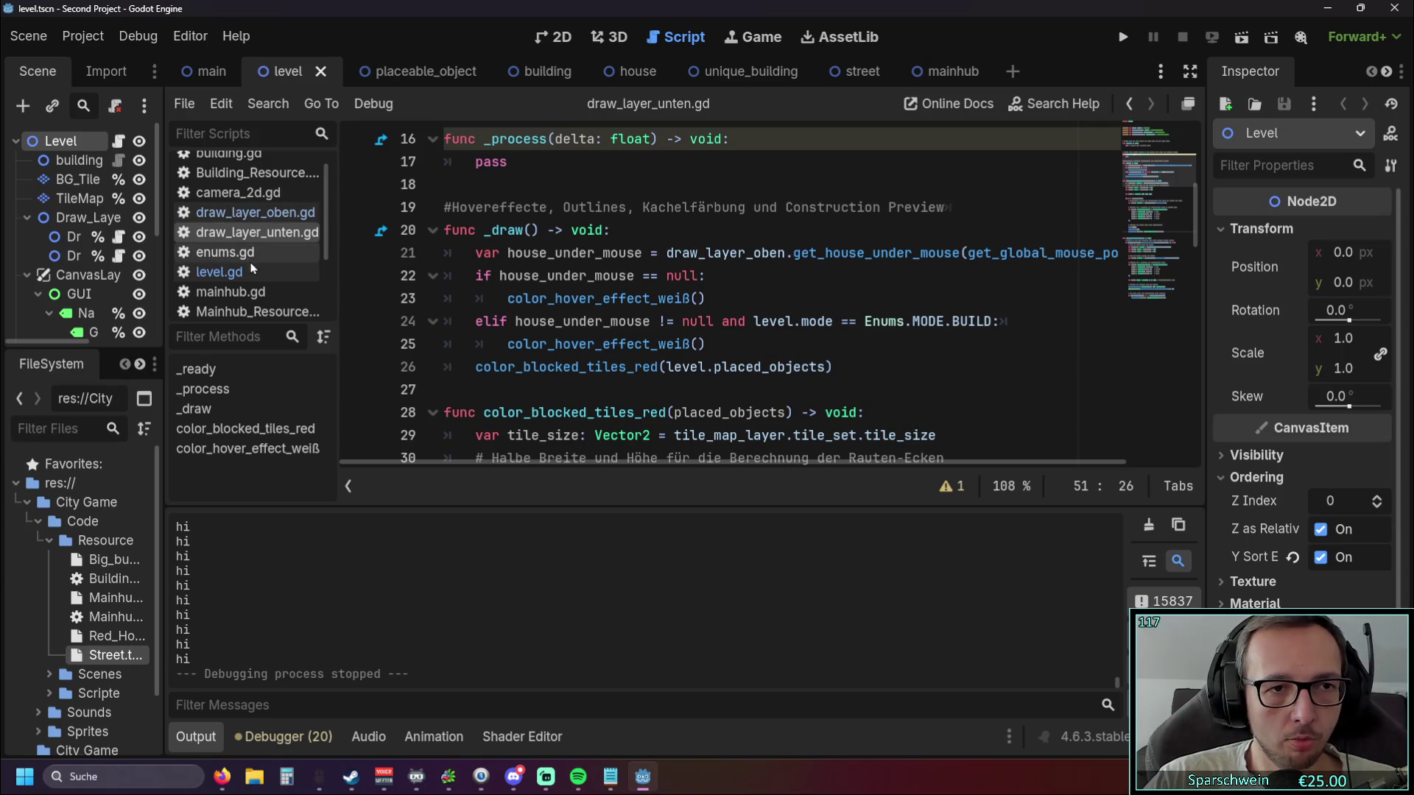
scroll(675, 301, "down", 3)
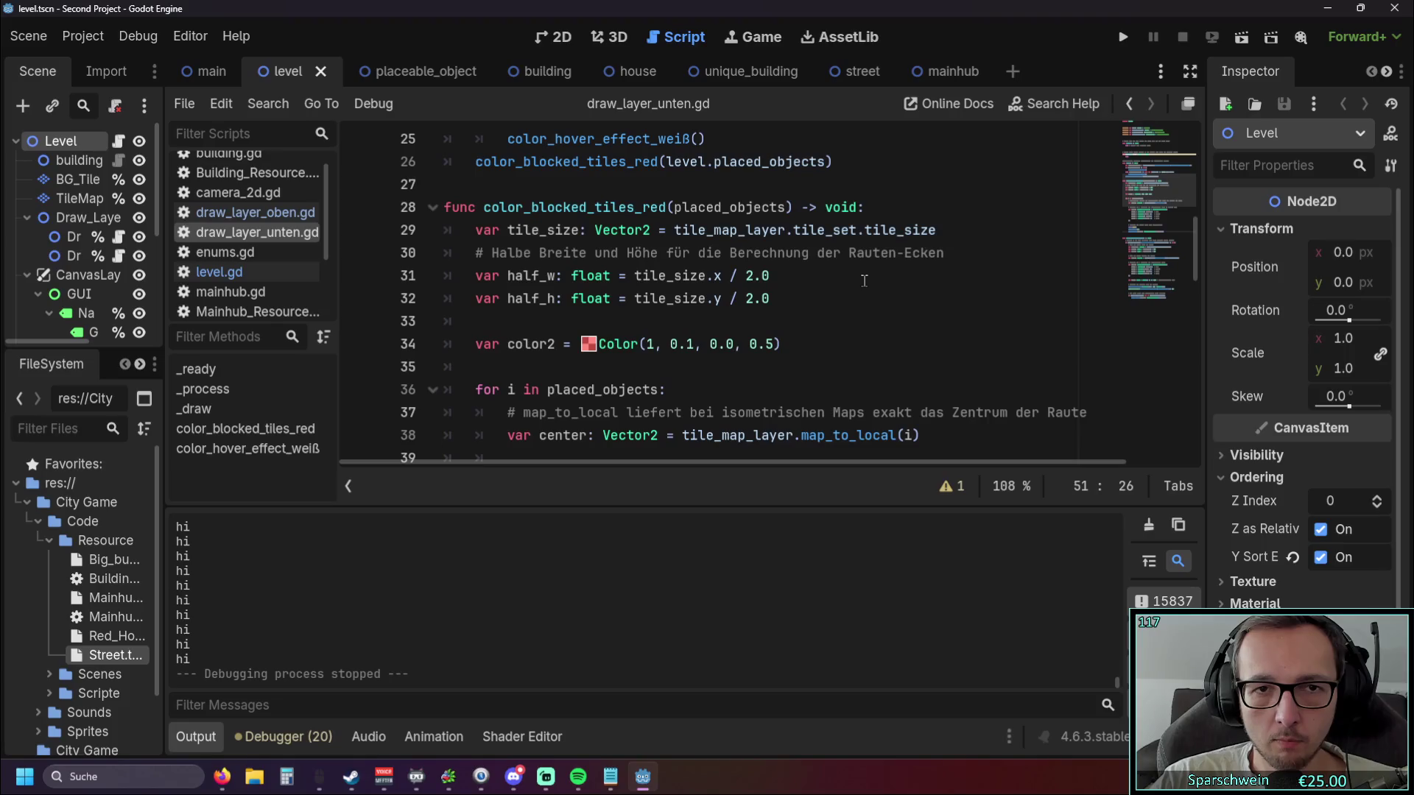
scroll(866, 283, "down", 5)
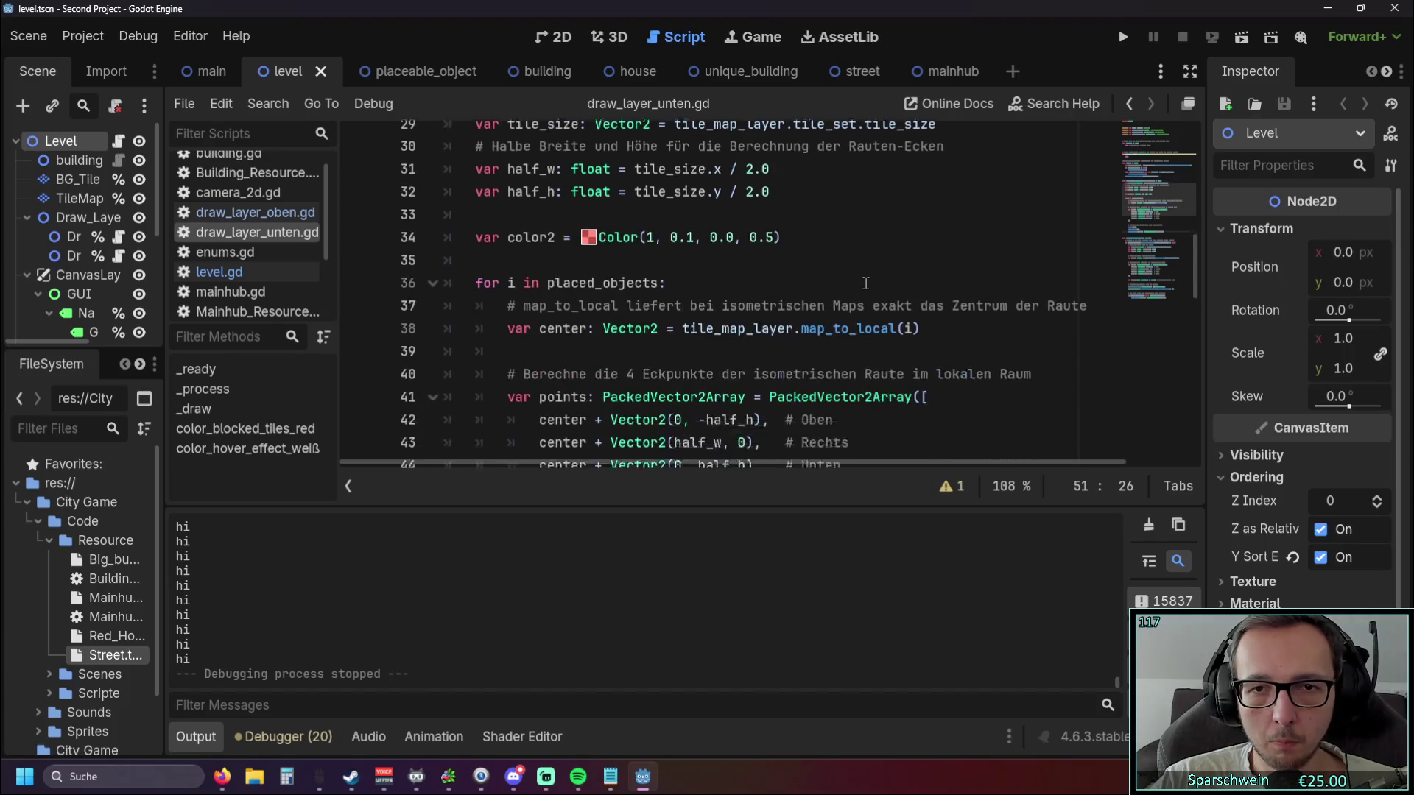
scroll(866, 283, "up", 1)
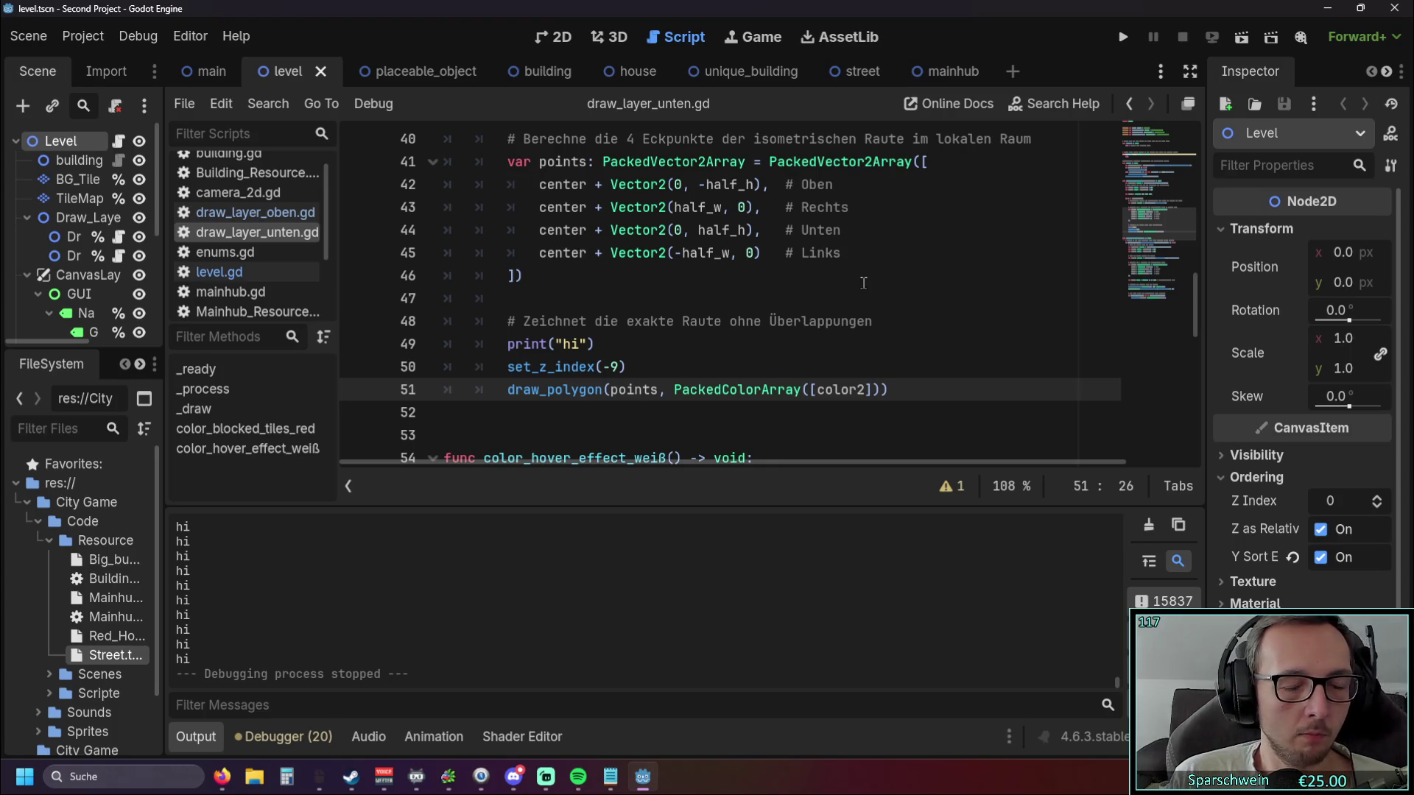
scroll(792, 291, "down", 2)
scroll(791, 291, "up", 2)
left_click(794, 322)
scroll(792, 321, "up", 1)
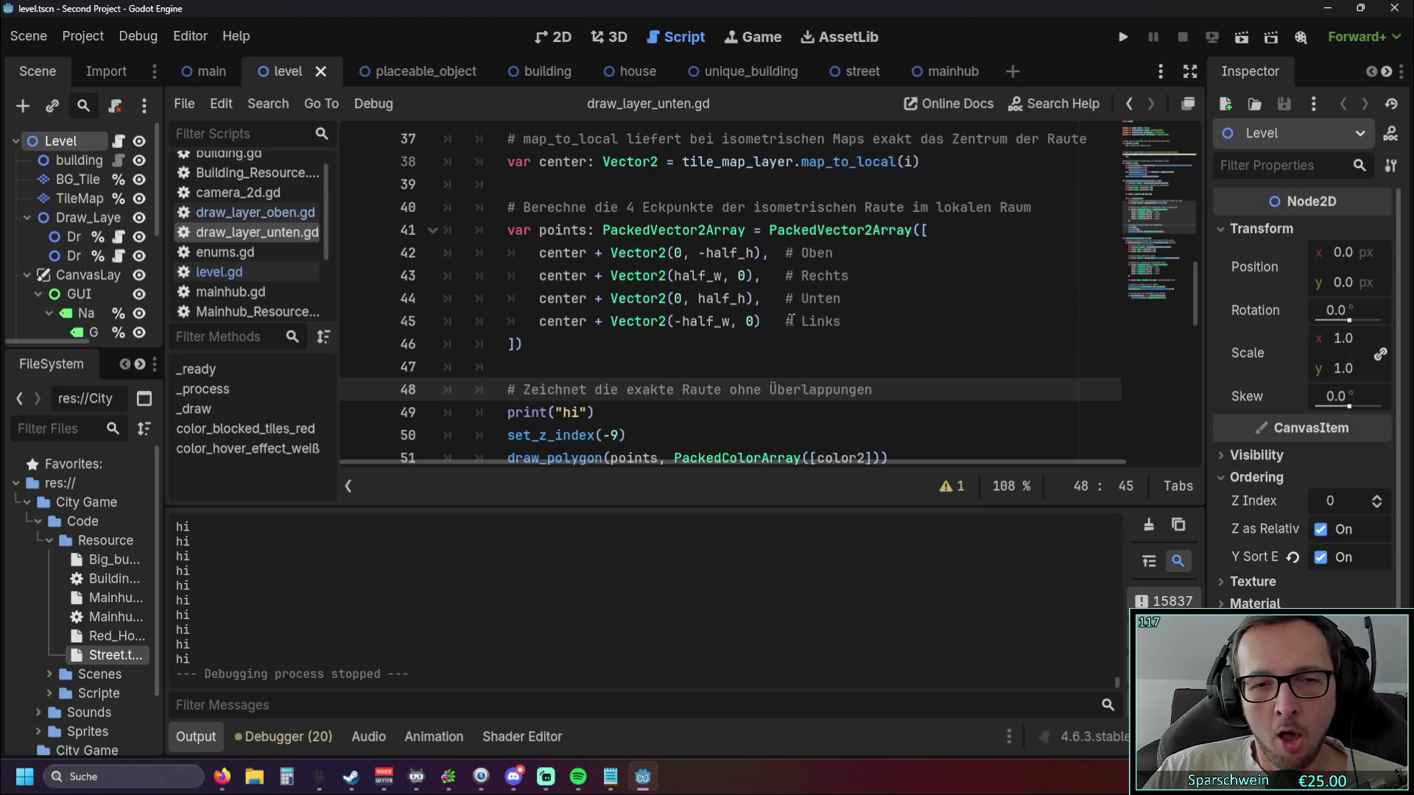
triple_click(709, 414)
Delete the debug print line from draw_layer_unten.gd.
key("BackSpace")
key("BackSpace")
scroll(652, 365, "up", 1)
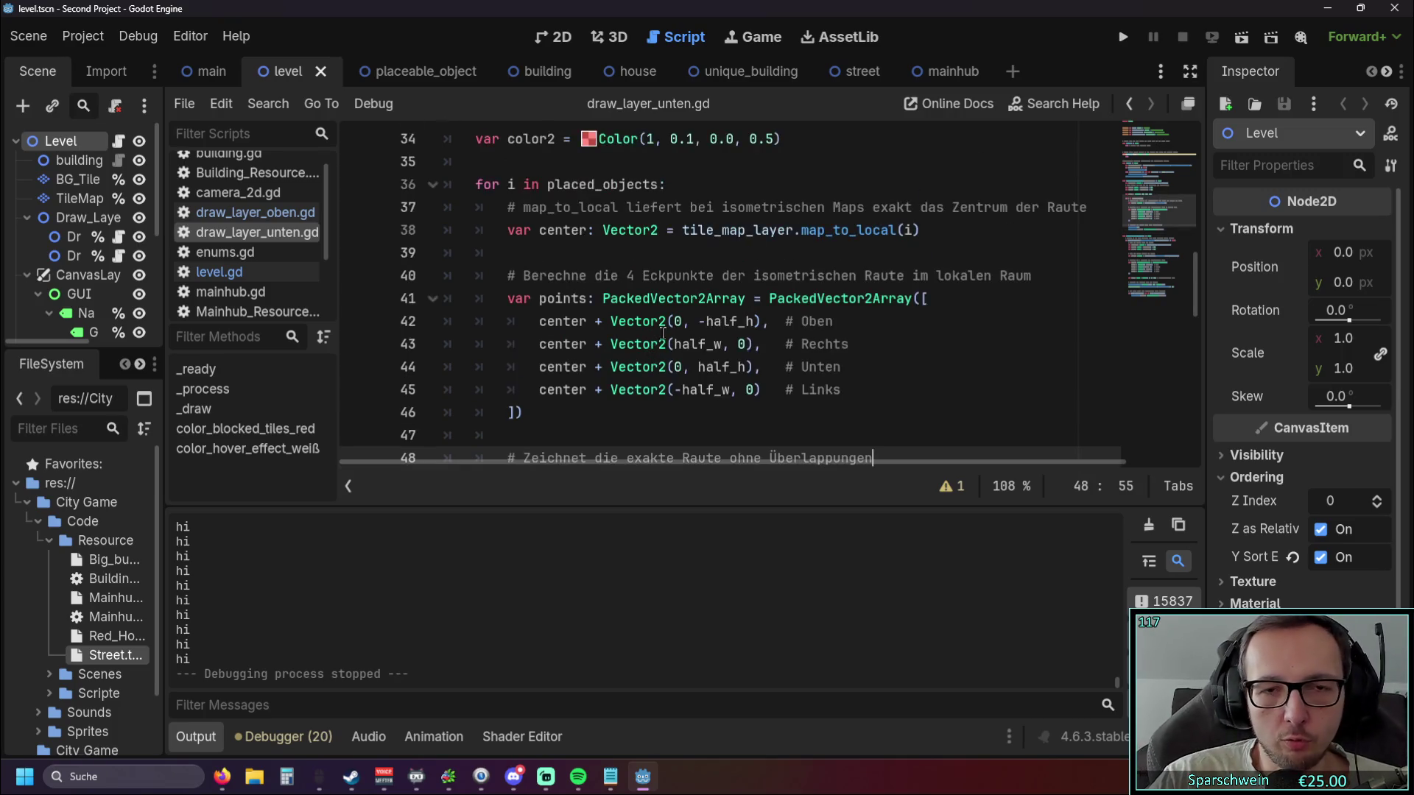
scroll(661, 335, "down", 1)
scroll(657, 343, "down", 1)
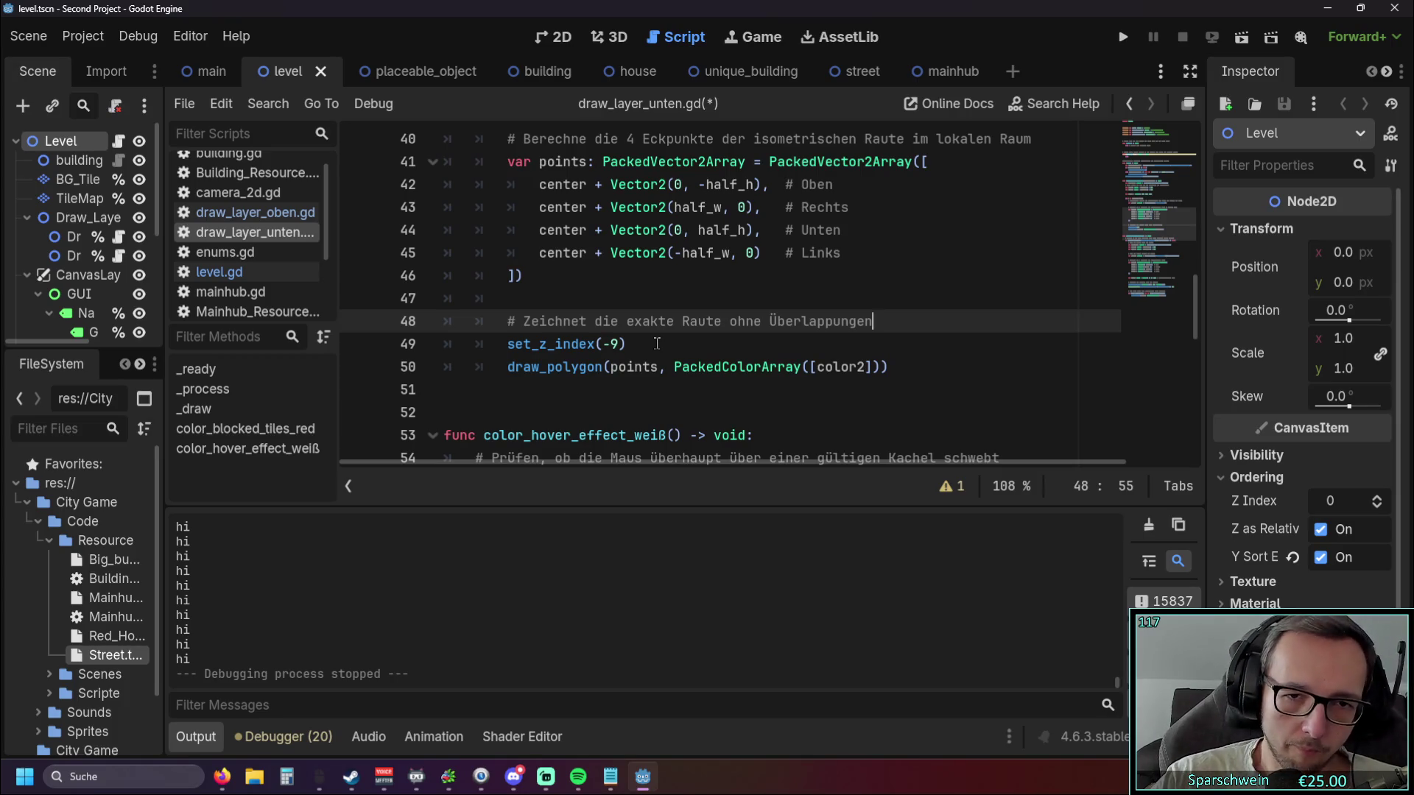
scroll(657, 344, "up", 1)
scroll(662, 343, "up", 3)
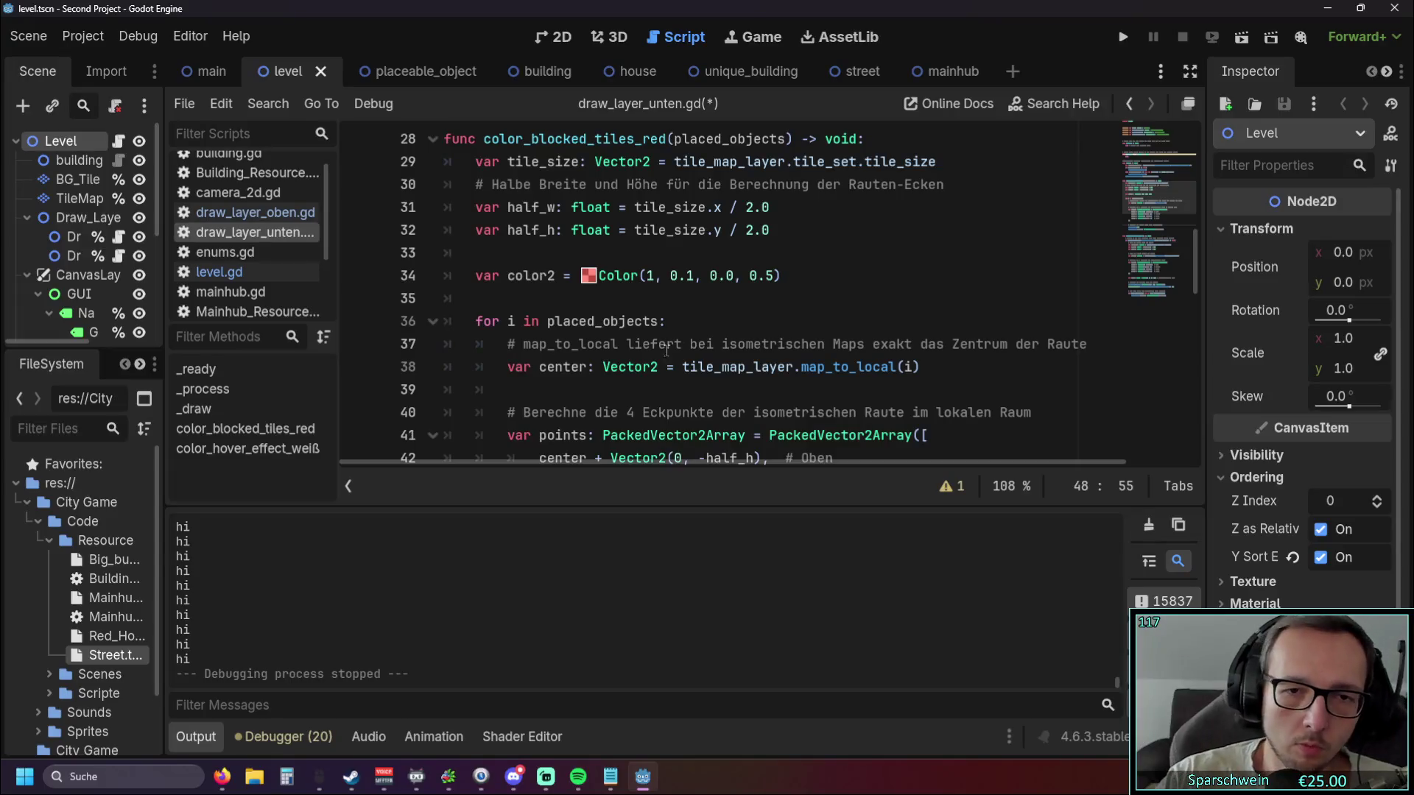
scroll(726, 345, "down", 4)
scroll(664, 390, "up", 4)
scroll(664, 389, "up", 2)
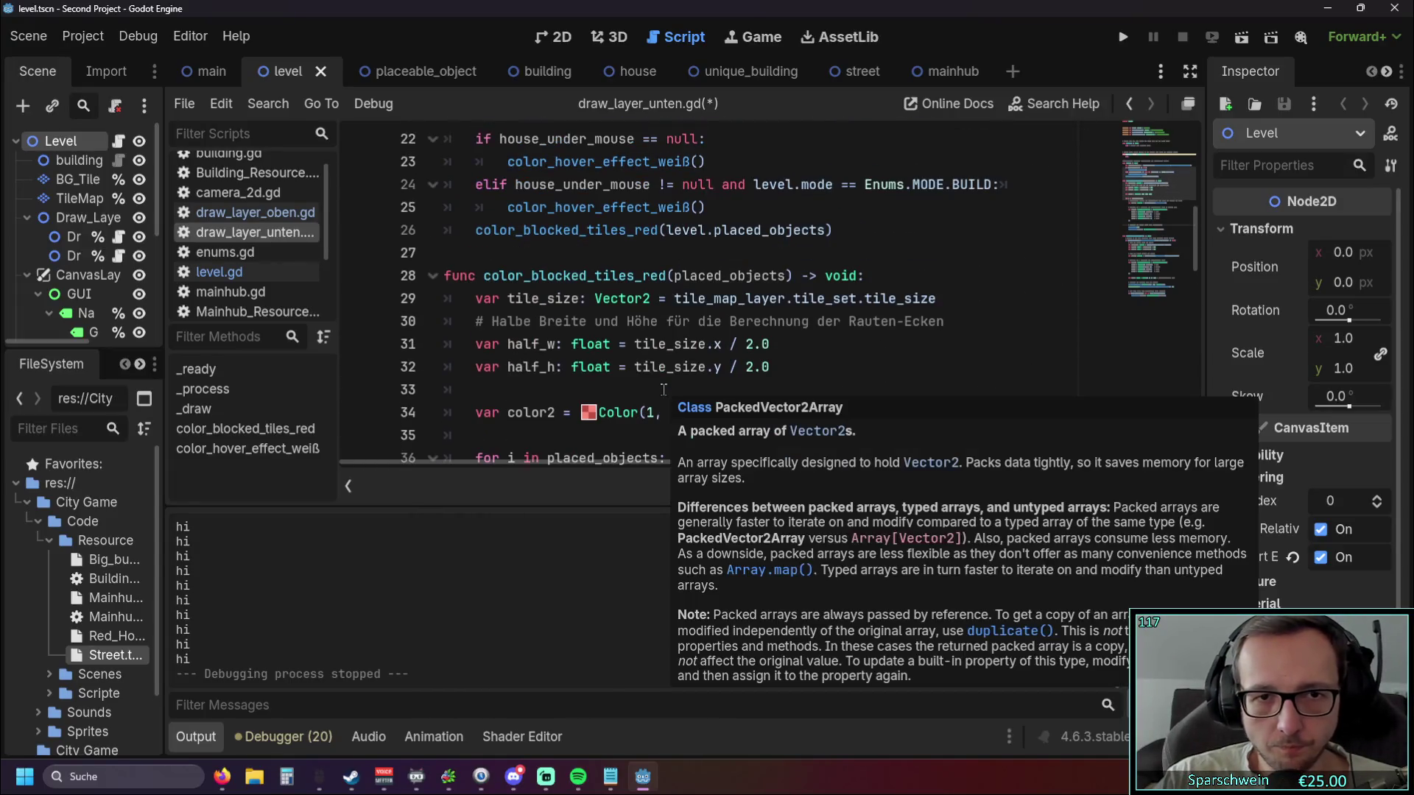
scroll(632, 368, "down", 5)
scroll(610, 379, "down", 1)
Comment out the color_blocked_tiles_red function (lines 28–51) with Ctrl+K and run the project.
mouse_move(586, 390)
left_mouse_down()
mouse_move(515, 278)
mouse_move(418, 284)
left_mouse_up()
scroll(471, 279, "up", 6)
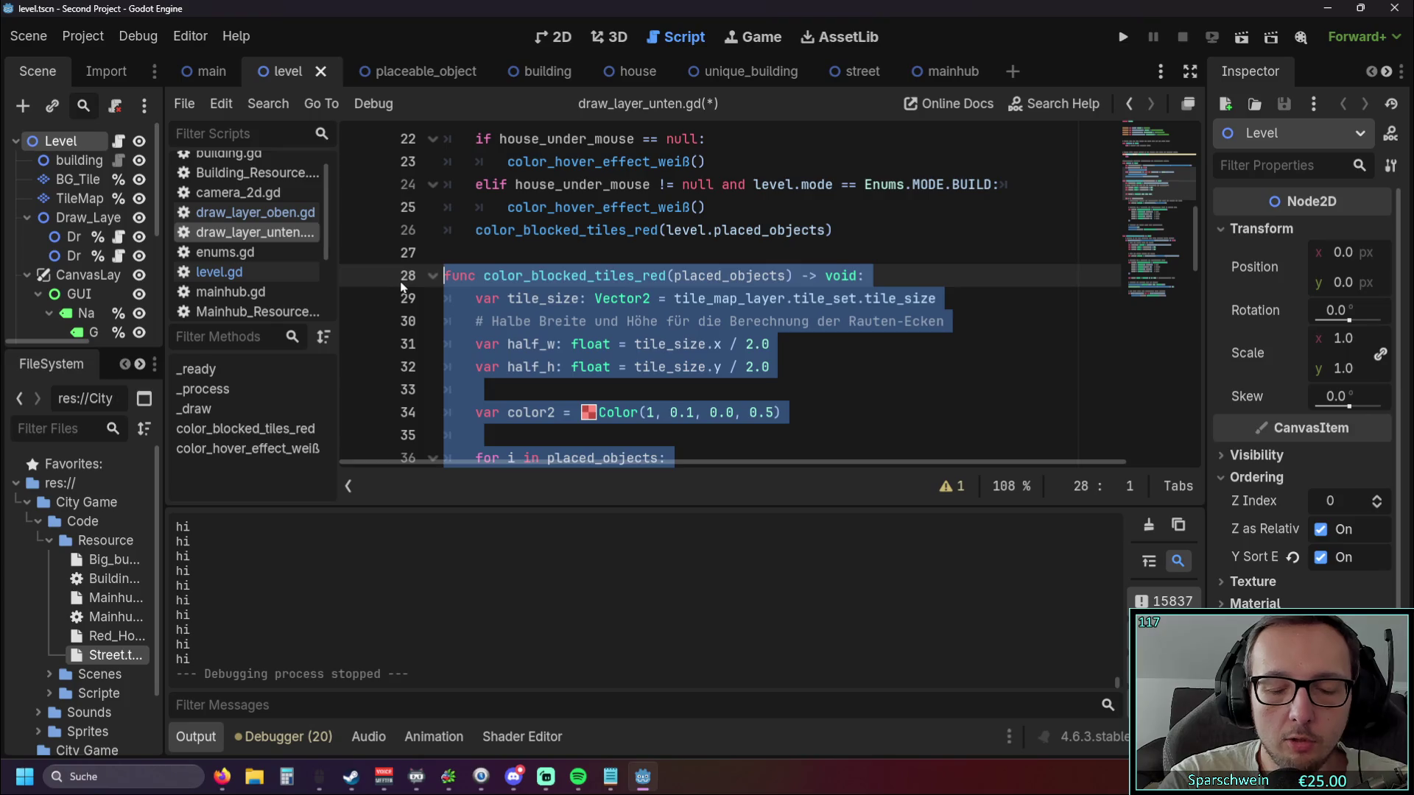
key("ctrl+k")
left_click(1122, 39)
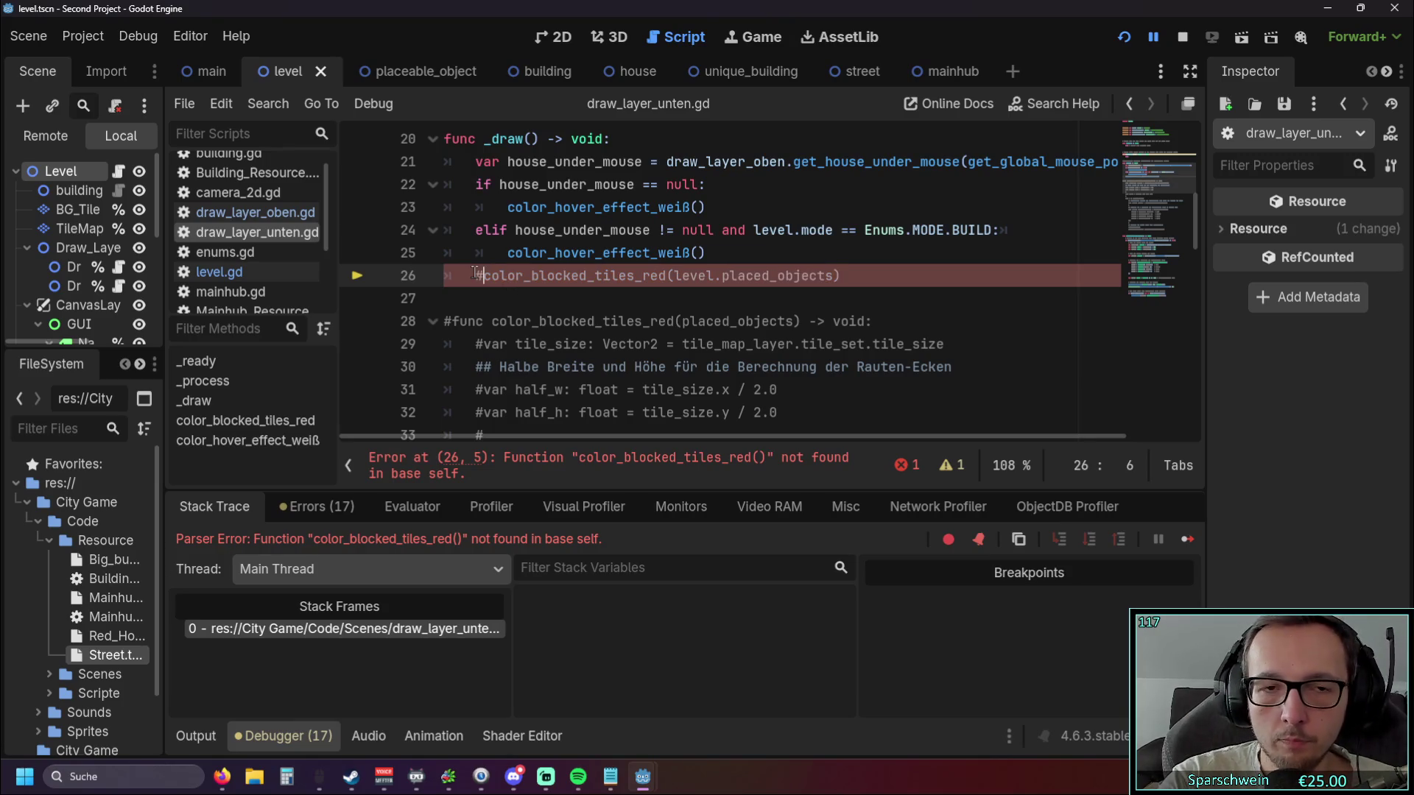
Comment out the color_blocked_tiles_red call on line 26 and rerun the game.
type("#")
left_click(1124, 38)
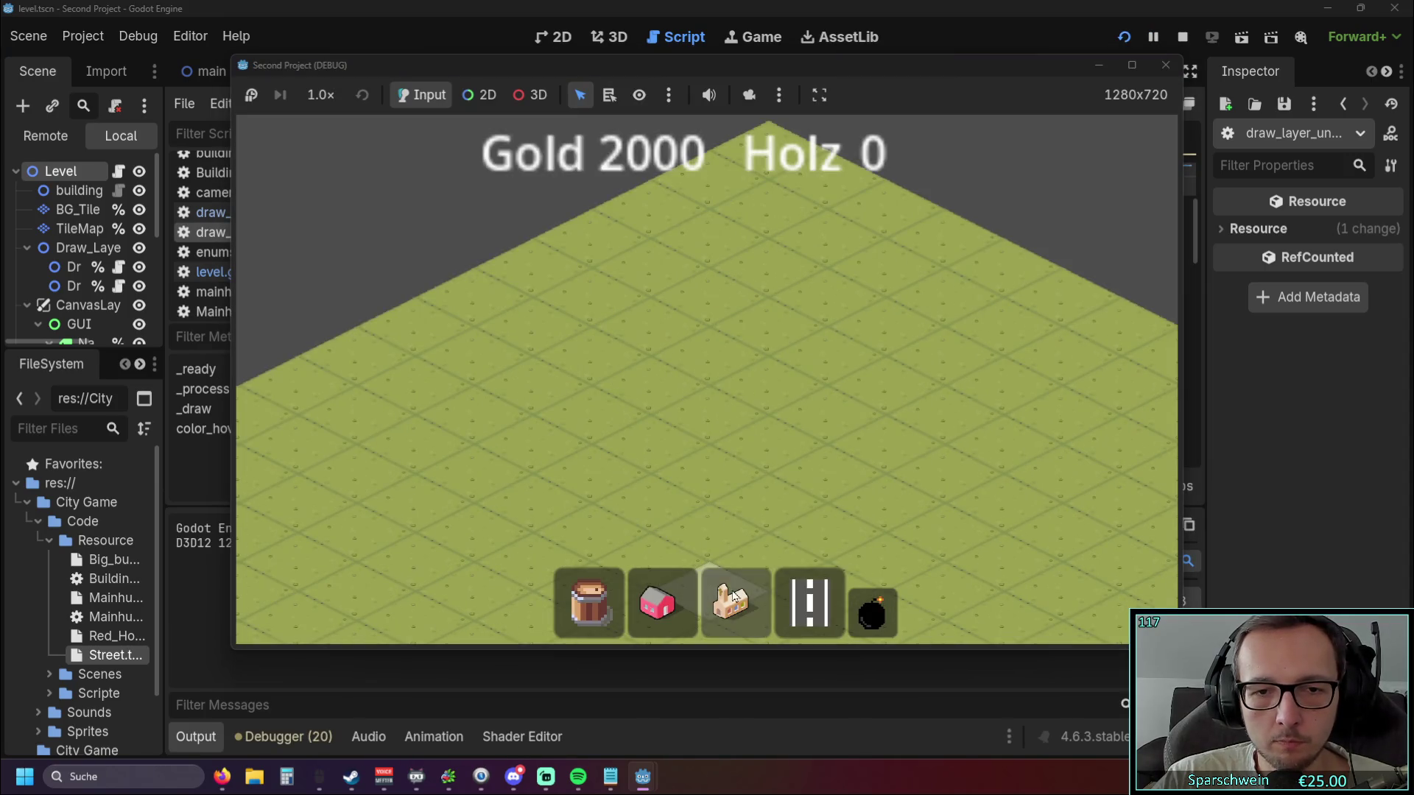
Place a church, cancel the red house, and build two street tiles.
left_click(732, 600)
left_click(635, 613)
right_click(810, 400)
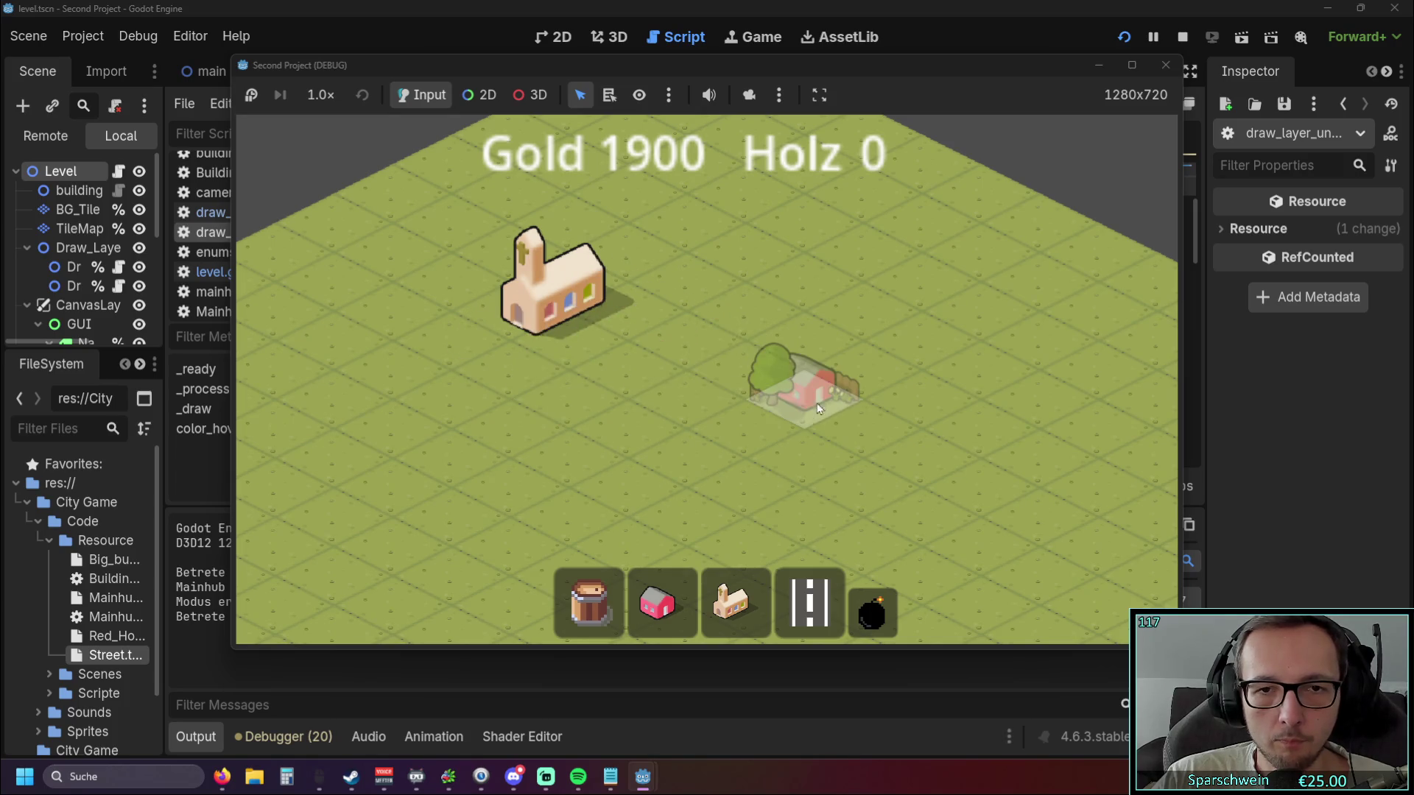
left_click(810, 603)
left_click(798, 404)
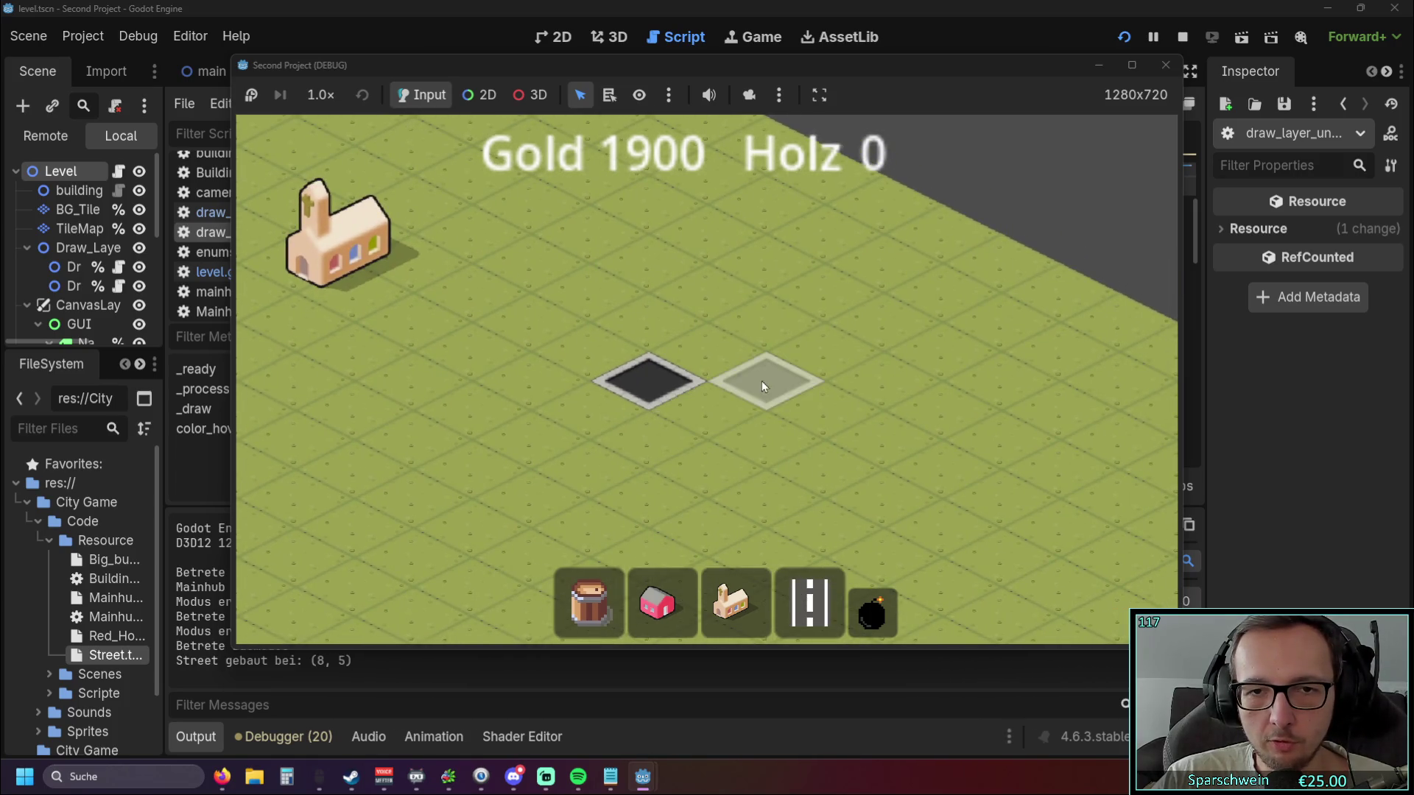
left_click(761, 382)
right_click(850, 497)
Toggle between demolition mode and street building mode to check red tile highlighting.
left_click(872, 613)
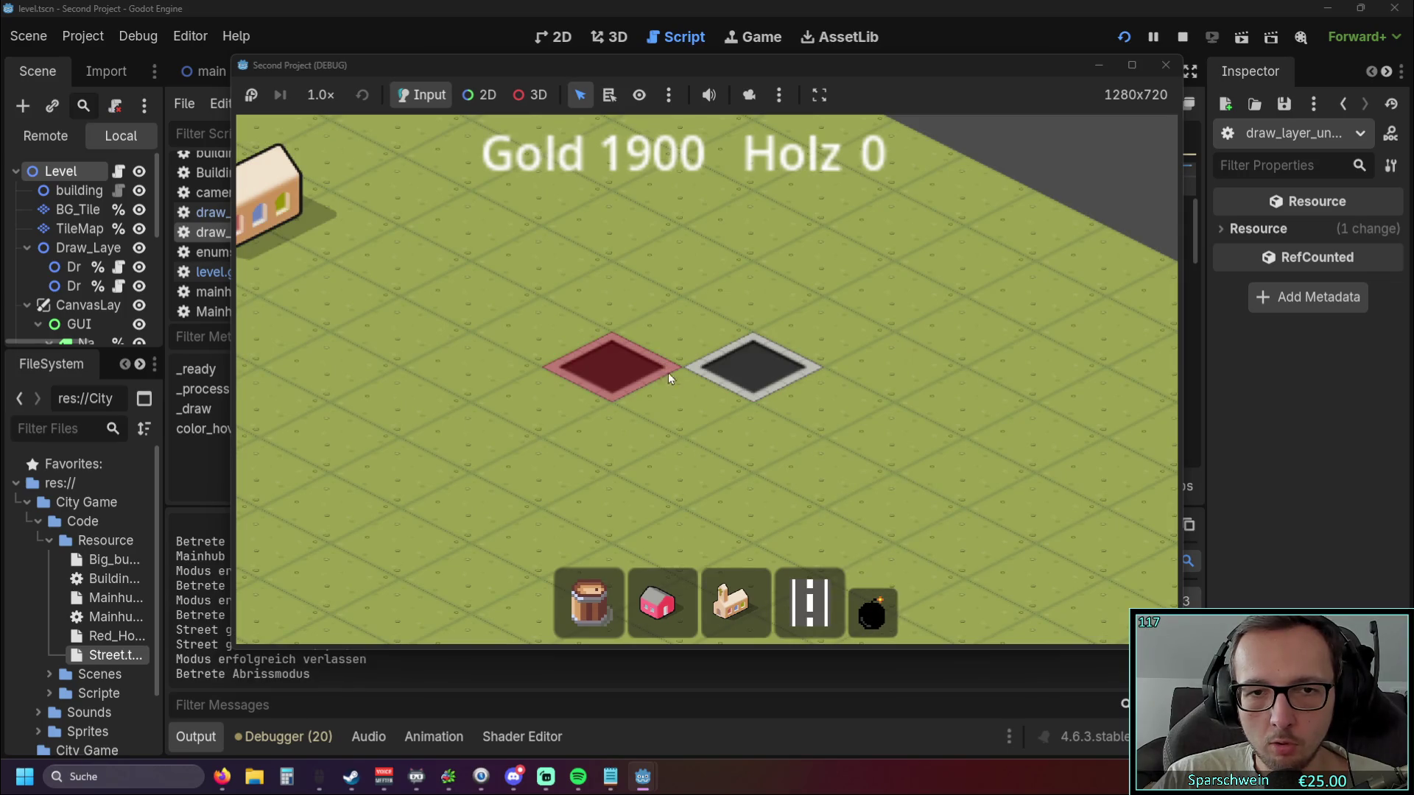
left_click(810, 603)
key("Delete")
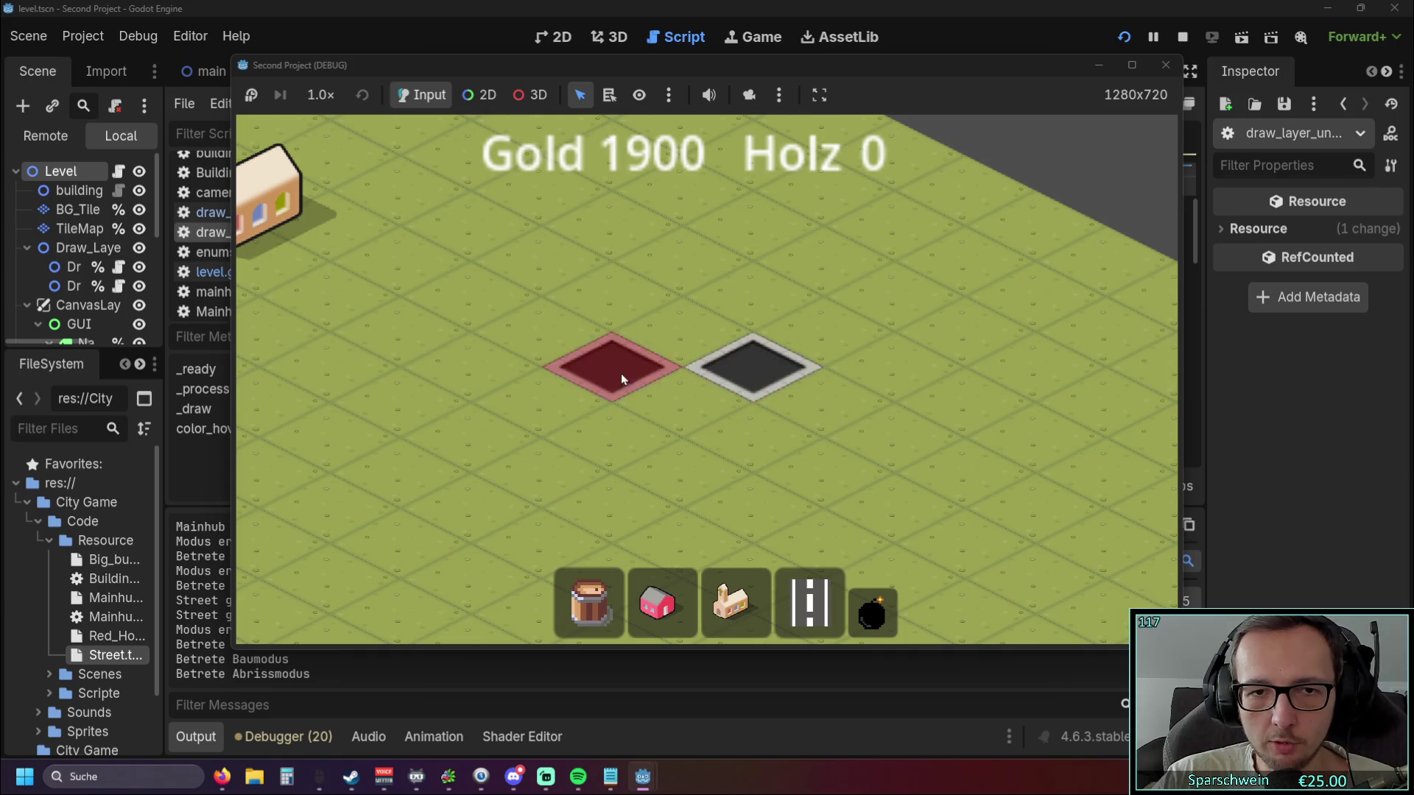
Close the game and undo the commenting of the color_blocked_tiles_red lines.
left_click(1155, 73)
left_click(790, 386)
key("ctrl+z")
key("ctrl+z")
Uncomment the color_blocked_tiles_red header line and scroll through the function to line 29.
left_click(856, 409)
scroll(825, 380, "down", 2)
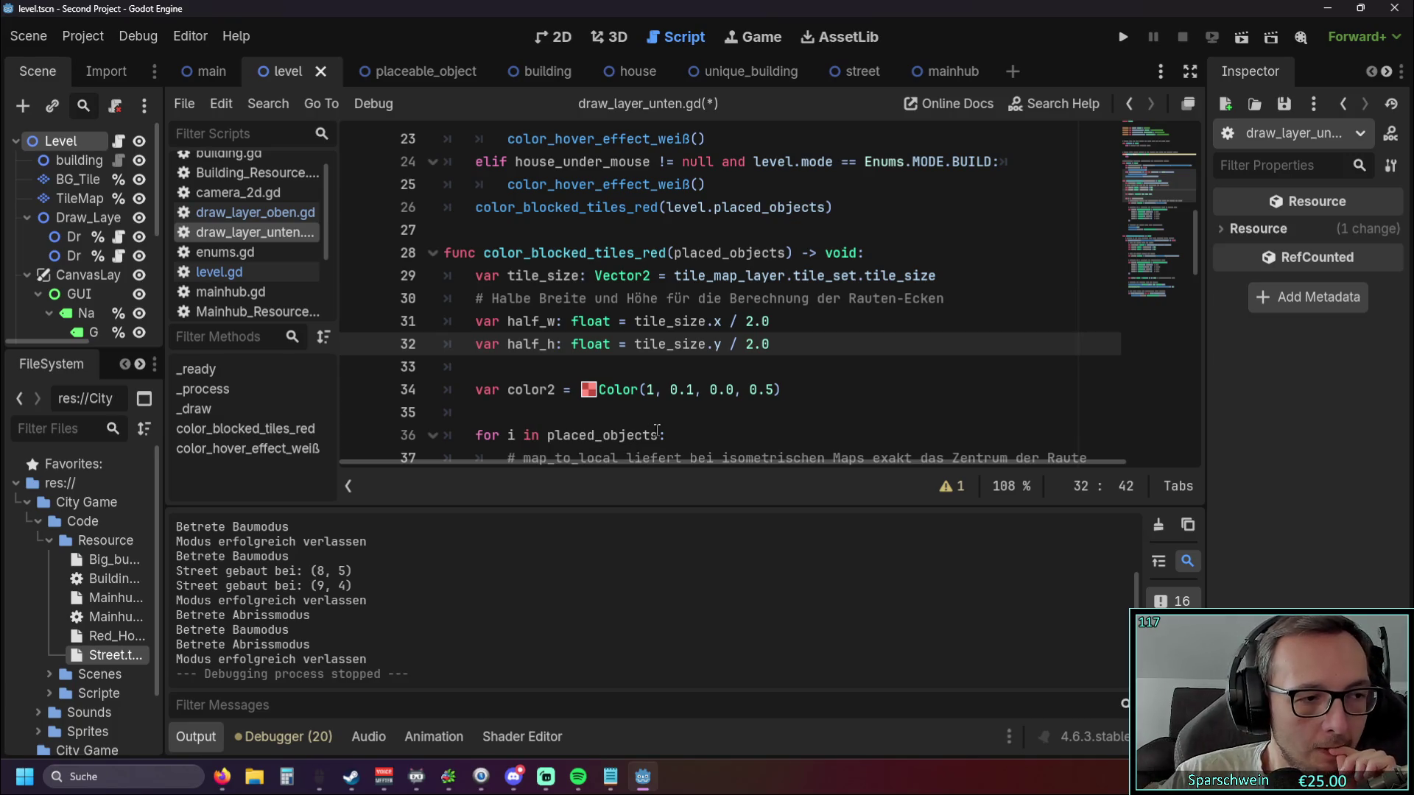
scroll(657, 431, "down", 6)
scroll(595, 394, "up", 3)
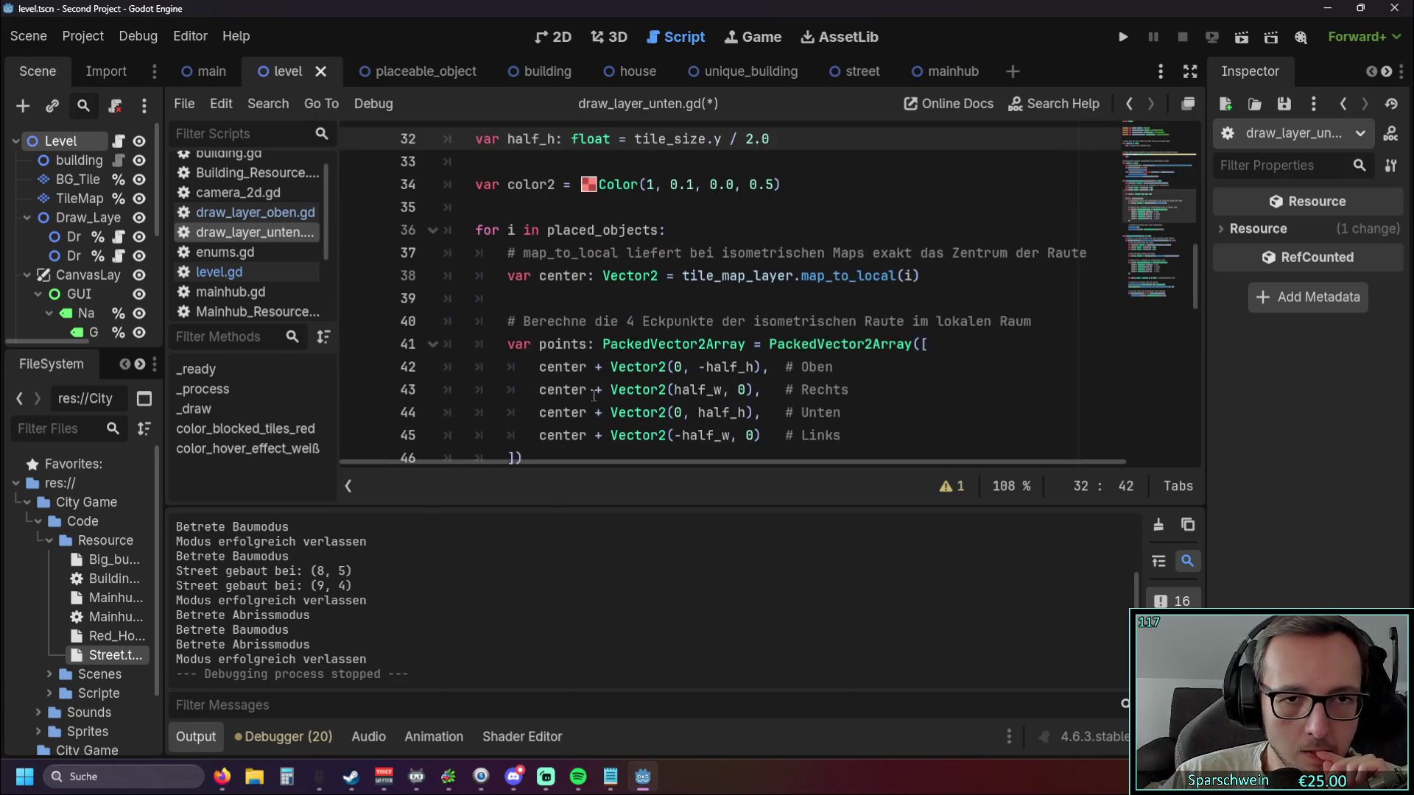
scroll(576, 364, "up", 2)
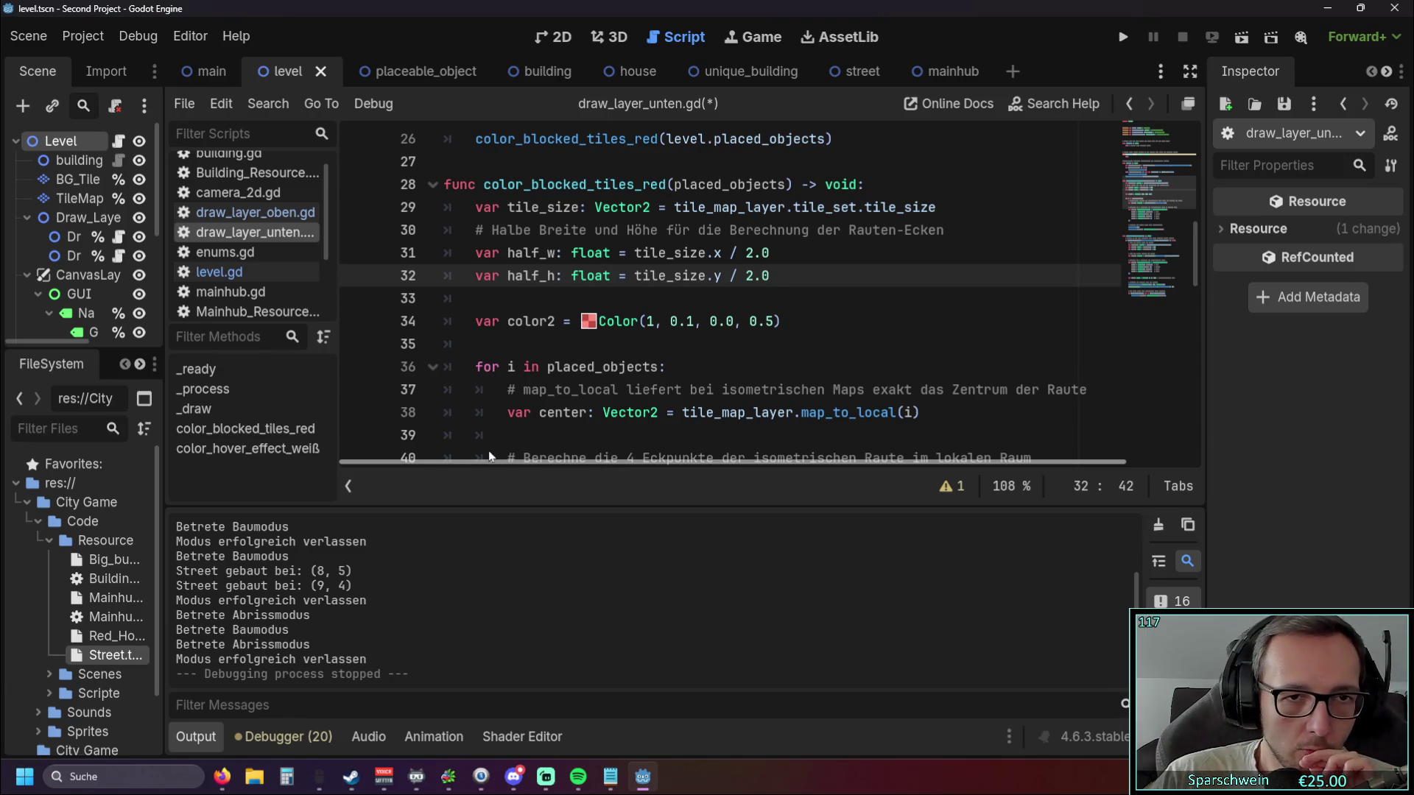
scroll(391, 287, "up", 1)
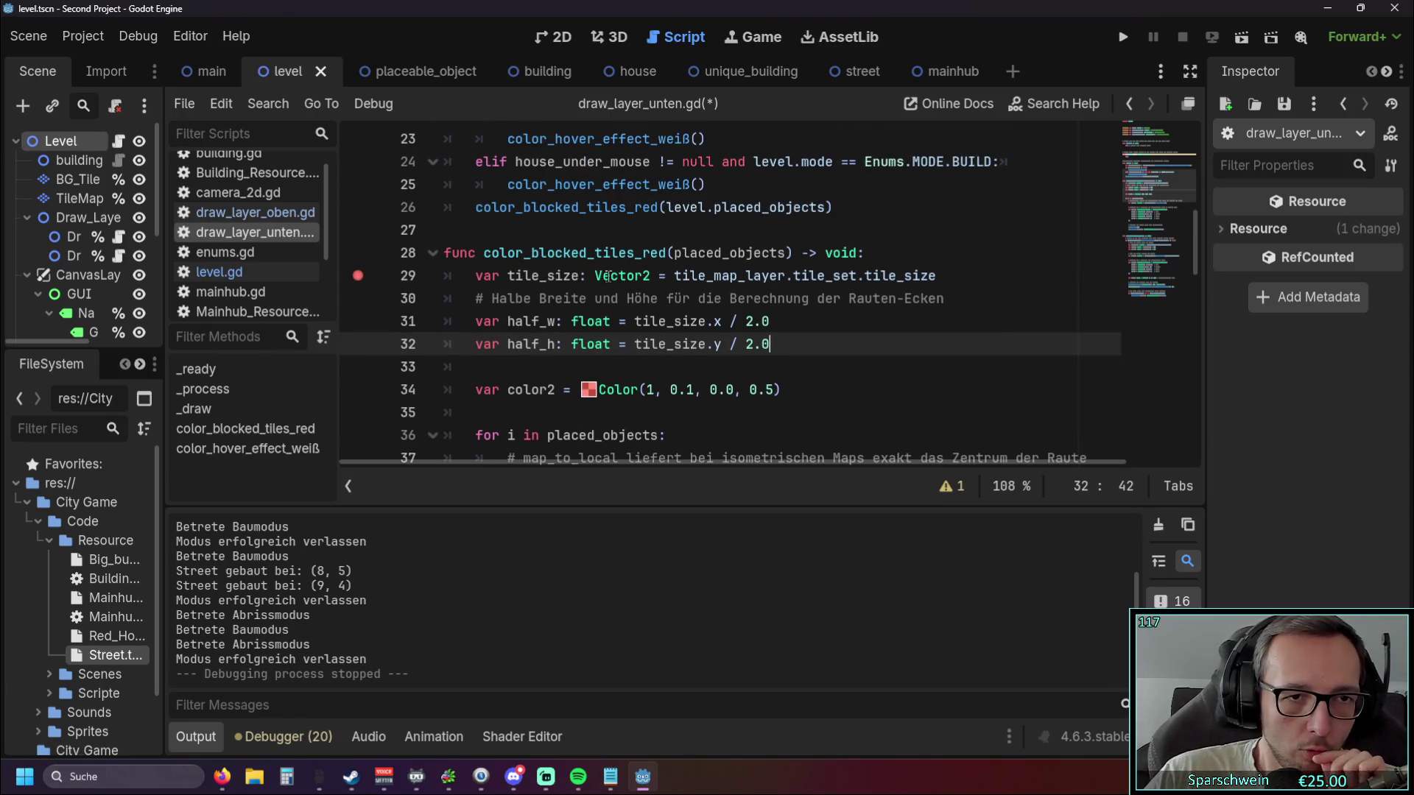
Run the project and step over through the camera script's movement and bounds code.
left_click(1116, 43)
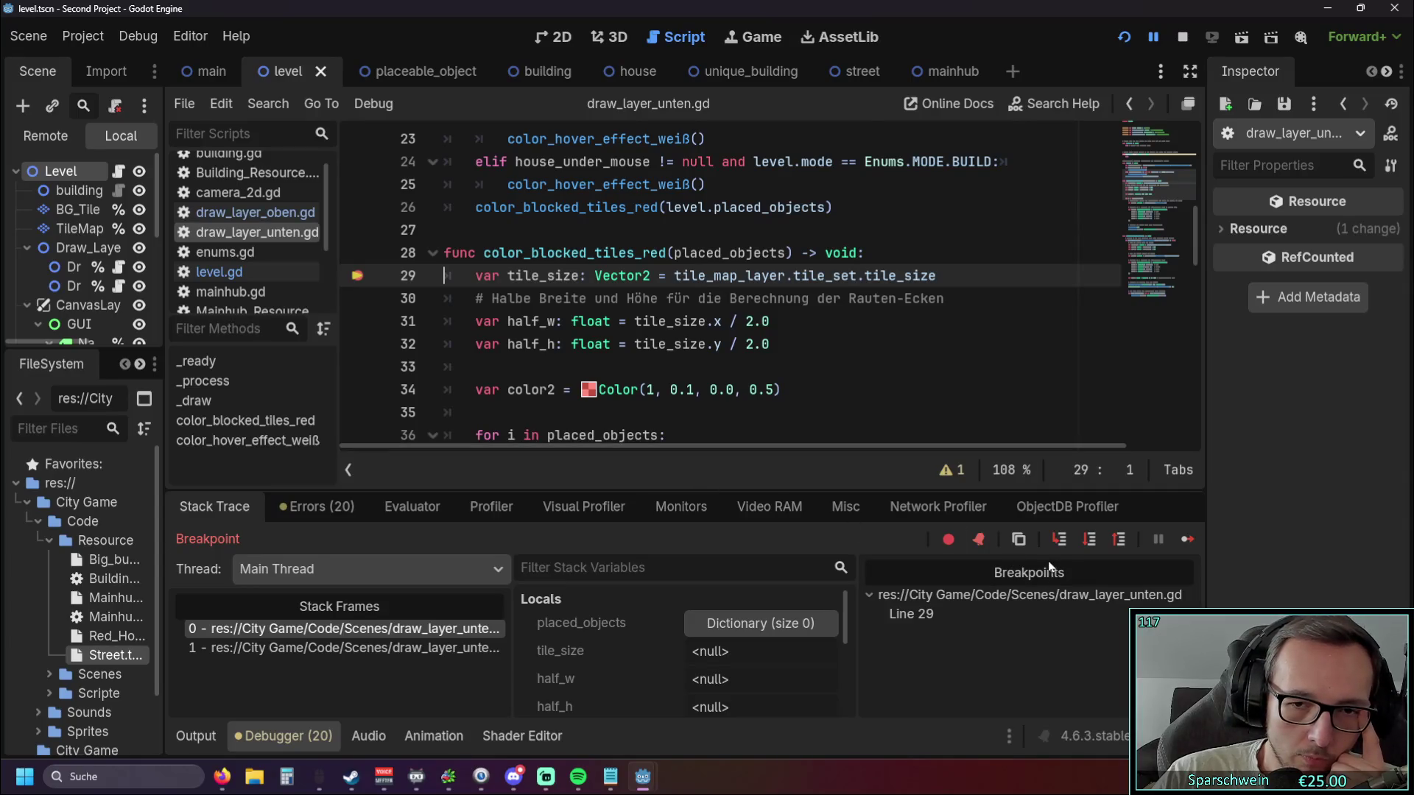
left_click(1088, 539)
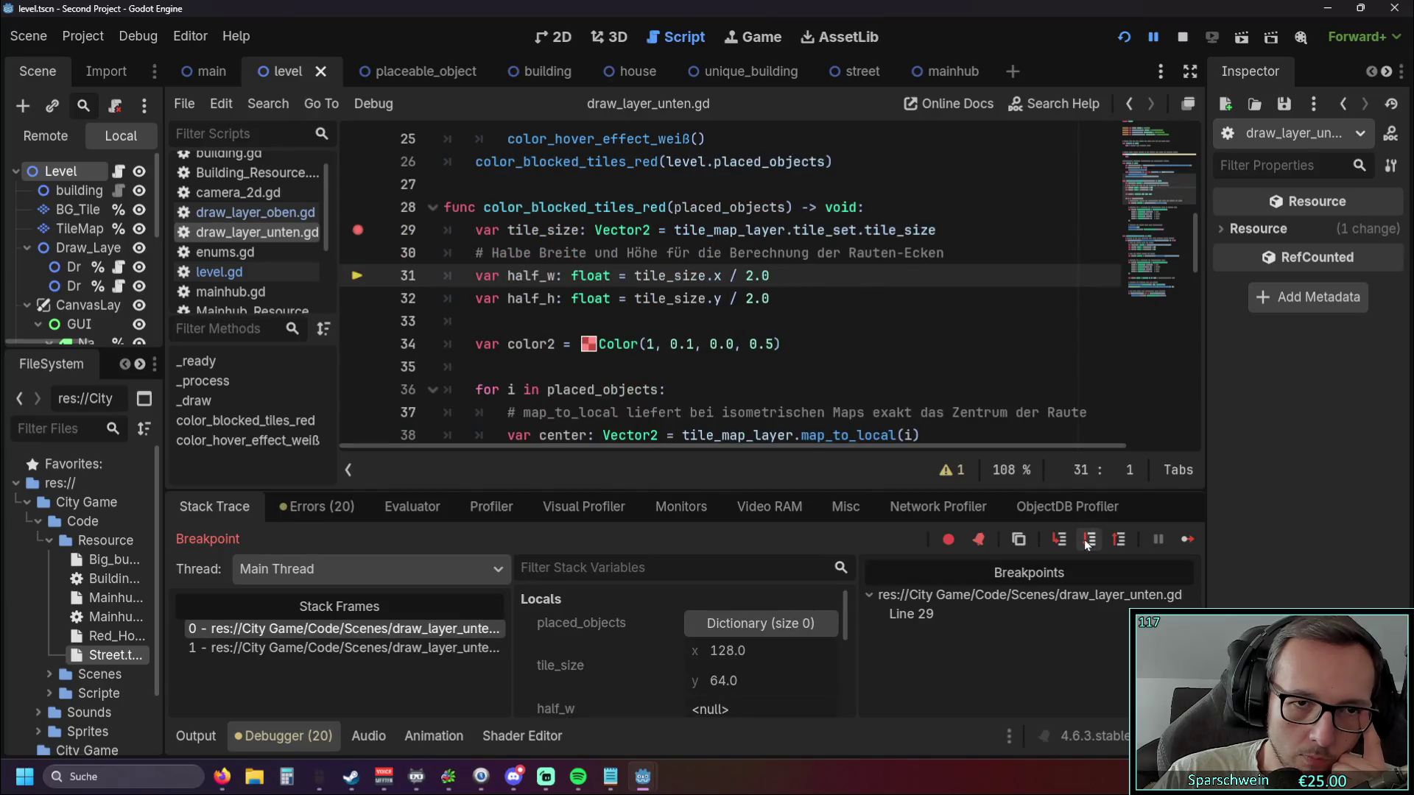
left_click(1089, 539)
left_click(1088, 540)
left_click(1088, 540)
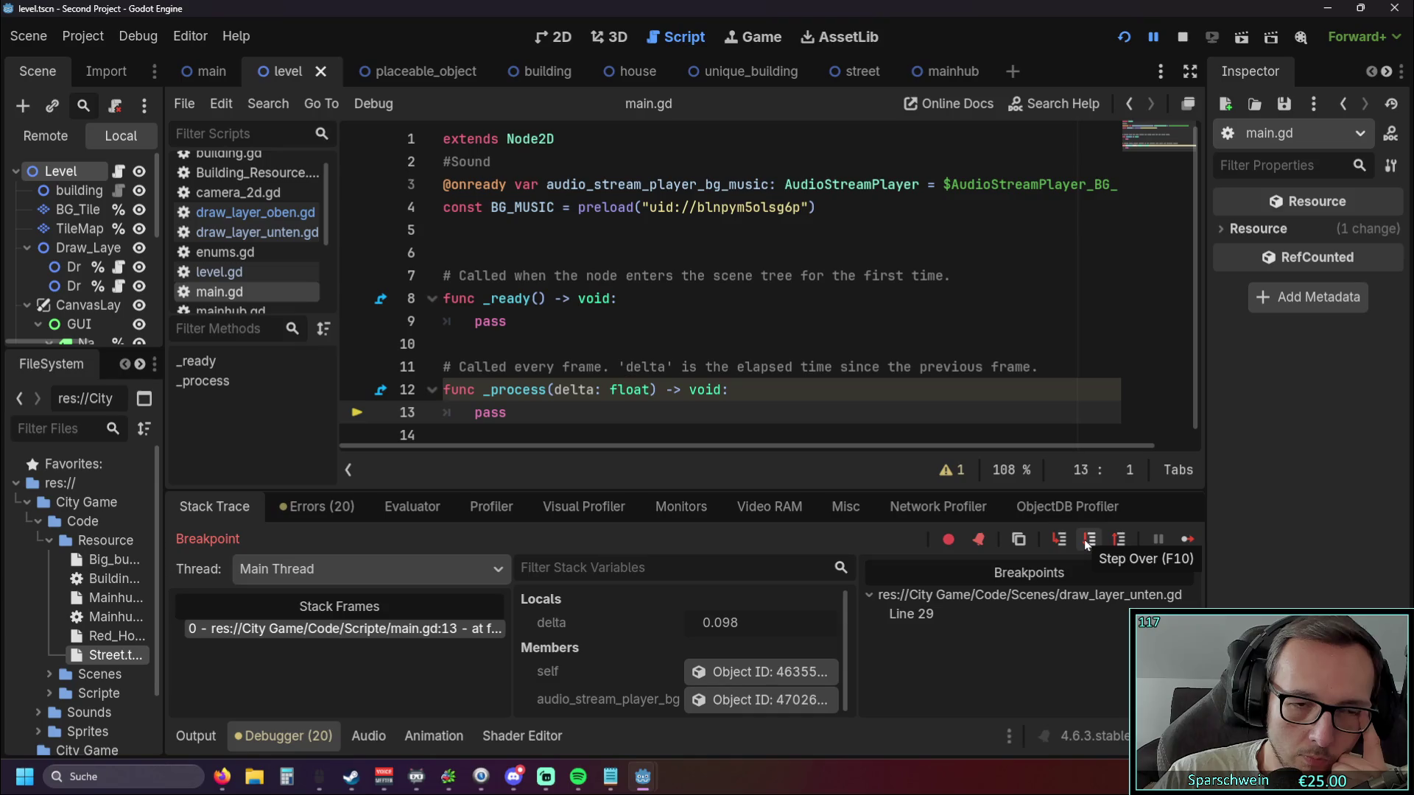
left_click(1088, 539)
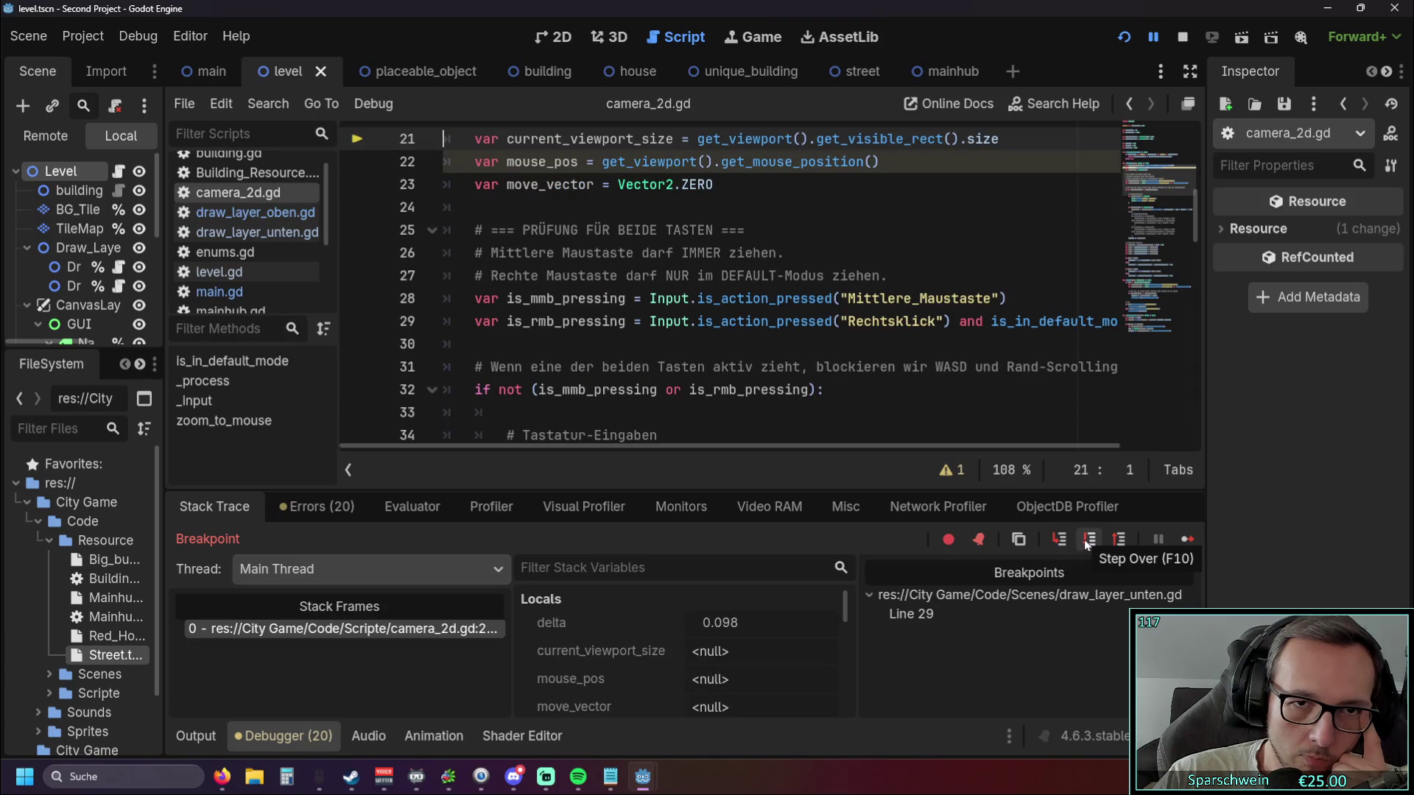
left_click(1087, 543)
left_click(1087, 543)
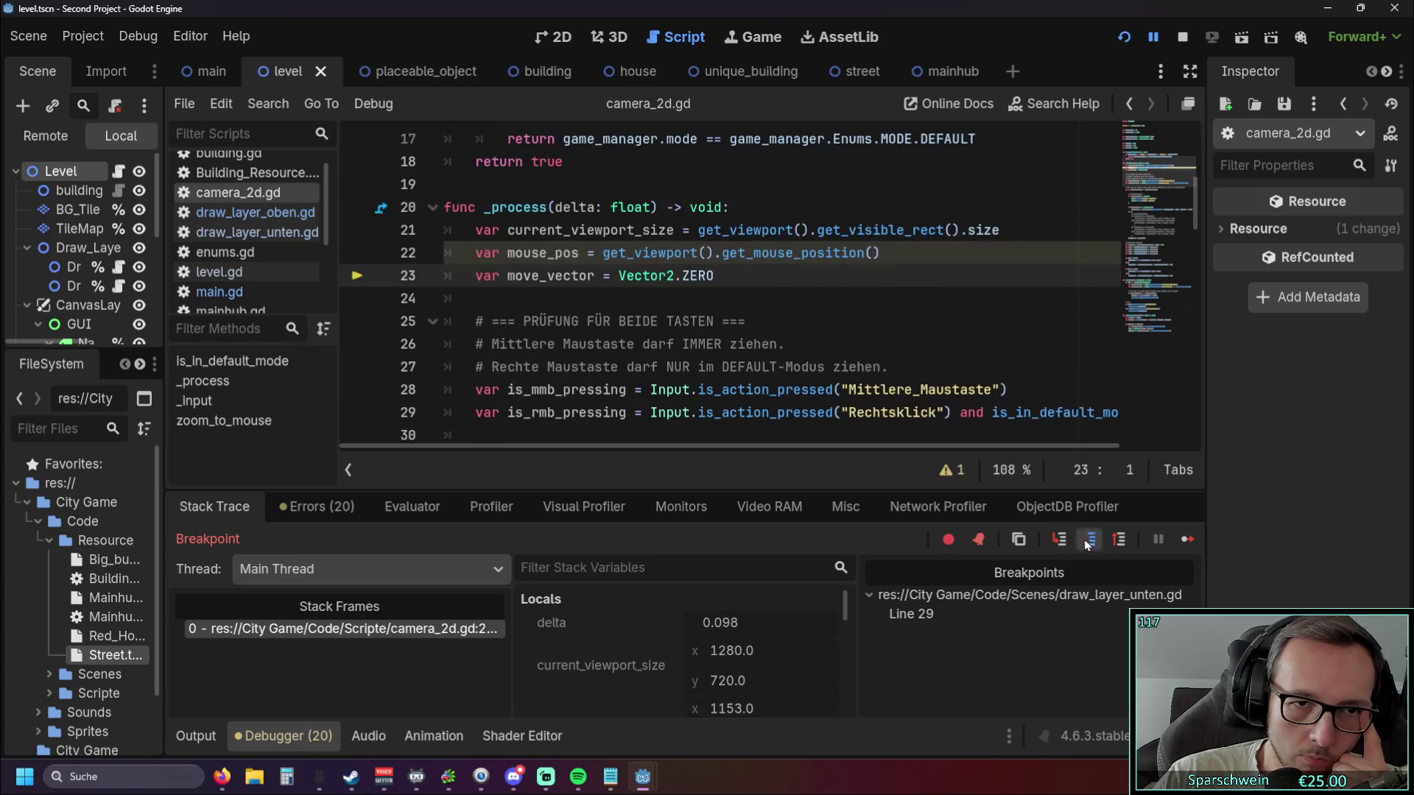
left_click(1086, 543)
left_click(1087, 543)
left_click(1086, 543)
left_click(1087, 543)
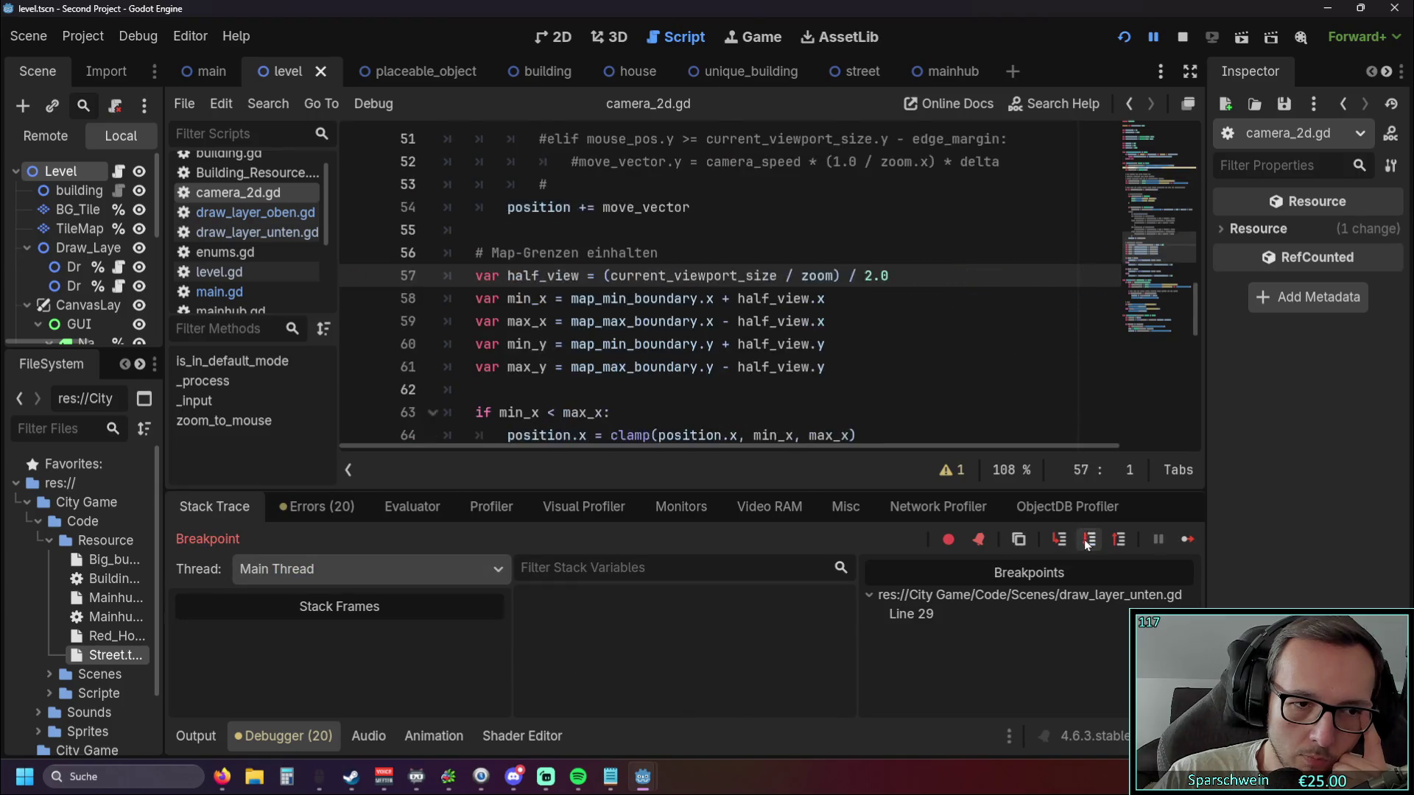
left_click(1087, 543)
left_click(1086, 543)
left_click(1087, 543)
Step through level processing and both draw layers into color_blocked_tiles_red at line 29.
left_click(1086, 542)
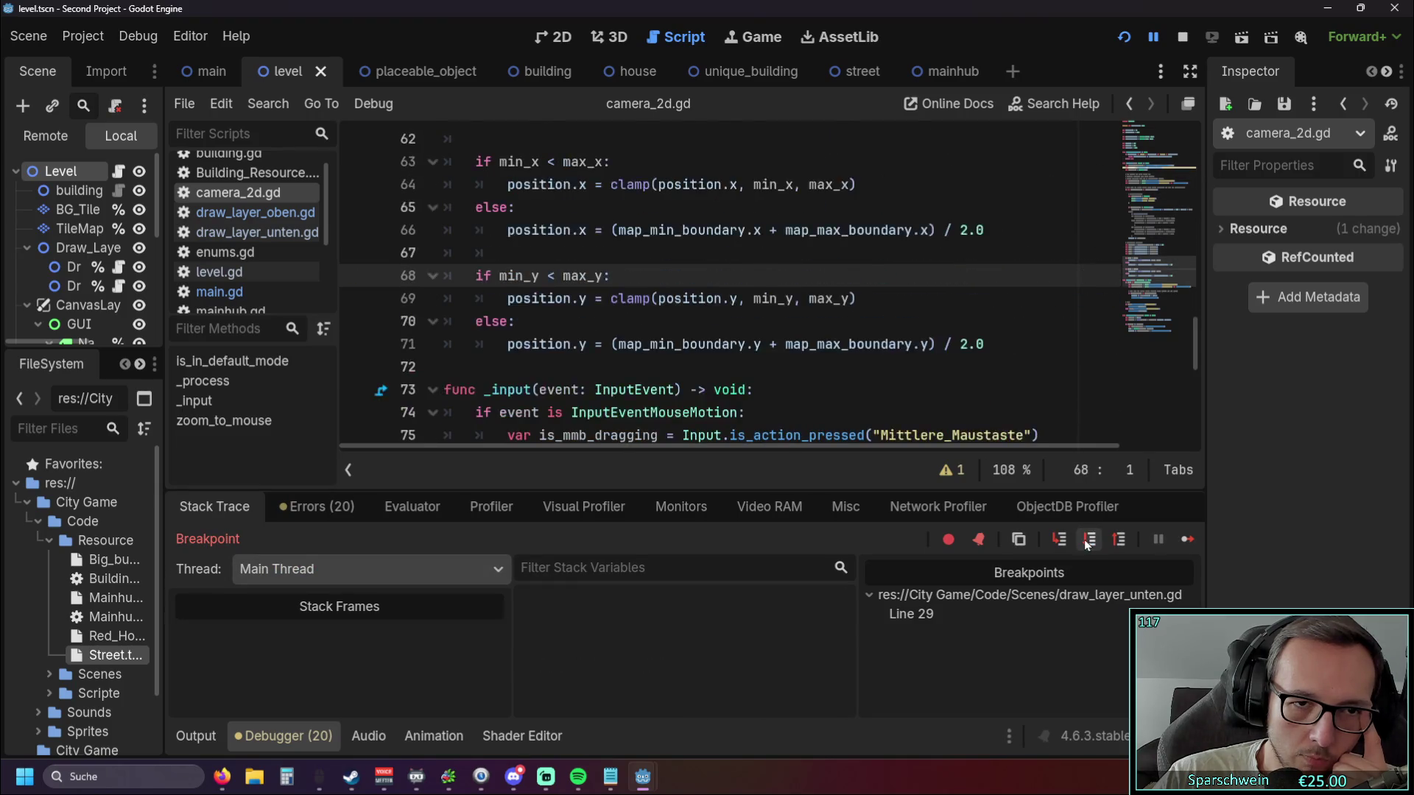
left_click(1086, 543)
left_click(1086, 543)
left_click(1086, 542)
left_click(1086, 542)
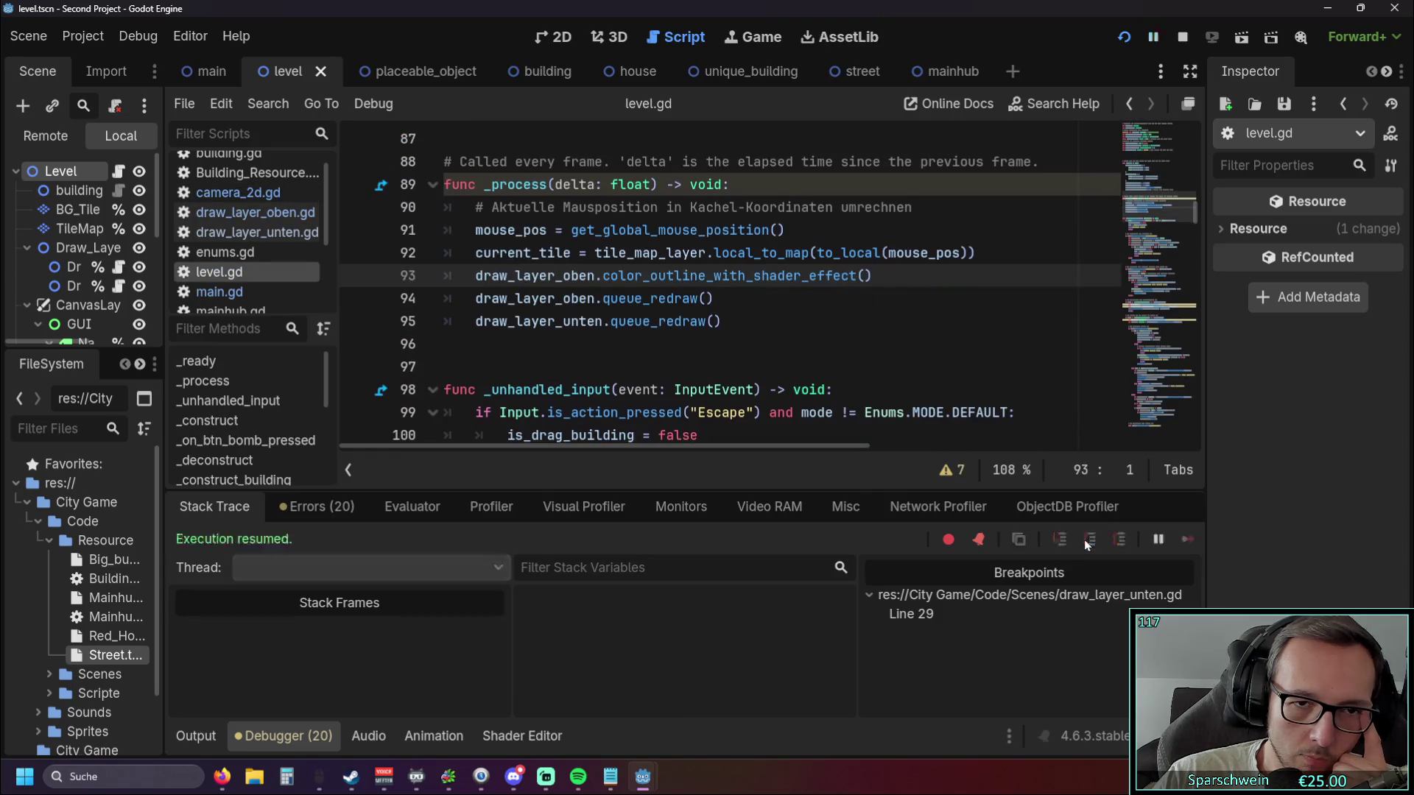
left_click(1086, 543)
left_click(1086, 543)
left_click(1086, 543)
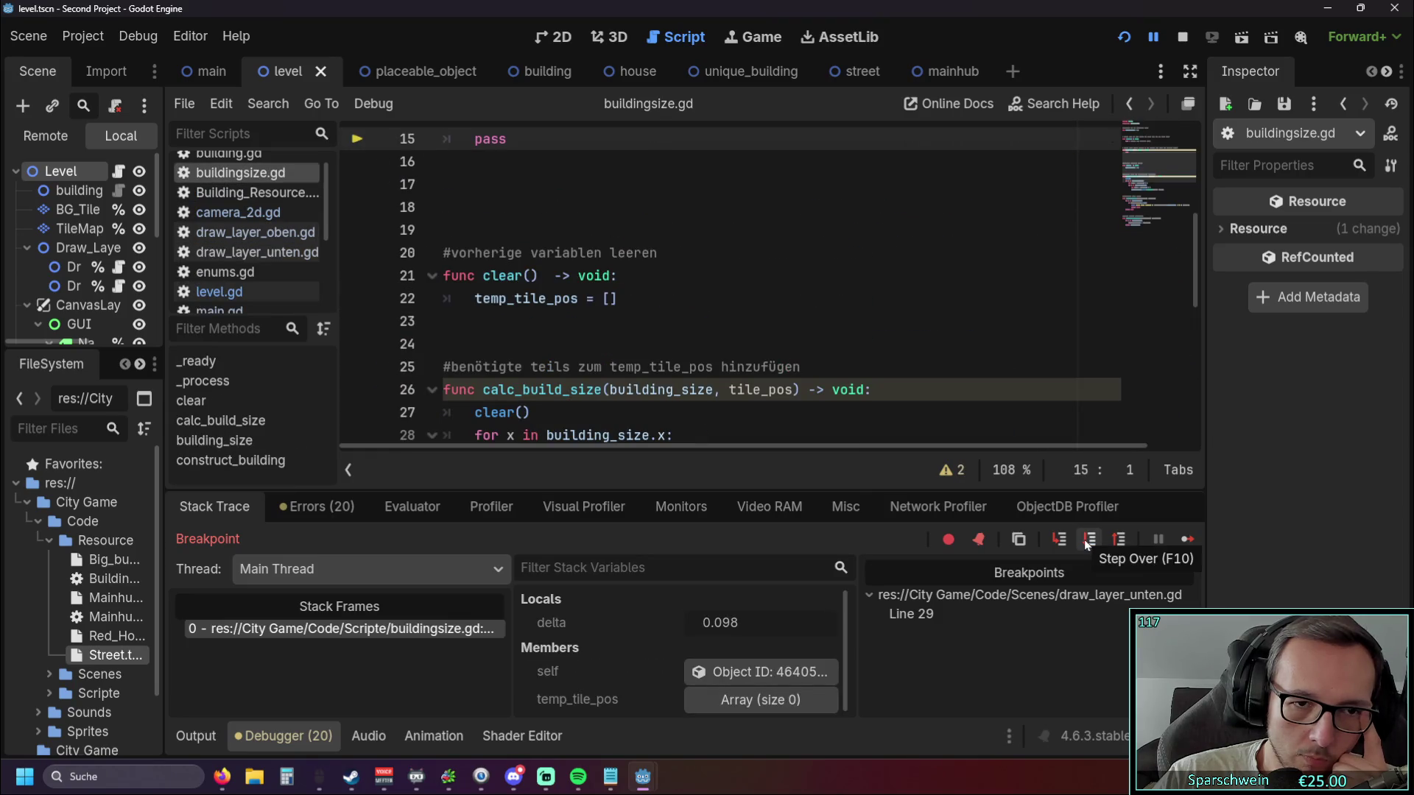
left_click(1086, 543)
left_click(1086, 543)
left_click(1086, 543)
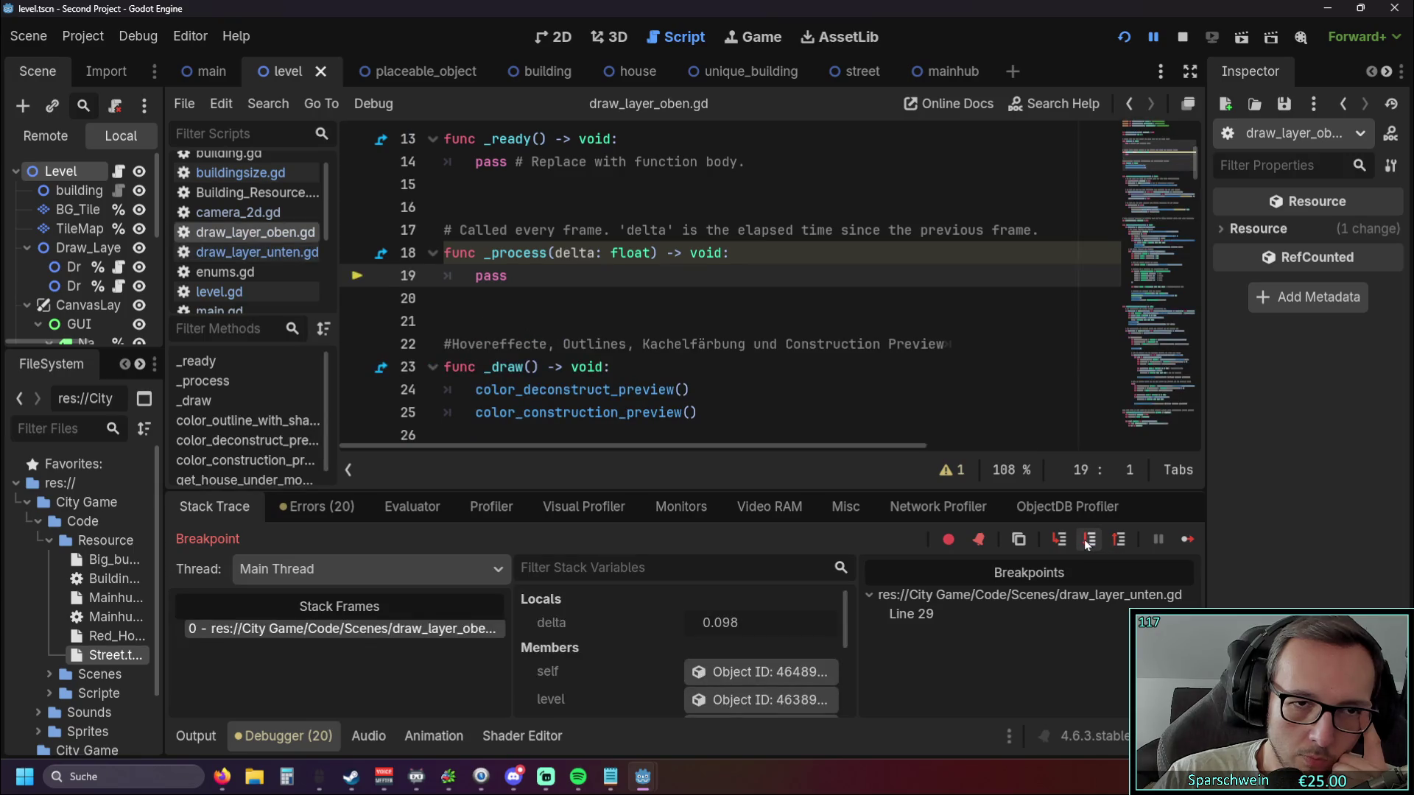
left_click(1086, 543)
left_click(1086, 543)
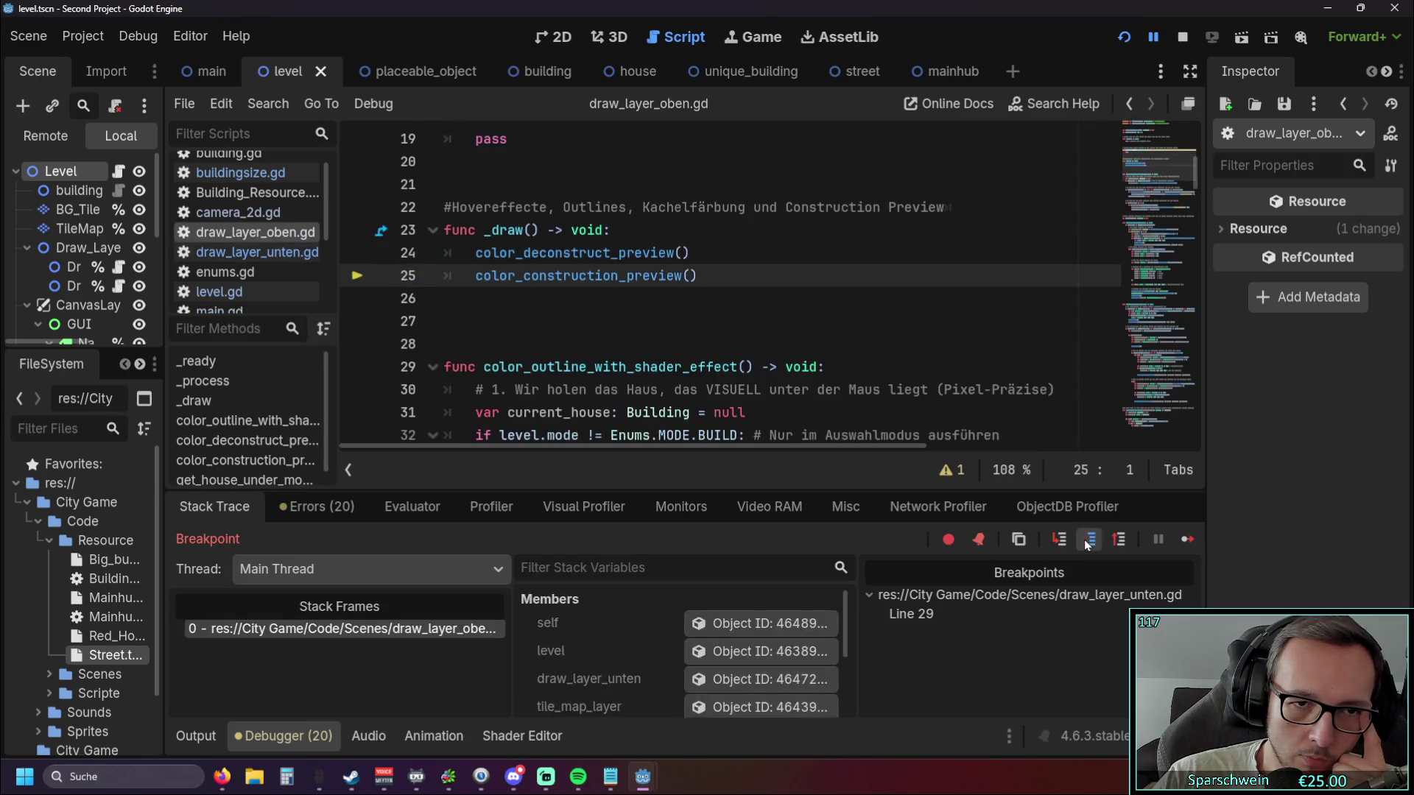
left_click(1086, 542)
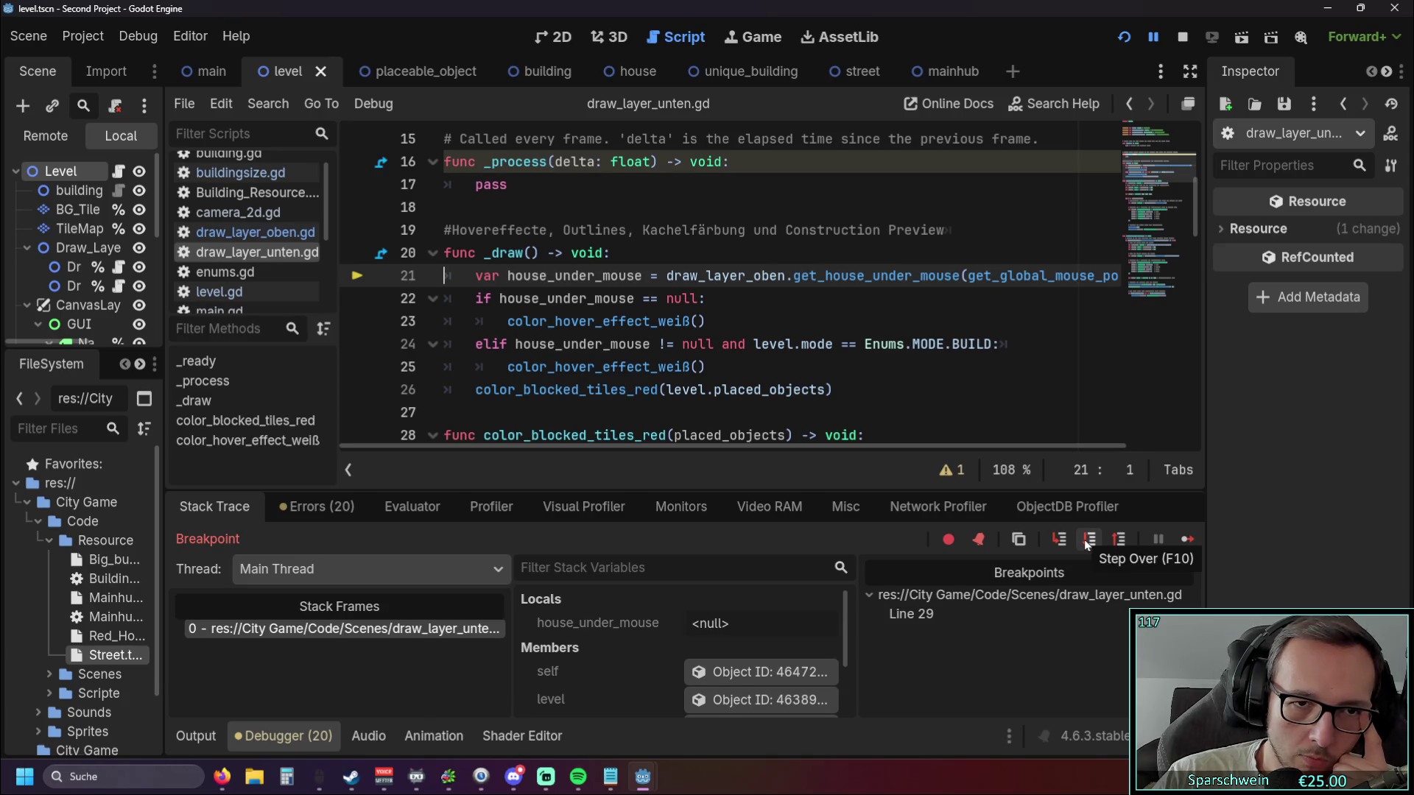
left_click(1086, 543)
left_click(1087, 543)
left_click(1086, 543)
left_click(1086, 542)
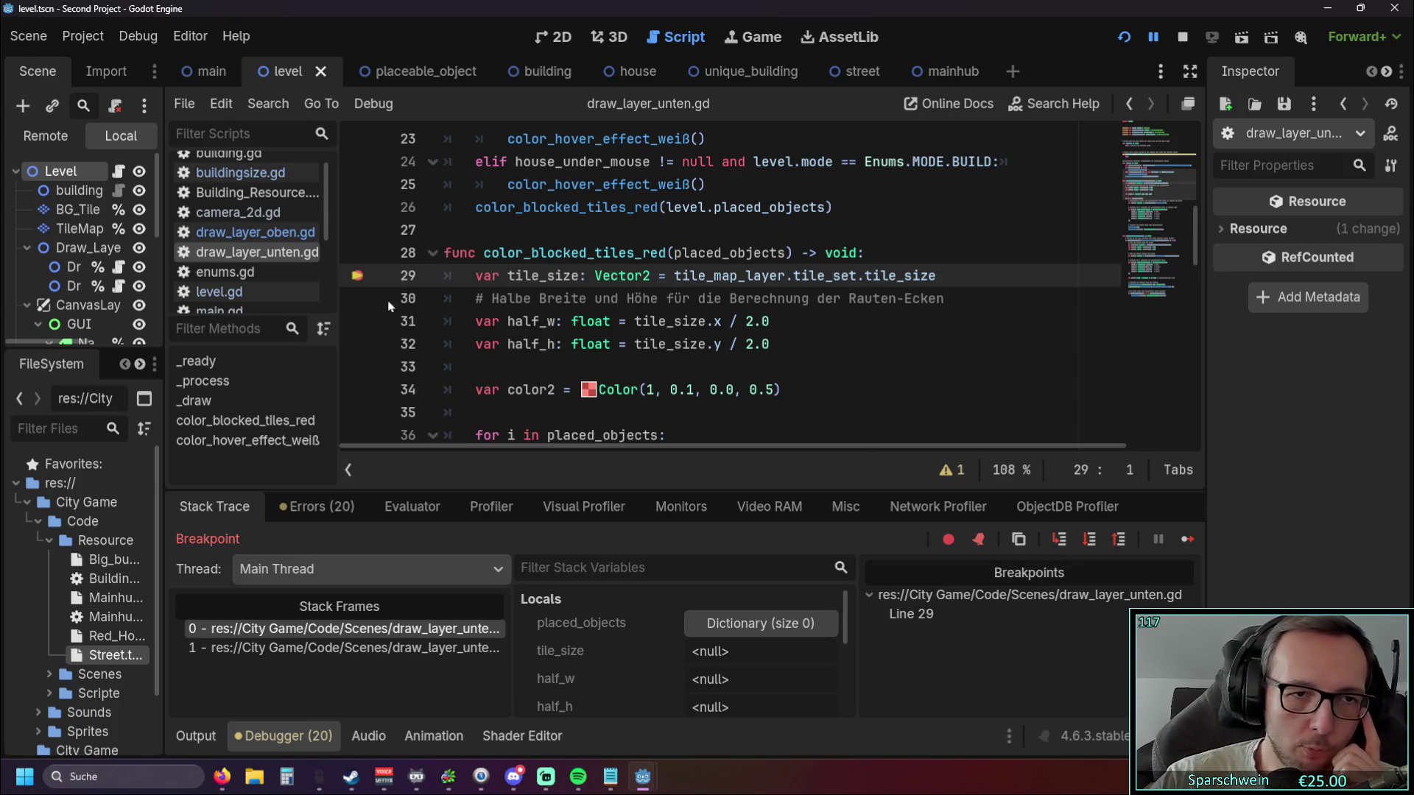
Step past the blocked-tile drawing through camera, level.gd and draw layers back to the color_blocked_tiles_red call.
left_click(1090, 540)
left_click(1090, 540)
left_click(1090, 541)
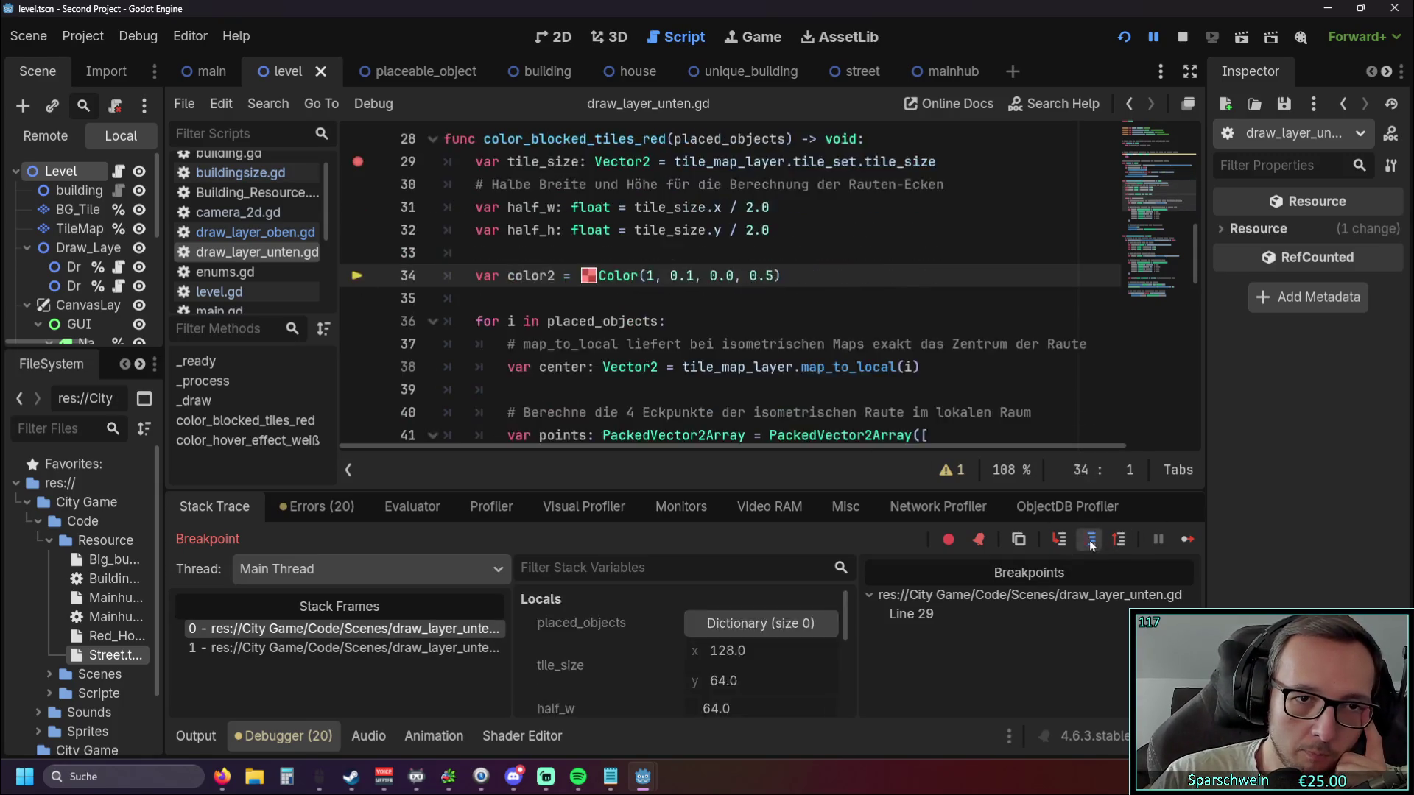
left_click(1090, 541)
left_click(1090, 540)
left_click(1090, 541)
left_click(1090, 540)
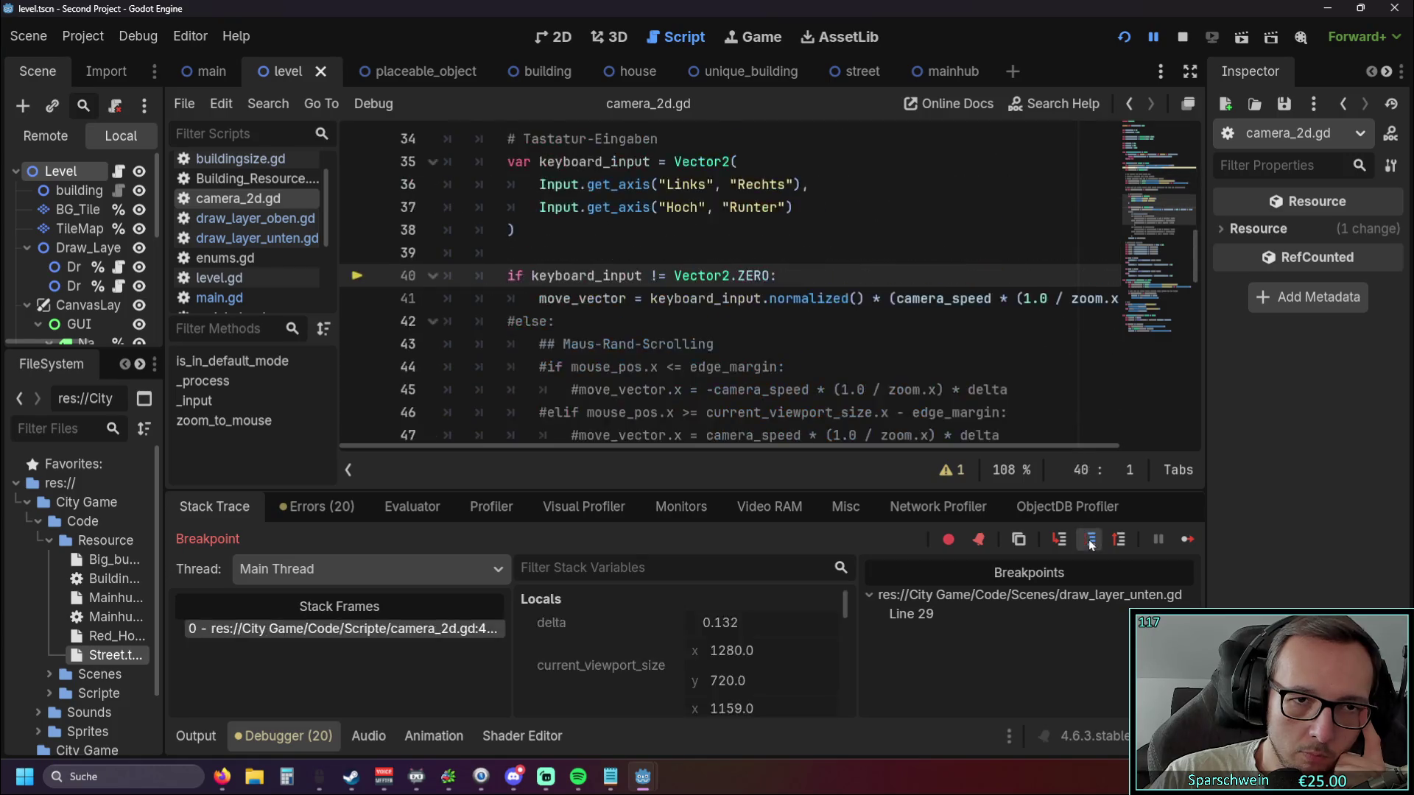
left_click(1090, 540)
left_click(1090, 541)
left_click(1089, 541)
left_click(1089, 540)
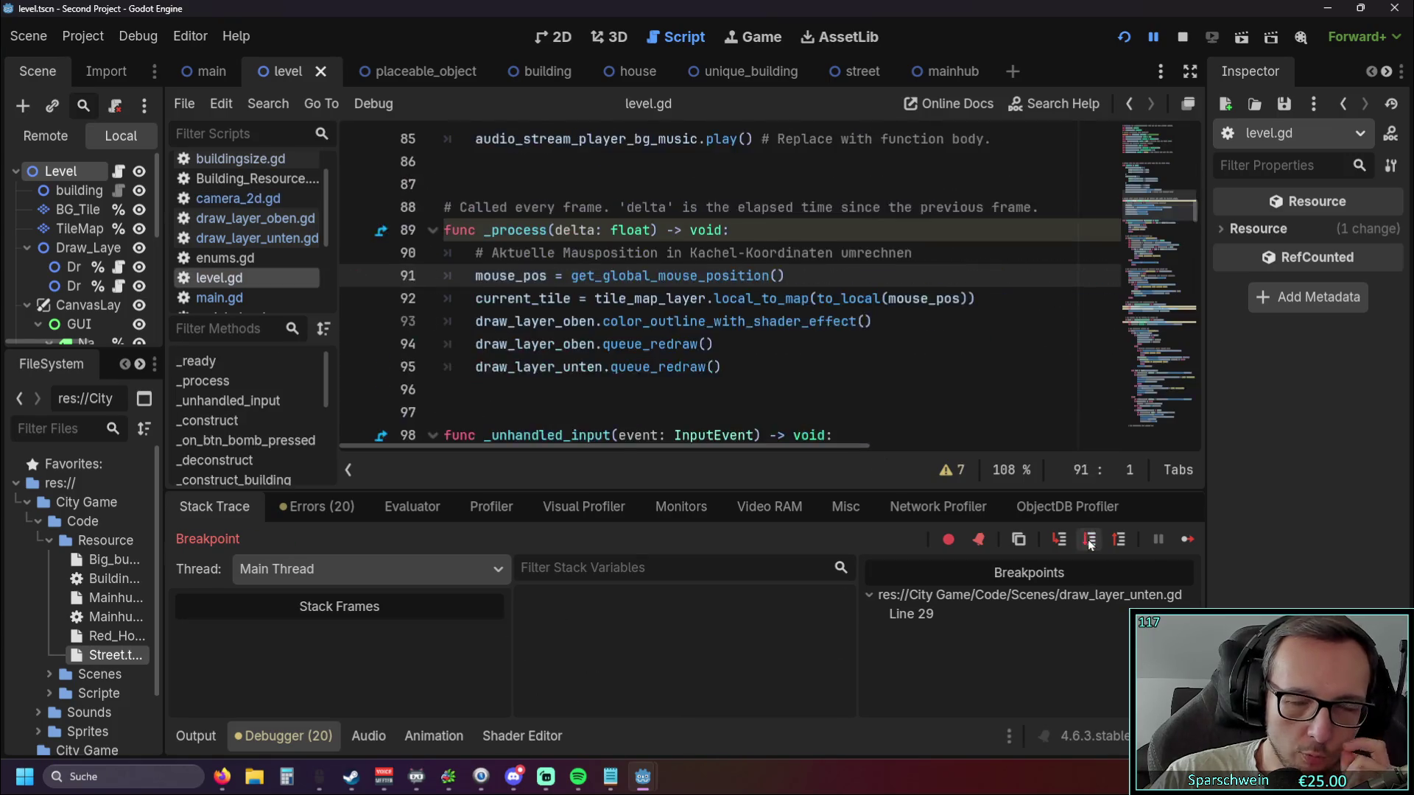
left_click(1090, 540)
left_click(1090, 540)
left_click(1090, 541)
left_click(1090, 541)
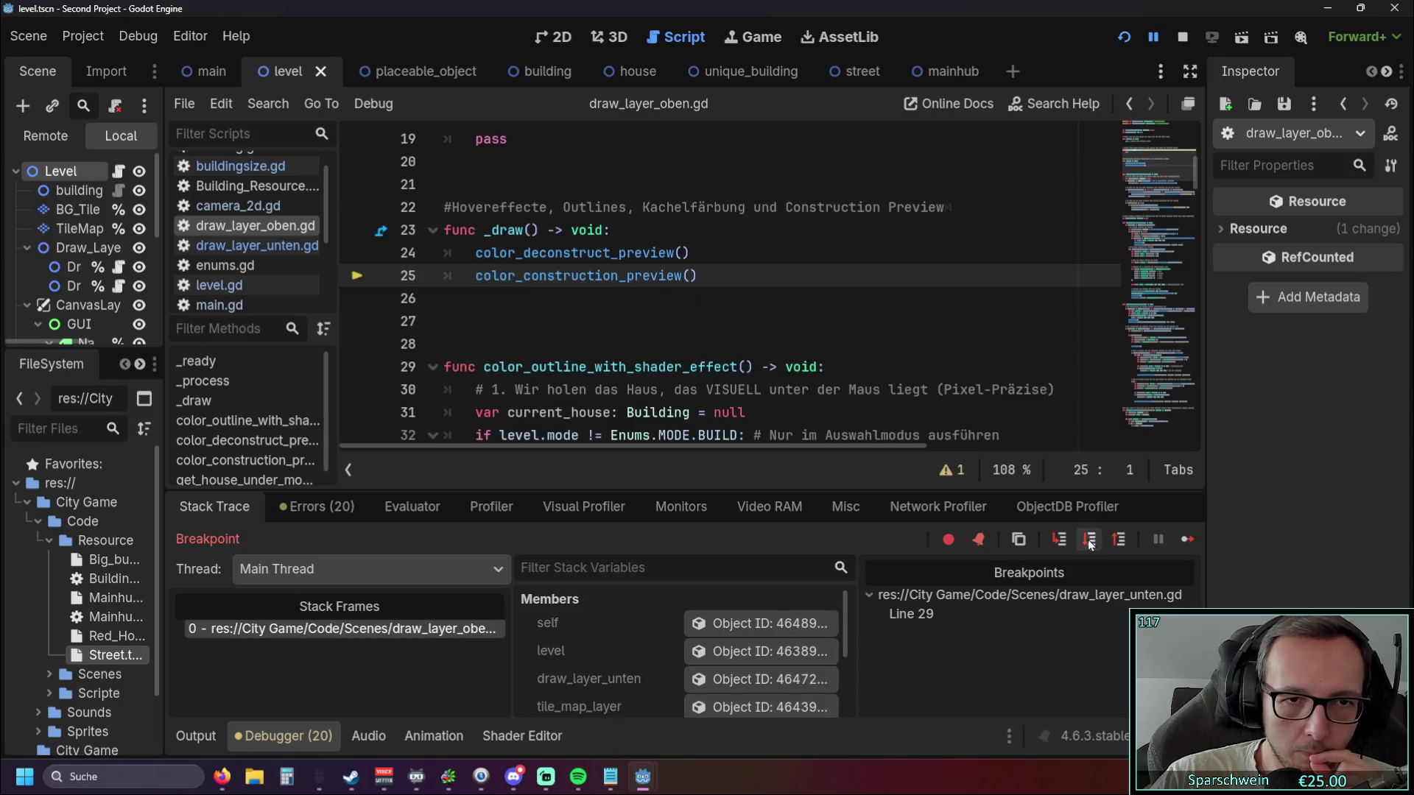
left_click(1090, 540)
left_click(1090, 540)
left_click(1090, 541)
left_click(1090, 540)
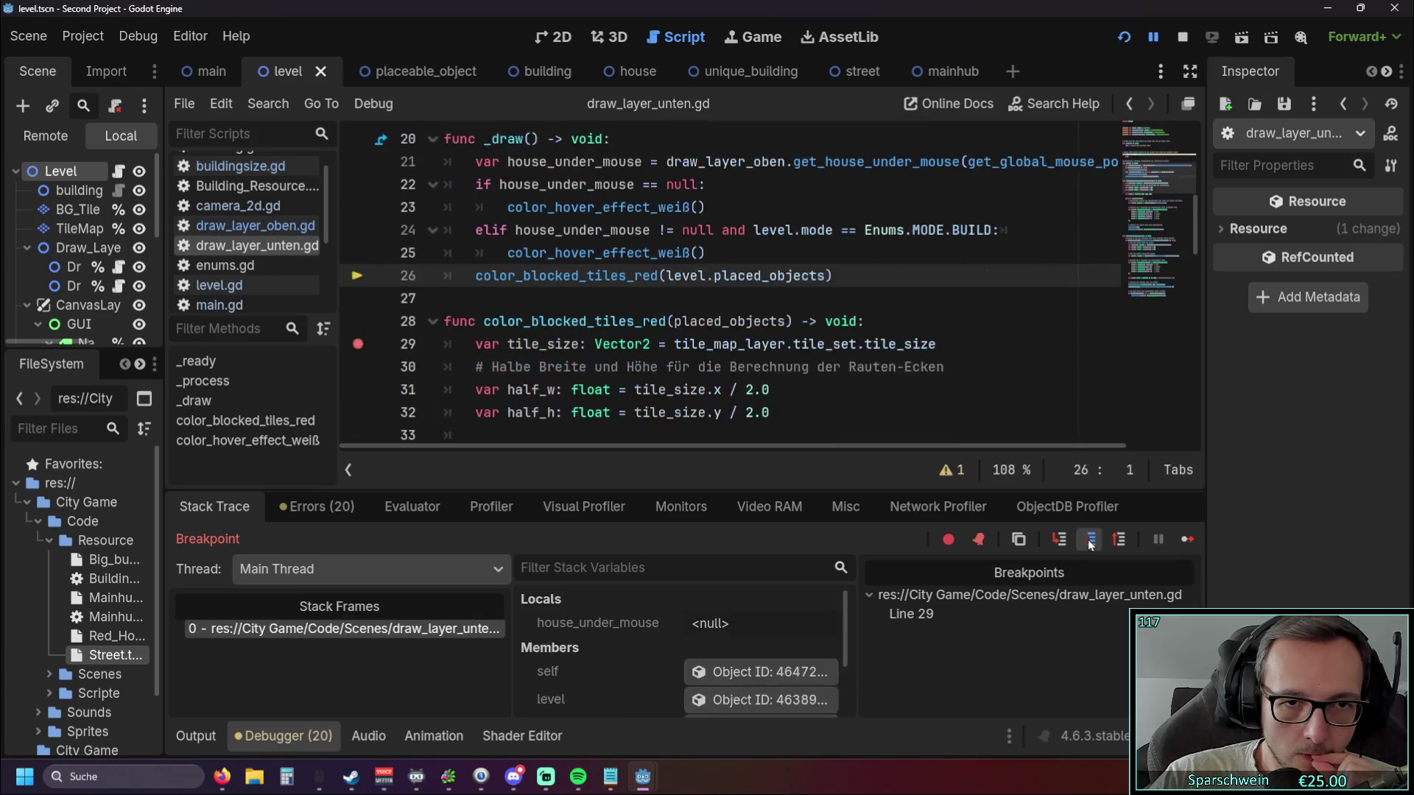
left_click(1090, 541)
Step from line 29 through another frame's camera, level.gd and draw_layer_unten.gd code.
left_click(1089, 541)
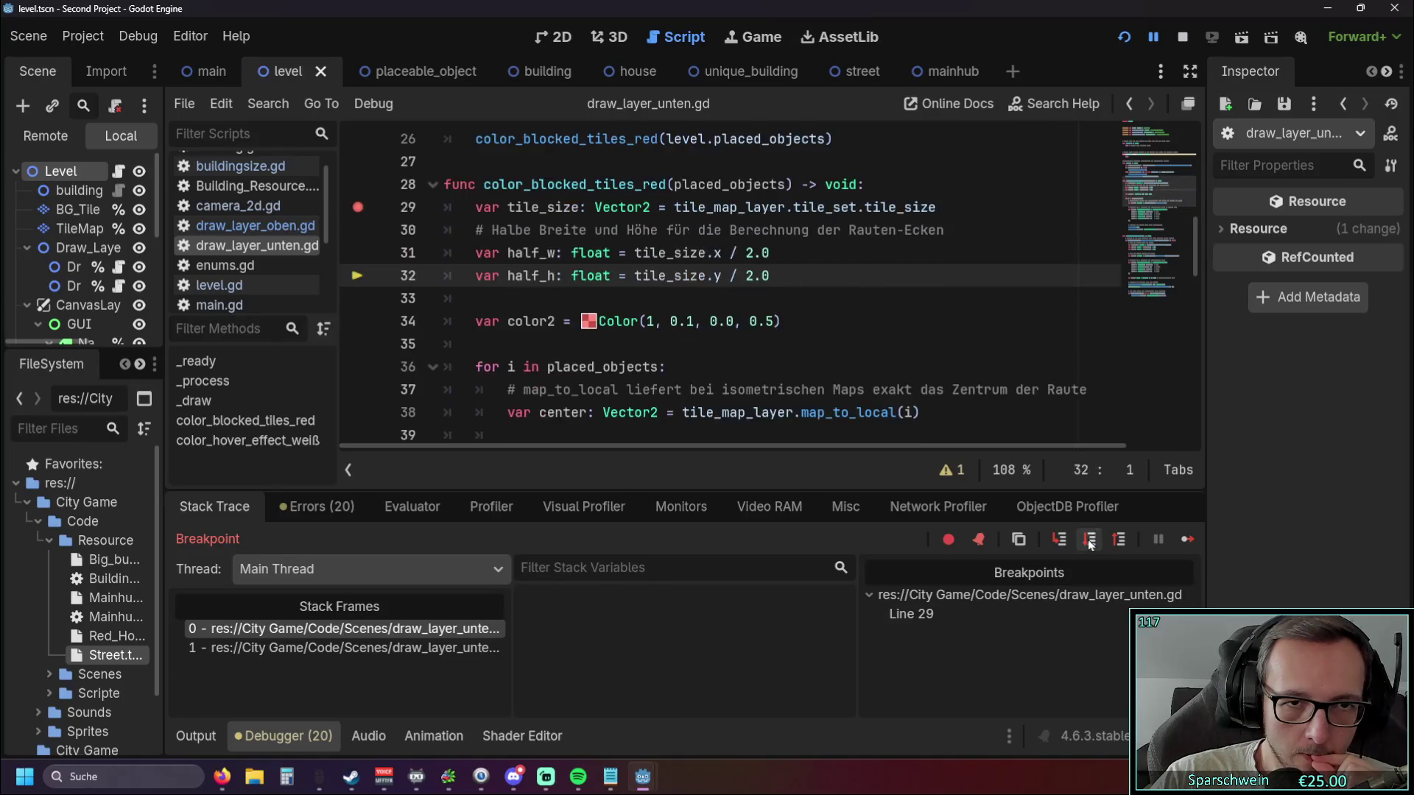
left_click(1089, 541)
left_click(1089, 541)
left_click(1089, 540)
left_click(1089, 541)
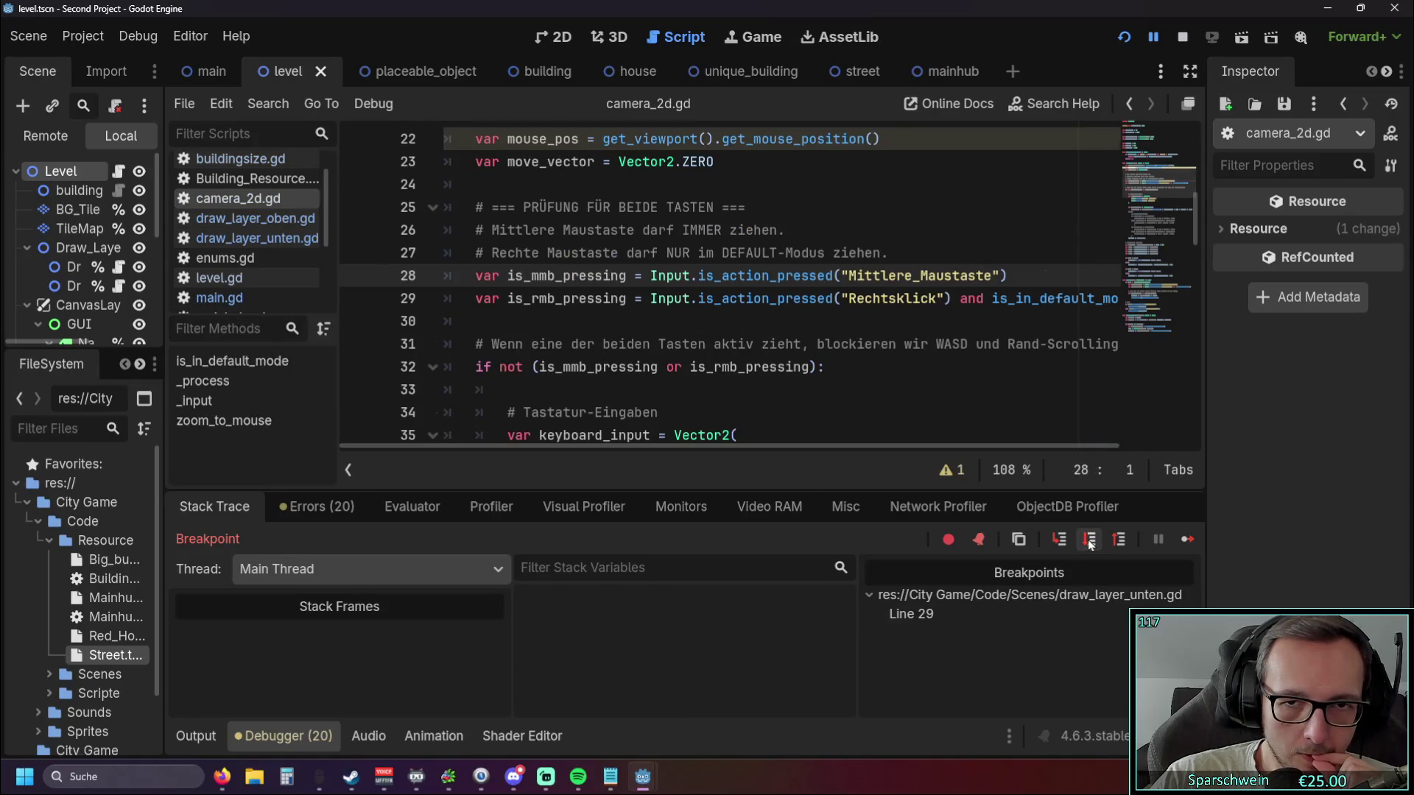
left_click(1089, 540)
left_click(1090, 540)
left_click(1089, 541)
left_click(1090, 541)
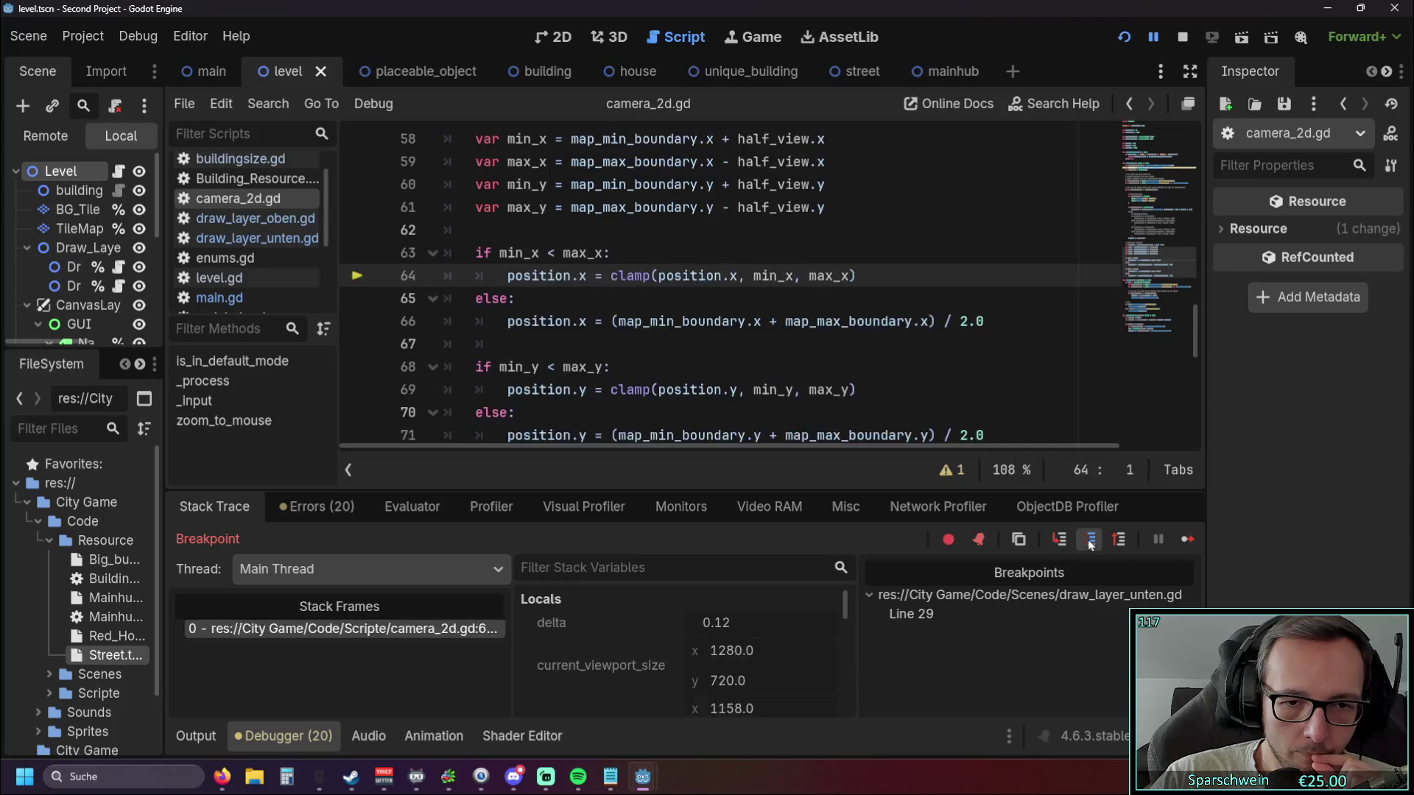
left_click(1089, 541)
left_click(1090, 541)
left_click(1090, 540)
left_click(1089, 540)
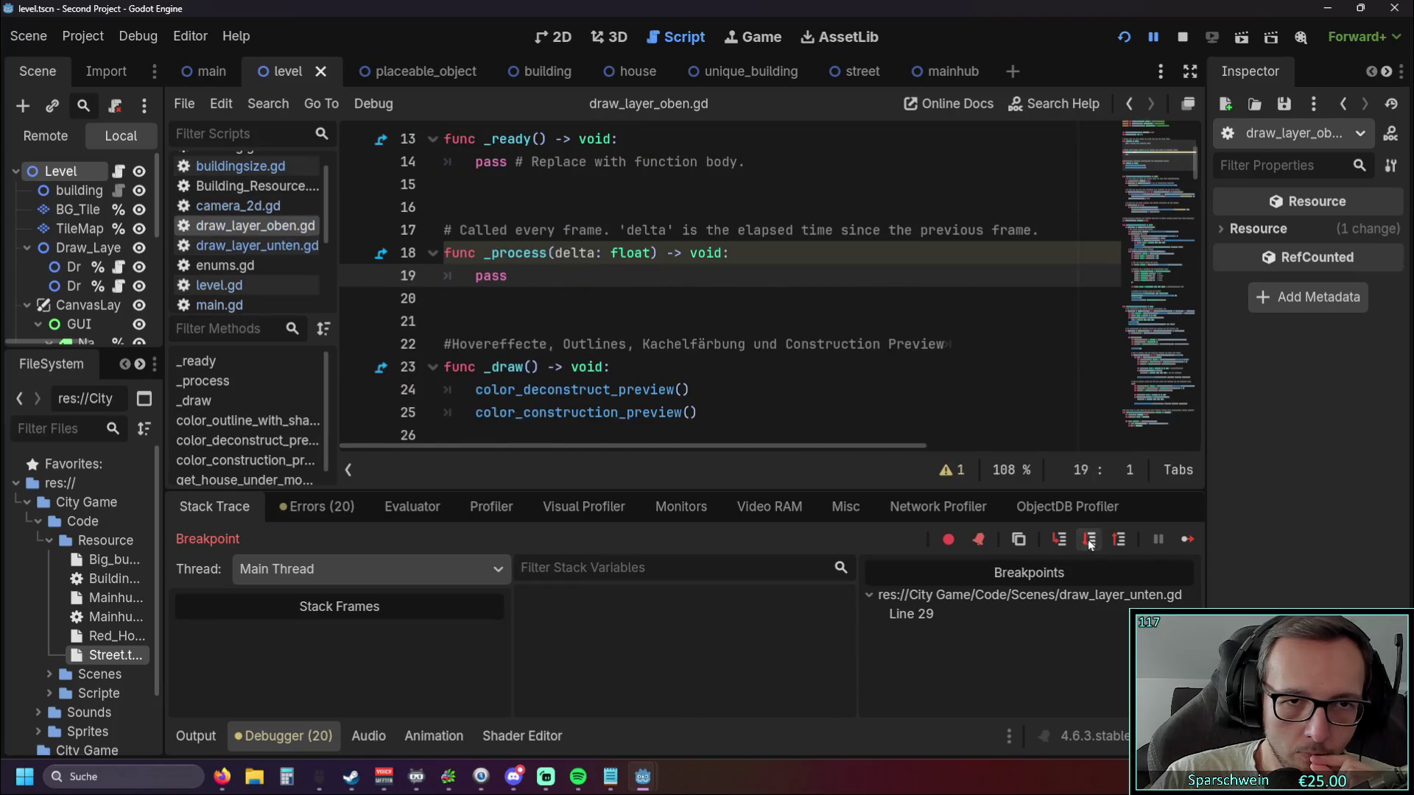
left_click(1089, 540)
left_click(1089, 540)
left_click(1089, 540)
left_click(1090, 541)
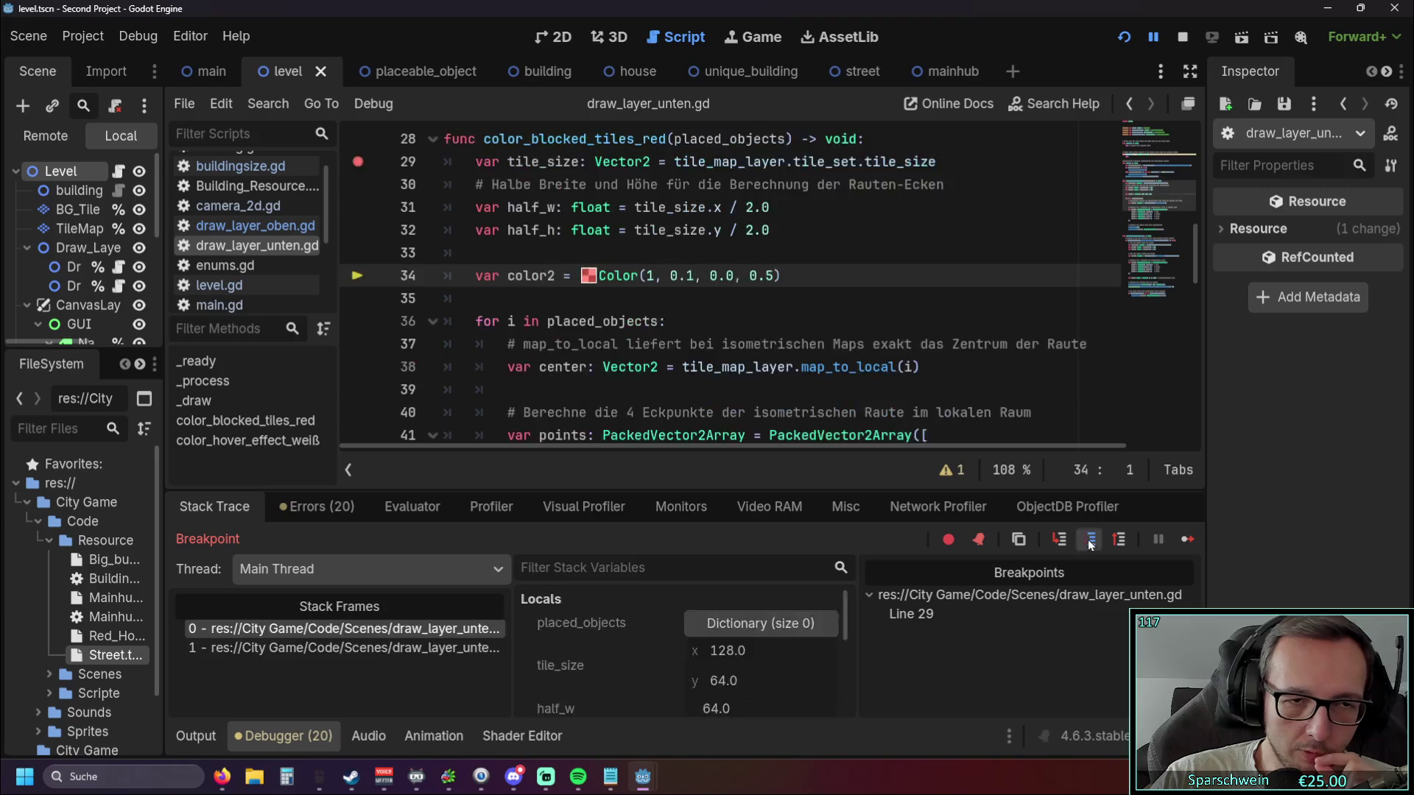
left_click(1089, 540)
Step through camera_2d.gd input, movement and boundary clamping into level.gd _process.
left_click(1089, 540)
left_click(1089, 541)
left_click(1089, 540)
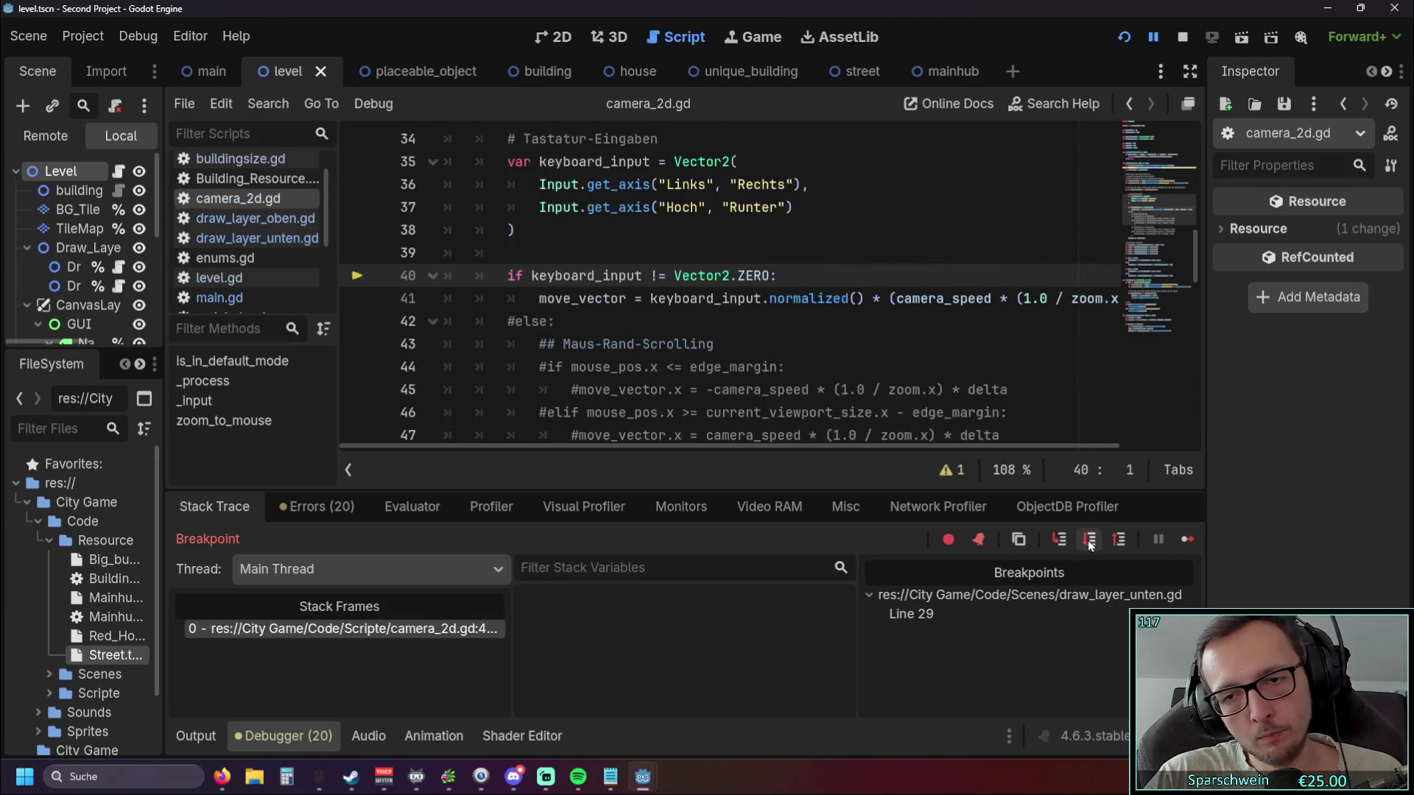
left_click(1089, 541)
left_click(1089, 540)
left_click(1089, 541)
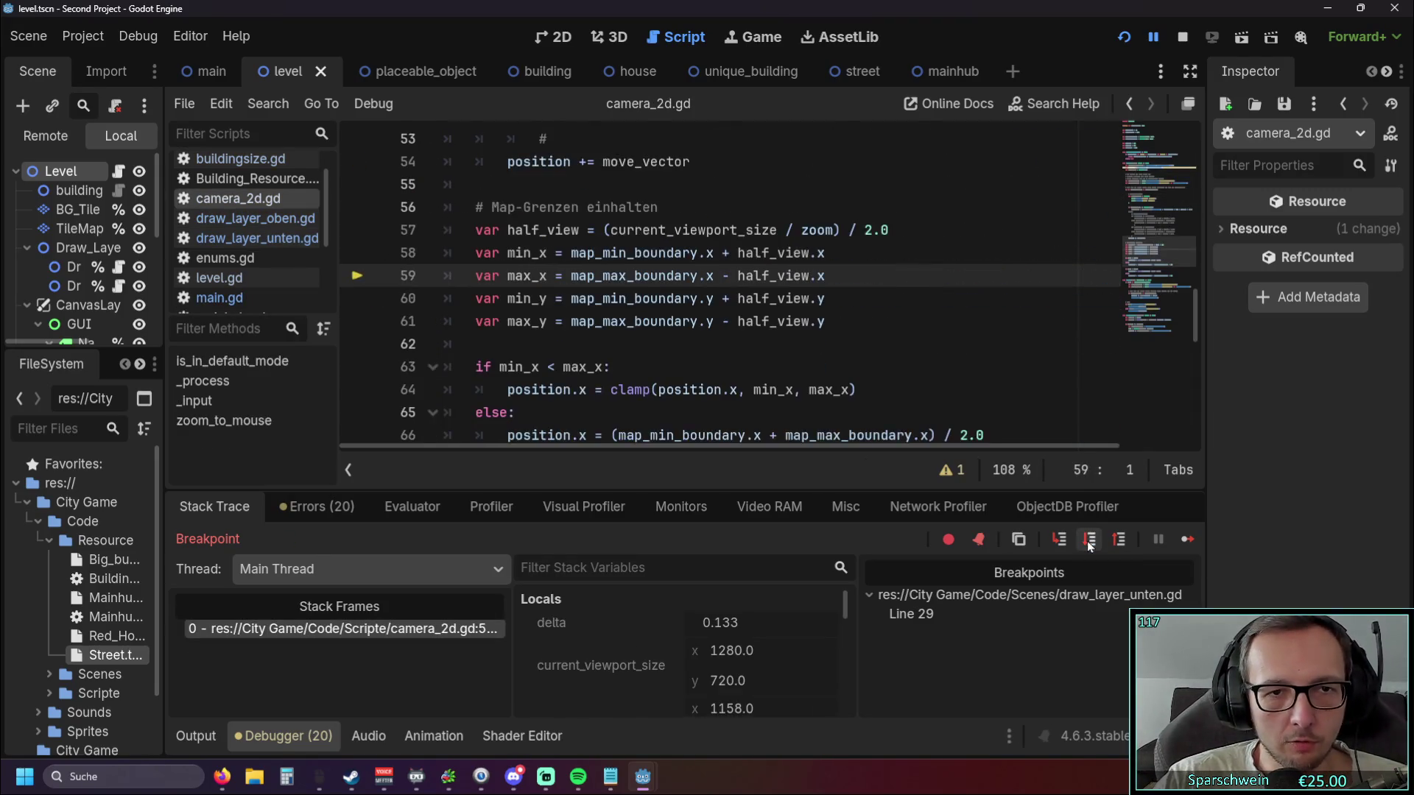
left_click(1089, 541)
left_click(1089, 541)
left_click(1089, 541)
left_click(1089, 541)
left_click(1089, 541)
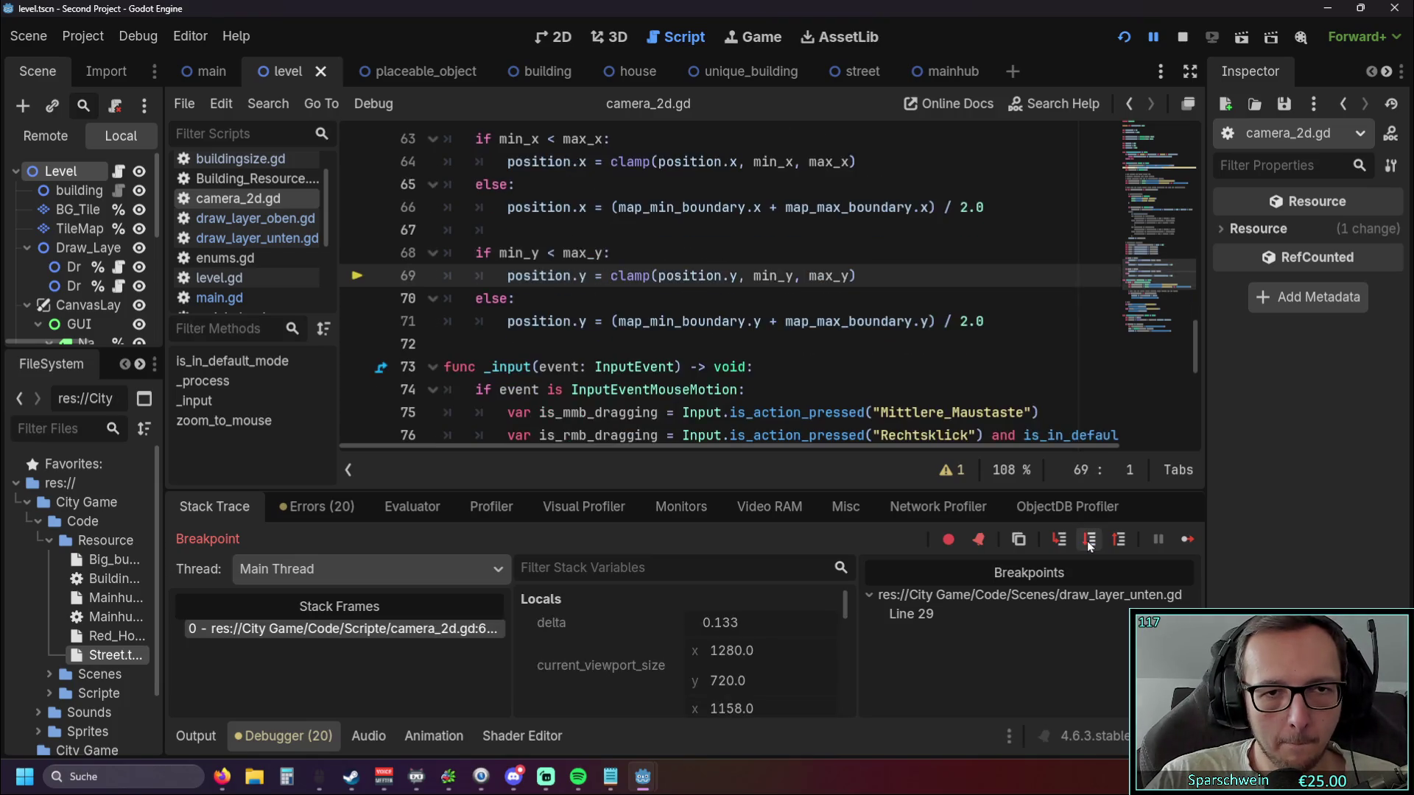
left_click(1089, 541)
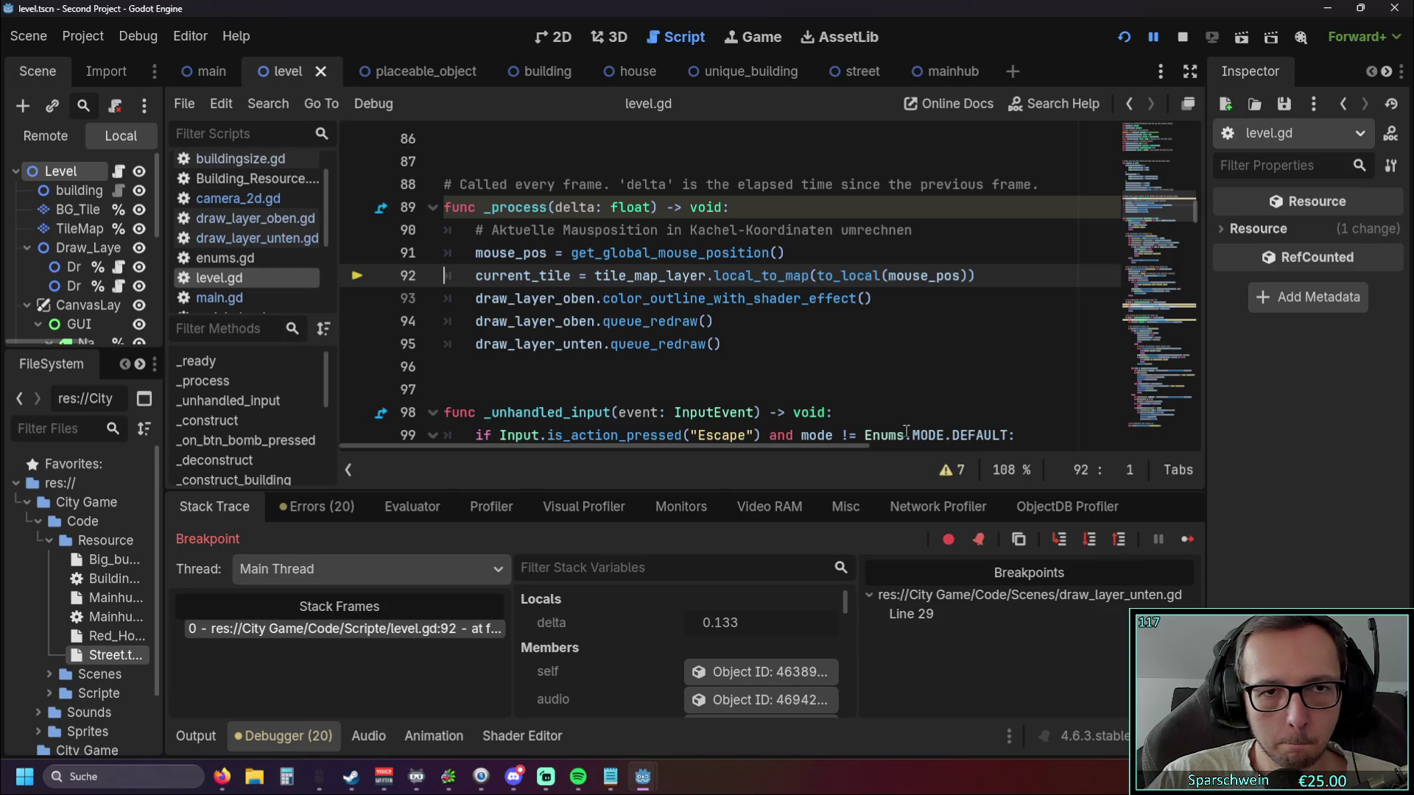
Put the caret on empty line 96 and close the running game window.
left_click(892, 372)
mouse_move(643, 777)
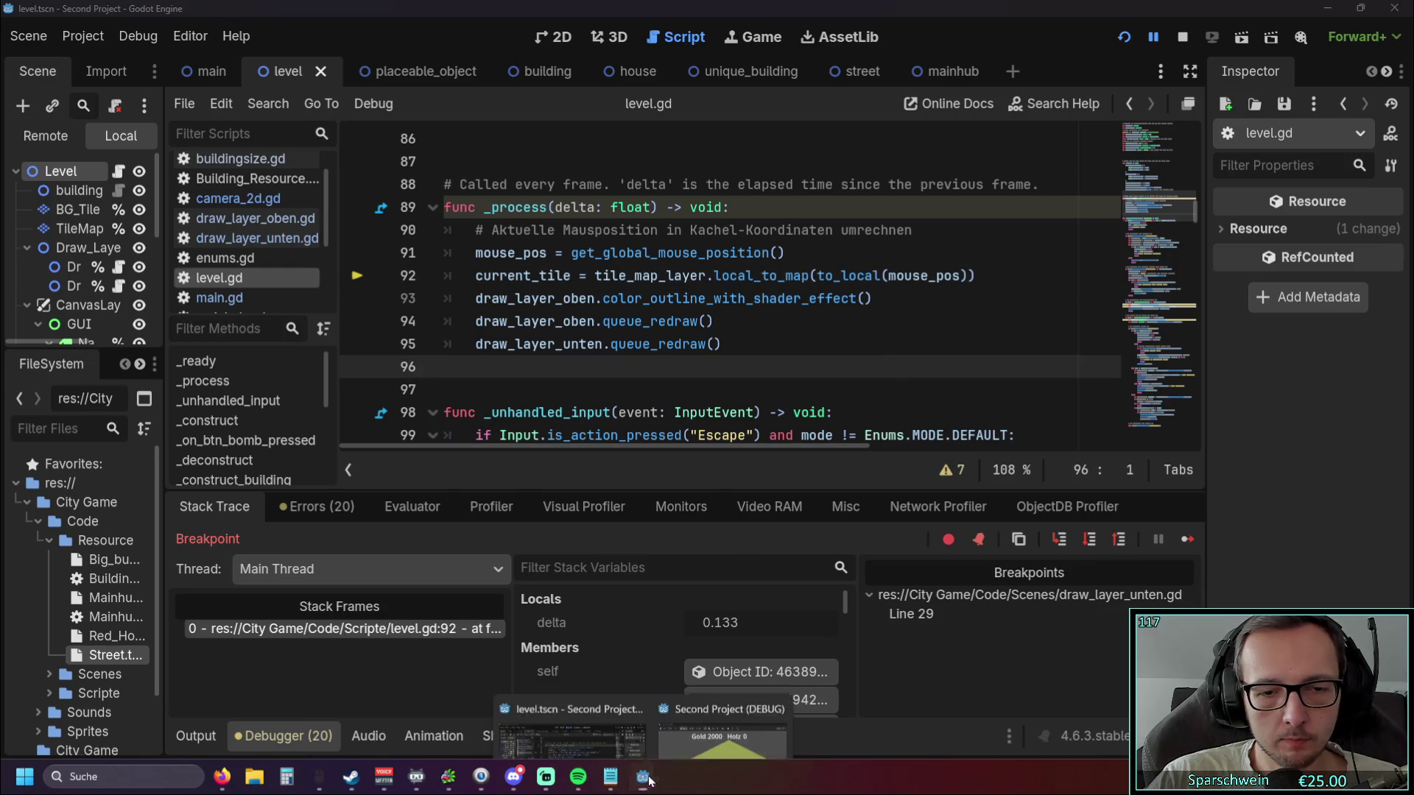
left_click(776, 648)
scroll(600, 361, "down", 2)
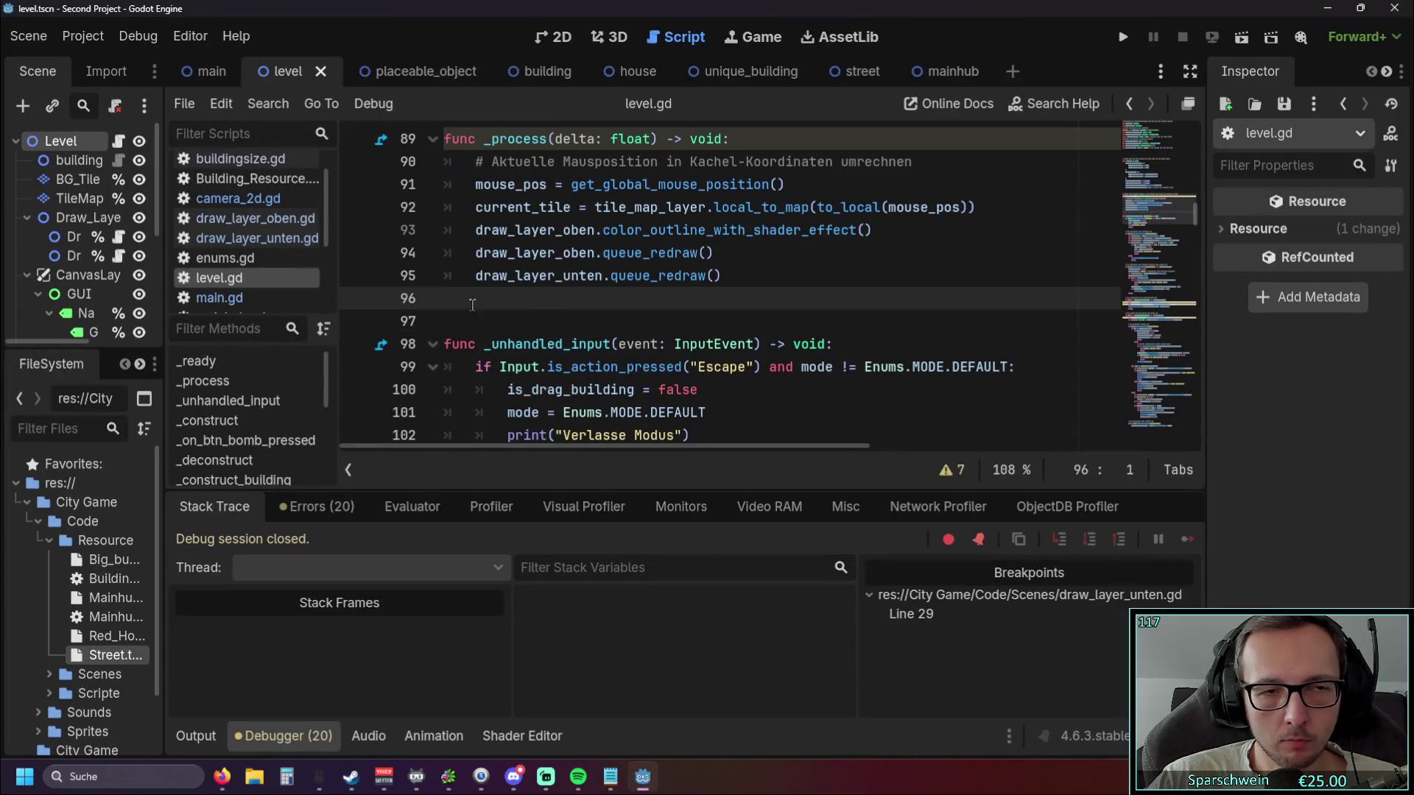
Open draw_layer_unten.gd and toggle the line 29 breakpoint off and back on.
left_click(270, 218)
left_click(276, 237)
scroll(357, 250, "down", 2)
scroll(475, 268, "up", 4)
left_click(359, 254)
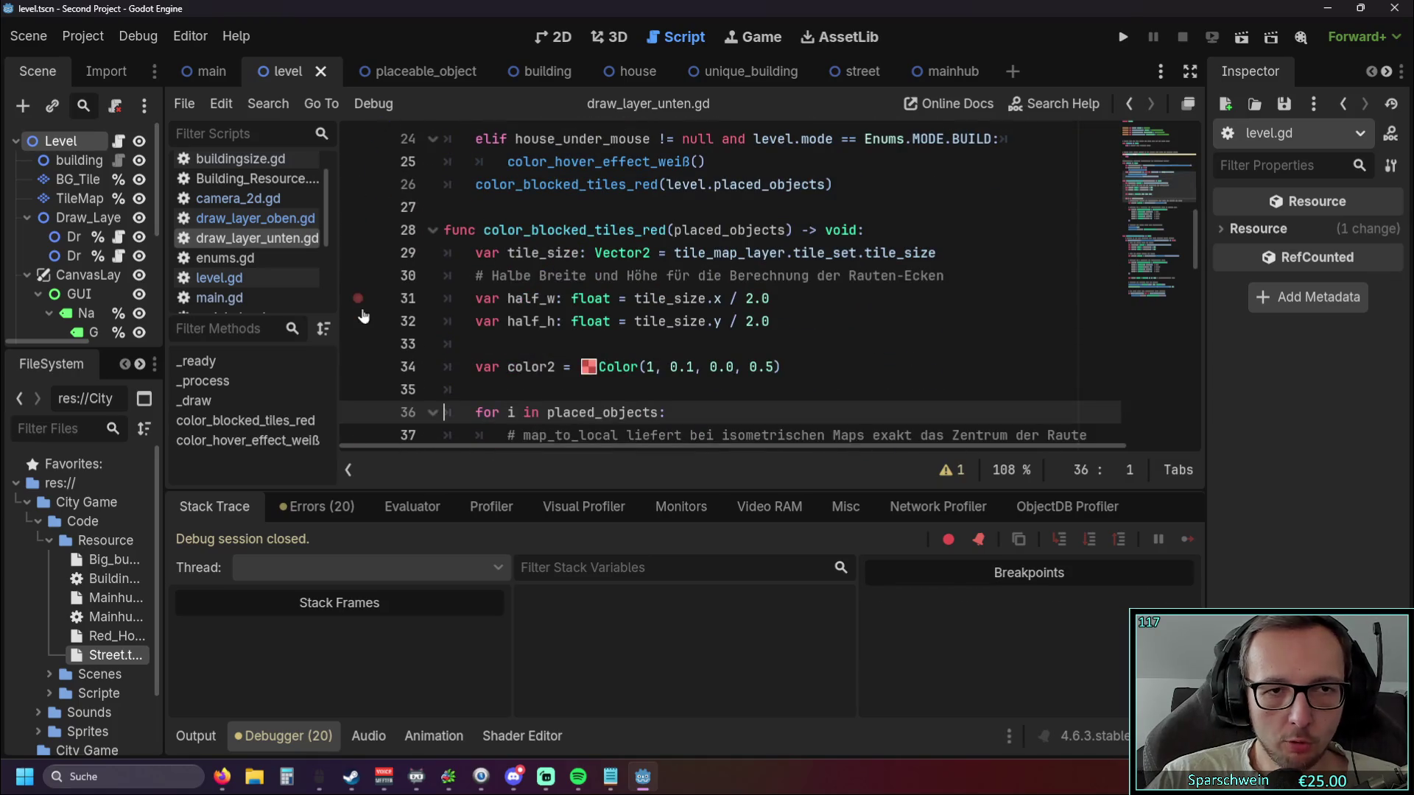
left_click(358, 254)
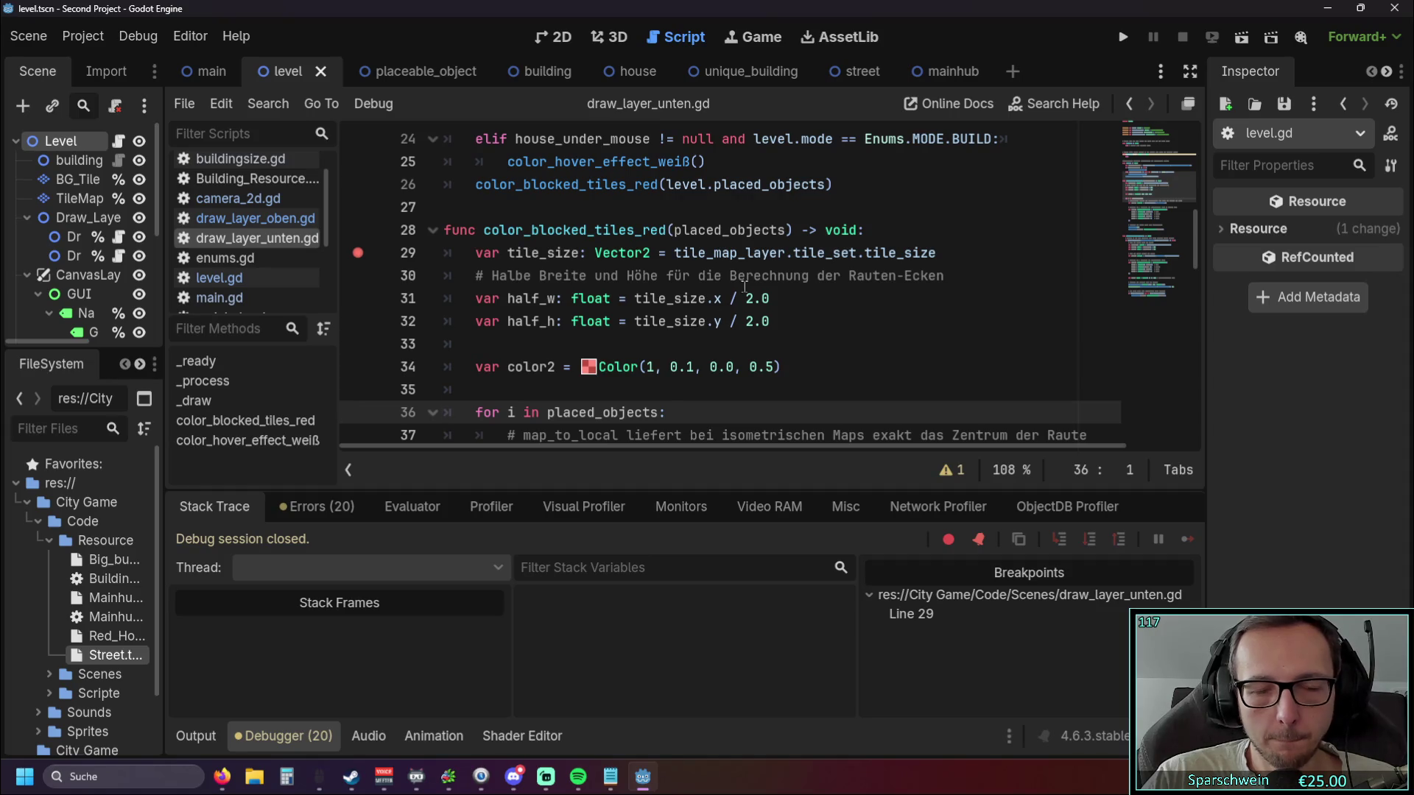
Run the project, clear the line 29 breakpoint with F9, and select the color_blocked_tiles_red name.
left_click(1123, 36)
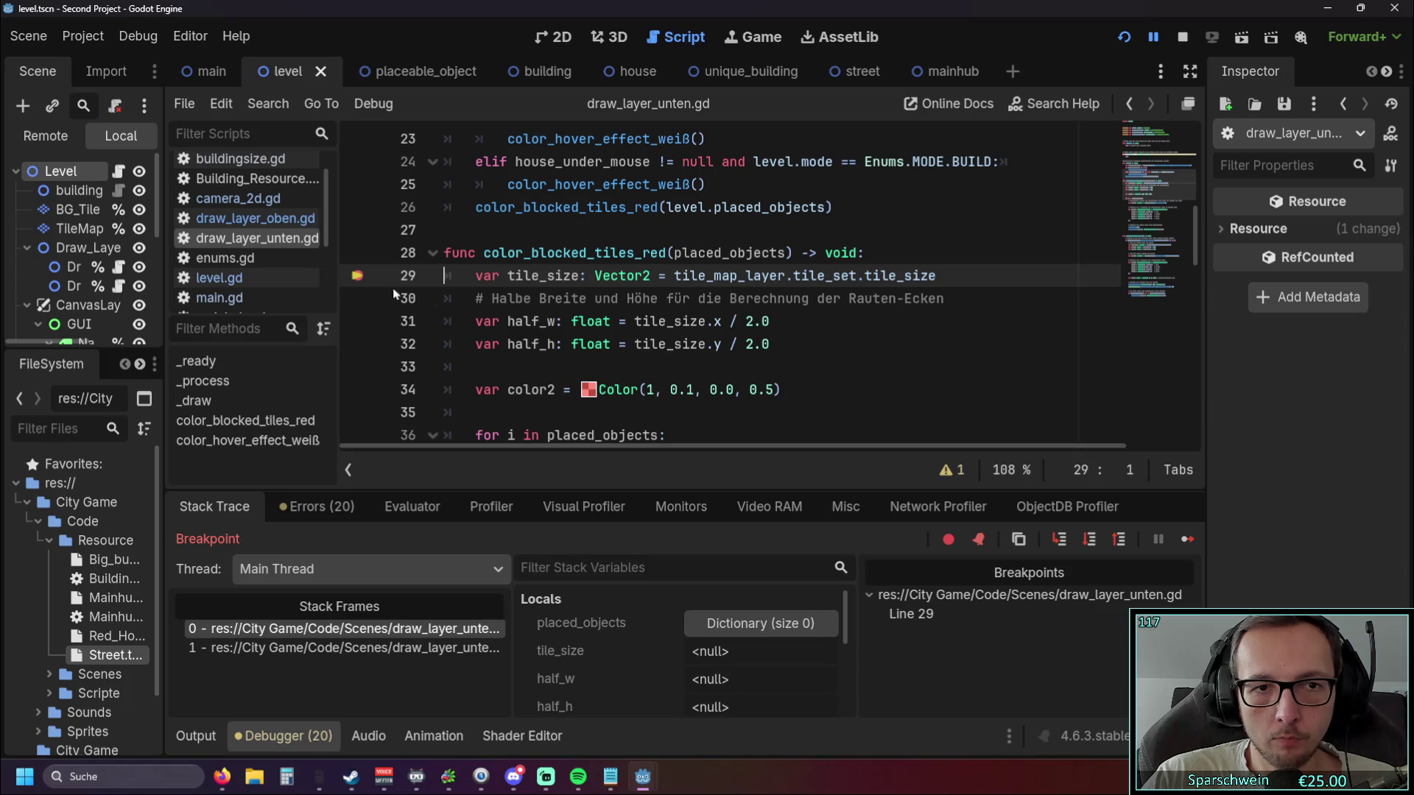
key("F9")
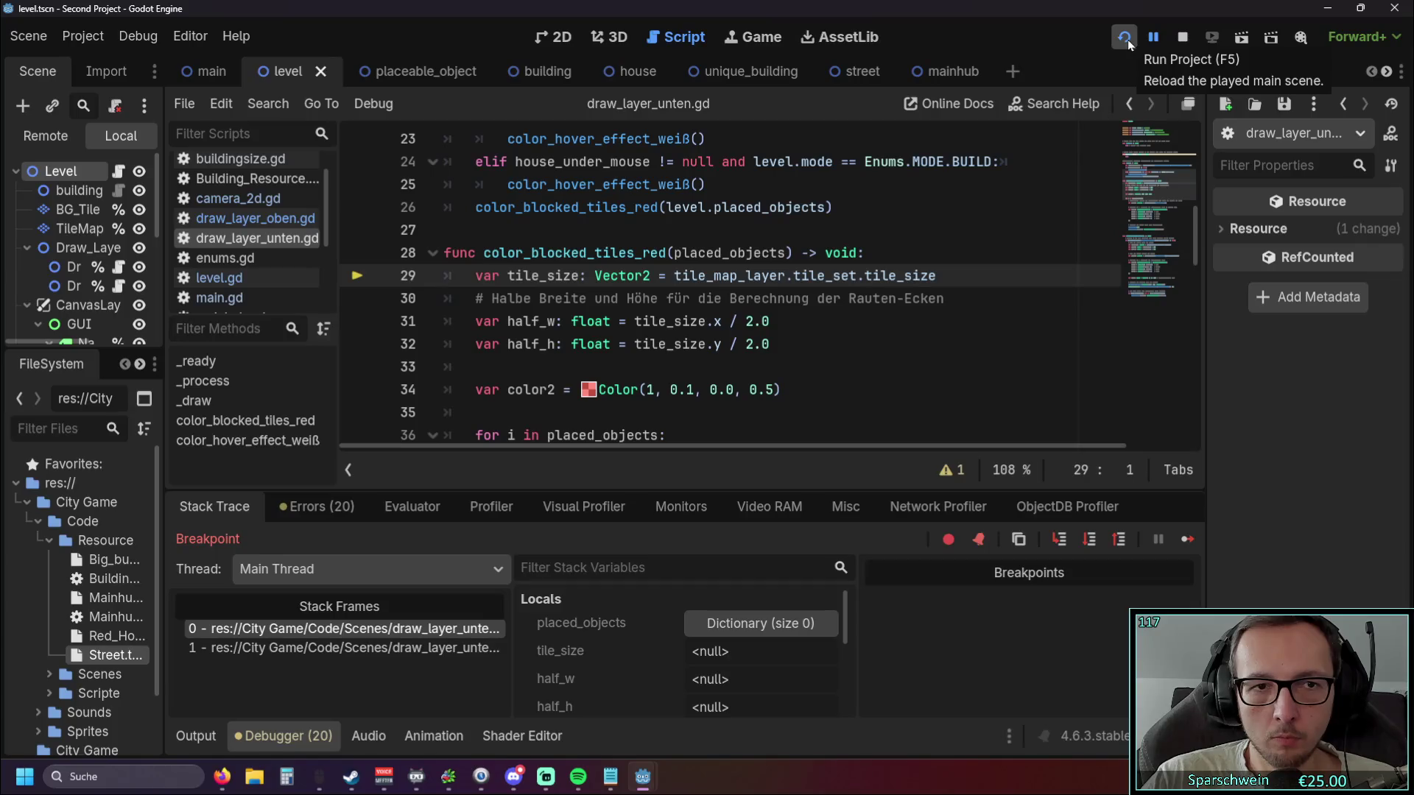
left_click_drag(485, 254, 663, 256)
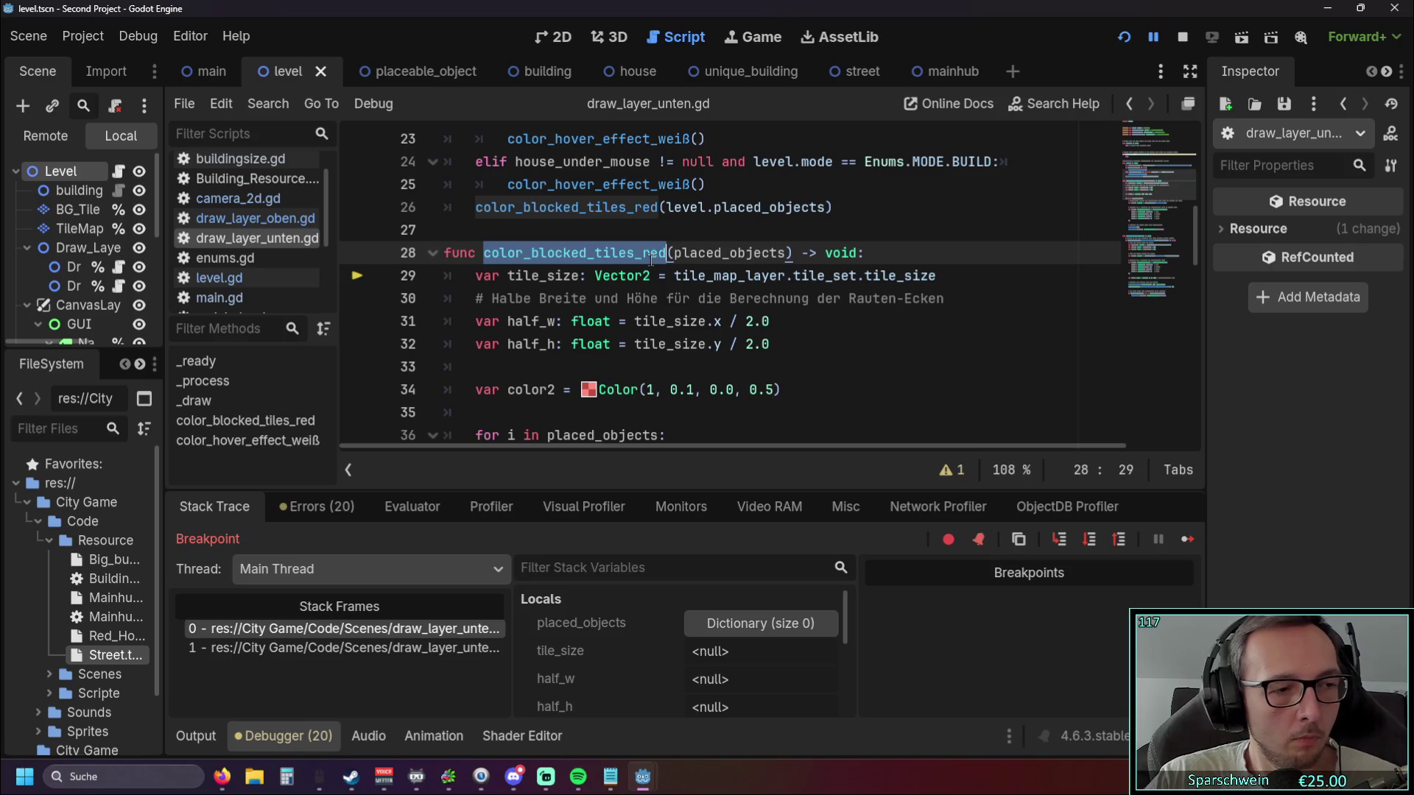
Restart the game and place two street tiles.
left_click(1123, 37)
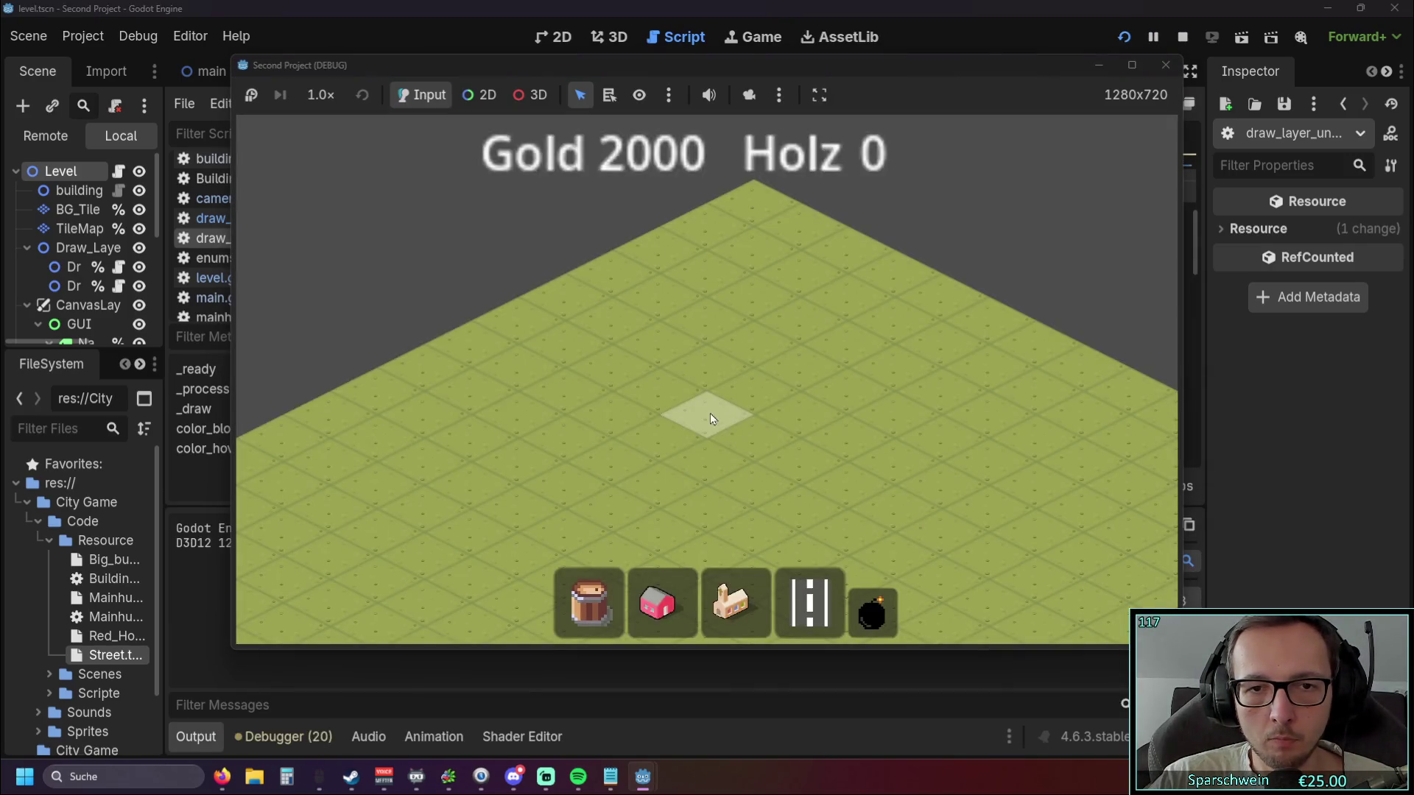
left_click(758, 480)
scroll(767, 470, "up", 3)
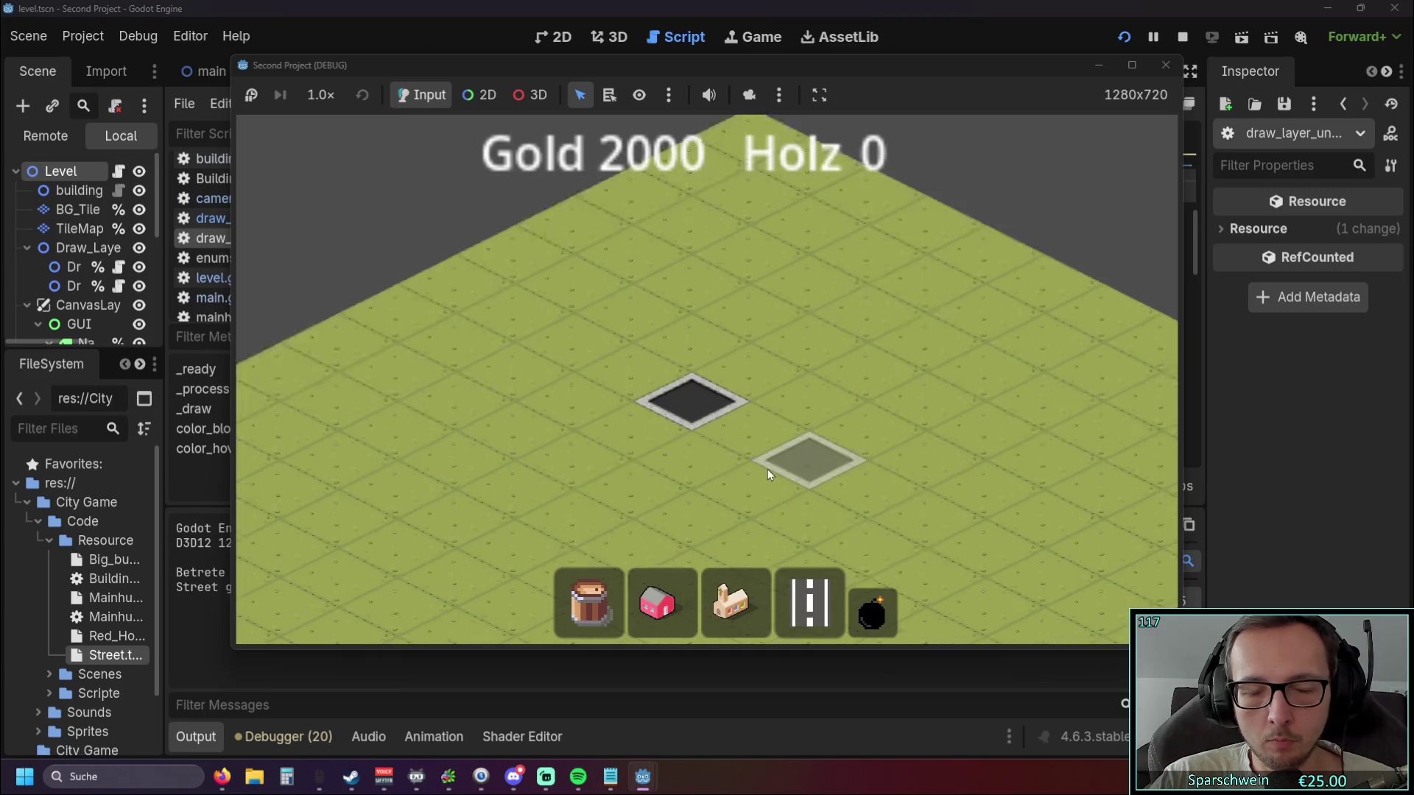
left_click(794, 374)
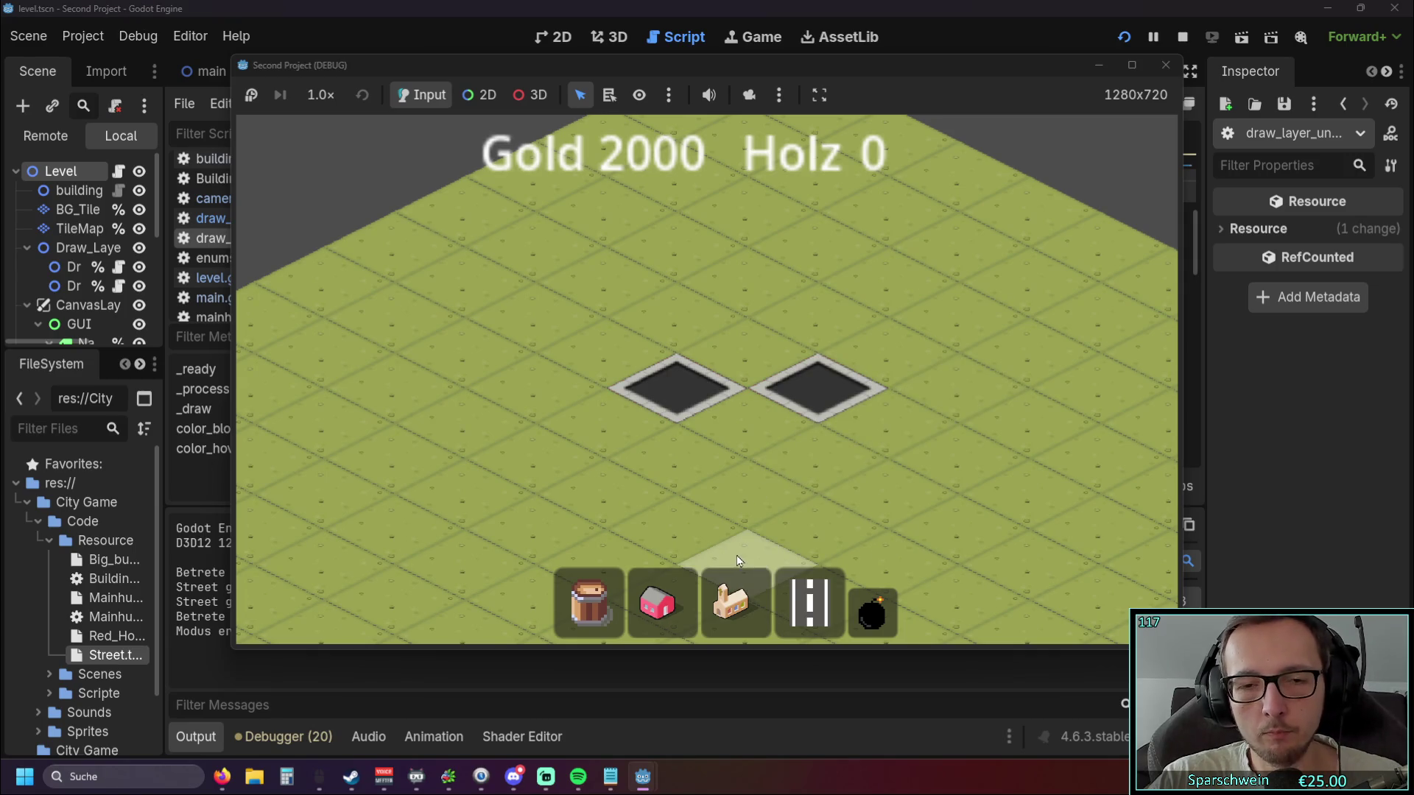
Place the Mainhub building and pan the map to view it.
left_click(736, 602)
scroll(729, 582, "down", 1)
left_click(518, 519)
left_click_drag(648, 439, 812, 215)
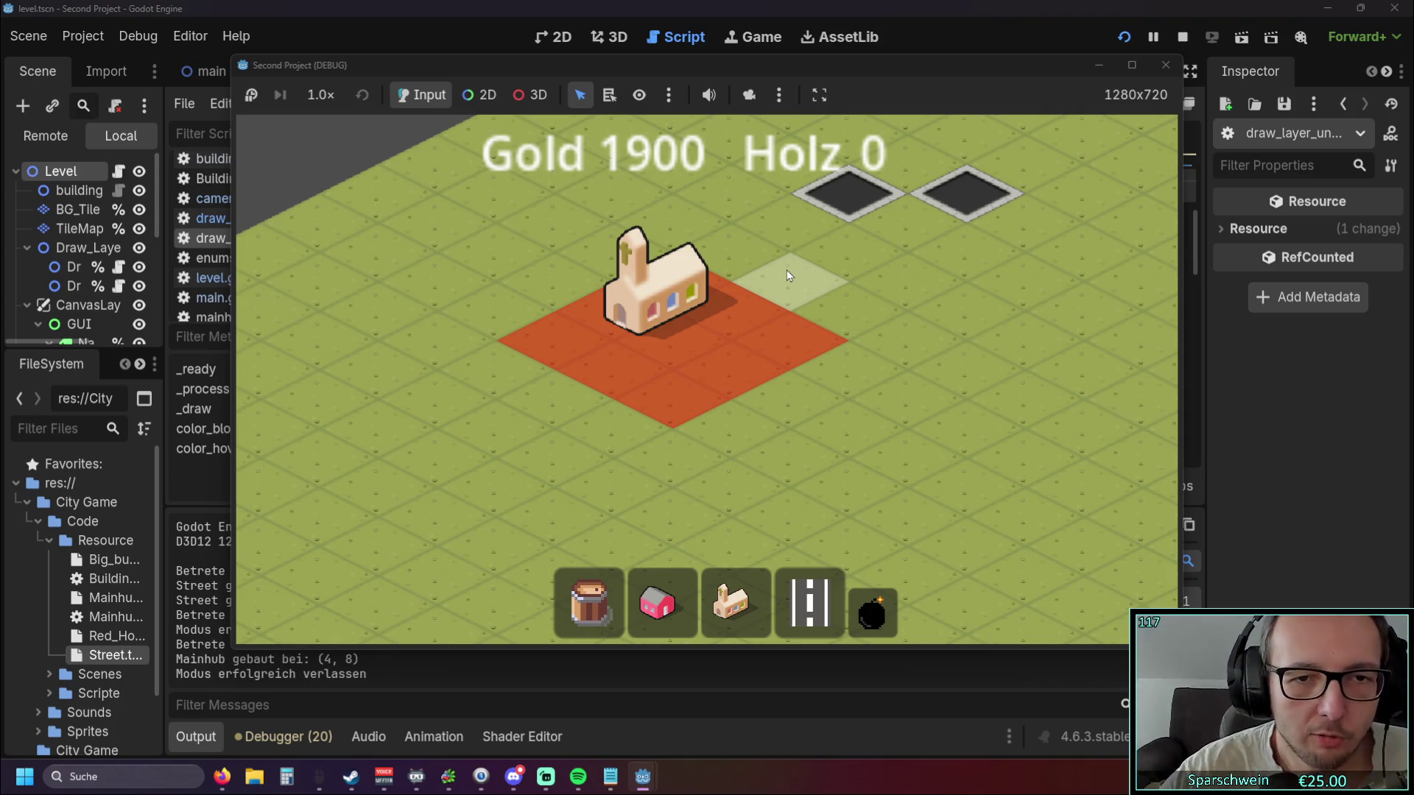
Try placing a house and another building, cancelling each, then close the game window.
left_click(674, 587)
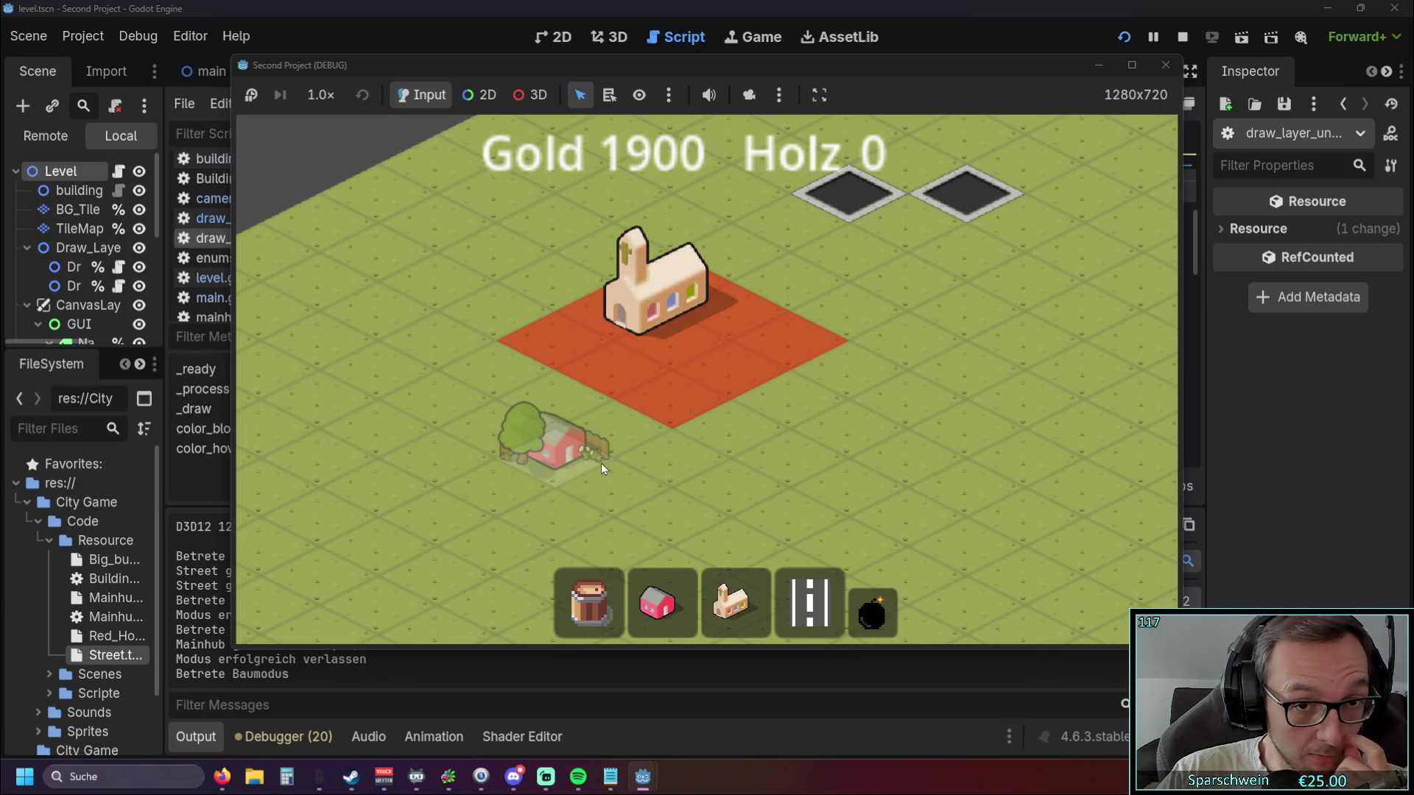
right_click(555, 418)
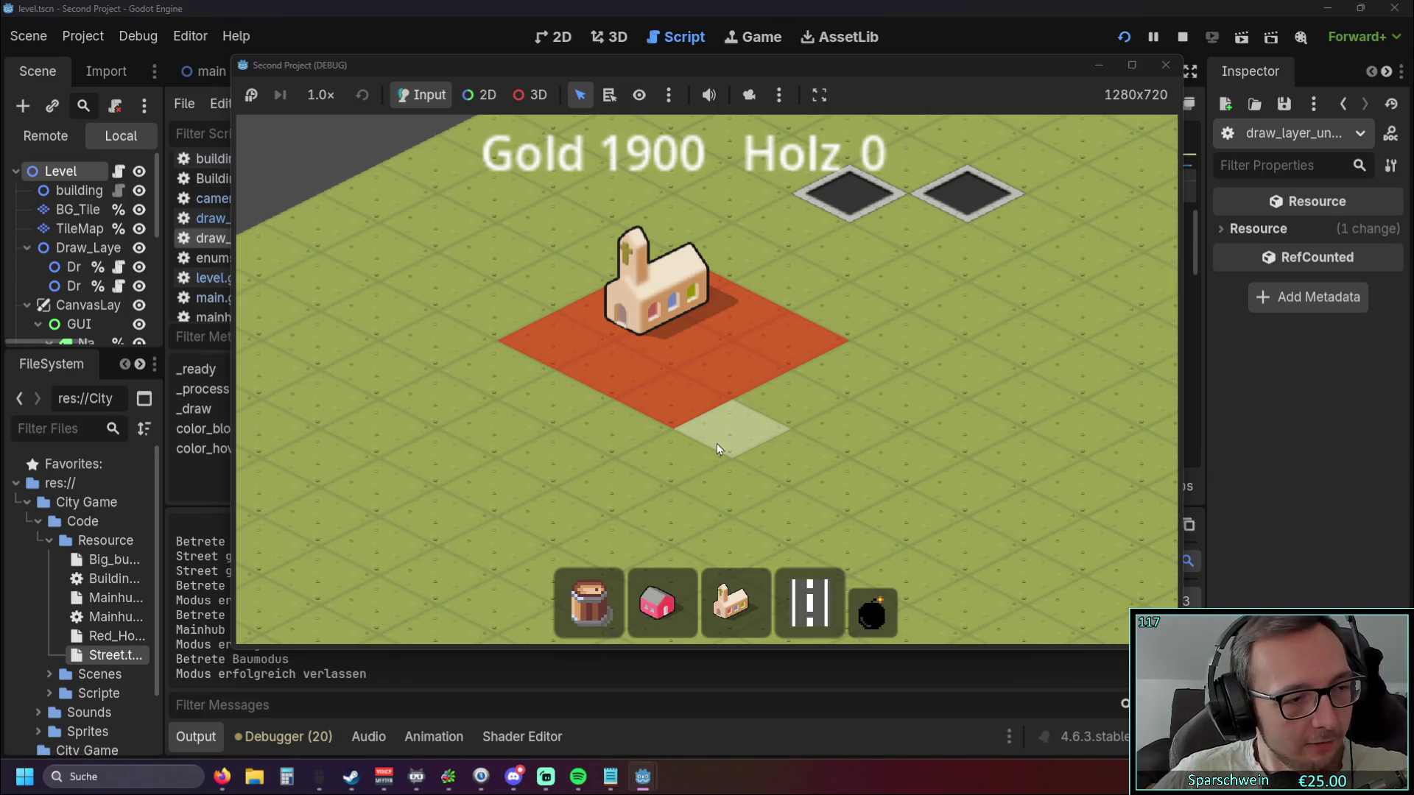
left_click(810, 602)
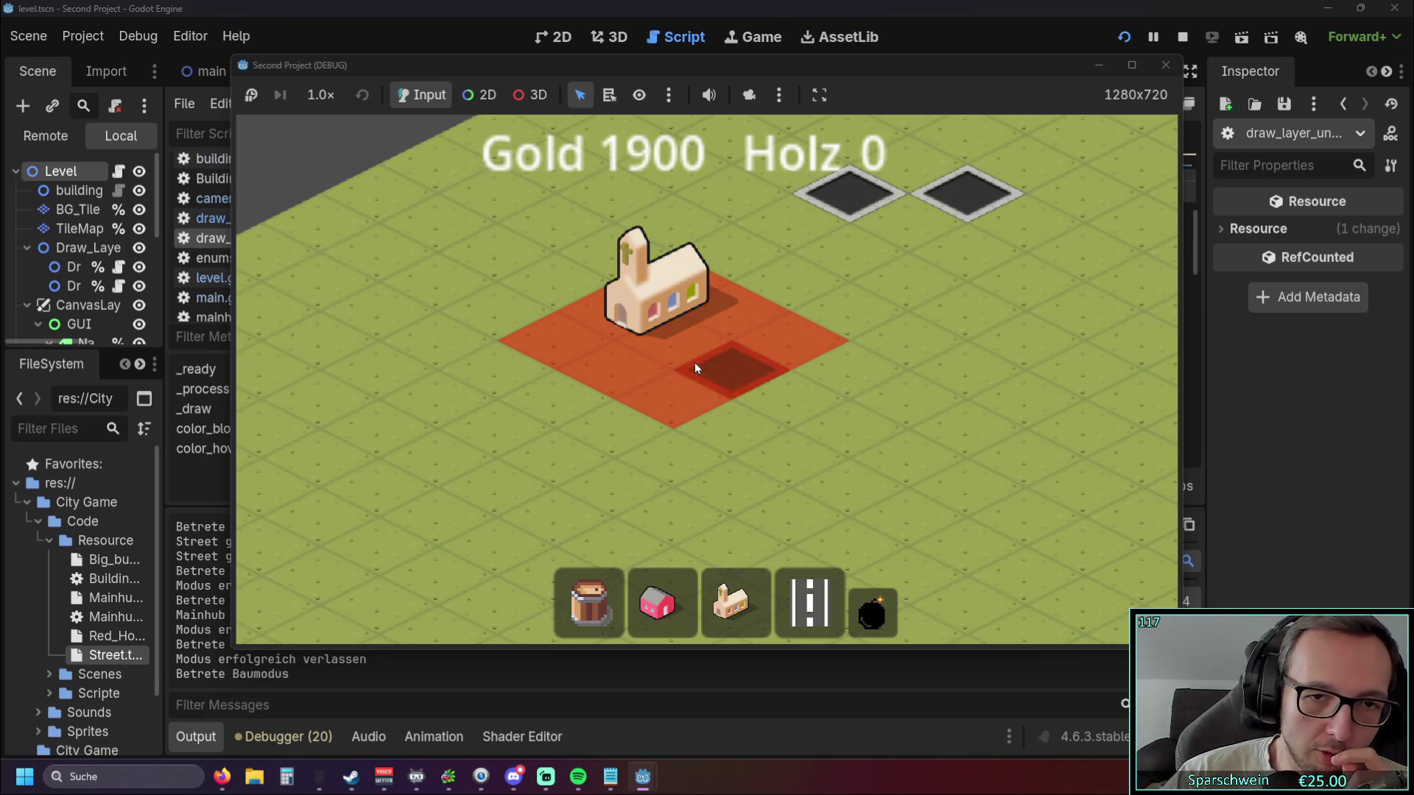
right_click(706, 395)
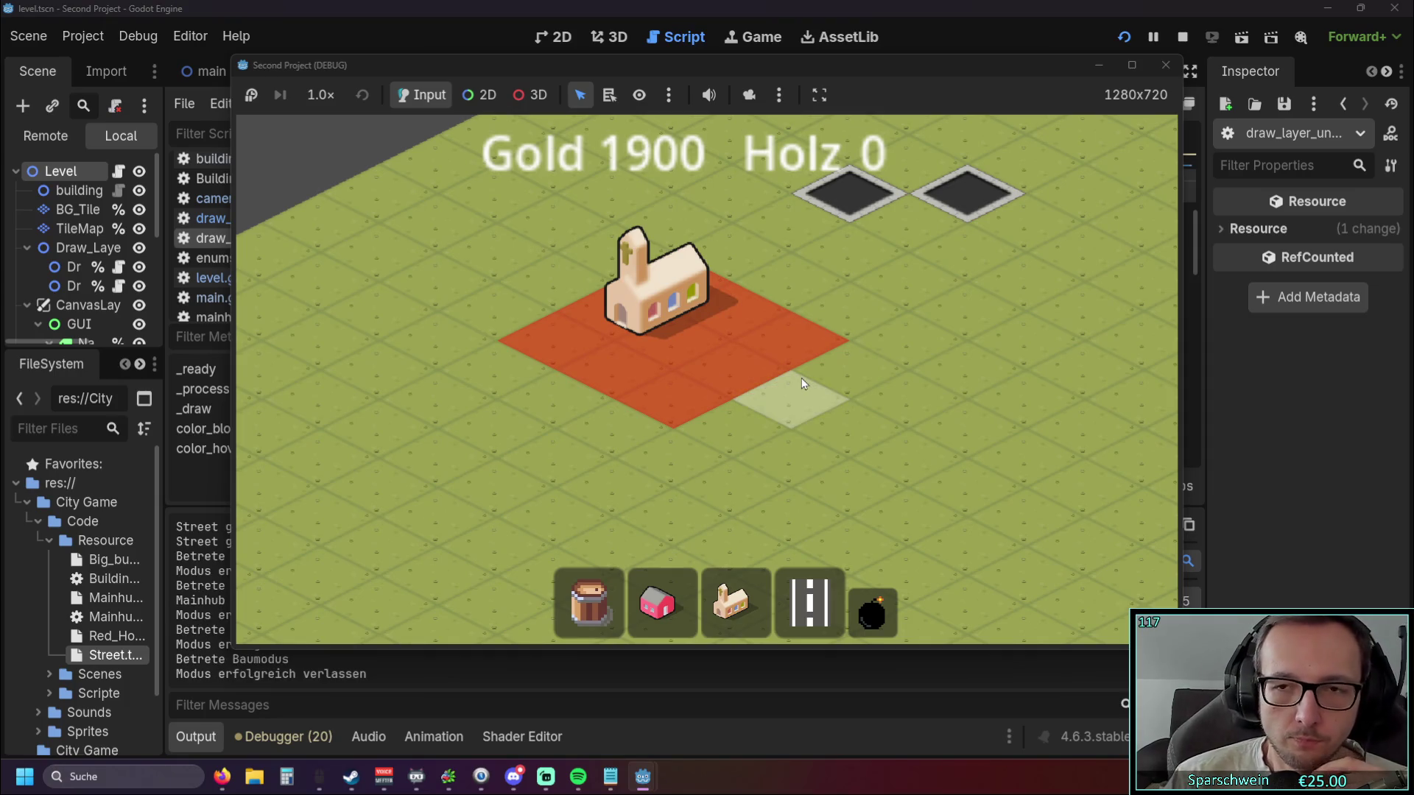
left_click(1164, 66)
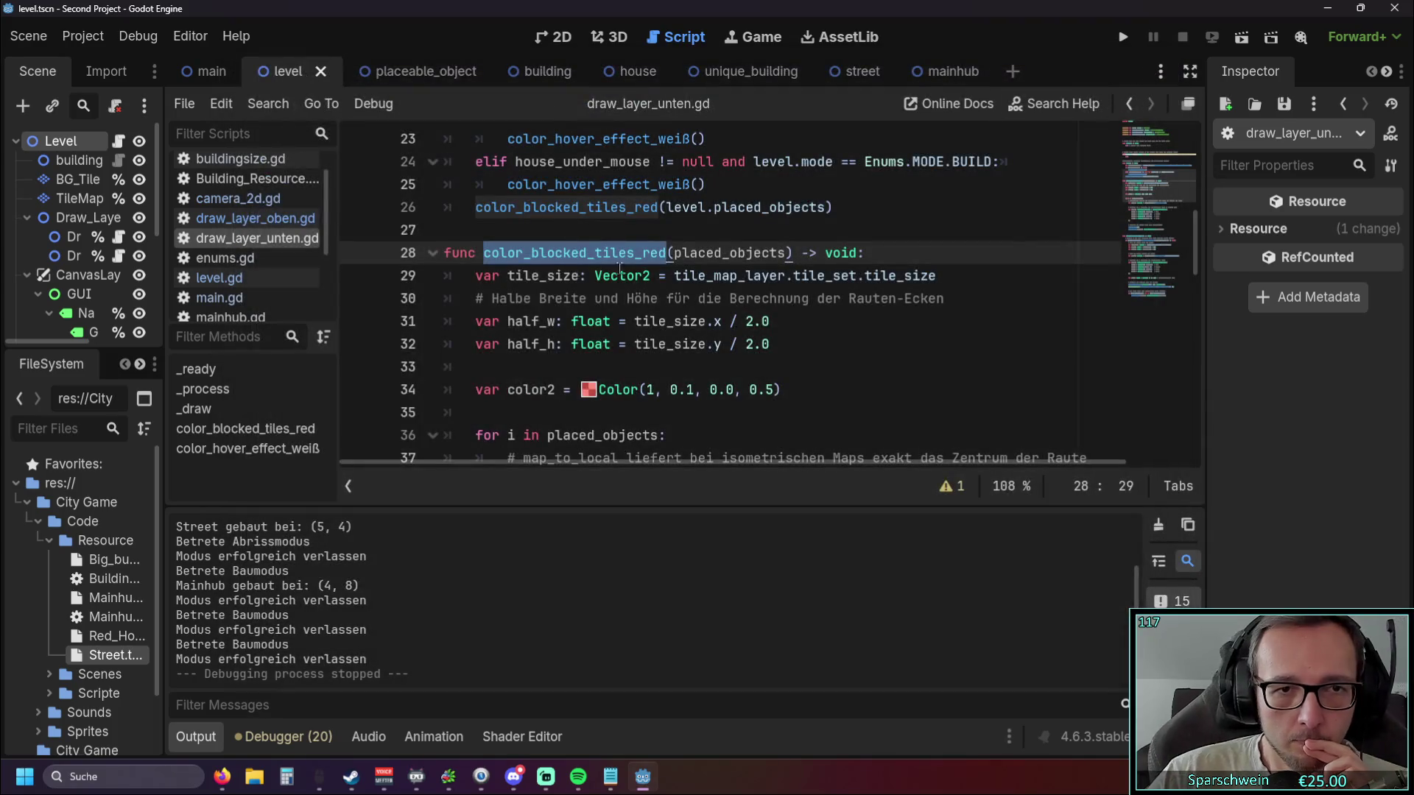
Flip between draw_layer_oben.gd and draw_layer_unten.gd, ending on draw_layer_oben.gd.
left_click(279, 221)
left_click(272, 238)
left_click(255, 218)
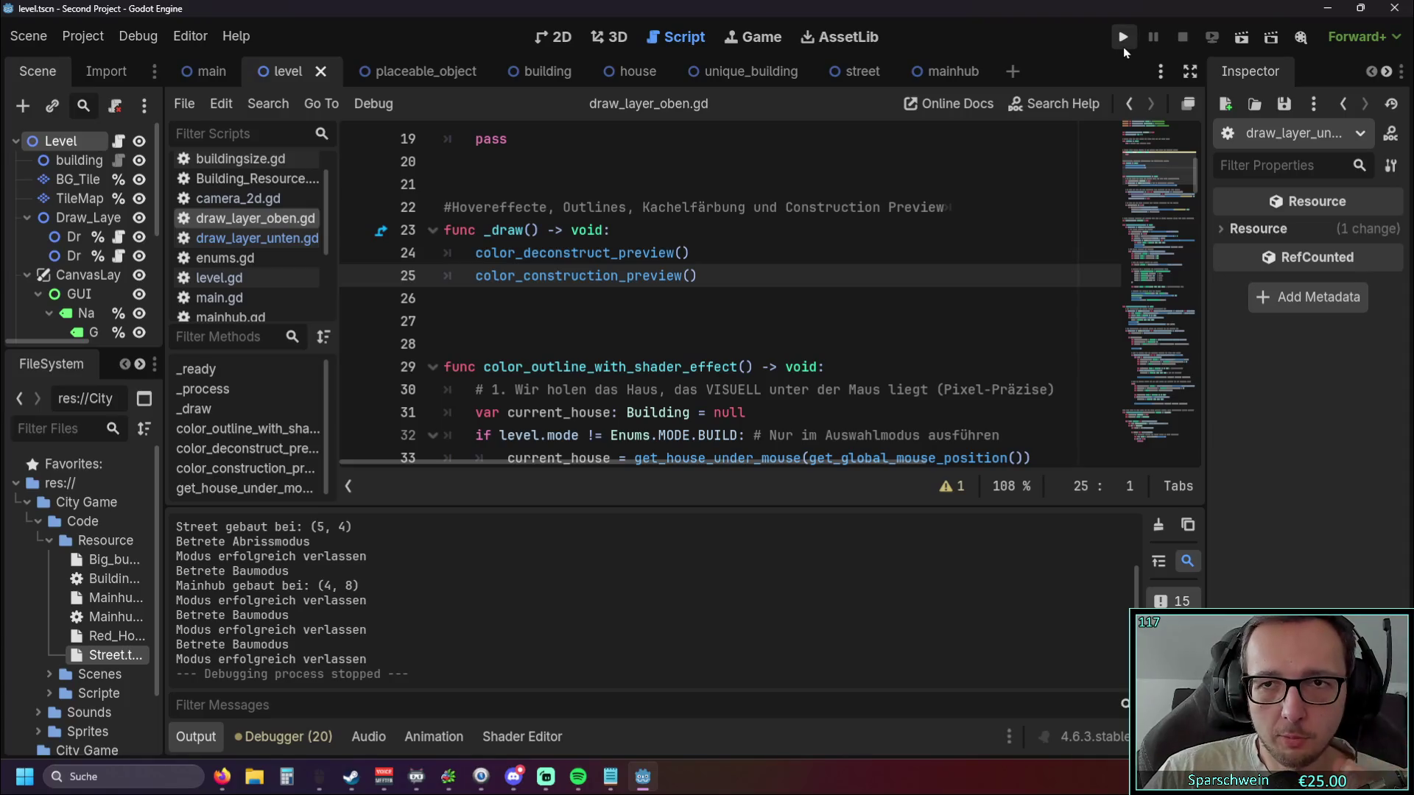
Test-run with a church and a street from (9, 11) to (9, 3), then stop and widen the script list.
left_click(1122, 37)
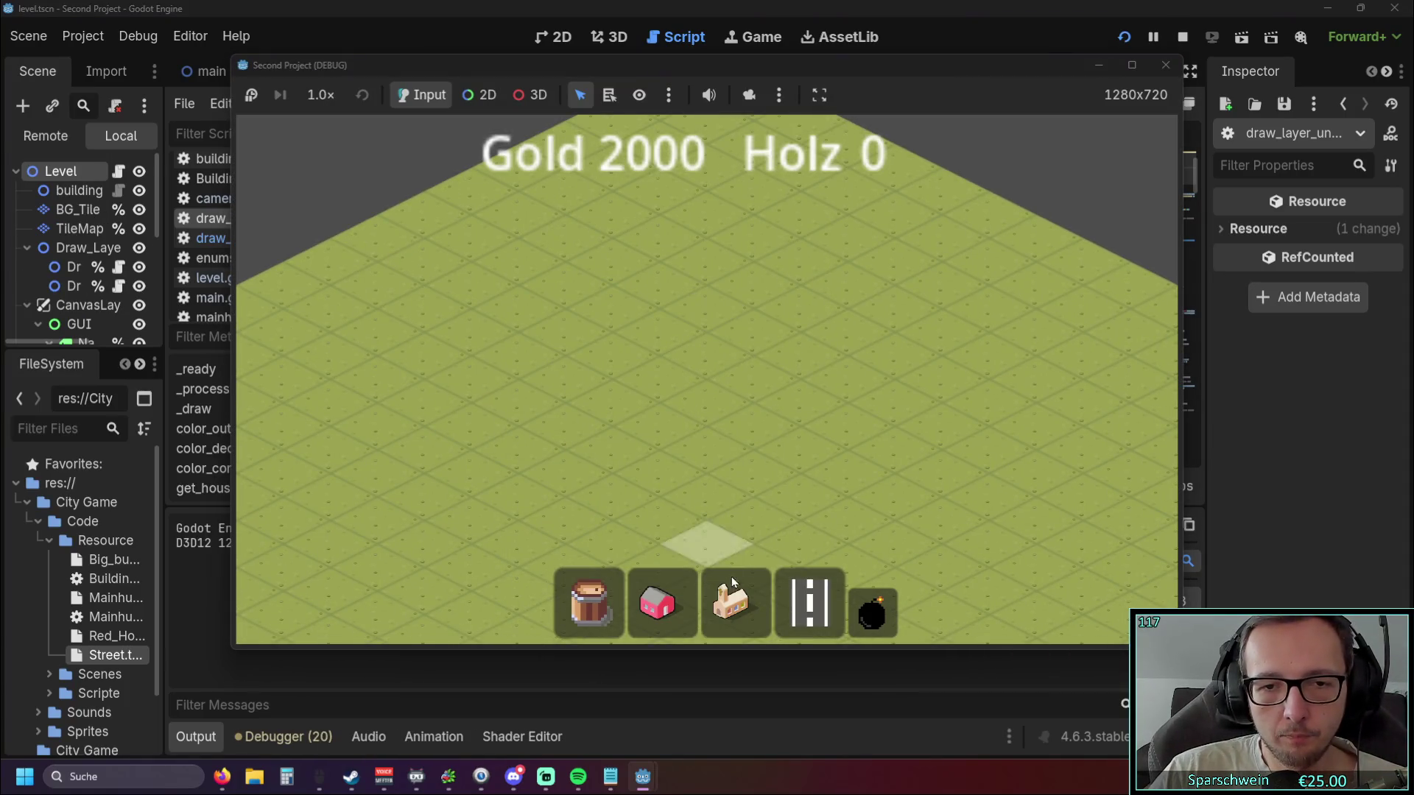
left_click(731, 582)
left_click(696, 374)
mouse_move(578, 510)
left_mouse_down()
mouse_move(736, 446)
mouse_move(954, 306)
mouse_move(983, 313)
left_mouse_up()
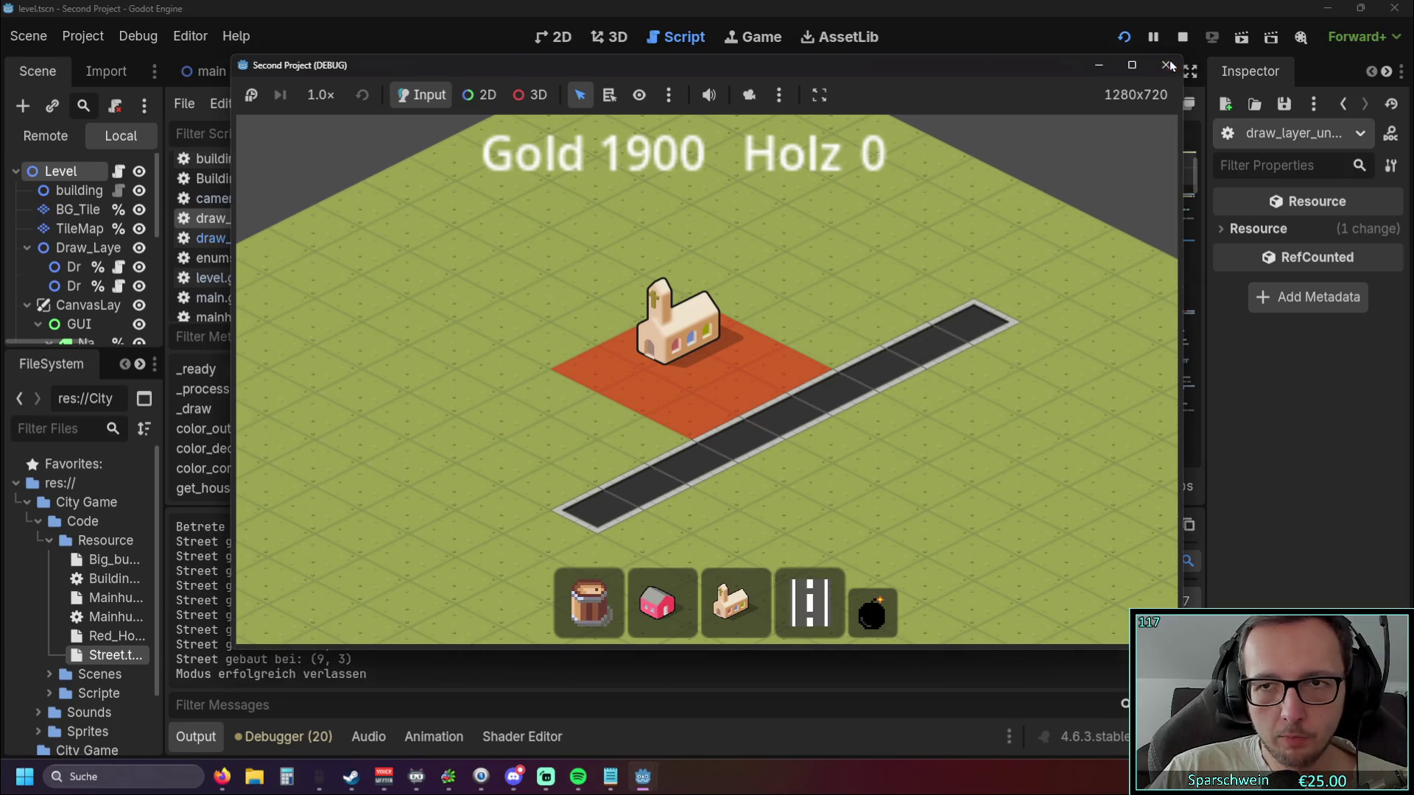
left_click(1165, 65)
left_click_drag(343, 265, 428, 278)
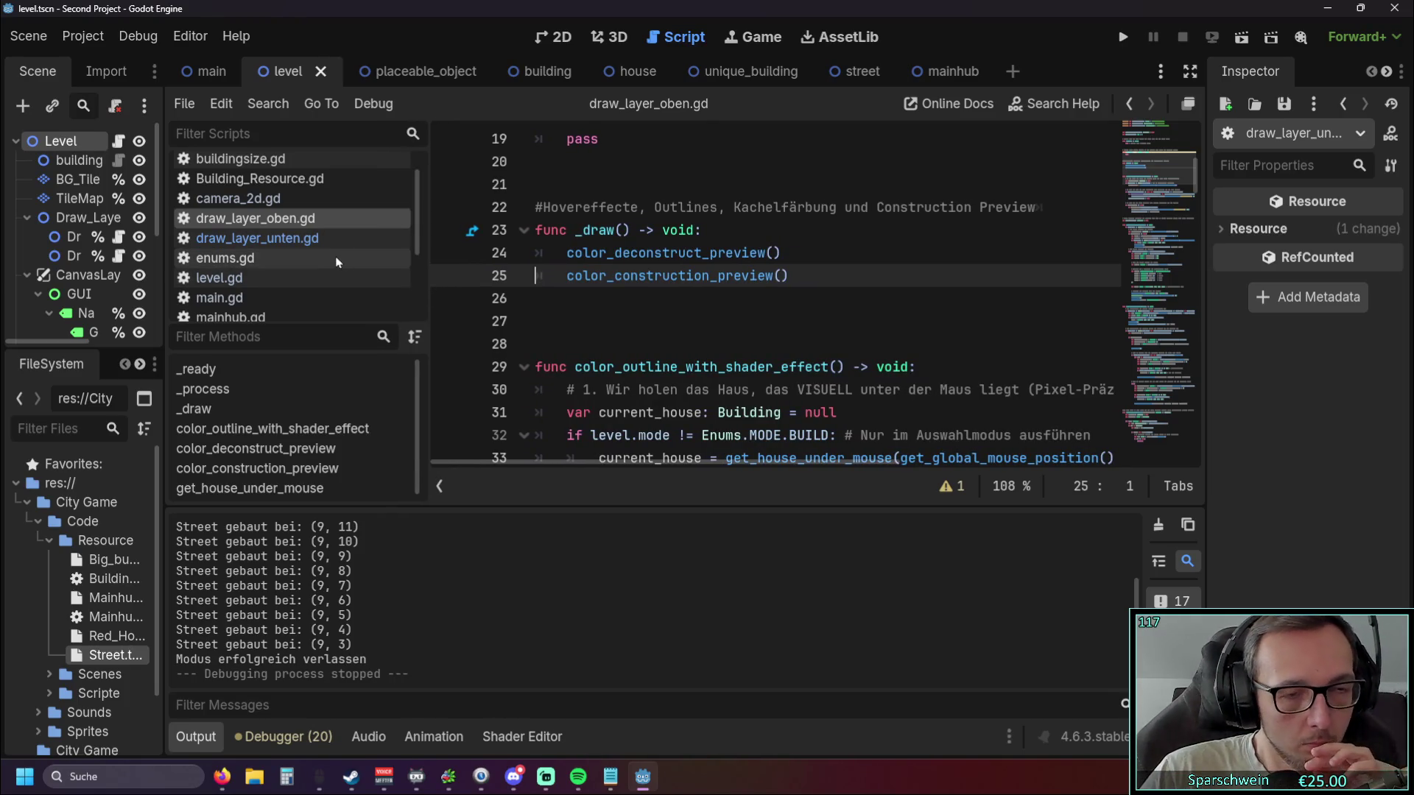
Switch to level.gd and scroll through its left-click build code.
scroll(333, 281, "up", 1)
key("Up")
key("Up")
key("Down")
key("Down")
key("Up")
key("Up")
left_click(265, 294)
scroll(703, 300, "down", 10)
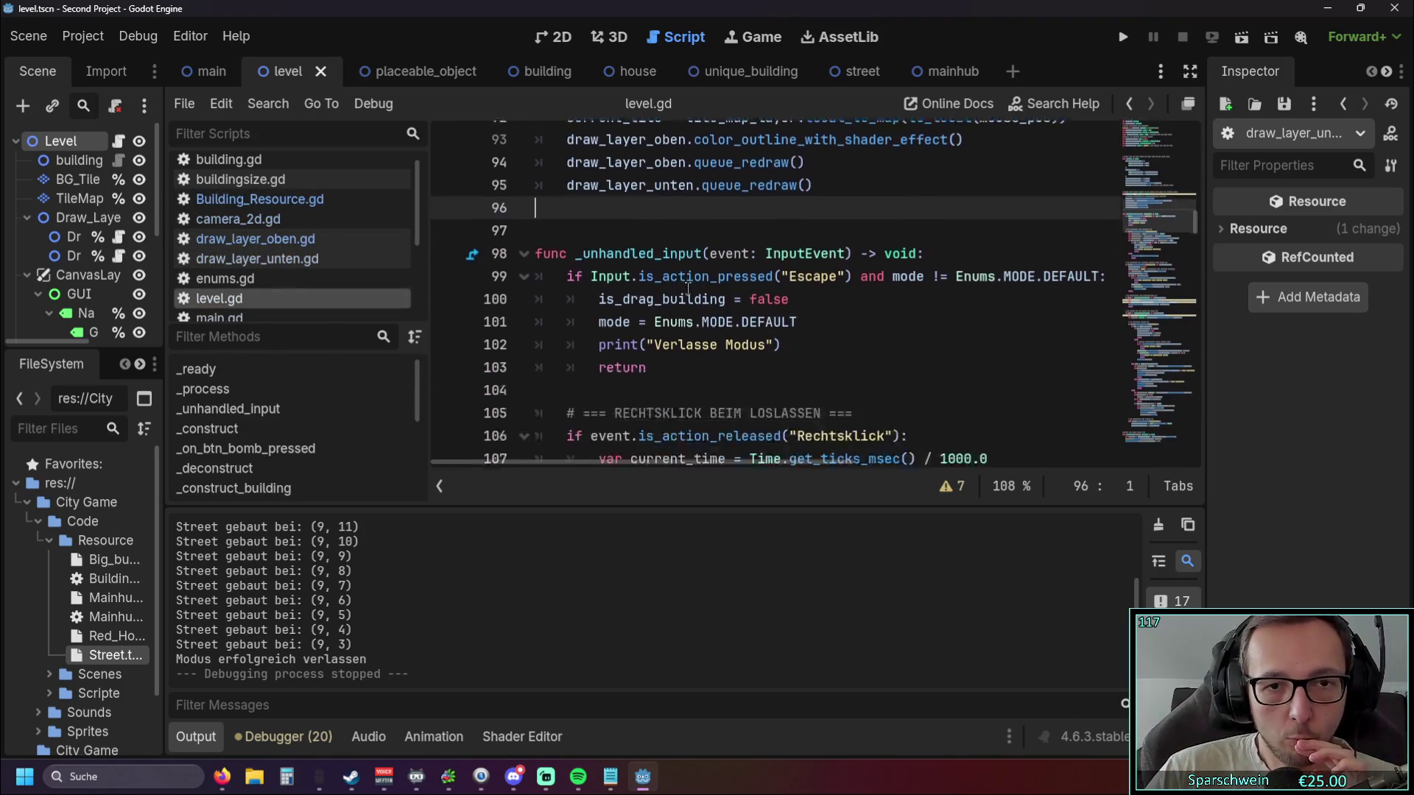
scroll(703, 300, "down", 11)
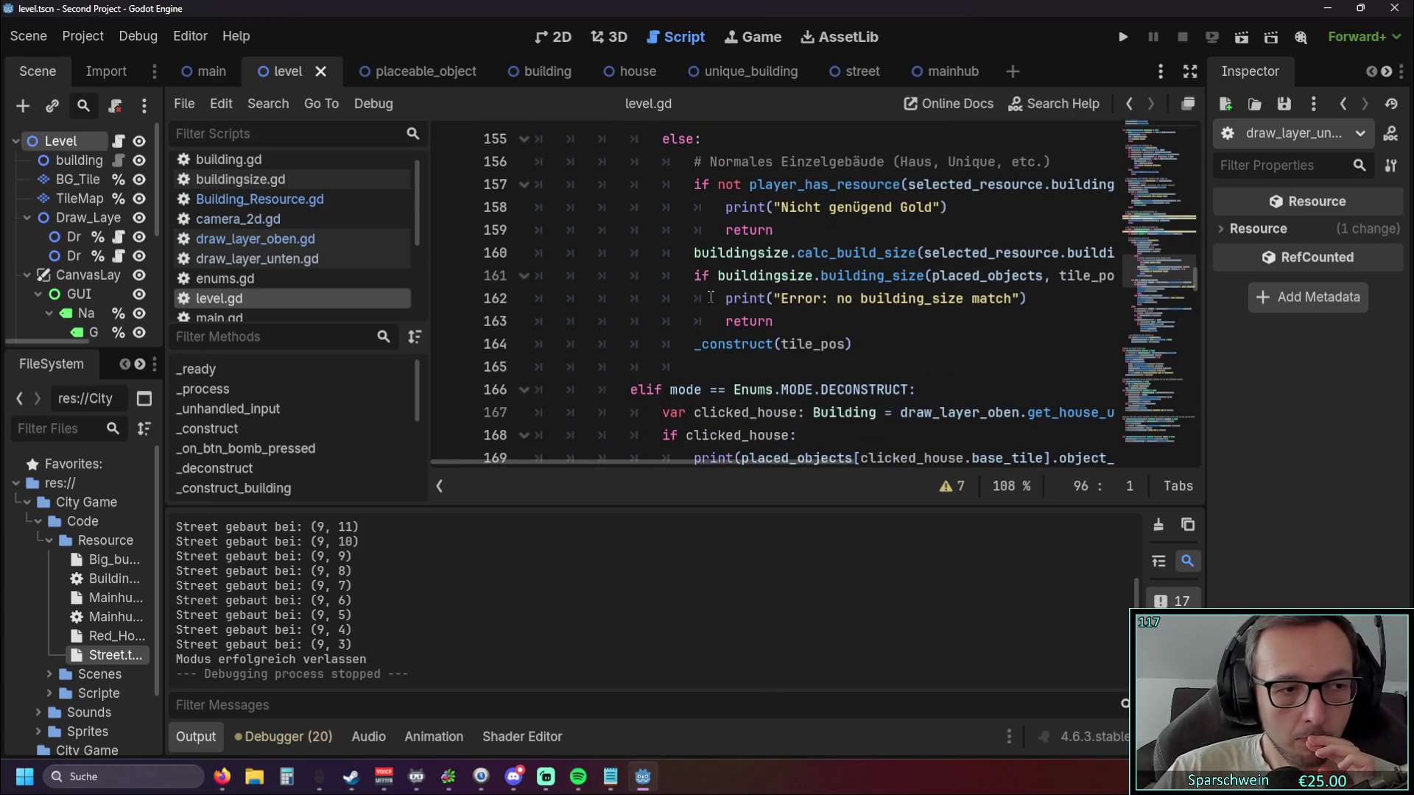
scroll(787, 313, "up", 1)
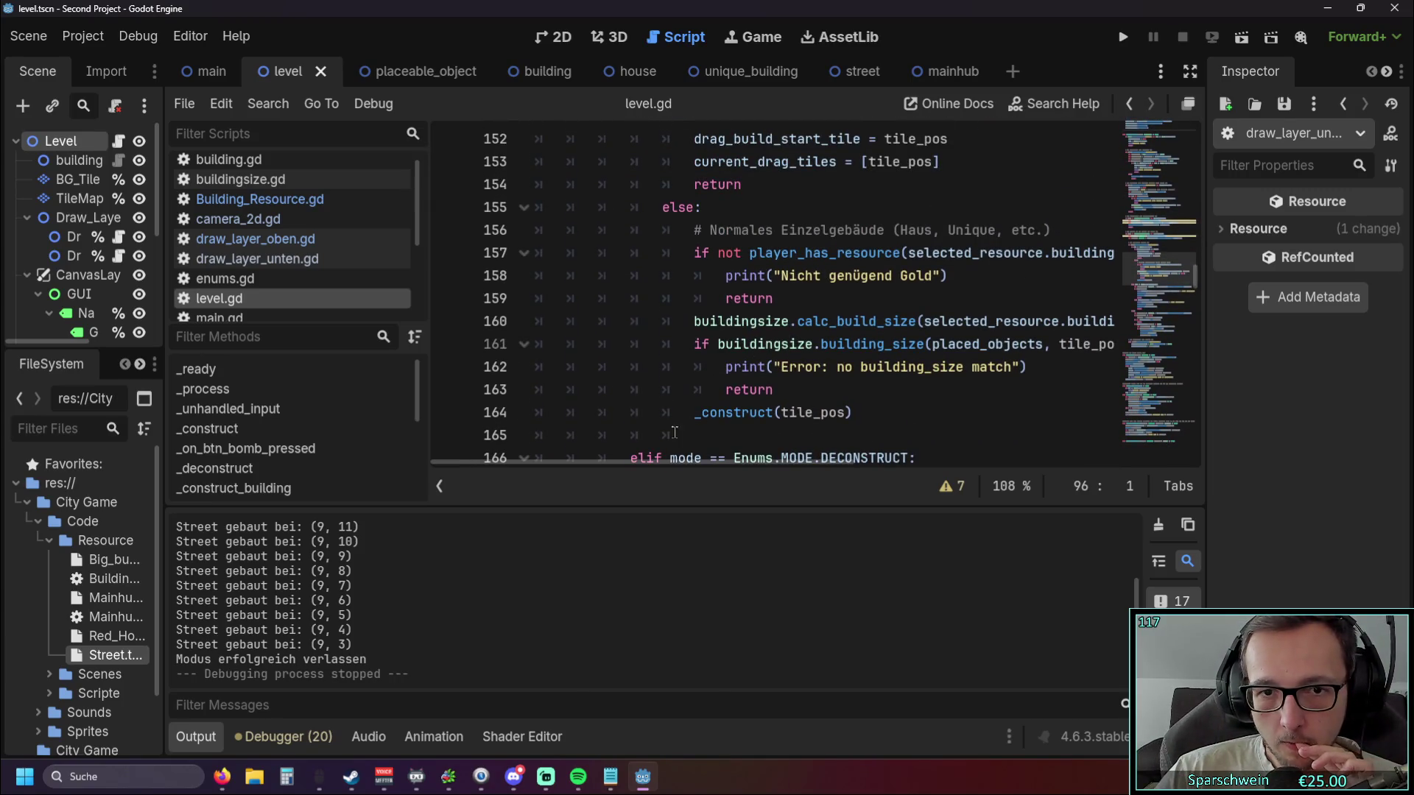
scroll(657, 465, "down", 4)
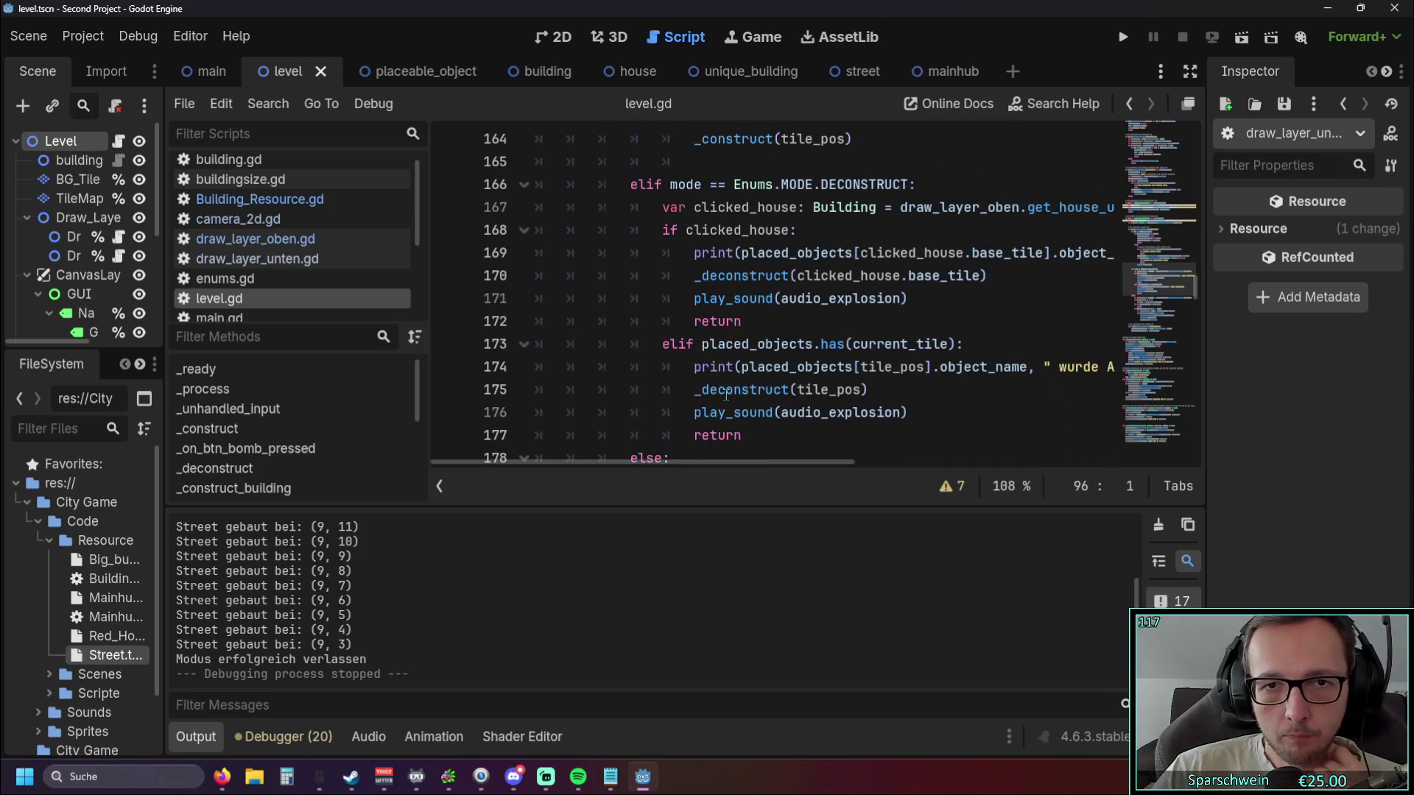
Collapse the Output panel and narrow the script and method lists.
mouse_move(639, 467)
left_mouse_down()
mouse_move(692, 457)
mouse_move(786, 472)
mouse_move(641, 479)
mouse_move(663, 489)
left_mouse_up()
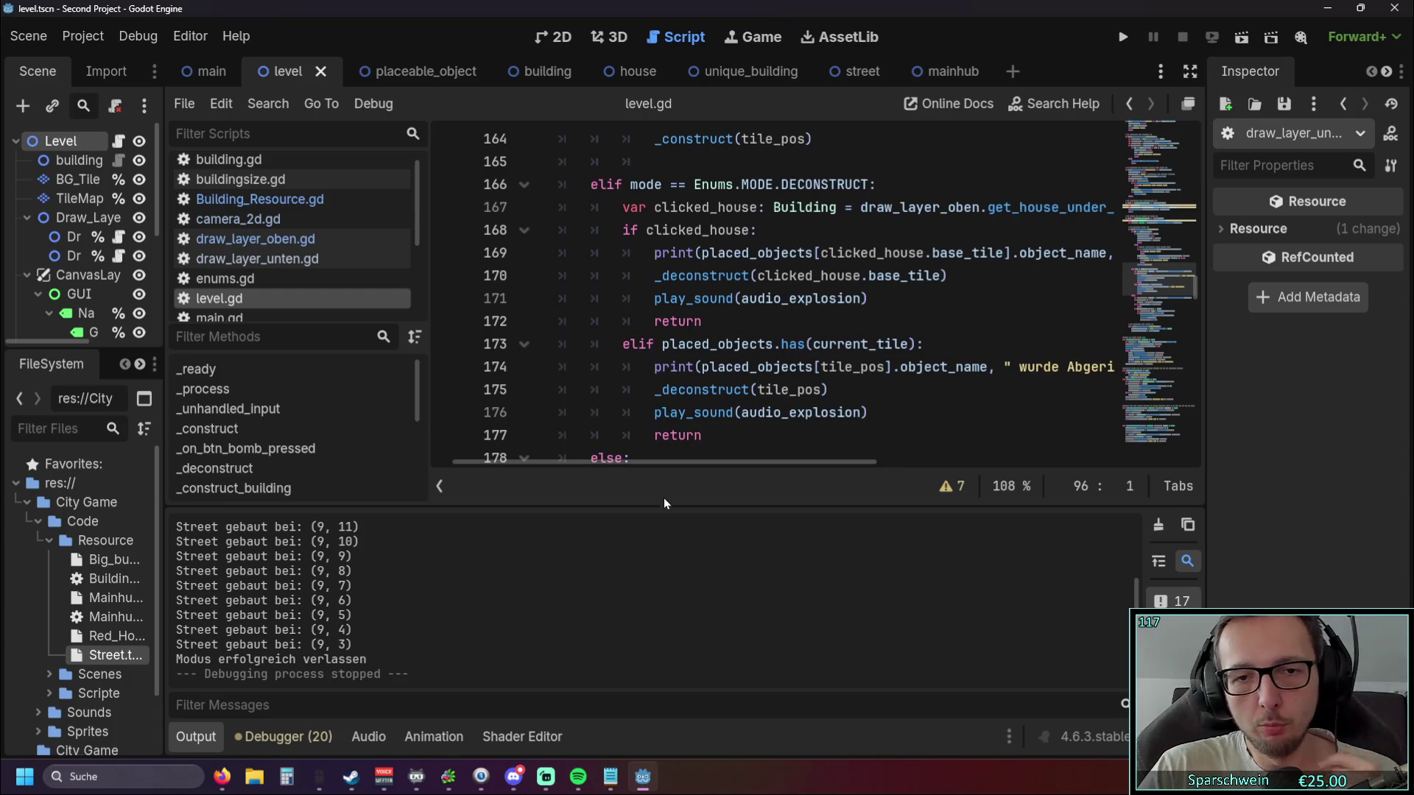
left_click(196, 737)
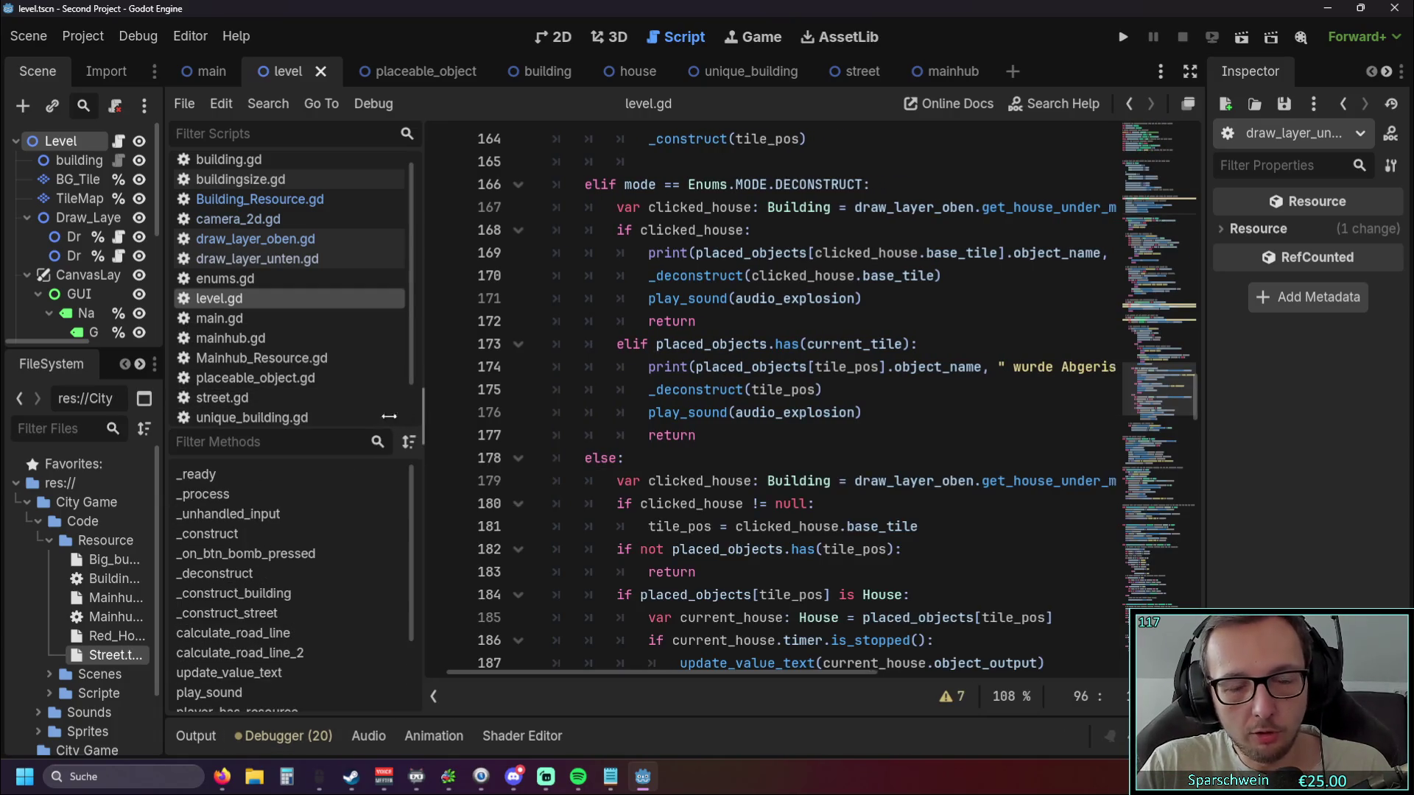
left_click_drag(430, 416, 278, 419)
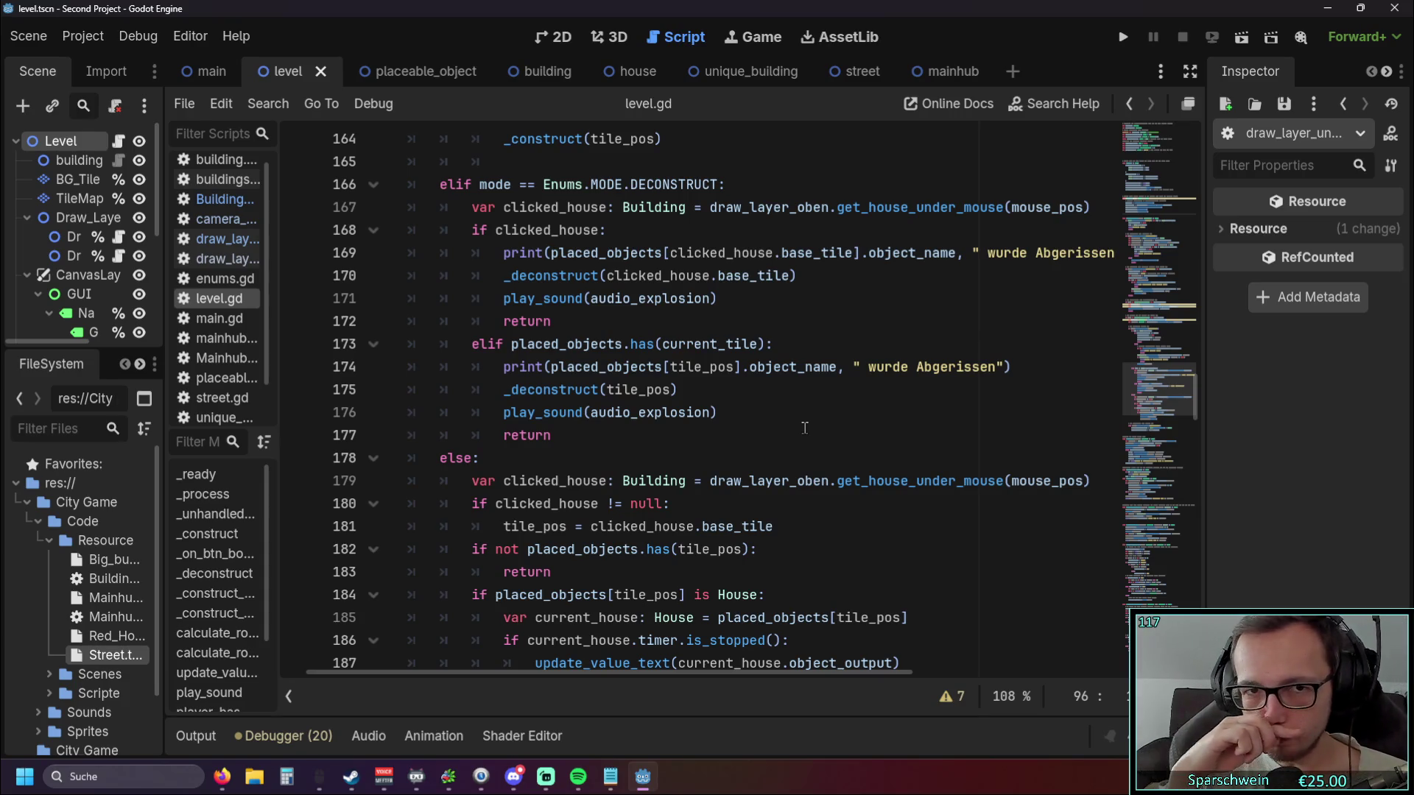
scroll(568, 403, "up", 7)
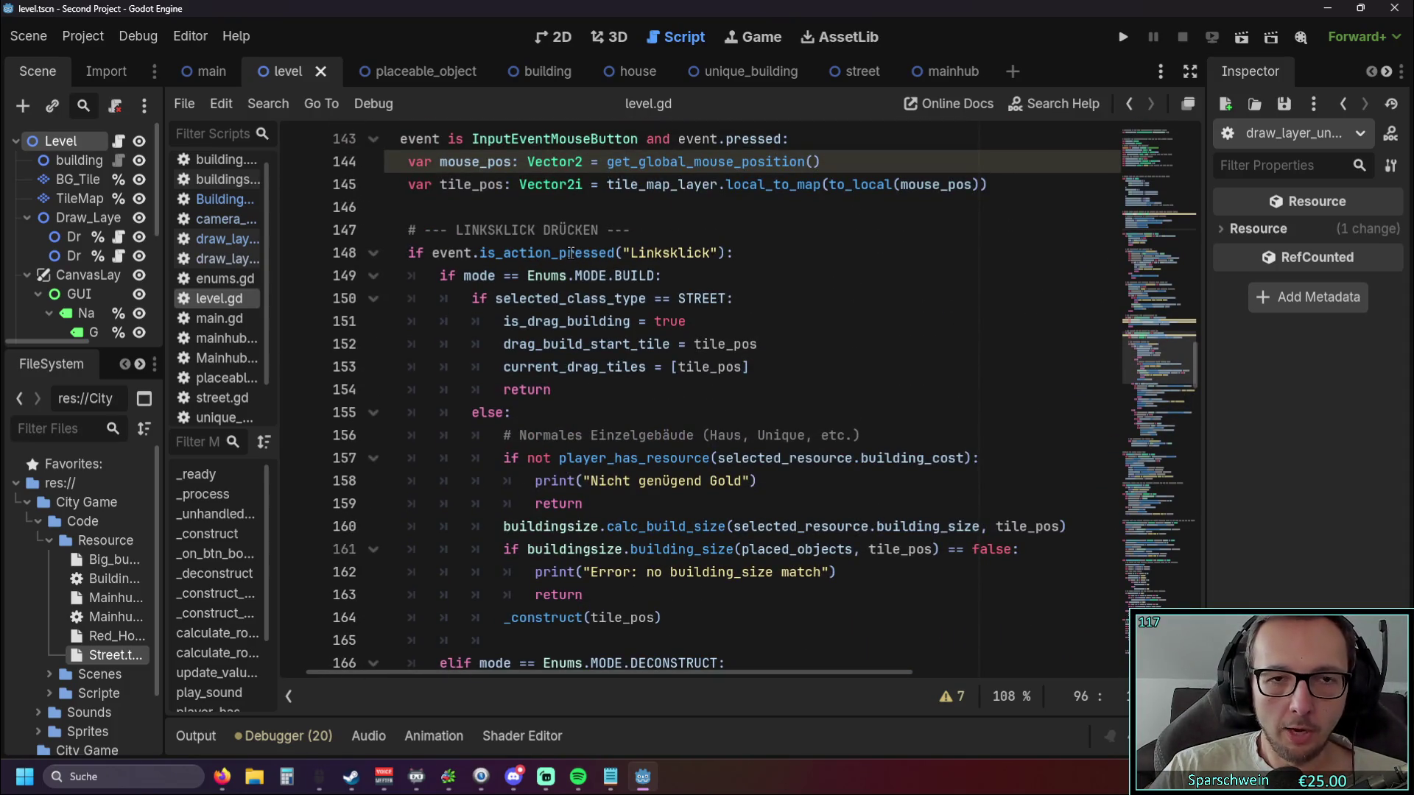
mouse_move(571, 254)
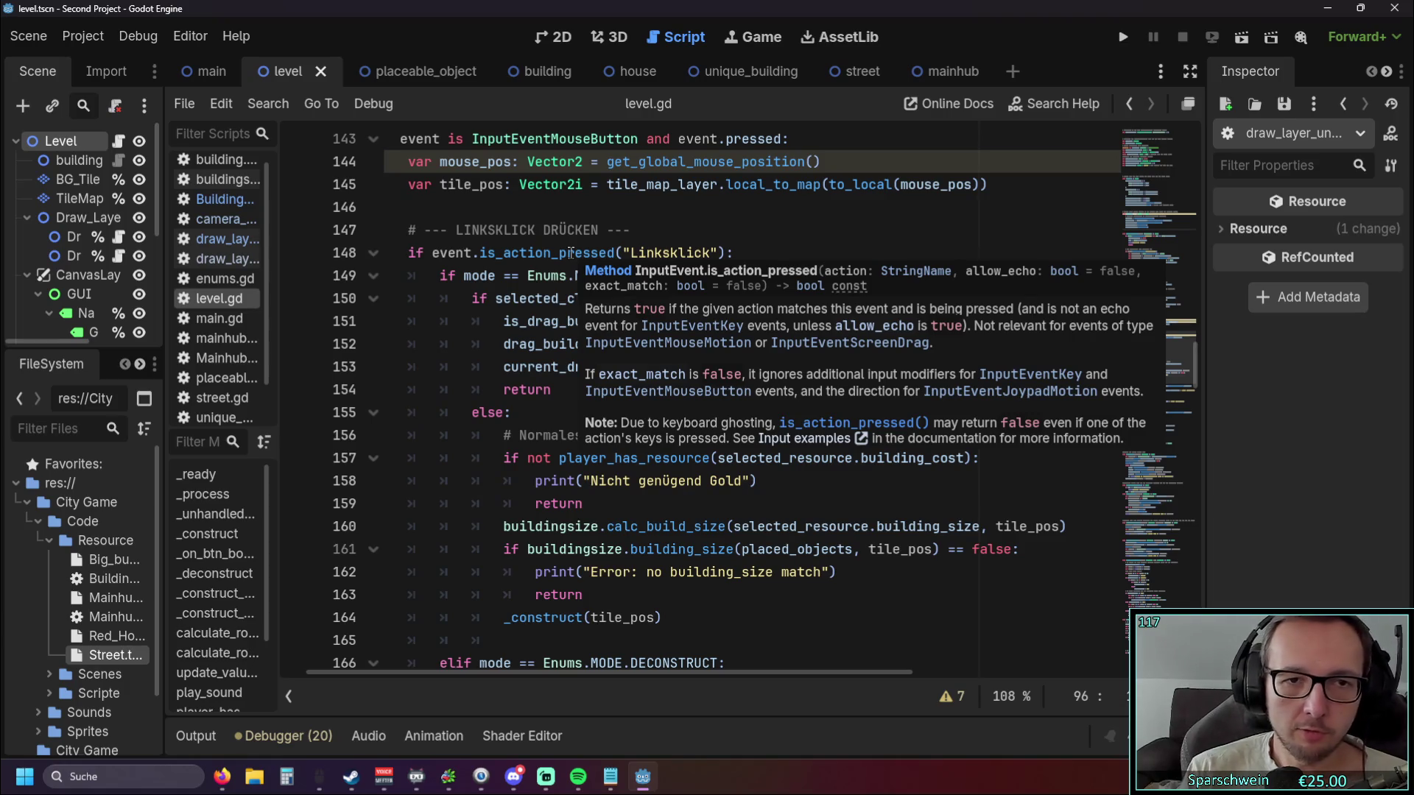
scroll(764, 275, "down", 1)
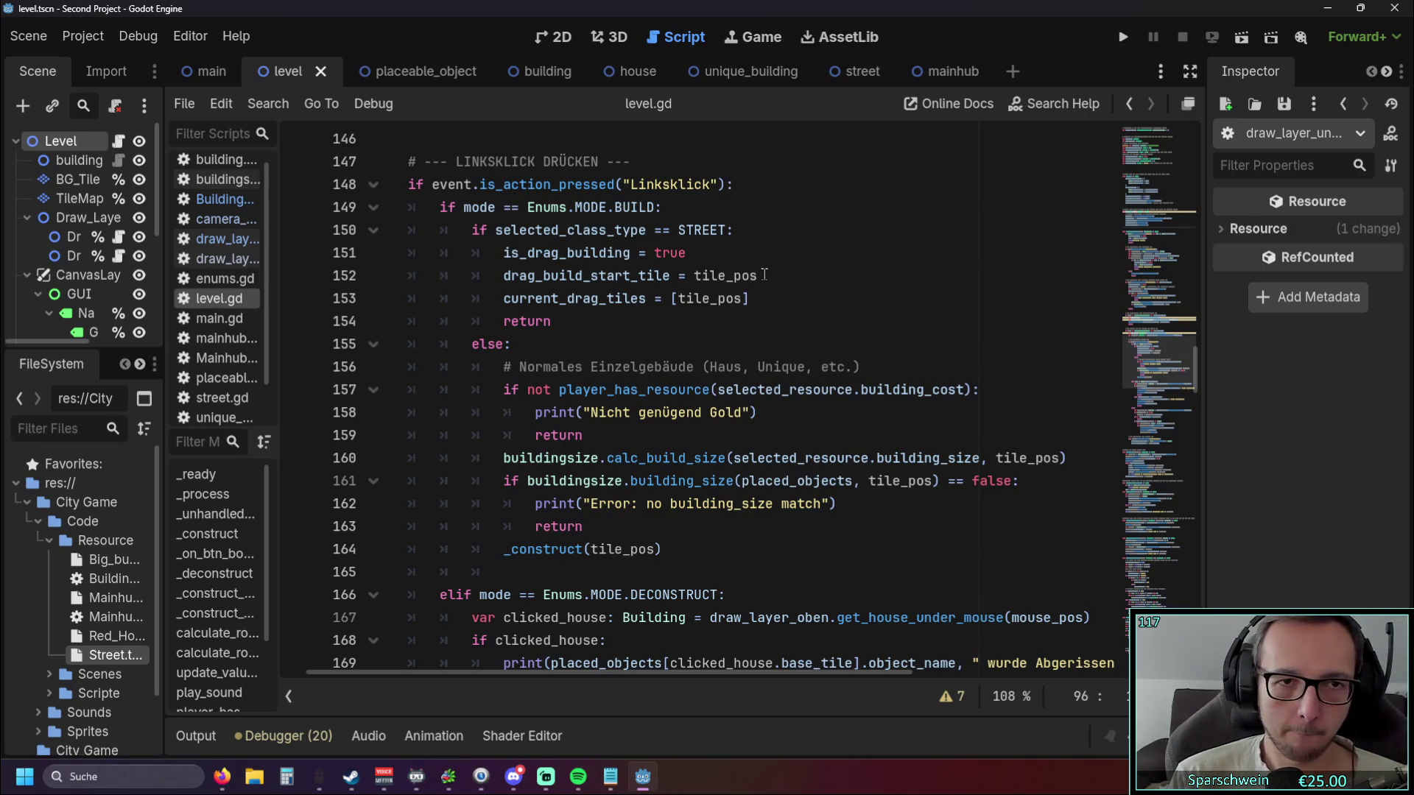
scroll(765, 274, "down", 9)
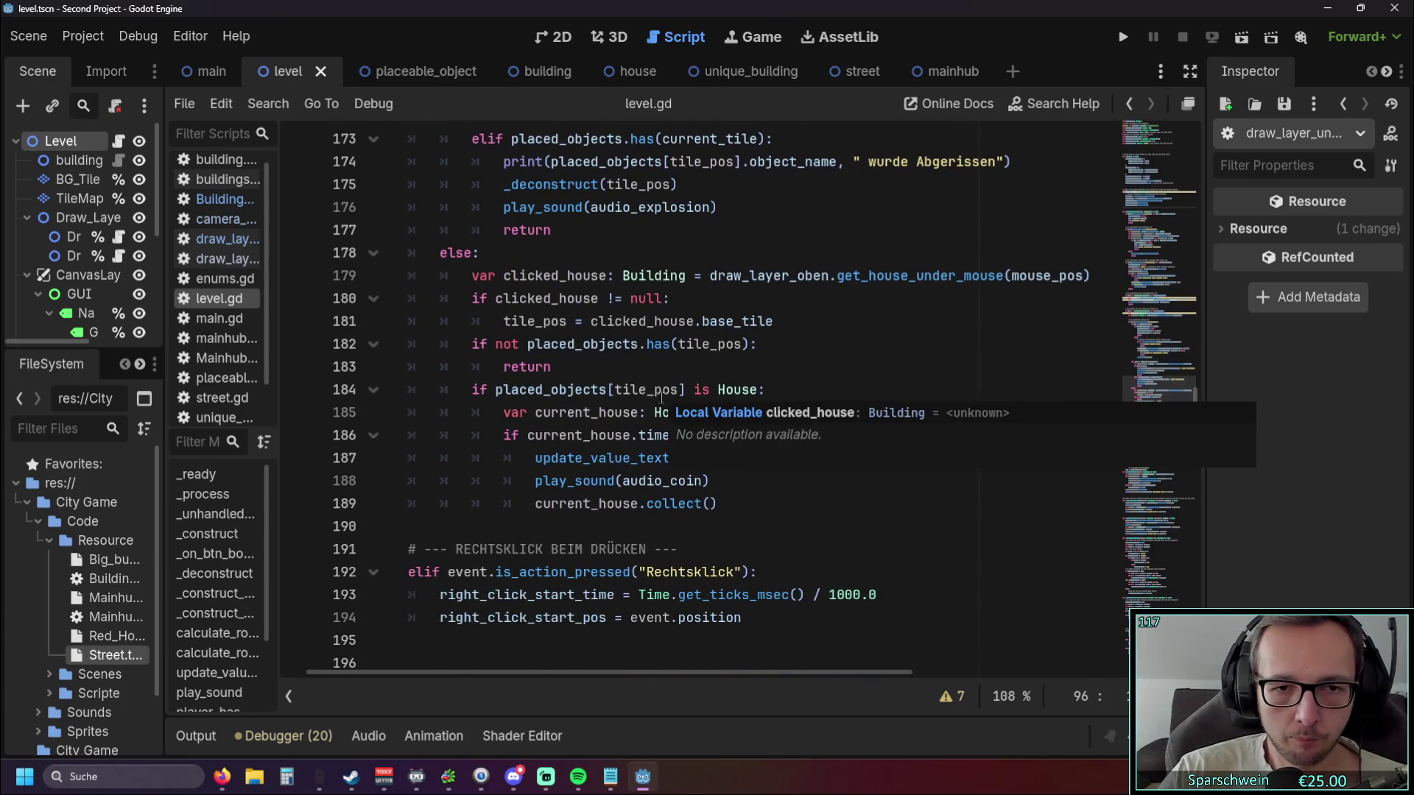
left_click_drag(566, 669, 539, 669)
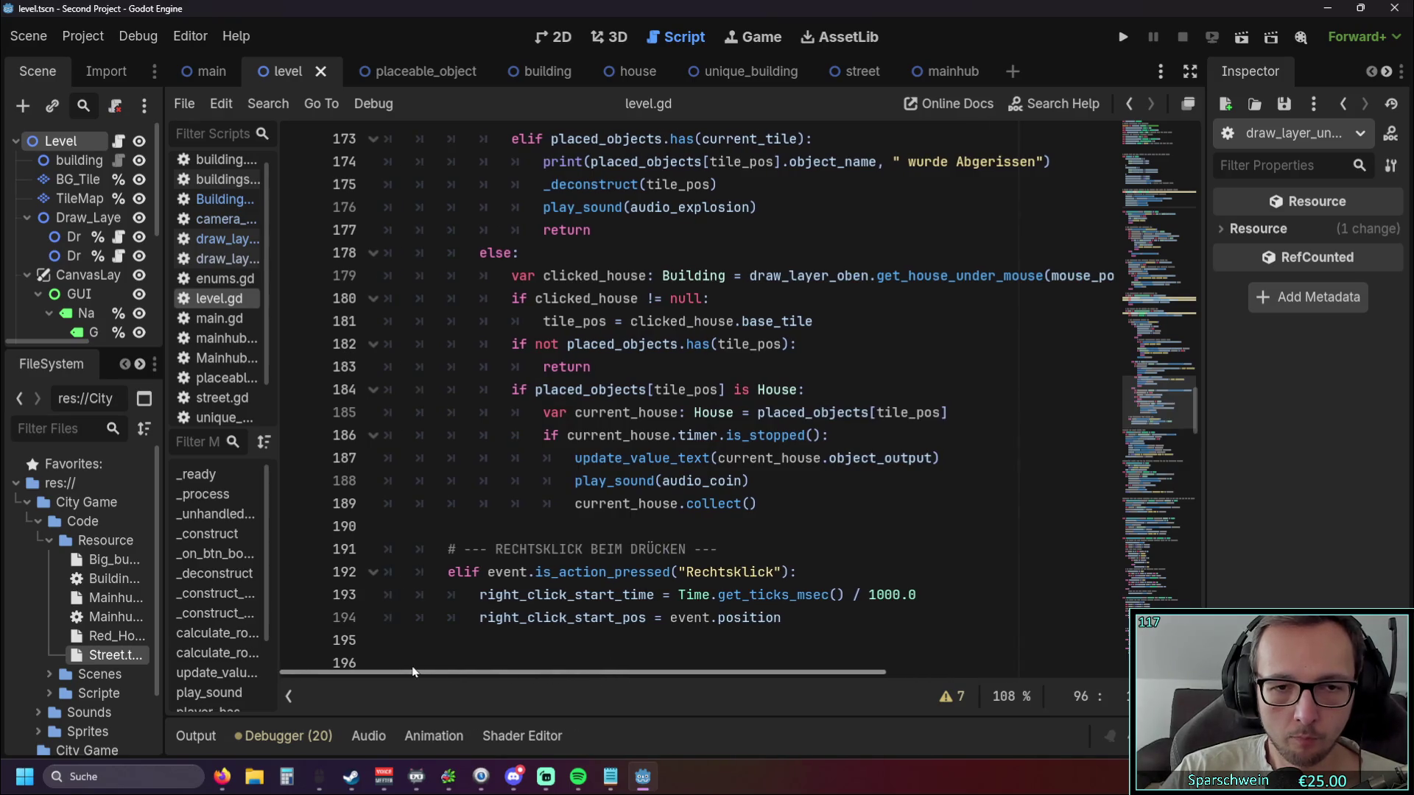
scroll(503, 535, "up", 1)
scroll(503, 535, "up", 1)
scroll(503, 537, "down", 1)
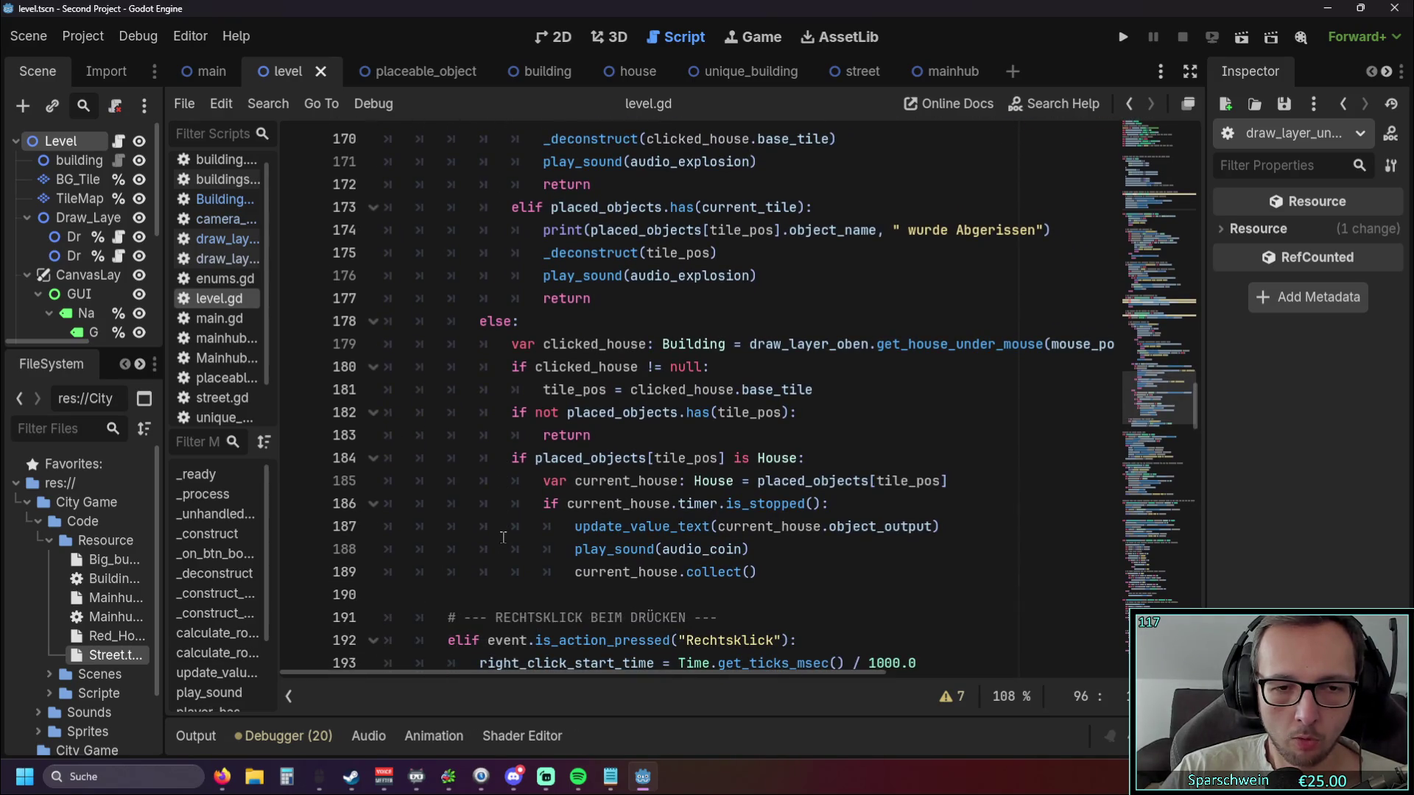
scroll(503, 537, "up", 3)
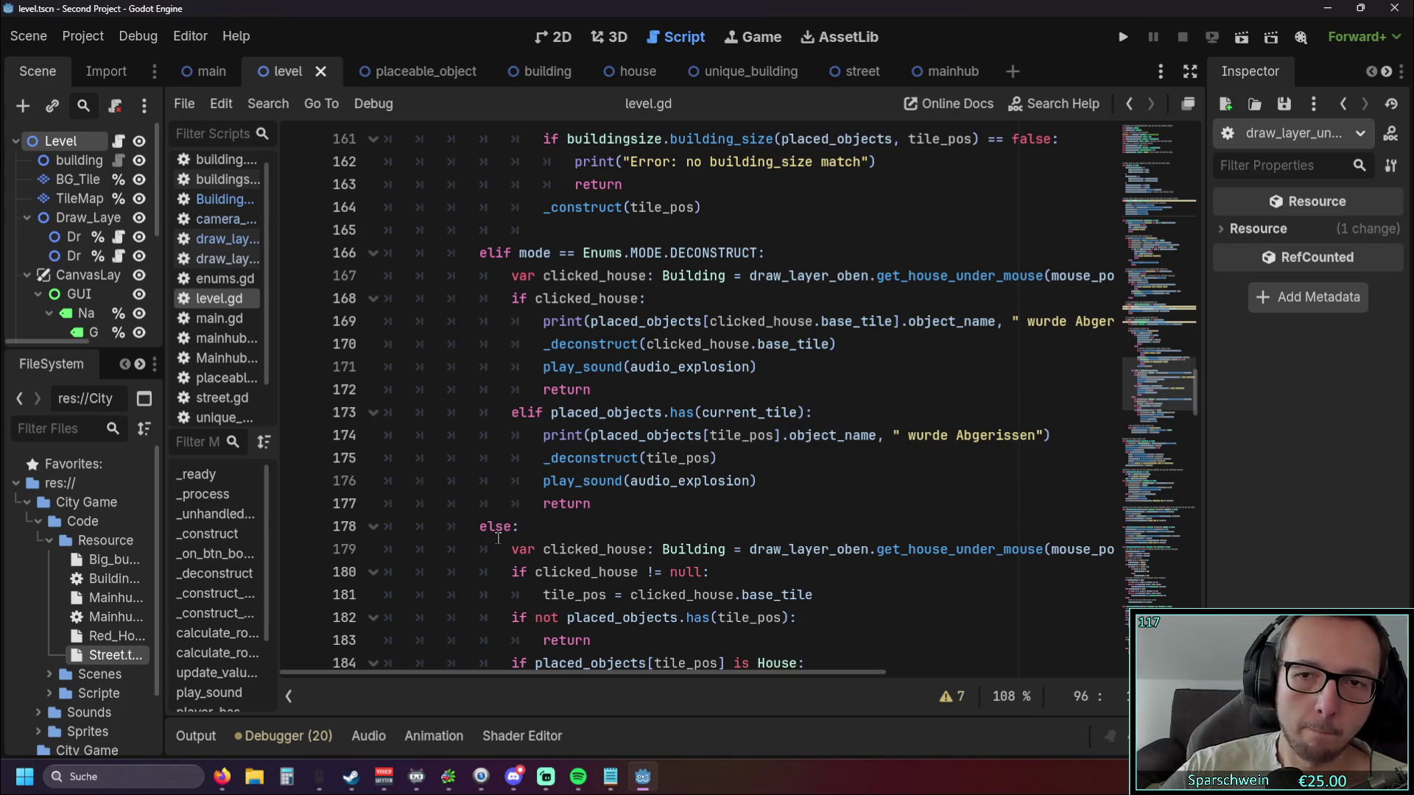
scroll(498, 538, "down", 12)
scroll(615, 471, "down", 1)
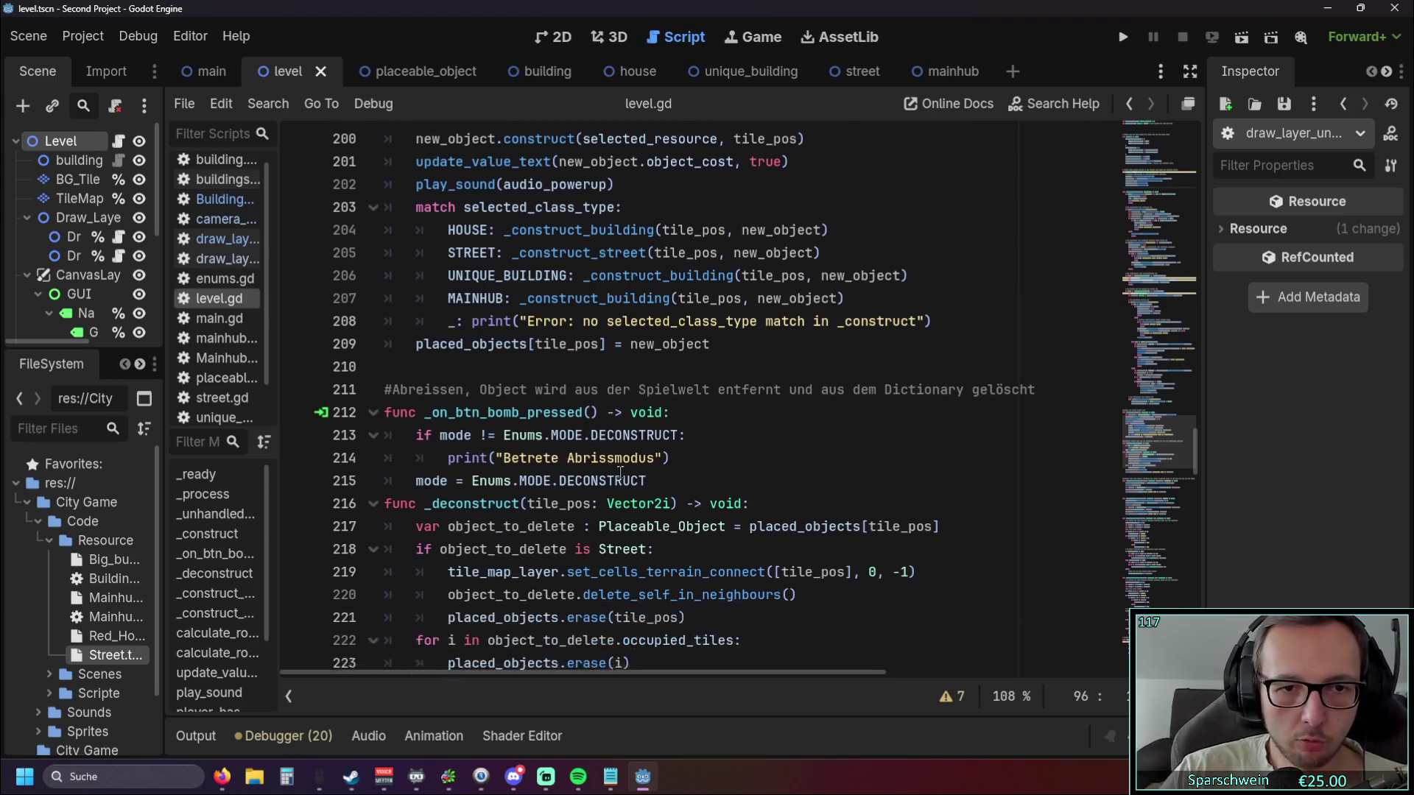
scroll(666, 426, "down", 5)
scroll(667, 426, "down", 7)
left_click(460, 299)
scroll(464, 296, "down", 9)
left_click_drag(472, 297, 654, 298)
scroll(518, 351, "up", 8)
Test-run the game, drag a straight street from (3, 7) to (3, 2), then stop it.
left_click(641, 366)
left_click(757, 382)
left_click(1125, 38)
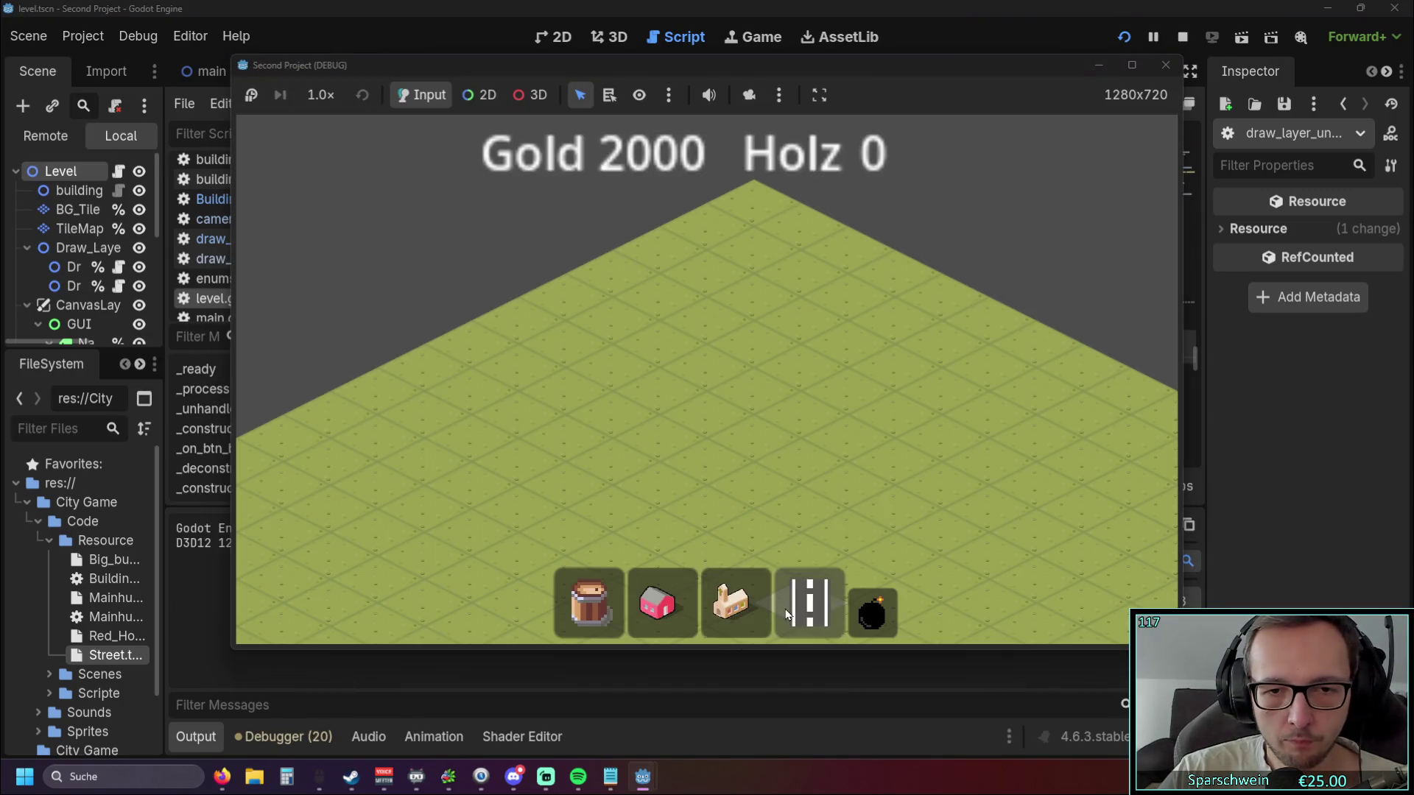
left_click(786, 616)
mouse_move(573, 439)
left_mouse_down()
mouse_move(799, 302)
mouse_move(894, 384)
mouse_move(696, 371)
mouse_move(794, 312)
mouse_move(424, 464)
mouse_move(808, 329)
mouse_move(785, 317)
left_mouse_up()
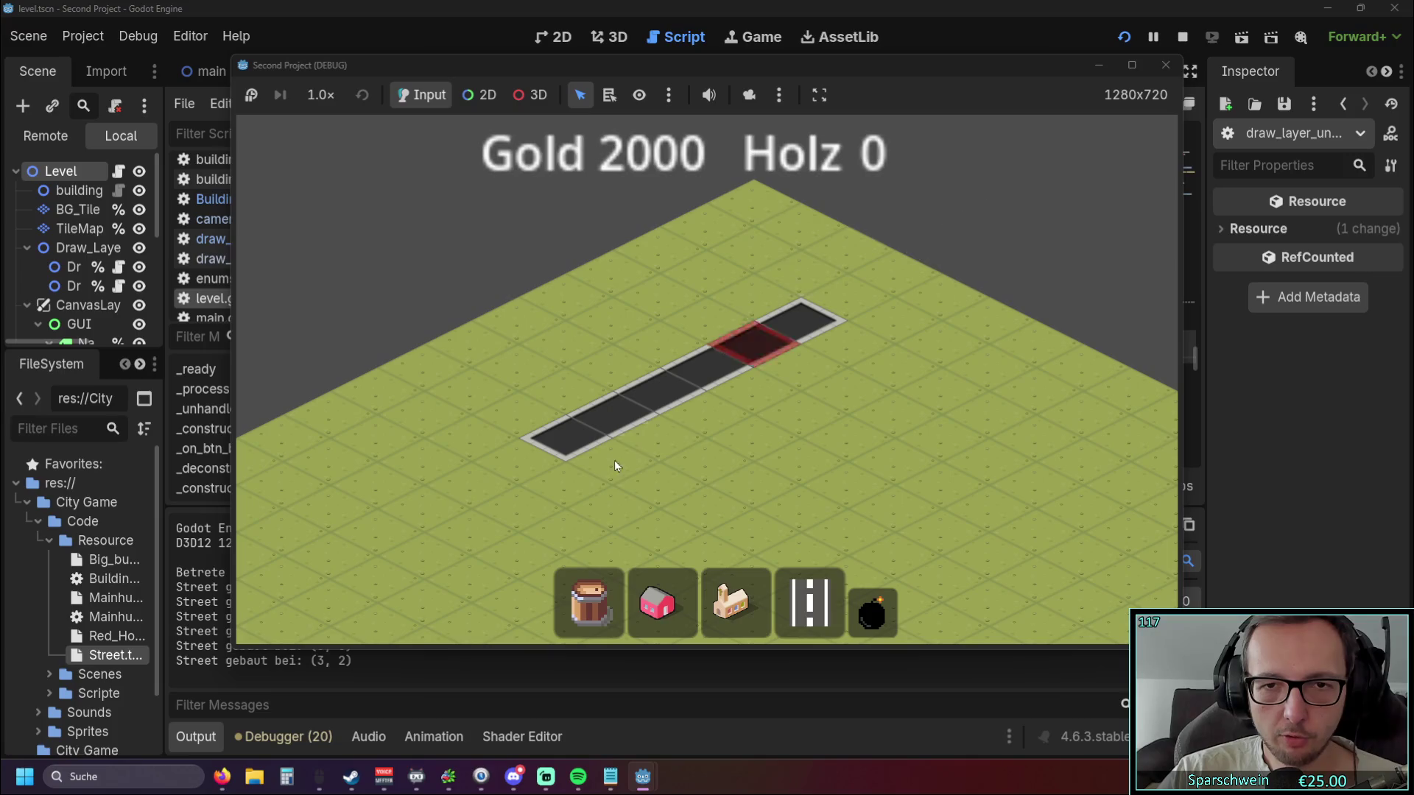
left_click(1165, 65)
scroll(671, 378, "down", 3)
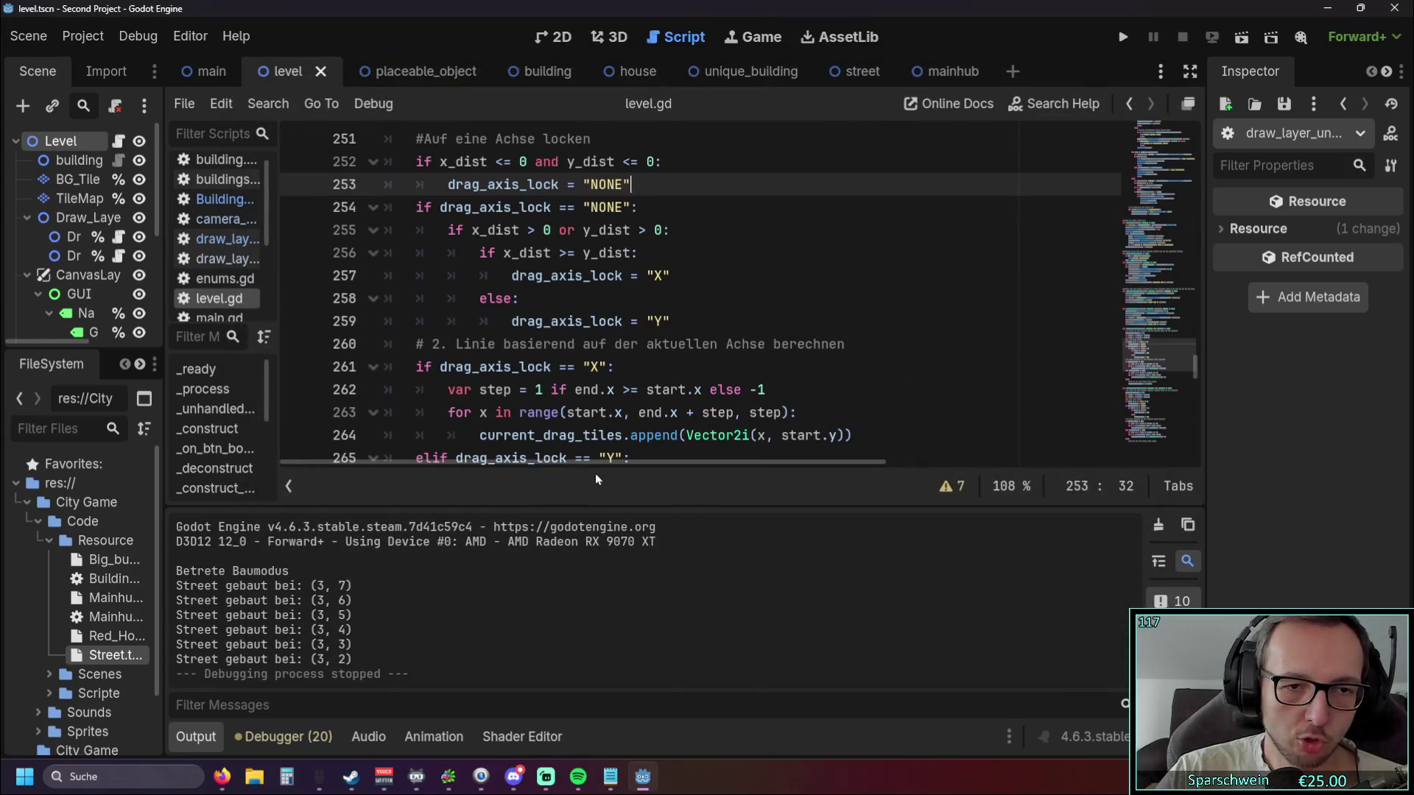
Collapse the Output panel and review calculate_road_line's X/Y axis lock around line 246.
left_click(196, 736)
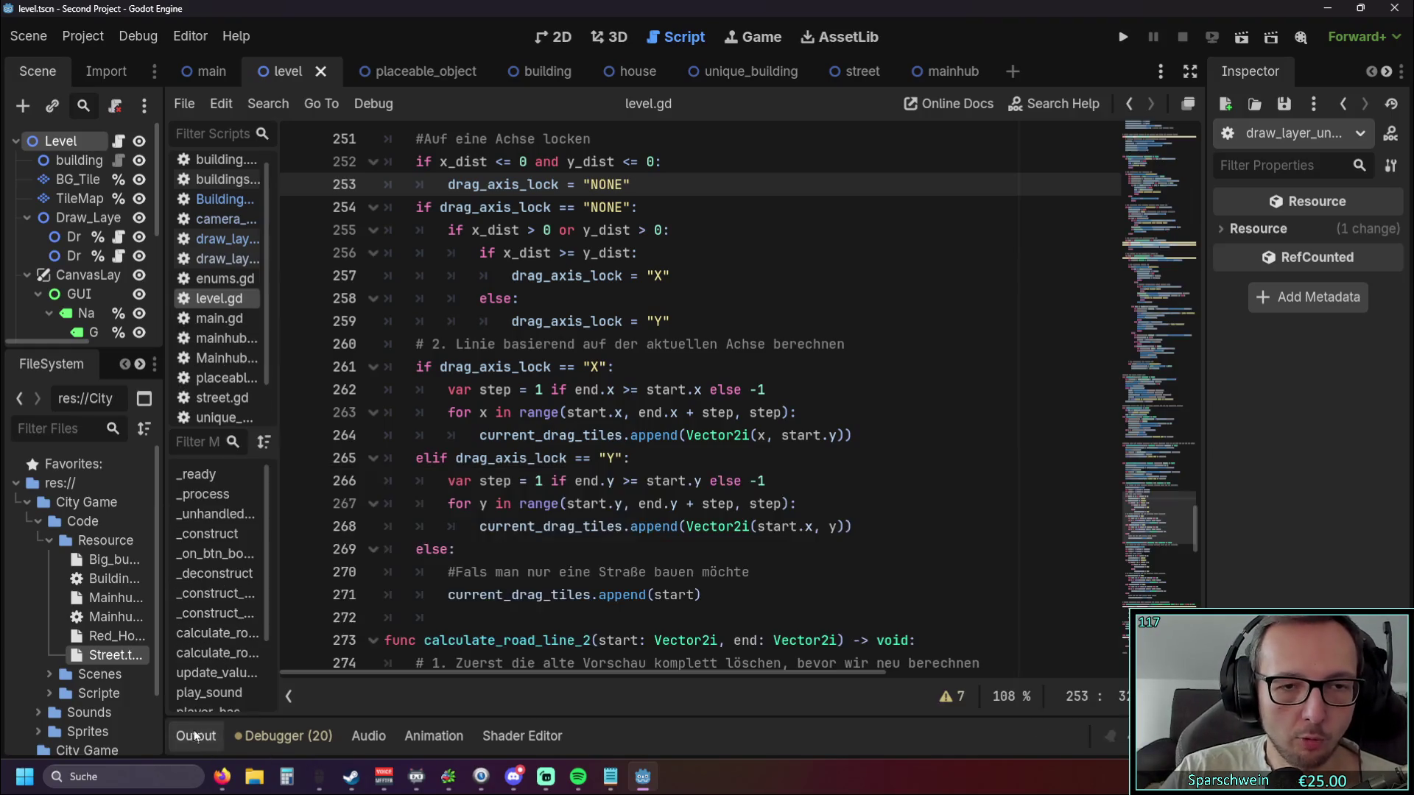
scroll(689, 386, "down", 1)
scroll(689, 386, "up", 2)
scroll(689, 386, "down", 1)
scroll(690, 386, "up", 1)
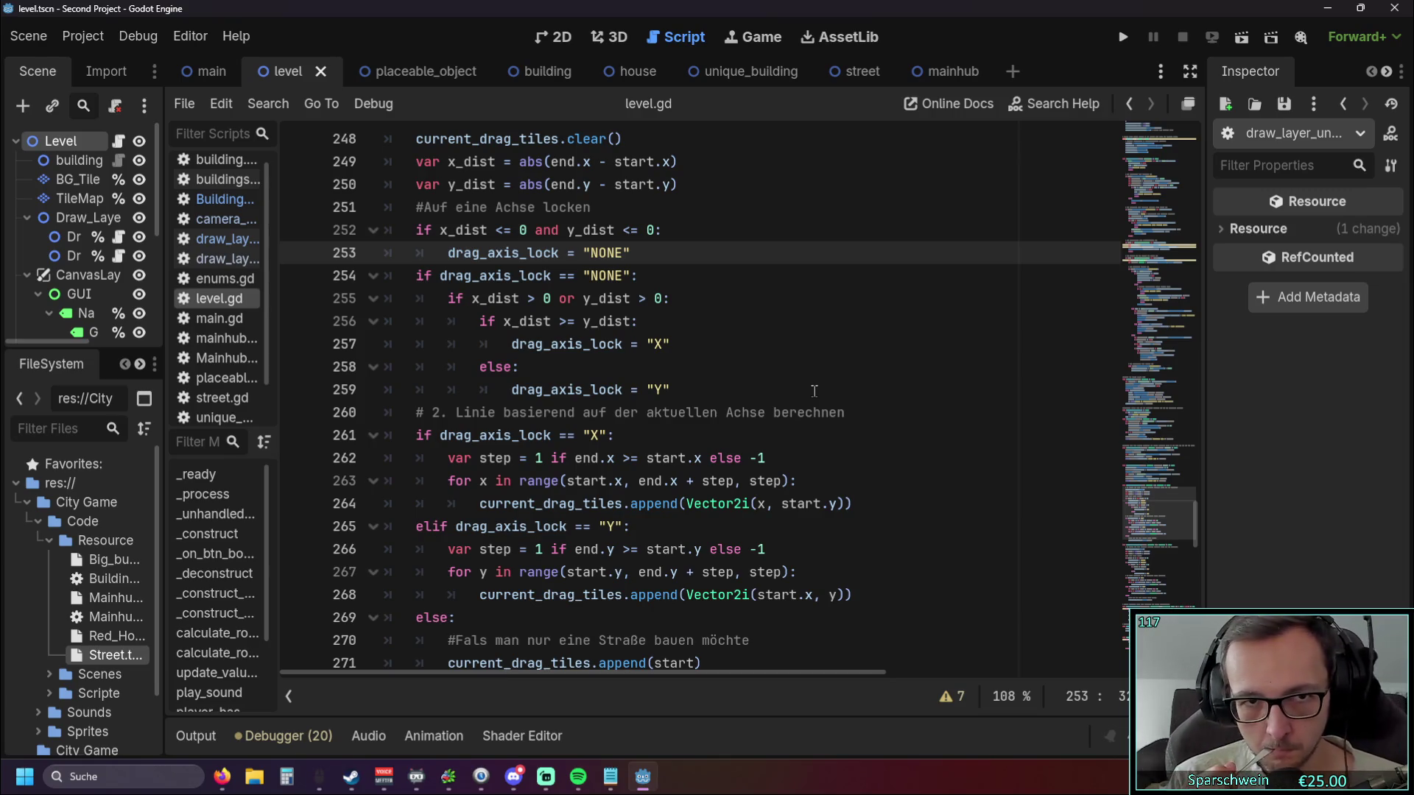
scroll(814, 391, "down", 3)
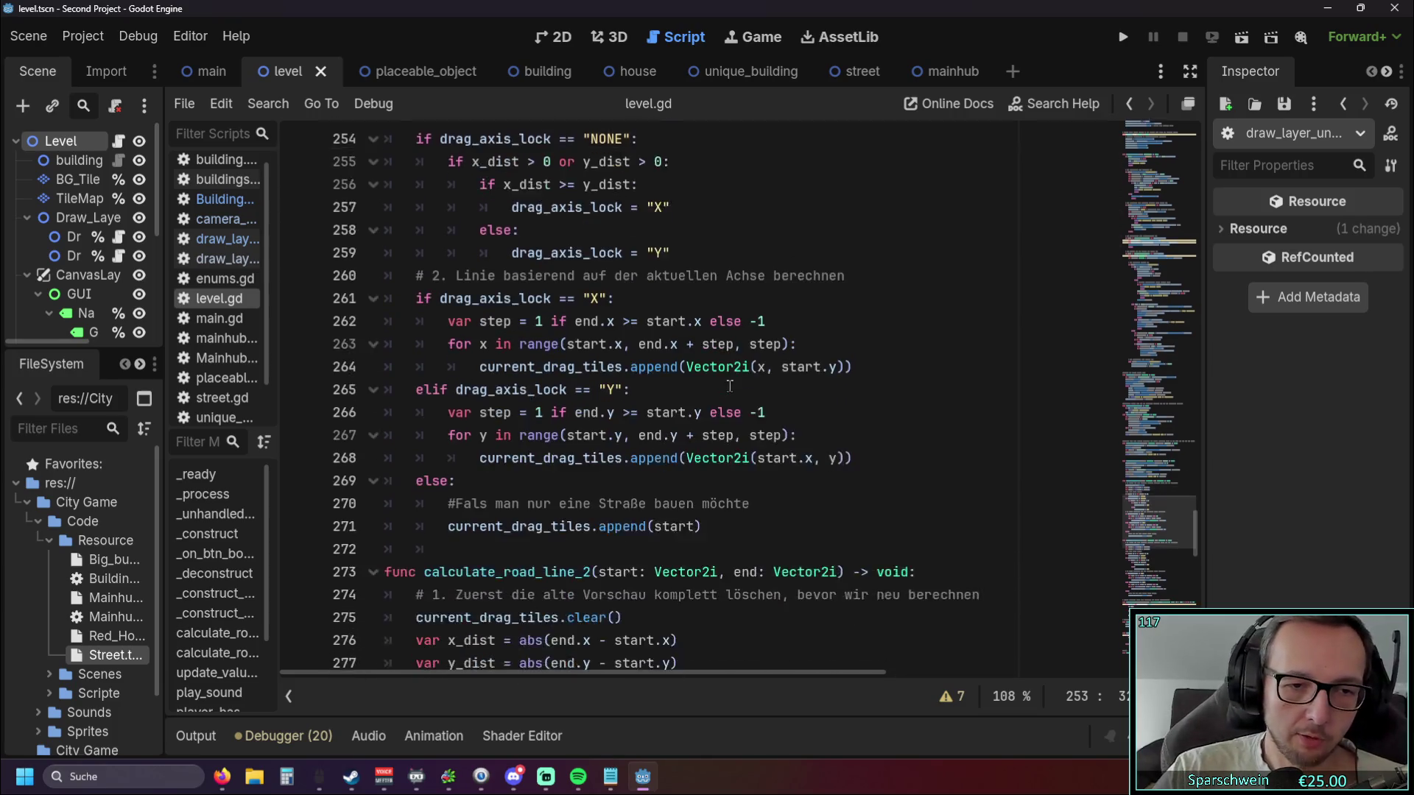
scroll(735, 391, "up", 2)
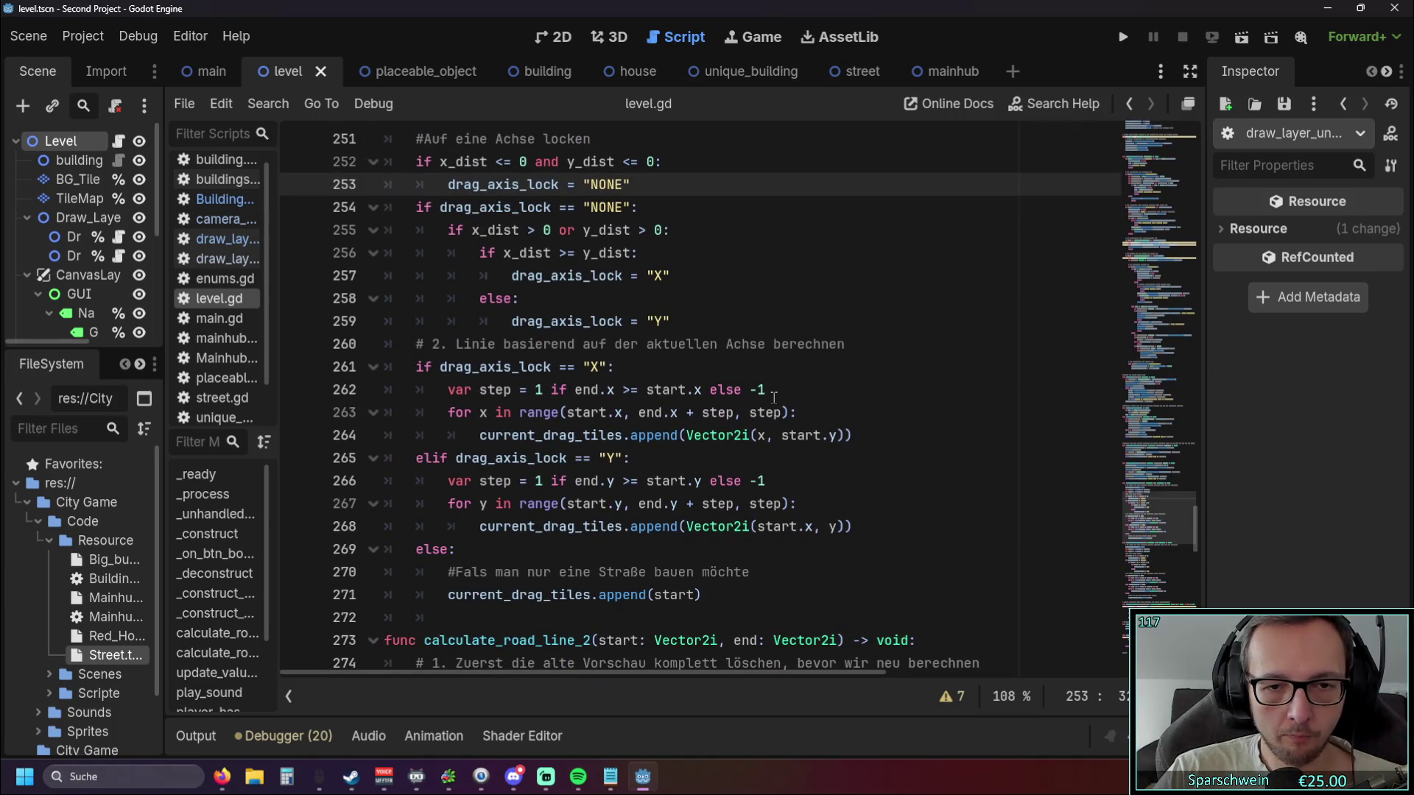
left_click_drag(718, 598, 437, 598)
scroll(661, 530, "up", 2)
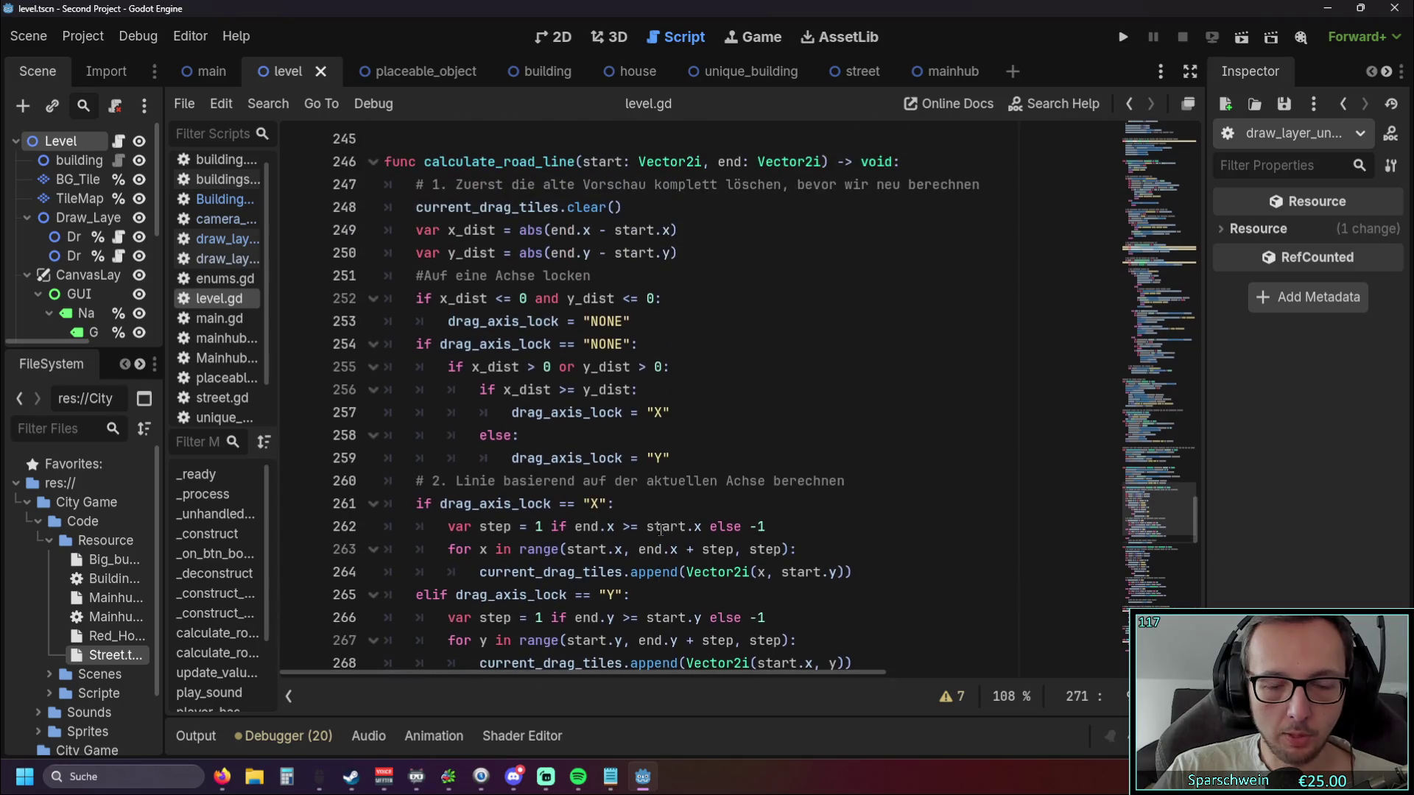
scroll(674, 526, "down", 1)
scroll(673, 526, "up", 1)
scroll(674, 526, "down", 1)
scroll(674, 523, "up", 2)
scroll(675, 523, "down", 1)
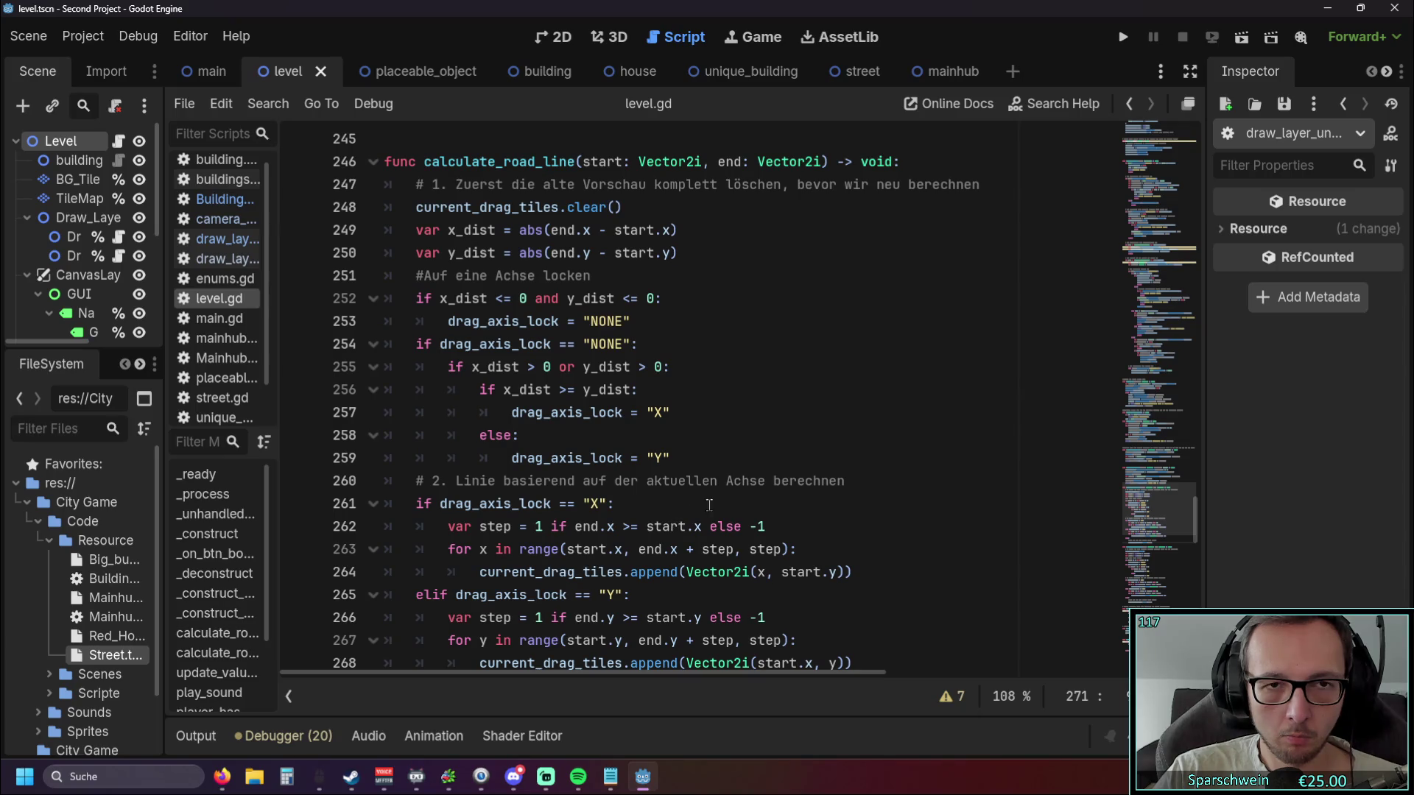
scroll(718, 501, "down", 1)
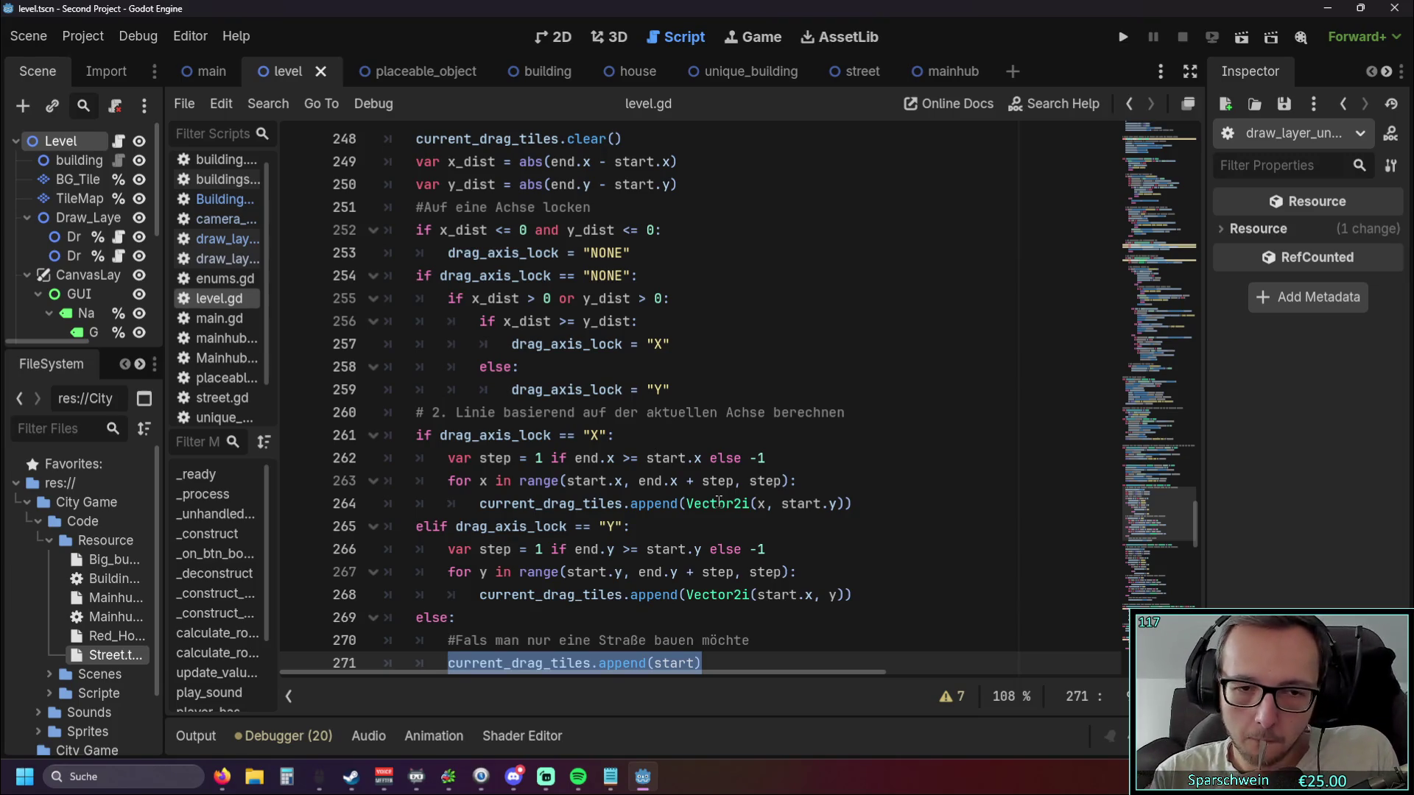
Scroll up to the Linksklick handler around lines 143–166 in level.gd.
scroll(720, 501, "down", 2)
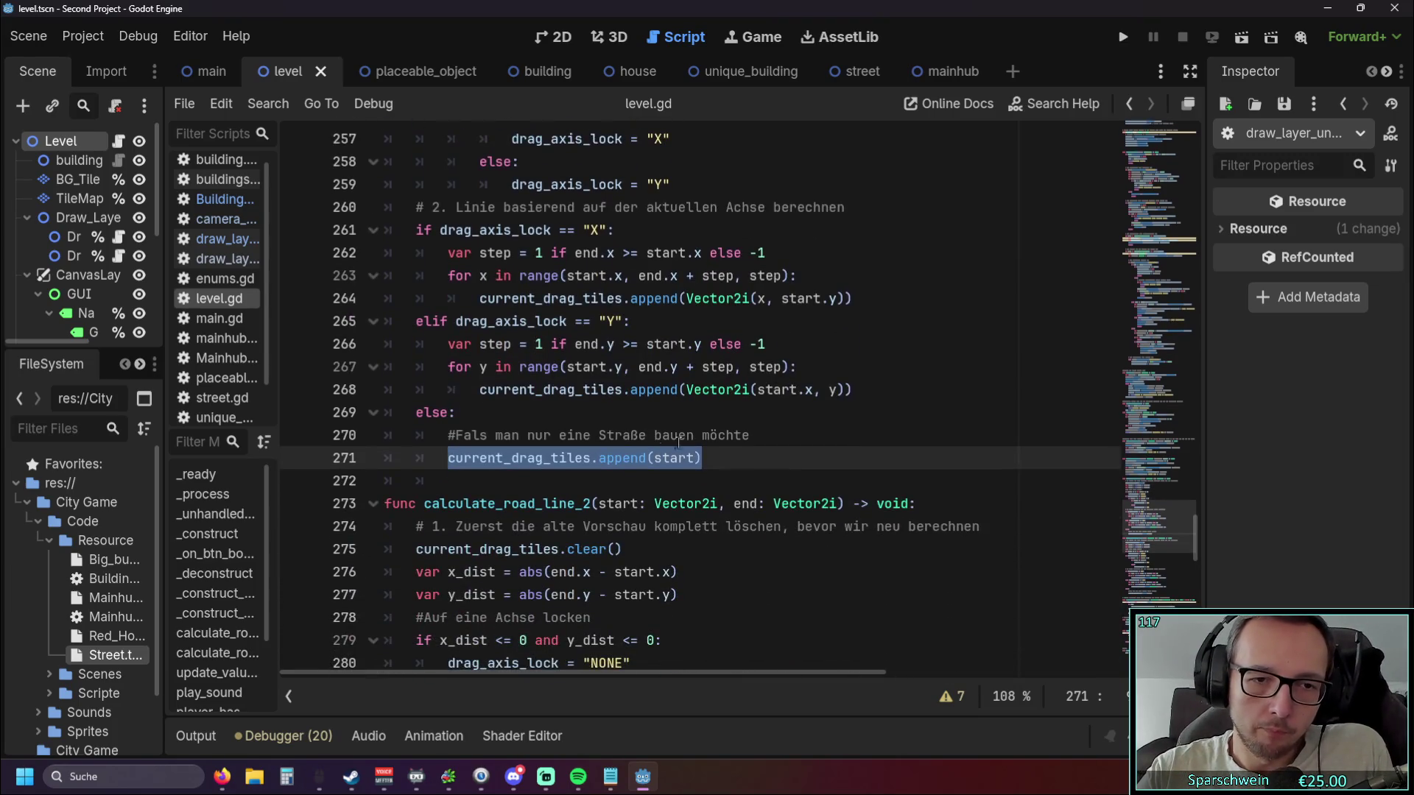
scroll(725, 465, "up", 4)
scroll(922, 416, "down", 2)
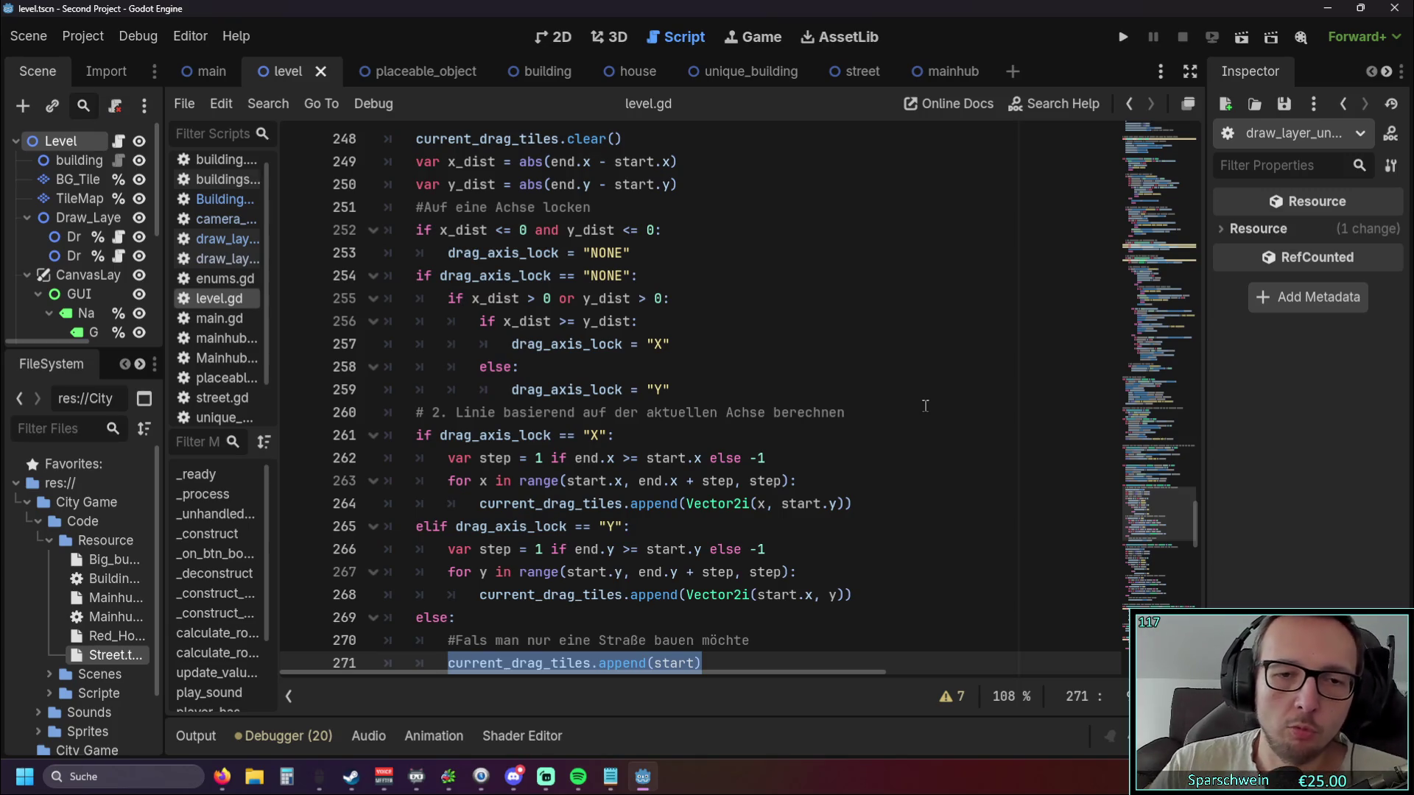
scroll(733, 326, "up", 15)
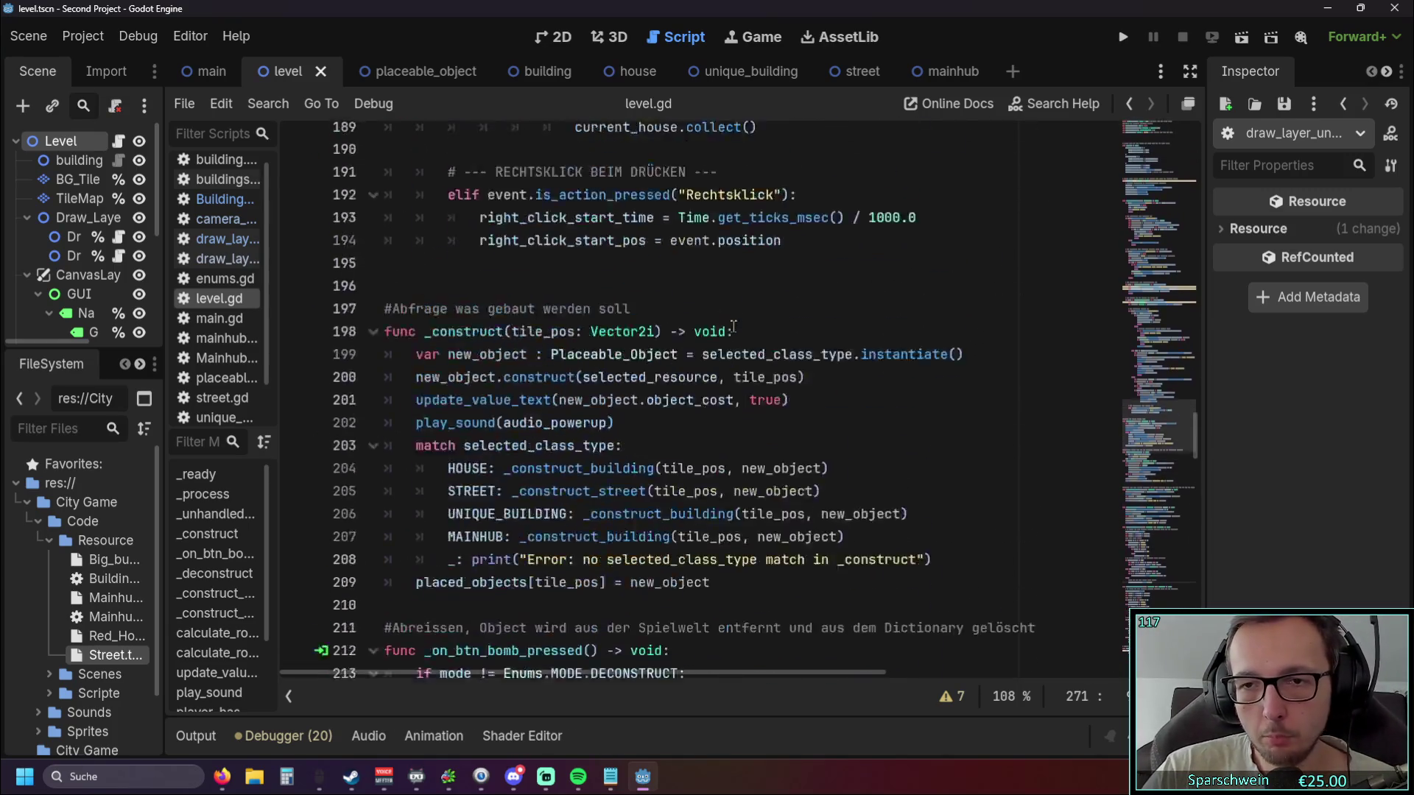
scroll(733, 326, "up", 7)
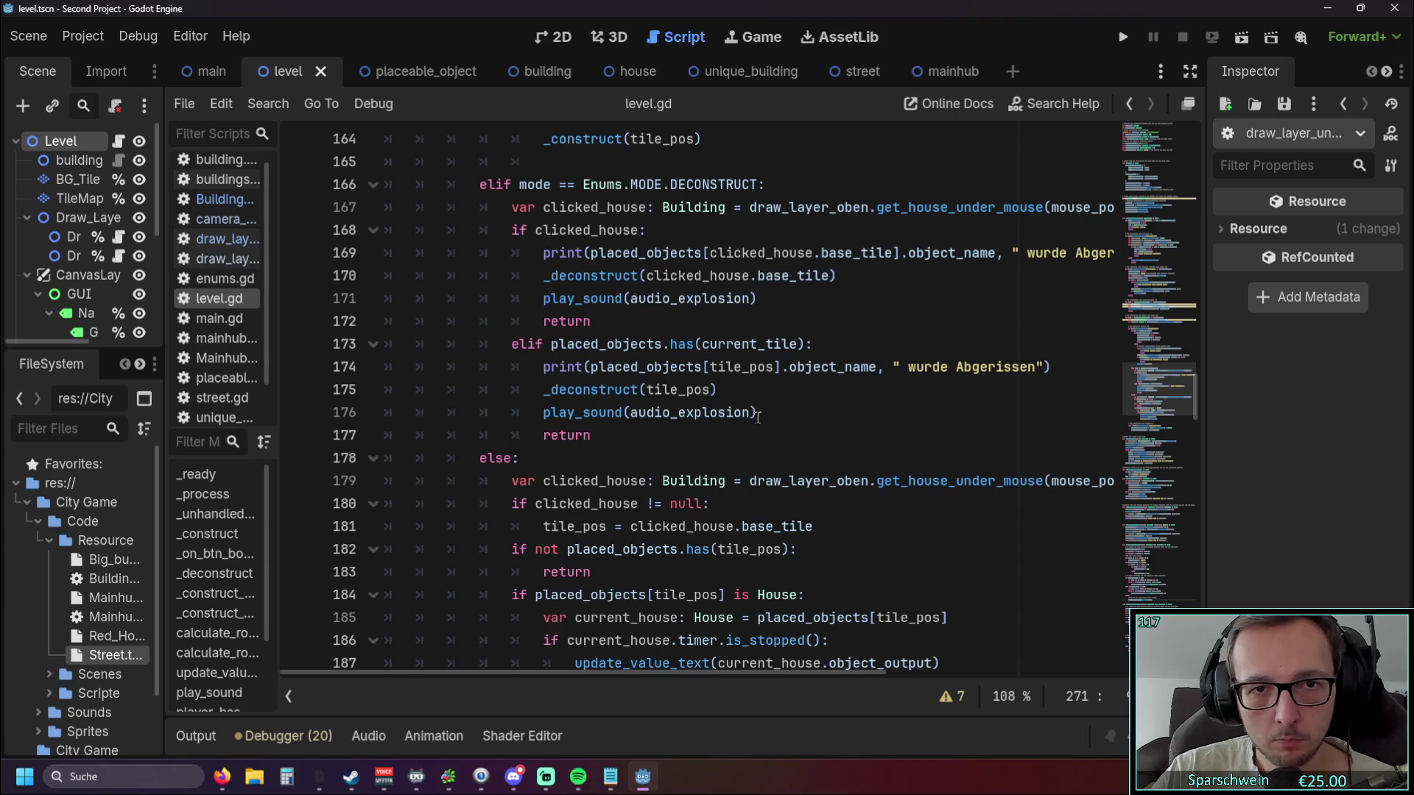
scroll(757, 417, "up", 5)
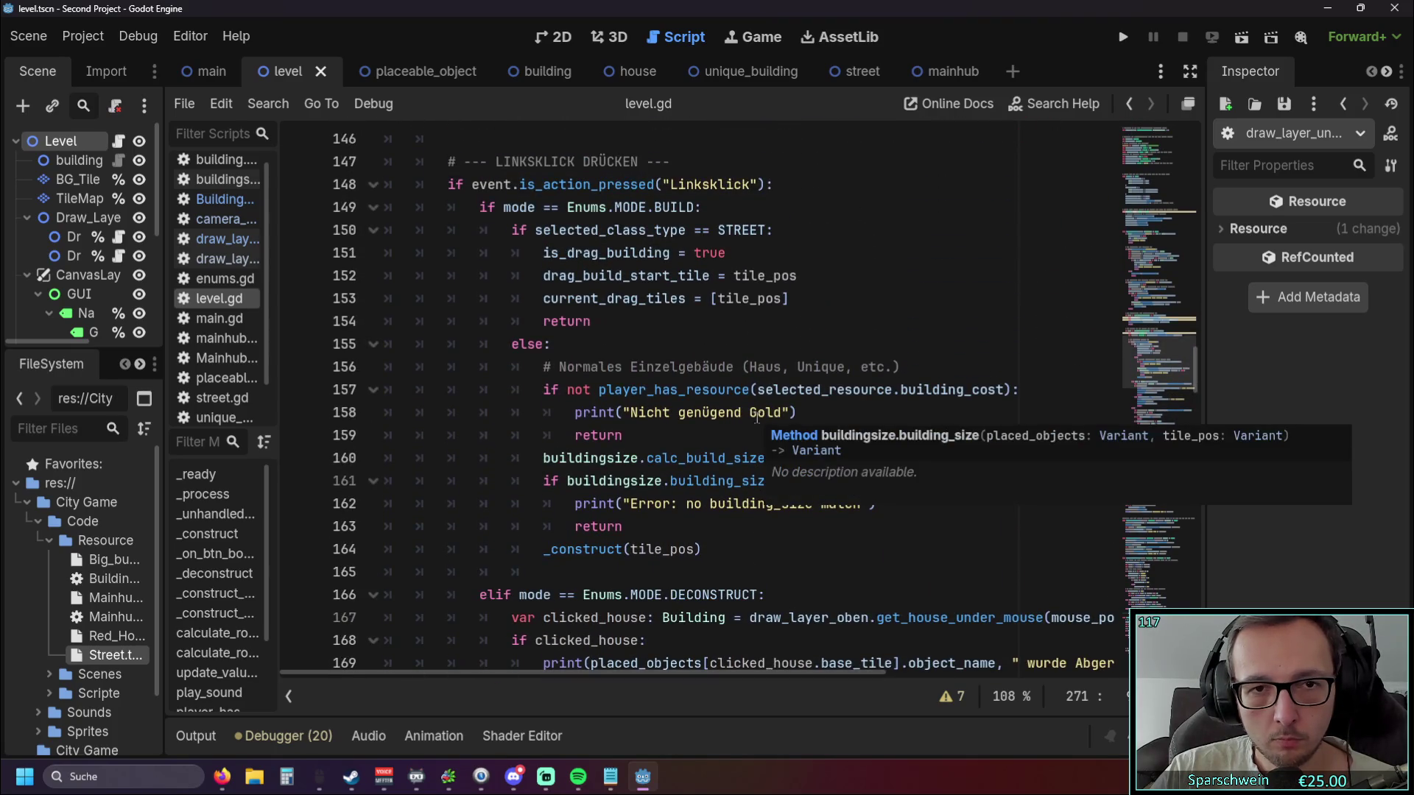
scroll(693, 370, "up", 1)
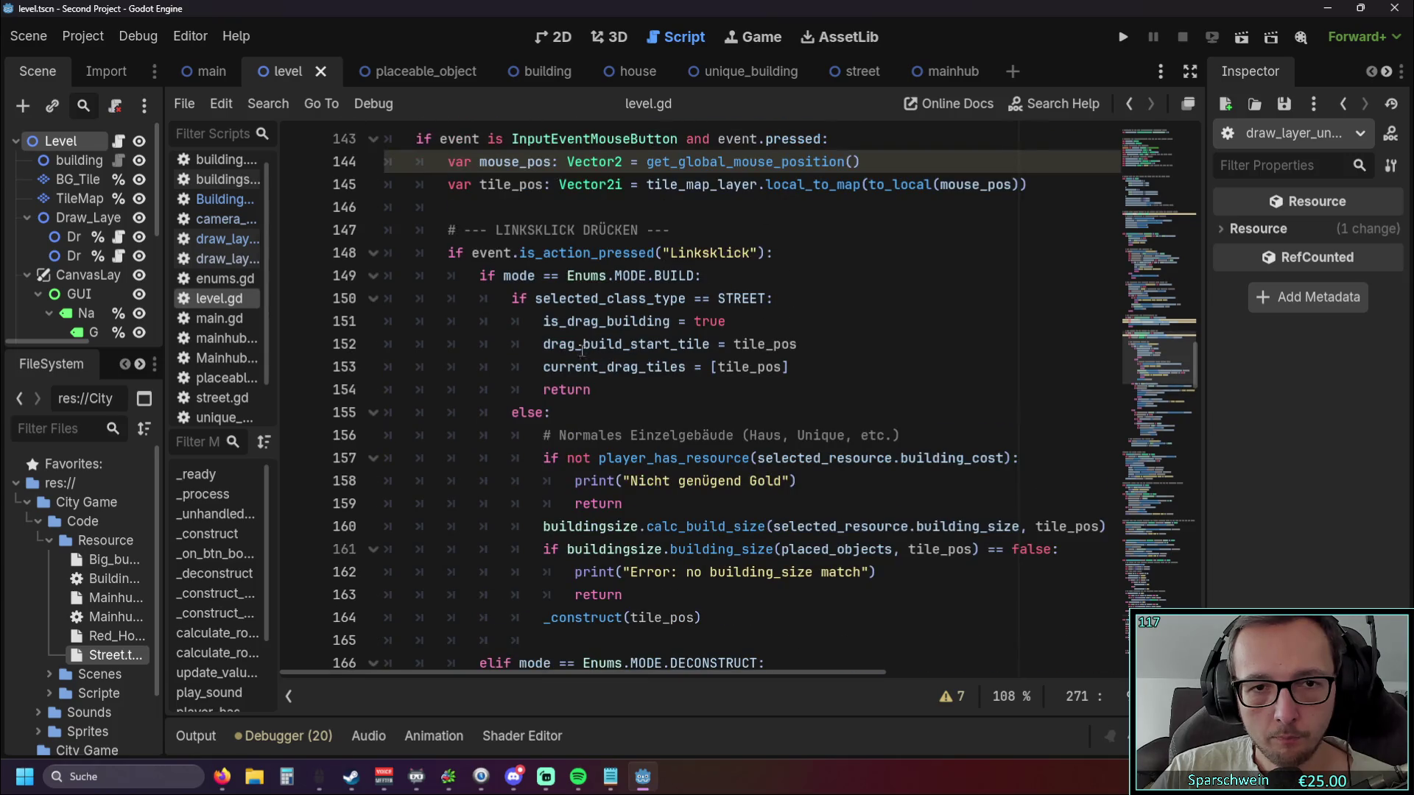
Highlight drag_build_start_tile, current_drag_tiles and tile_pos in the left-click handler.
left_click_drag(544, 344, 709, 346)
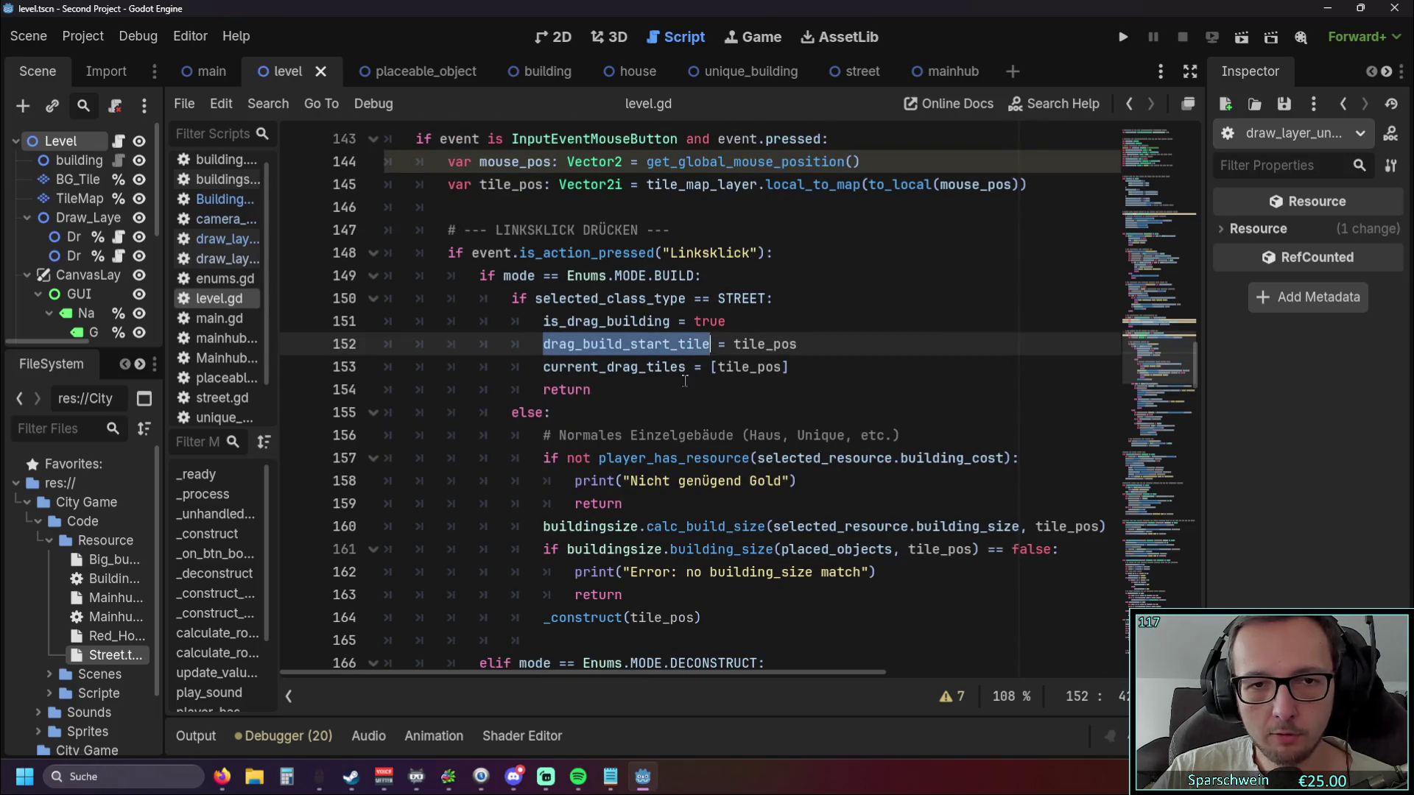
left_click(581, 412)
left_click_drag(544, 367, 687, 368)
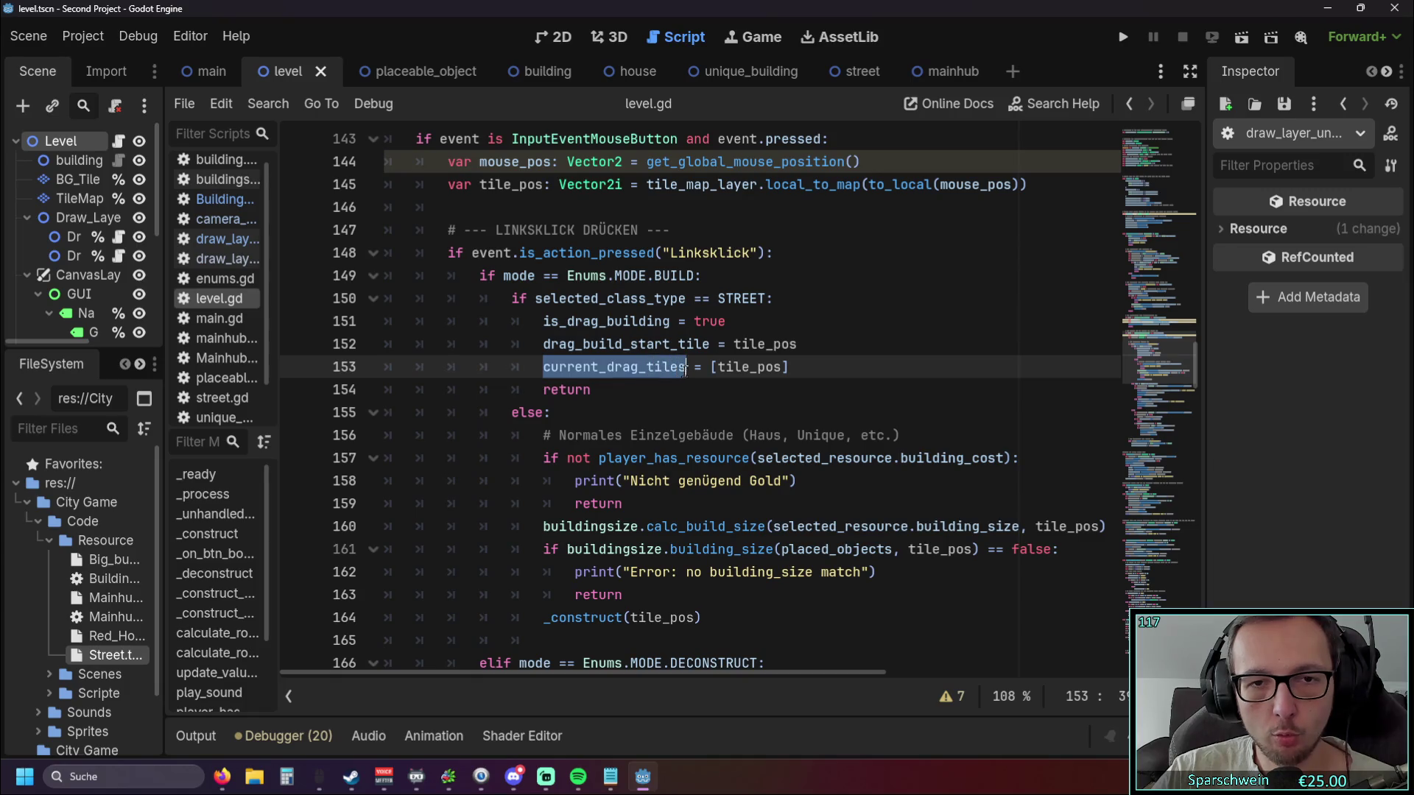
left_click(688, 405)
double_click(749, 367)
left_click(744, 405)
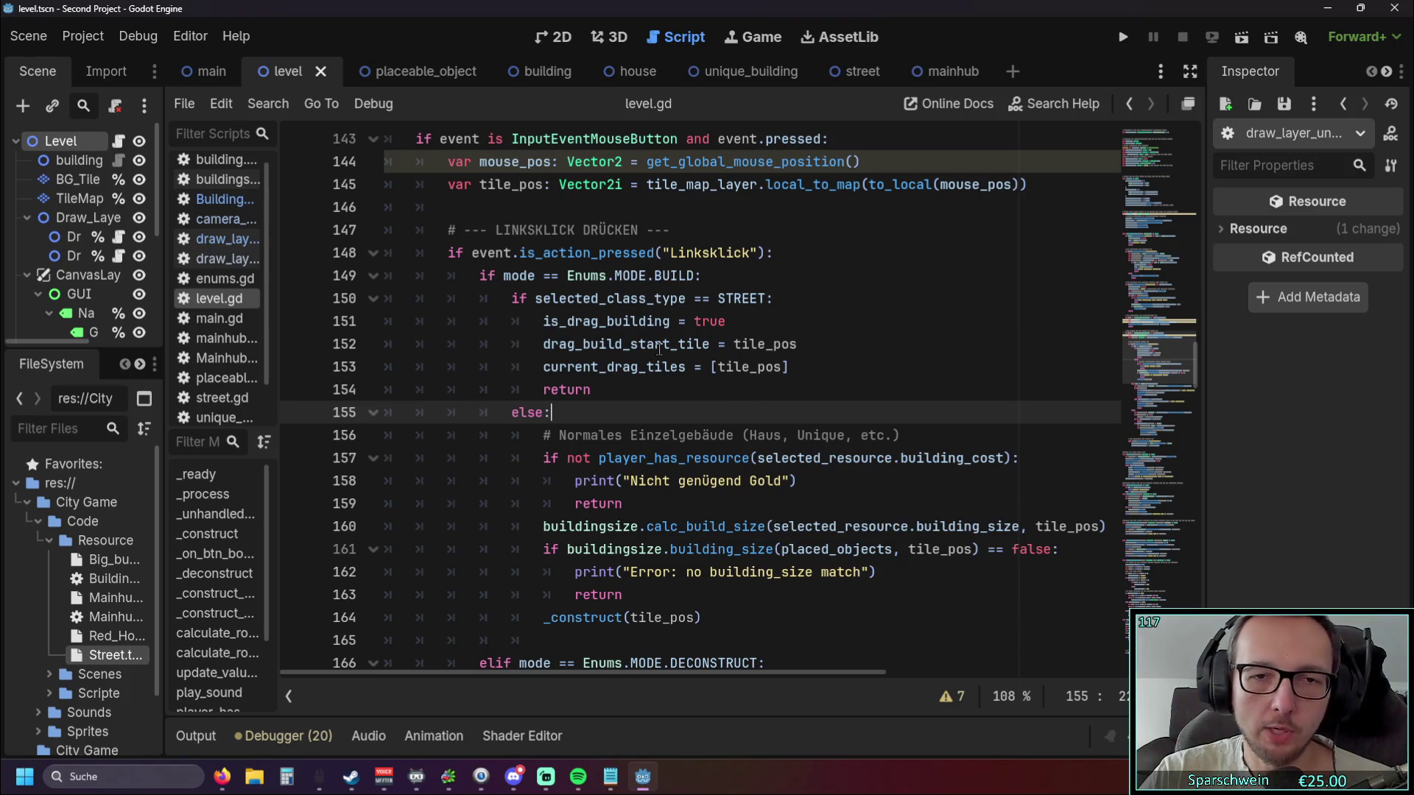
Review the street drag-start code, selecting one of its lines.
mouse_move(544, 352)
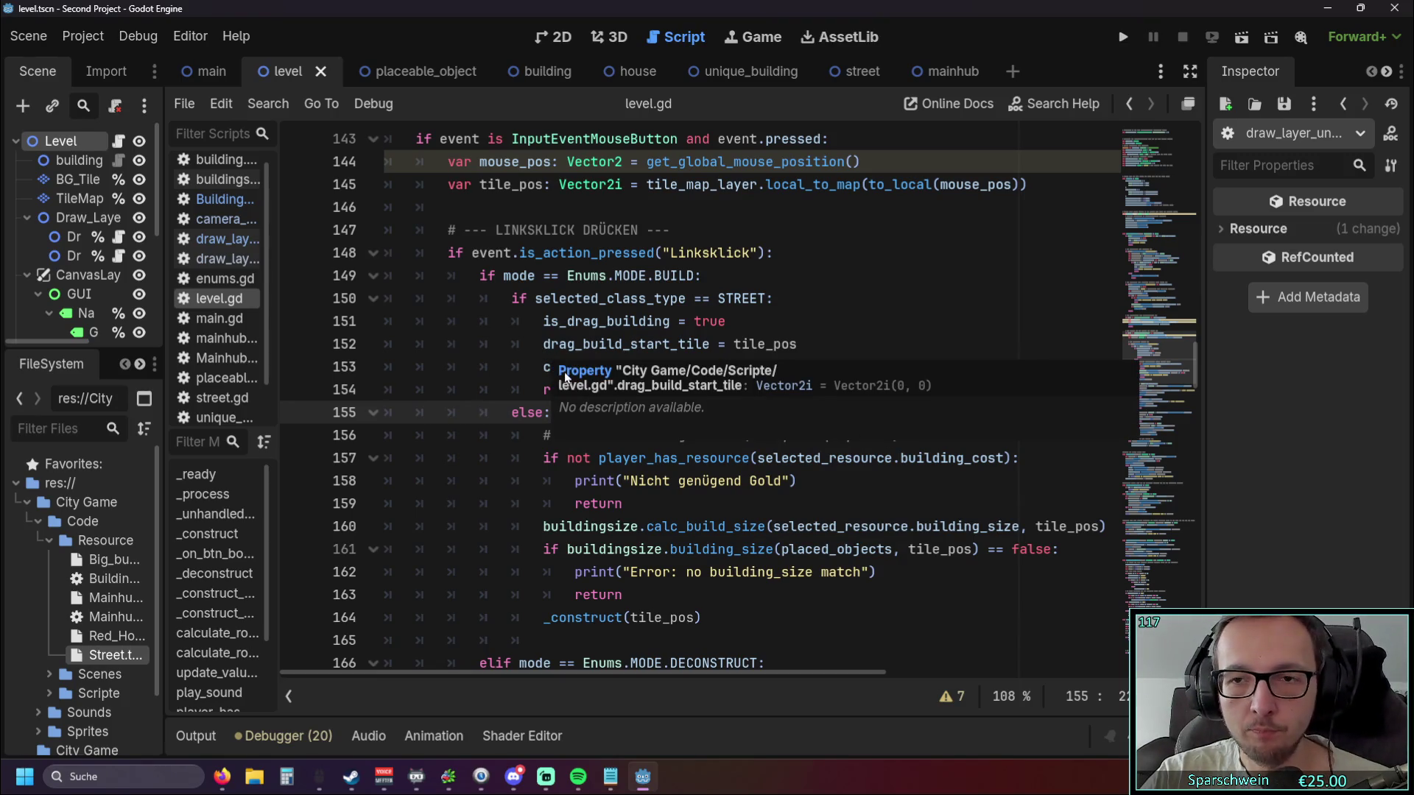
scroll(552, 390, "down", 18)
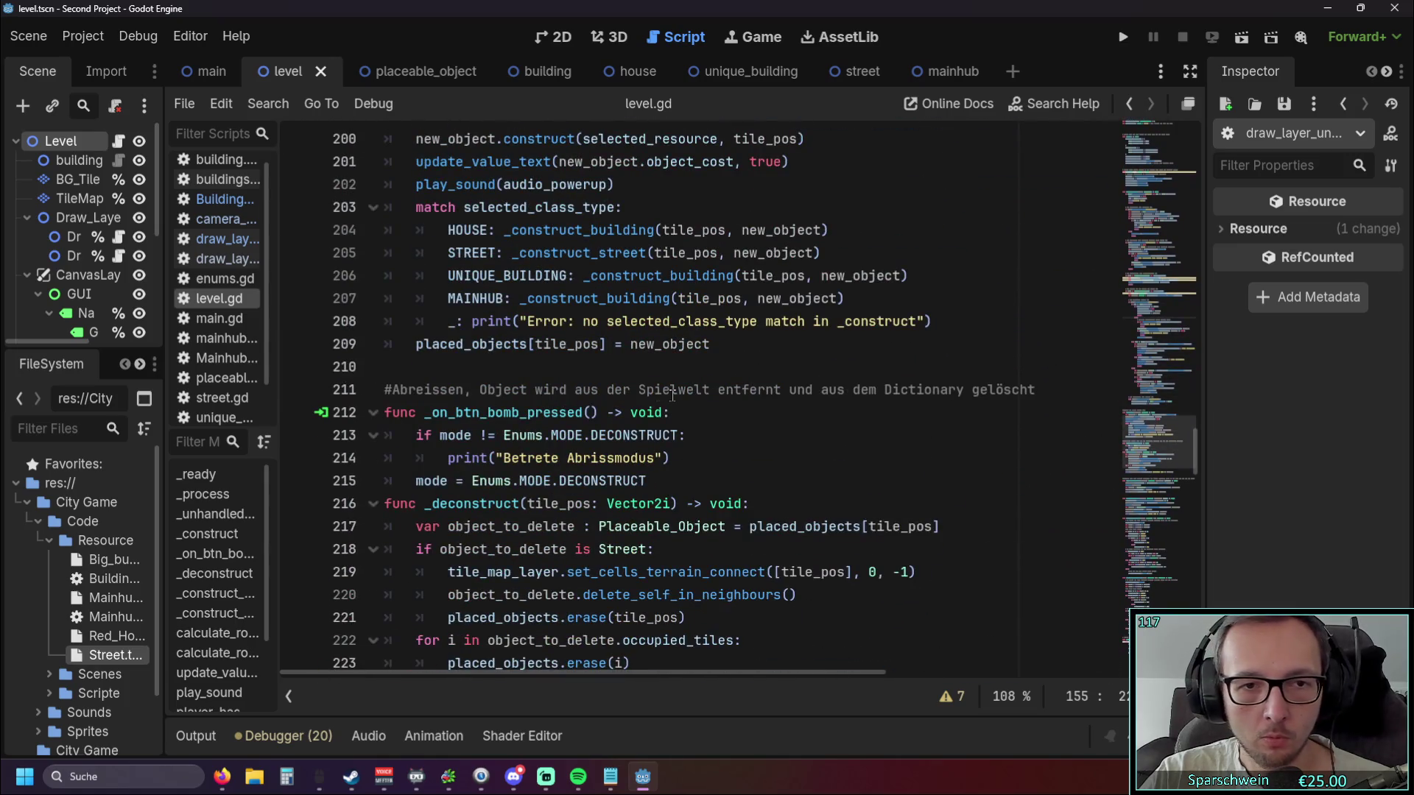
scroll(672, 395, "up", 2)
scroll(672, 394, "down", 4)
scroll(672, 395, "up", 3)
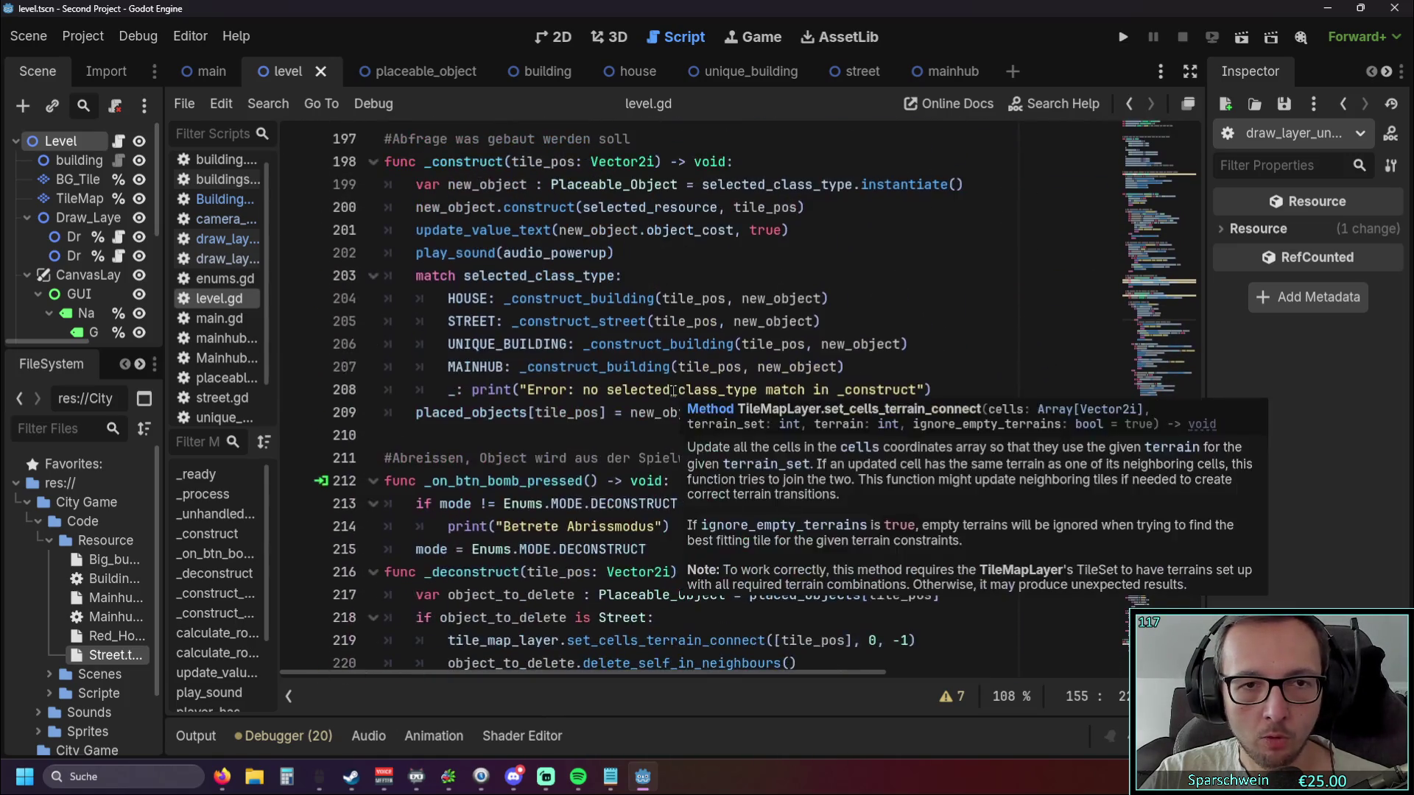
scroll(672, 391, "up", 1)
left_click_drag(448, 391, 835, 392)
Scroll down through _construct_street to calculate_road_line_2.
scroll(852, 391, "down", 2)
scroll(852, 391, "down", 3)
scroll(819, 389, "down", 1)
scroll(820, 388, "down", 2)
scroll(817, 389, "down", 3)
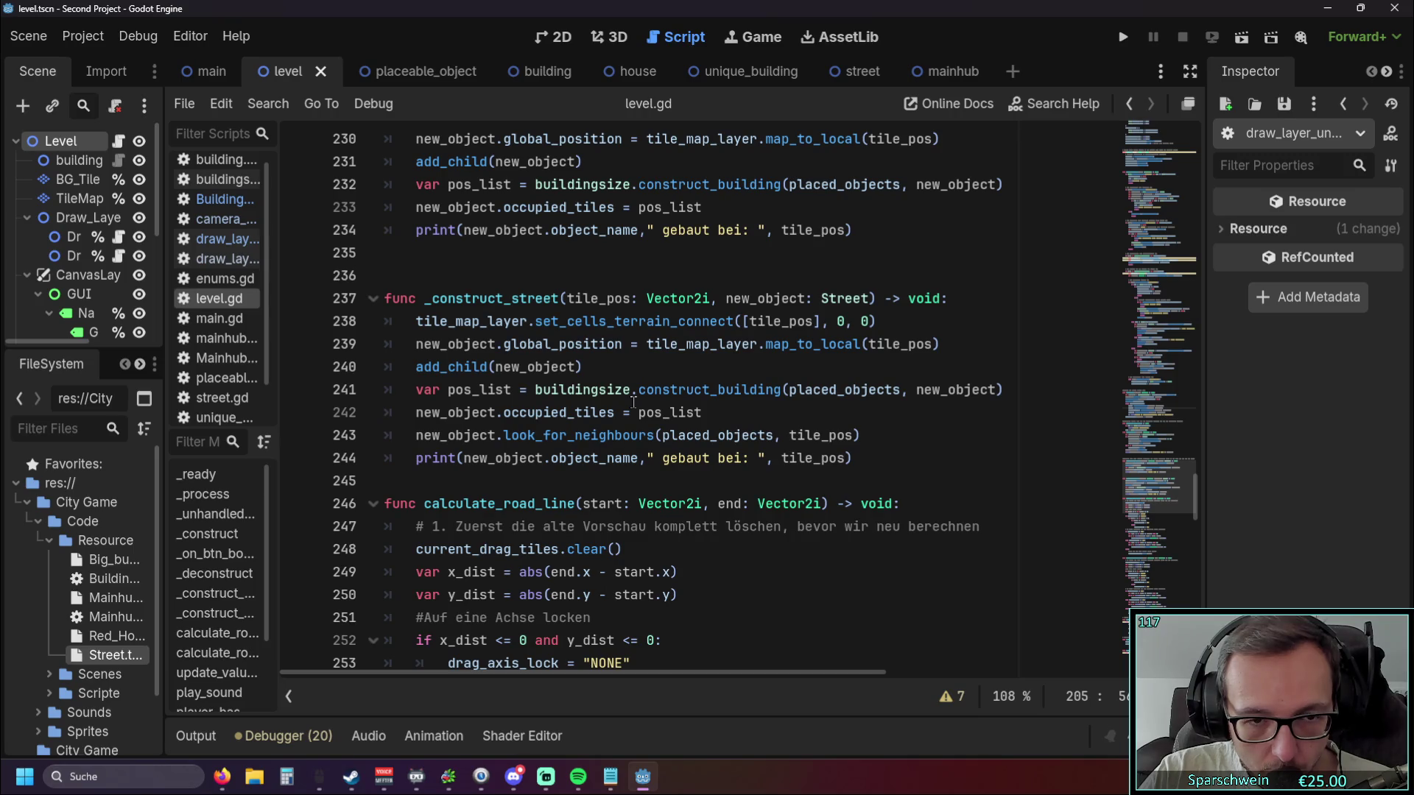
scroll(632, 402, "down", 4)
scroll(624, 399, "down", 4)
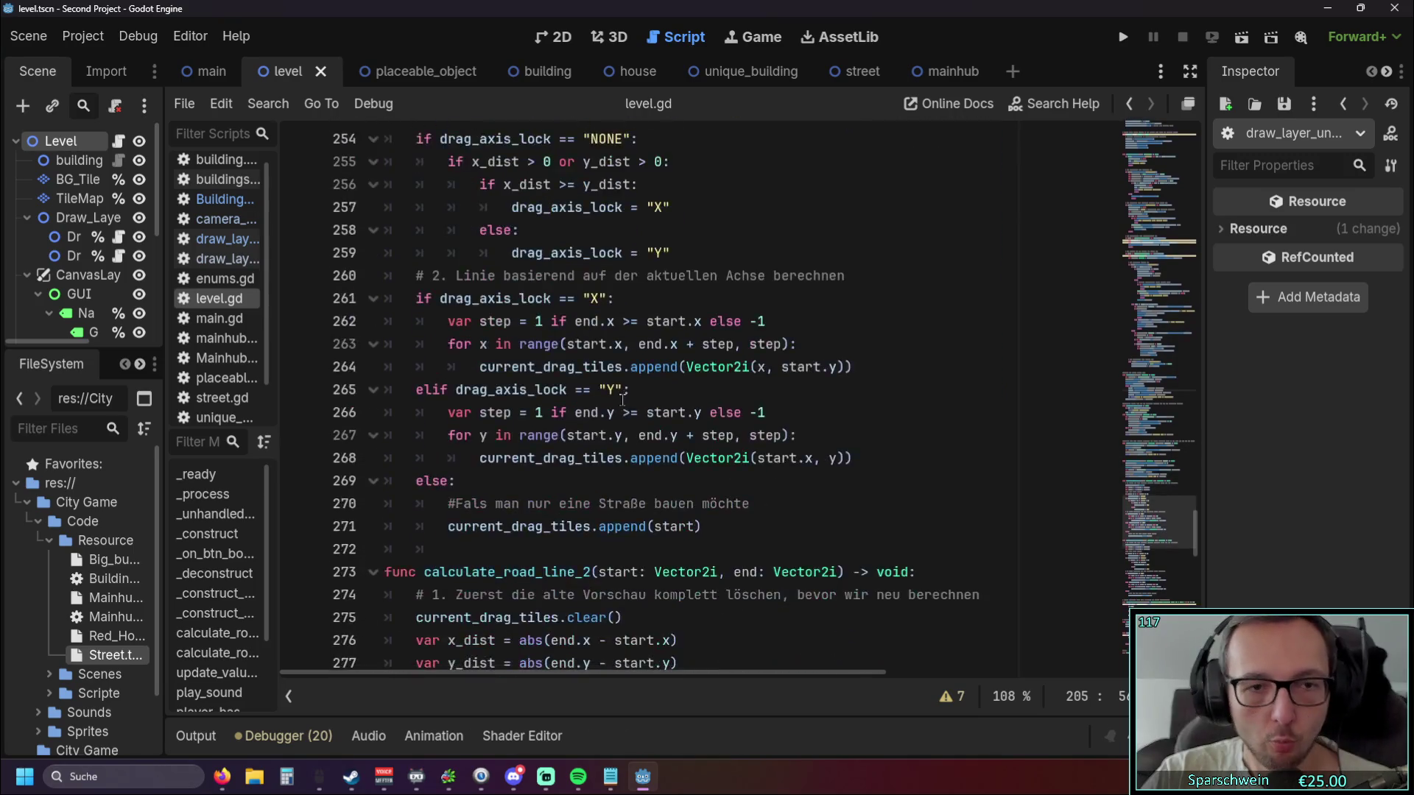
scroll(624, 399, "down", 3)
scroll(707, 406, "down", 8)
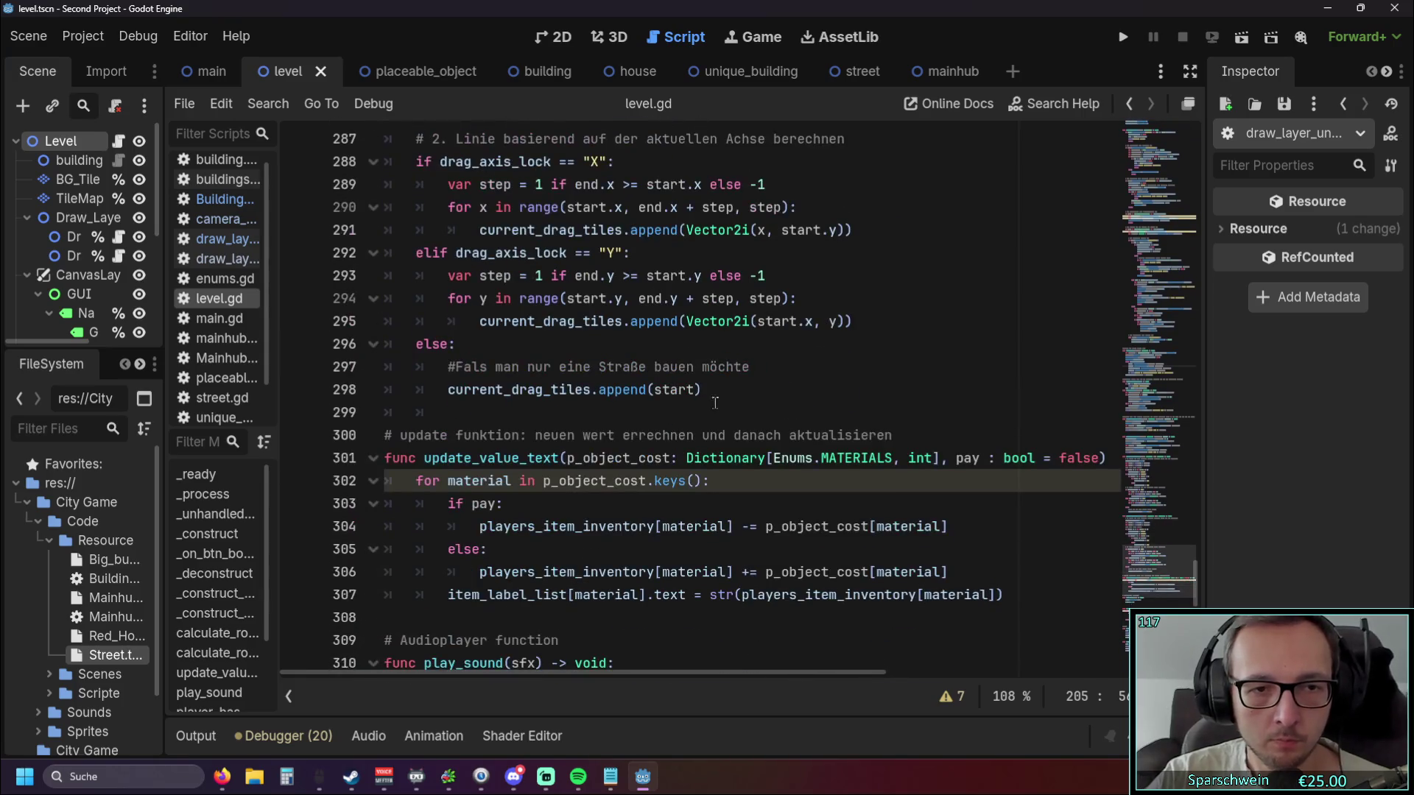
Search for calculate_road_line and jump to its call at line 139.
scroll(707, 405, "down", 6)
scroll(708, 423, "down", 3)
scroll(709, 422, "up", 18)
scroll(708, 423, "up", 8)
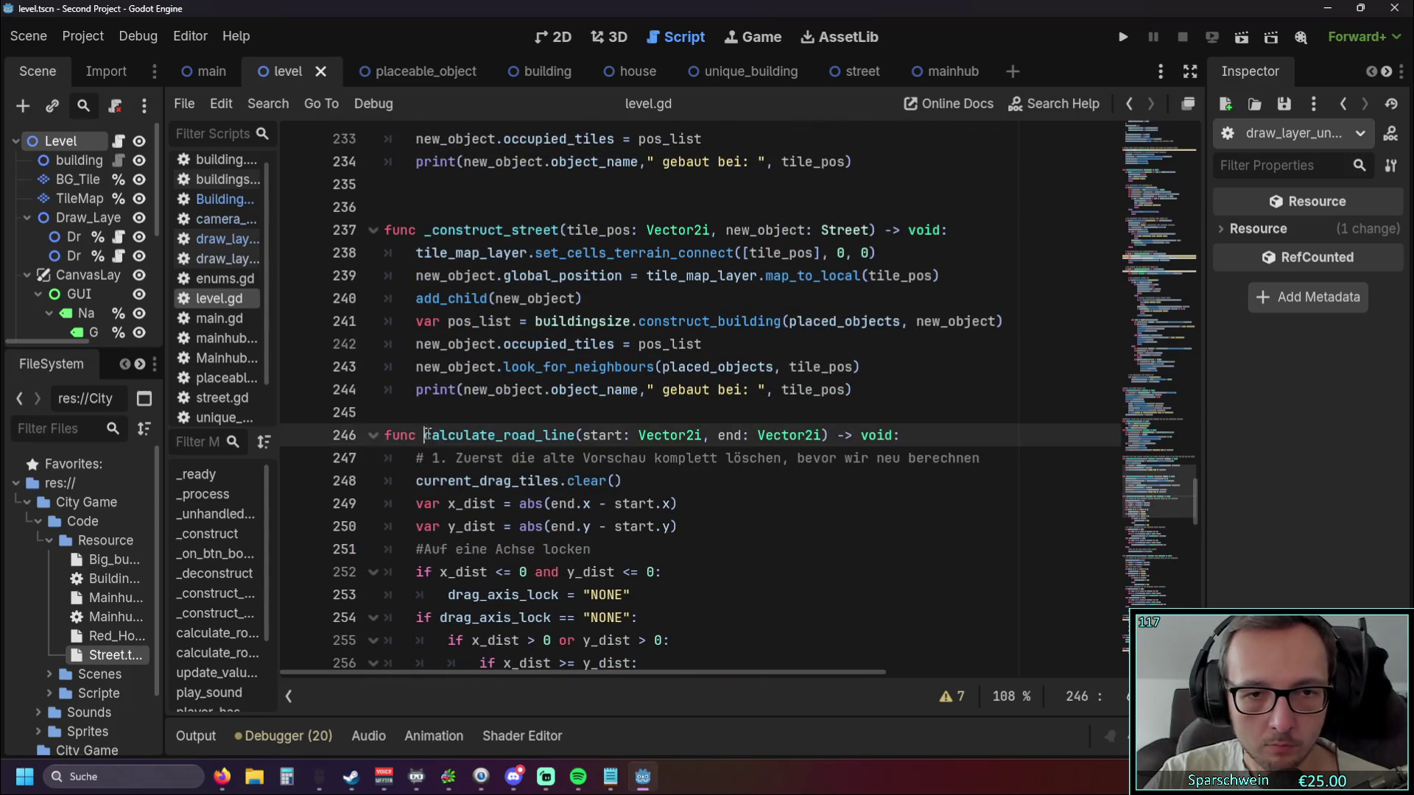
double_click(428, 435)
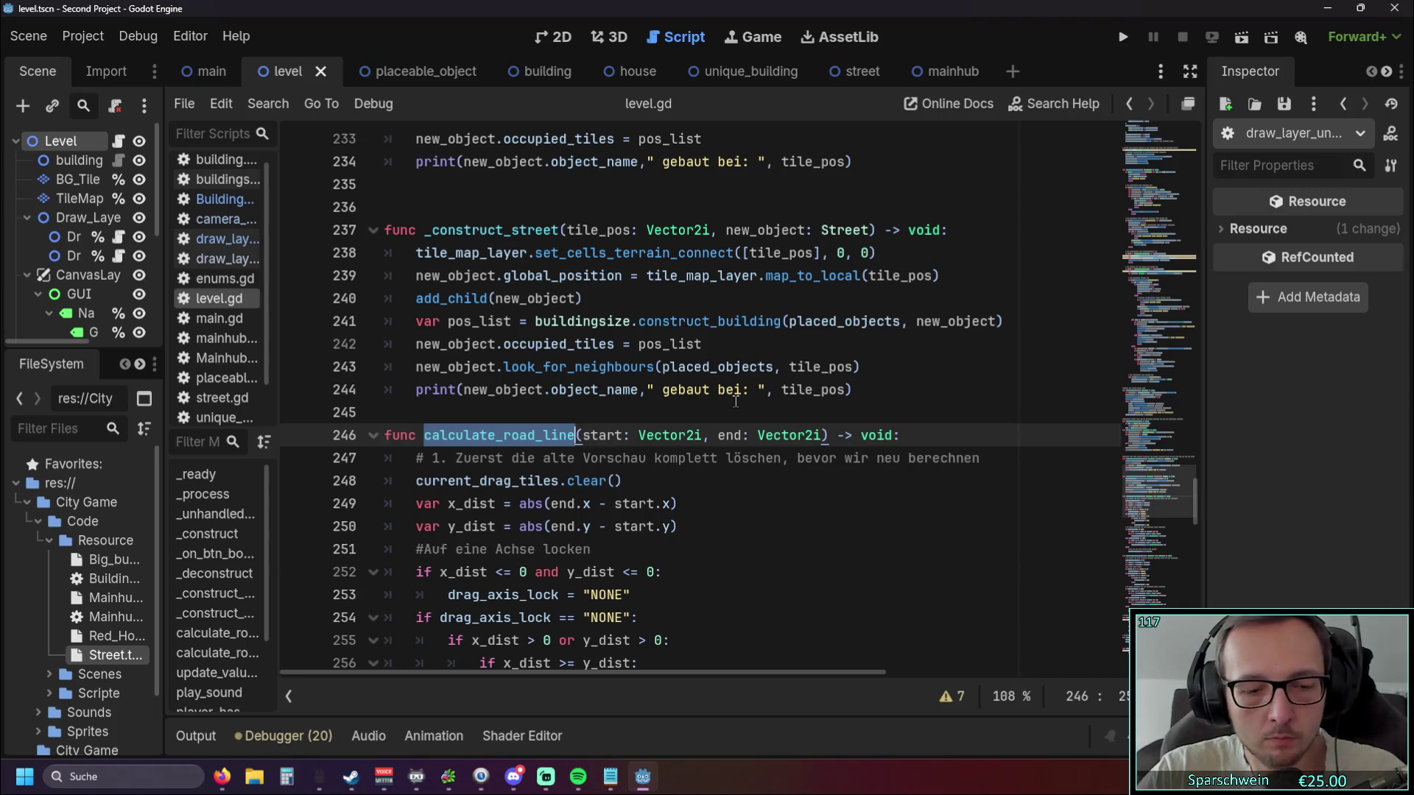
key("ctrl+f")
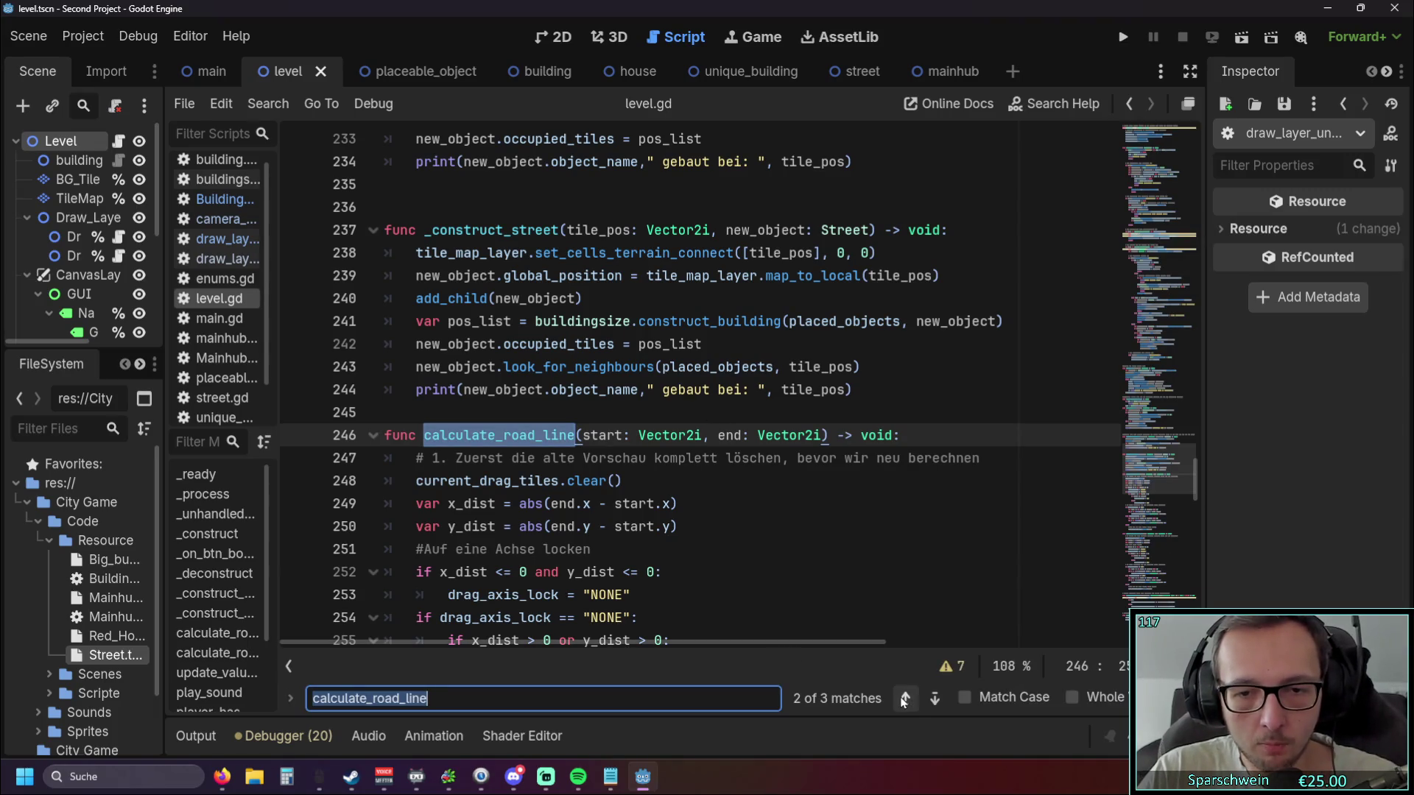
left_click(905, 698)
Examine the call's start-tile and current_tile arguments.
left_click(624, 444)
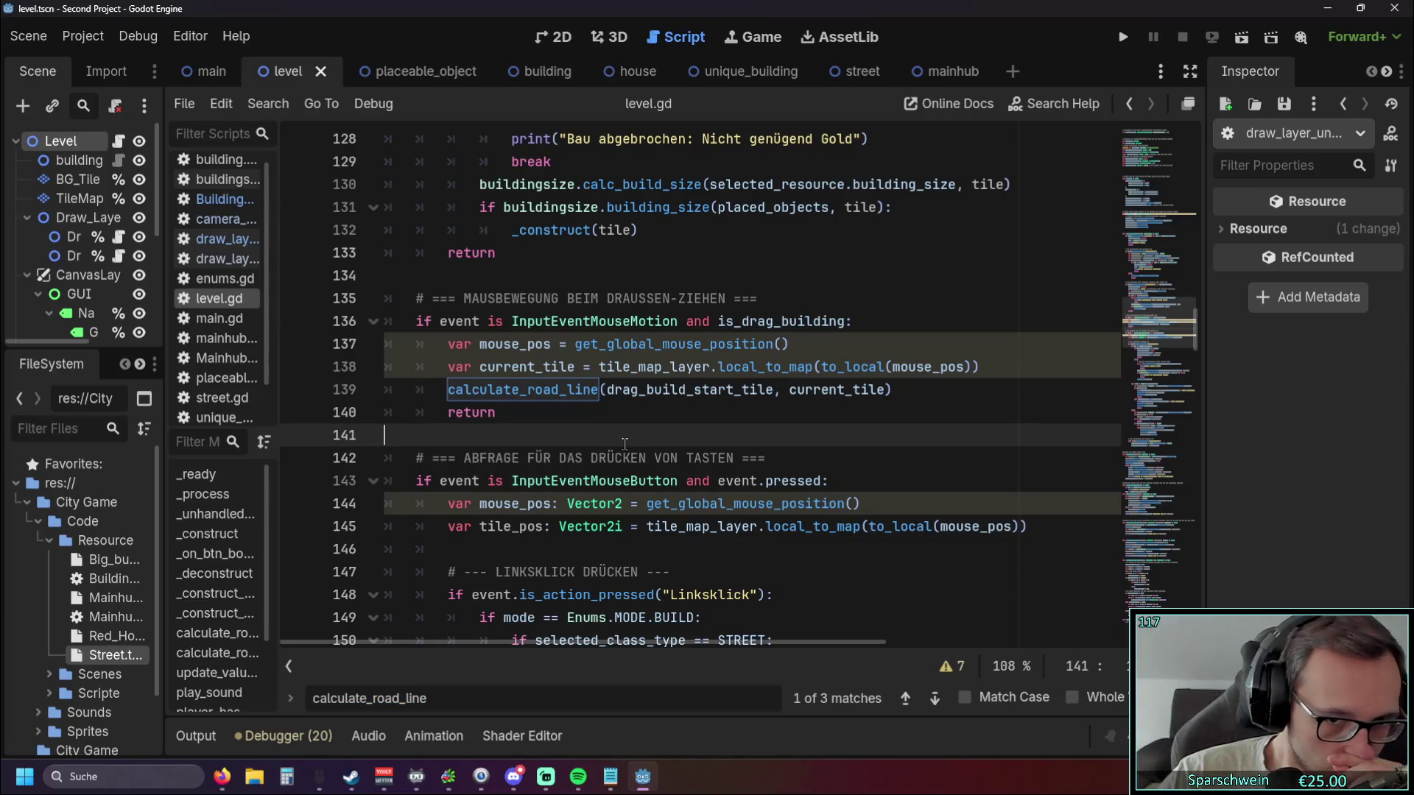
left_click(579, 412)
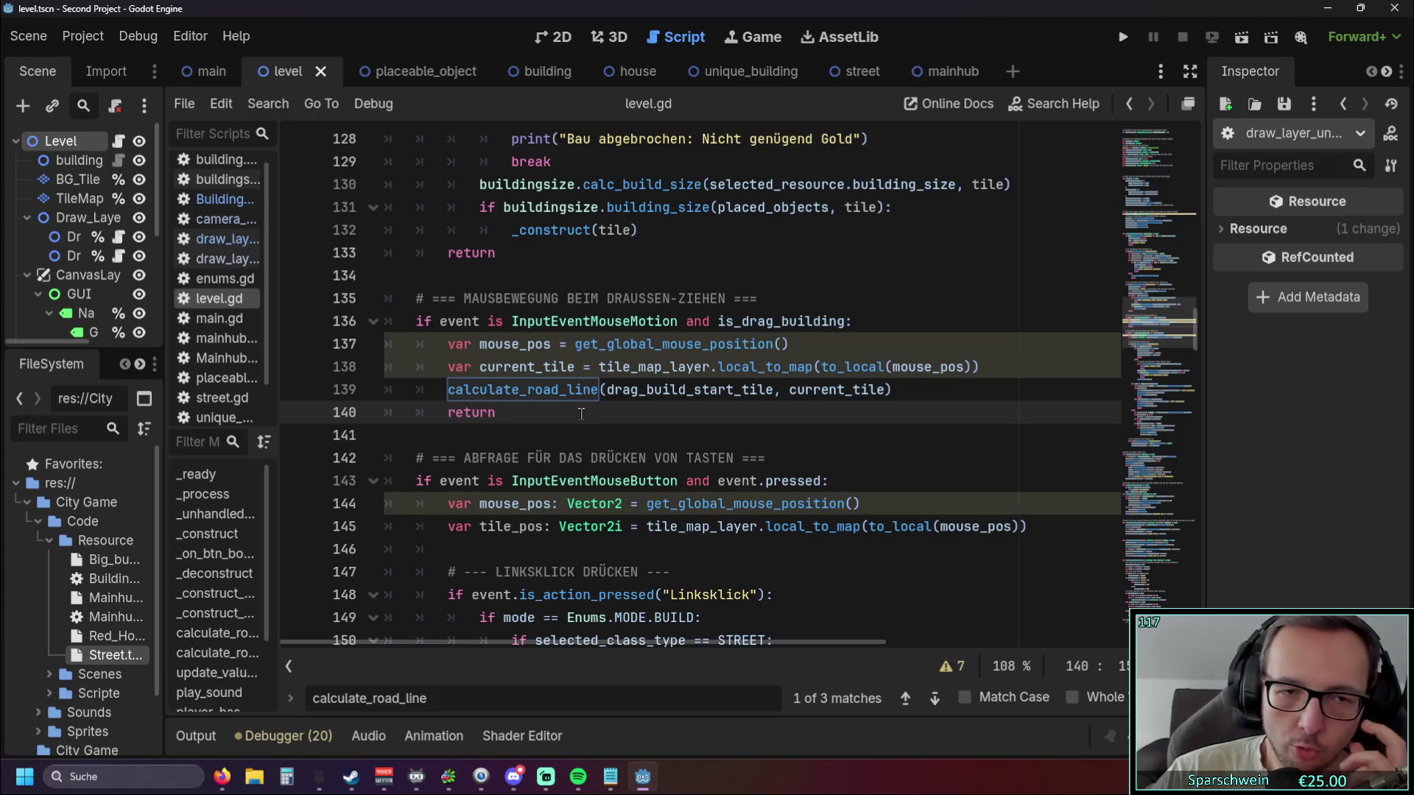
mouse_move(606, 391)
left_mouse_down()
mouse_move(495, 413)
mouse_move(686, 391)
left_mouse_up()
left_click(788, 391)
left_click_drag(789, 391, 887, 391)
left_click(737, 414)
Scroll down to the axis-lock check in calculate_road_line_2.
scroll(584, 449, "down", 15)
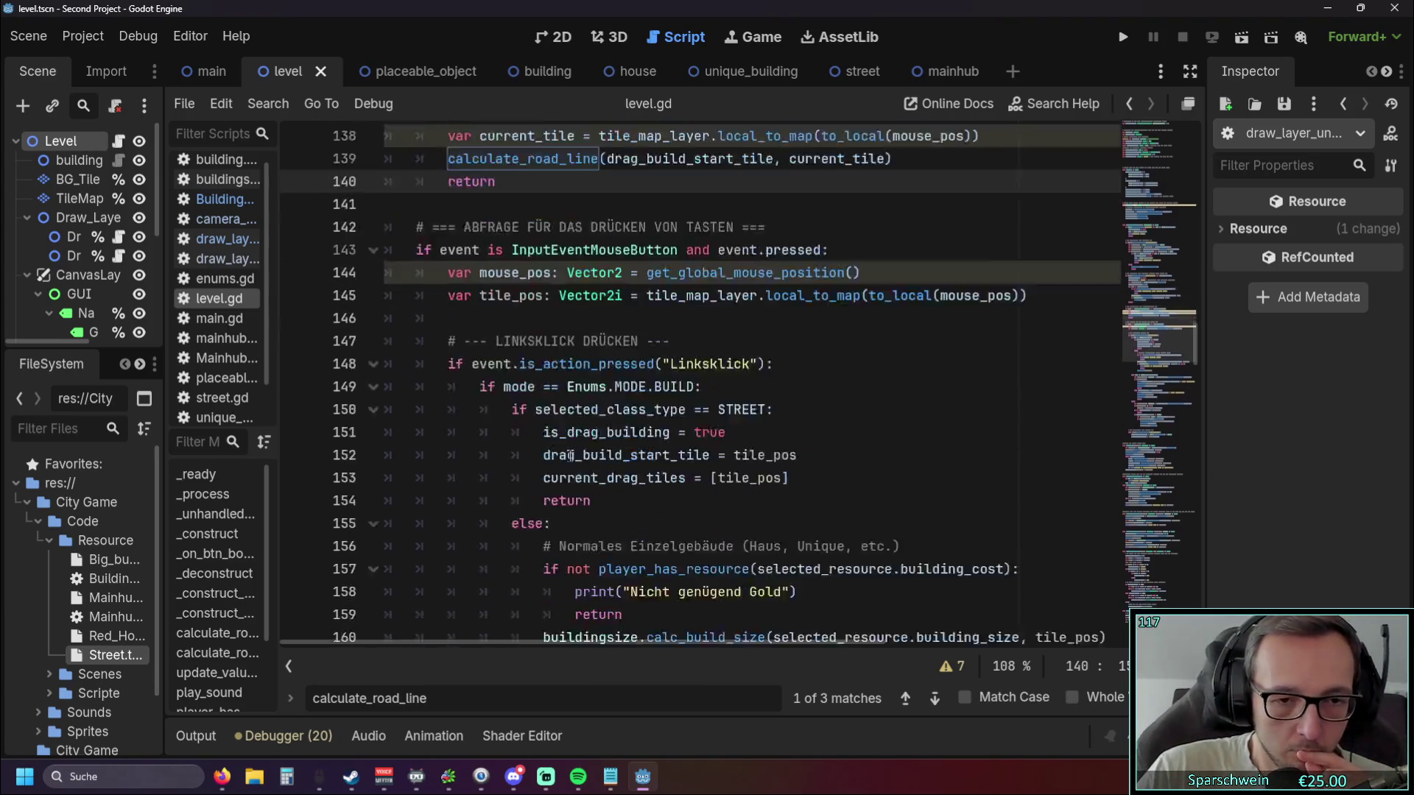
scroll(584, 448, "down", 20)
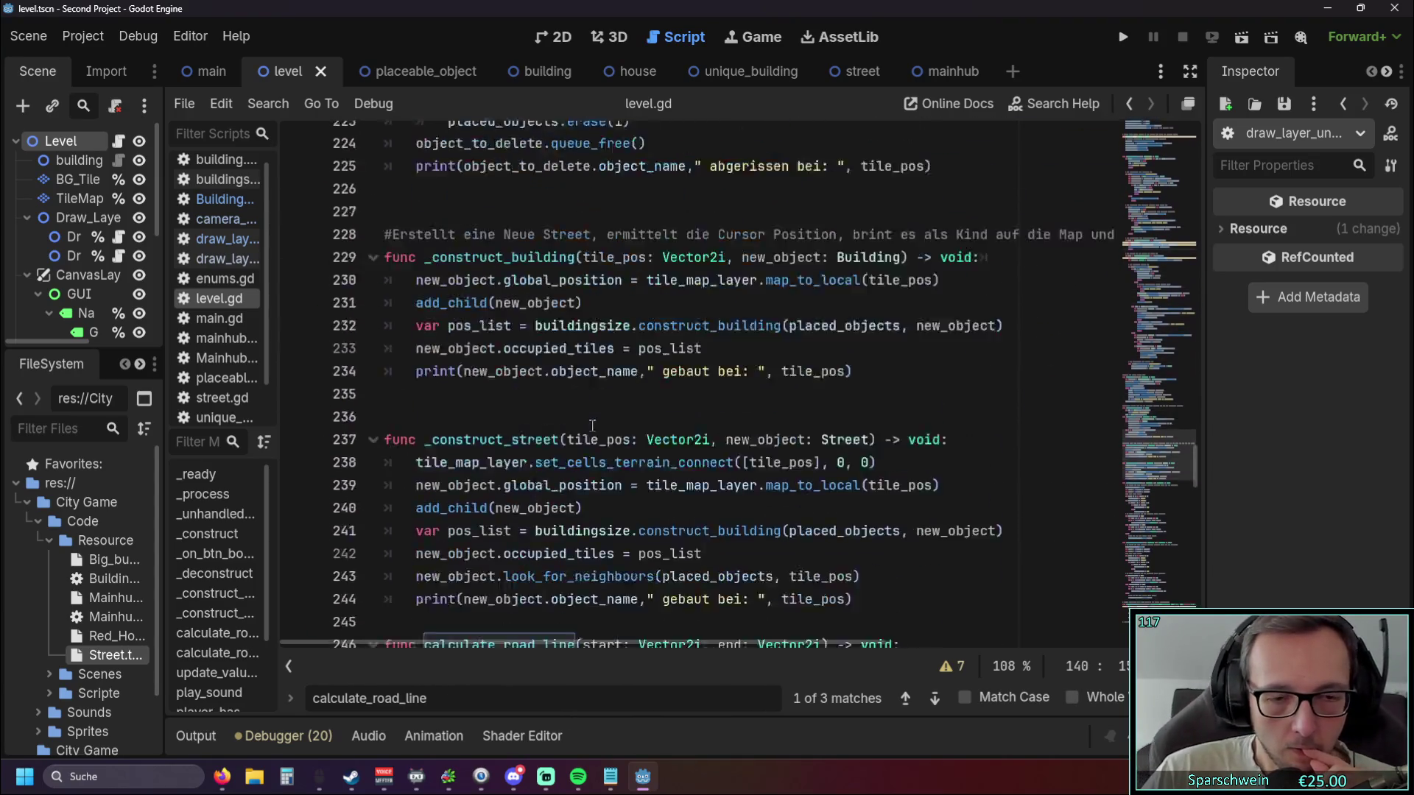
scroll(595, 437, "down", 6)
left_click(726, 416)
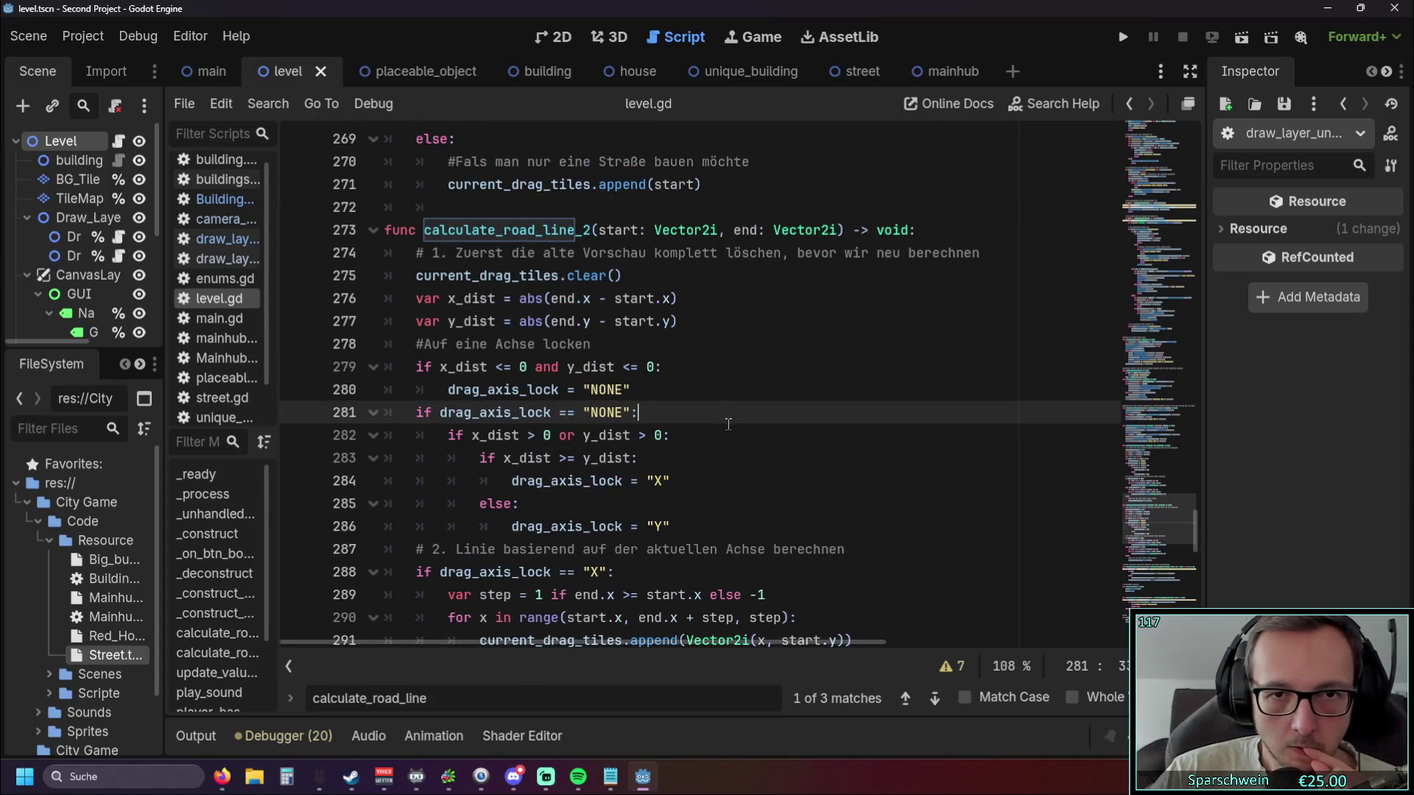
left_click(731, 346)
key("Escape")
left_click_drag(605, 229, 703, 230)
key("Down")
key("Down")
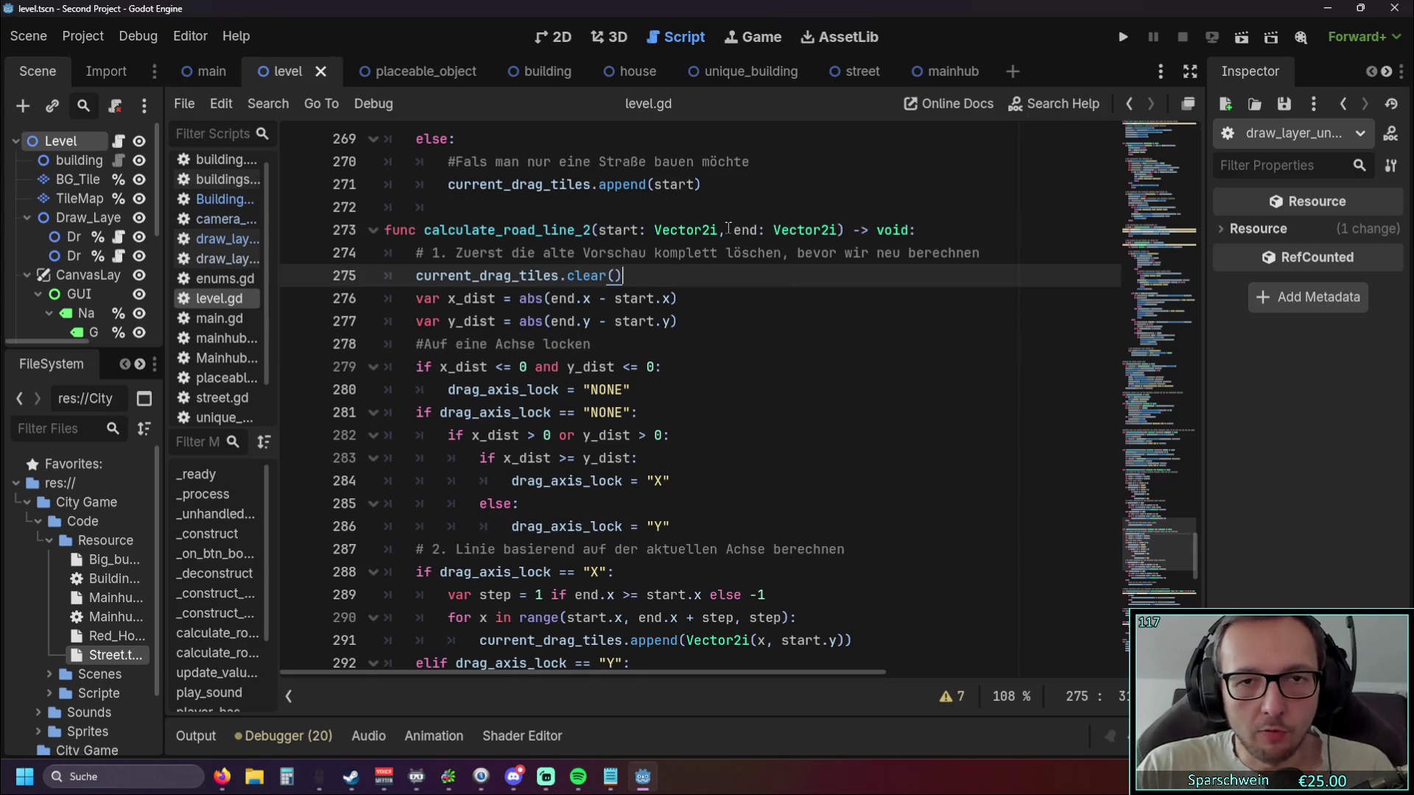
double_click(755, 230)
left_click(800, 298)
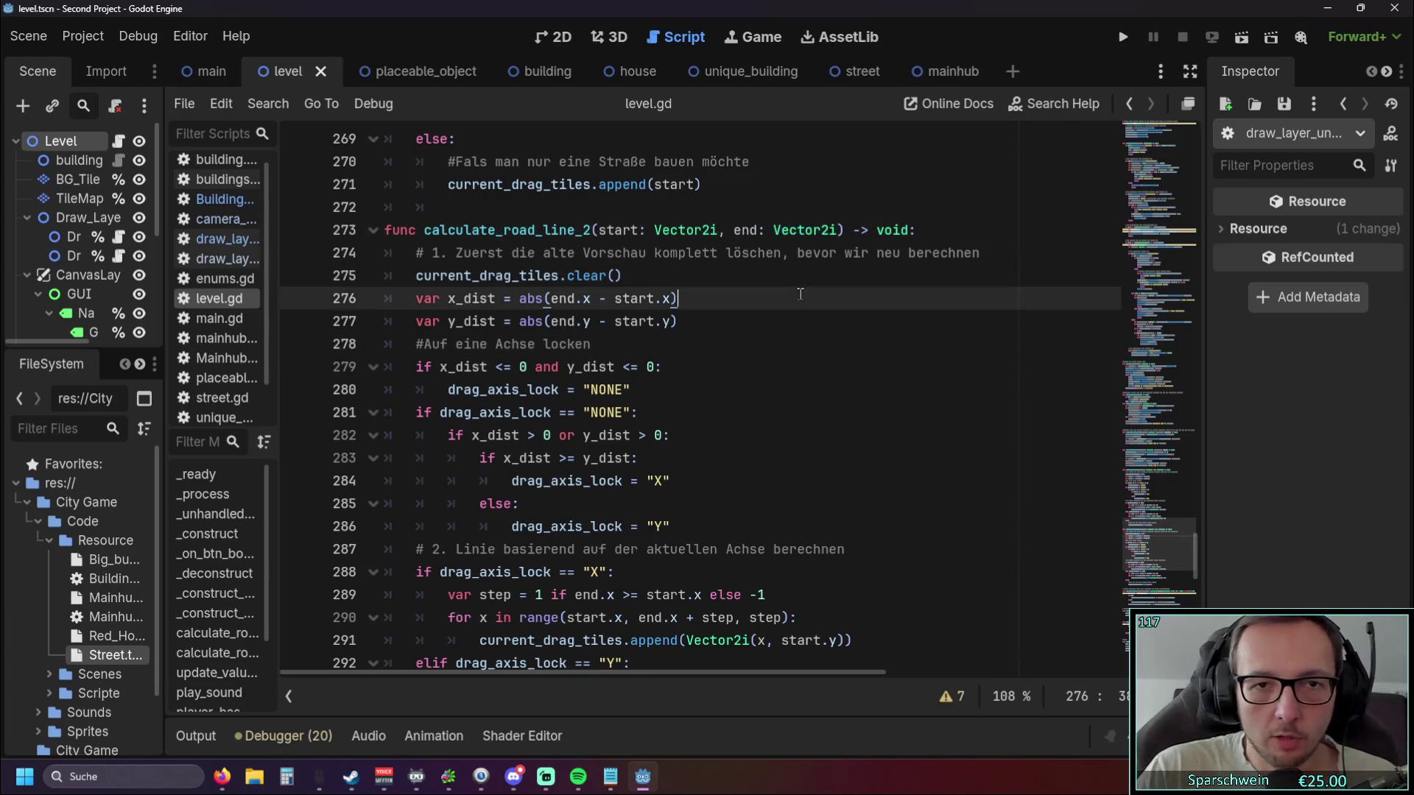
scroll(774, 289, "down", 1)
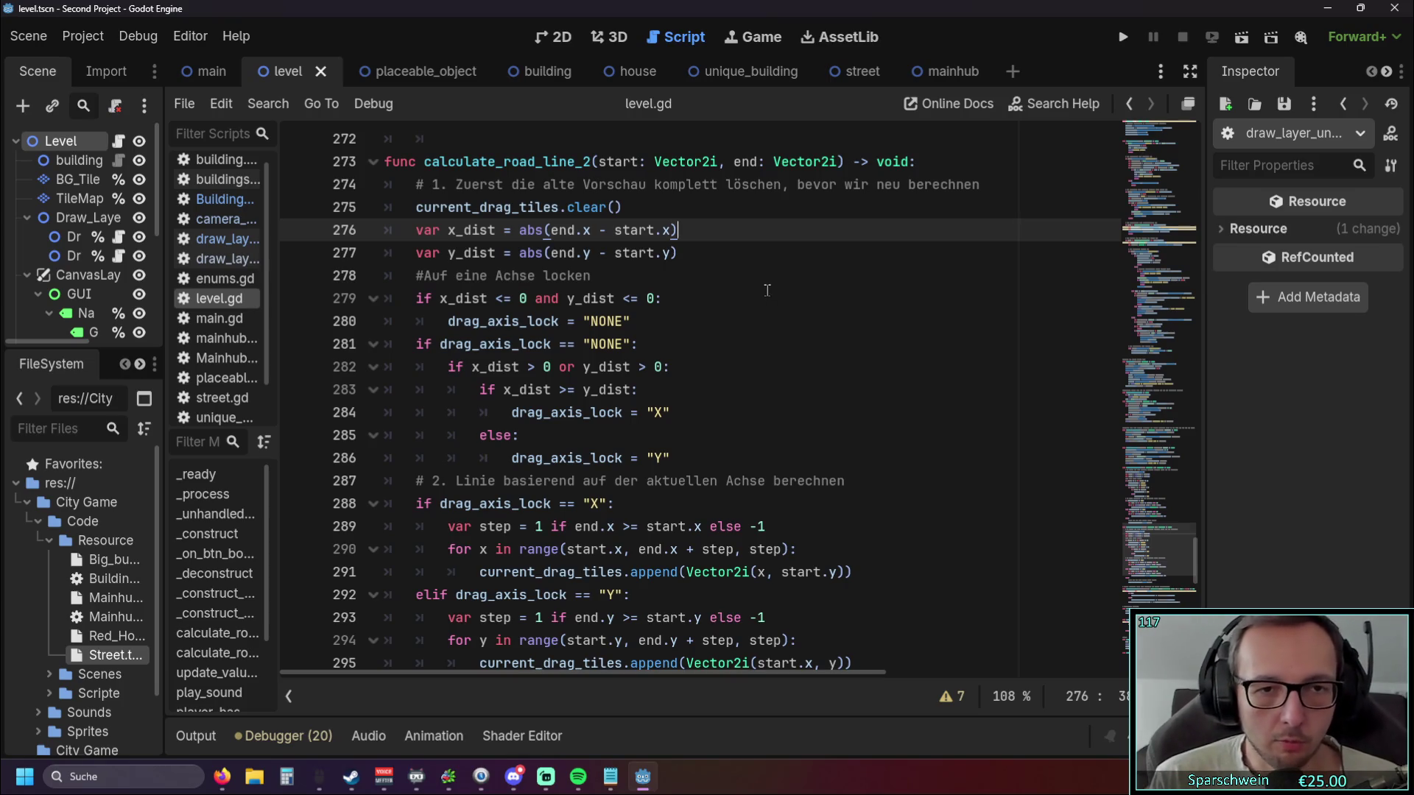
scroll(766, 291, "down", 1)
scroll(641, 432, "up", 1)
scroll(641, 431, "down", 1)
scroll(803, 424, "up", 1)
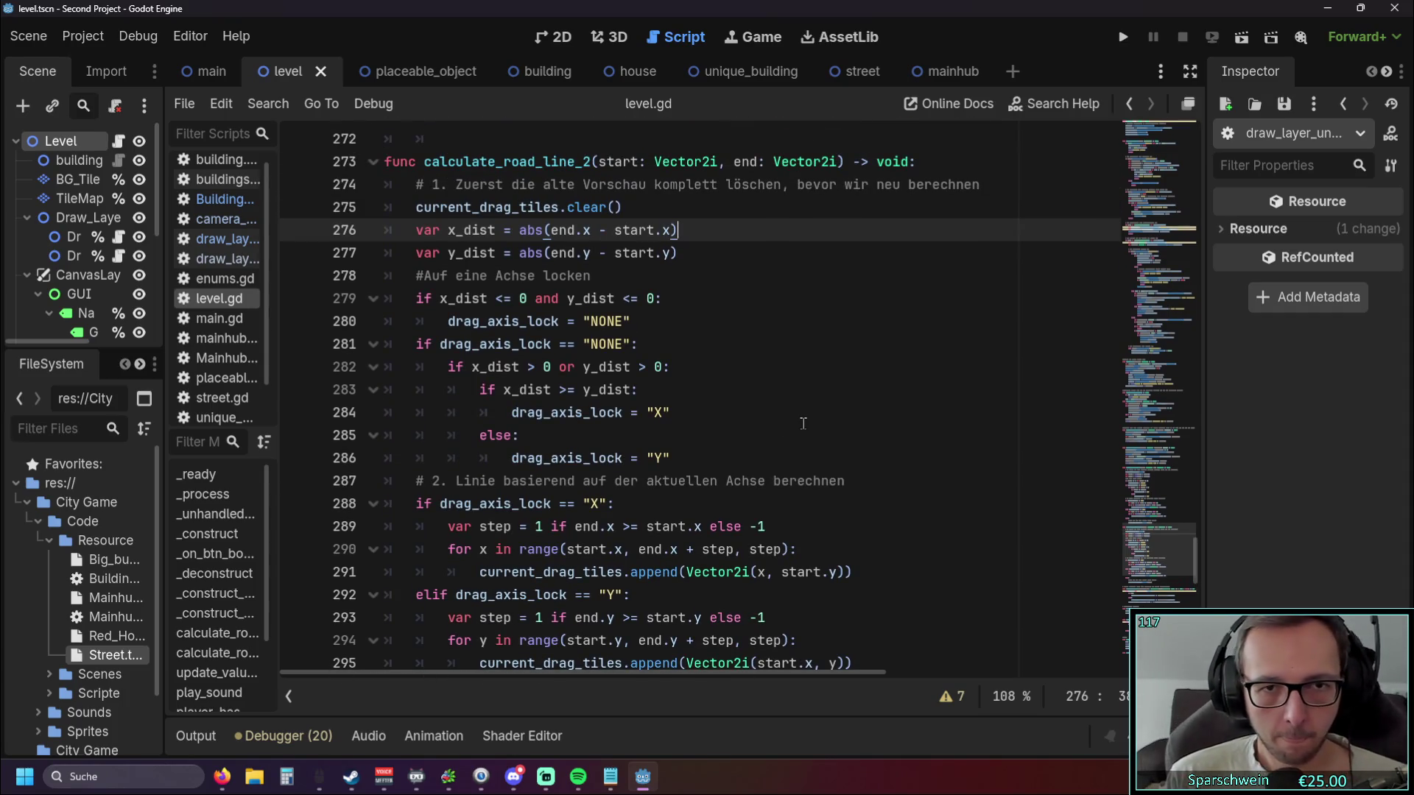
scroll(795, 413, "down", 1)
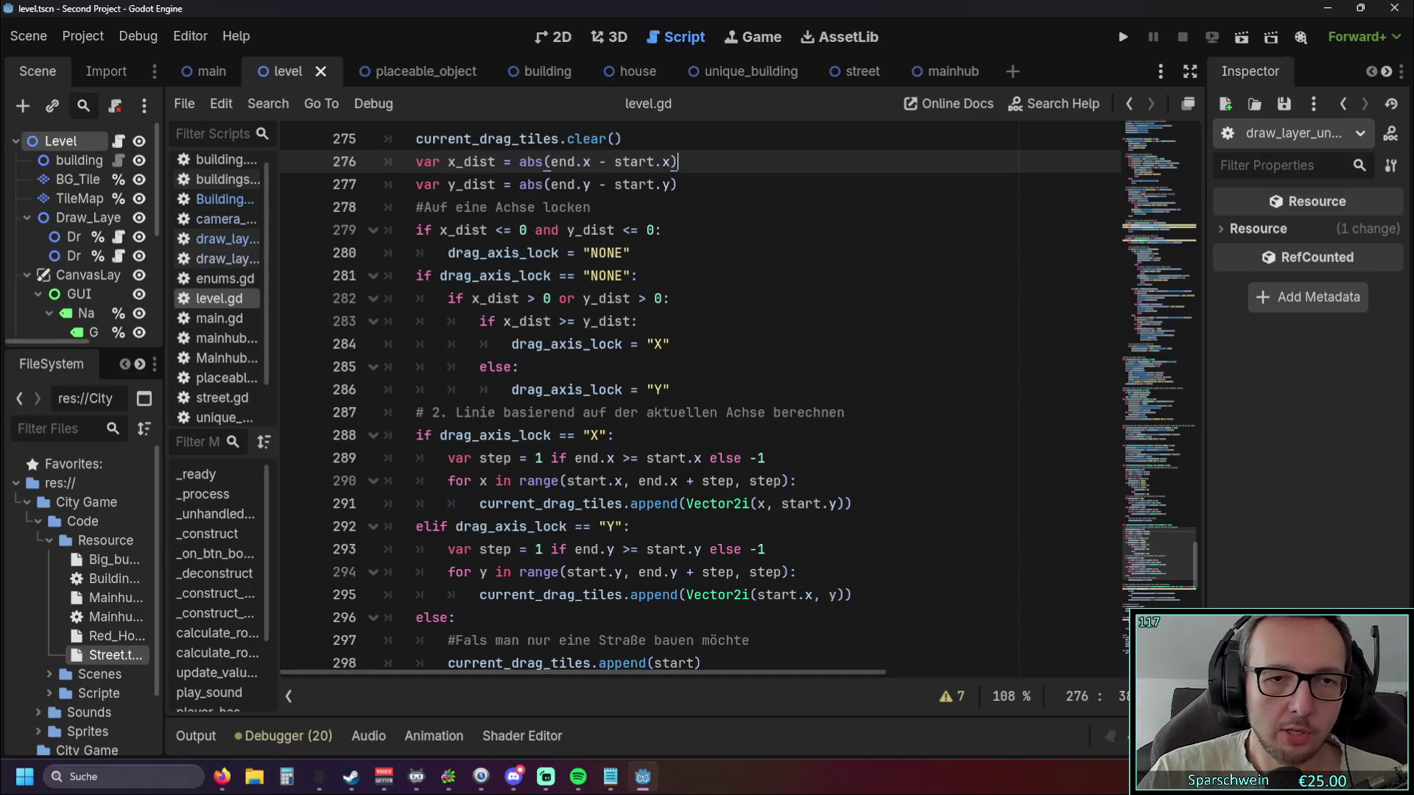
left_click_drag(694, 390, 521, 367)
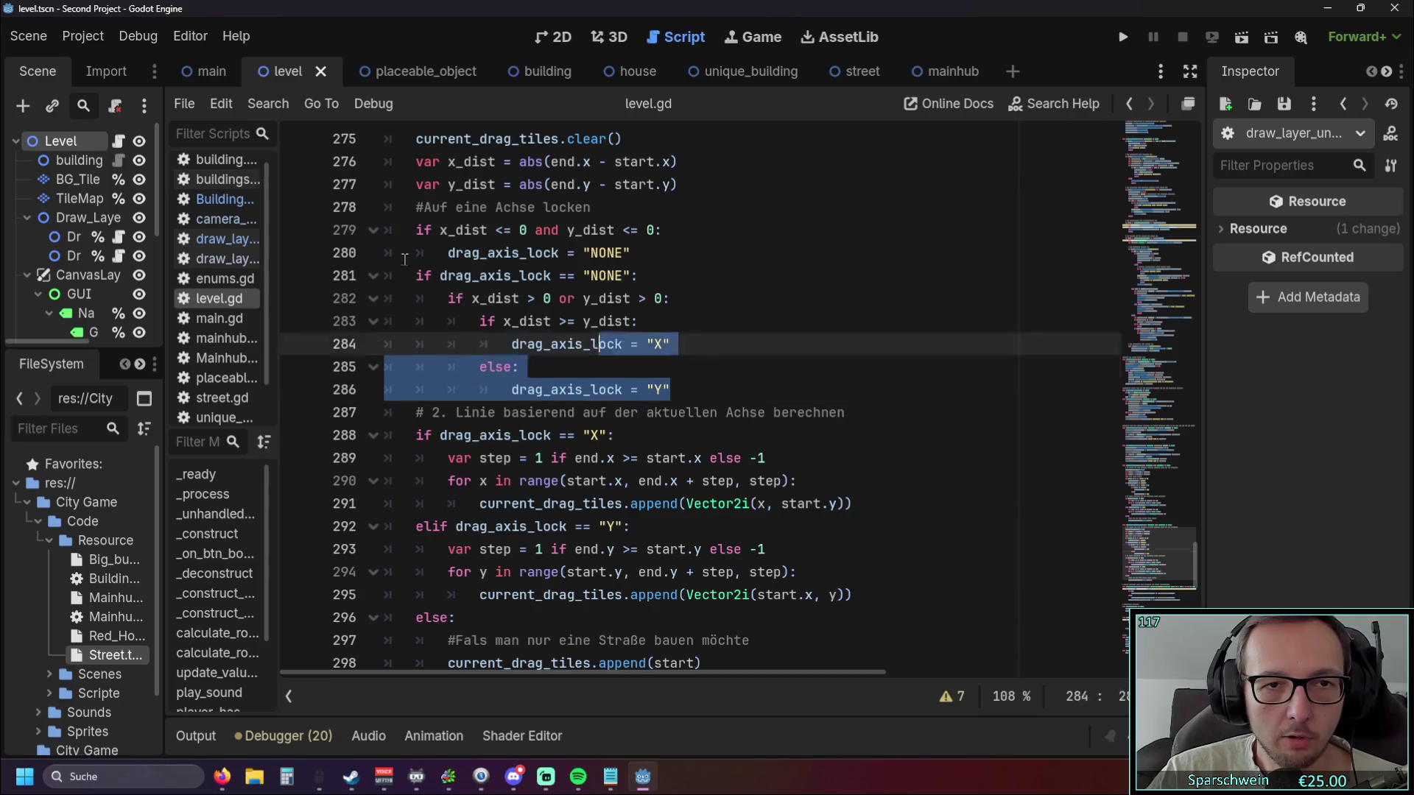
Delete the axis-locking lines 279–286 and the '#Auf eine Achse locken' comment.
left_click_drag(435, 272, 597, 209)
key("BackSpace")
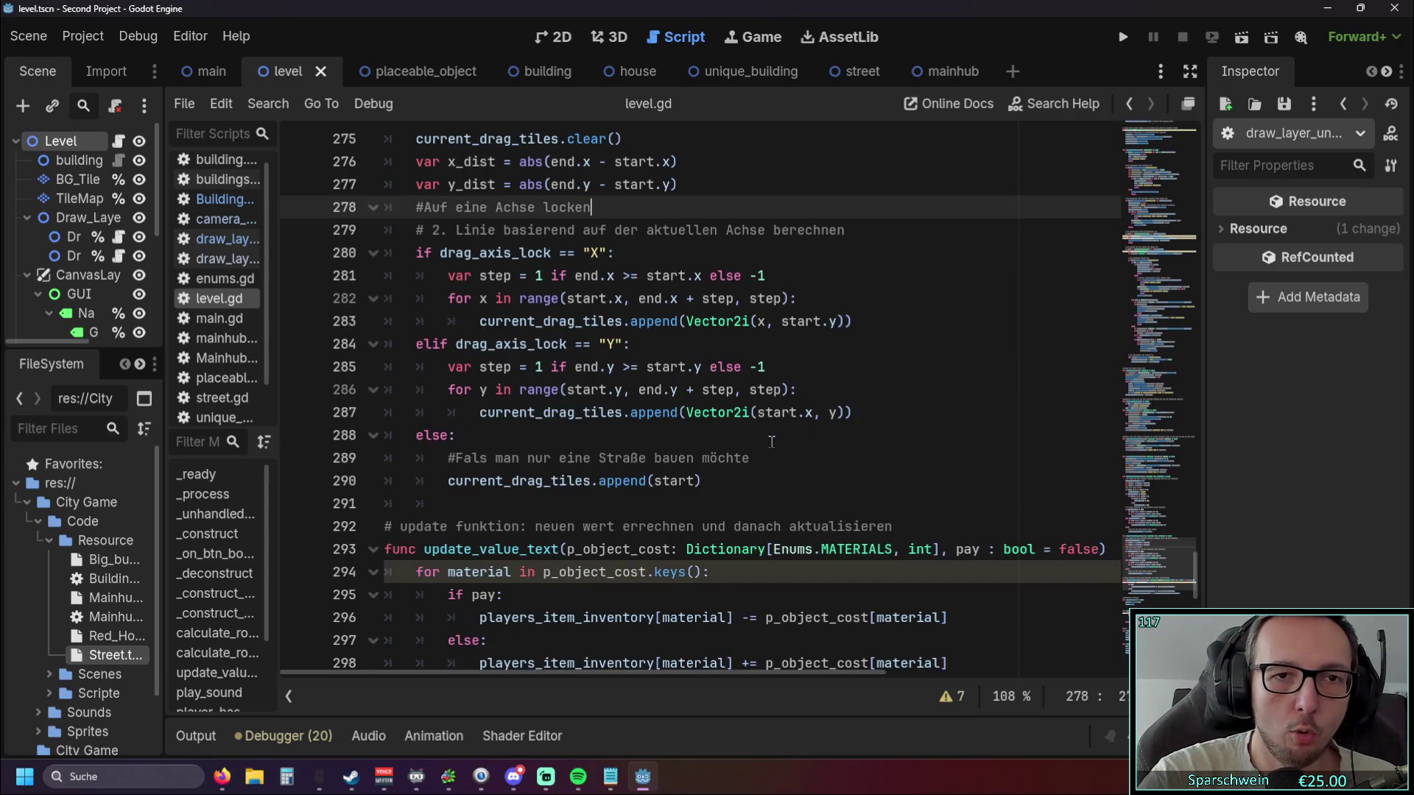
scroll(655, 325, "up", 1)
key("ctrl+z")
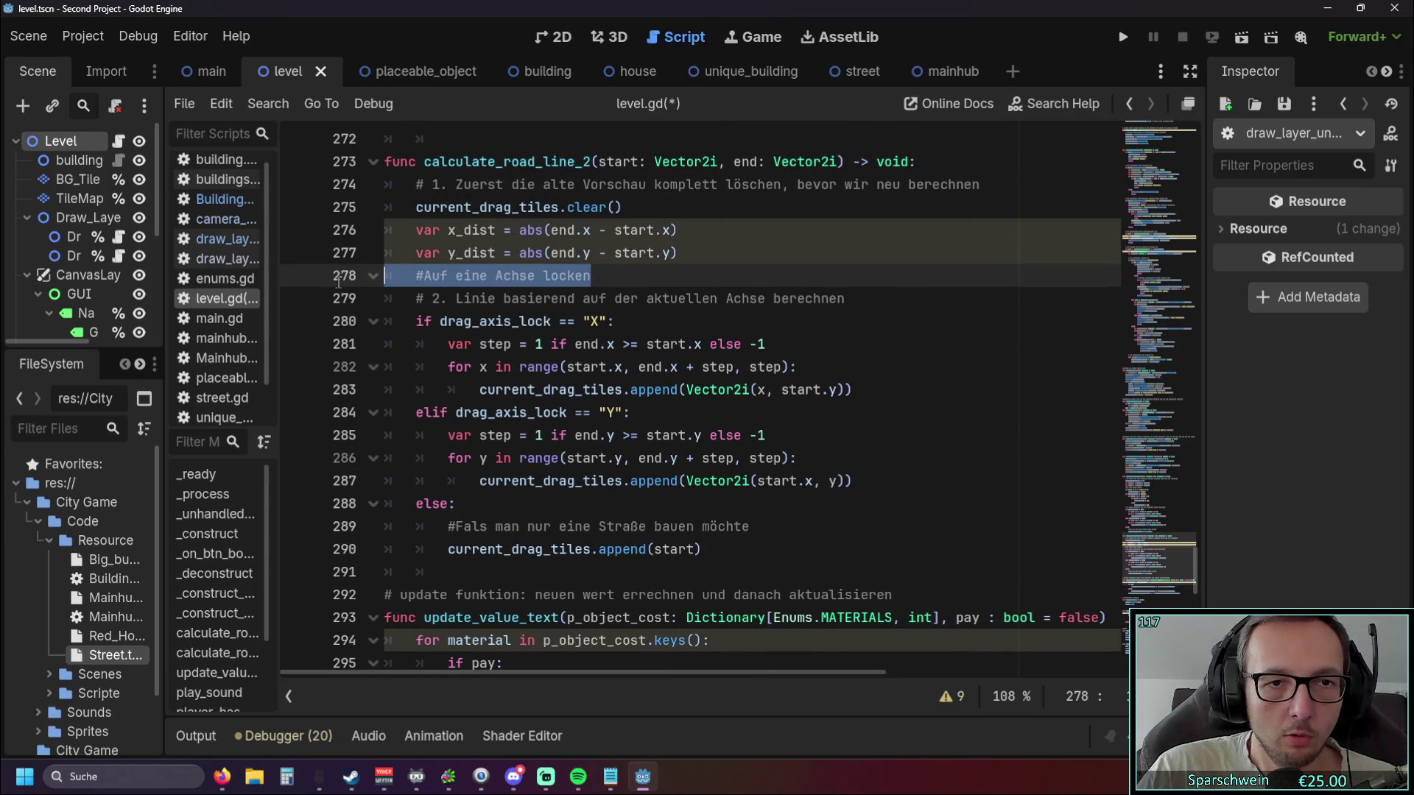
triple_click(373, 278)
key("BackSpace")
key("BackSpace")
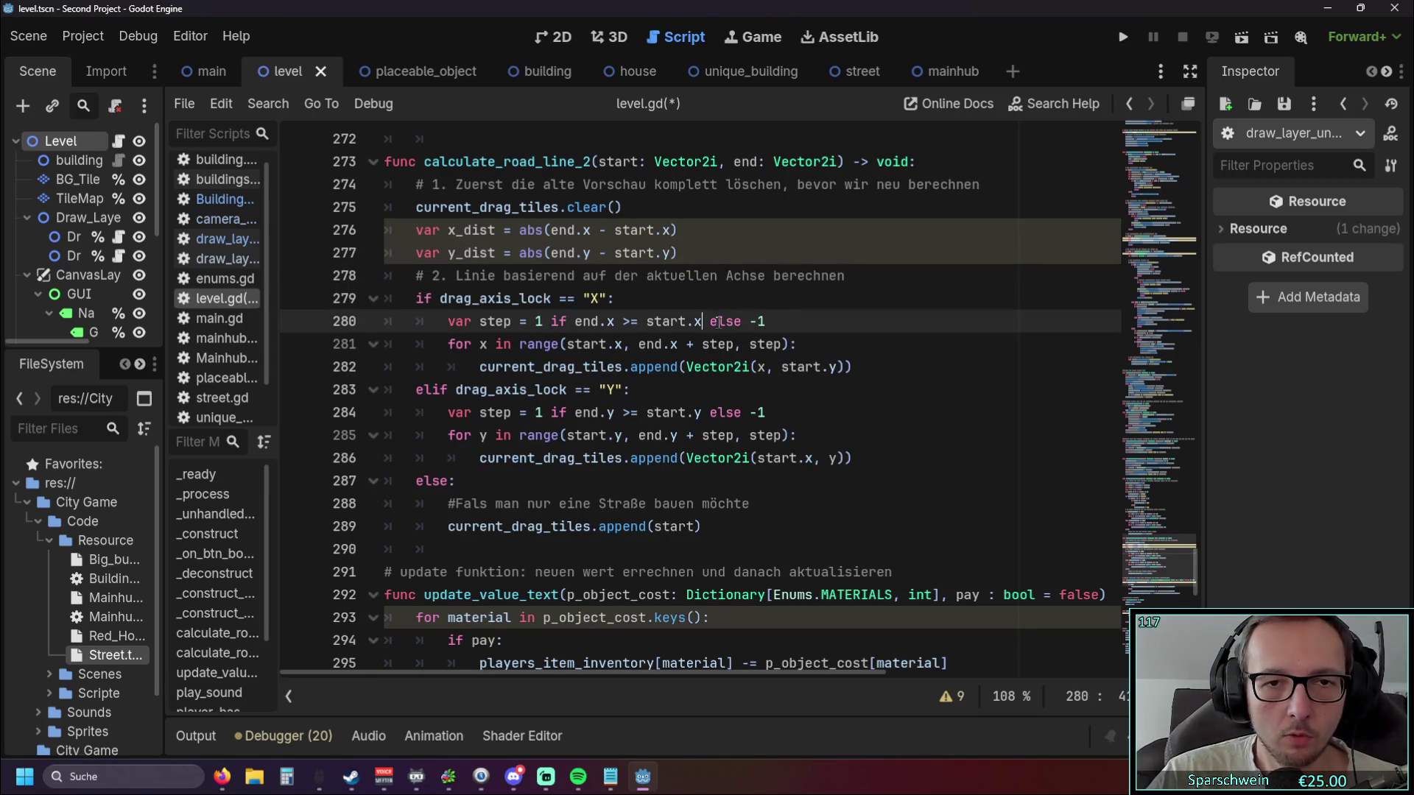
left_click(762, 297)
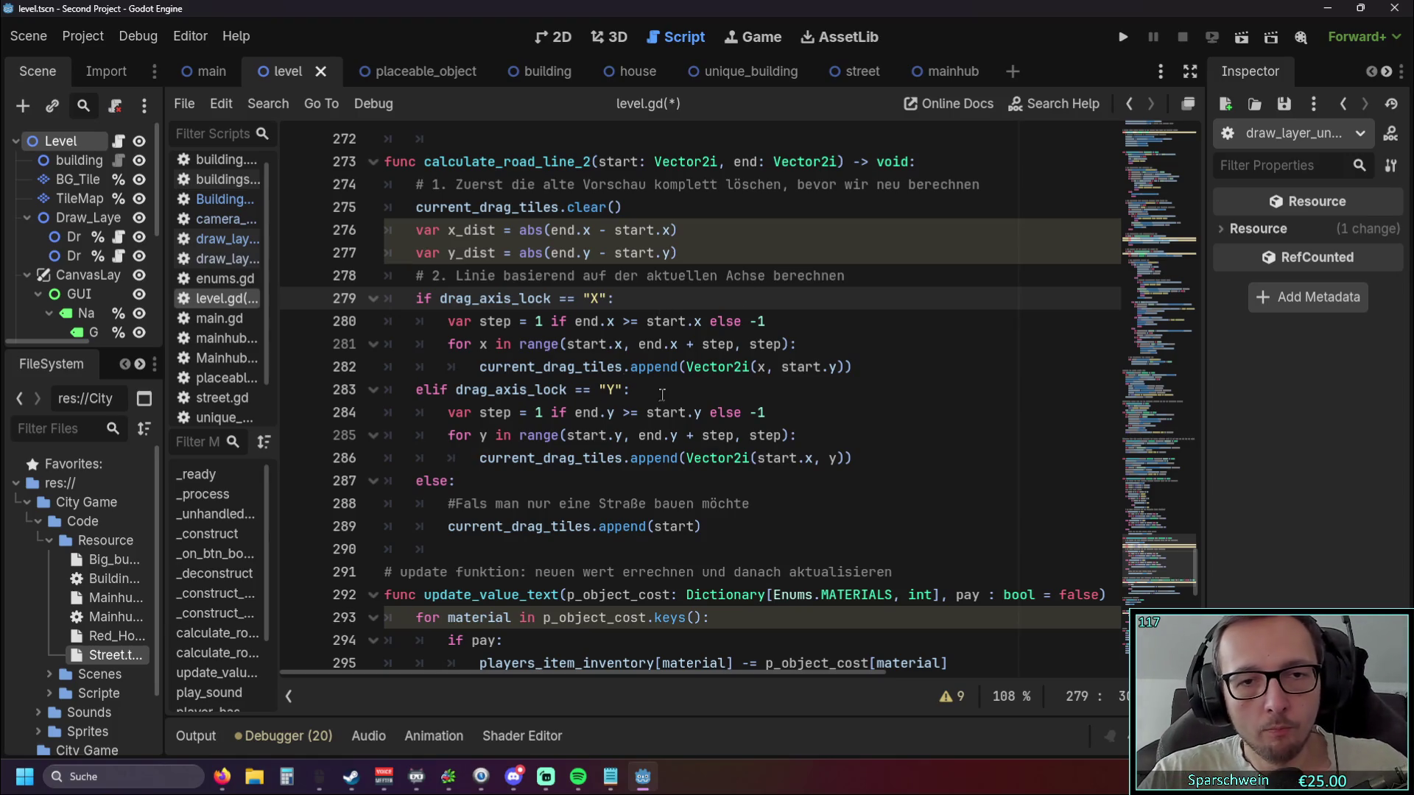
Delete the elif Y-axis condition line, then undo it.
left_click_drag(663, 391, 334, 389)
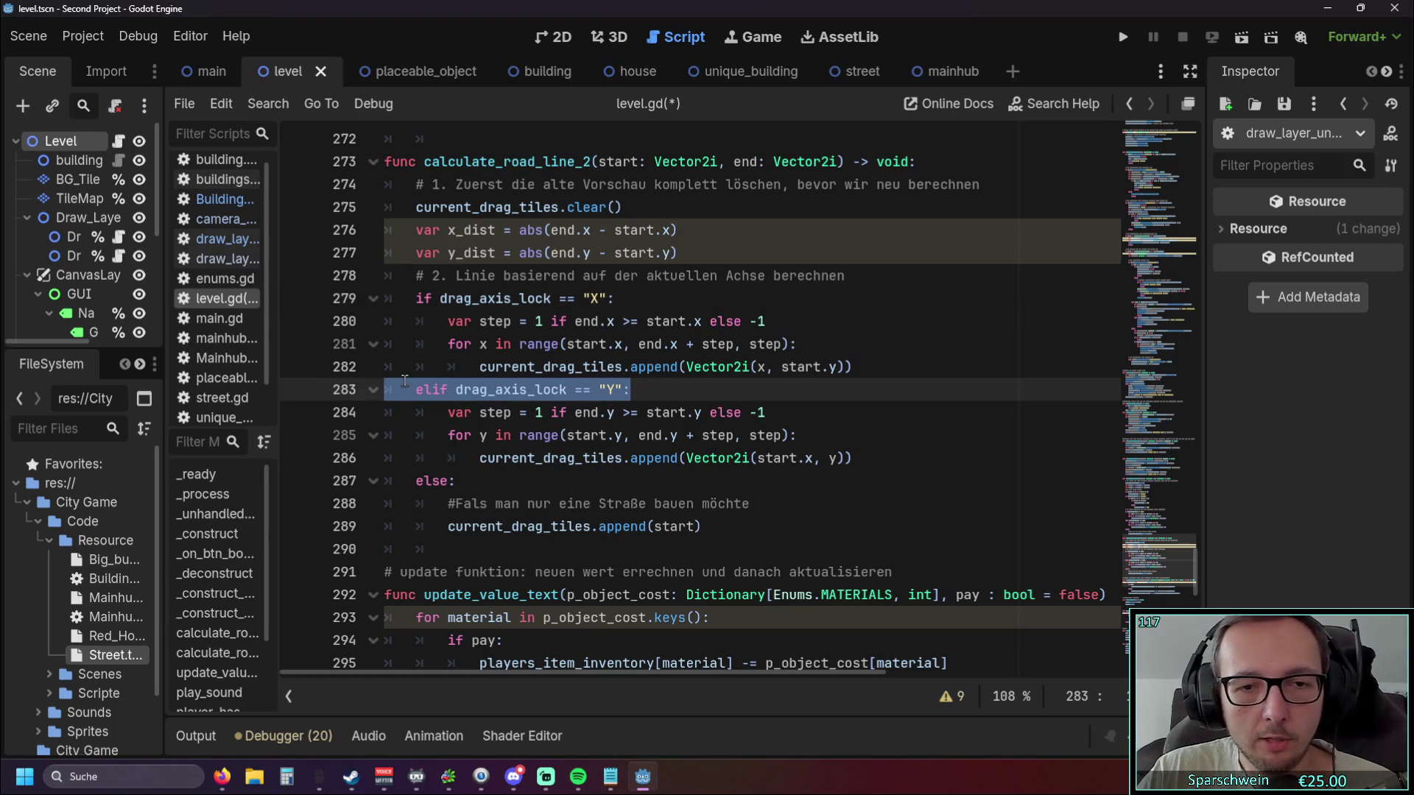
key("BackSpace")
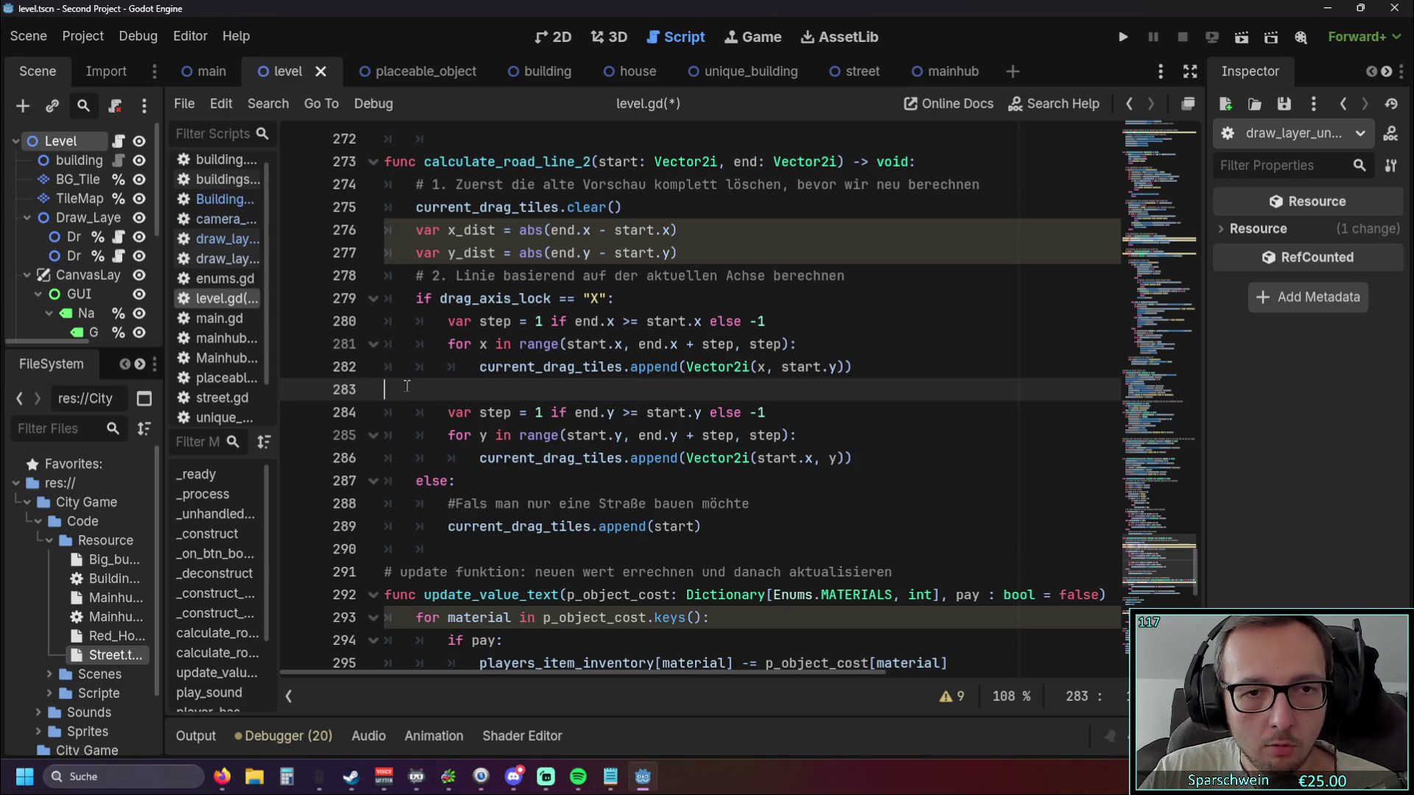
key("ctrl+z")
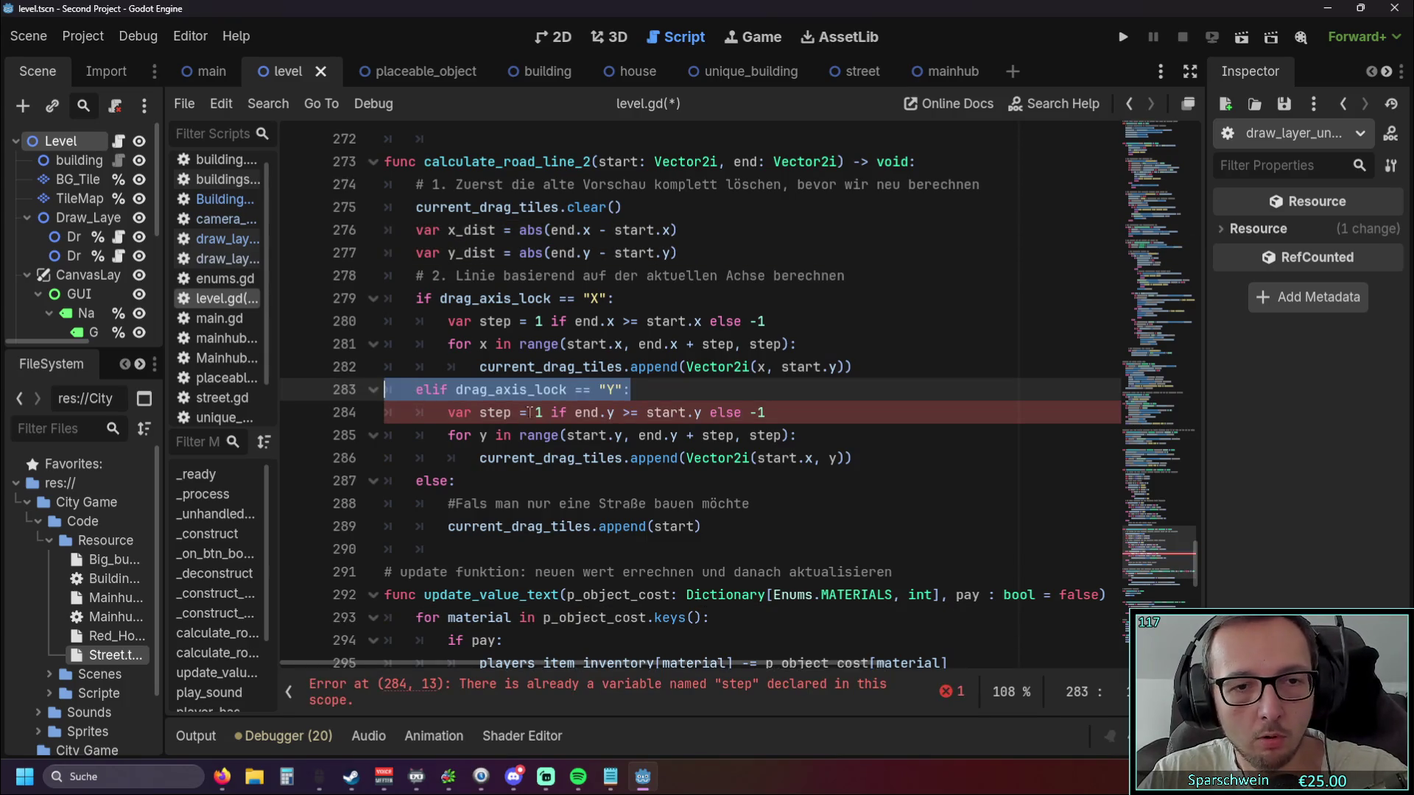
Review the else branch and open an enlarged list of script warnings.
left_click(561, 547)
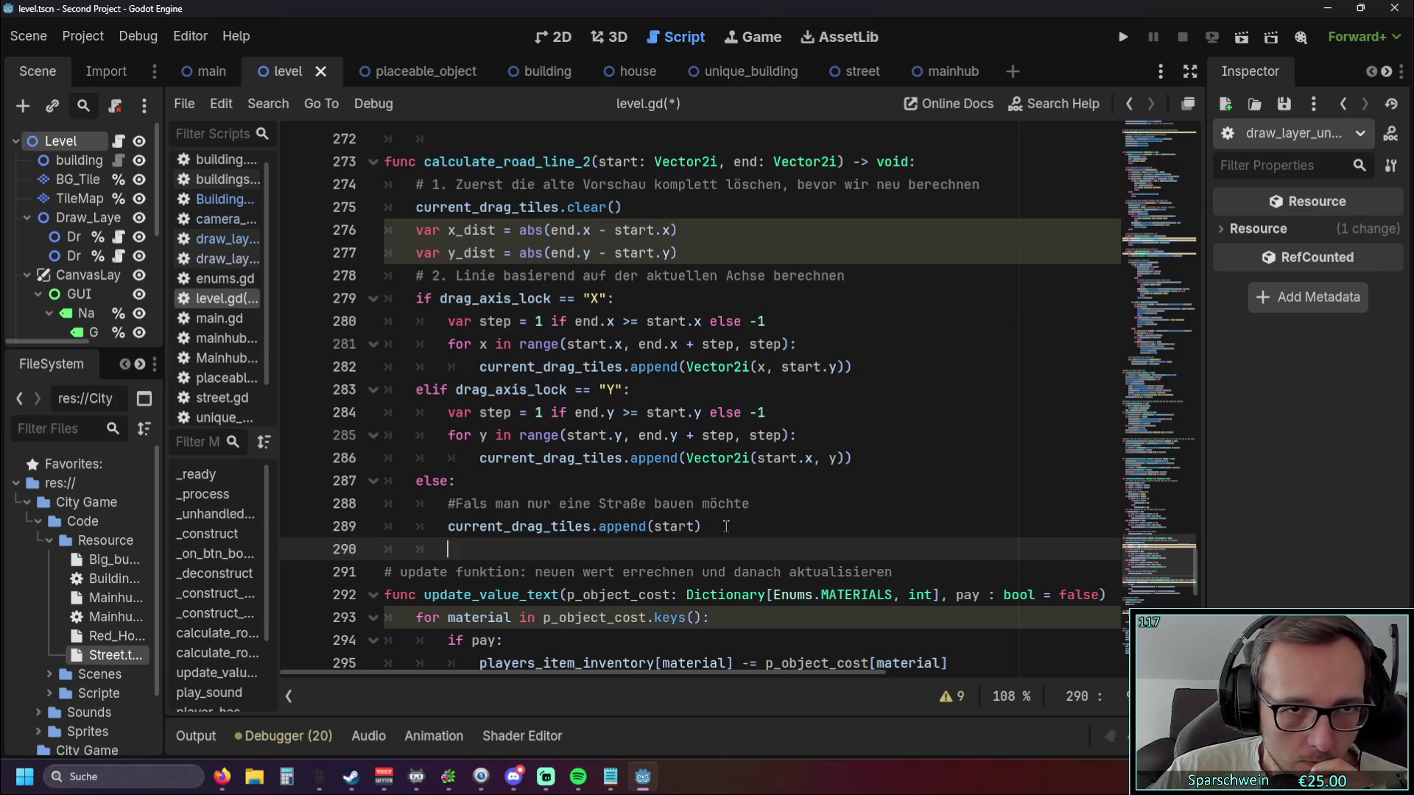
left_click_drag(726, 526, 386, 482)
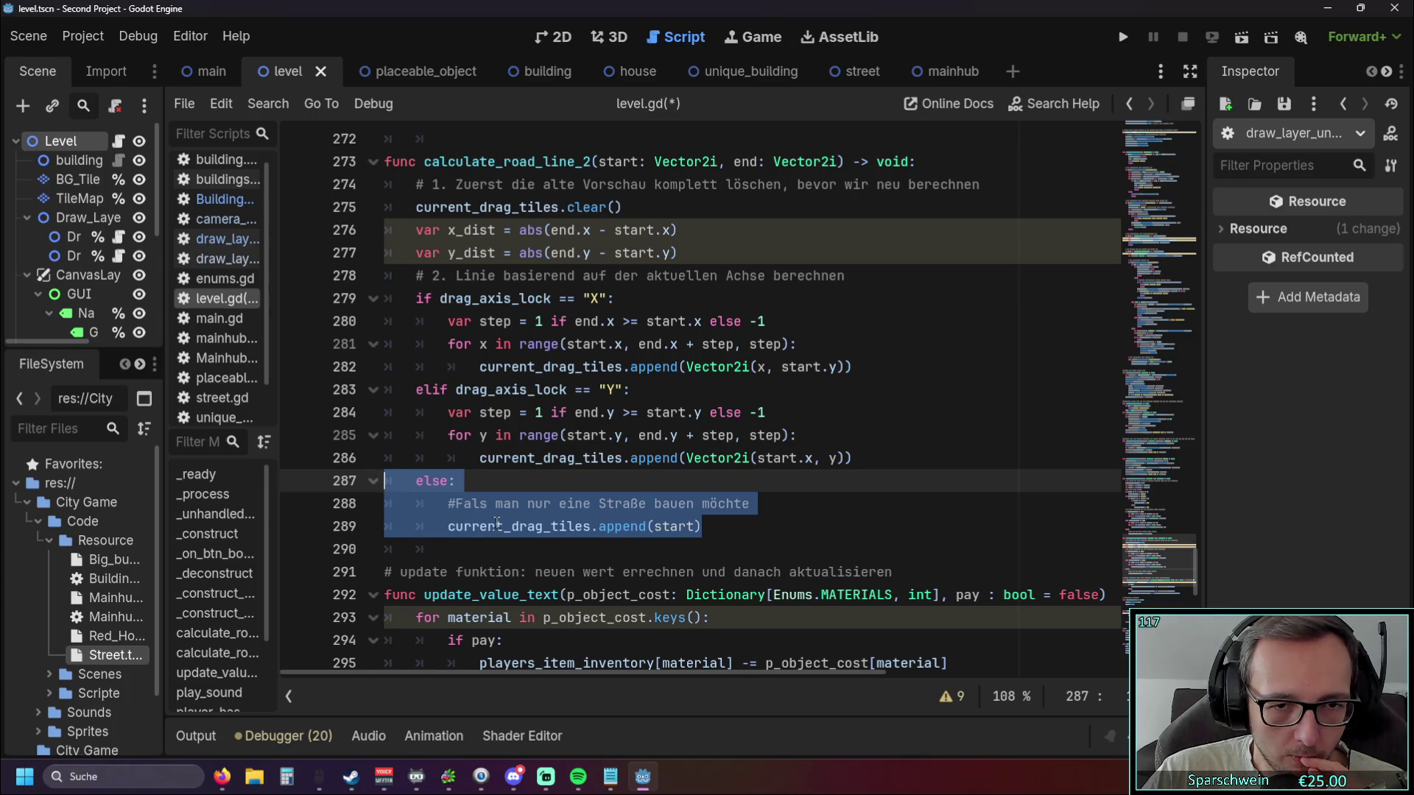
key("Right")
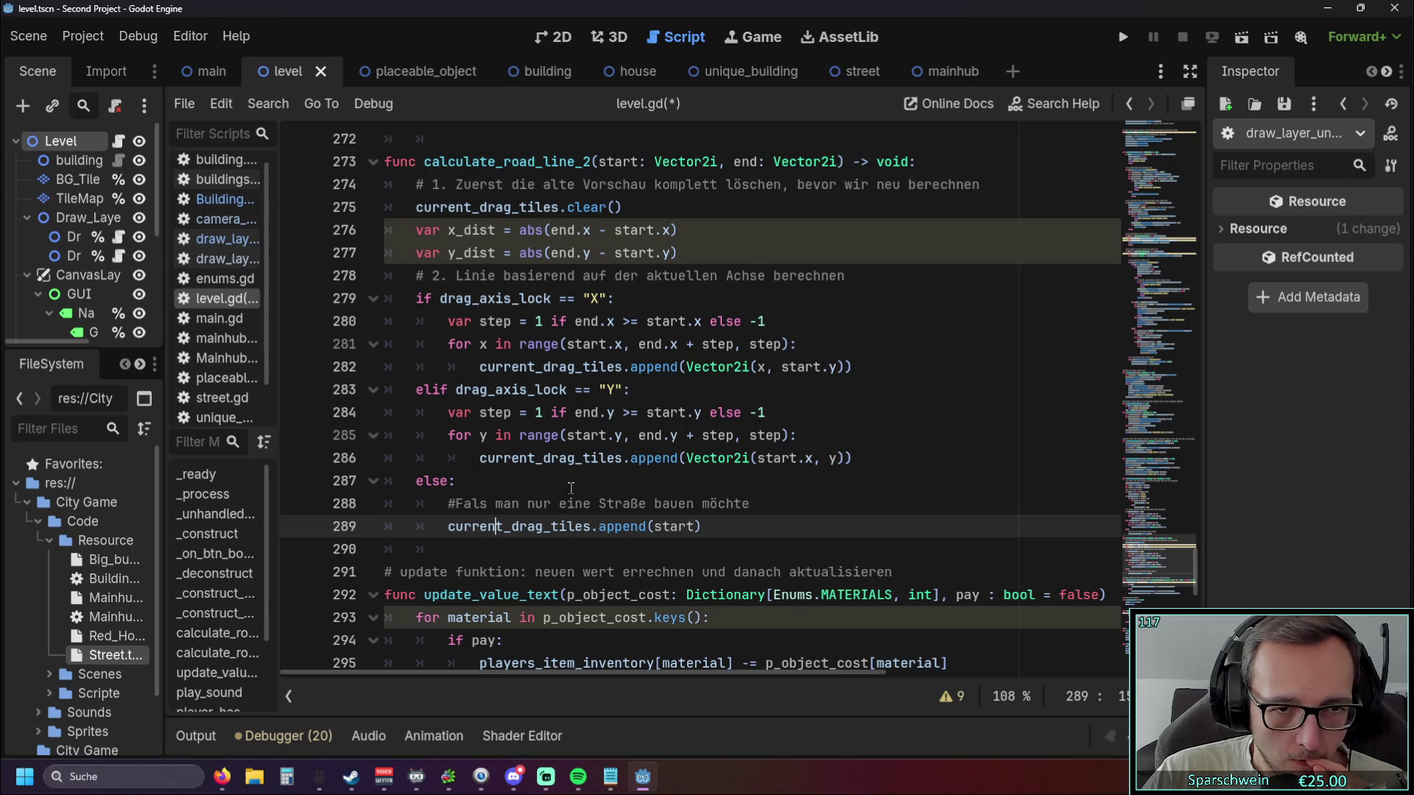
scroll(570, 489, "up", 1)
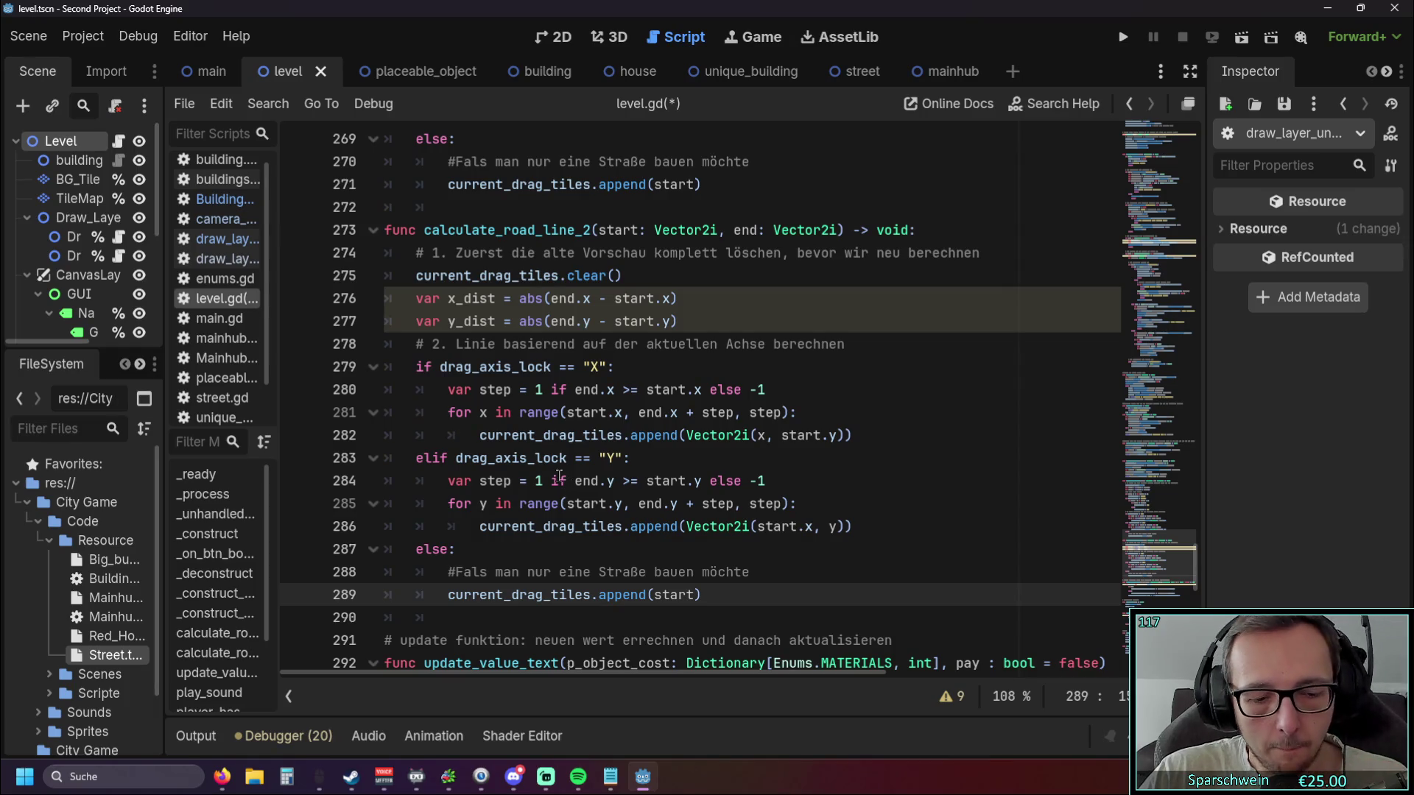
left_click(693, 549)
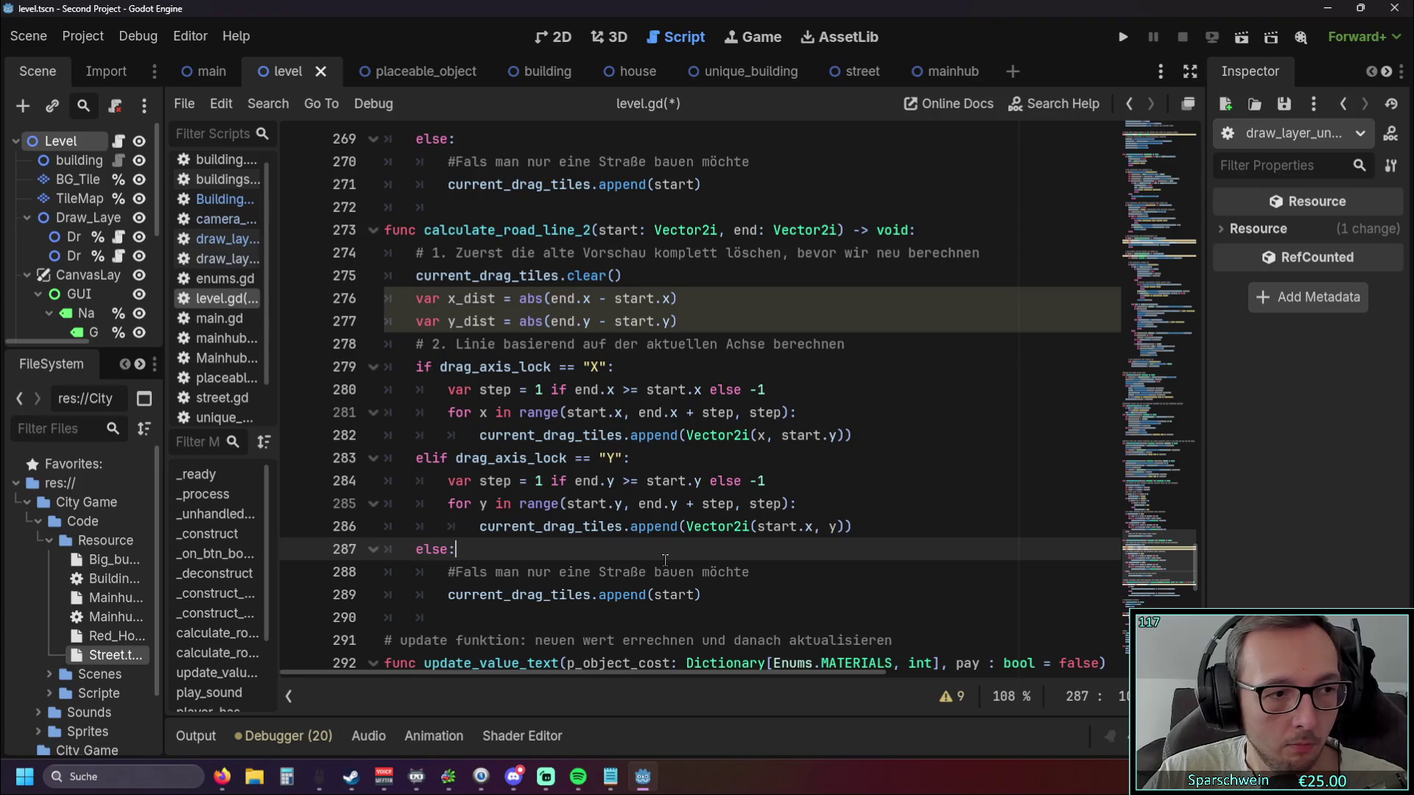
left_click(950, 696)
mouse_move(728, 618)
left_mouse_down()
mouse_move(776, 313)
mouse_move(759, 374)
left_mouse_up()
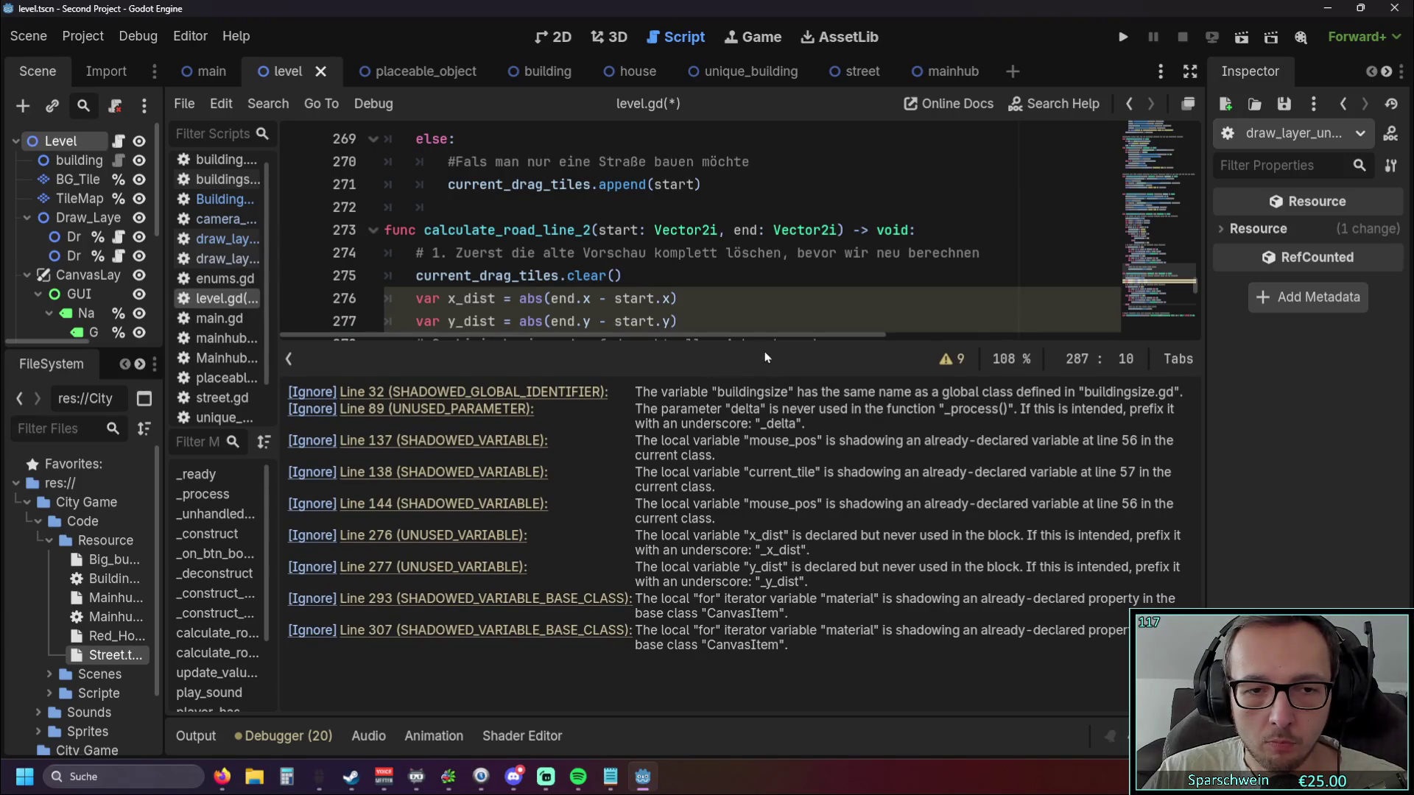
Shrink and hide the warnings list, briefly toggling the Debugger panel.
mouse_move(722, 385)
left_mouse_down()
mouse_move(718, 464)
mouse_move(605, 686)
left_mouse_up()
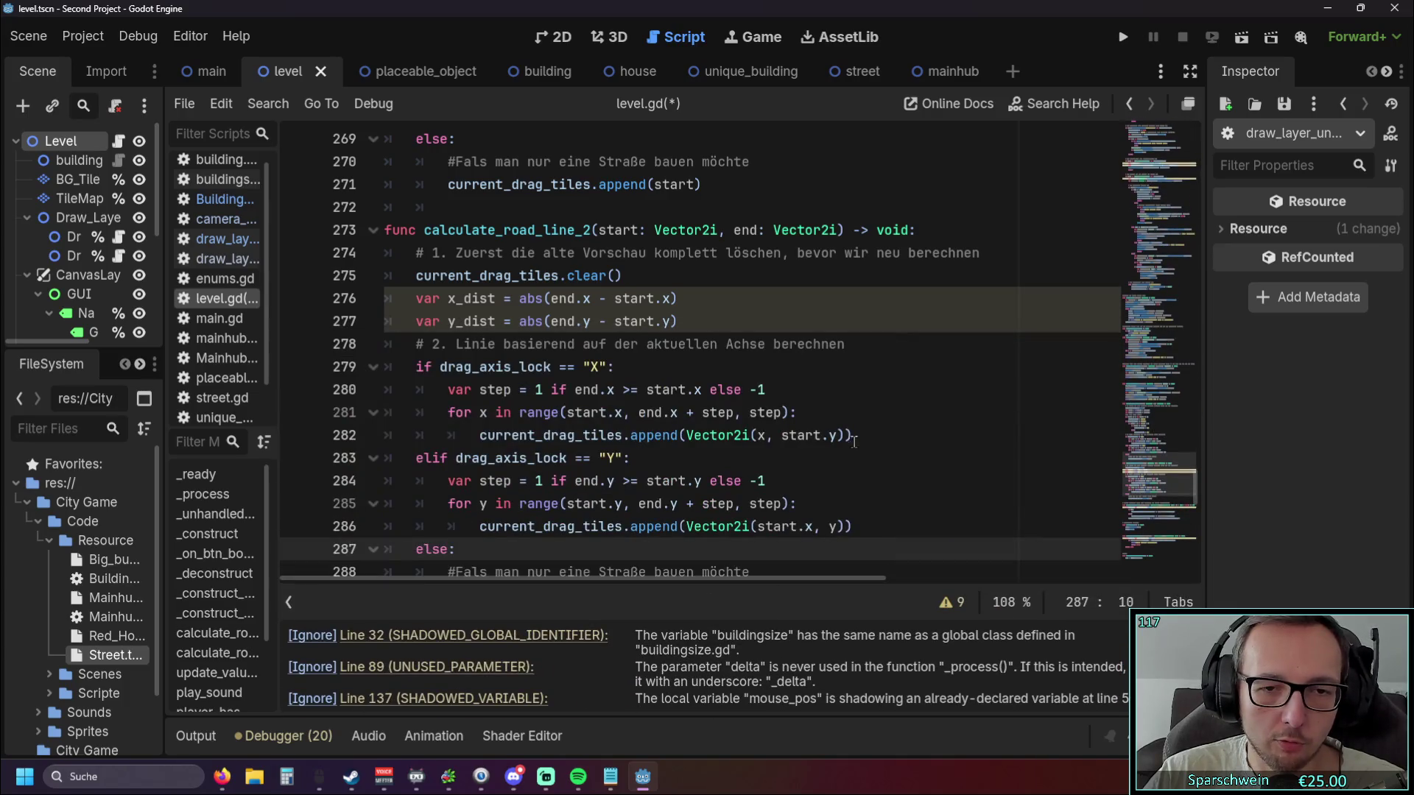
left_click(283, 736)
left_click(283, 736)
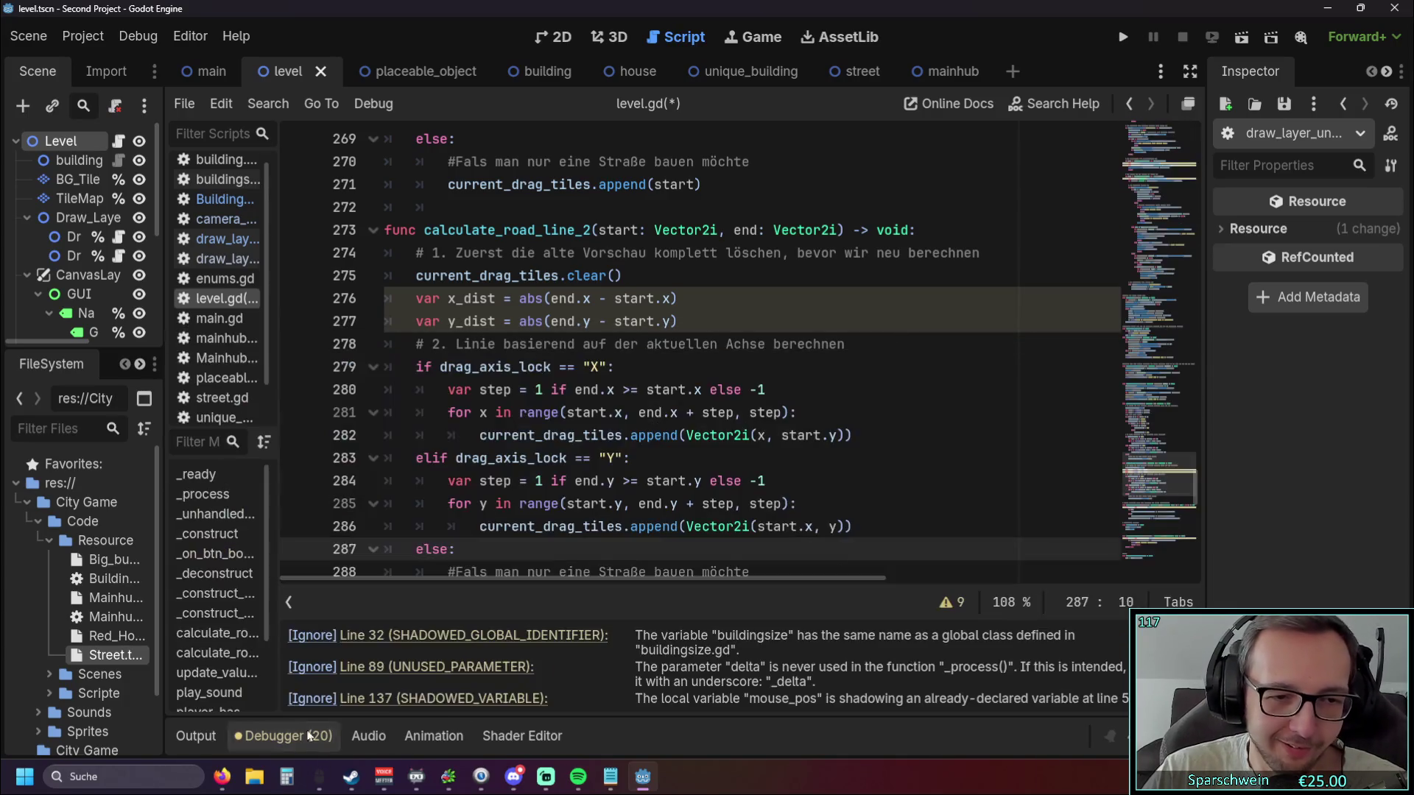
left_click(949, 602)
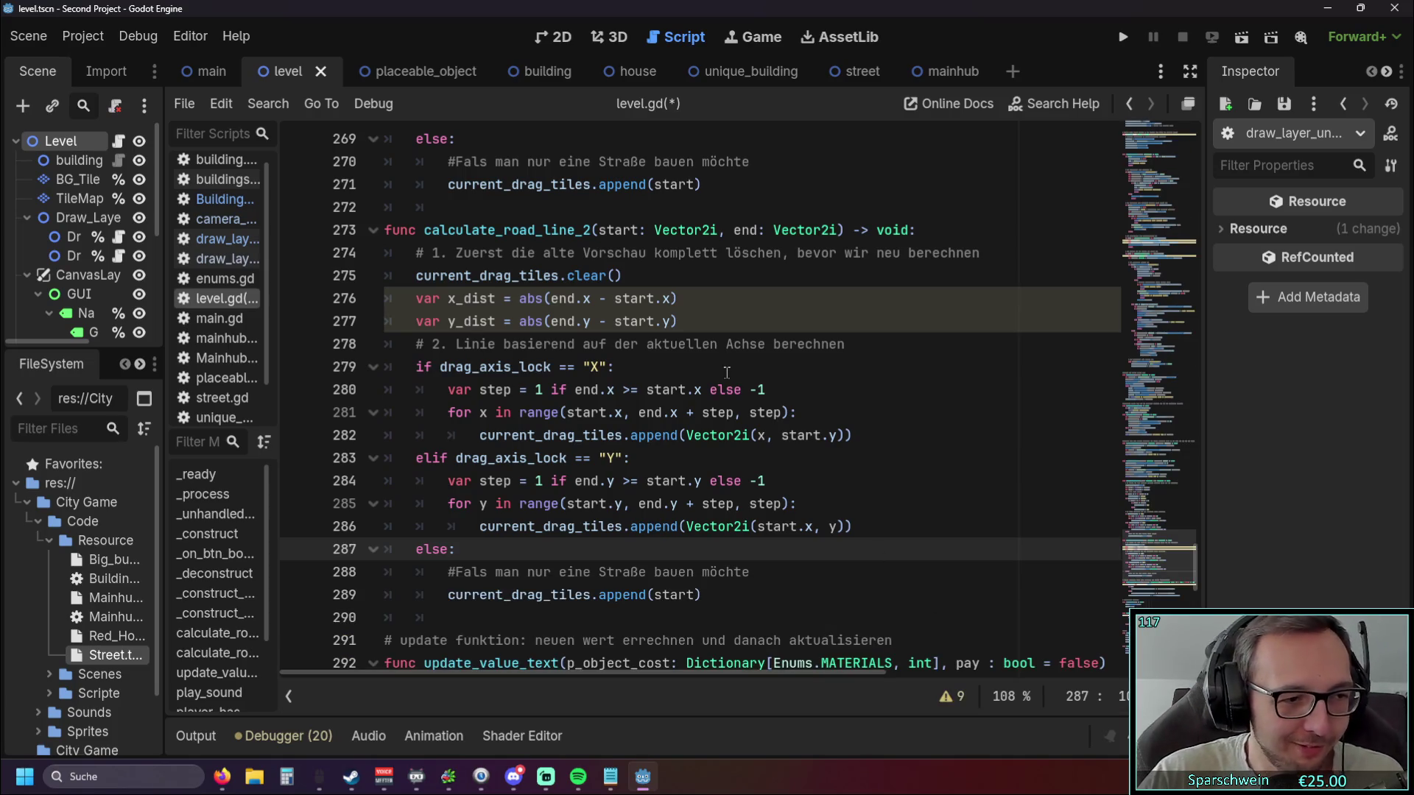
Review the X- and Y-axis conditions on lines 279 and 283 and the else branch.
left_click(720, 460)
scroll(720, 464, "down", 1)
scroll(720, 465, "up", 1)
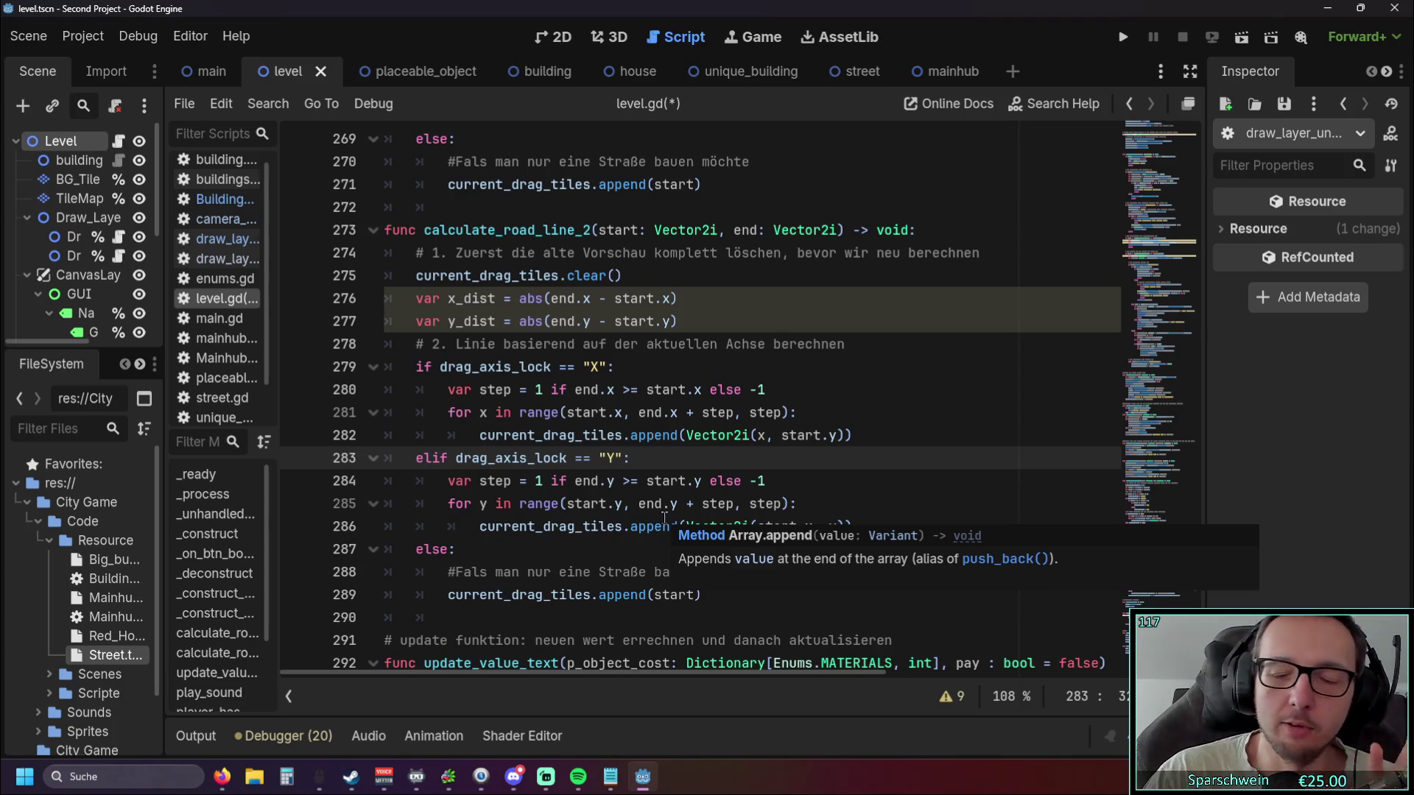
scroll(600, 482, "down", 1)
scroll(601, 482, "up", 1)
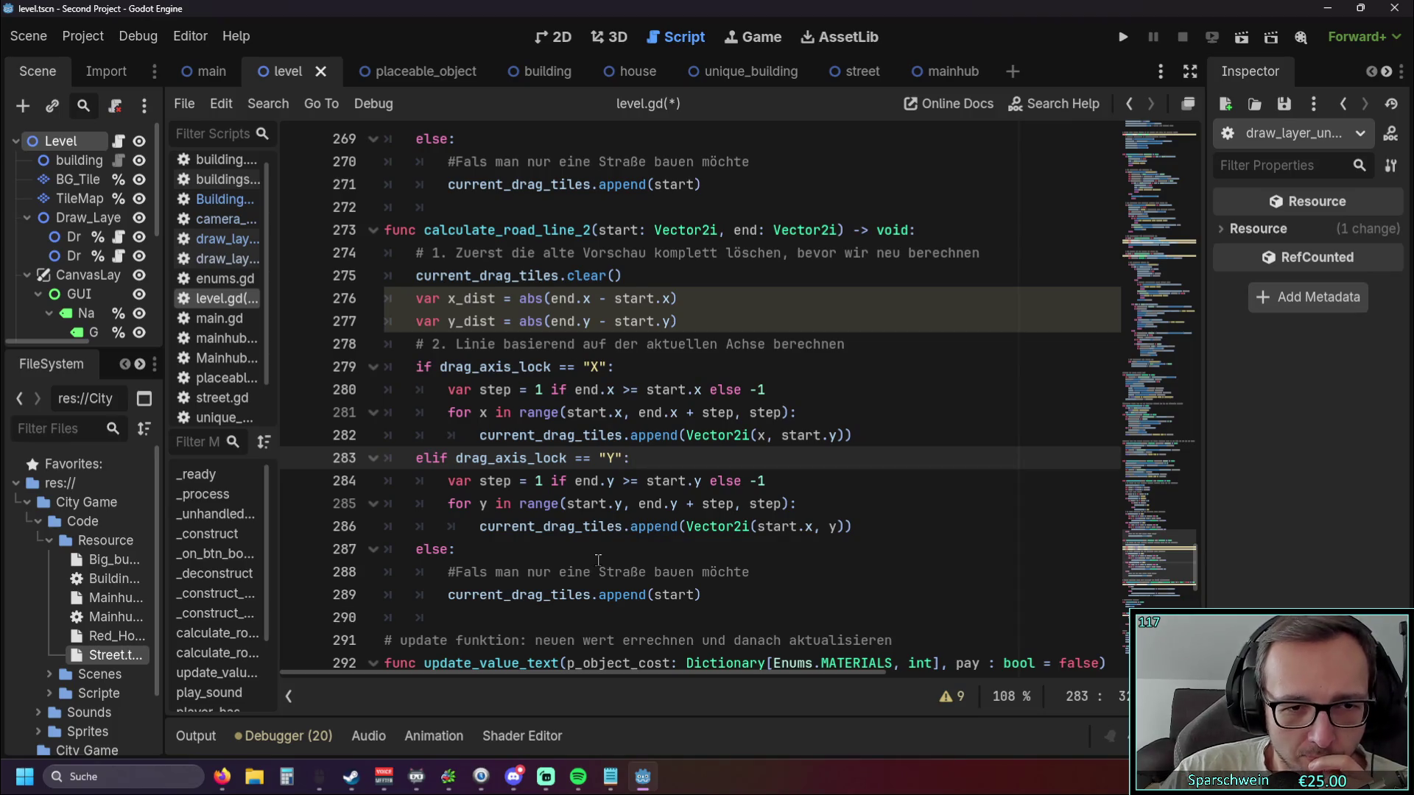
scroll(587, 547, "down", 1)
scroll(587, 547, "up", 1)
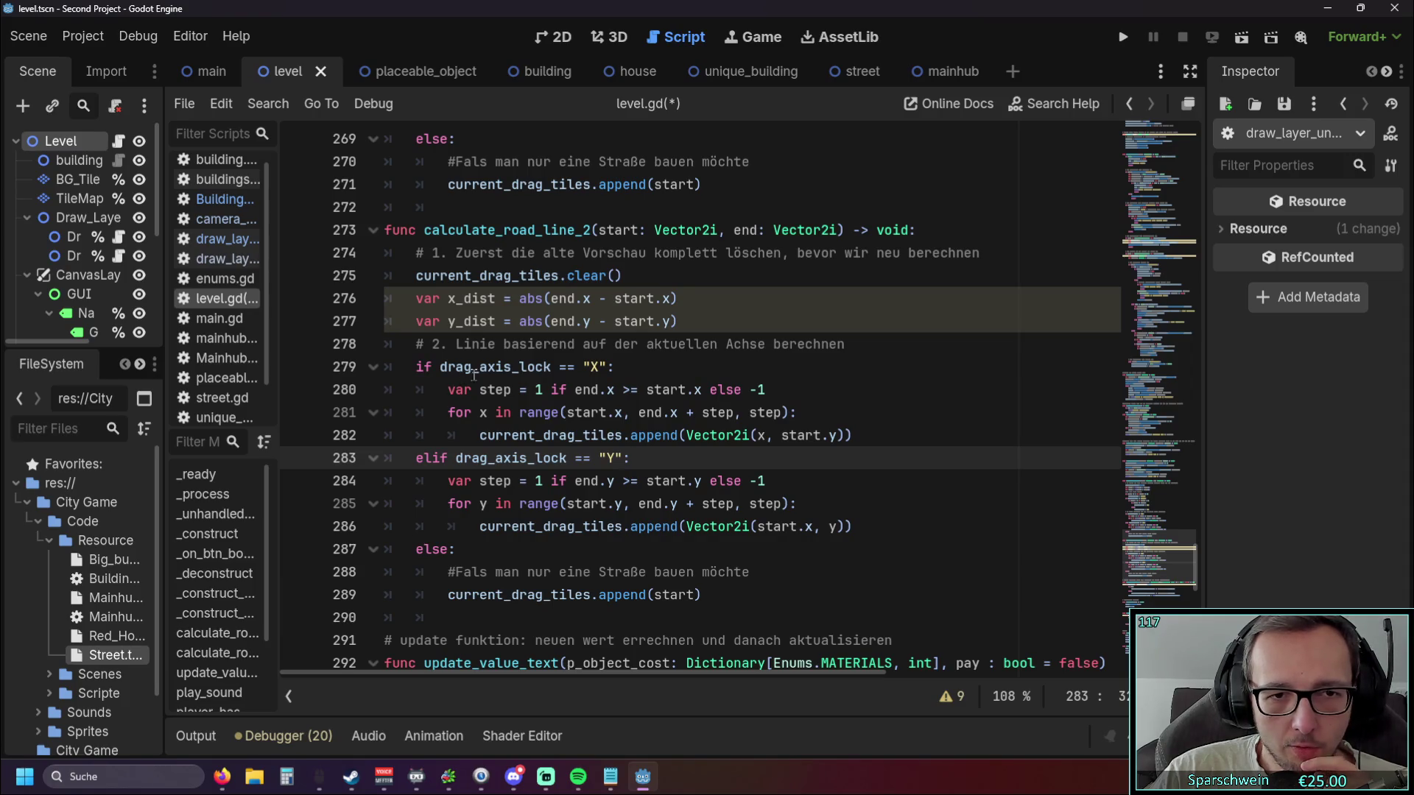
left_click_drag(438, 371, 616, 366)
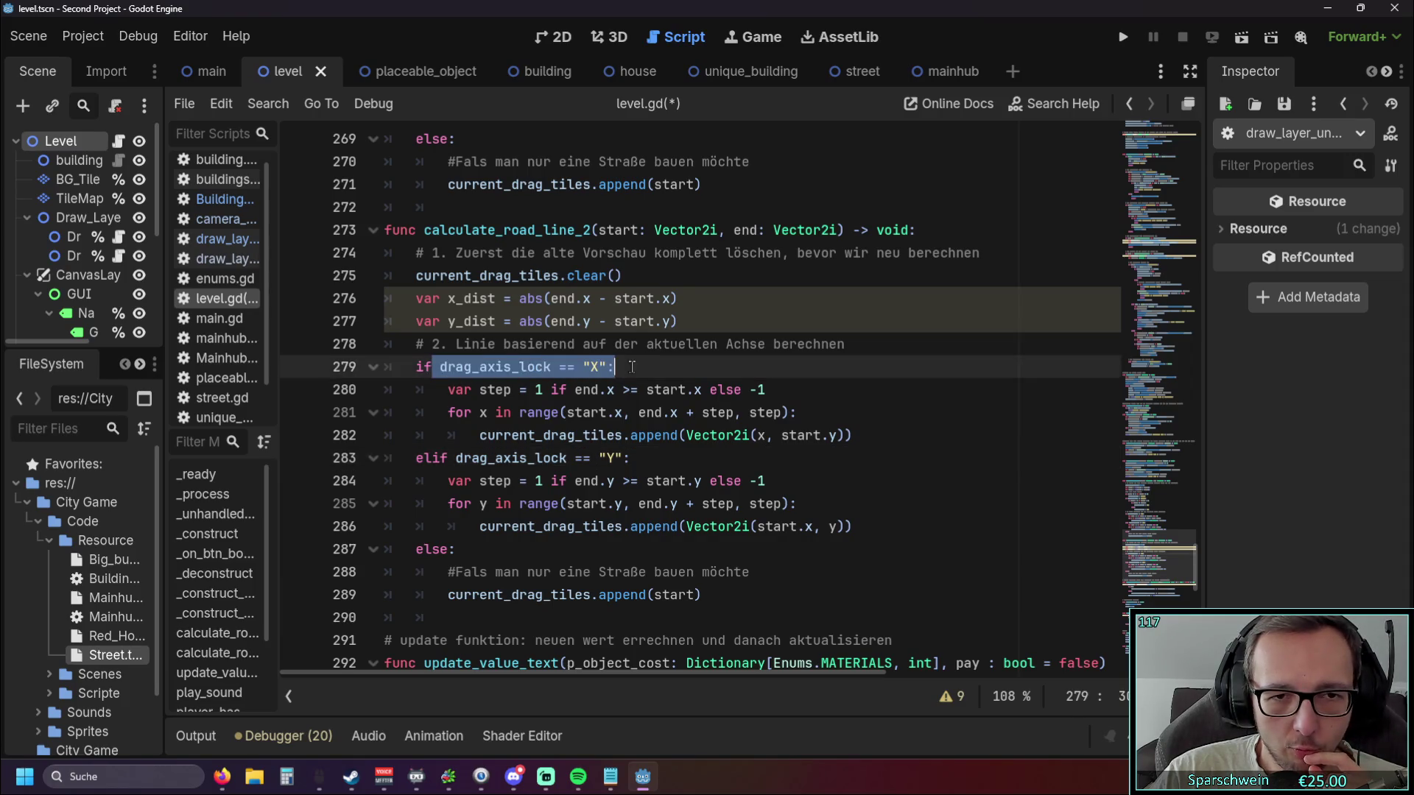
left_click_drag(631, 458, 337, 458)
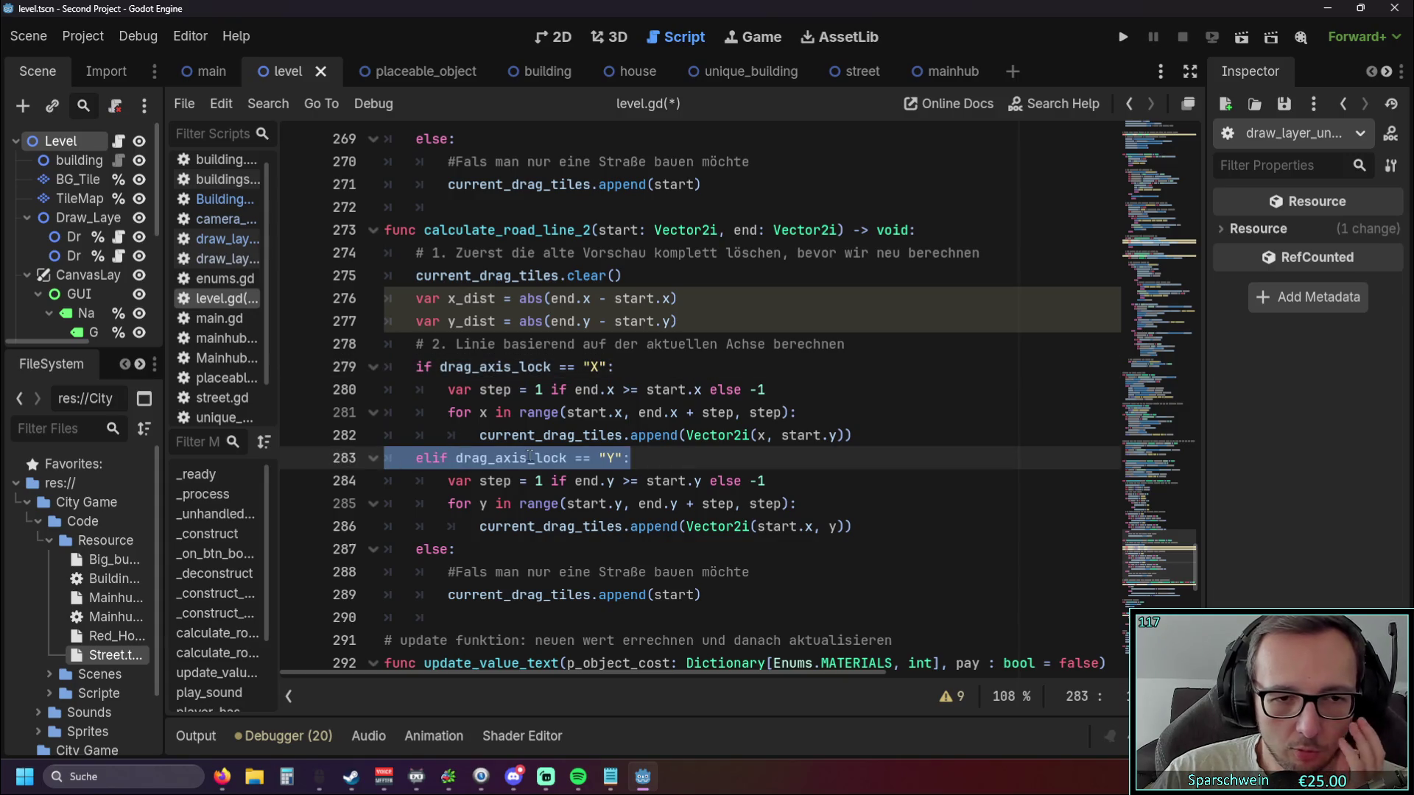
left_click(536, 550)
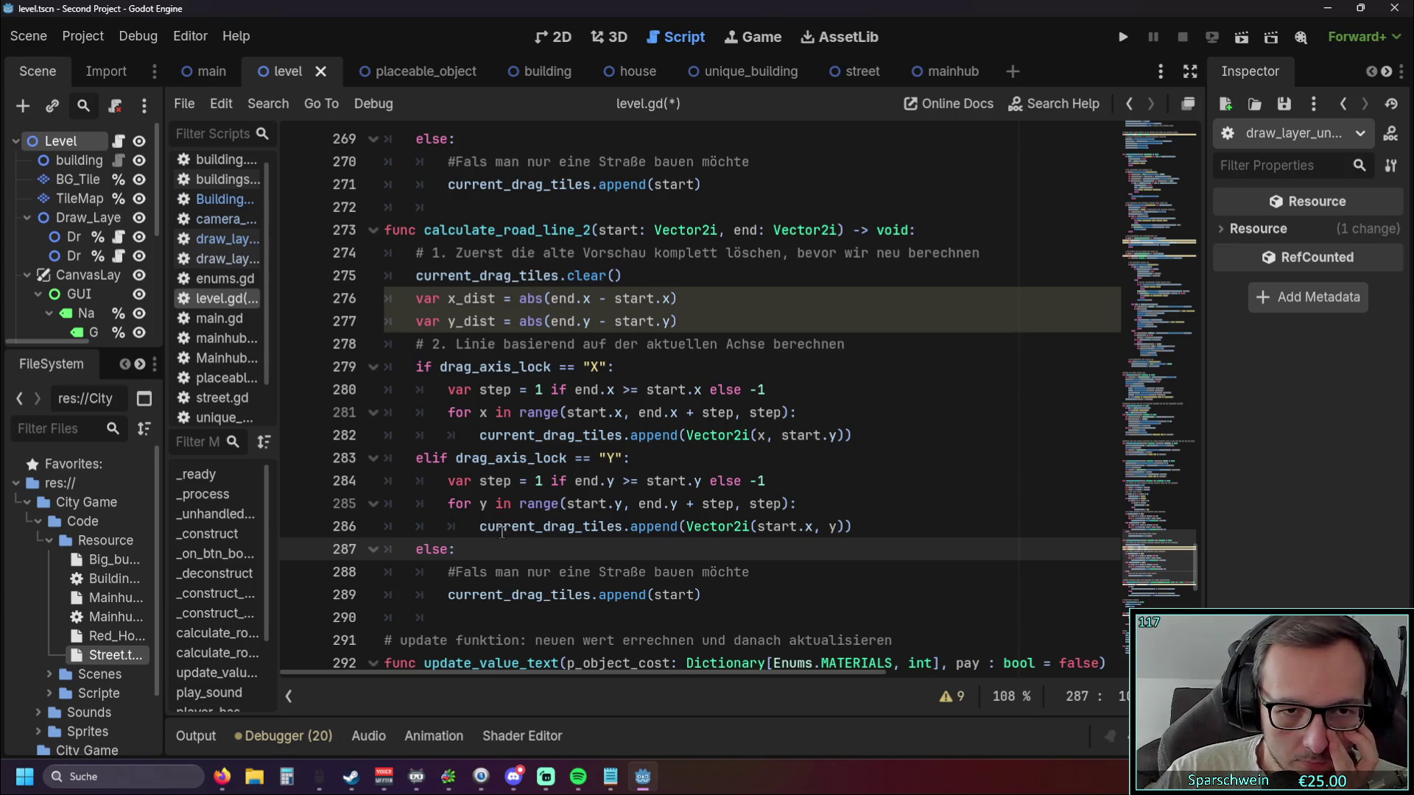
left_click(583, 367)
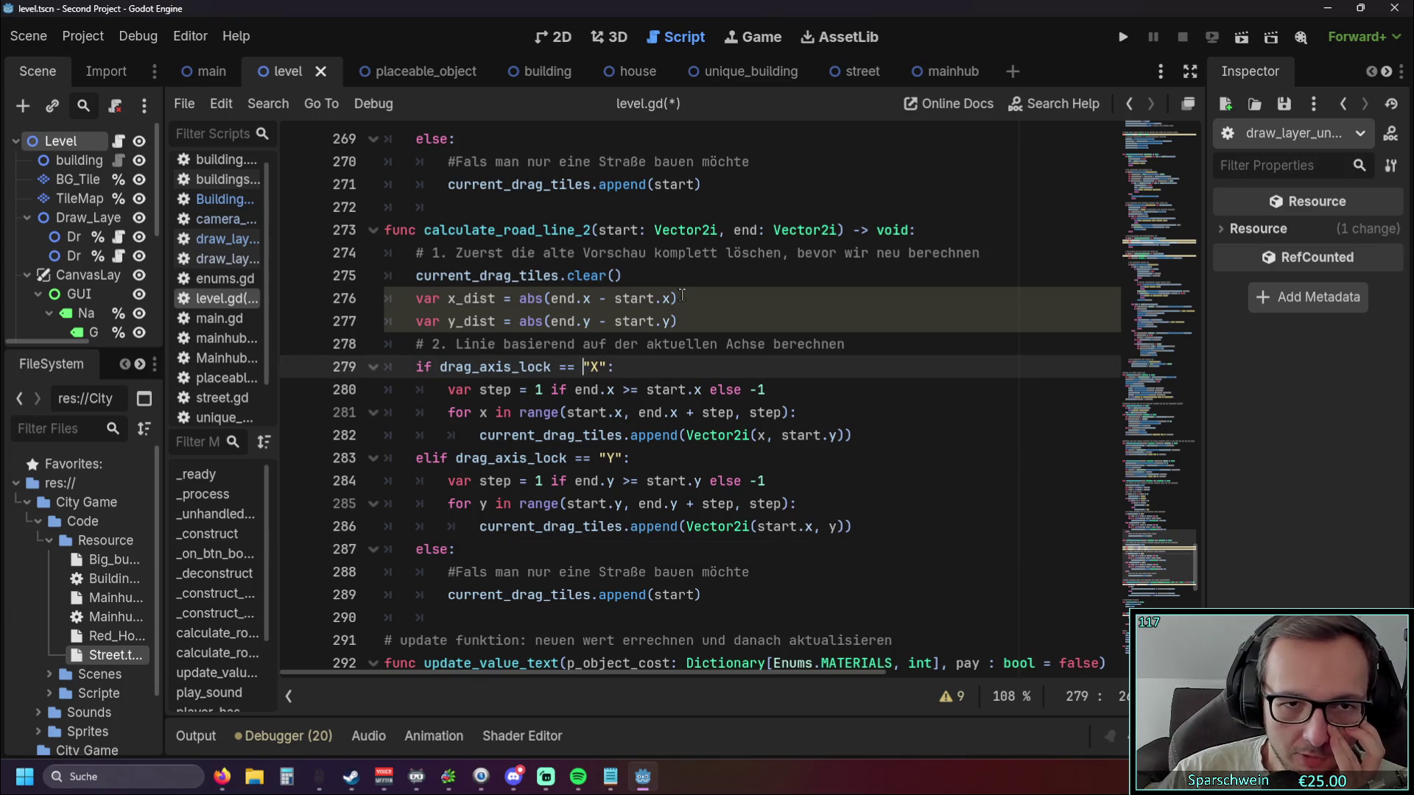
left_click(763, 316)
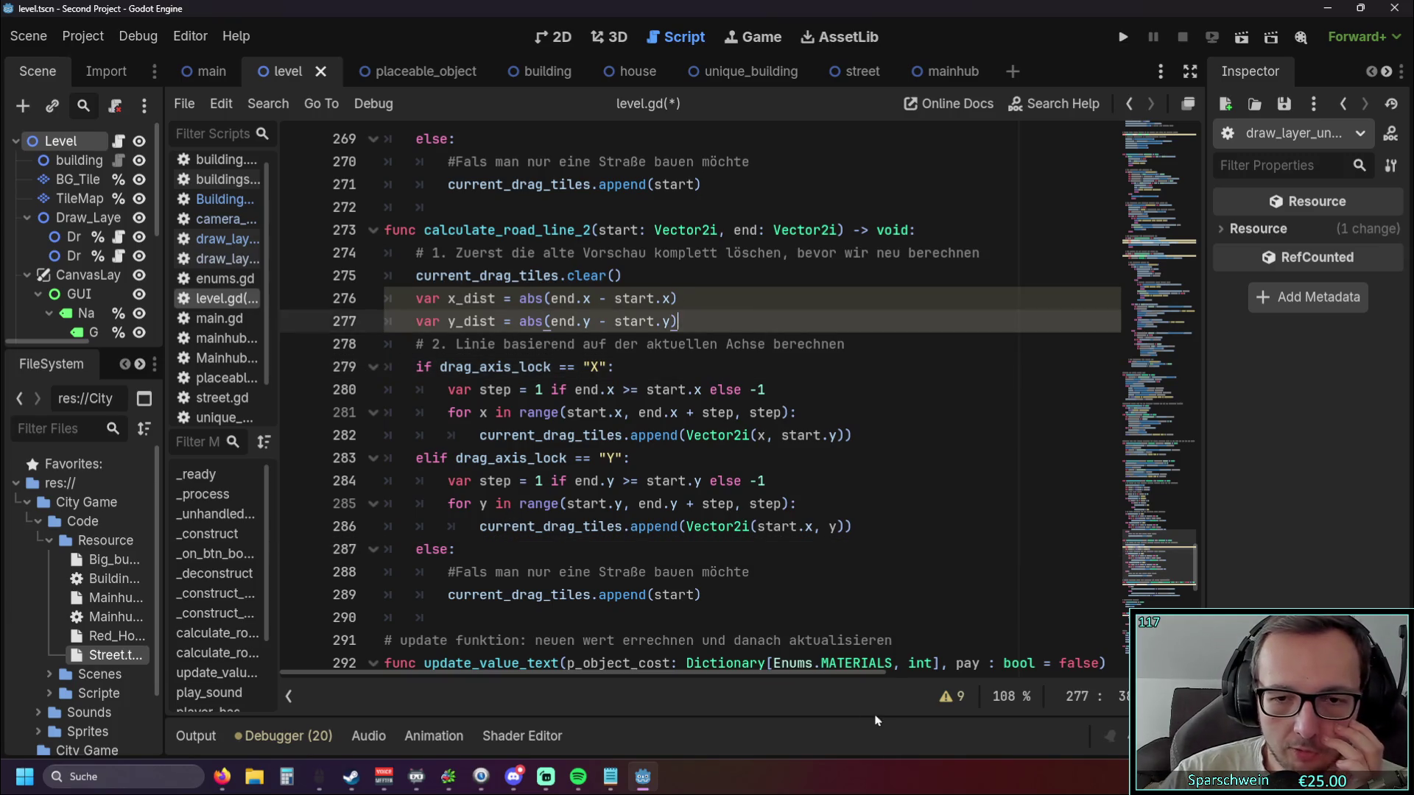
Recheck the warnings, then select the unused x_dist and y_dist lines 276–277.
left_click(947, 696)
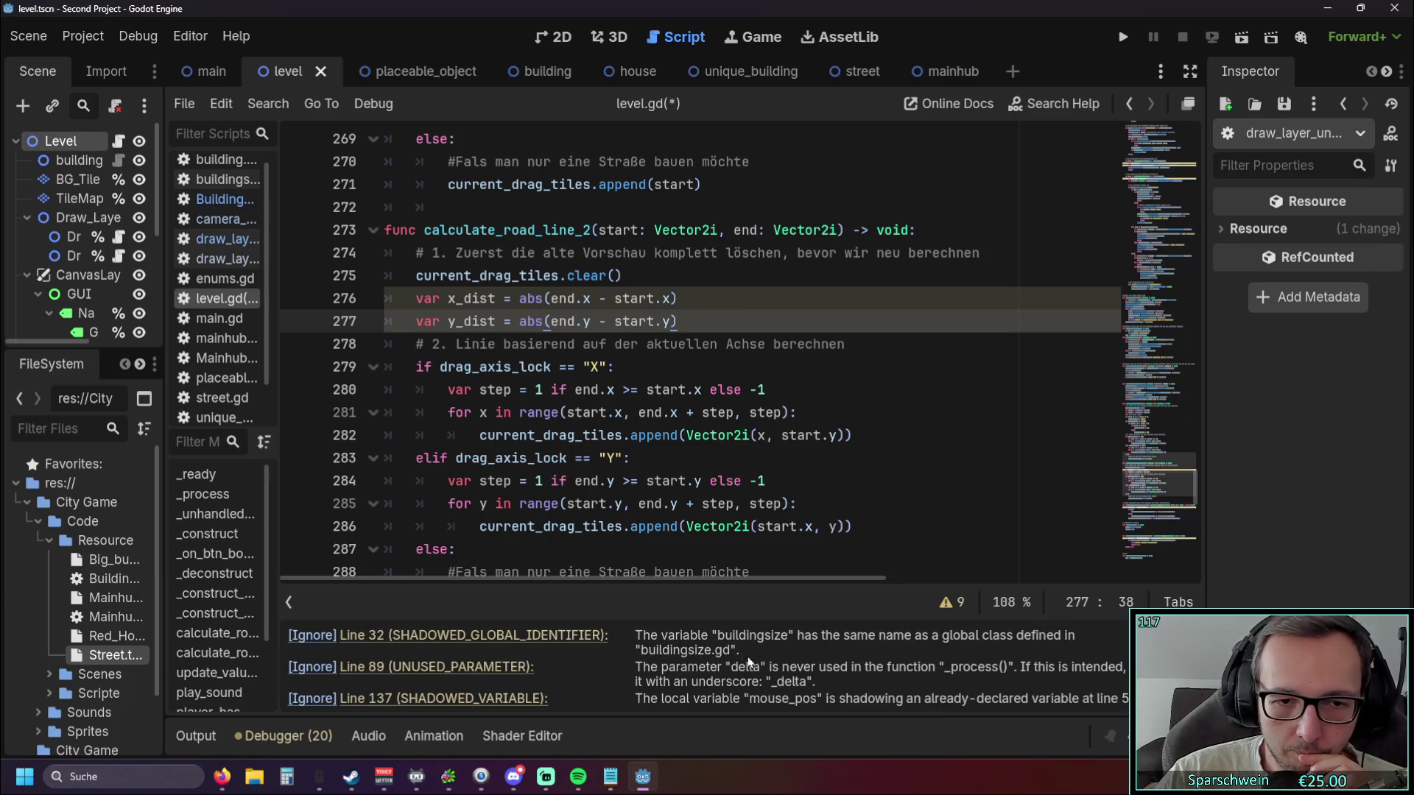
mouse_move(671, 617)
left_mouse_down()
mouse_move(759, 390)
mouse_move(766, 423)
left_mouse_up()
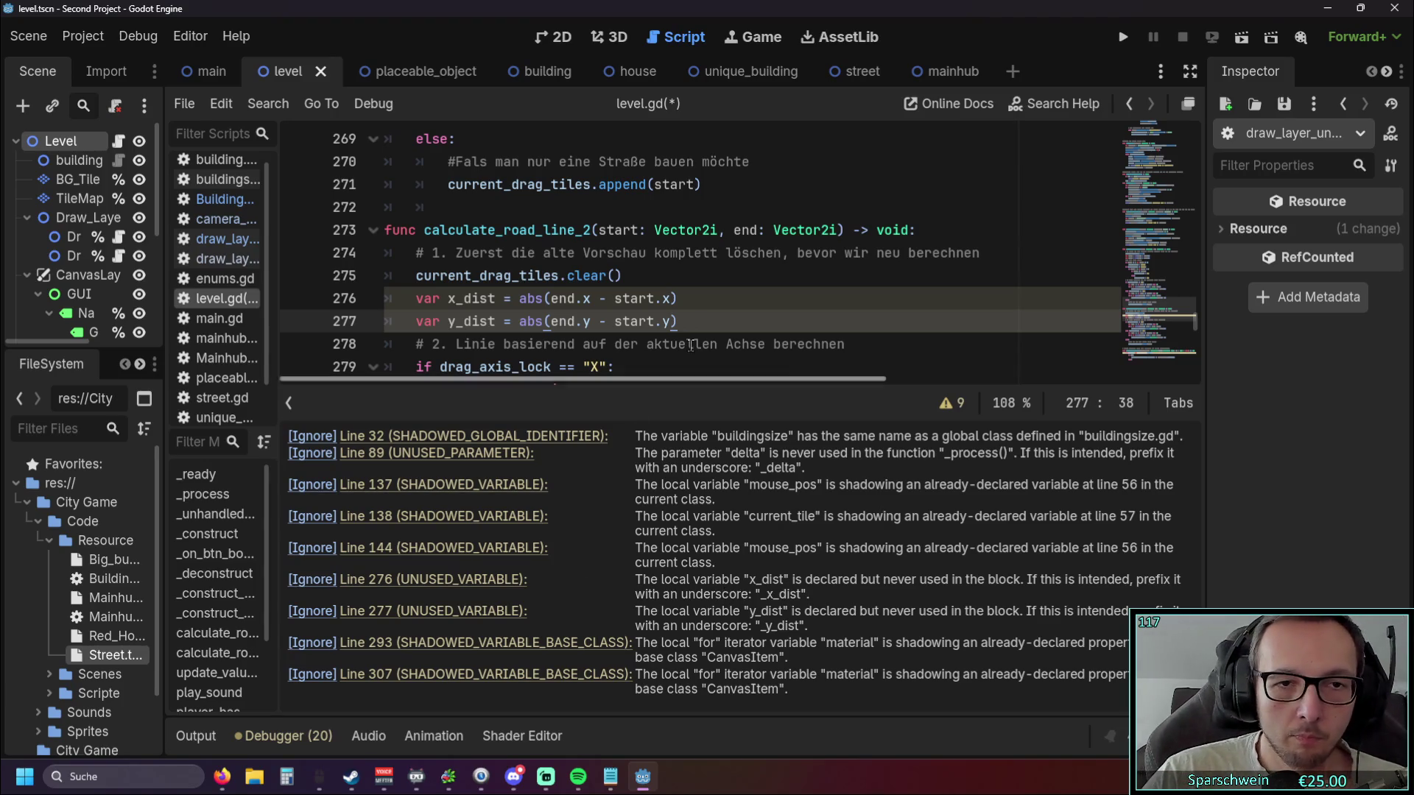
left_click(739, 344)
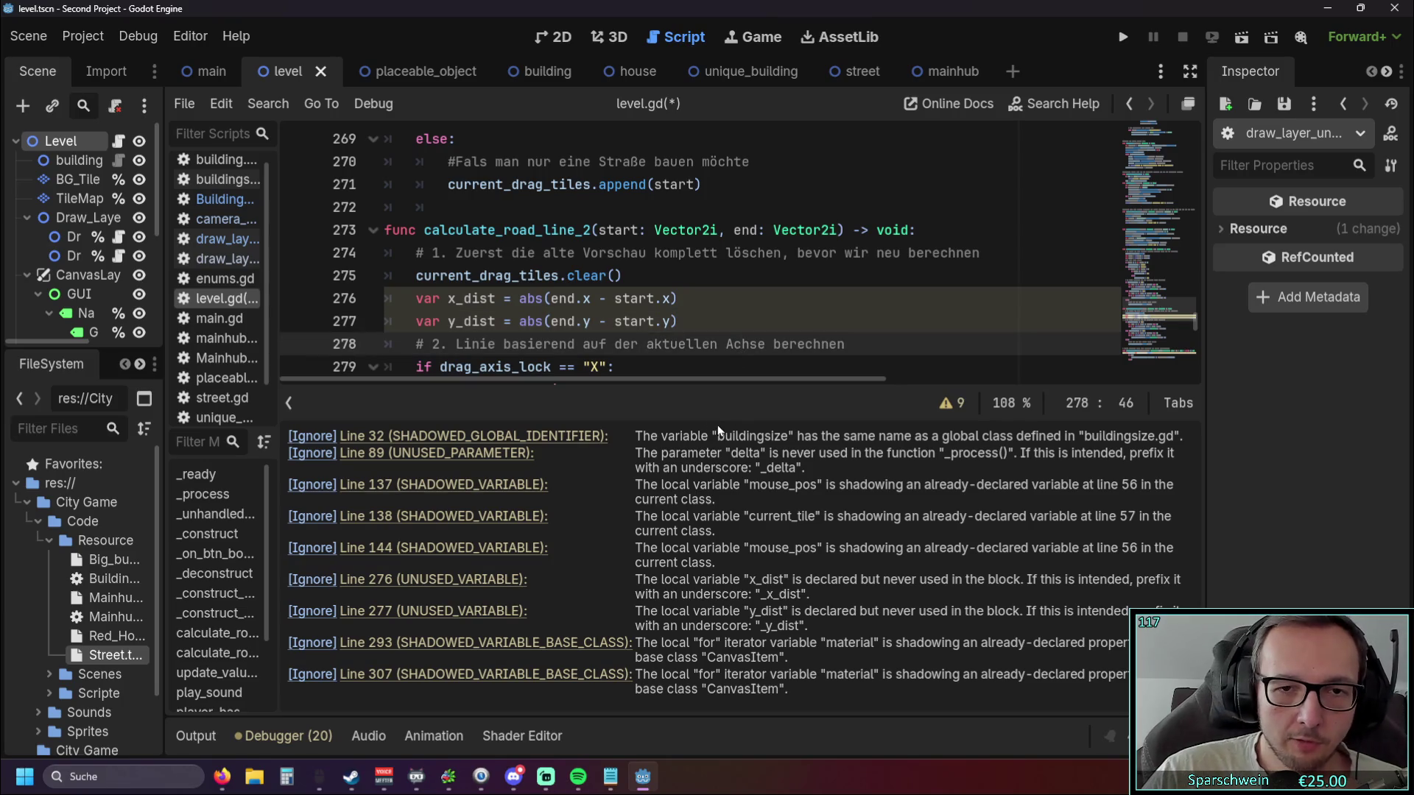
left_click_drag(717, 426, 740, 622)
mouse_move(707, 324)
left_mouse_down()
mouse_move(319, 284)
mouse_move(319, 302)
left_mouse_up()
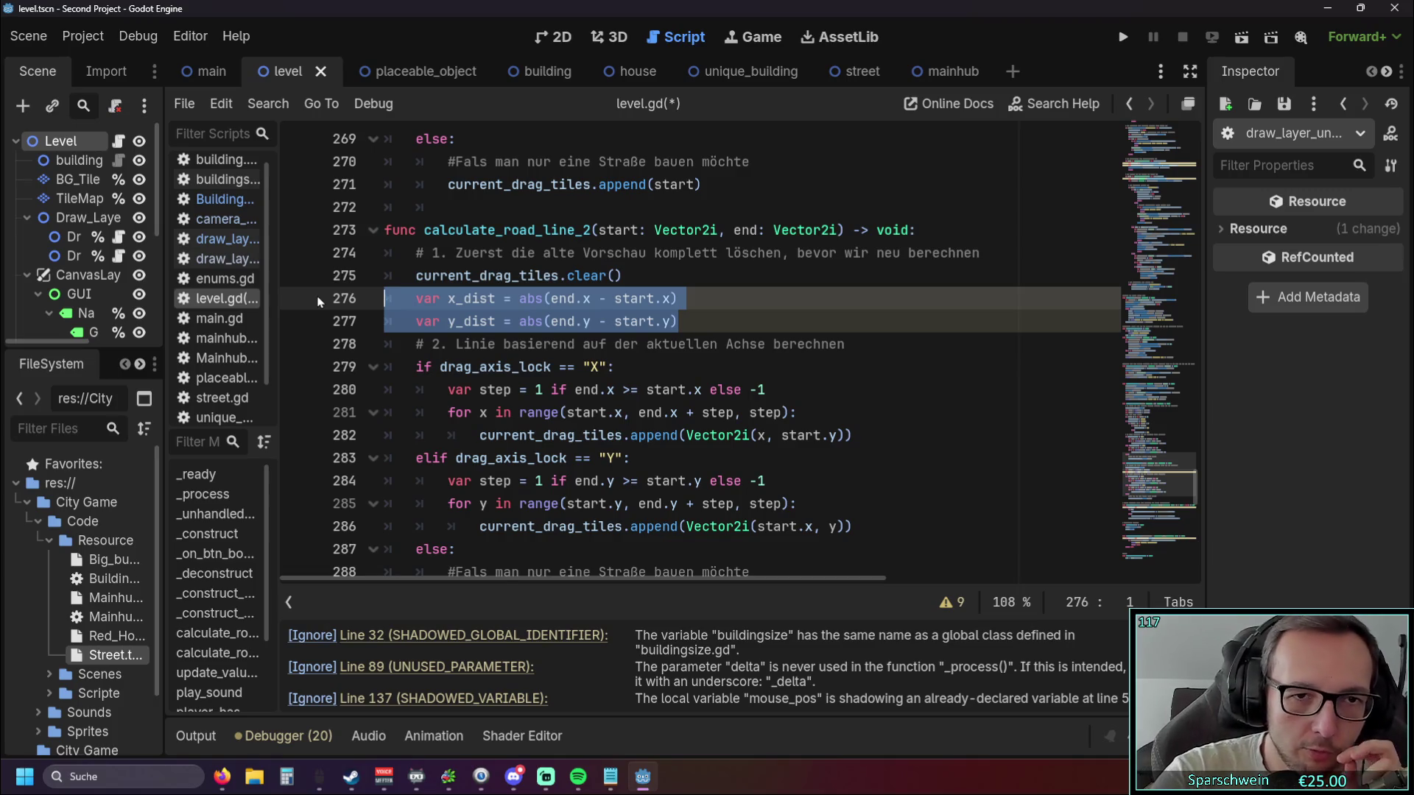
Delete the unused x_dist and y_dist declarations from calculate_road_line_2.
key("BackSpace")
key("BackSpace")
left_click(736, 344)
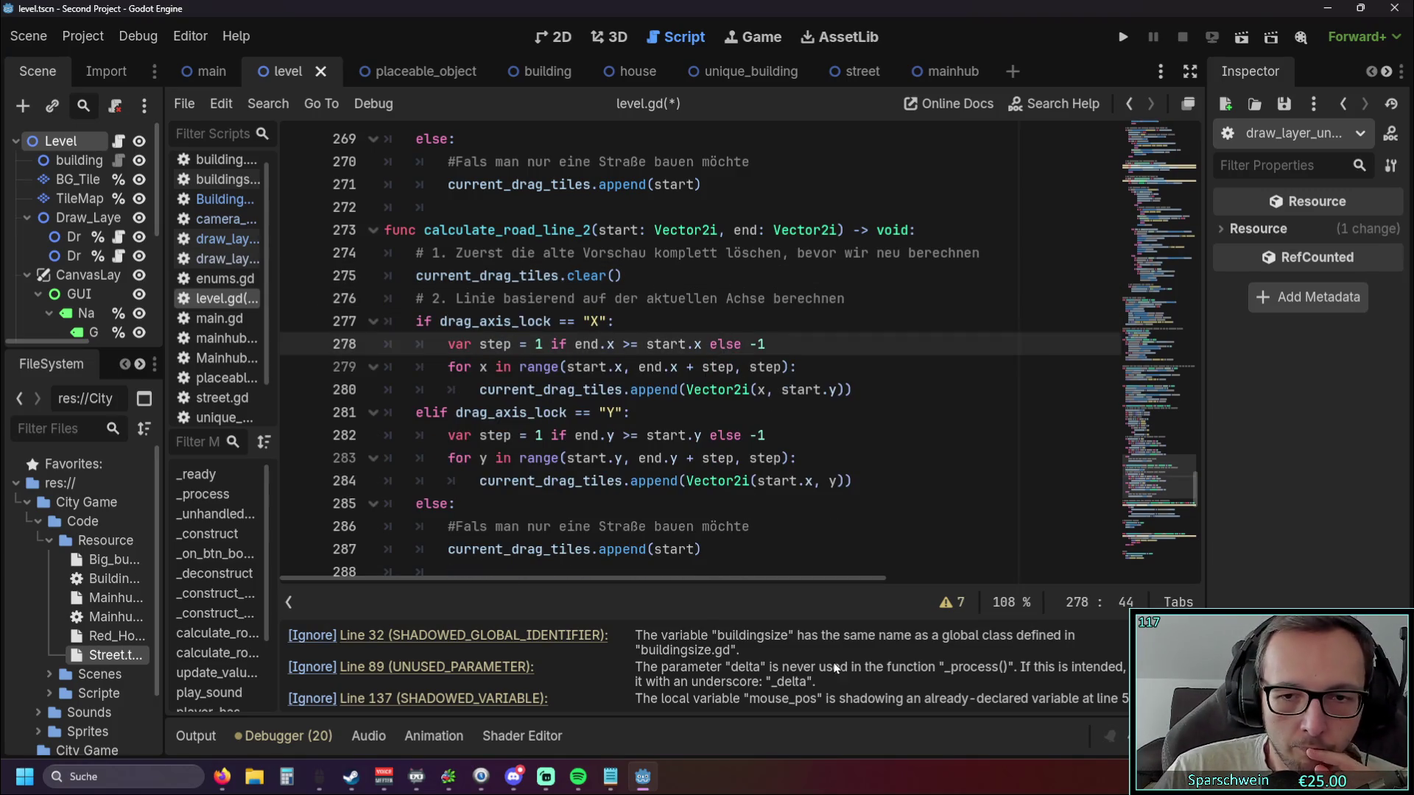
left_click(758, 526)
scroll(662, 516, "down", 4)
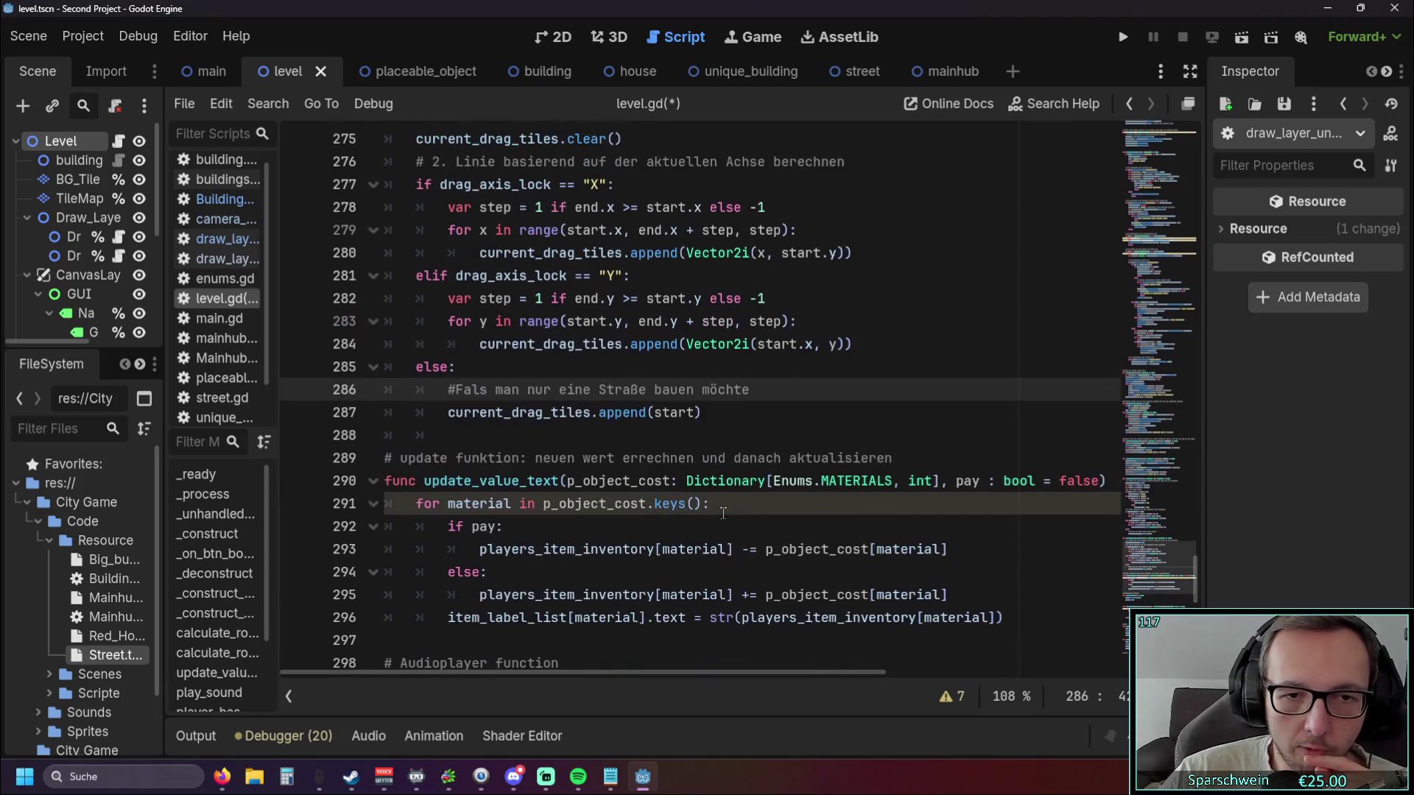
Review the remaining 7 script warnings and jump to the one at line 291.
left_click(950, 697)
mouse_move(737, 622)
left_mouse_down()
mouse_move(737, 471)
mouse_move(737, 488)
left_mouse_up()
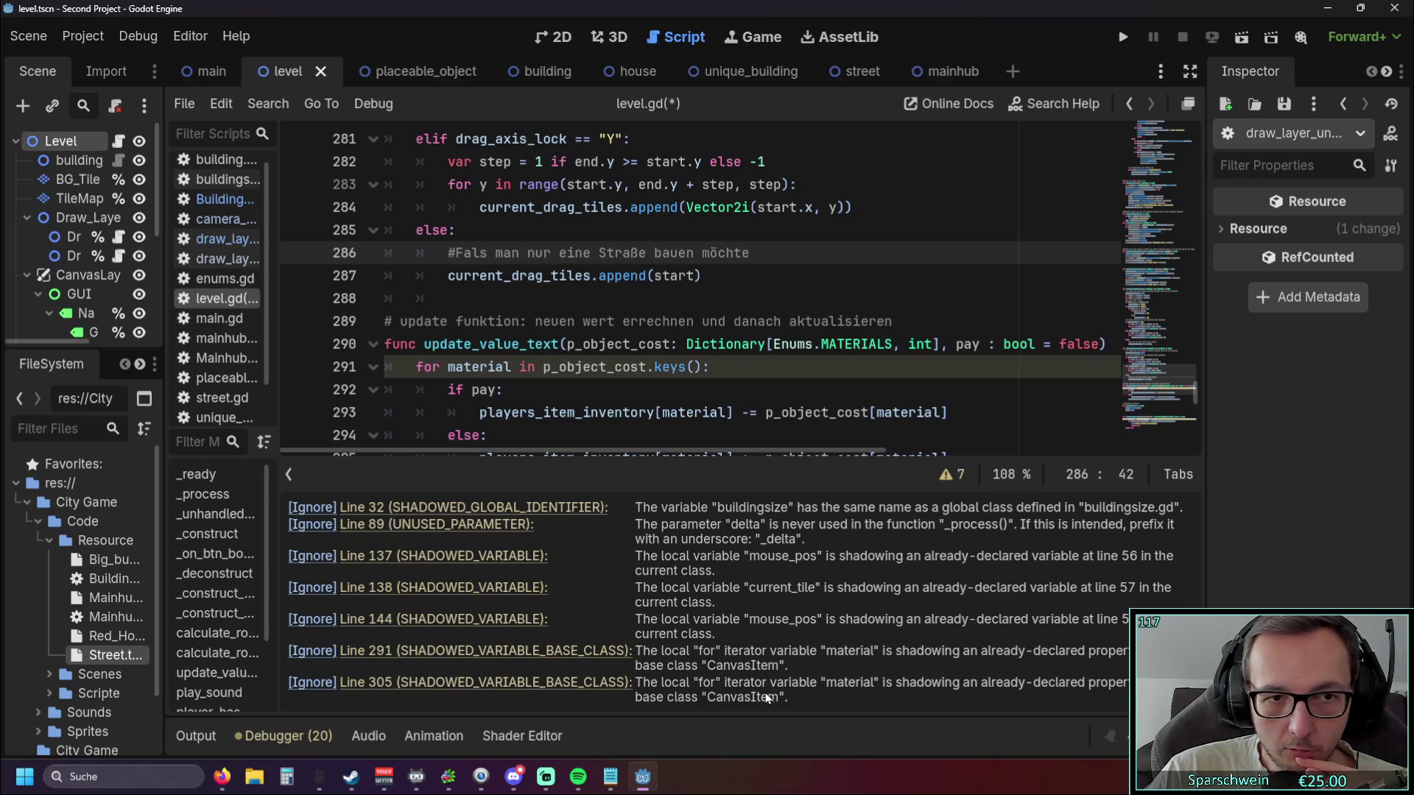
left_click(387, 653)
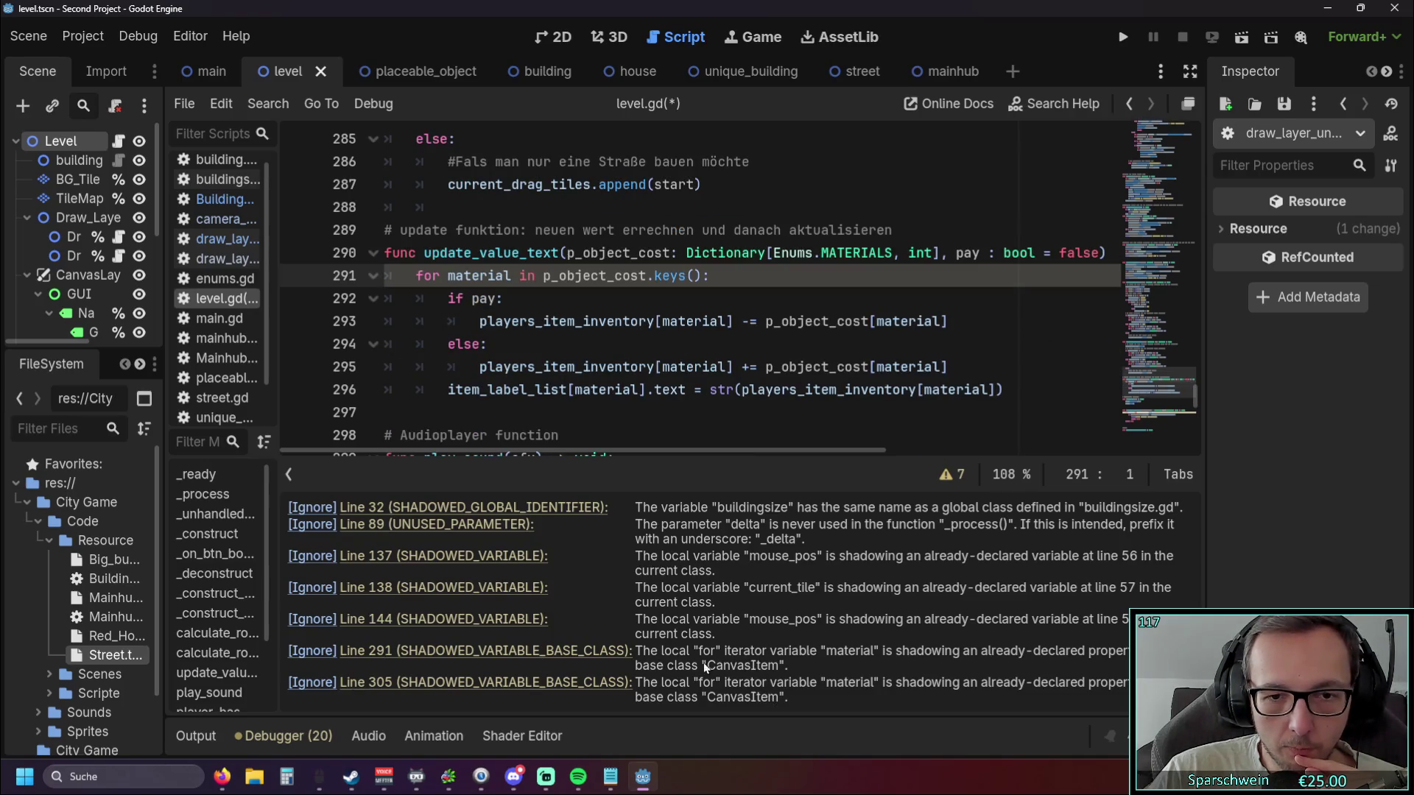
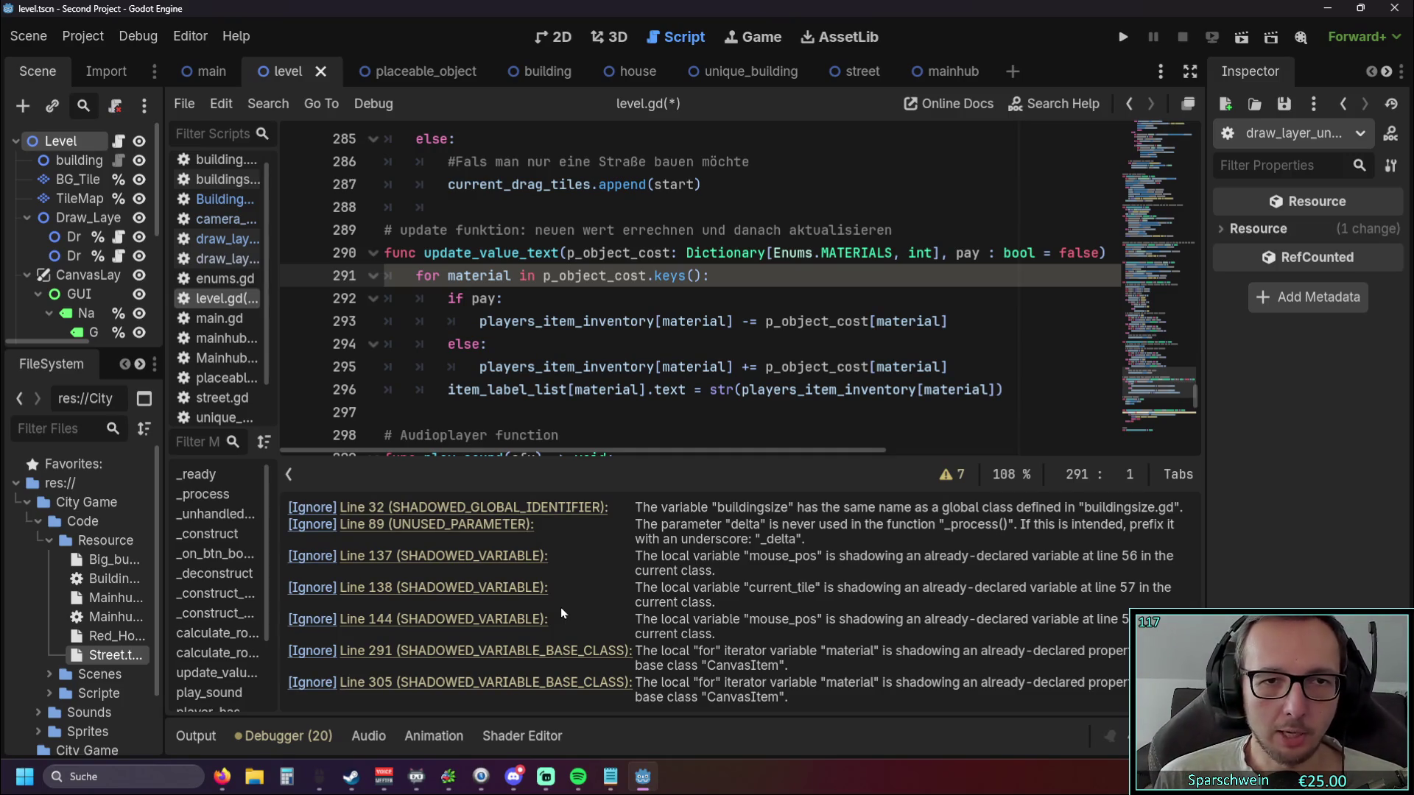
In update_value_text, rename the loop variable material to materials on line 291 and its uses on lines 293 and 295.
left_click(515, 276)
type("s")
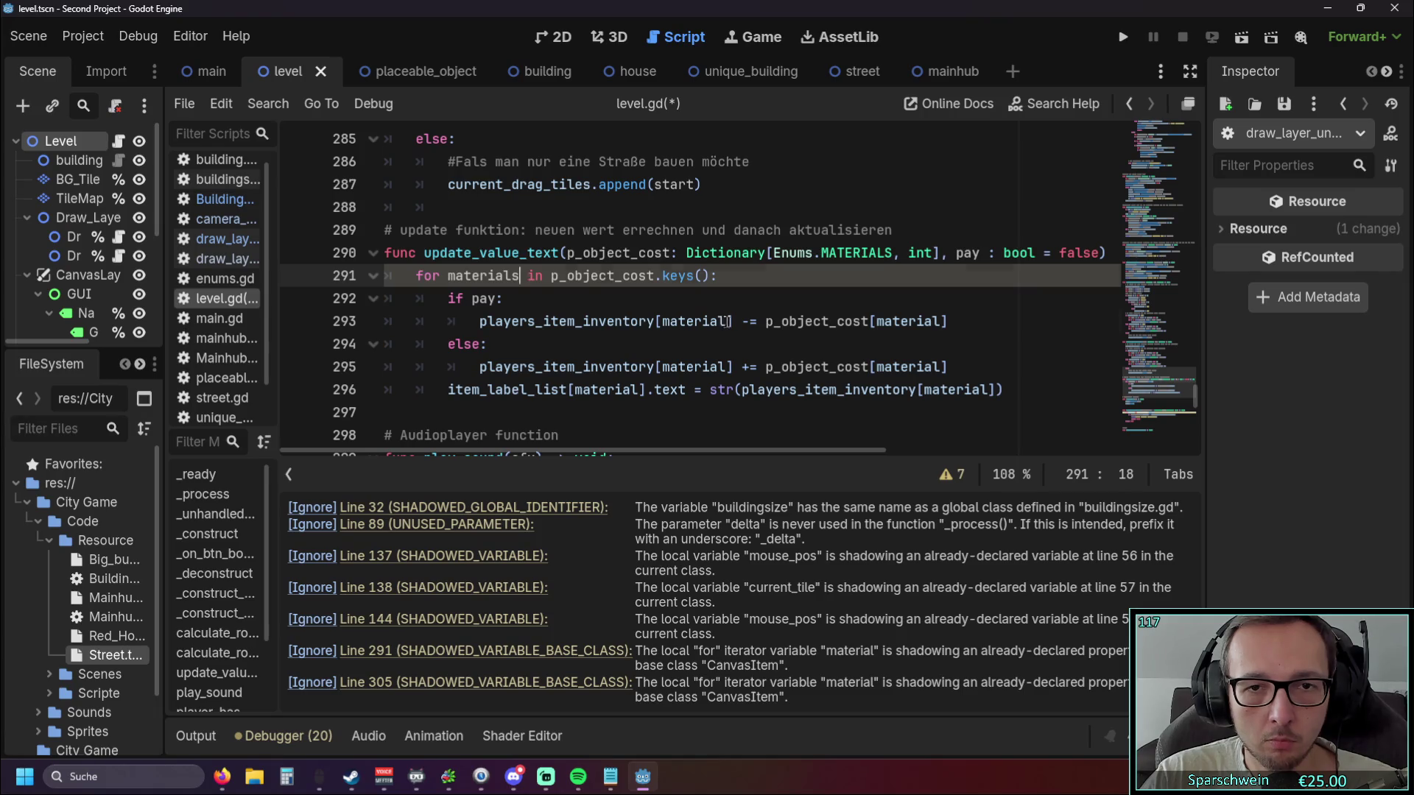
left_click(727, 321)
type("s")
left_click(733, 366)
type("s")
left_click(793, 338)
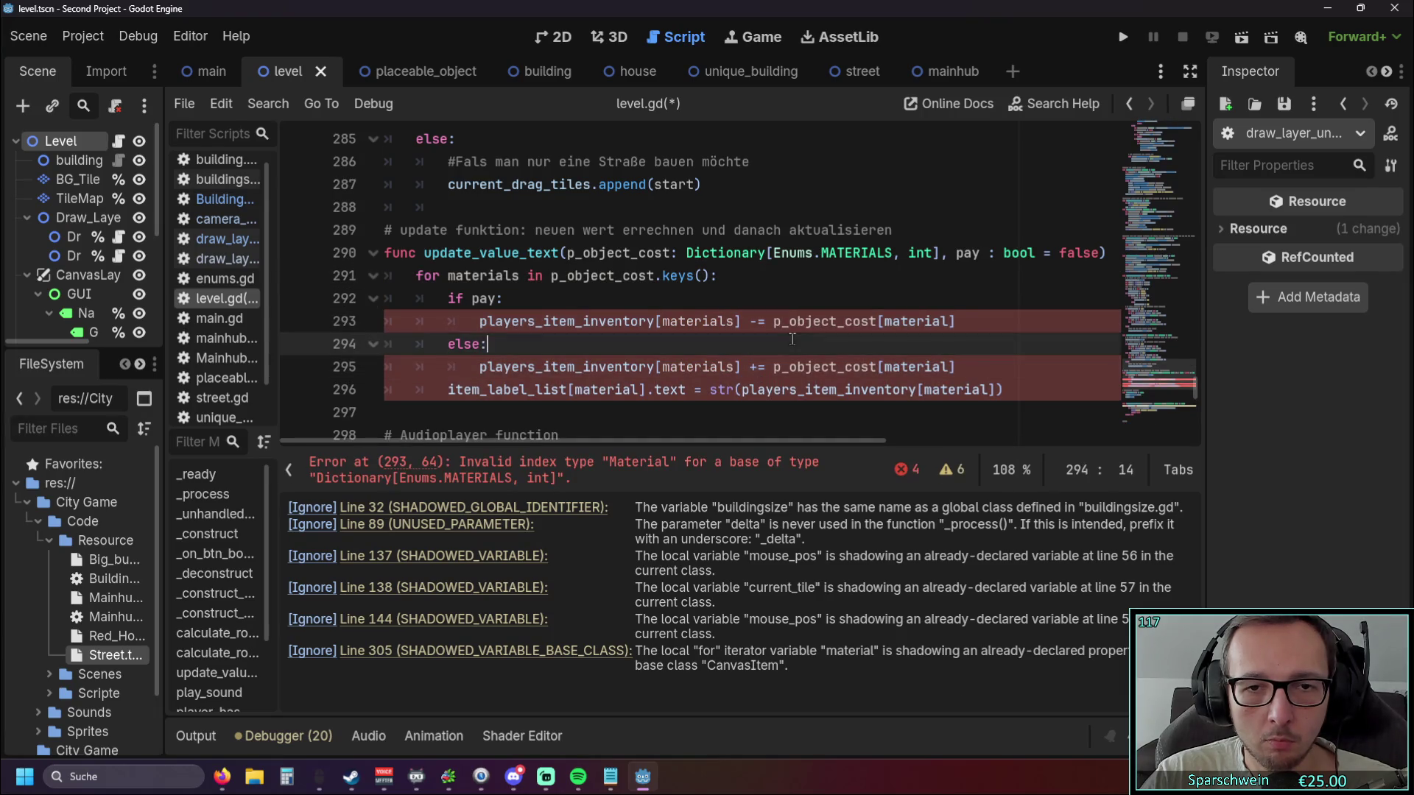
left_click(960, 366)
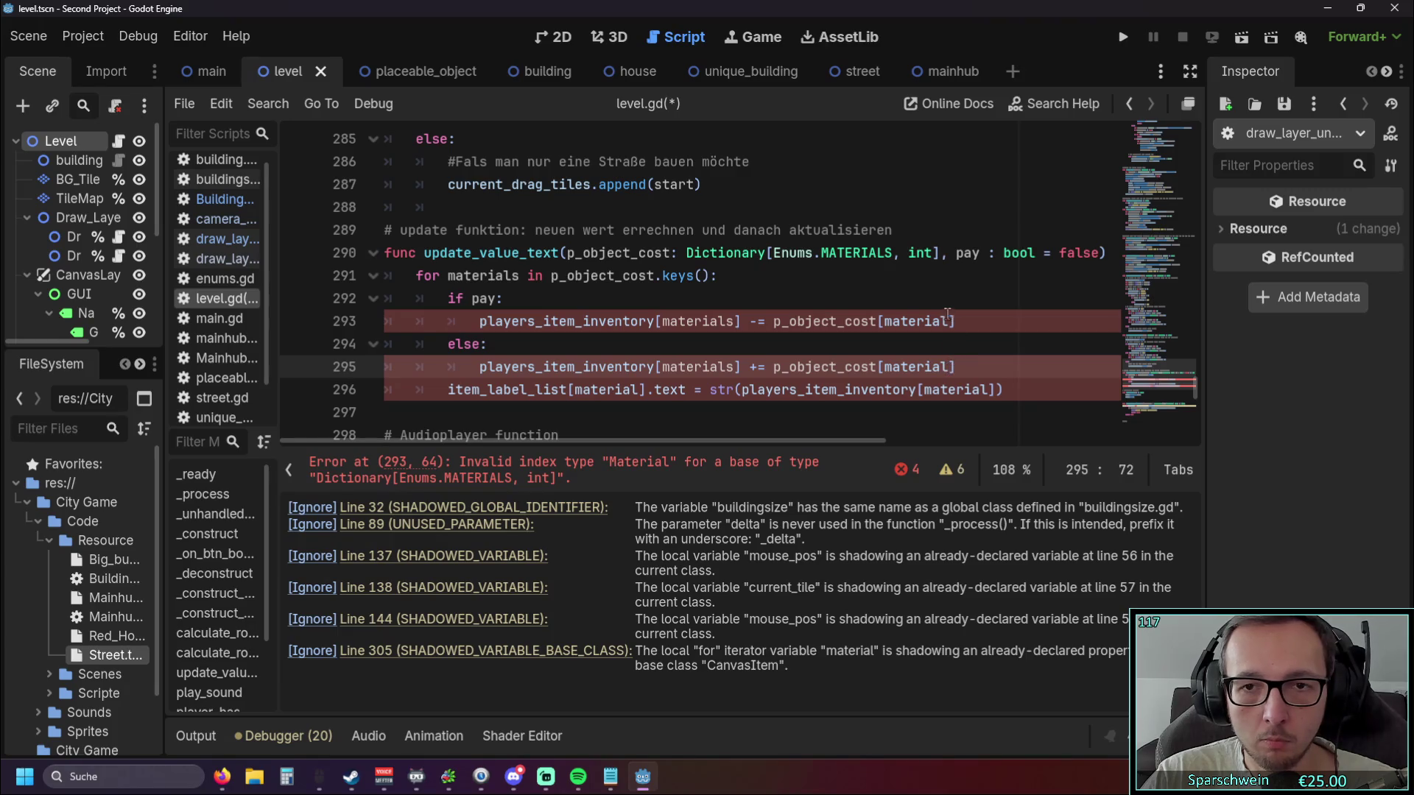
Change material to materials inside p_object_cost on lines 293 and 295 and twice on line 296.
left_click(952, 367)
type("s")
left_click(952, 321)
type("s")
left_click(869, 344)
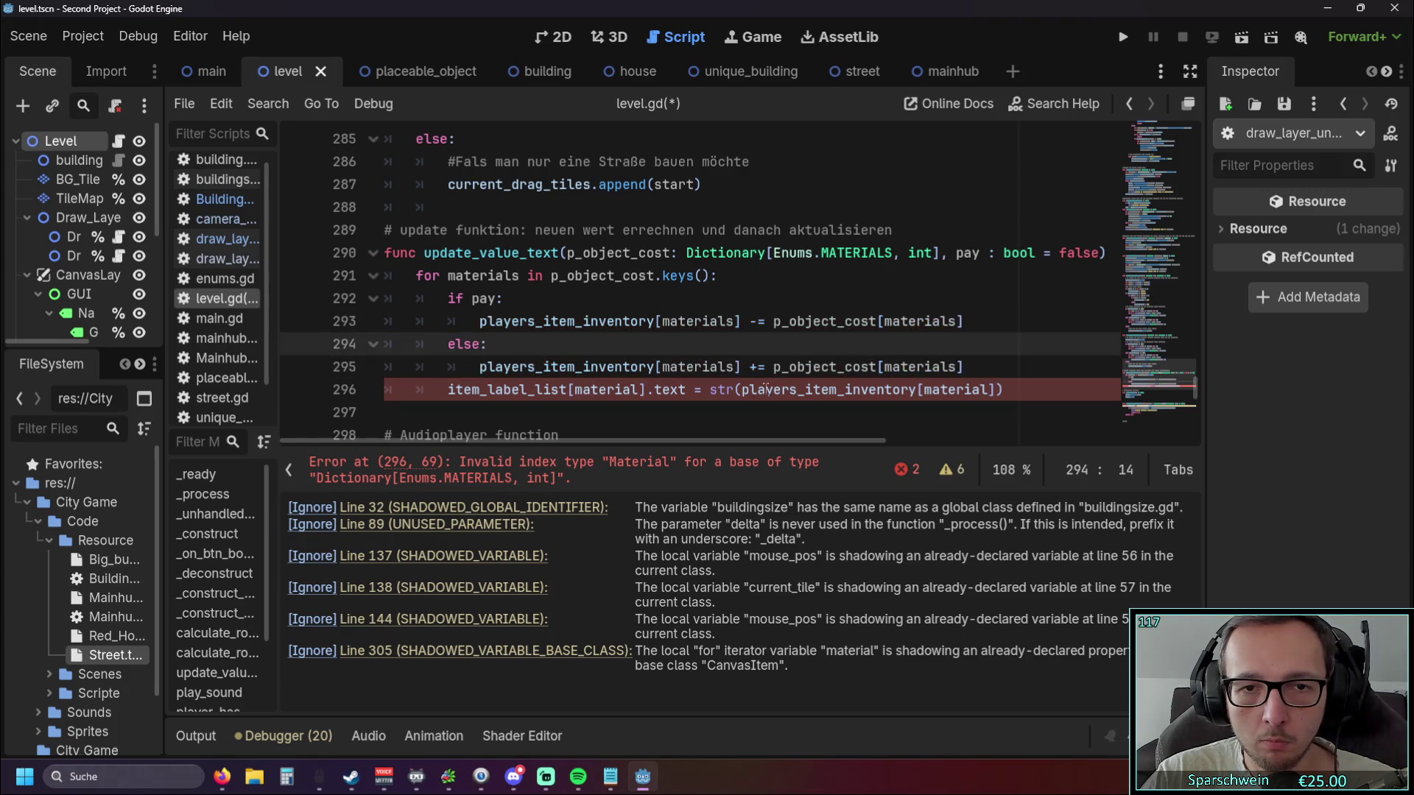
left_click(645, 389)
type("s")
left_click(999, 390)
type("s")
left_click(1018, 351)
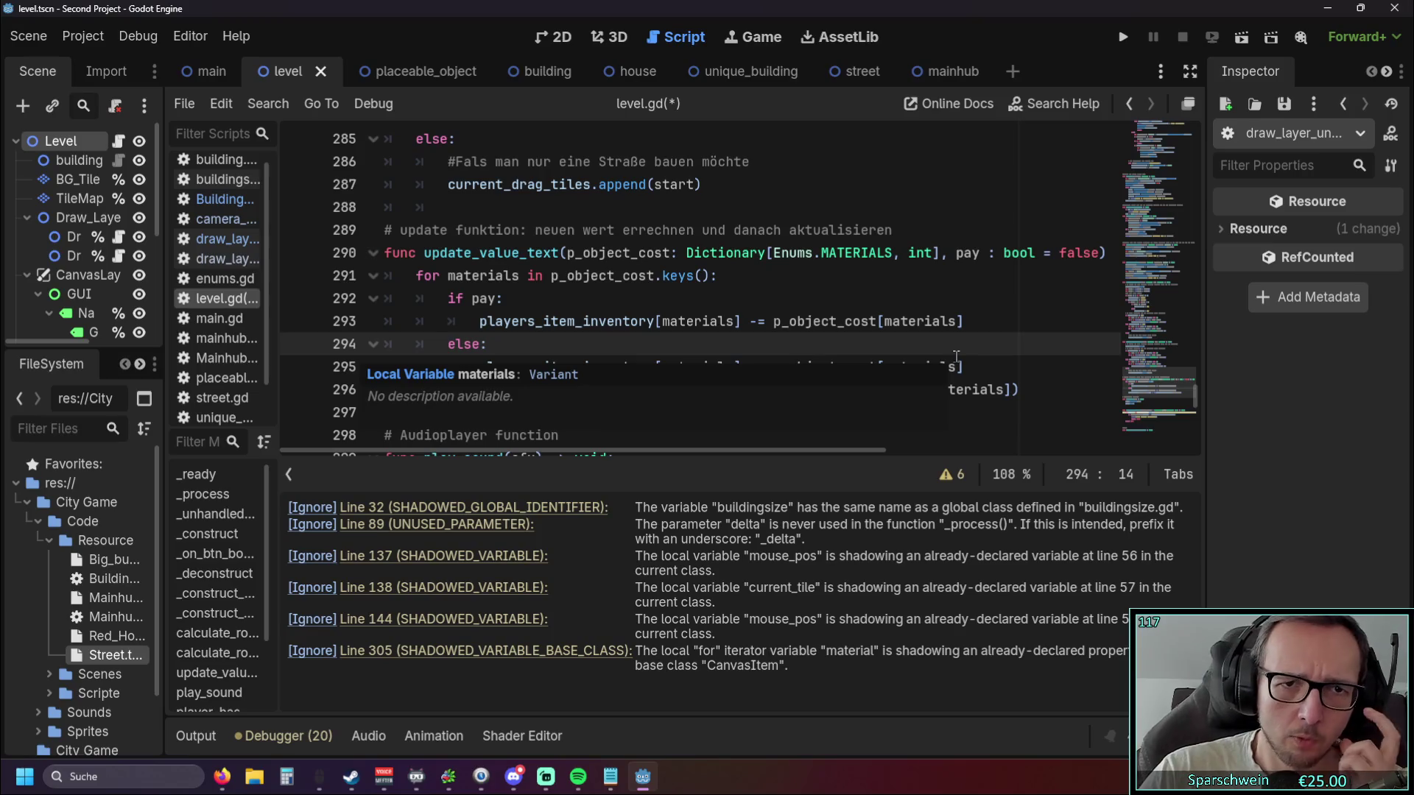
left_click(846, 300)
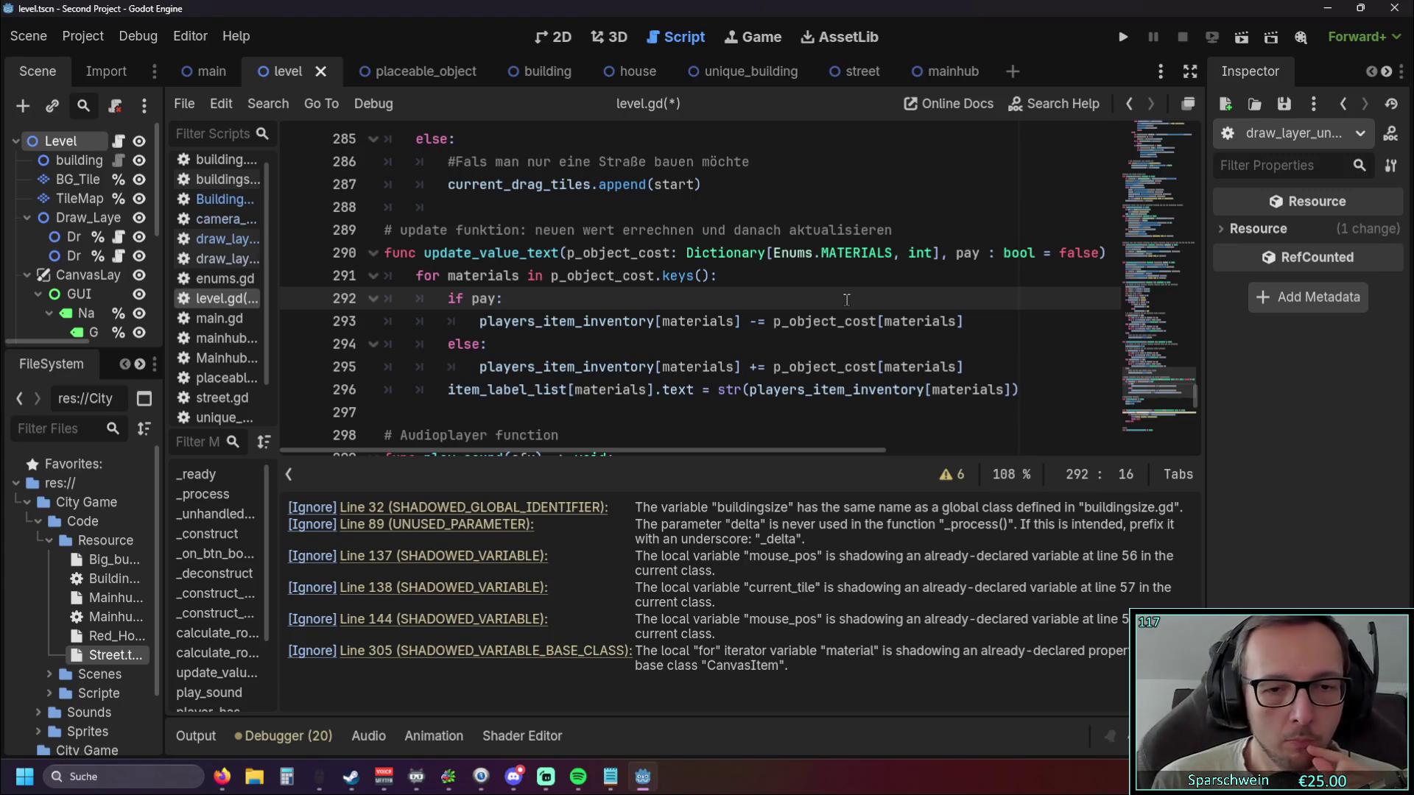
Rename material to materials in player_has_resource's loop and both indexes on lines 305–306.
left_click(452, 658)
left_click(514, 276)
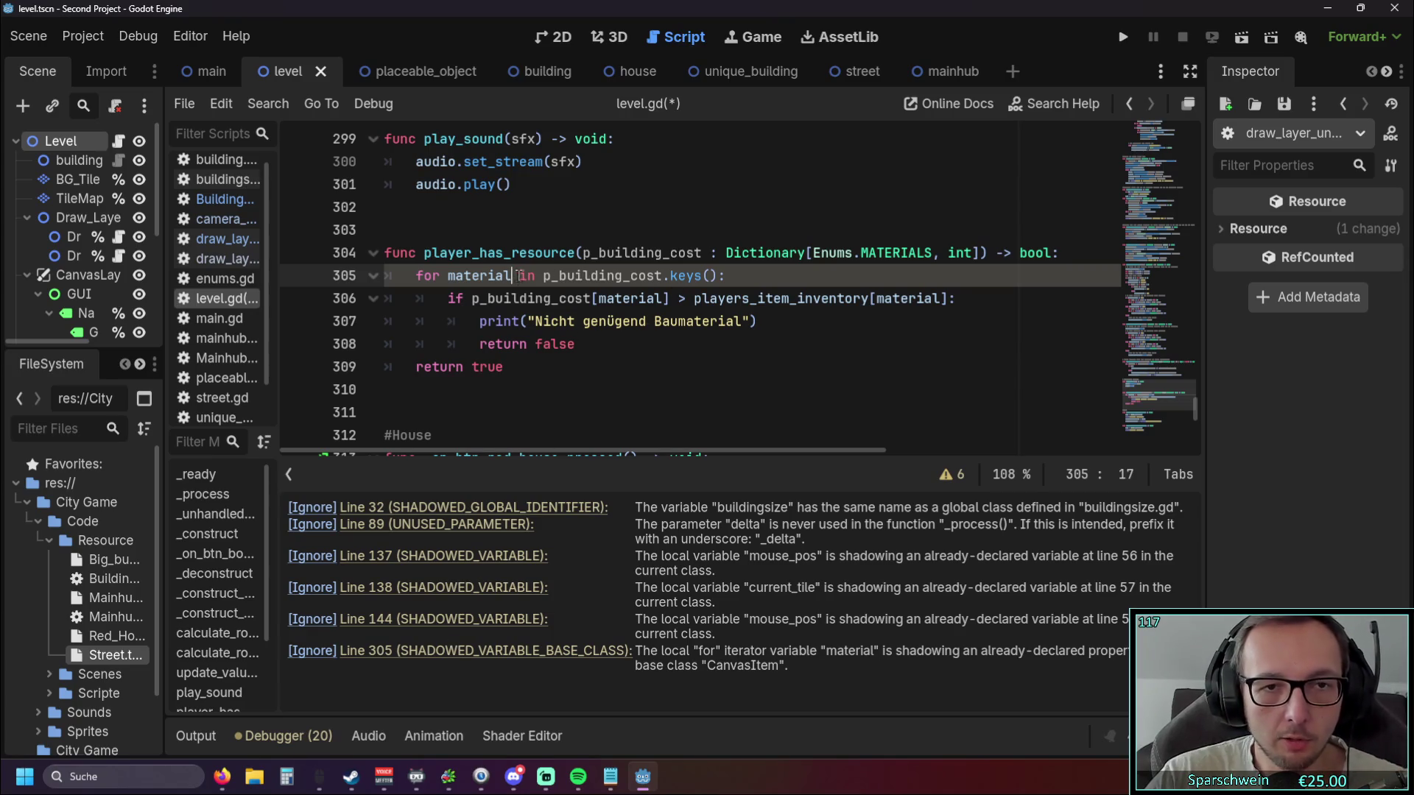
type("s")
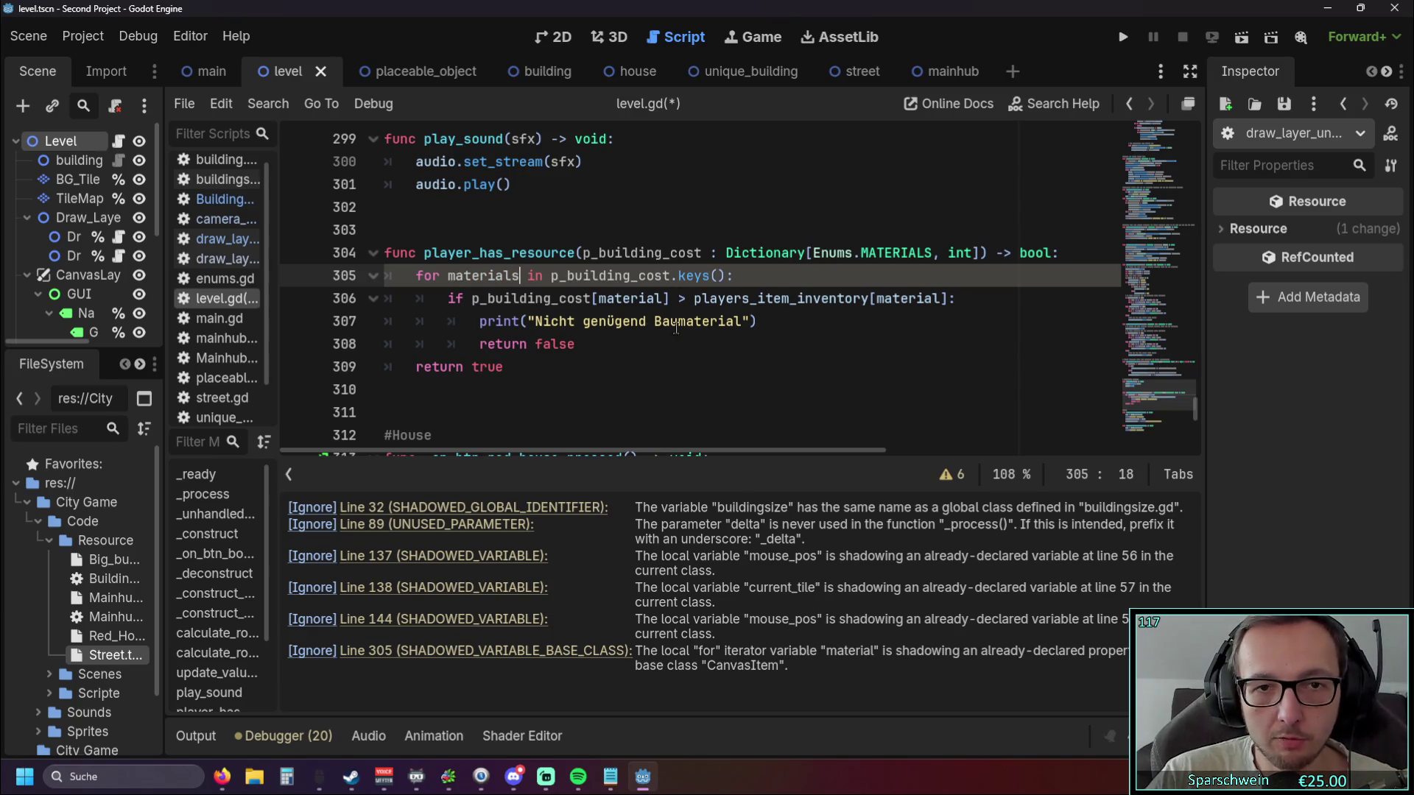
left_click(667, 301)
type("s")
left_click(947, 299)
type("s")
left_click(910, 350)
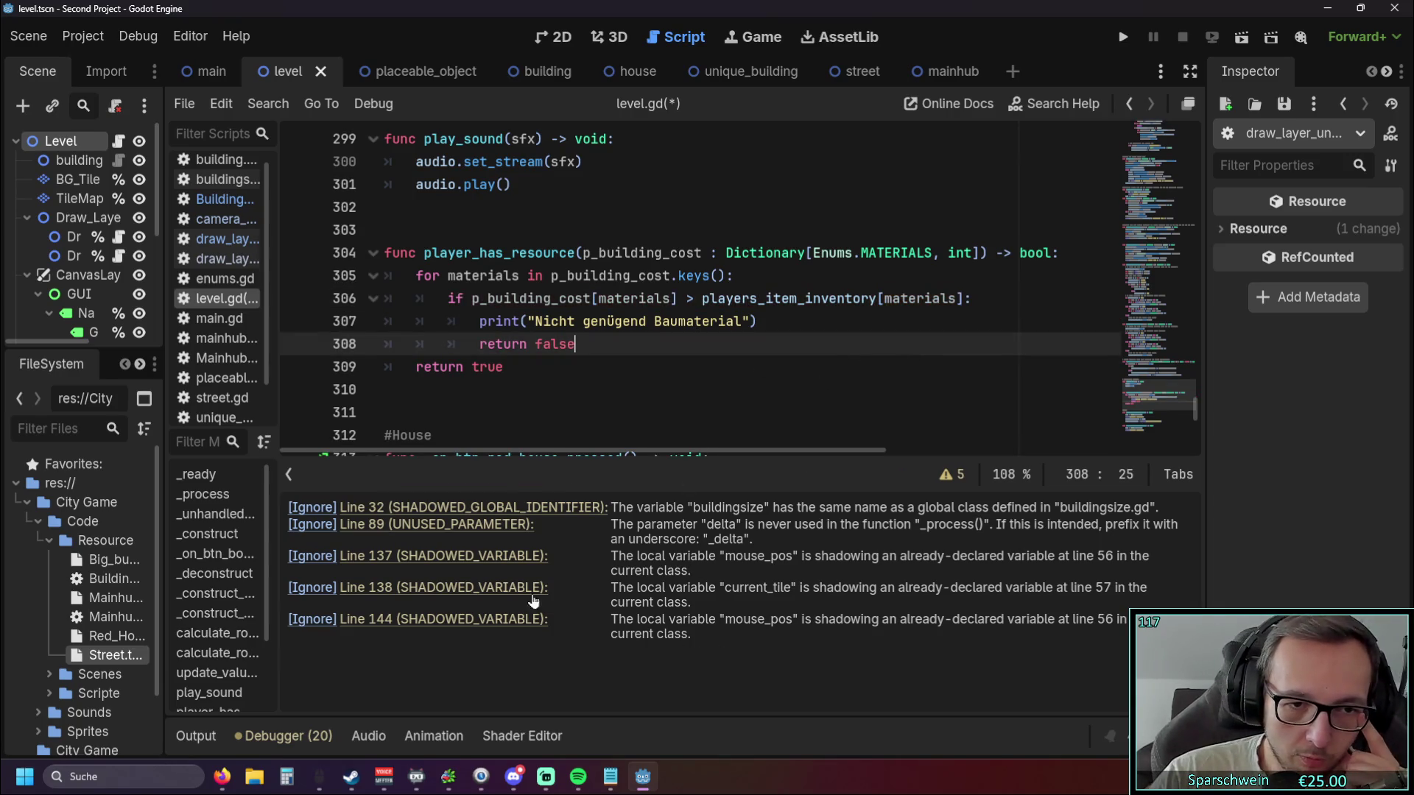
left_click(484, 563)
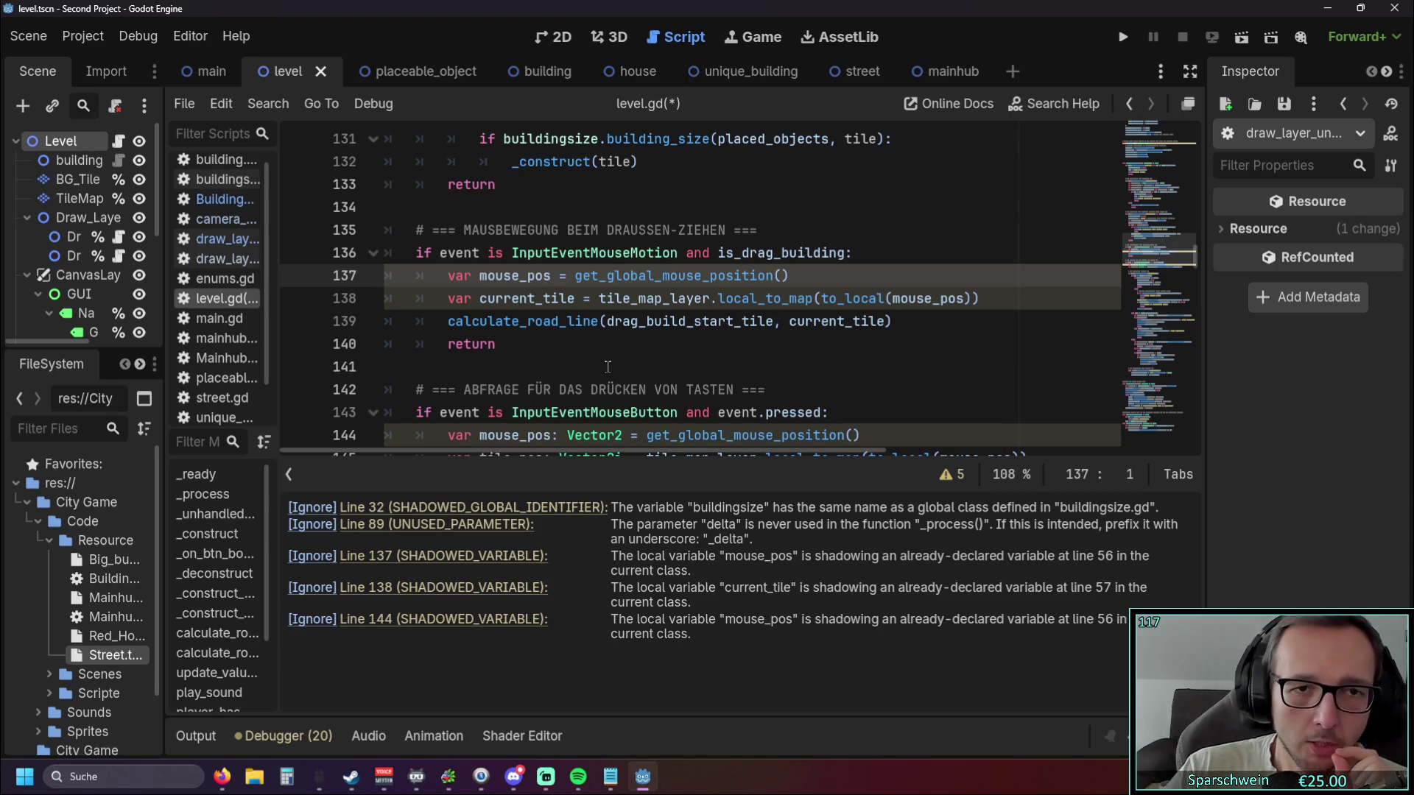
Remove 'var' from the mouse_pos and current_tile declarations on lines 137, 138 and 144.
scroll(608, 366, "up", 20)
scroll(602, 362, "up", 5)
scroll(598, 374, "up", 5)
scroll(600, 373, "down", 3)
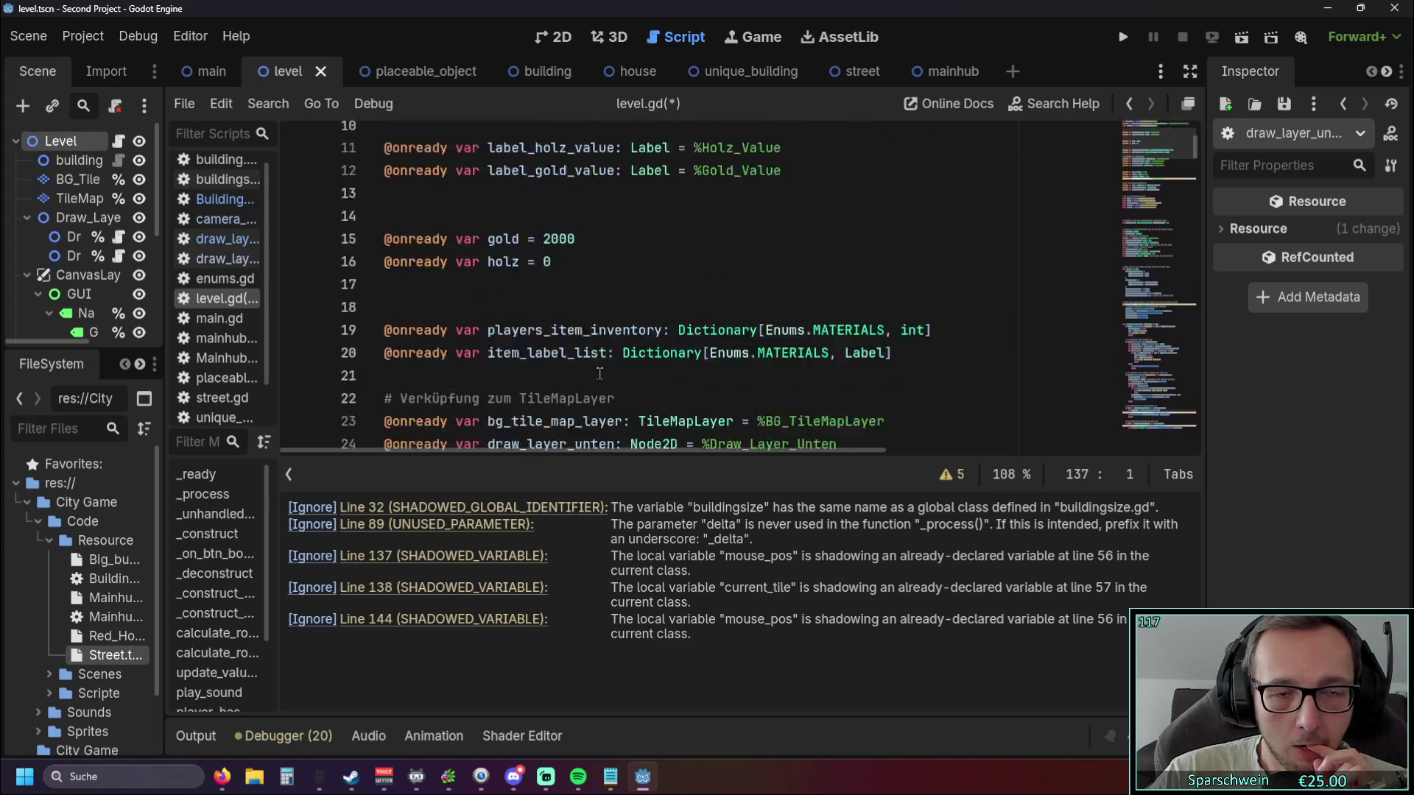
scroll(600, 374, "down", 4)
scroll(600, 373, "down", 4)
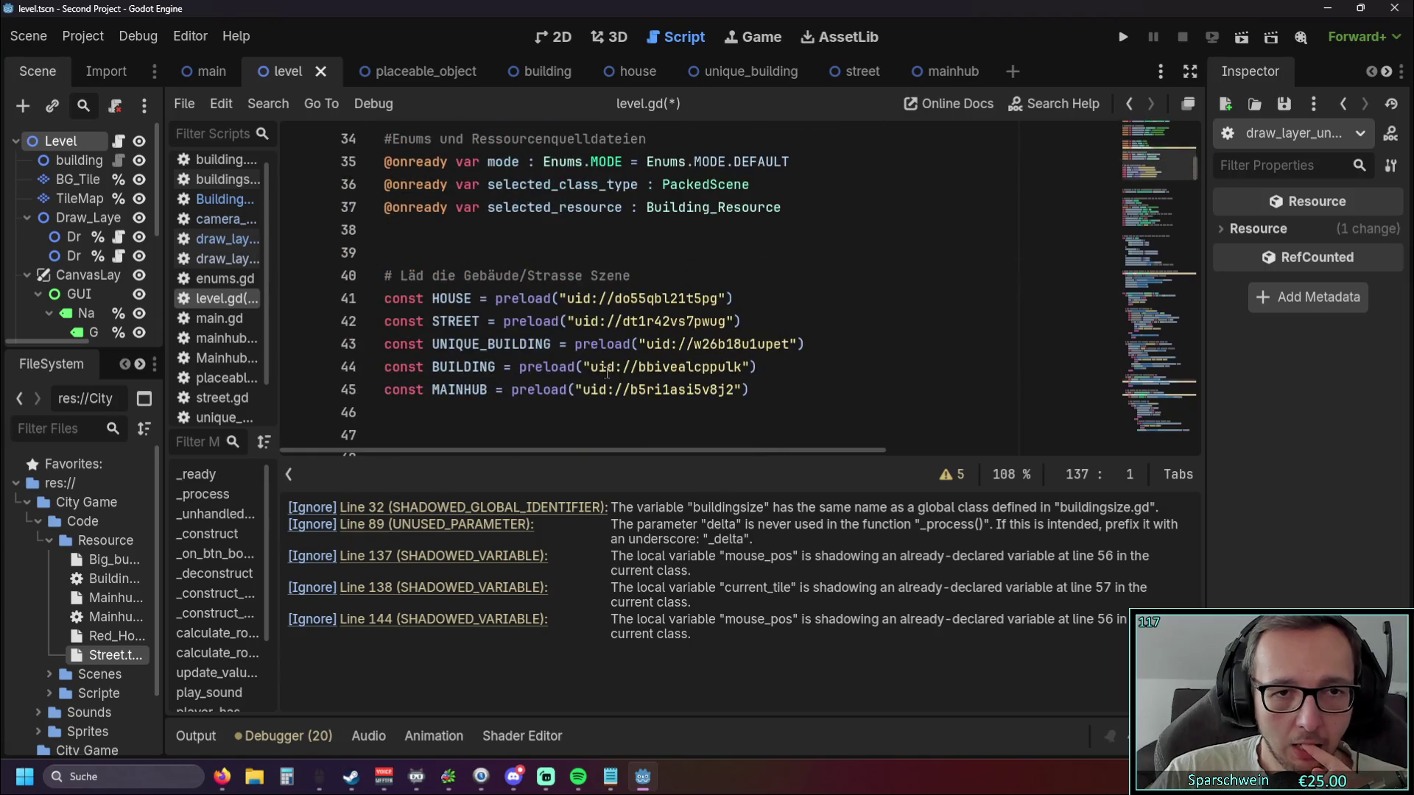
scroll(604, 372, "down", 6)
scroll(607, 371, "up", 6)
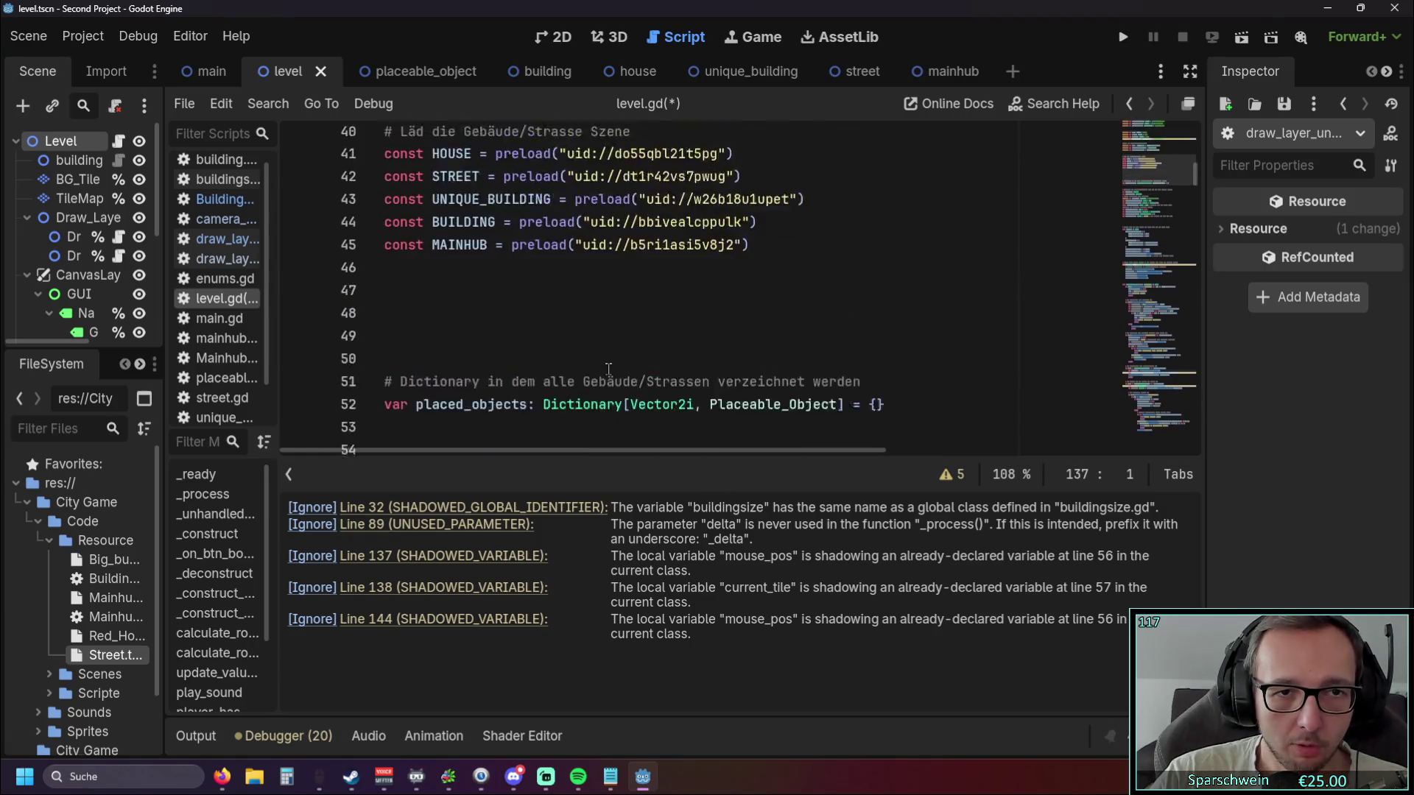
scroll(606, 372, "down", 5)
scroll(606, 372, "down", 3)
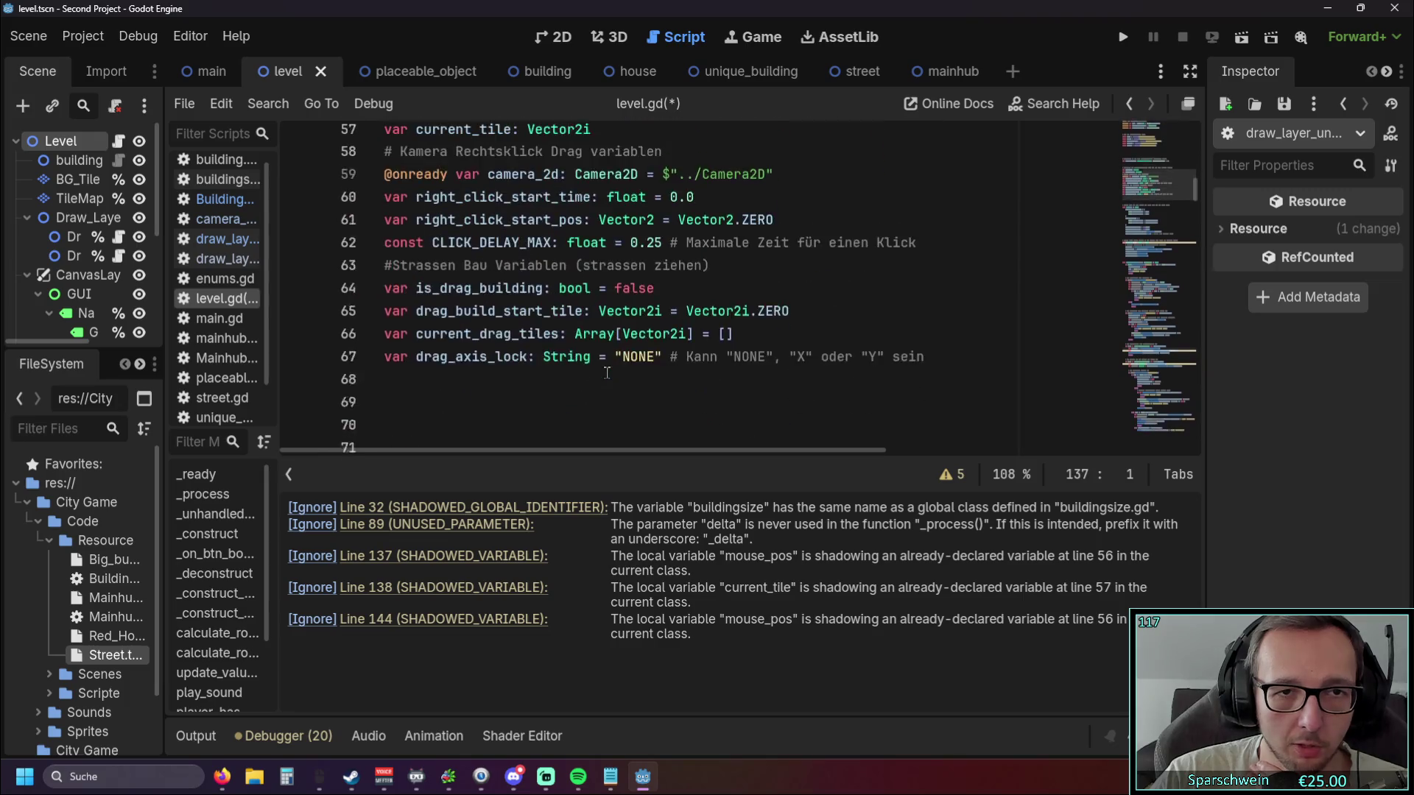
scroll(607, 372, "up", 2)
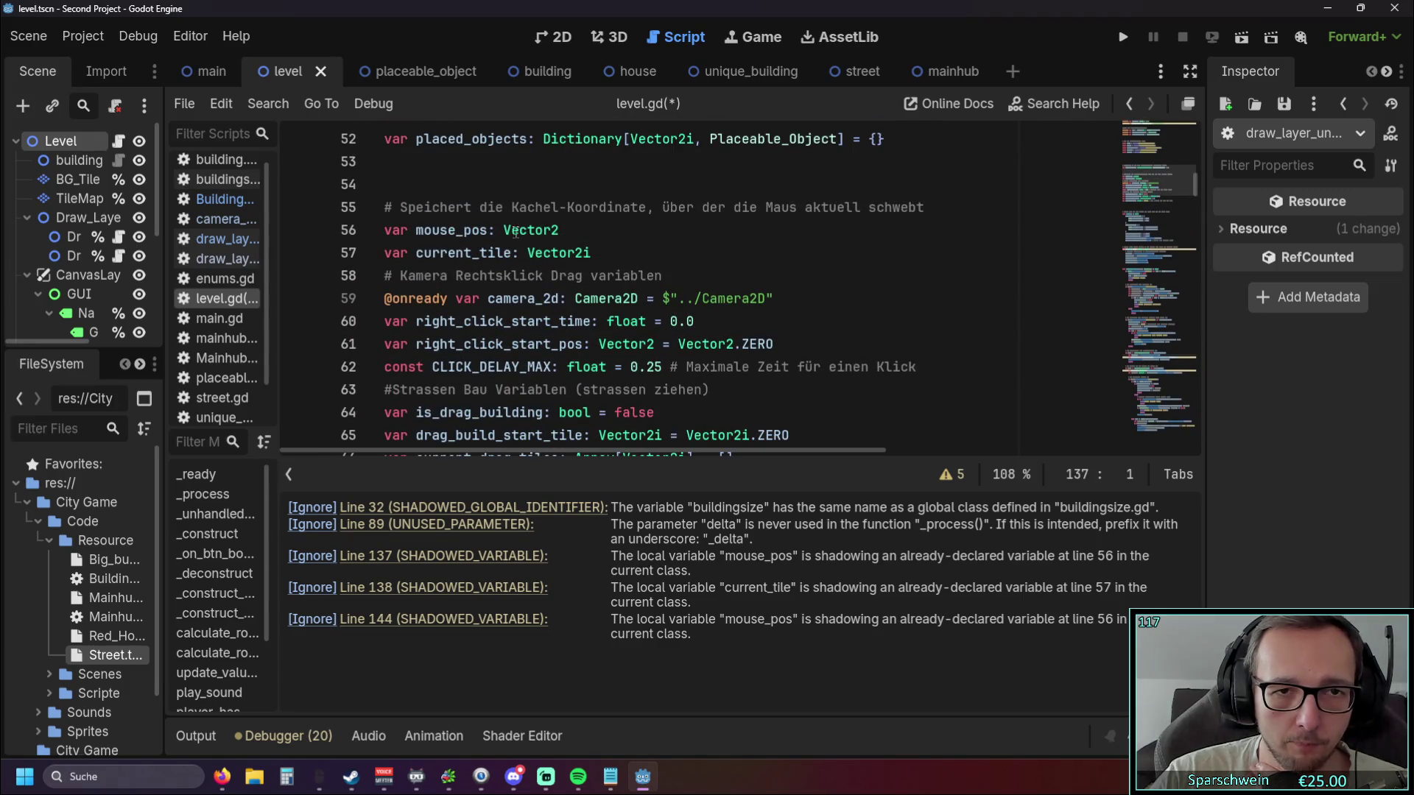
scroll(661, 357, "down", 8)
scroll(661, 356, "down", 18)
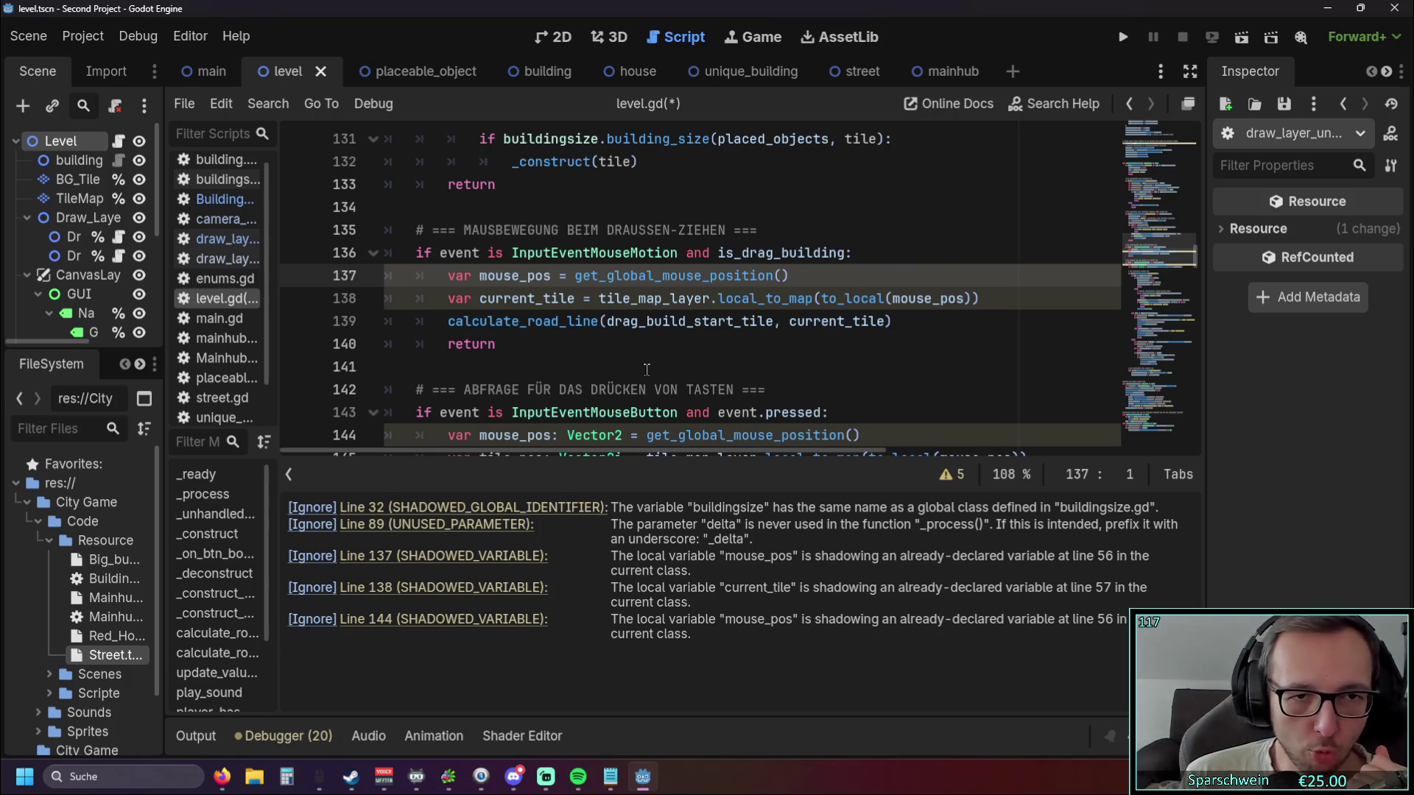
scroll(626, 372, "down", 2)
scroll(496, 391, "up", 1)
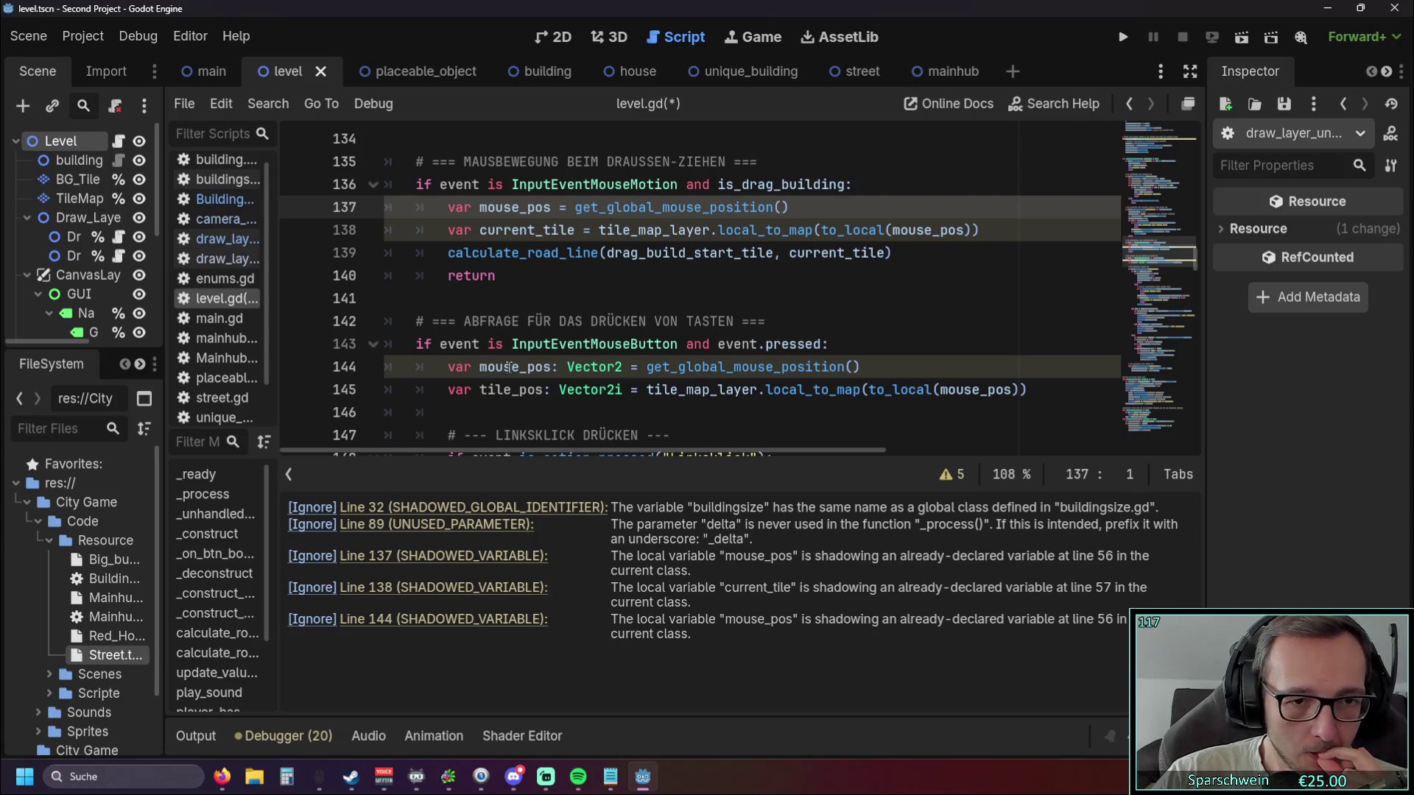
left_click(479, 207)
key("BackSpace")
key("BackSpace")
key("BackSpace")
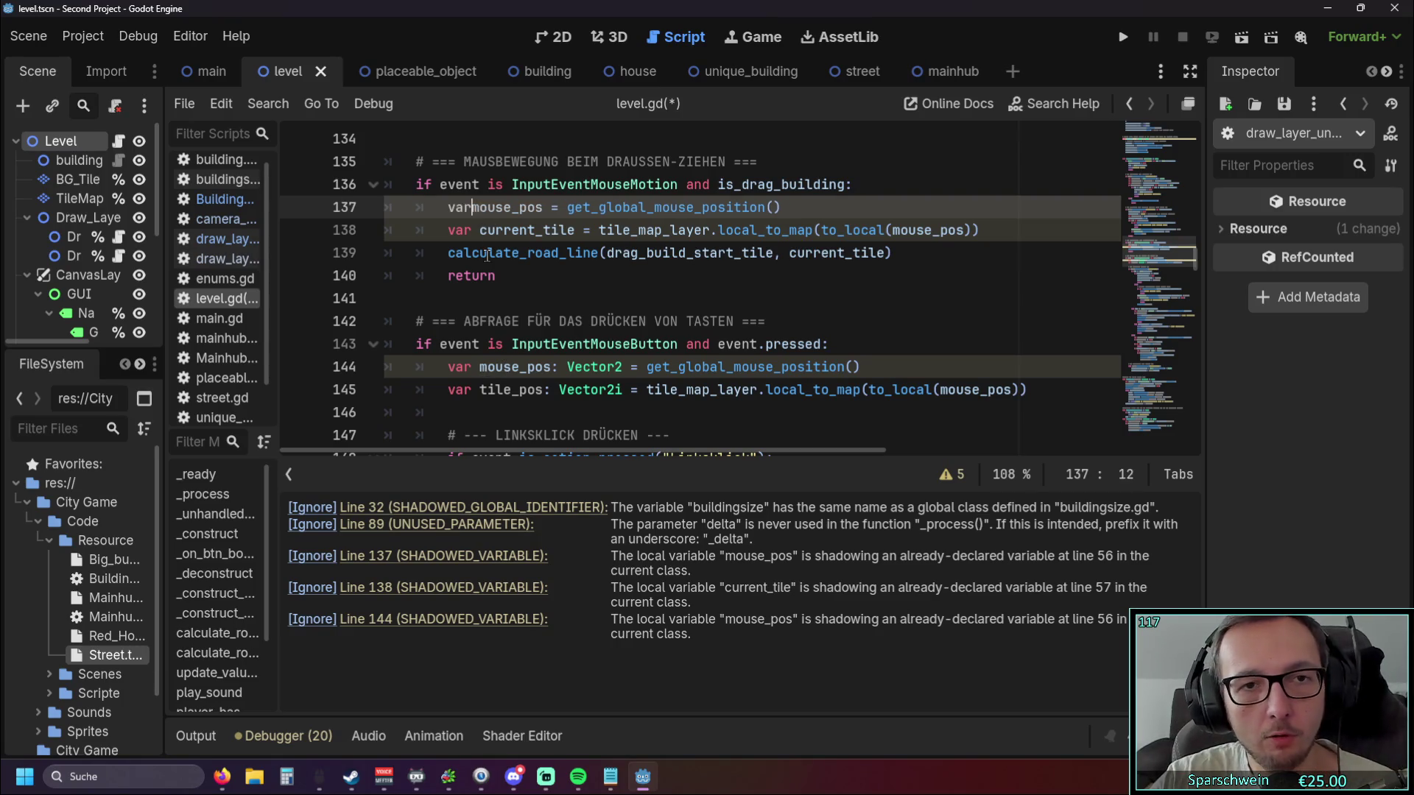
left_click(480, 230)
key("BackSpace")
key("BackSpace")
key("BackSpace")
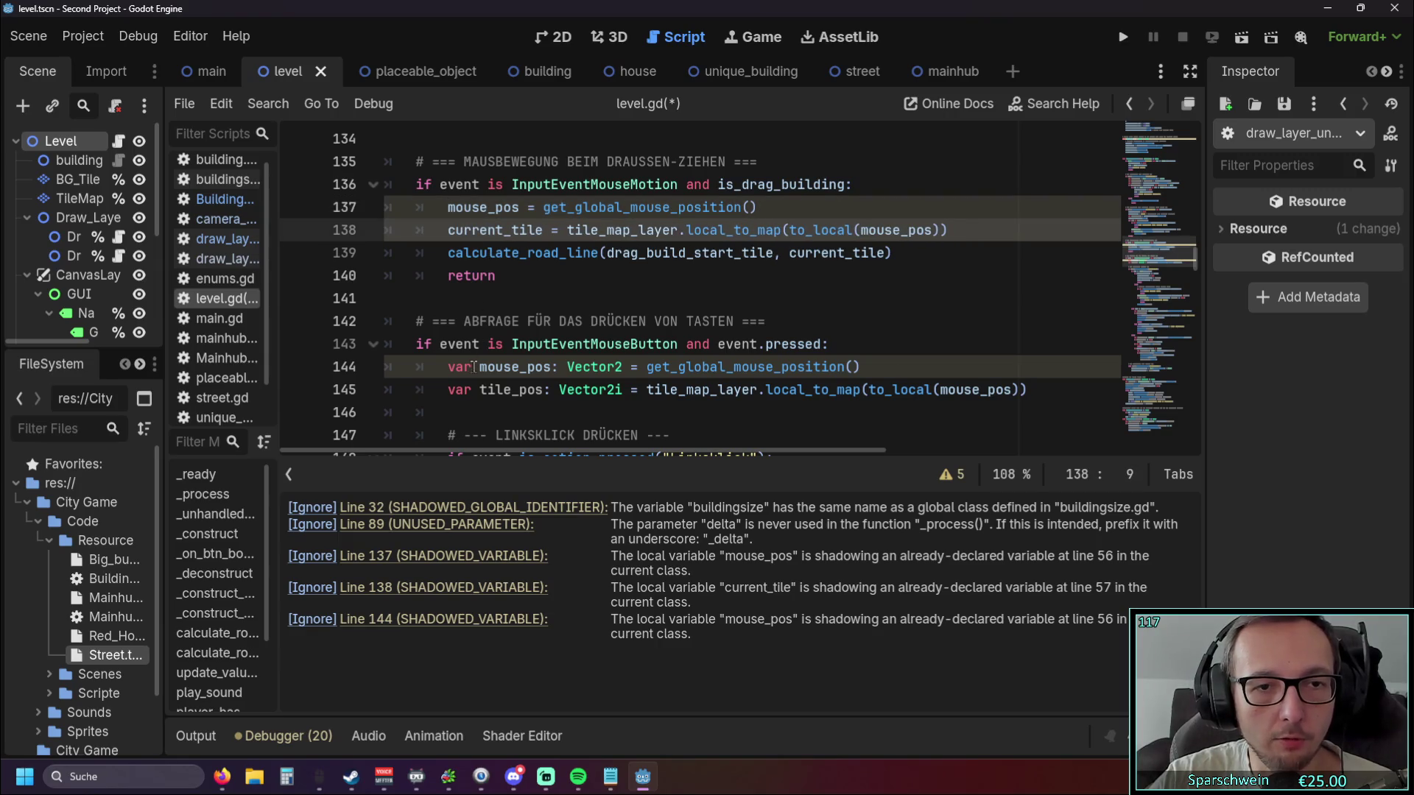
left_click(480, 367)
key("BackSpace")
key("BackSpace")
key("BackSpace")
key("BackSpace")
Delete the ': Vector2' type annotation after mouse_pos on line 144.
left_click(656, 298)
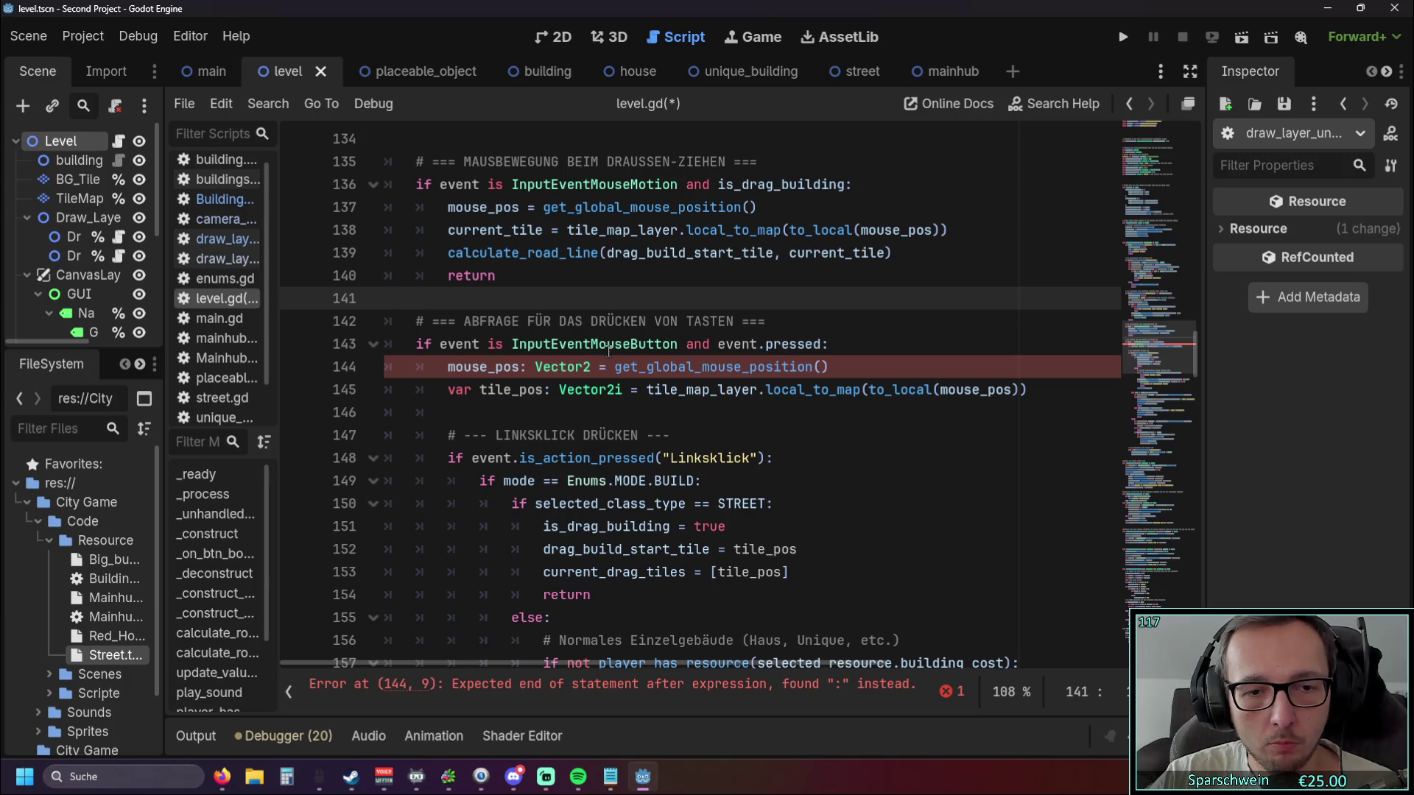
left_click(508, 433)
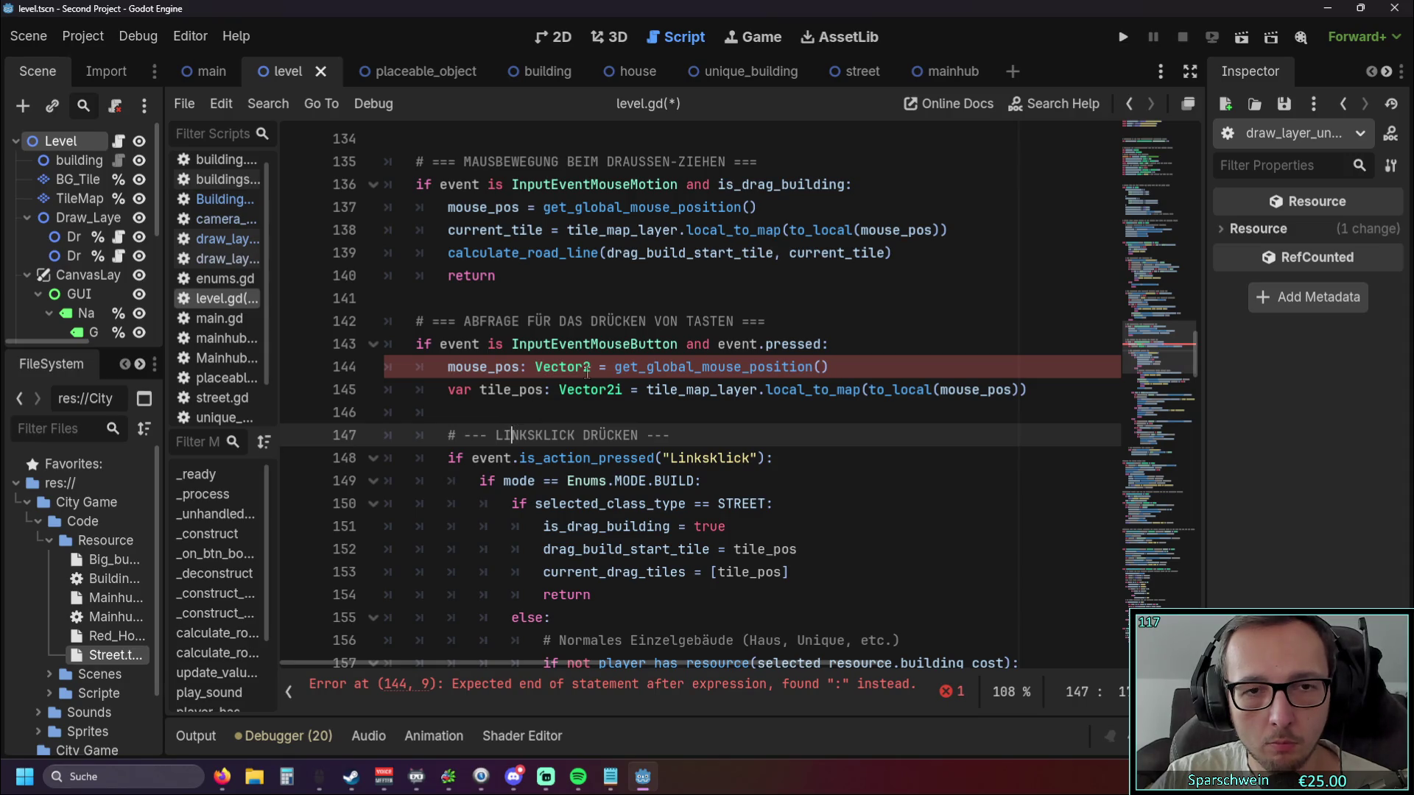
left_click_drag(598, 367, 525, 367)
key("BackSpace")
key("BackSpace")
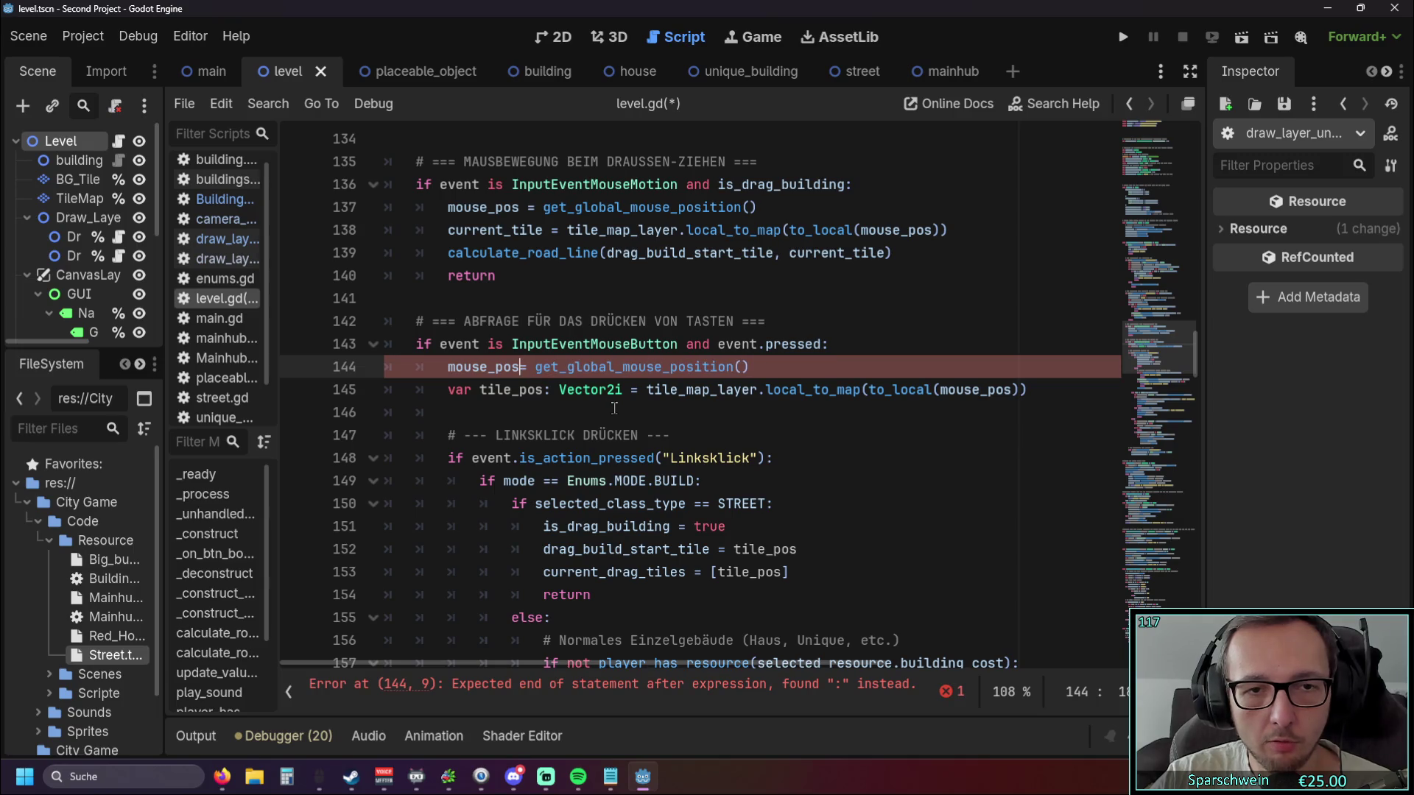
key("Down")
key("Down")
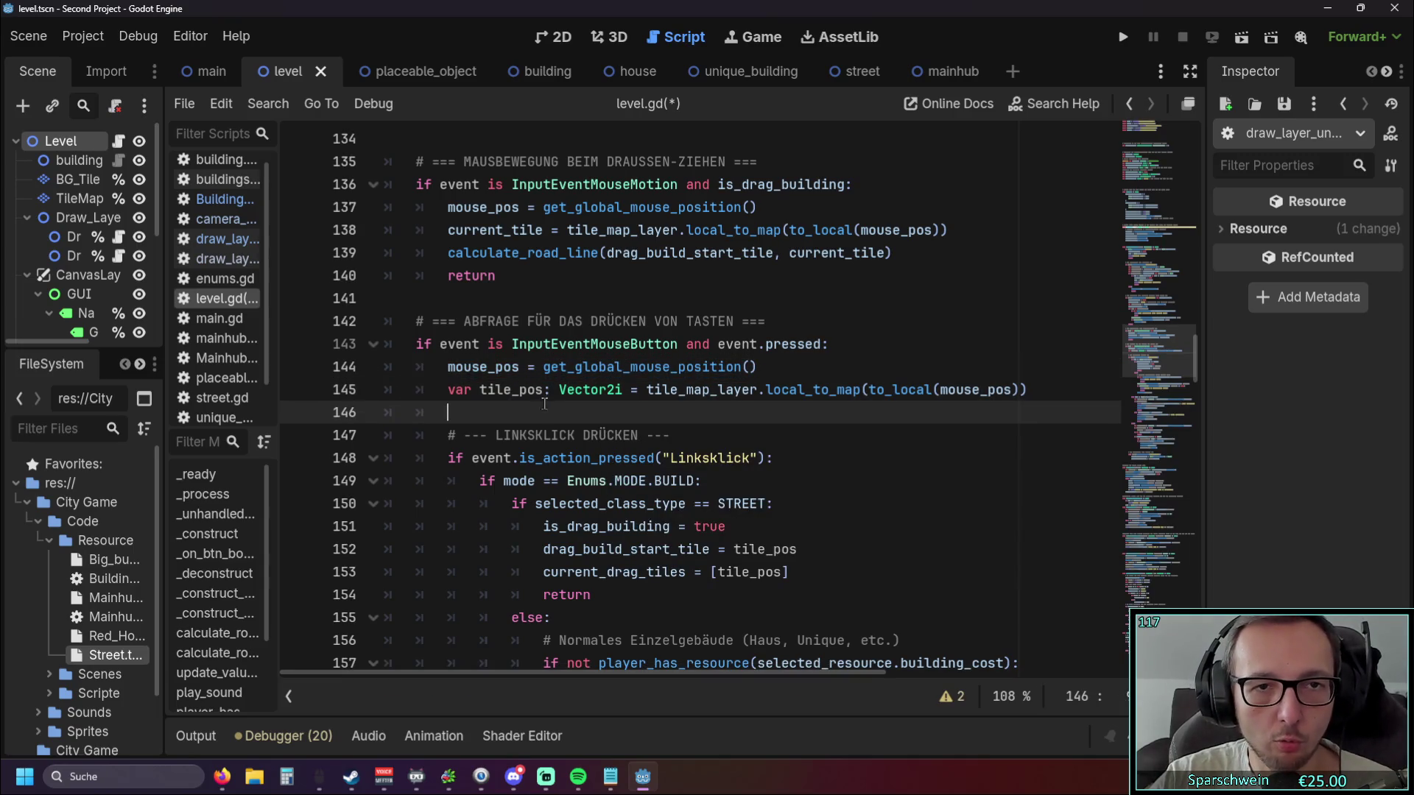
Show the remaining script warnings and delete the unused delta parameter from _process.
scroll(638, 410, "up", 20)
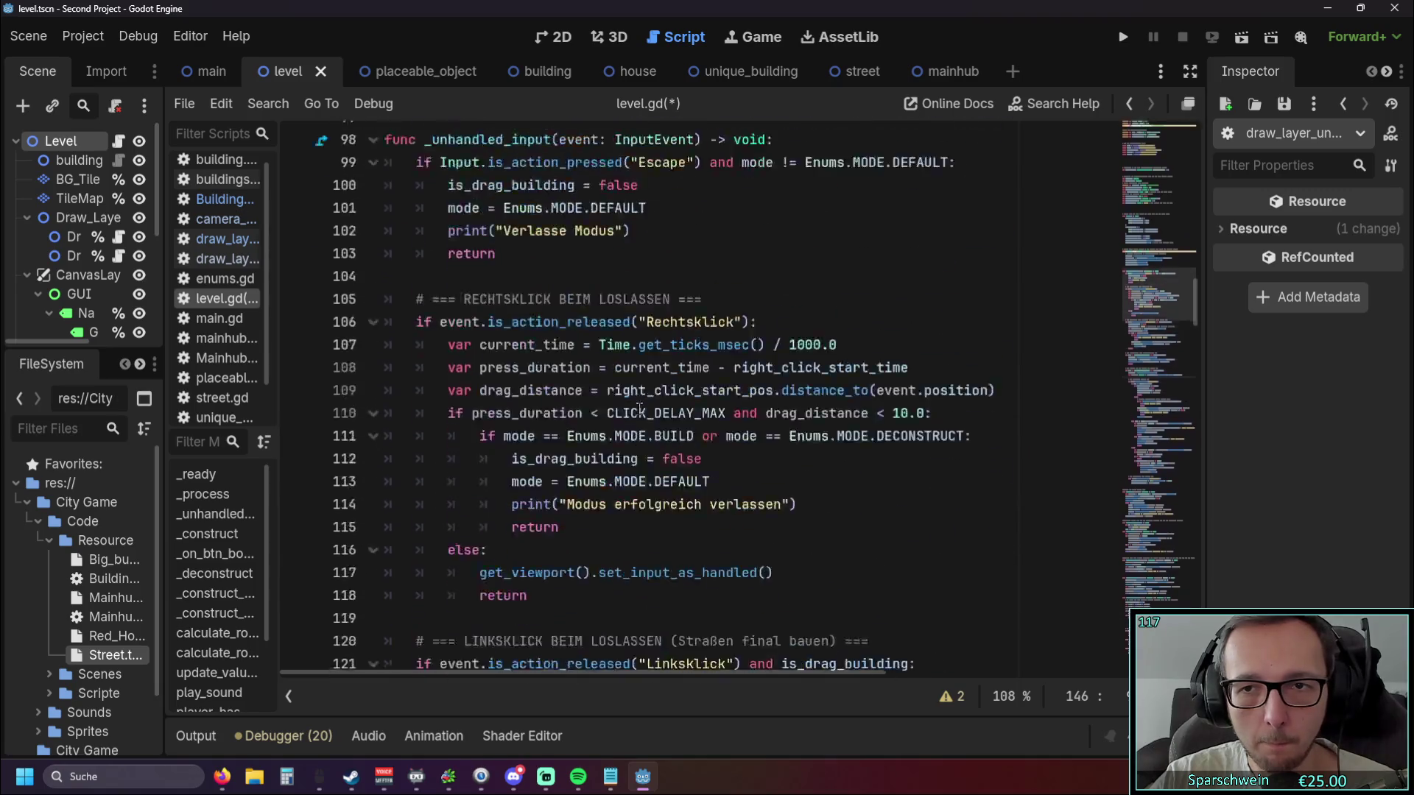
scroll(639, 410, "down", 4)
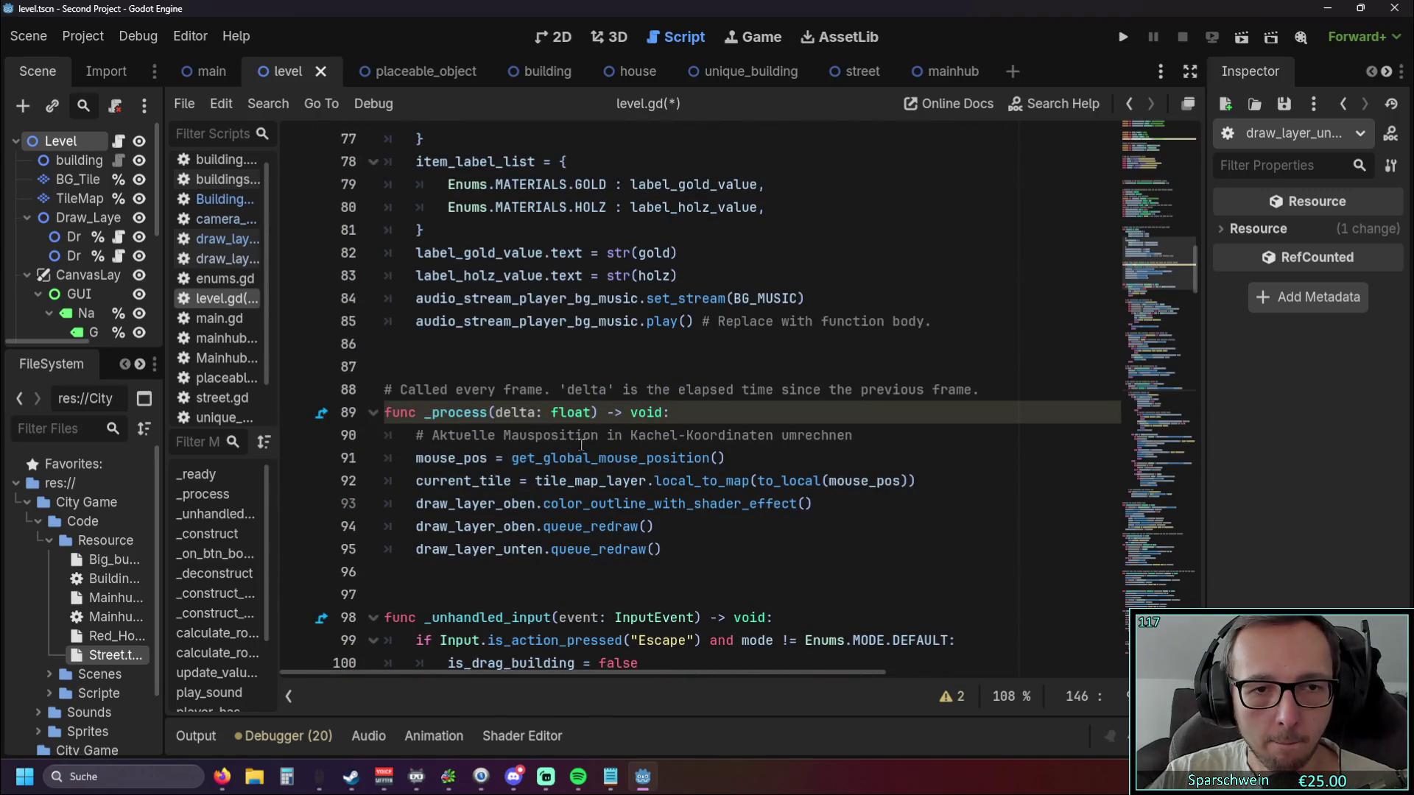
scroll(582, 445, "down", 1)
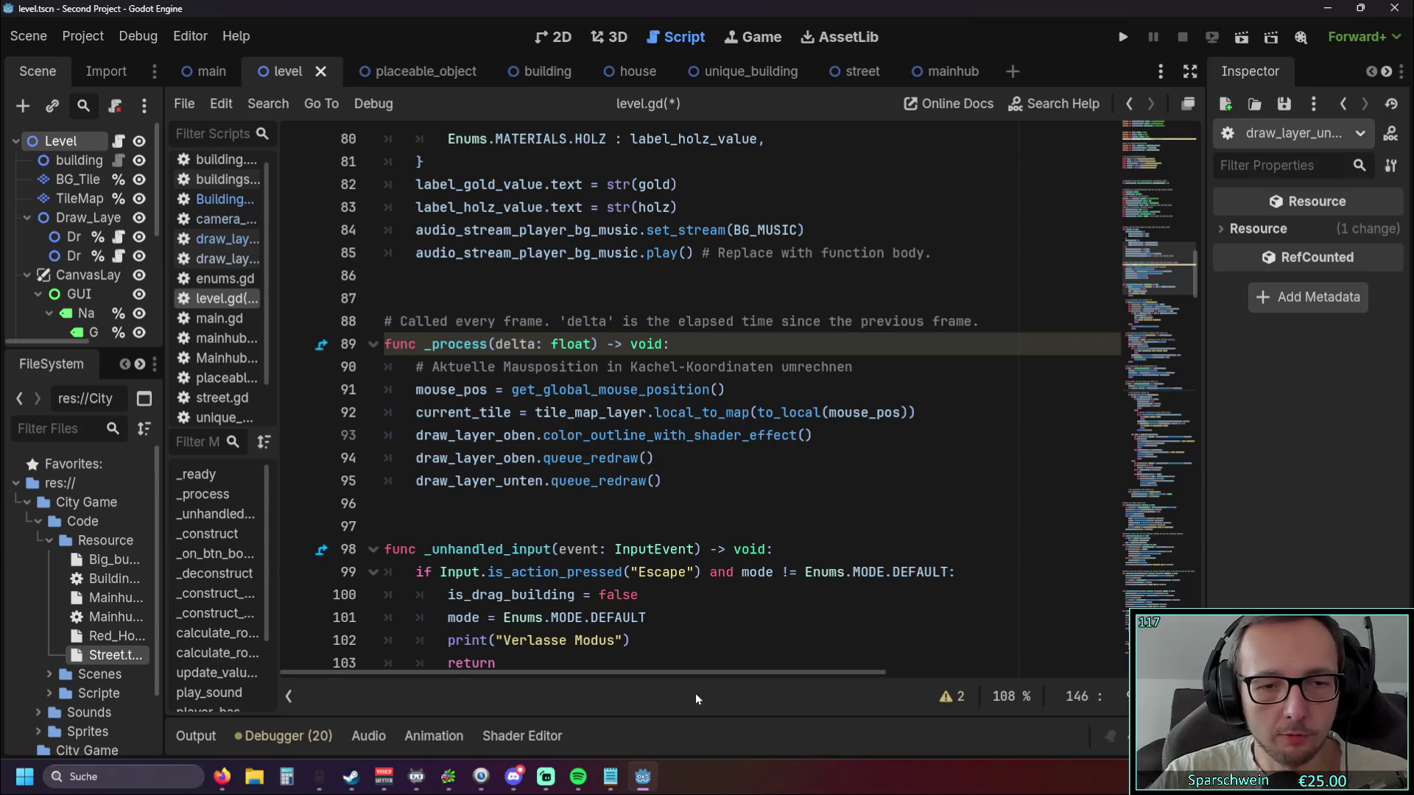
left_click(949, 696)
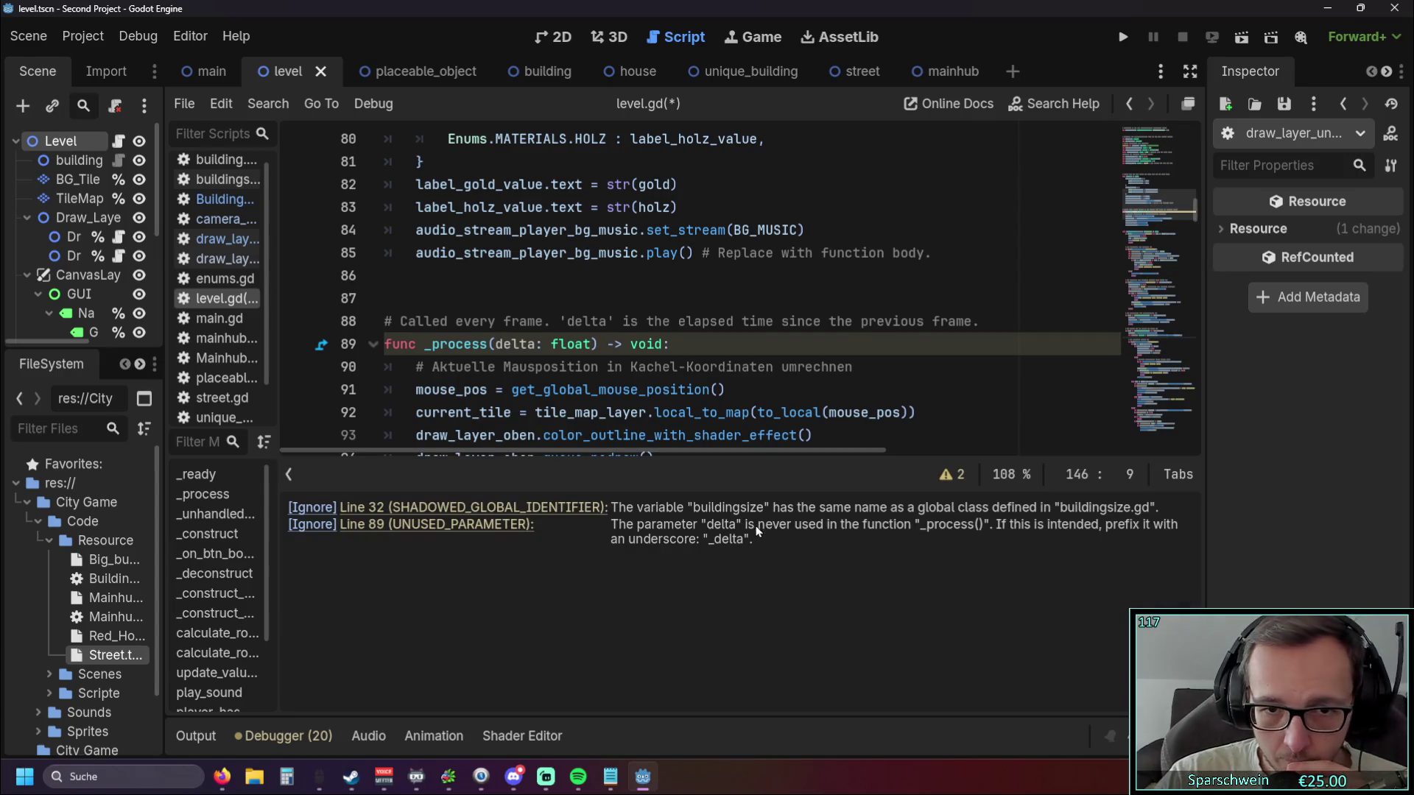
scroll(664, 382, "down", 1)
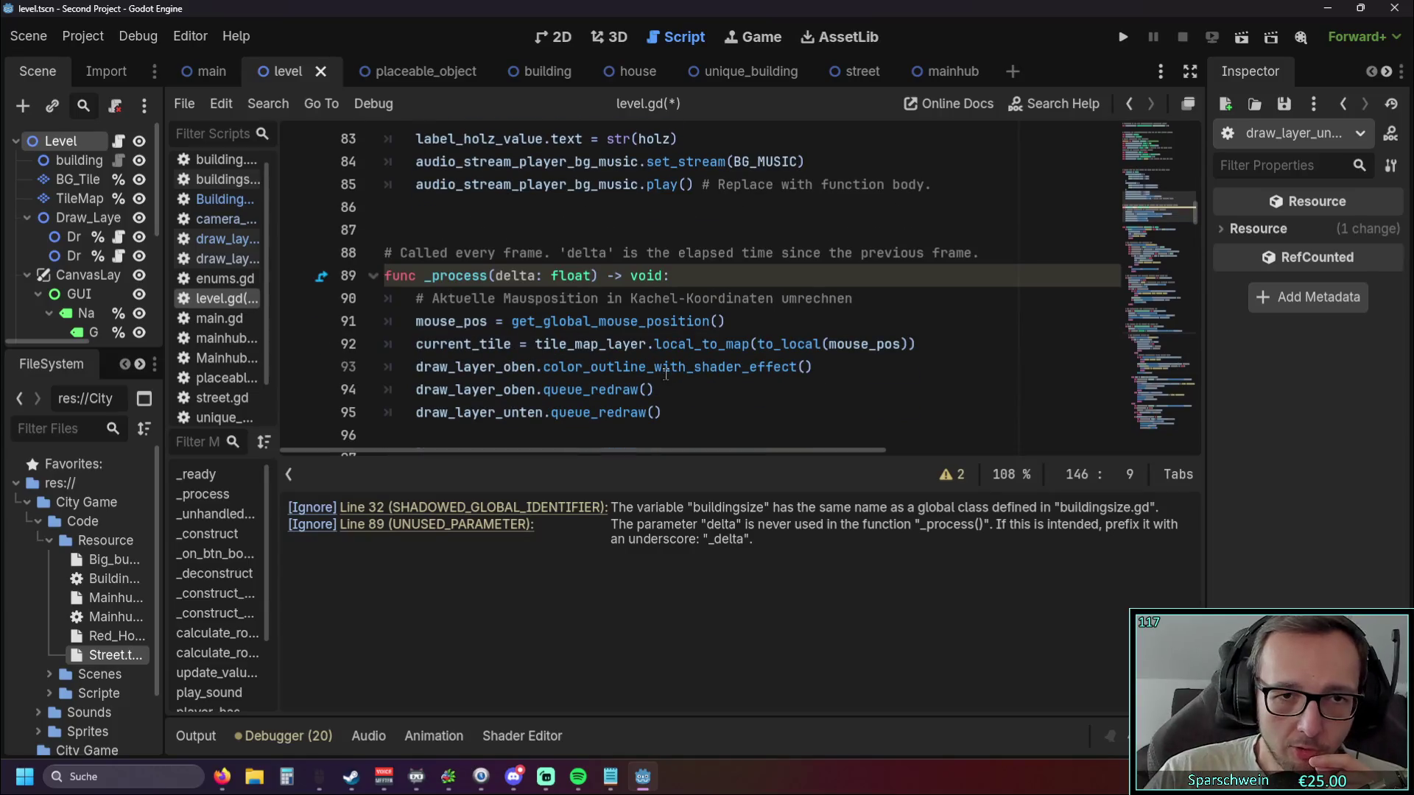
left_click_drag(593, 277, 495, 275)
key("BackSpace")
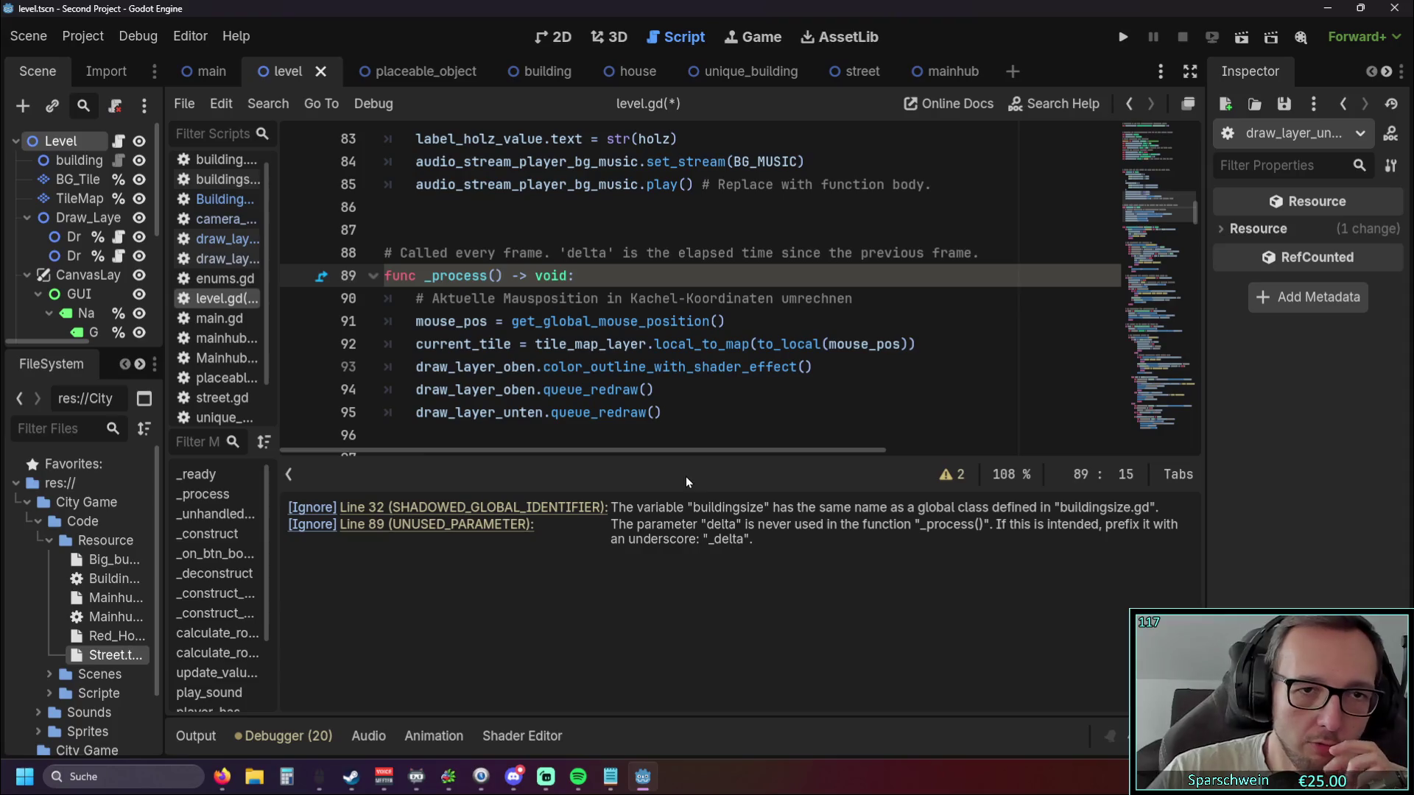
left_click(739, 427)
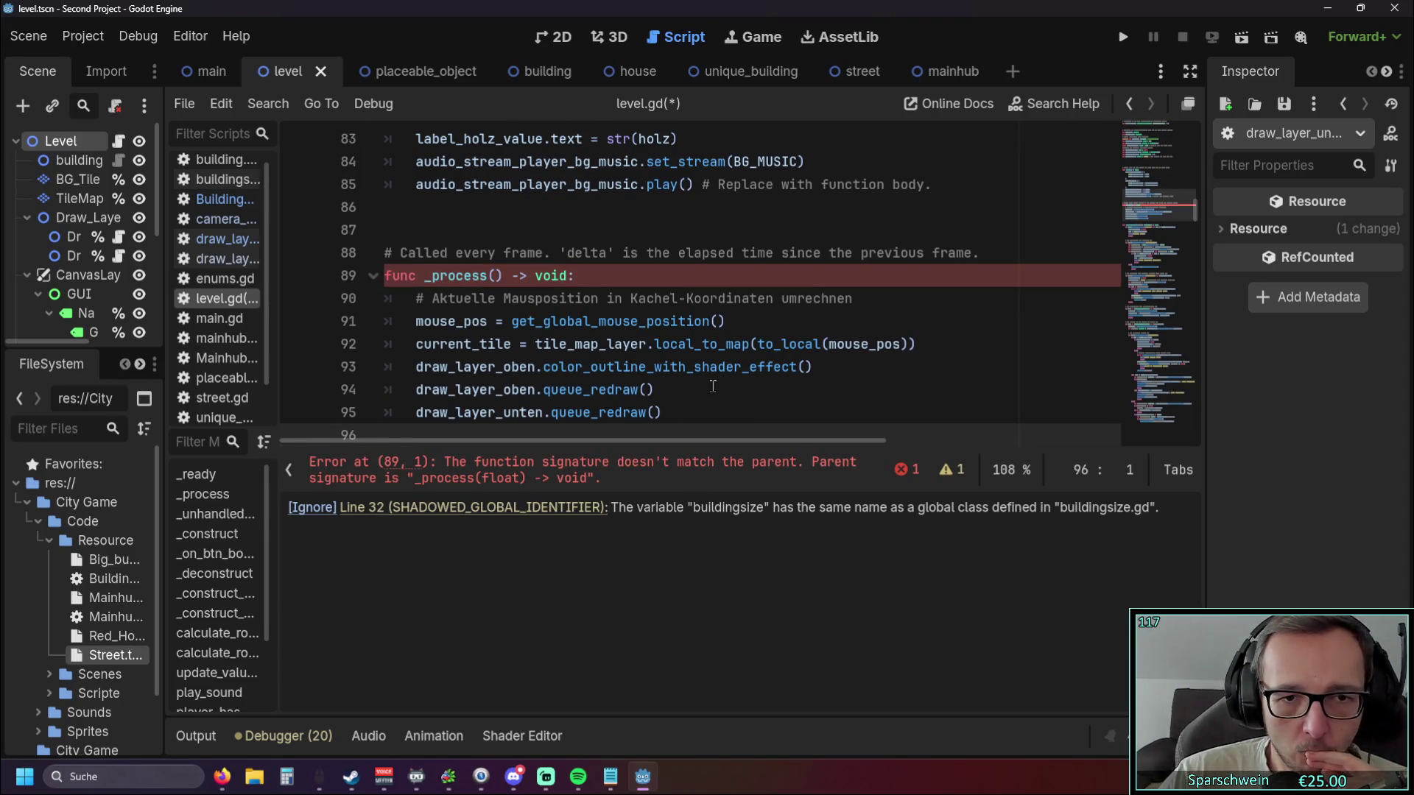
Make the _process parameter _delta: float, review the line 32 warning, and run the project.
left_click(494, 276)
type("float")
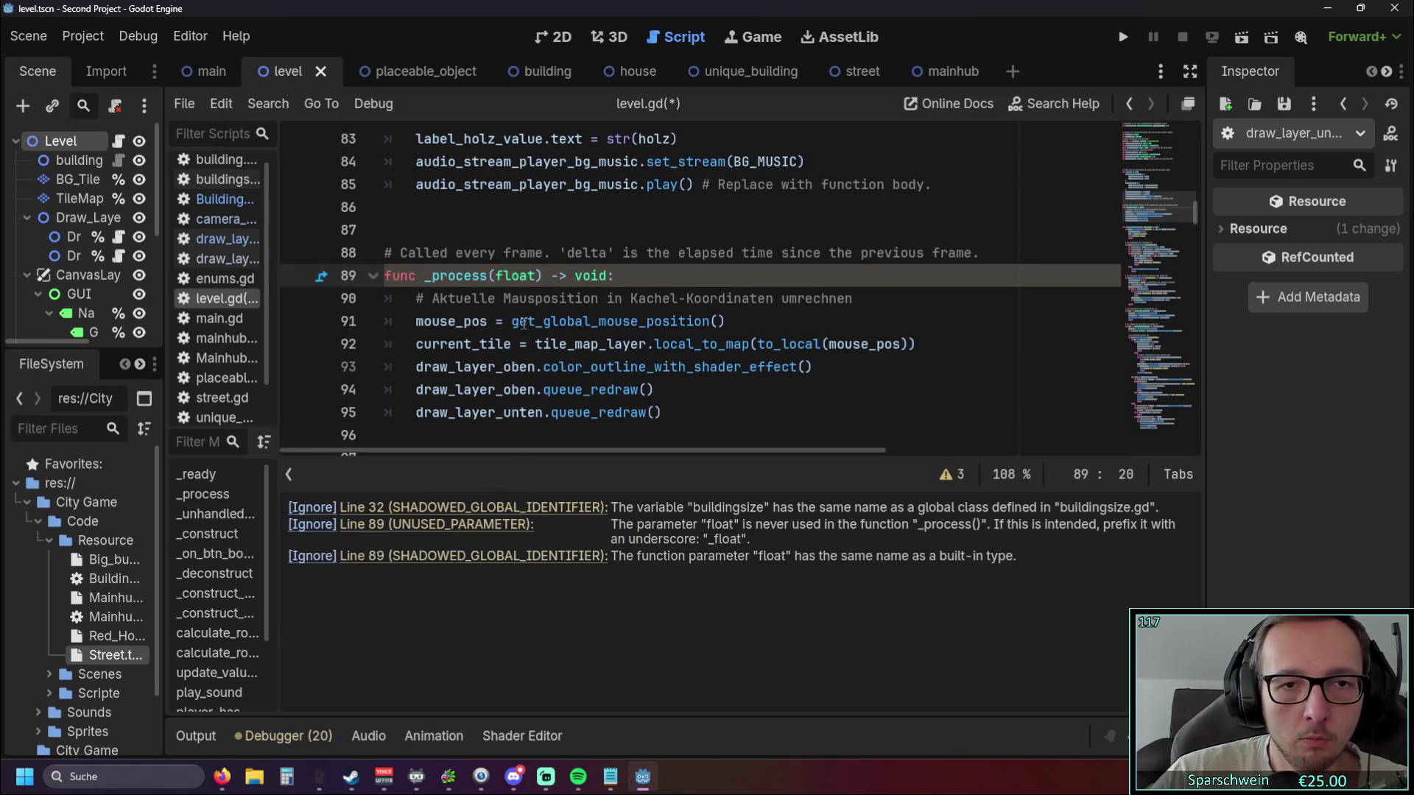
left_click(784, 370)
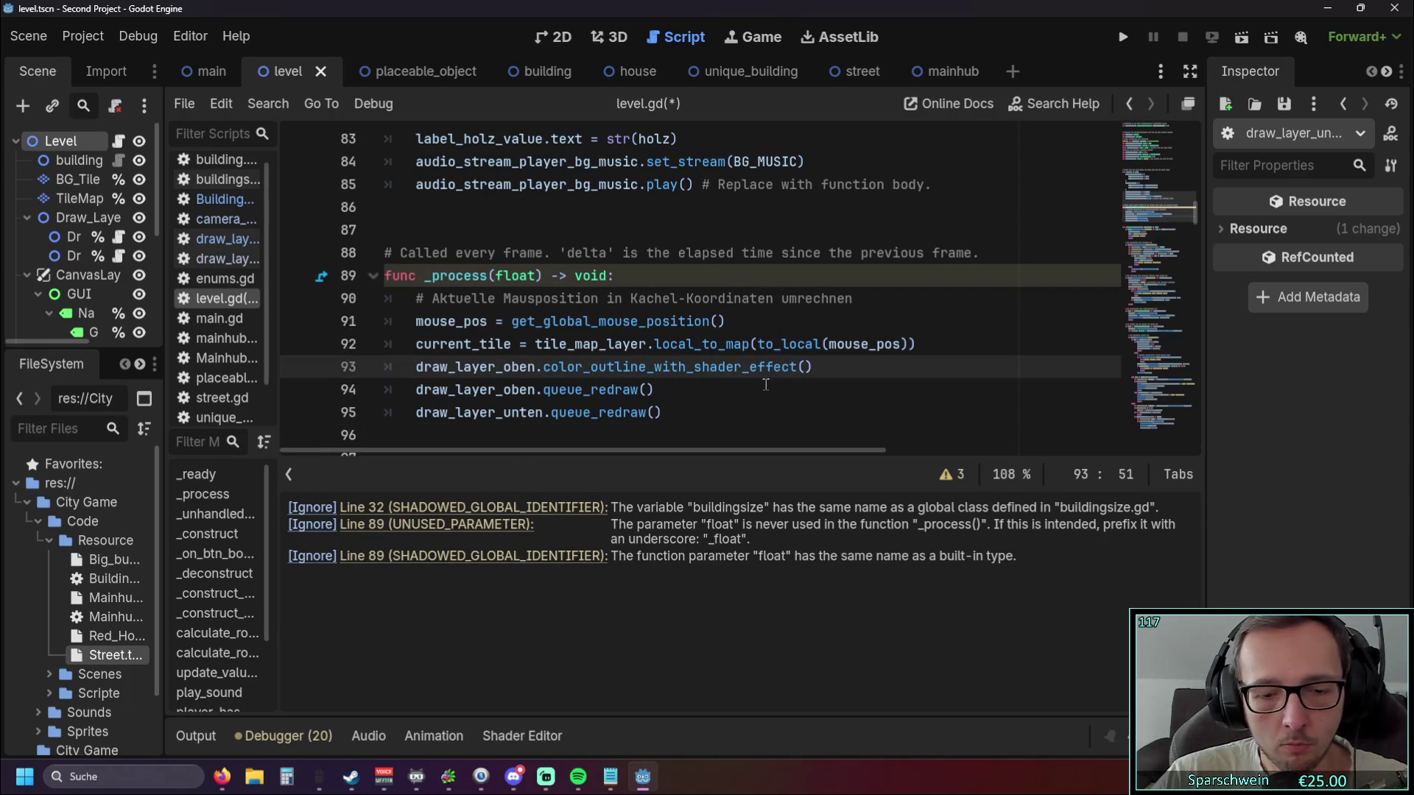
key("ctrl+z")
key("ctrl+z")
left_click(754, 396)
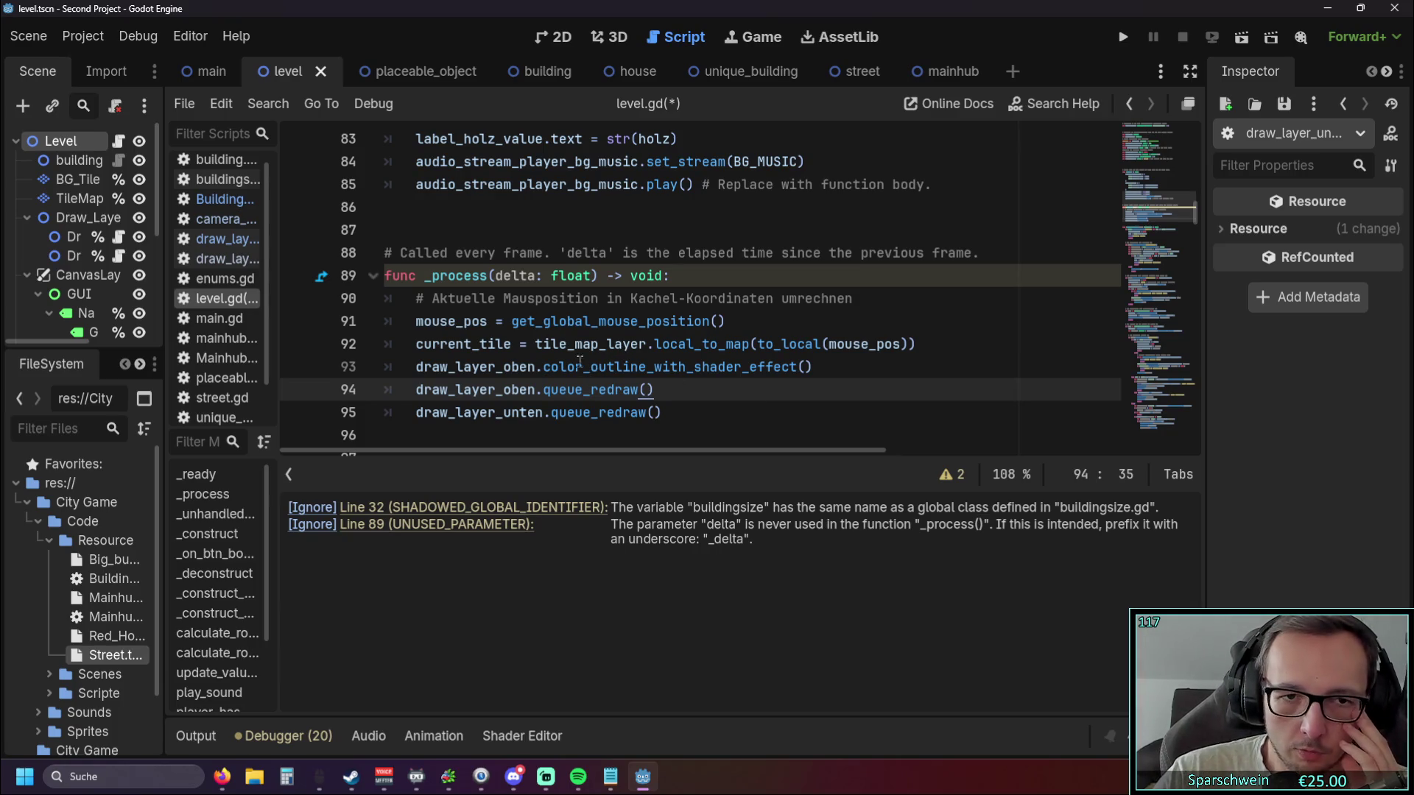
left_click(495, 276)
type("_")
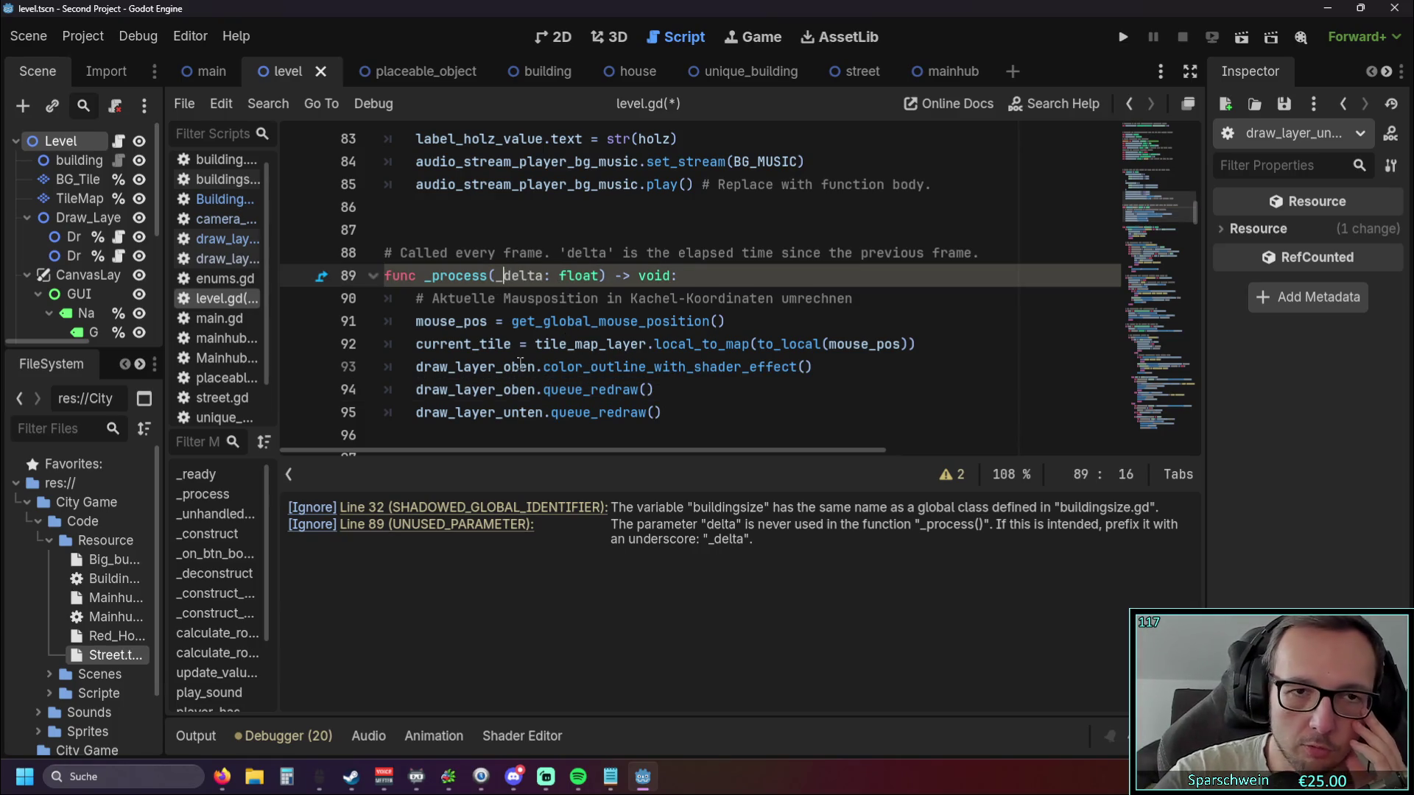
left_click(740, 330)
left_click(768, 389)
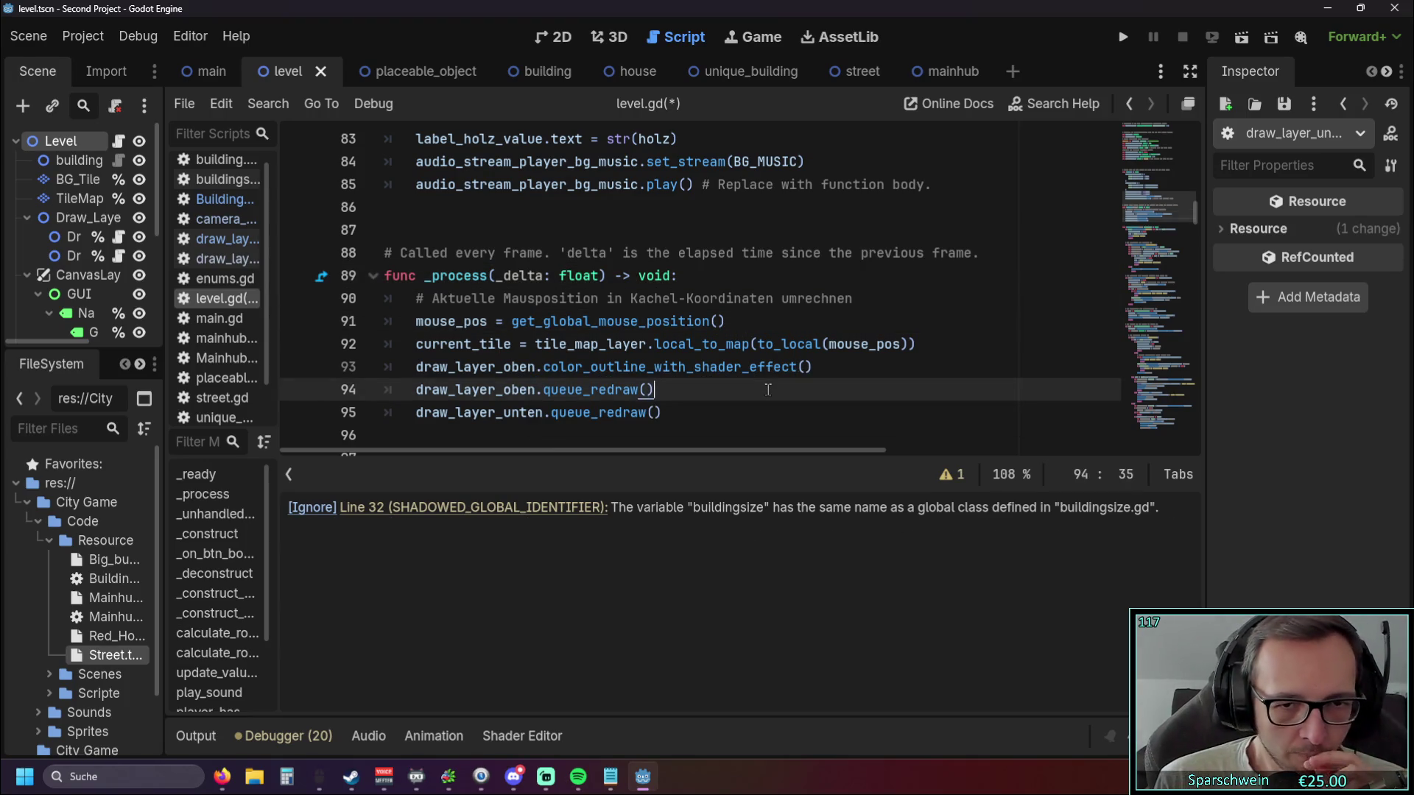
left_click(554, 508)
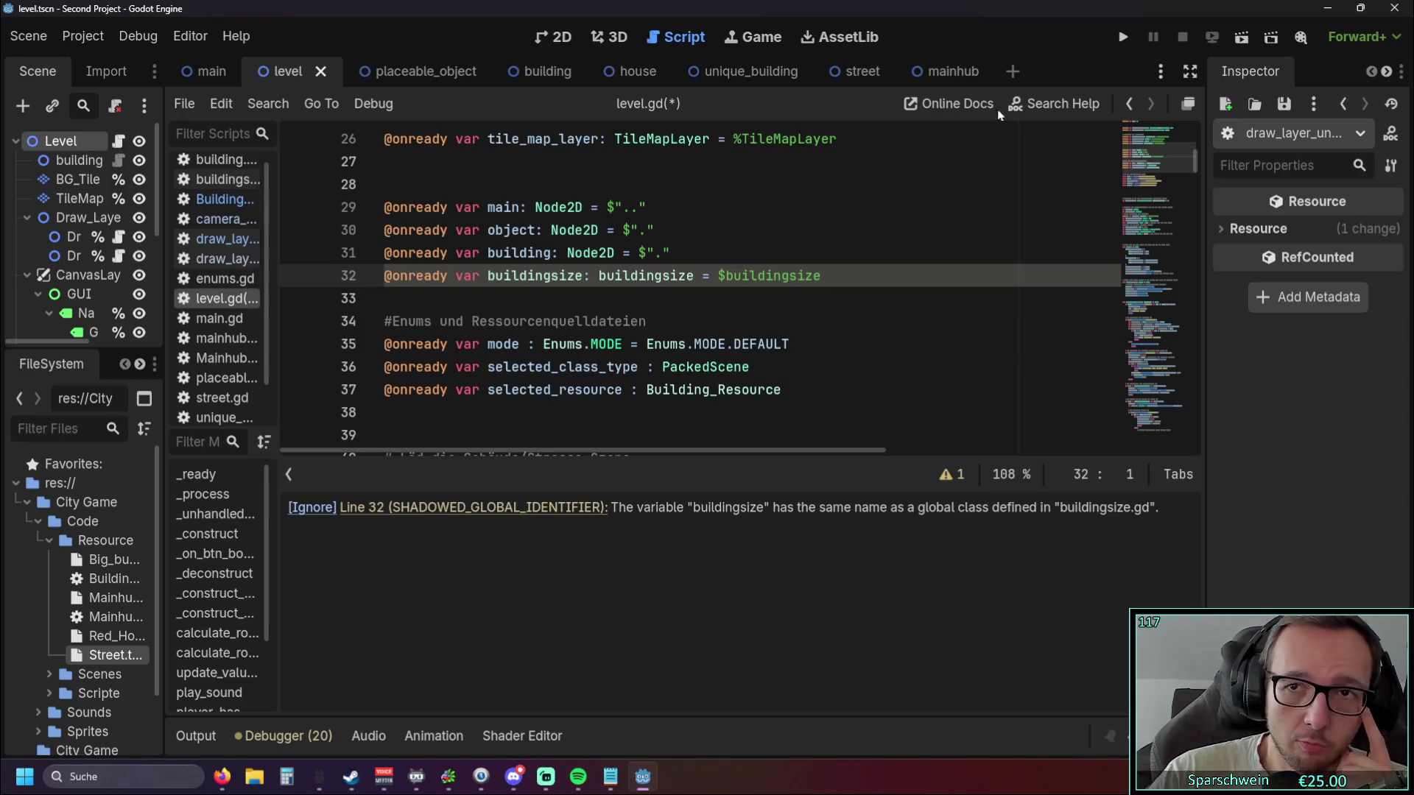
left_click(1123, 37)
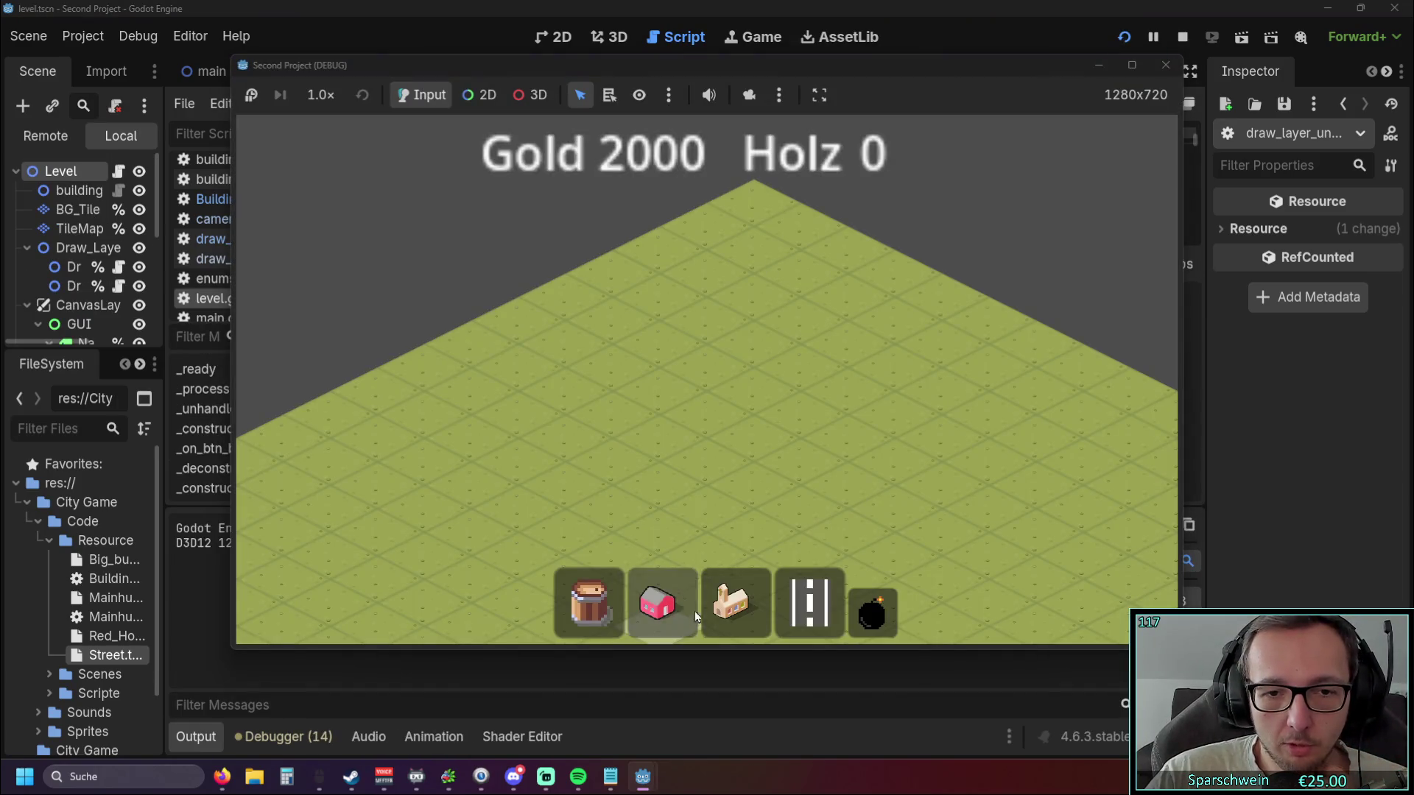
Drag a diagonal road across the grass and place six houses beside it.
left_click(809, 604)
left_click_drag(518, 517, 847, 340)
left_click(658, 604)
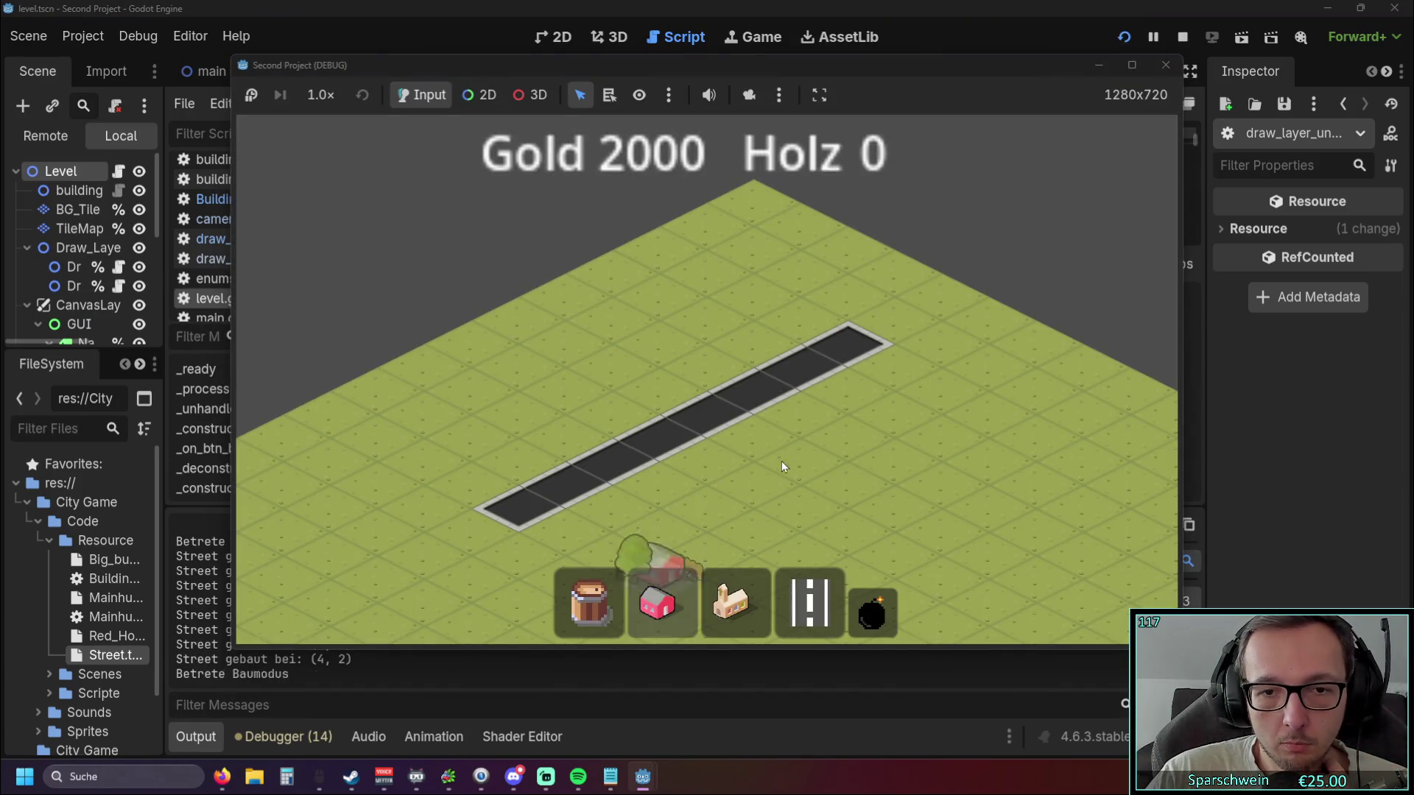
left_click(803, 446)
left_click(707, 493)
left_click(891, 445)
left_click(987, 493)
left_click(939, 472)
left_click(847, 519)
Demolish all six houses and every road tile.
left_click(771, 472)
left_click(873, 611)
left_click(707, 494)
left_click(766, 475)
left_click(803, 445)
left_click(847, 519)
left_click(891, 446)
left_click(939, 471)
left_click(987, 495)
left_click_drag(635, 445, 851, 347)
left_click(524, 500)
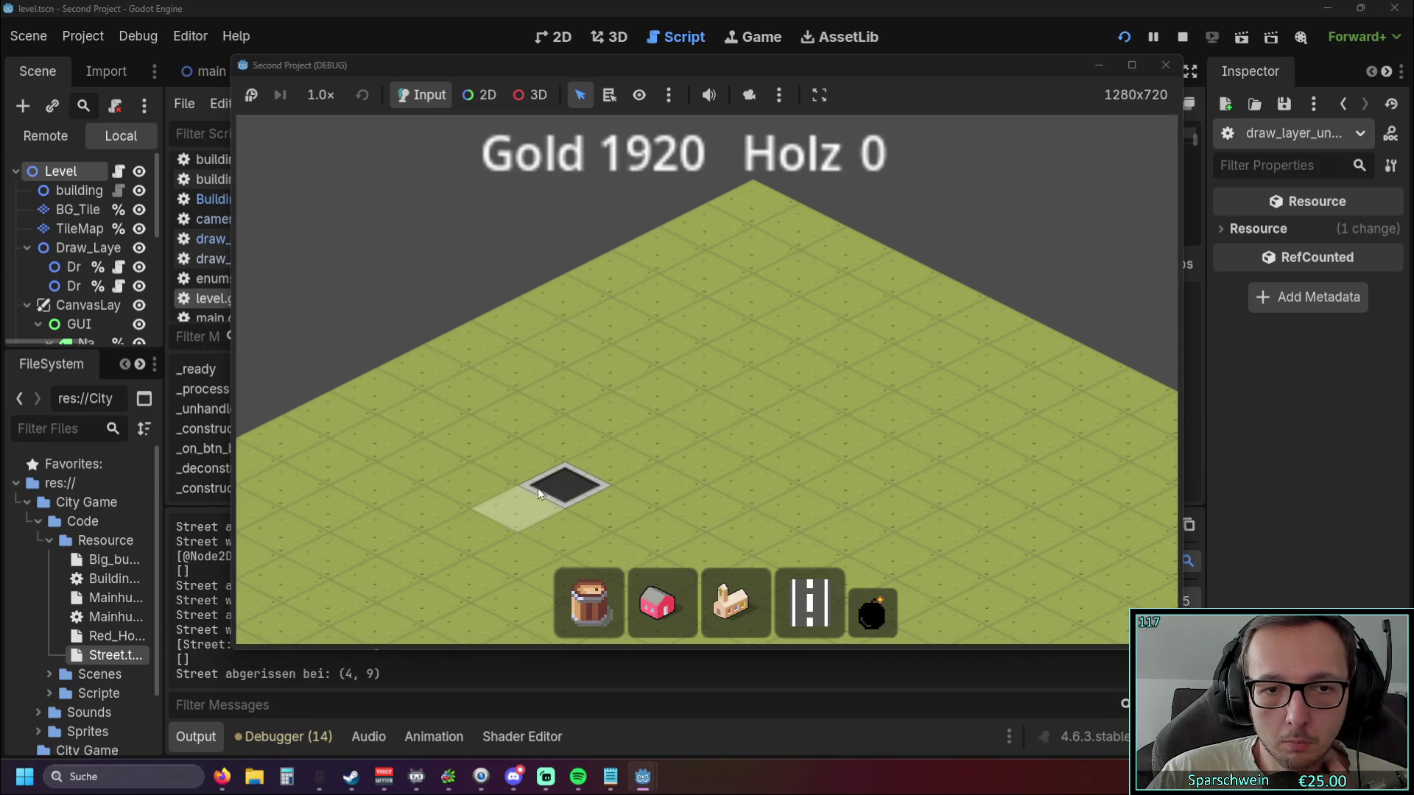
left_click(564, 482)
Place a church on the grass, demolish it, and stop the game.
left_click(731, 604)
left_click(700, 421)
left_click(873, 611)
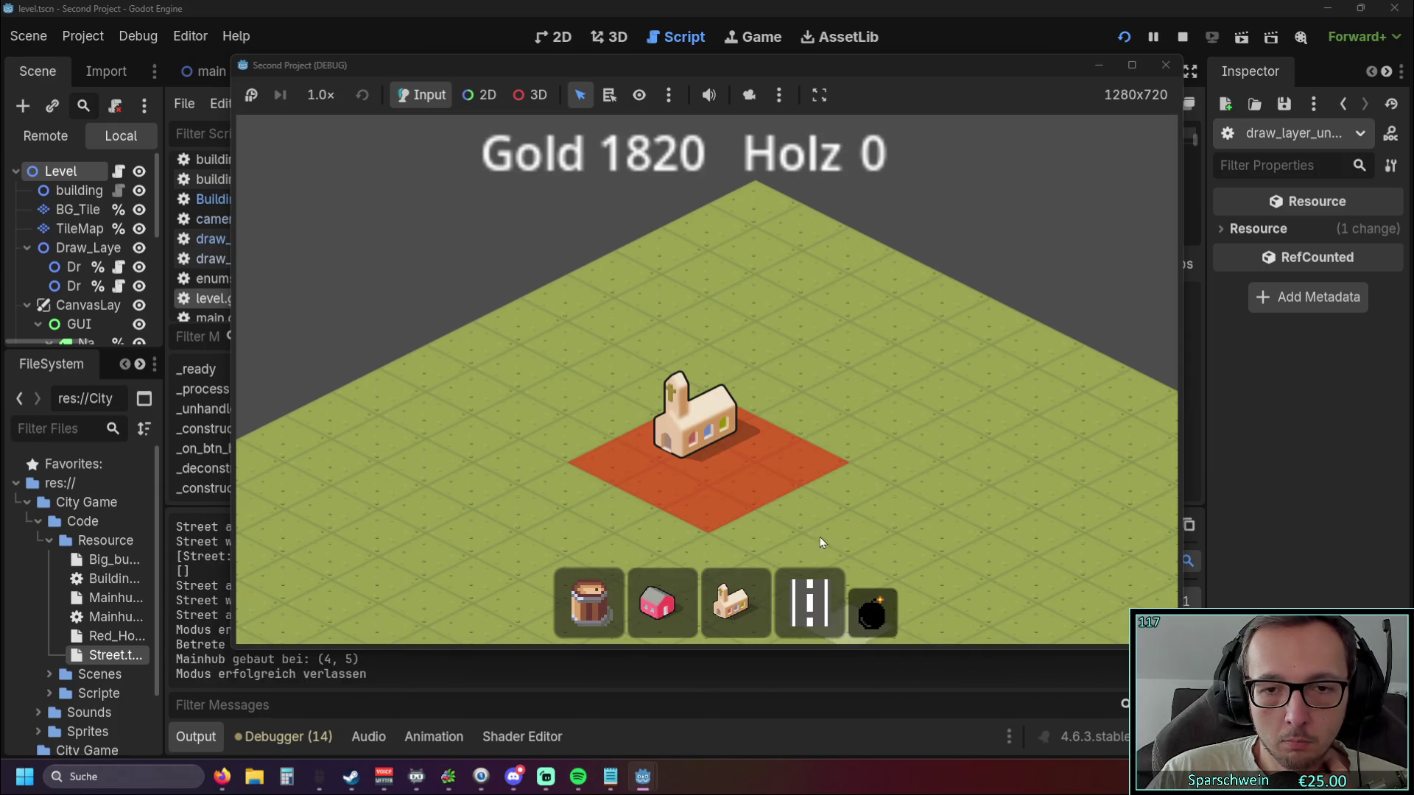
left_click(700, 427)
left_click(1166, 65)
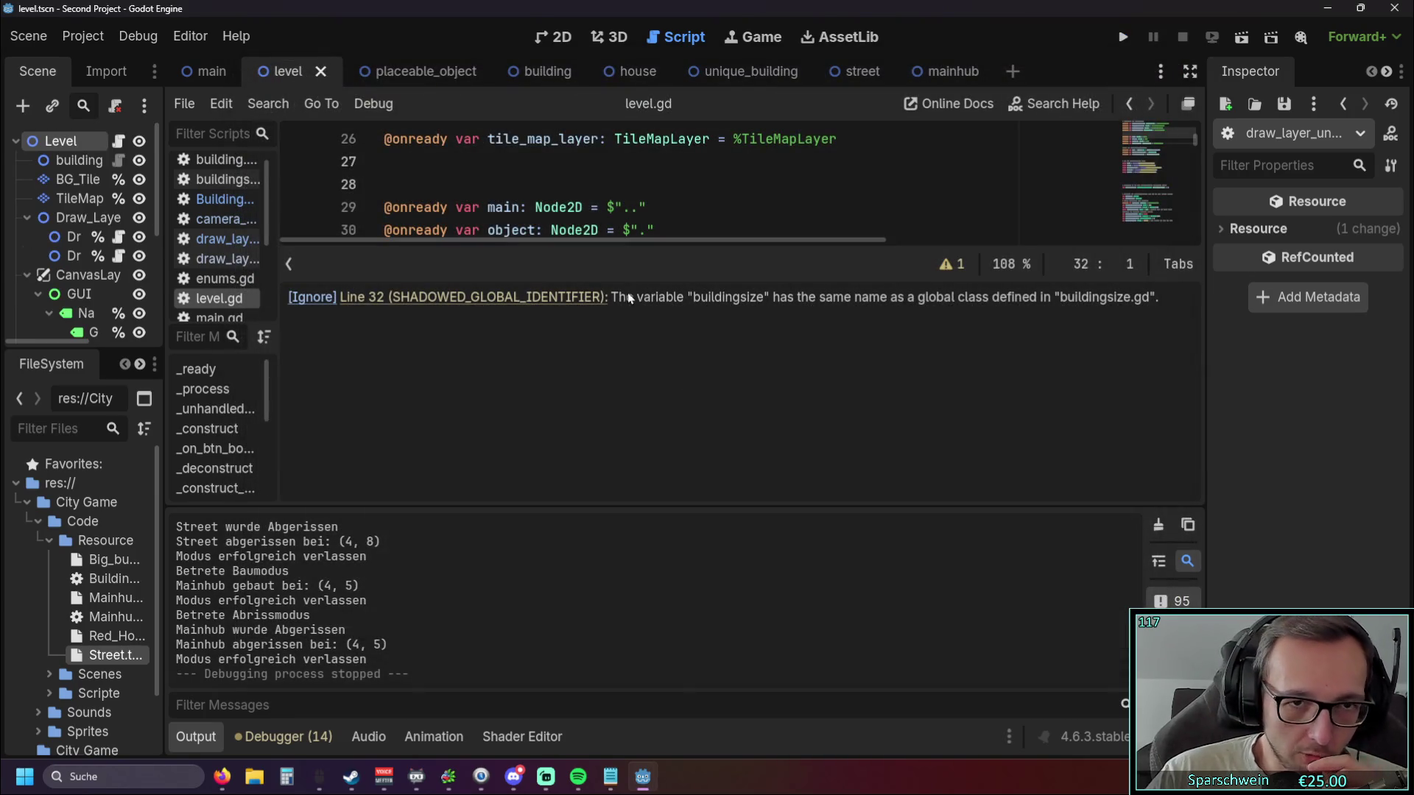
Rename the line 32 variable buildingsize to building_size.
left_click_drag(718, 281, 718, 414)
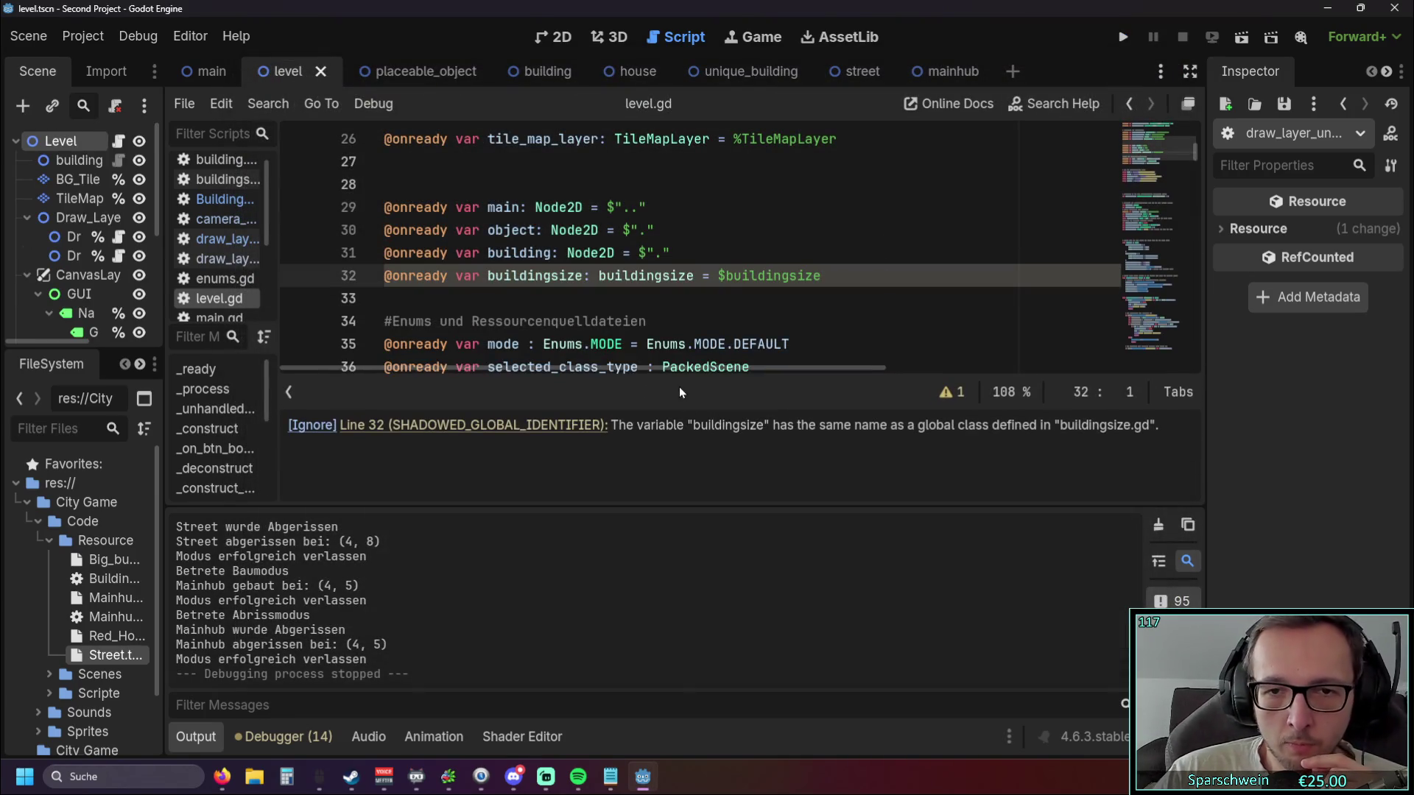
left_click_drag(721, 507, 705, 557)
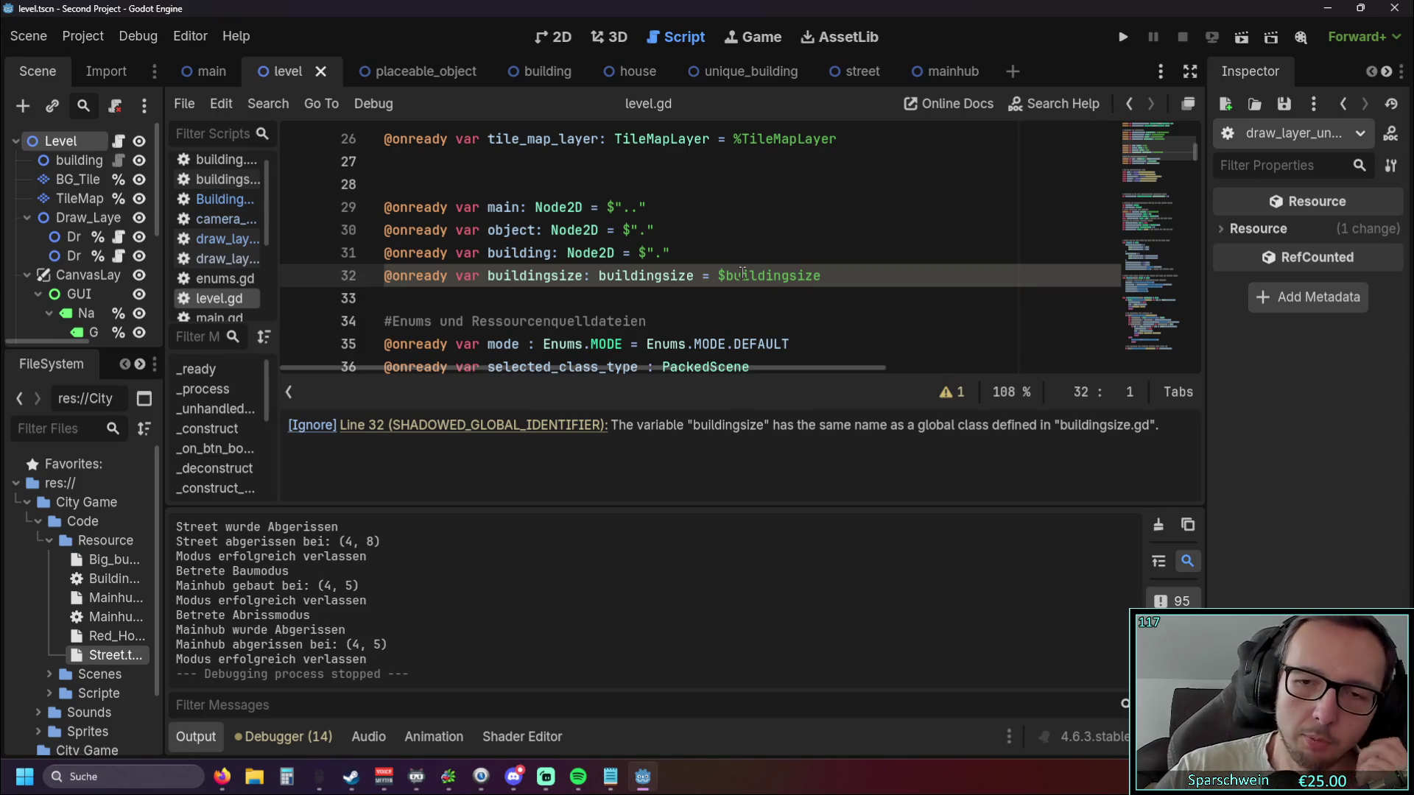
left_click(486, 276)
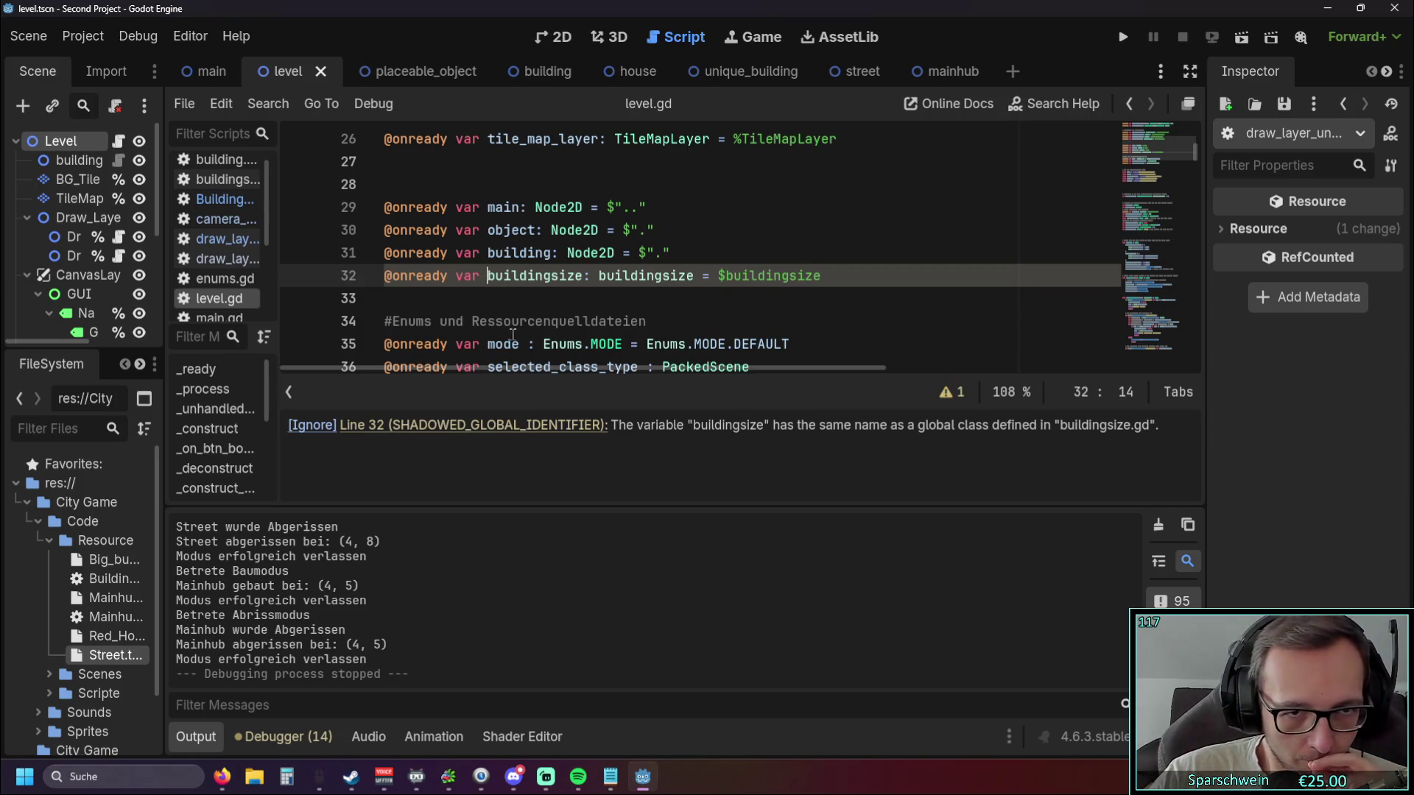
left_click(582, 275)
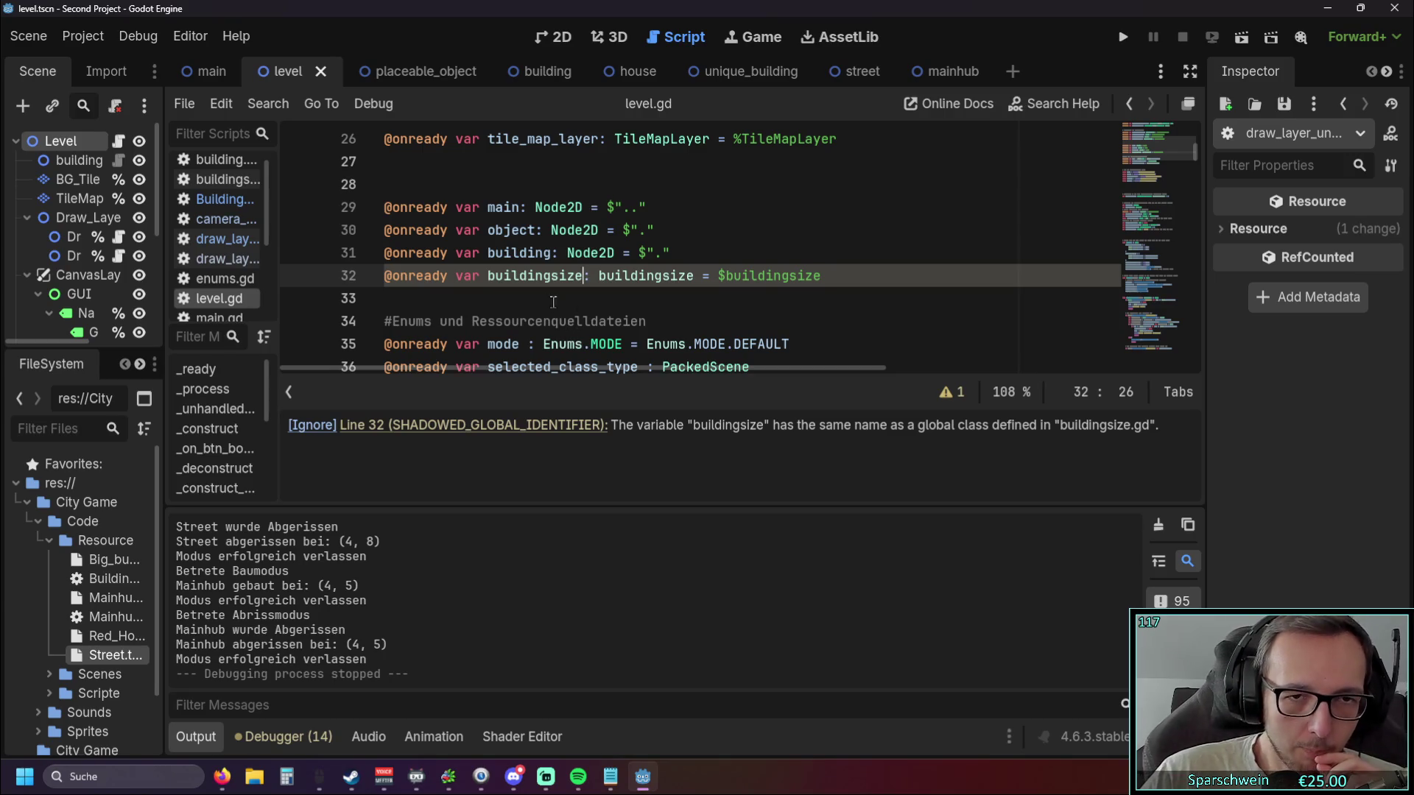
left_click(487, 277)
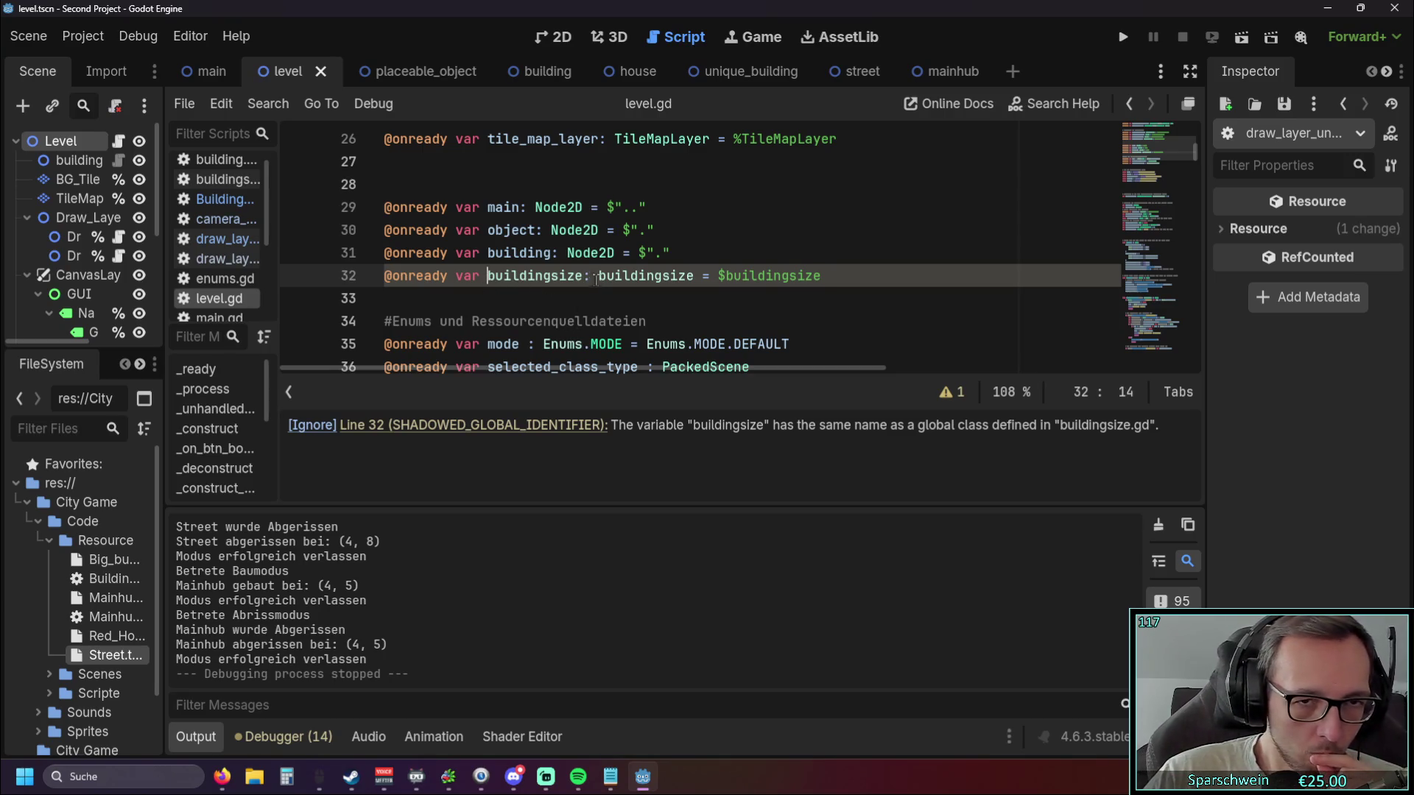
left_click_drag(597, 278, 691, 283)
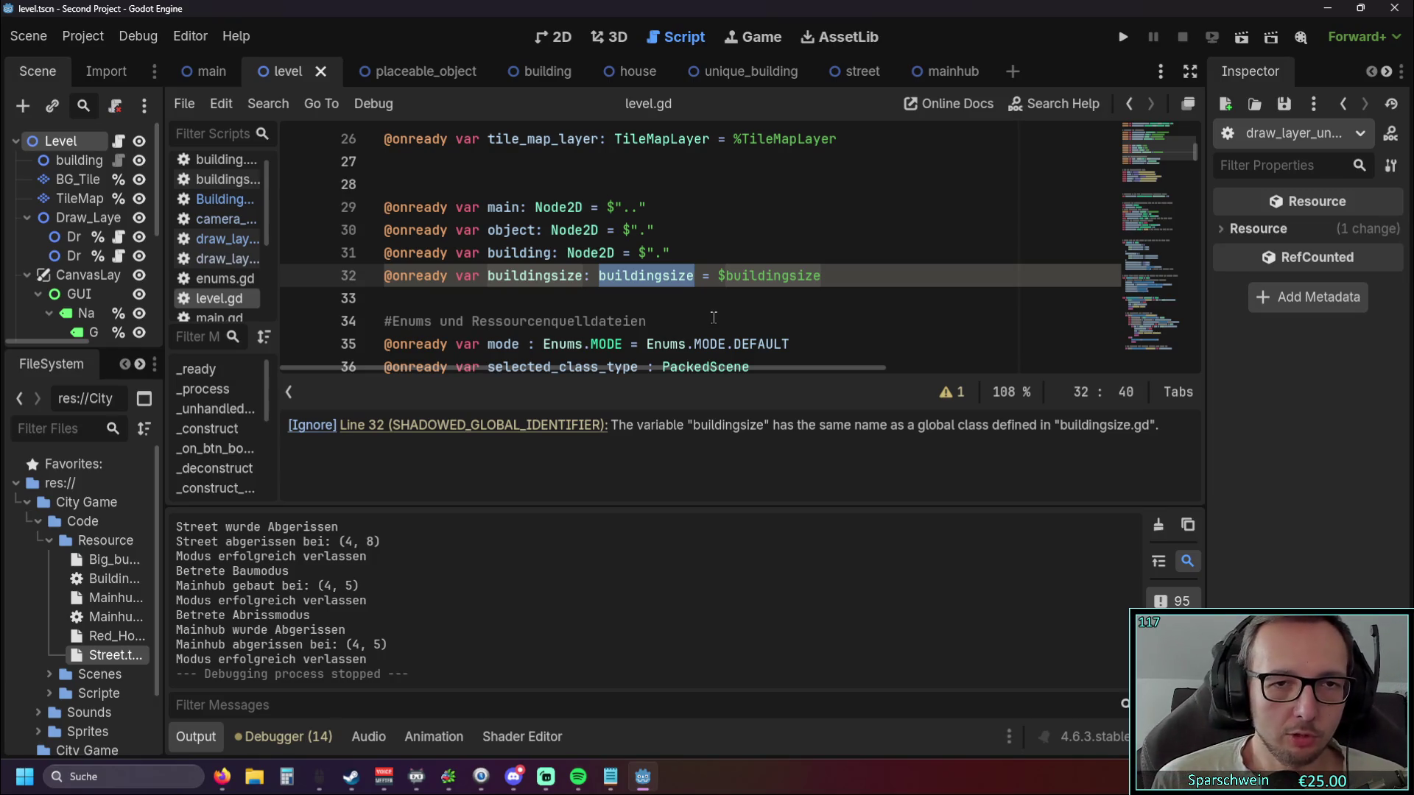
left_click(553, 276)
type("_")
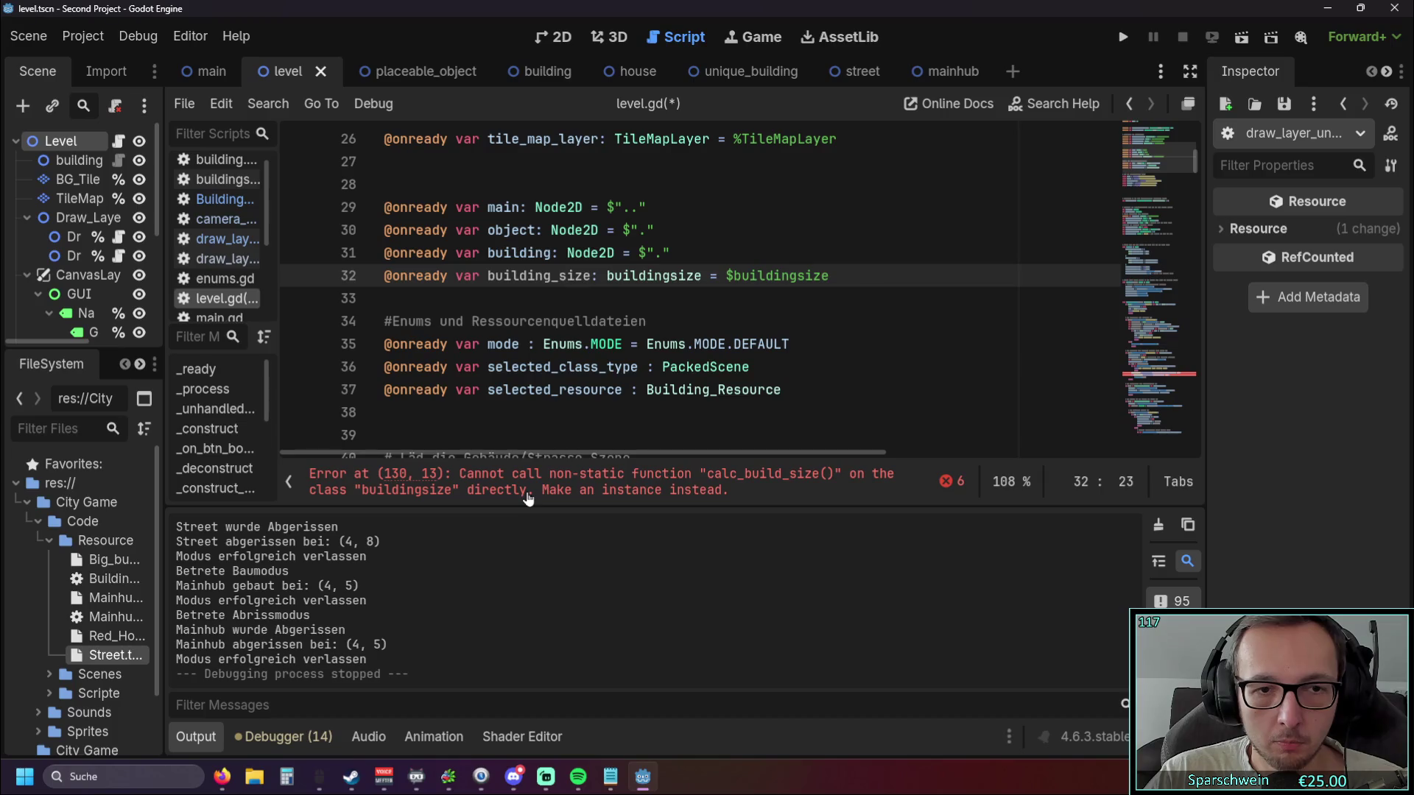
left_click_drag(488, 280, 591, 280)
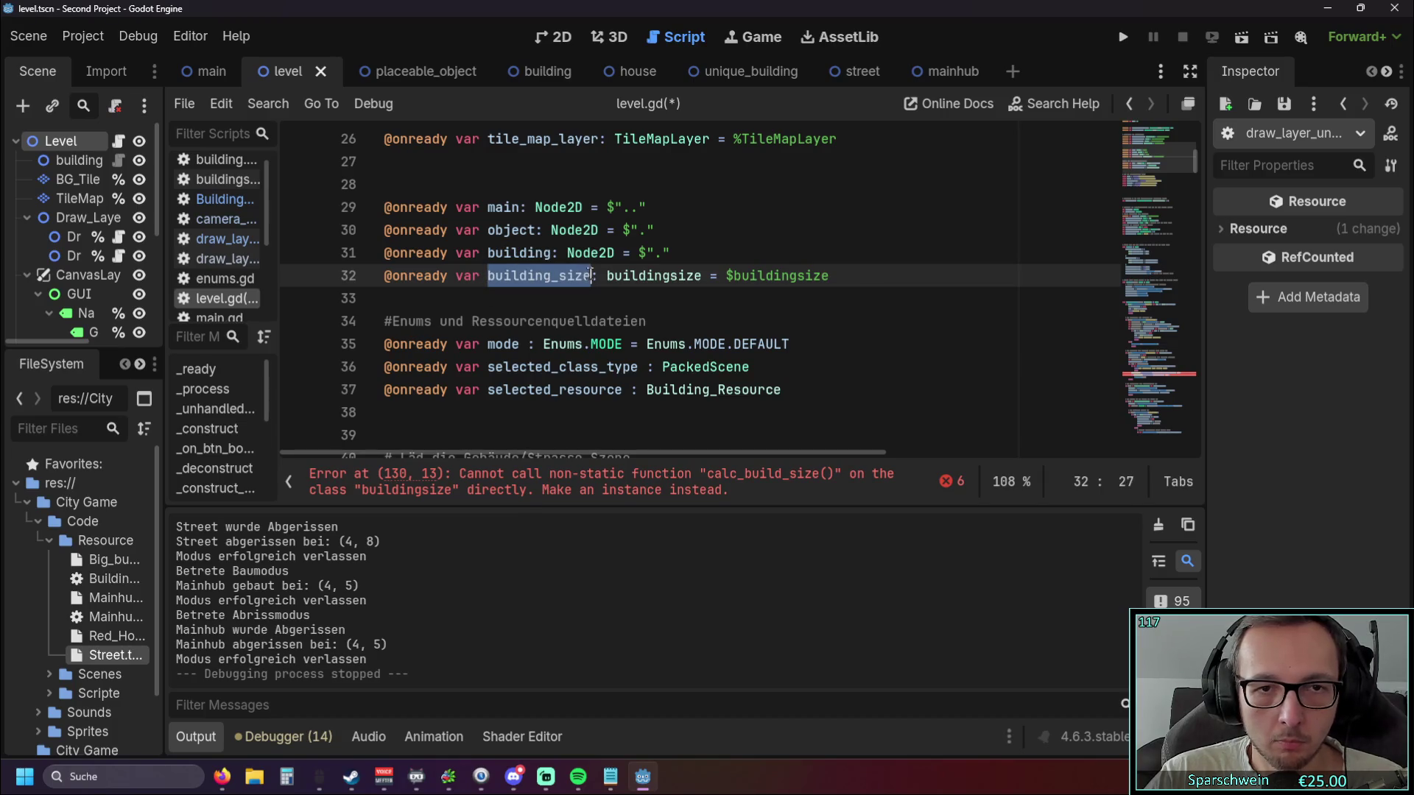
Replace buildingsize with building_size on lines 130, 131, 160 and 161.
left_click(875, 488)
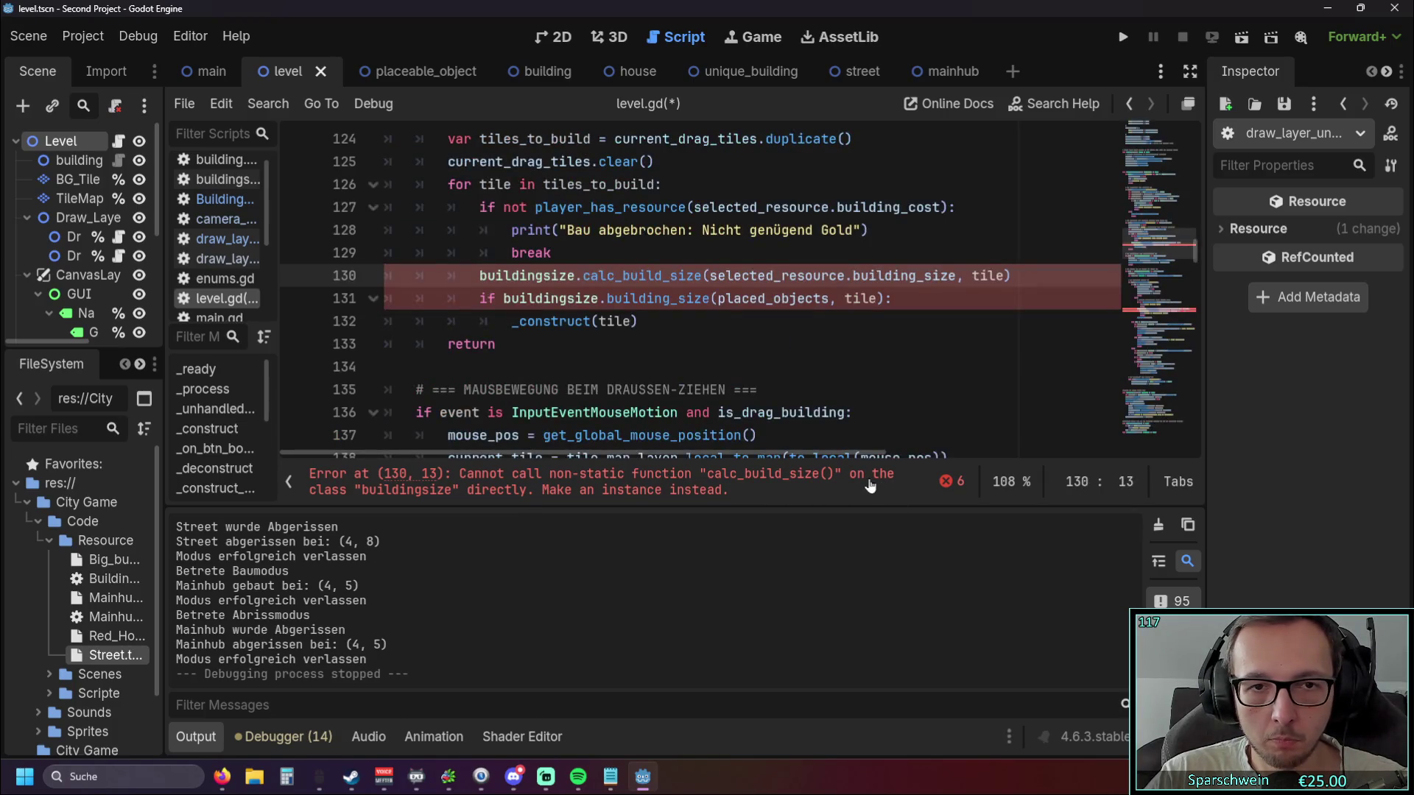
double_click(483, 276)
type("building_size")
key("Down")
key("Down")
key("Down")
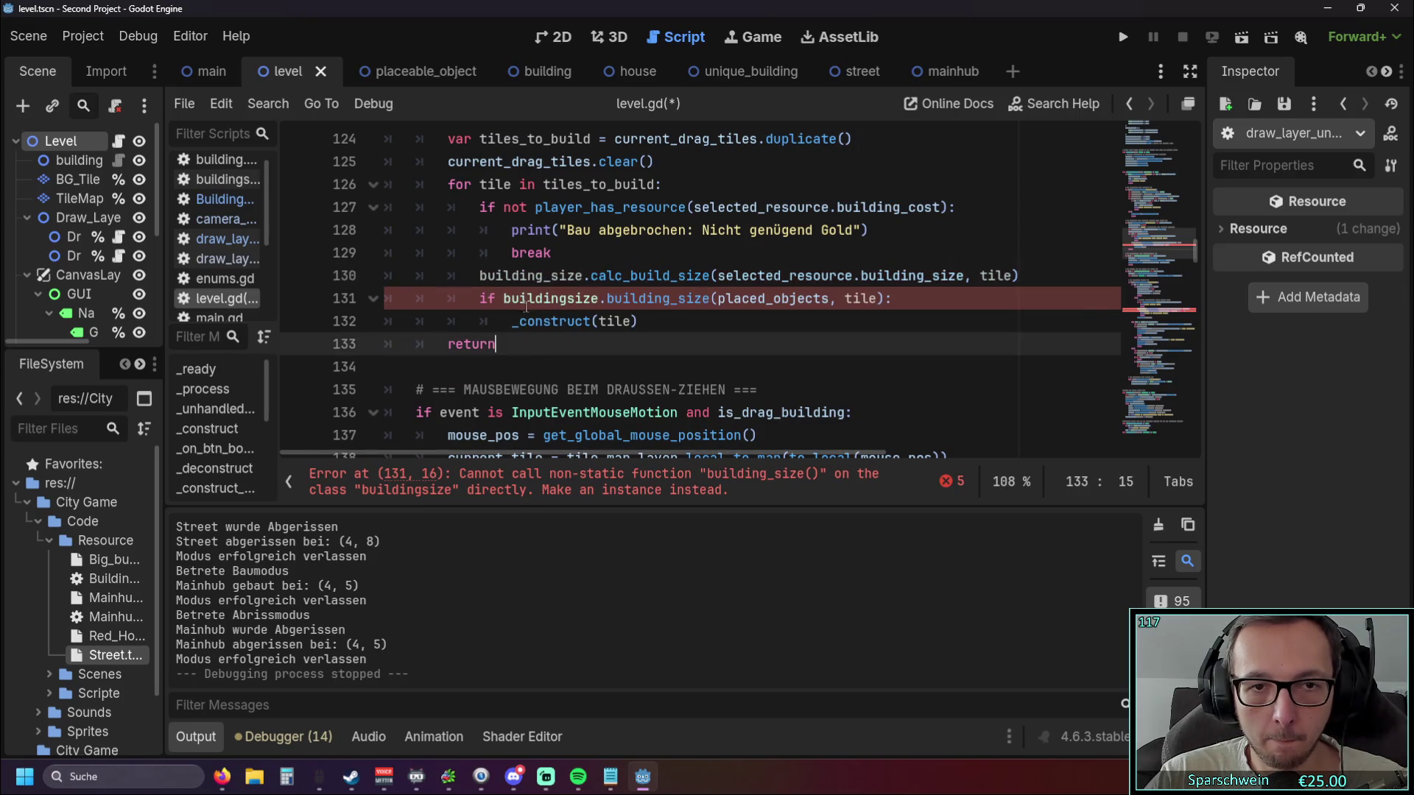
double_click(503, 299)
type("building_size")
left_click(624, 389)
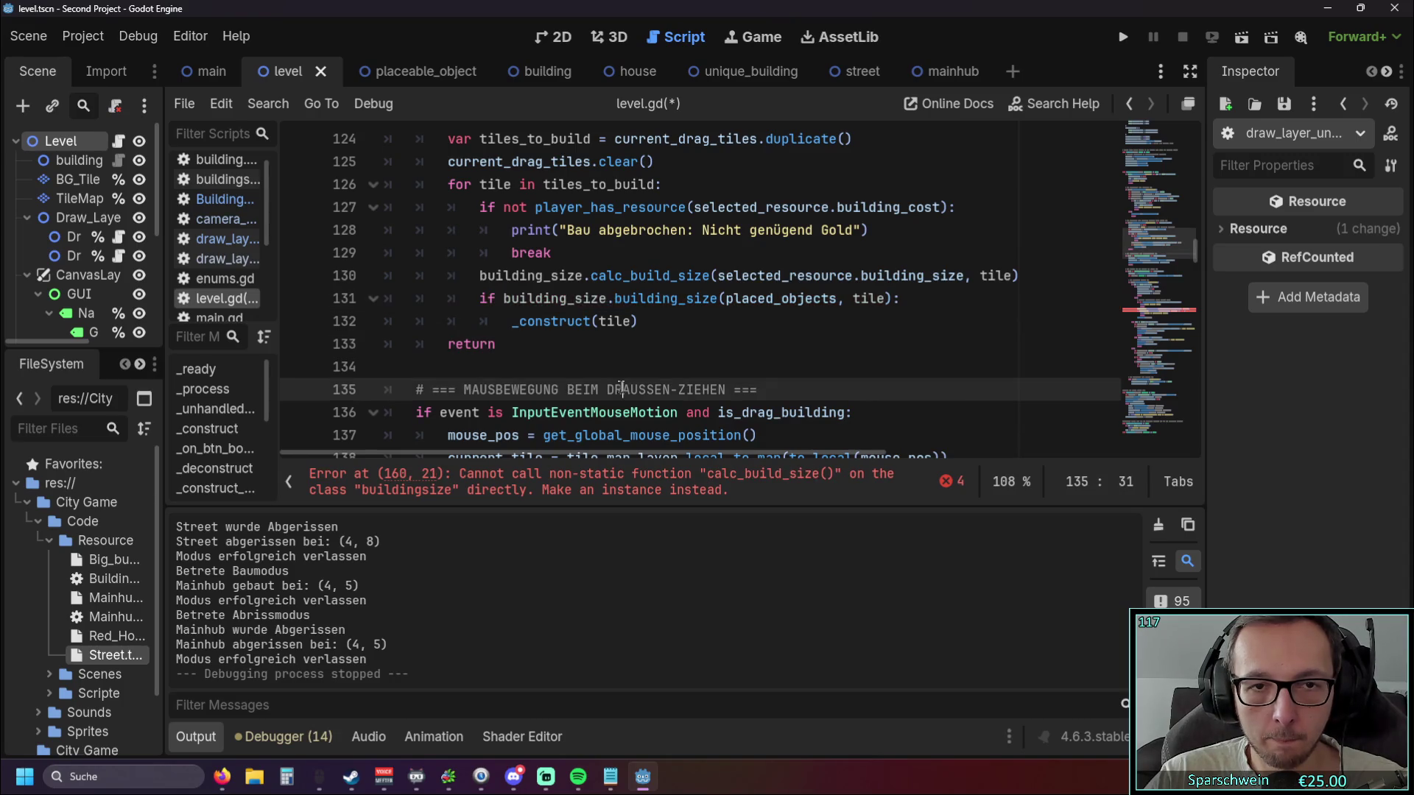
left_click(664, 488)
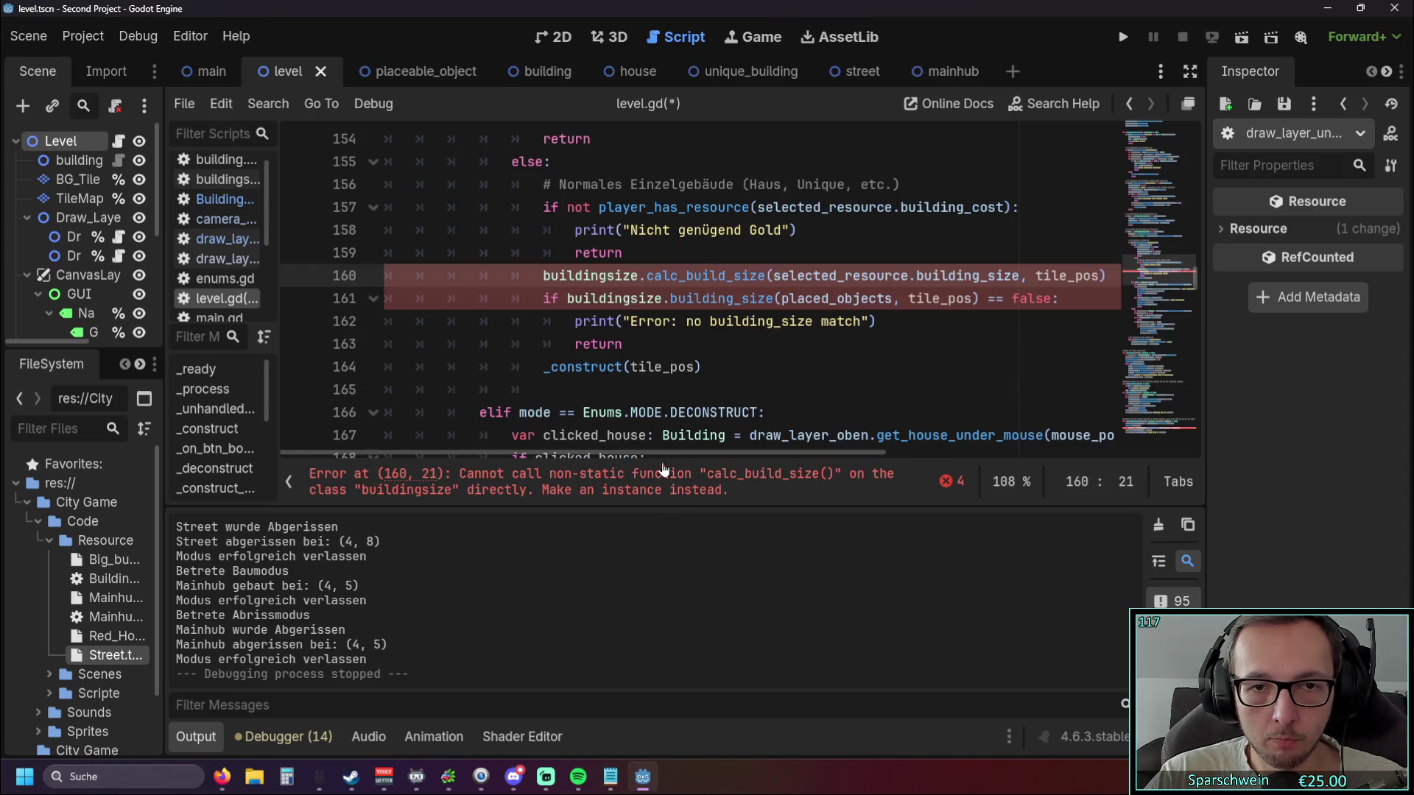
double_click(565, 275)
type("building_size")
double_click(618, 299)
type("building_size")
Replace buildingsize with building_size on lines 232 and 241, clearing the remaining errors.
left_click(692, 497)
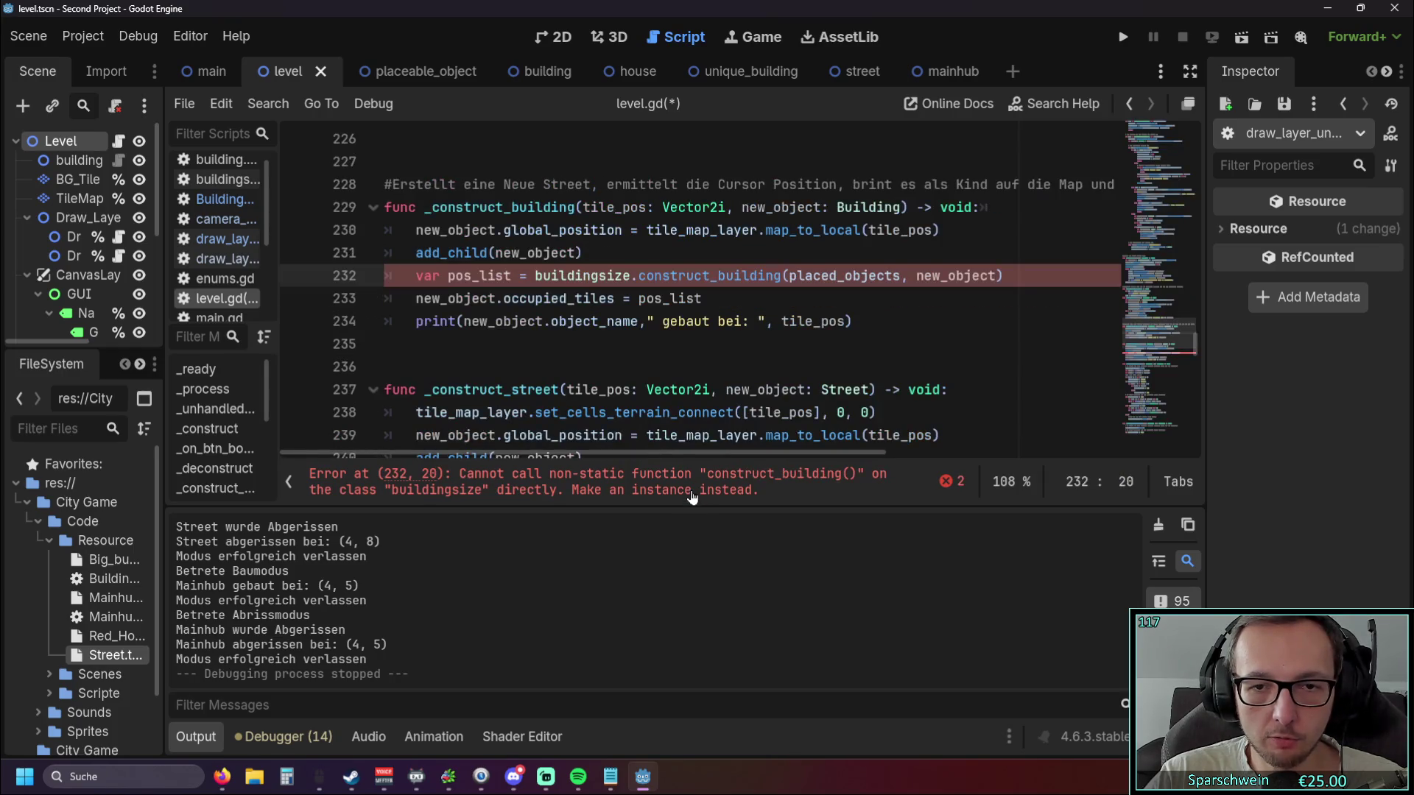
left_click_drag(537, 276, 630, 276)
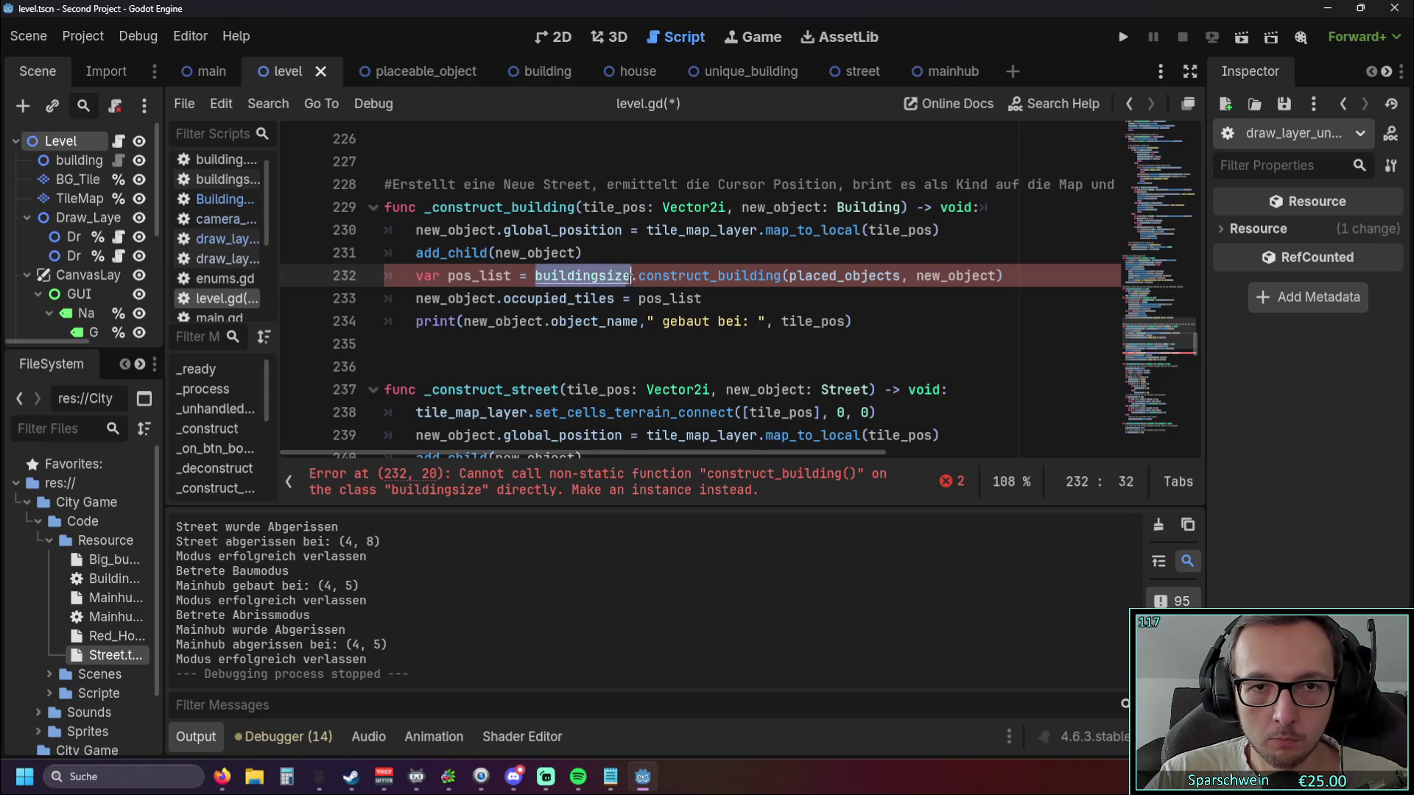
type("building_size")
left_click(639, 348)
left_click(600, 492)
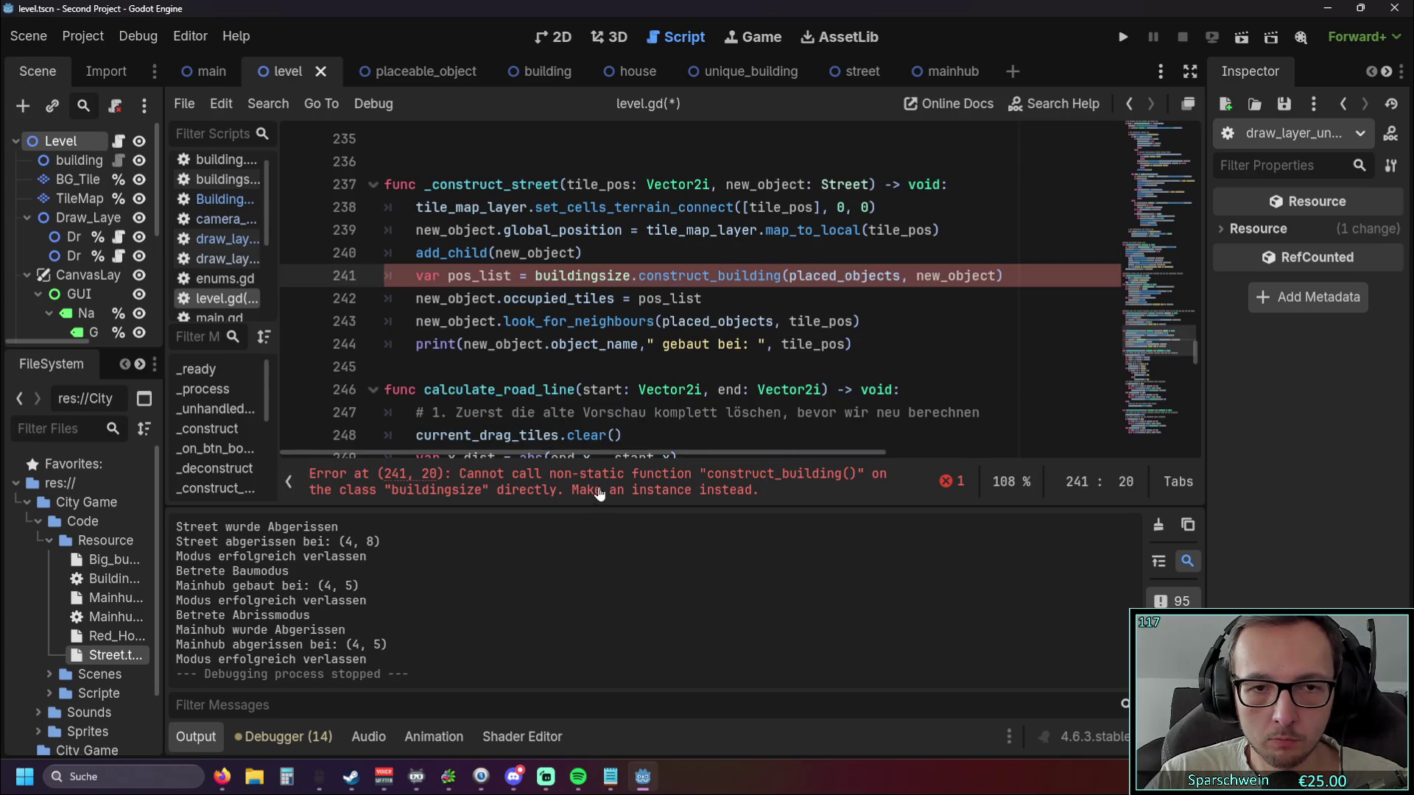
left_click_drag(536, 275, 631, 276)
type("building_size")
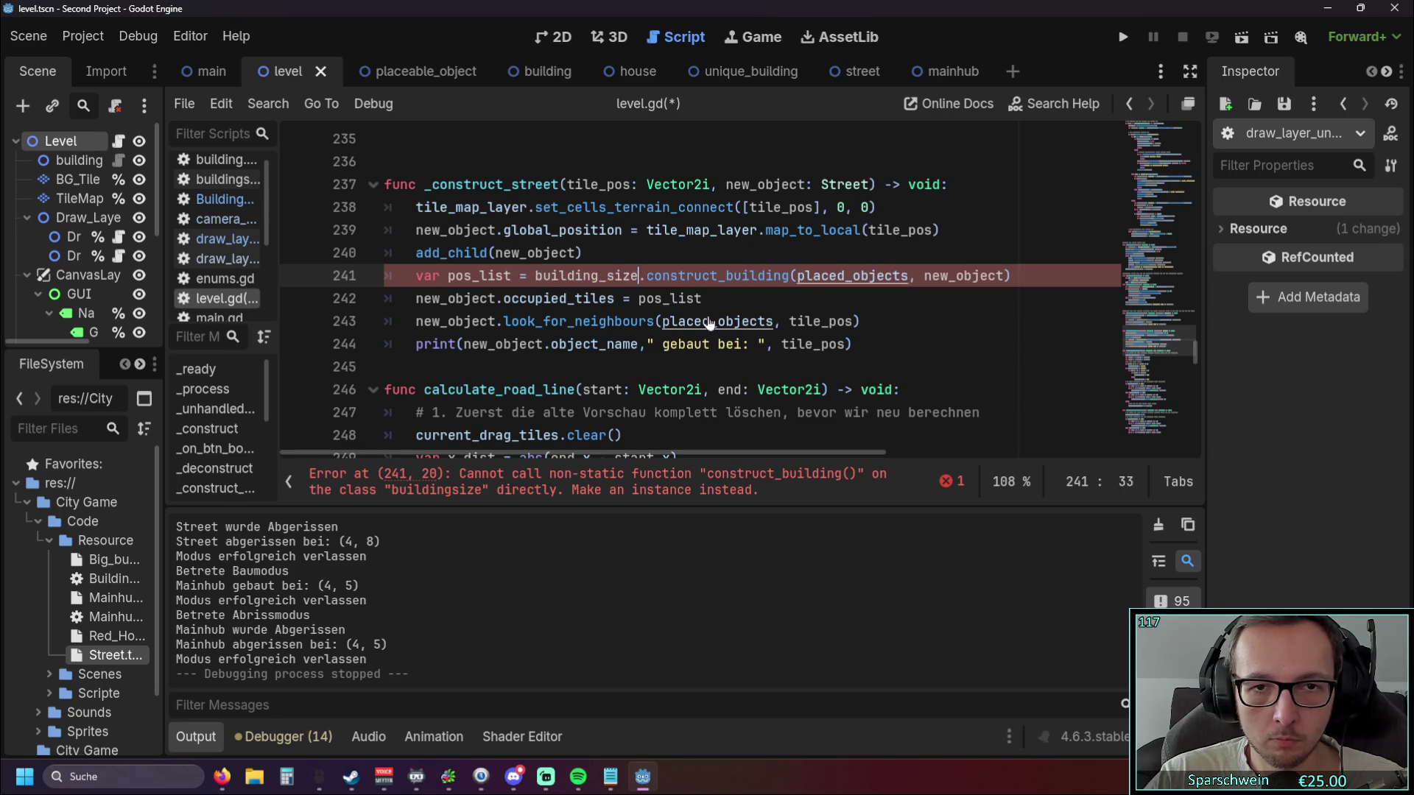
left_click(657, 368)
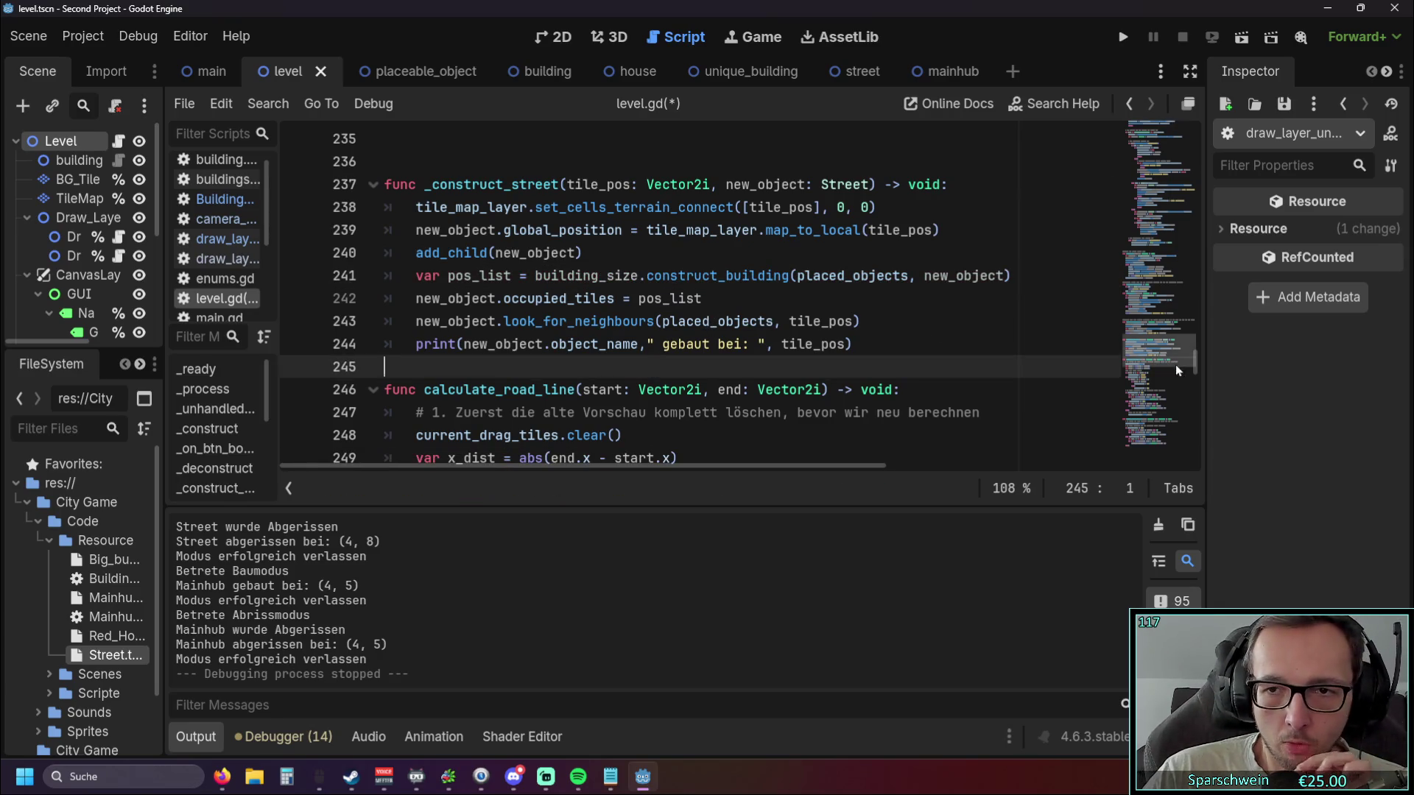
left_click_drag(1194, 365, 1232, 133)
scroll(767, 292, "down", 8)
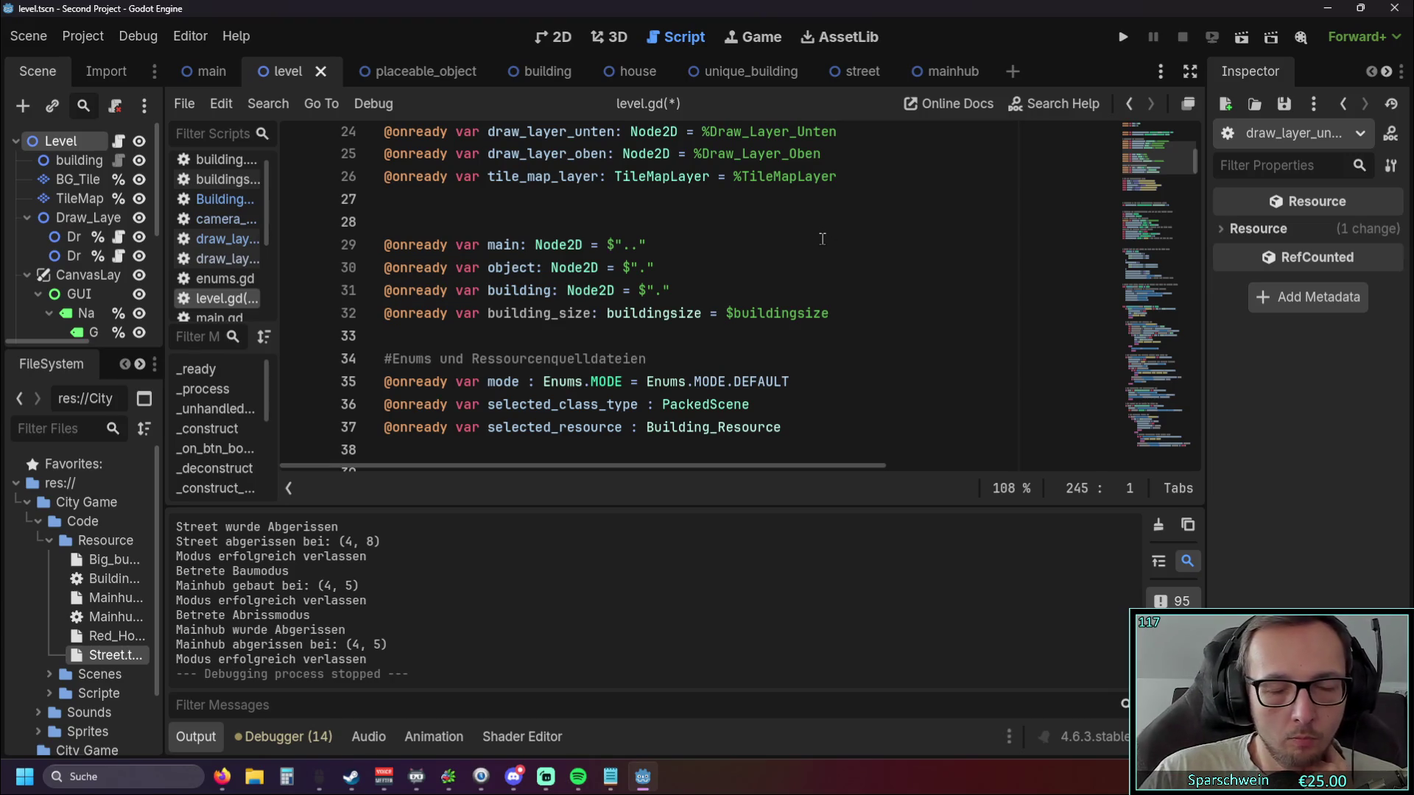
Hide the Output log so level.gd fills the editor area.
left_click_drag(726, 315, 833, 316)
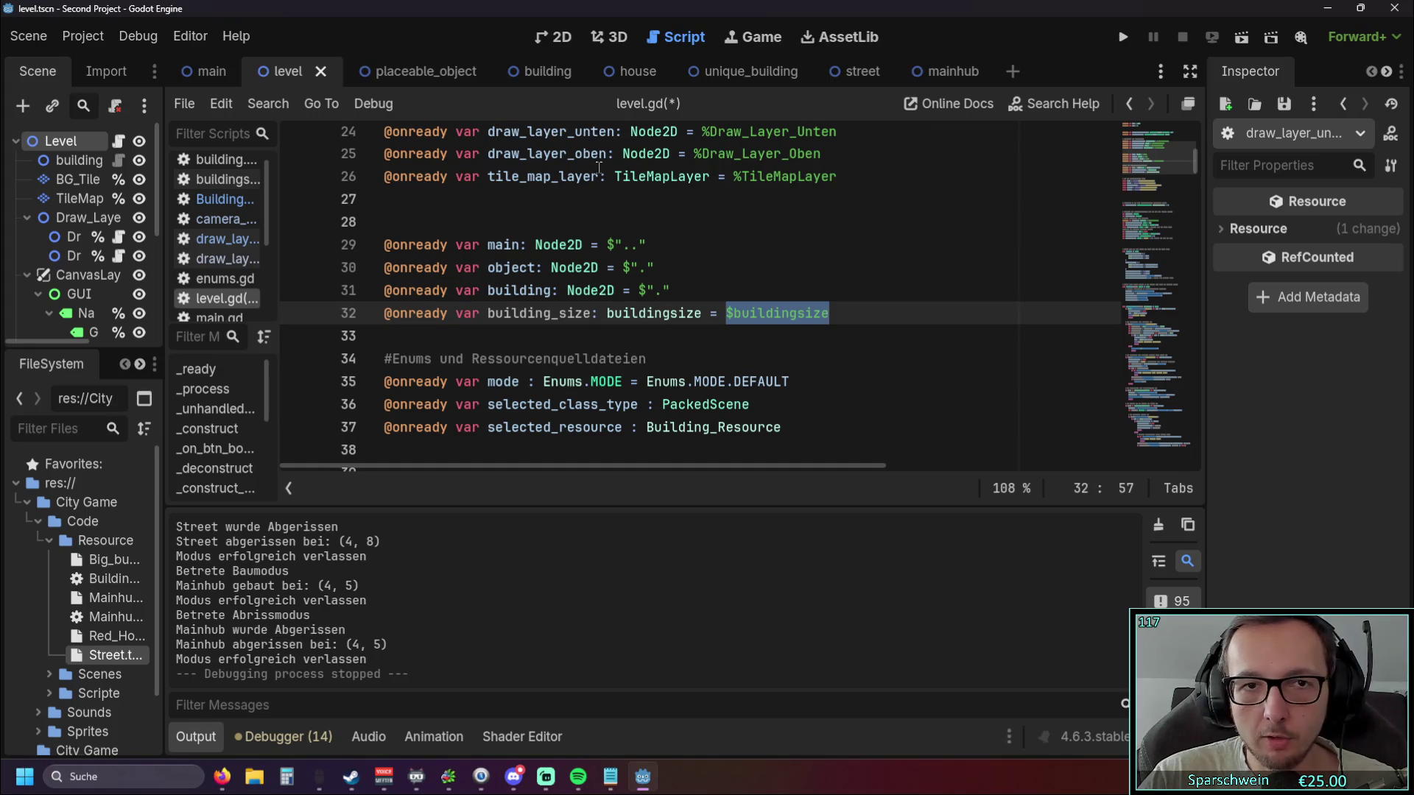
mouse_move(1195, 162)
left_mouse_down()
mouse_move(1199, 379)
mouse_move(1225, 78)
mouse_move(1235, 454)
left_mouse_up()
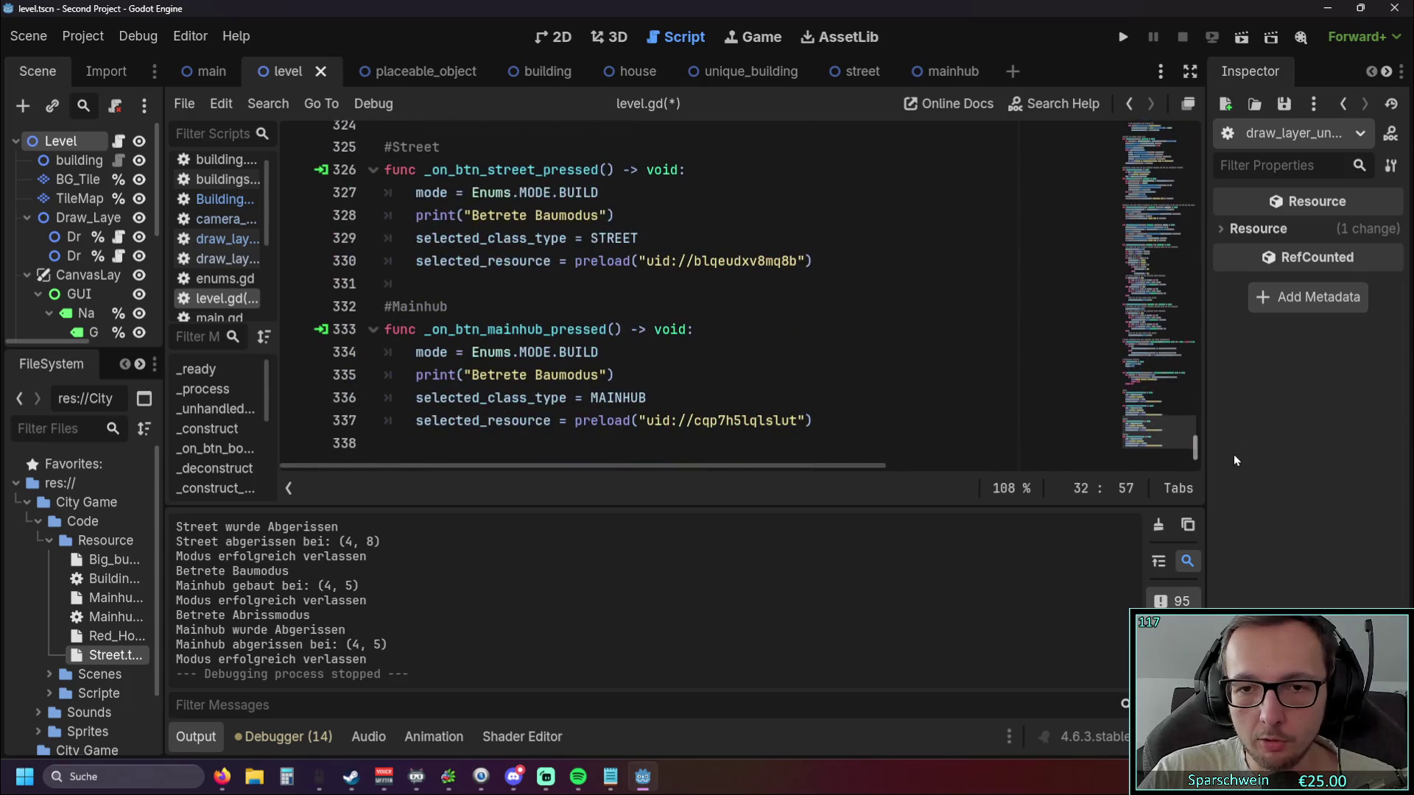
left_click(196, 736)
Scroll through level.gd to review the calculate_road_line_2 function.
scroll(703, 477, "up", 12)
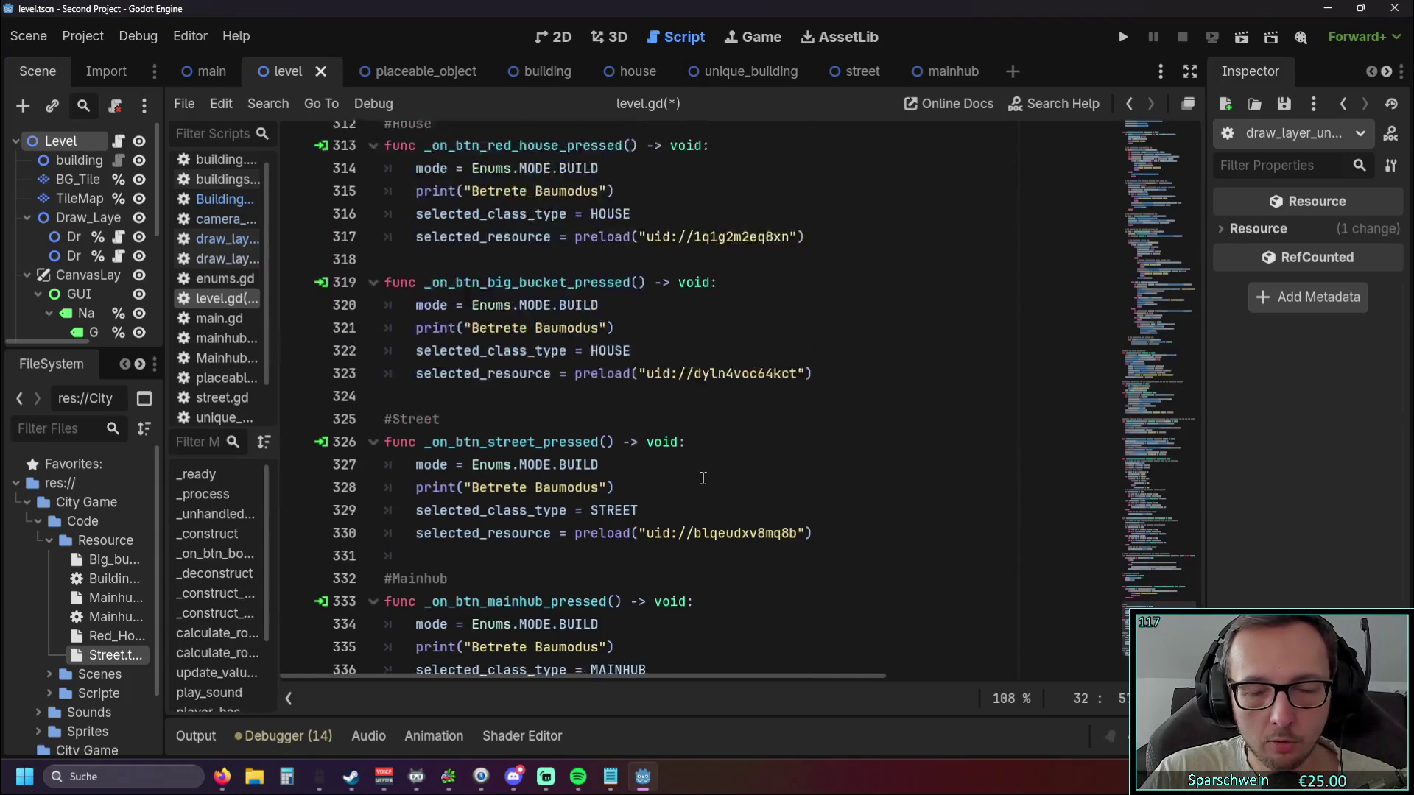
scroll(704, 477, "up", 16)
scroll(704, 472, "down", 2)
scroll(705, 462, "up", 4)
scroll(705, 462, "up", 9)
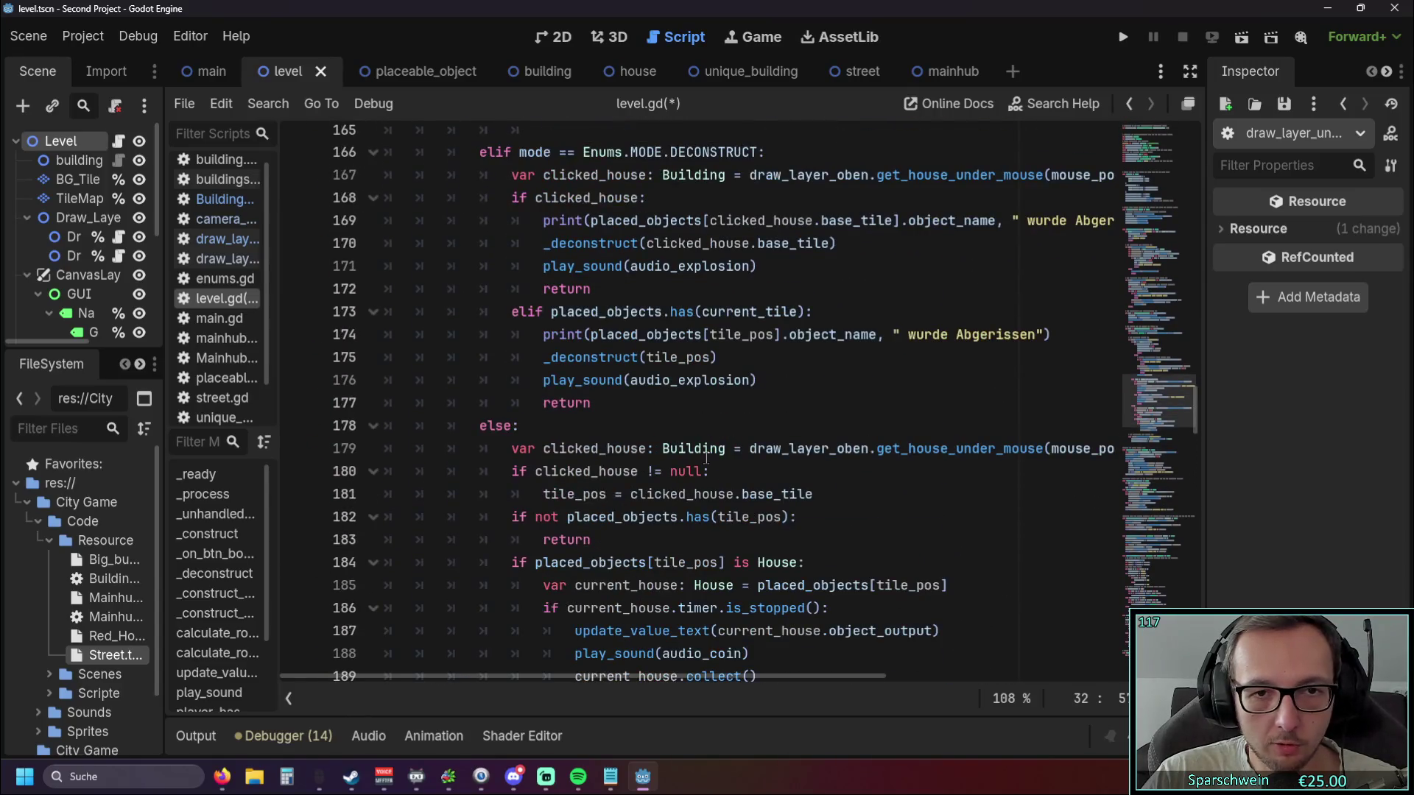
scroll(705, 458, "up", 4)
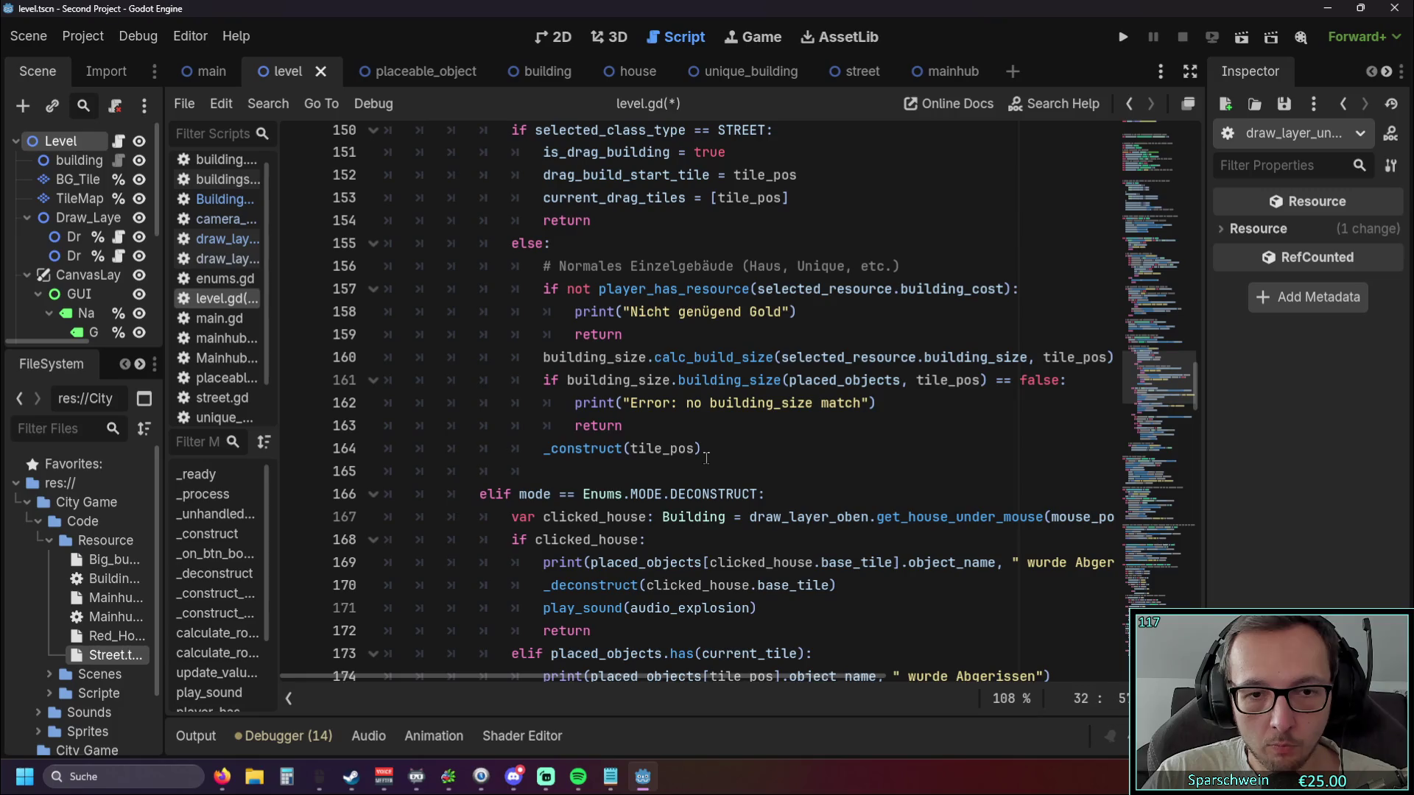
scroll(706, 458, "up", 11)
scroll(706, 458, "up", 6)
scroll(706, 458, "down", 20)
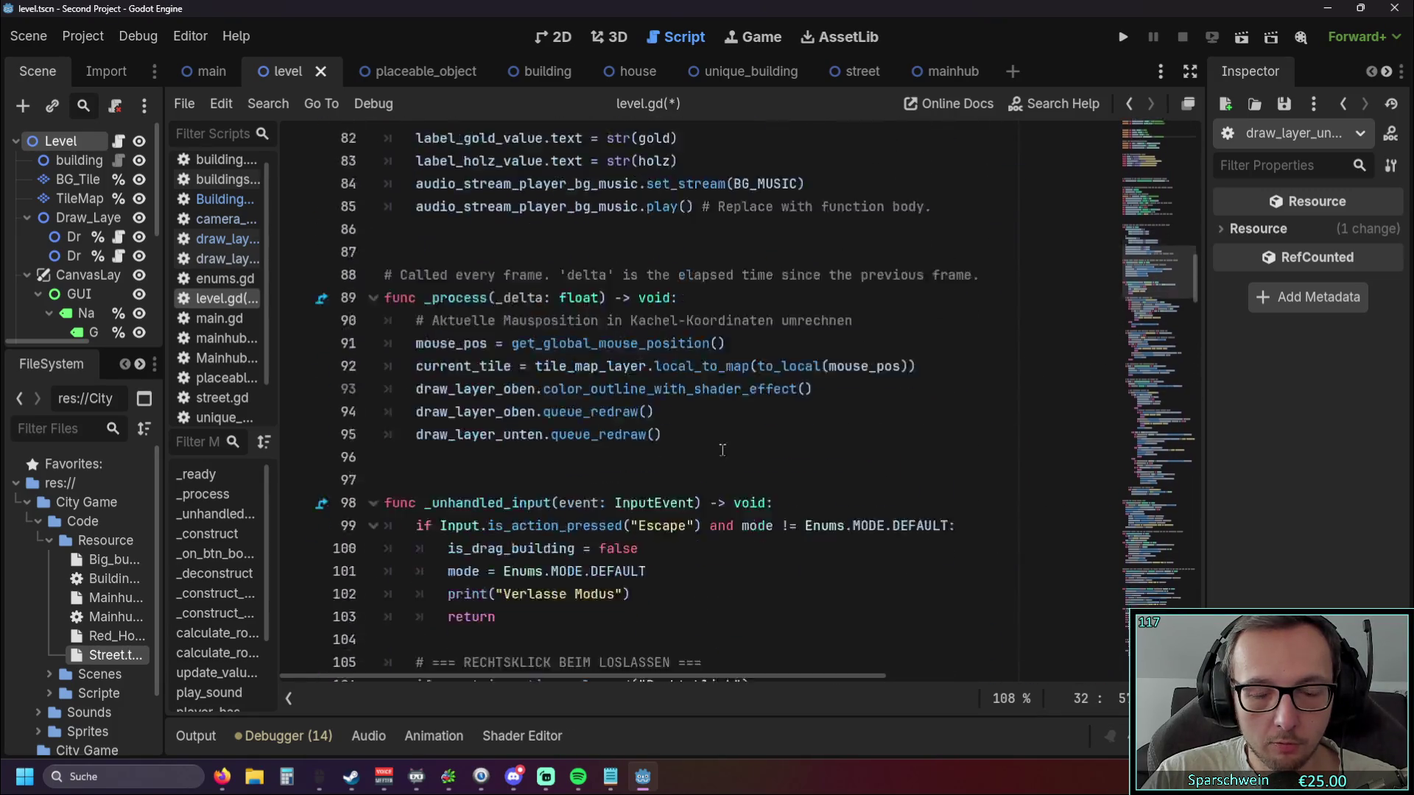
scroll(730, 448, "down", 9)
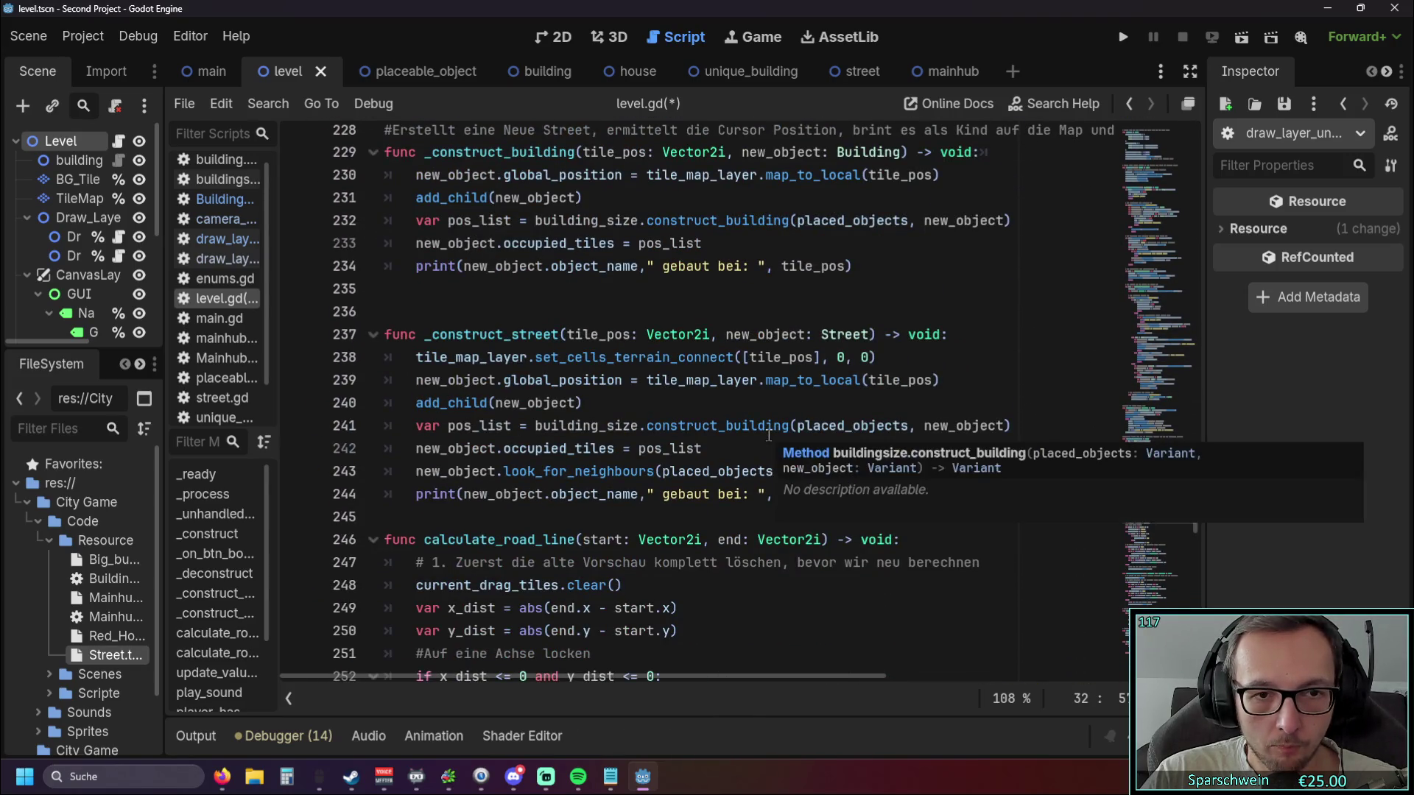
scroll(769, 435, "down", 10)
scroll(769, 435, "down", 3)
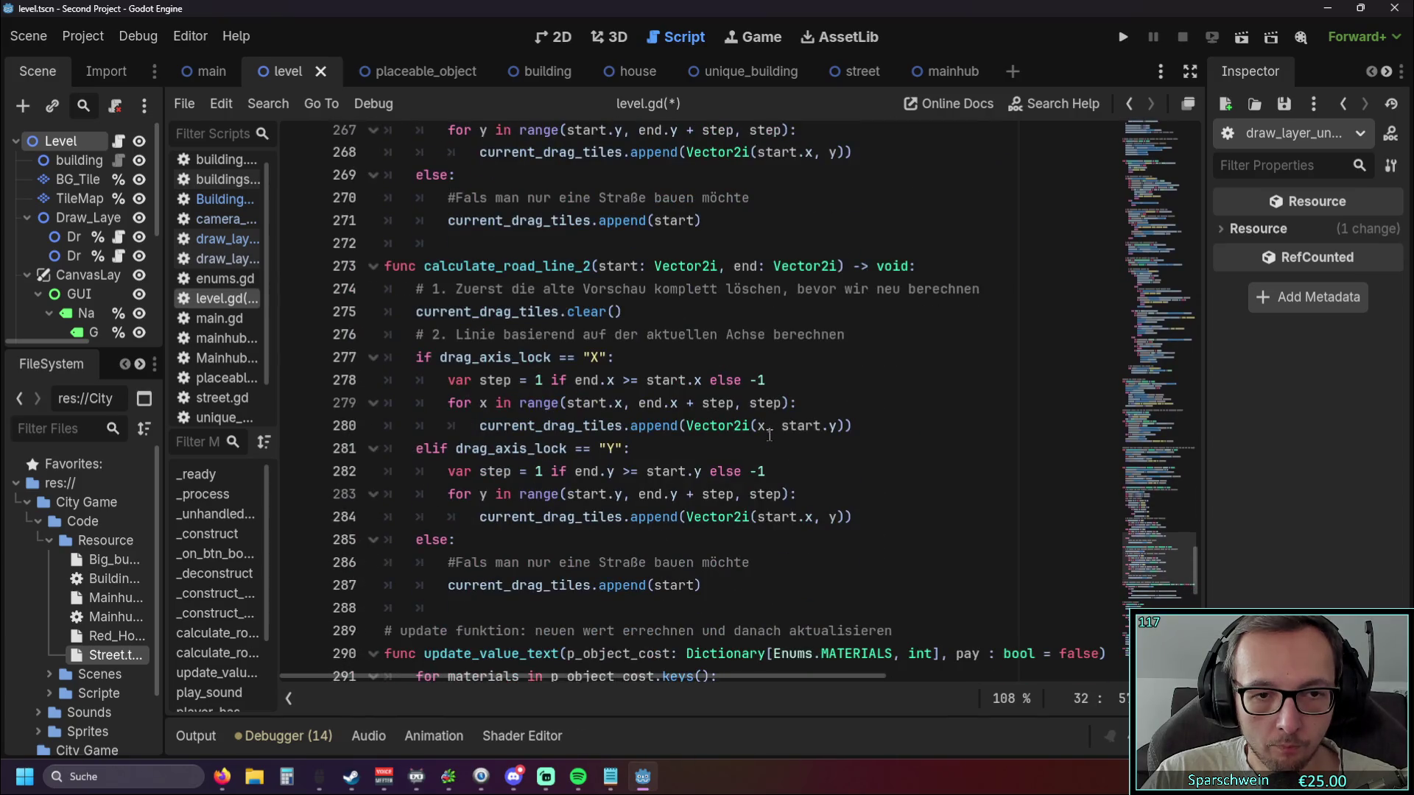
scroll(768, 435, "down", 2)
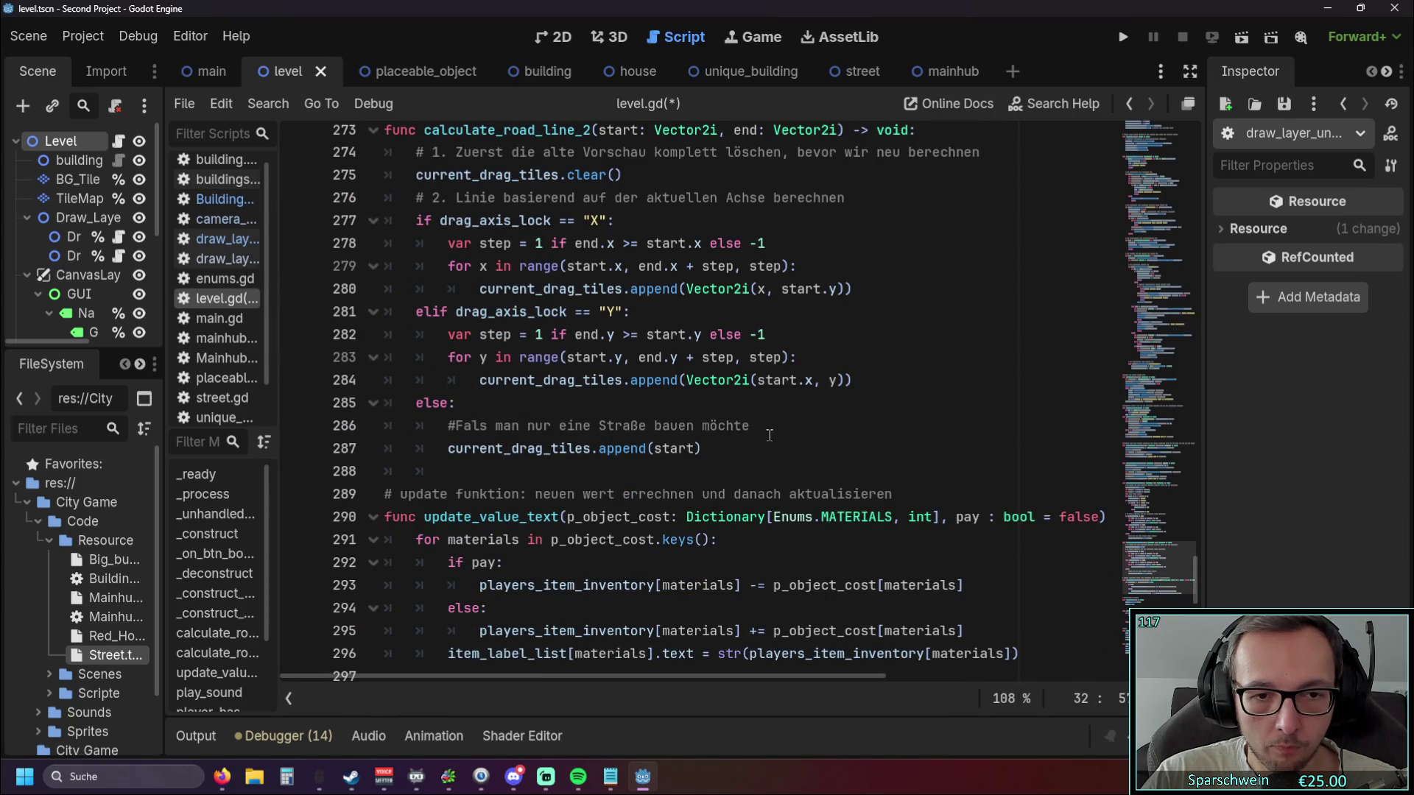
scroll(768, 435, "down", 8)
scroll(771, 432, "up", 6)
scroll(771, 432, "up", 4)
scroll(771, 433, "up", 3)
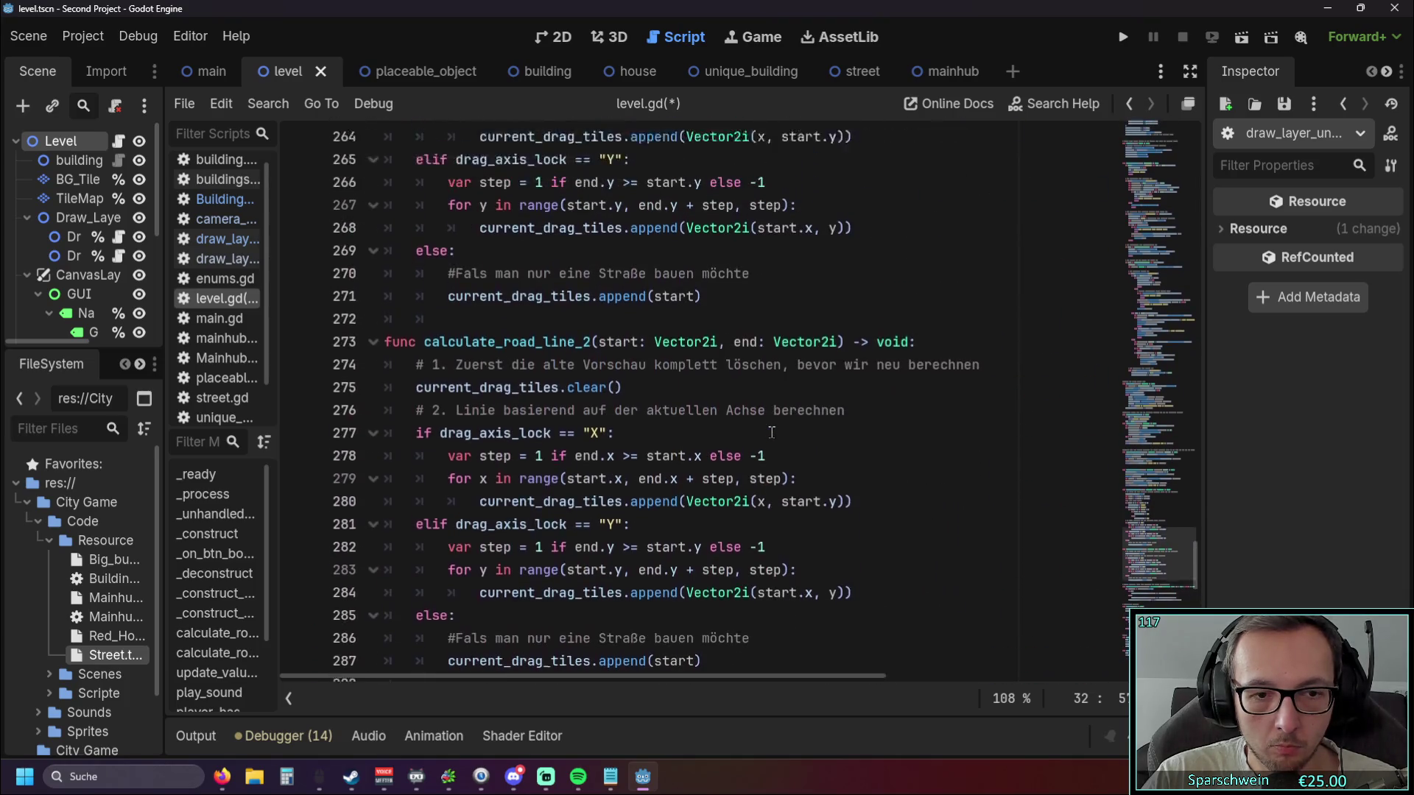
left_click(866, 542)
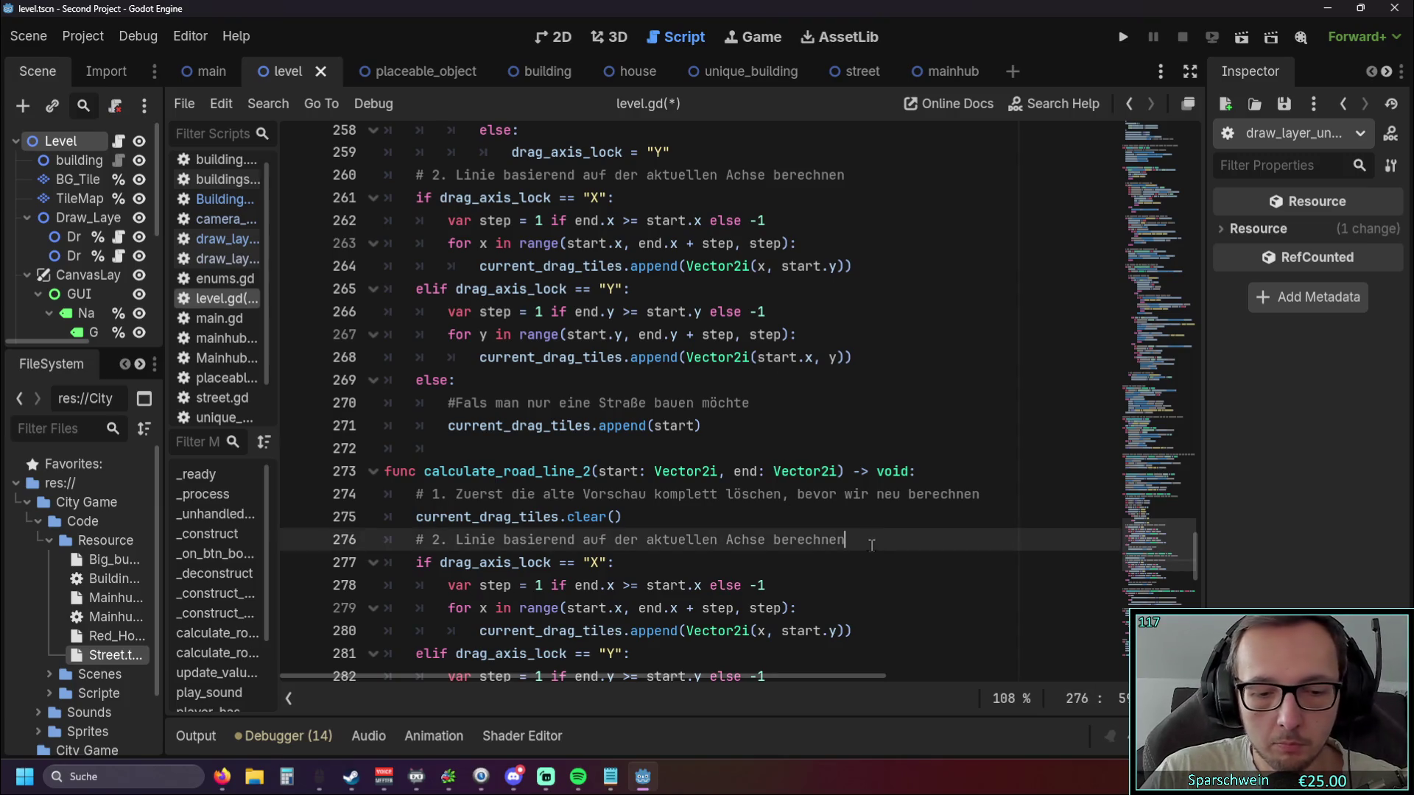
Search for building_s and replace building_size with $buildingsize on line 130.
key("ctrl+f")
type("building_s")
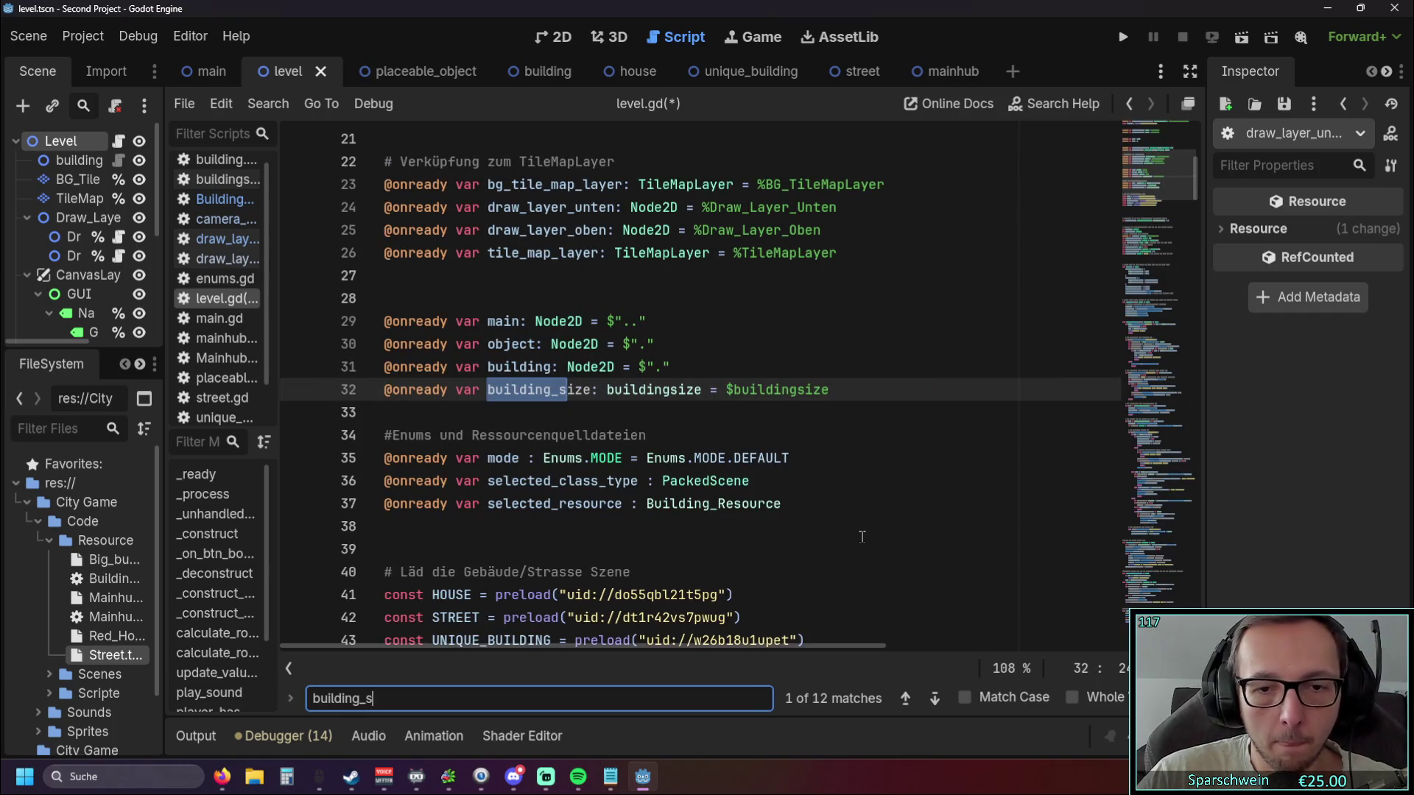
left_click(935, 698)
left_click(612, 458)
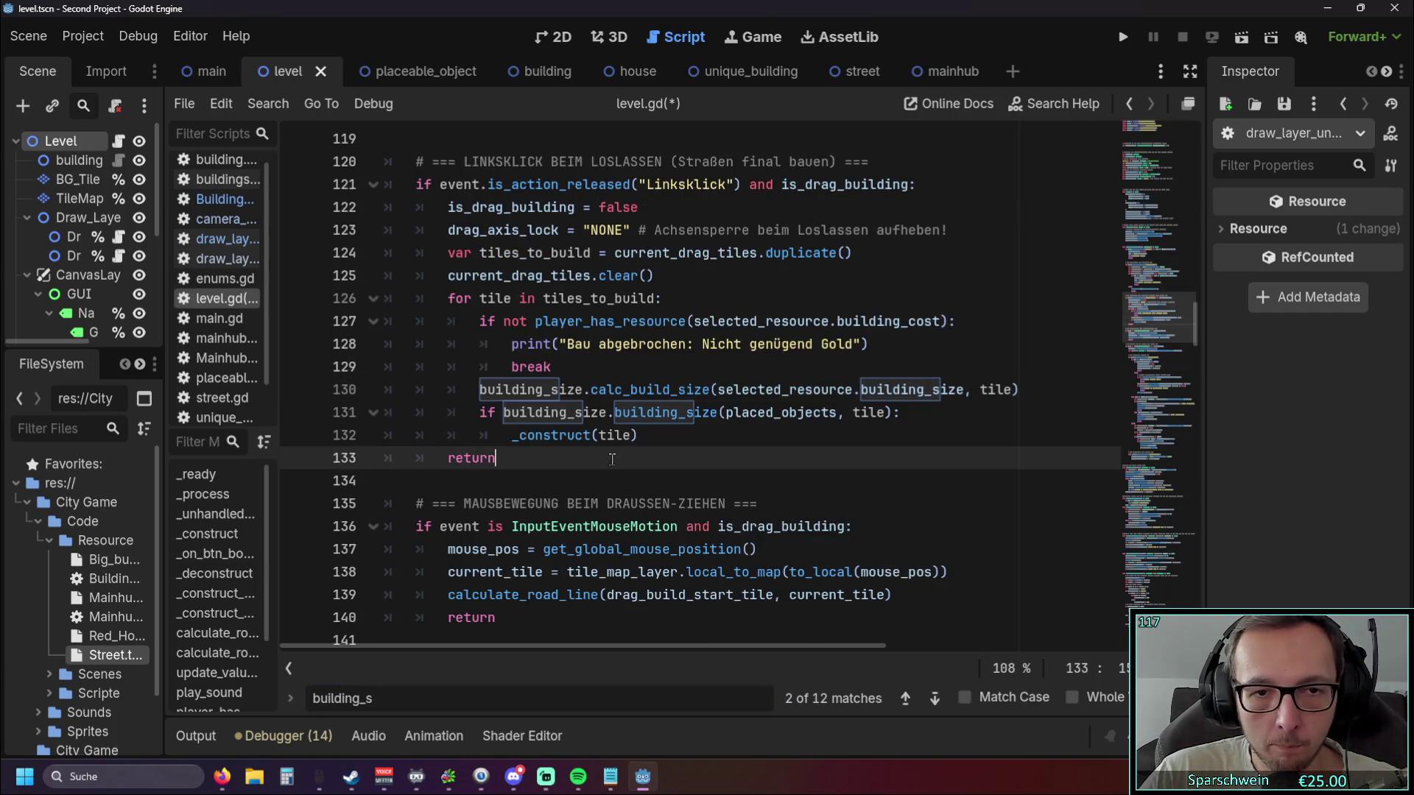
double_click(477, 389)
type("$buildingsize")
left_click(598, 475)
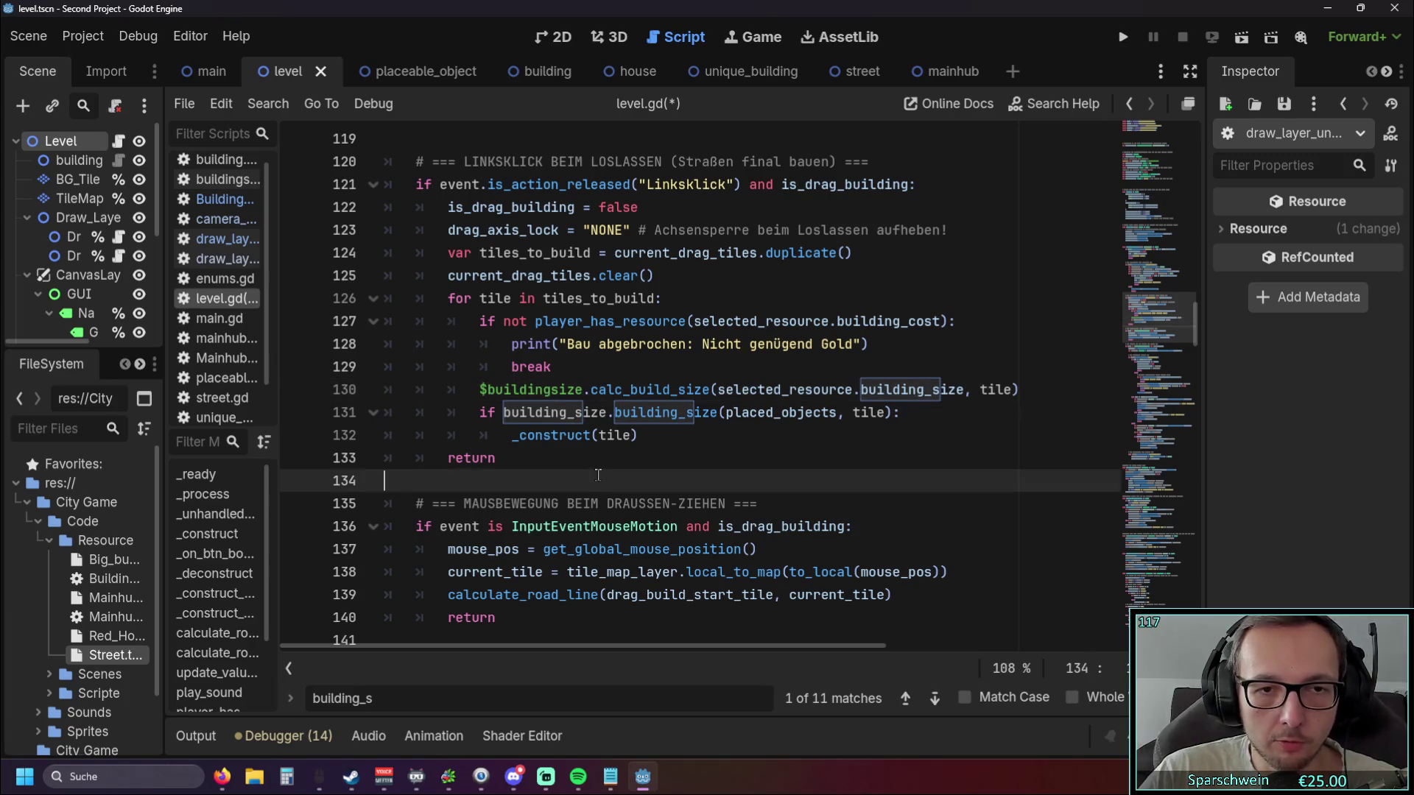
Copy $buildingsize over building_size on line 131 too.
double_click(365, 698)
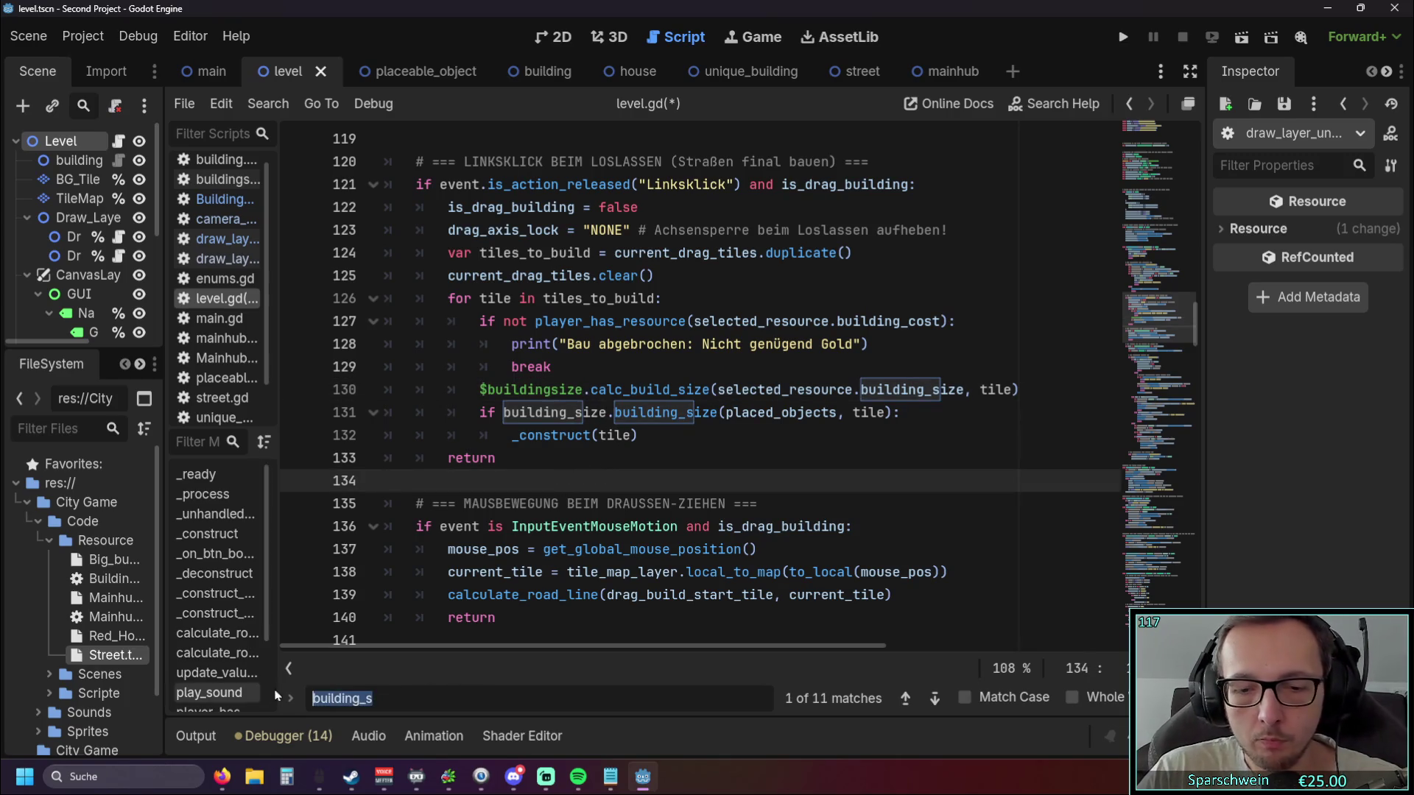
key("BackSpace")
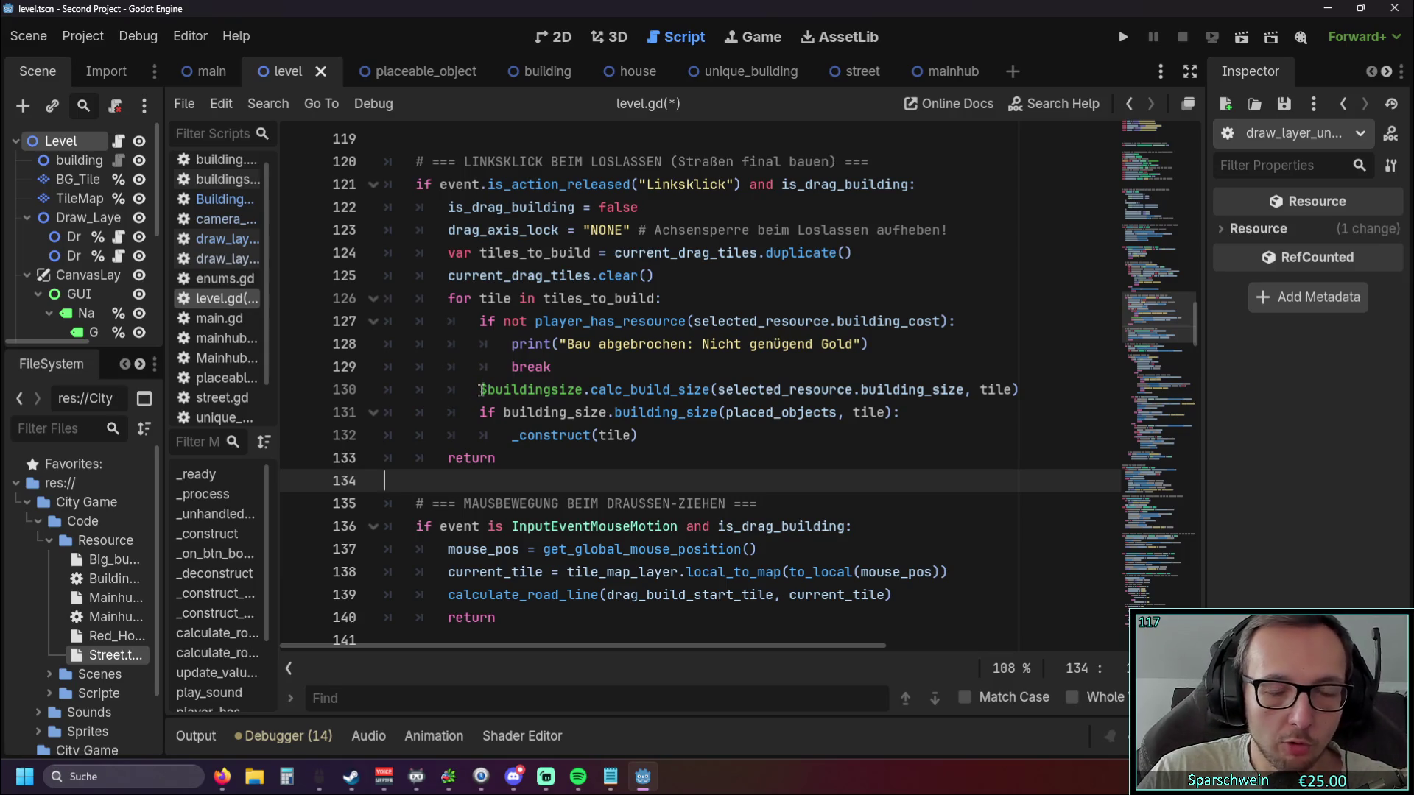
left_click_drag(480, 390, 583, 390)
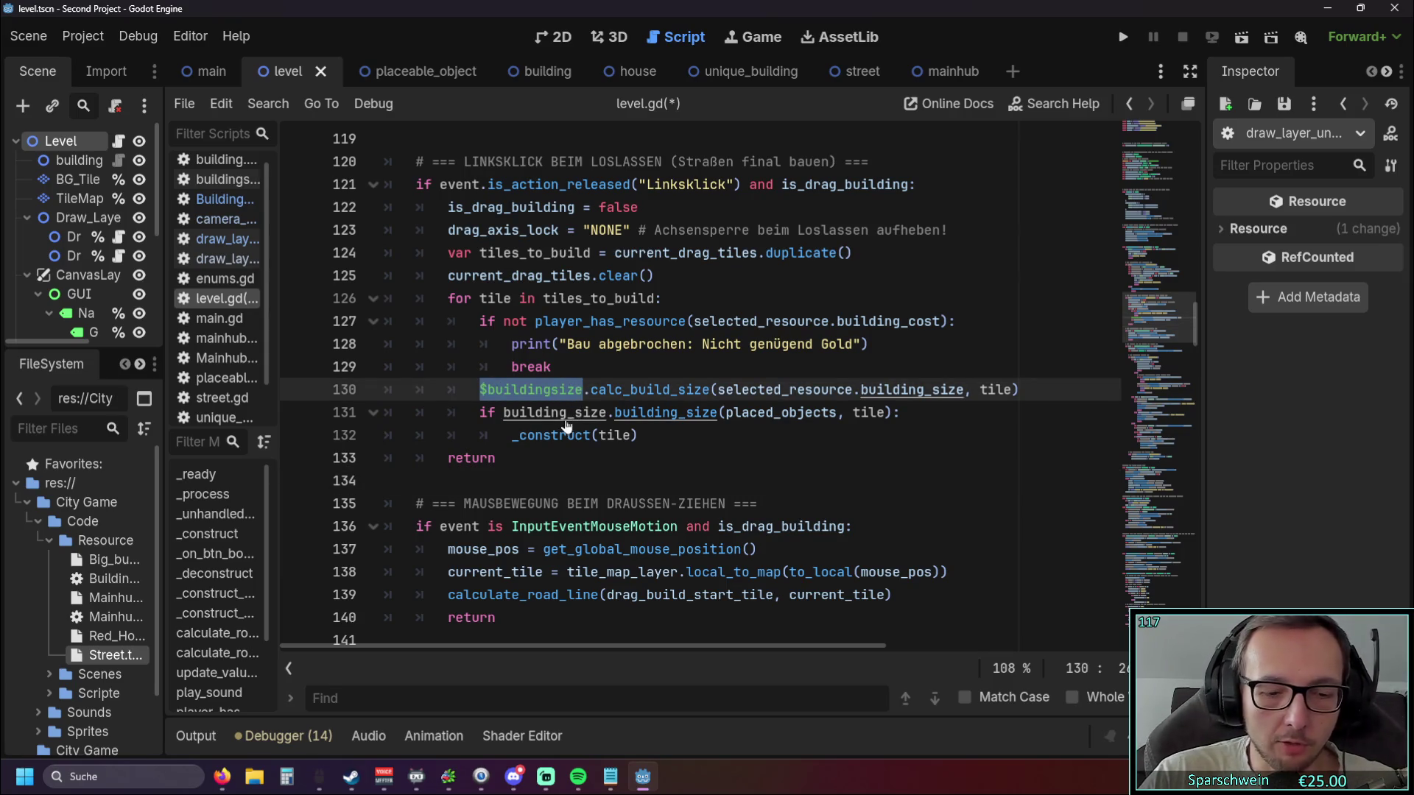
key("ctrl+c")
left_click_drag(503, 412, 608, 412)
key("ctrl+v")
left_click(630, 486)
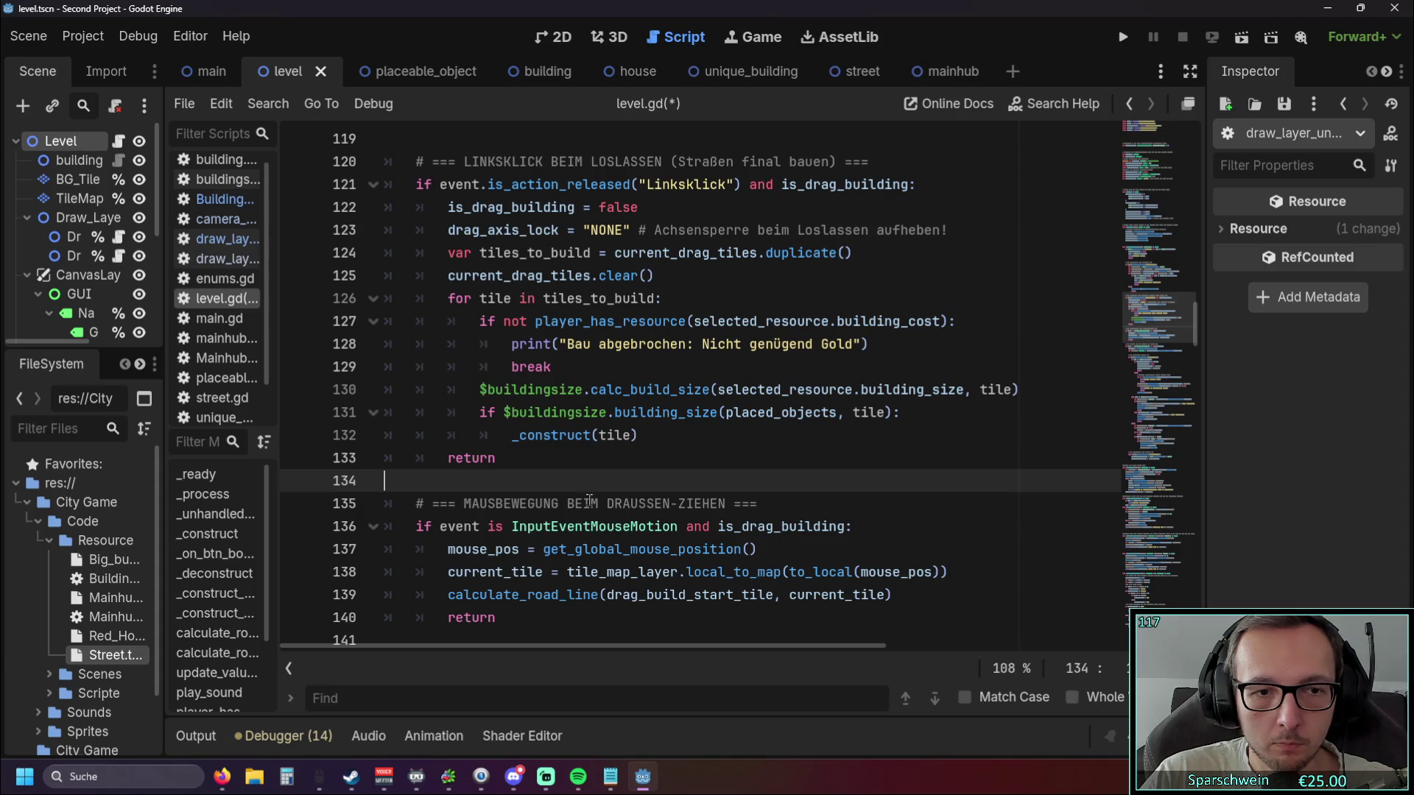
Replace building_size with $buildingsize on lines 160 and 161.
left_click(496, 692)
type("building_size")
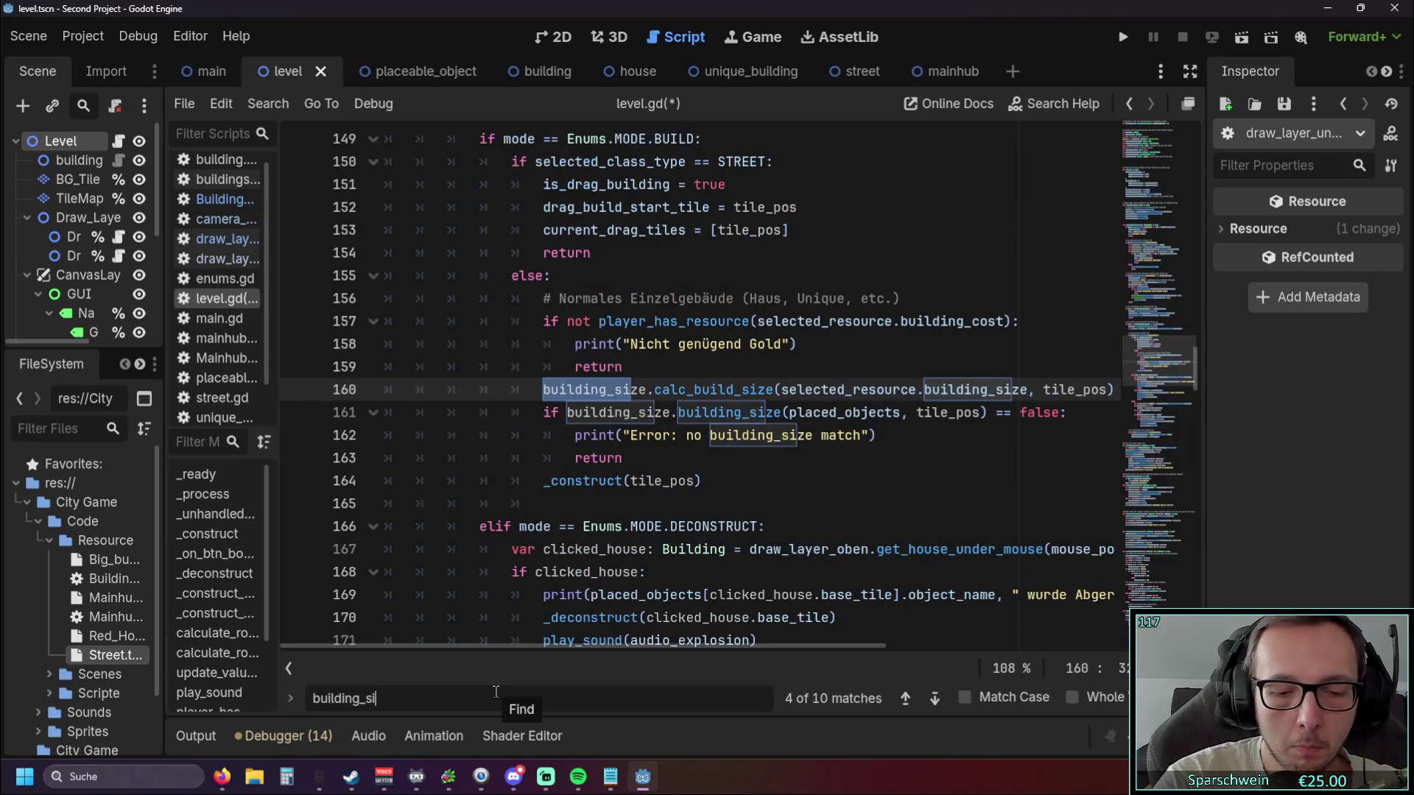
left_click(542, 390)
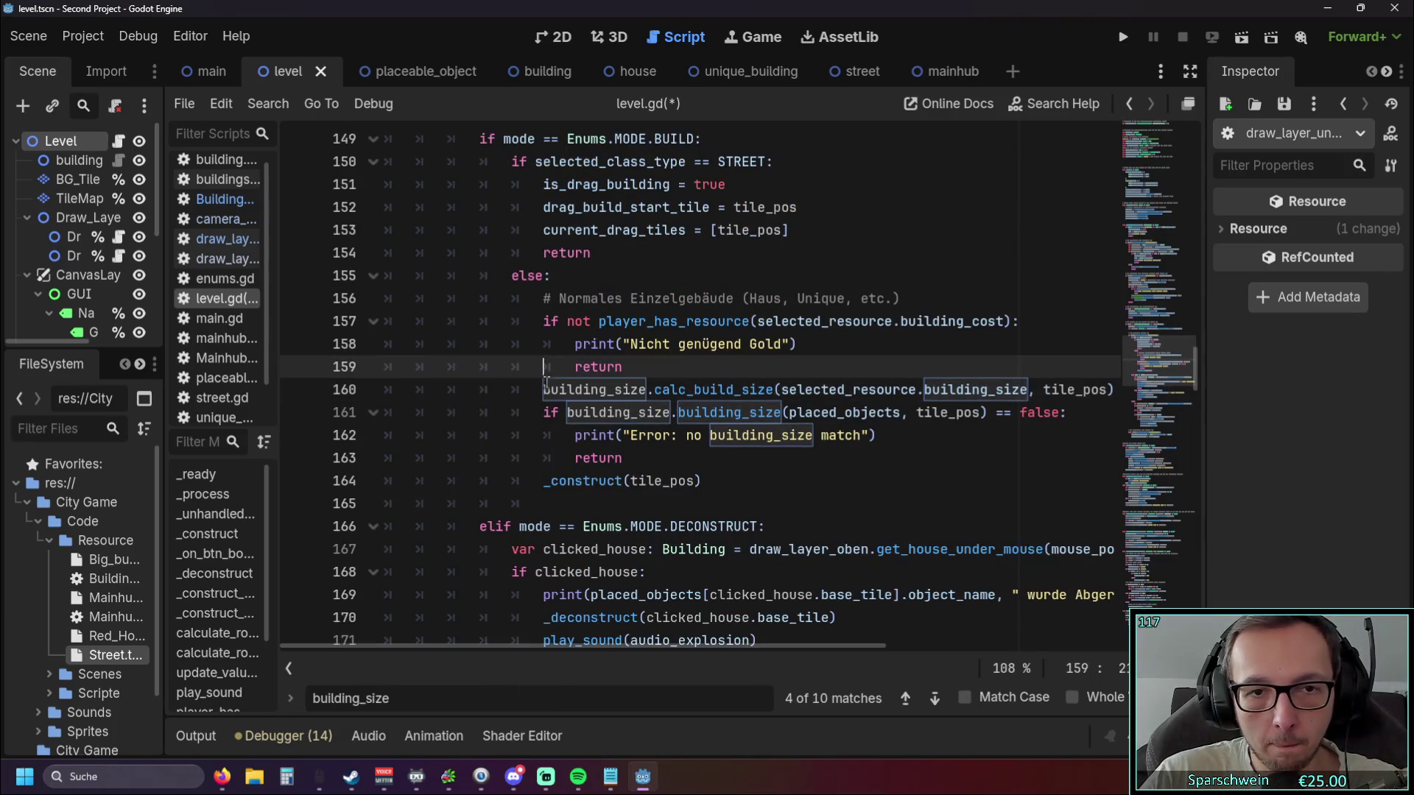
left_click_drag(543, 389, 647, 390)
type("$buildingsize")
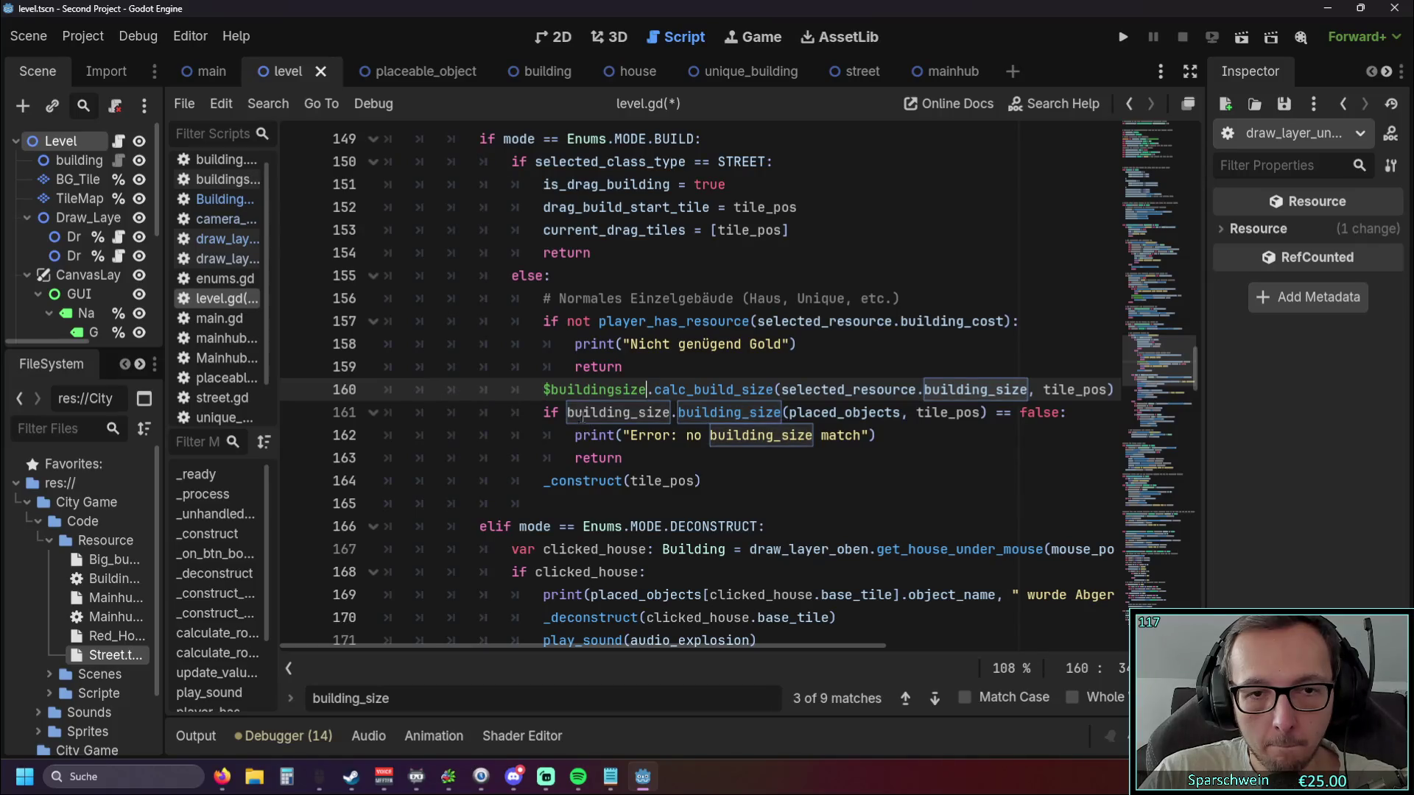
left_click_drag(567, 413, 668, 414)
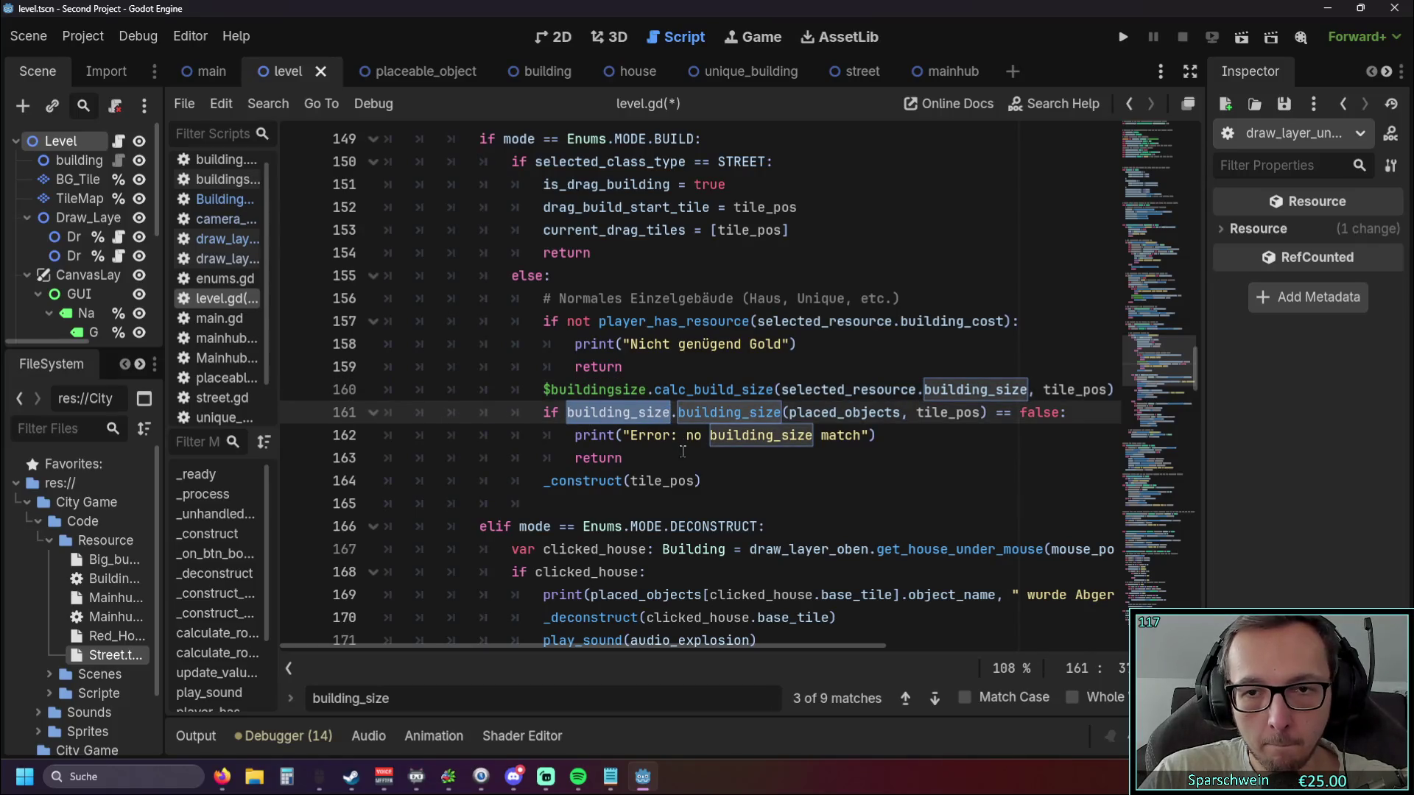
key("ctrl+v")
scroll(716, 462, "up", 1)
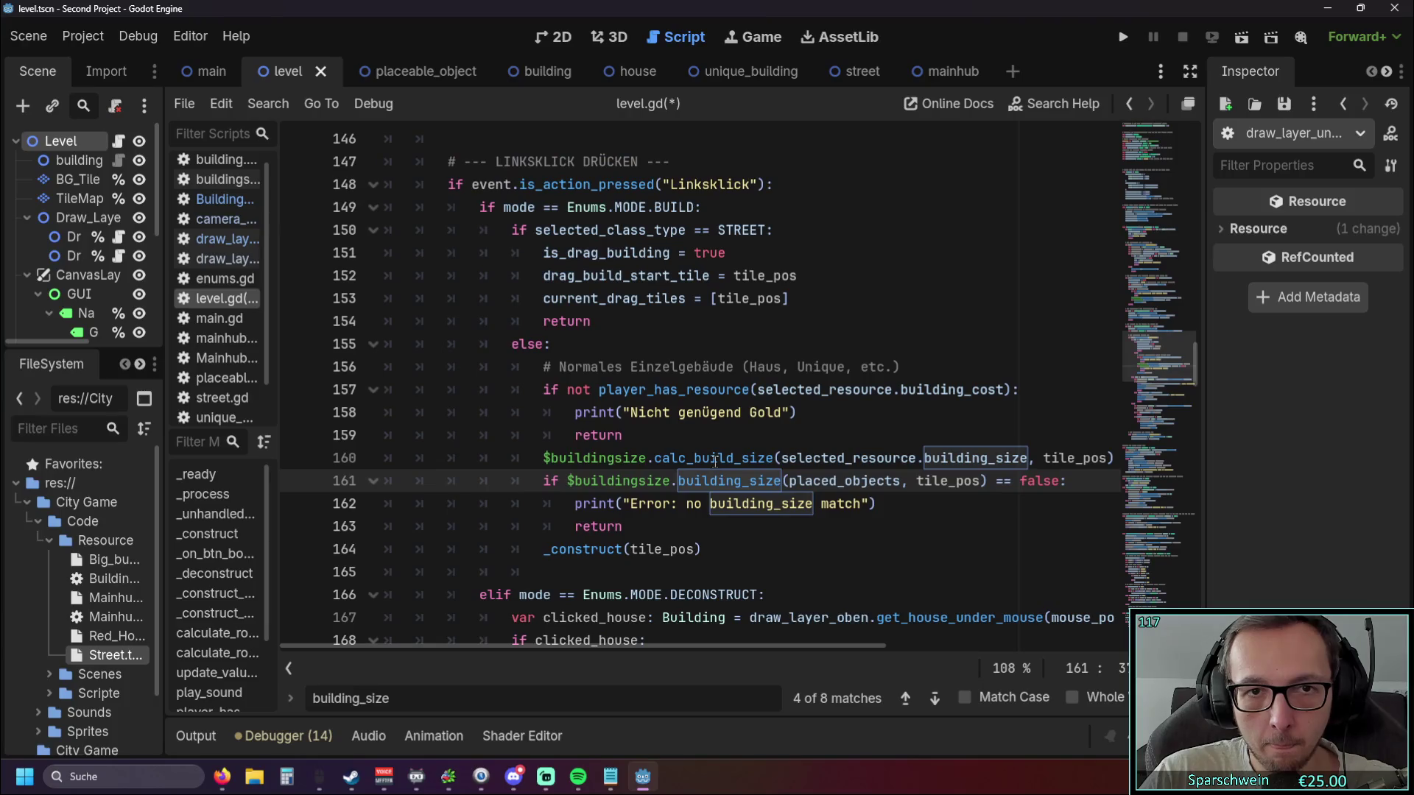
scroll(814, 463, "down", 1)
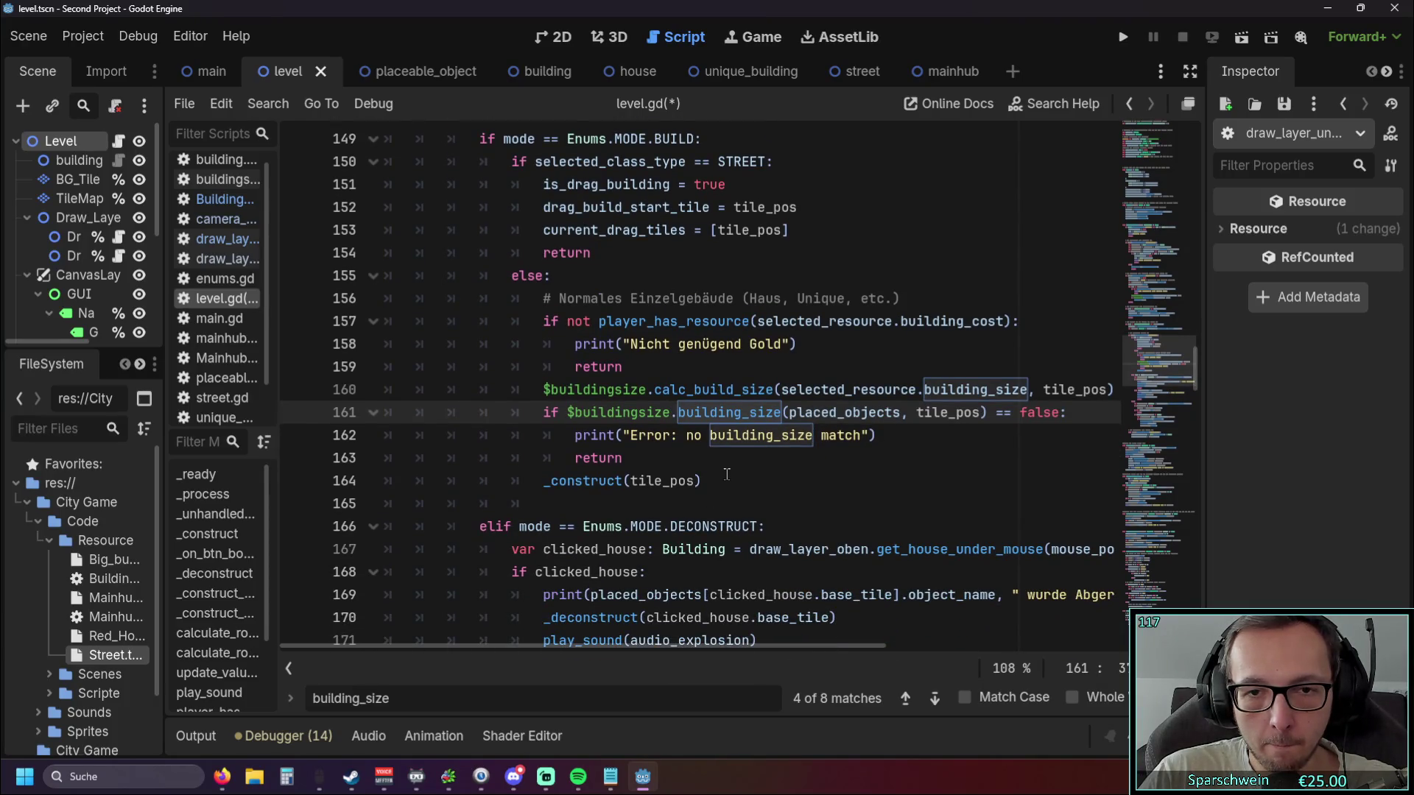
scroll(726, 473, "down", 2)
scroll(727, 474, "up", 2)
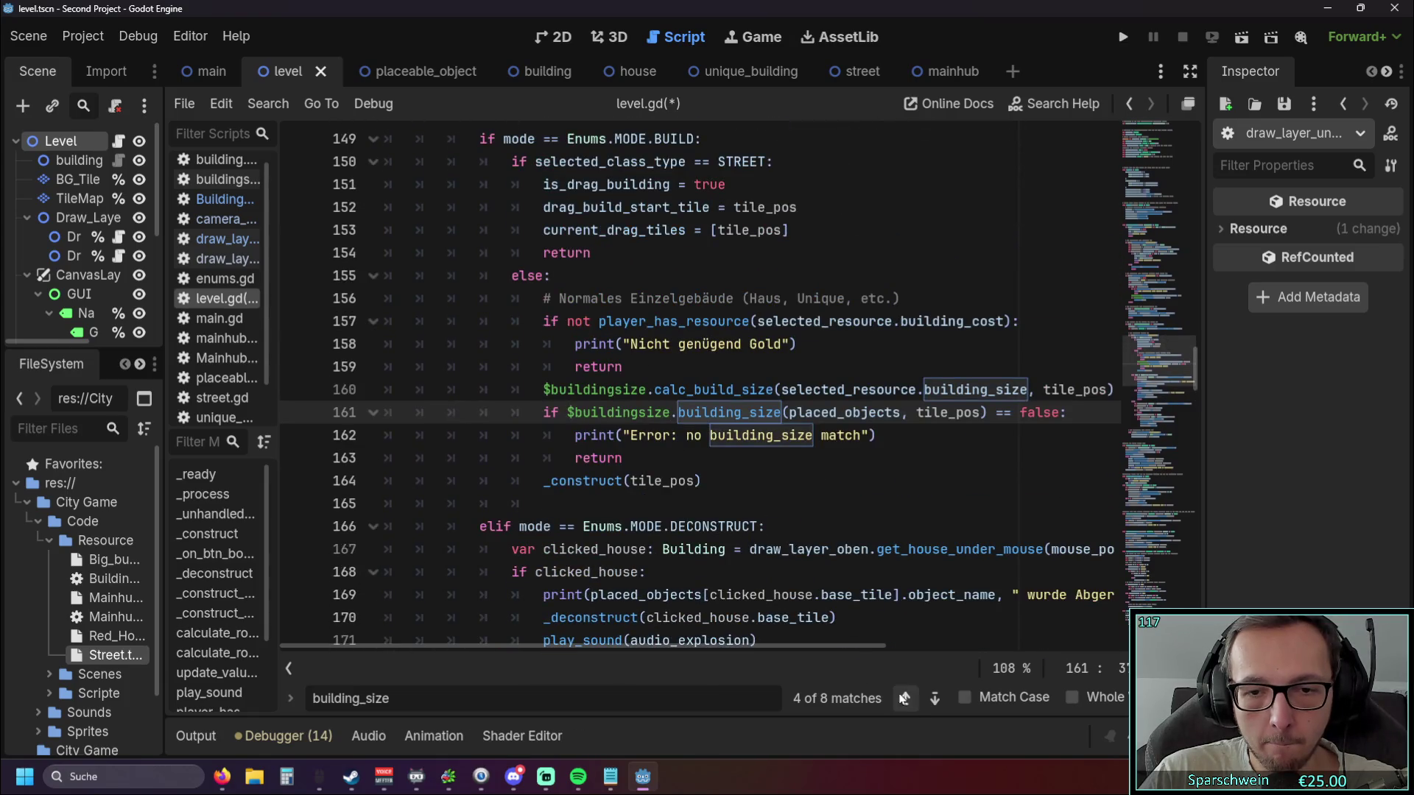
Replace building_size with $buildingsize on lines 232 and 241.
left_click(935, 700)
left_click(935, 700)
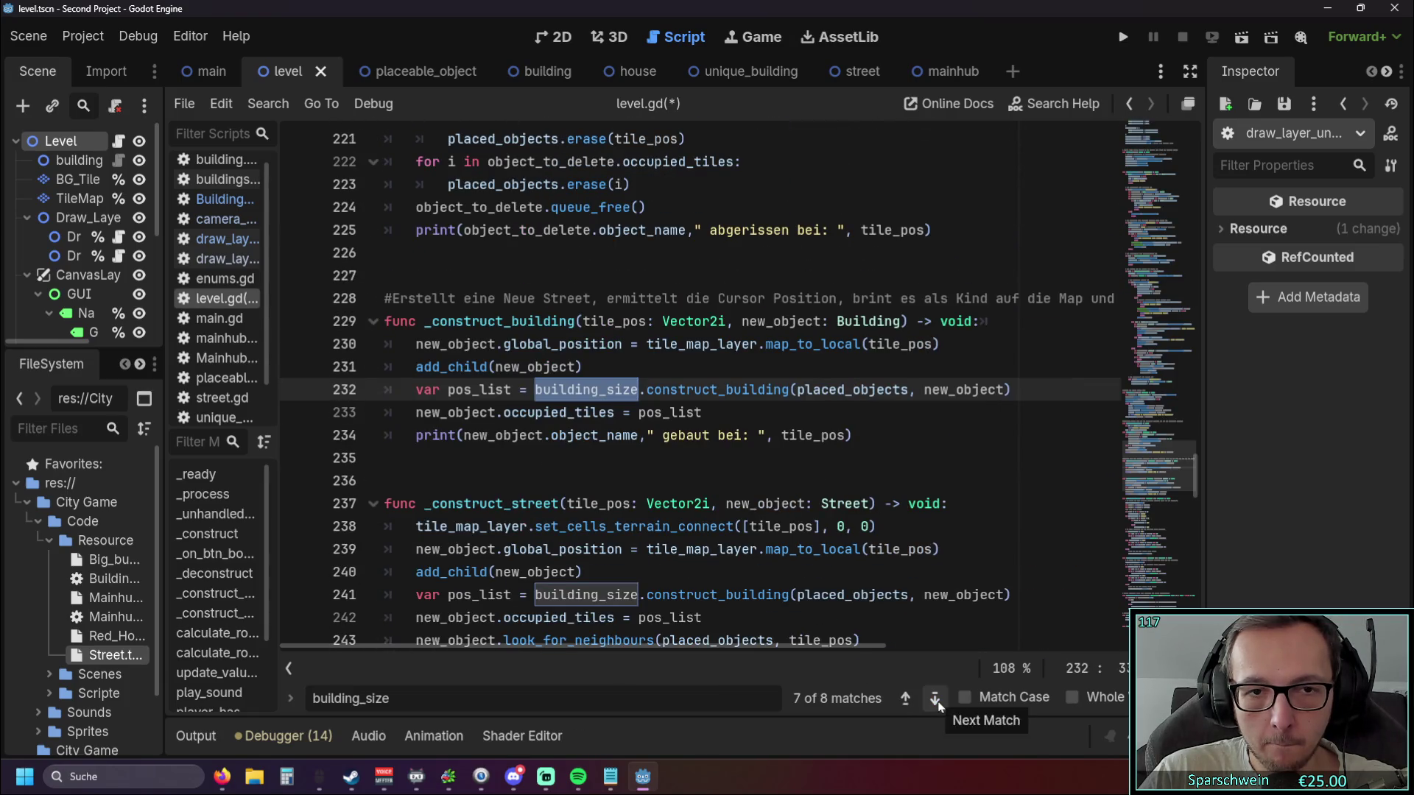
left_click(597, 458)
double_click(585, 390)
type("$buildingsize")
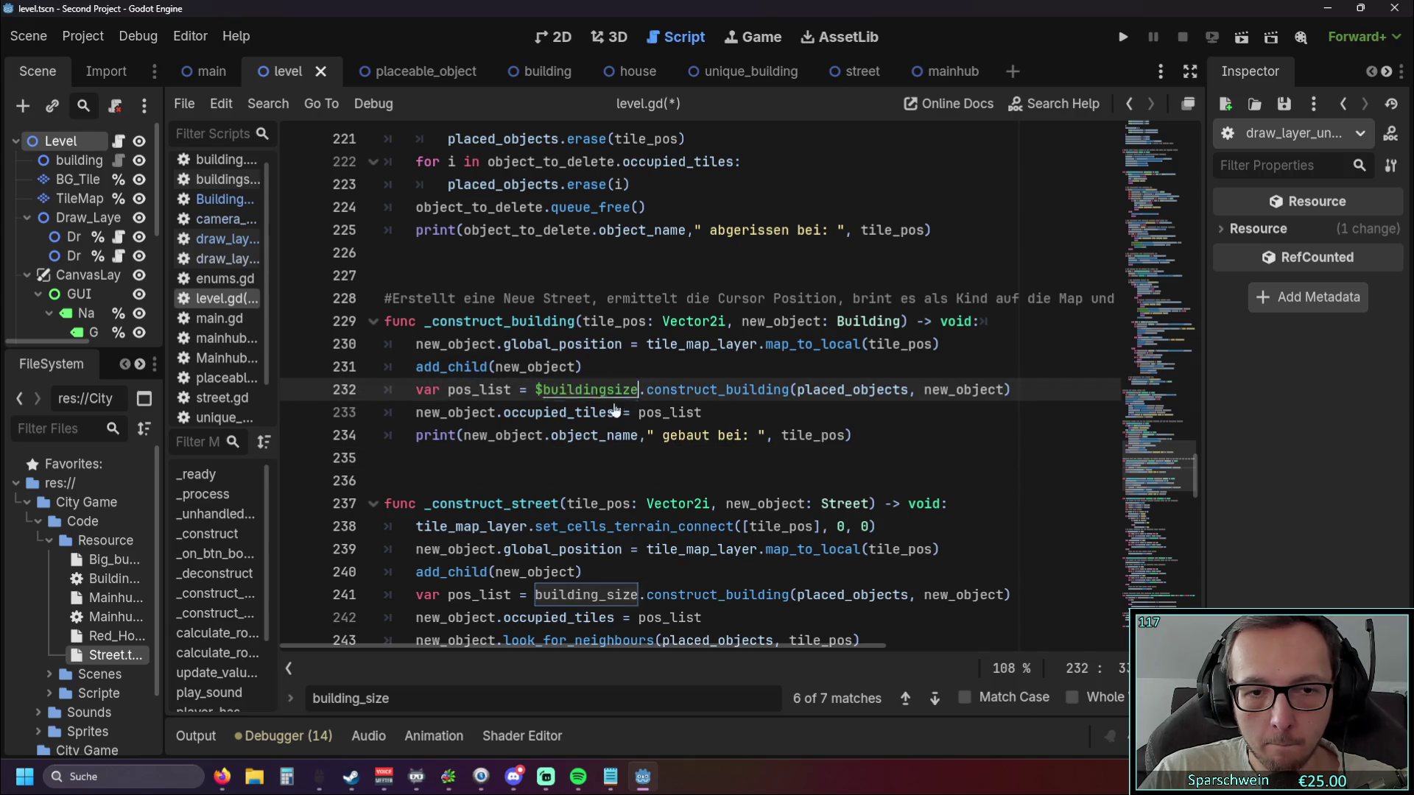
scroll(539, 437, "down", 2)
double_click(585, 458)
type("$buildingsize")
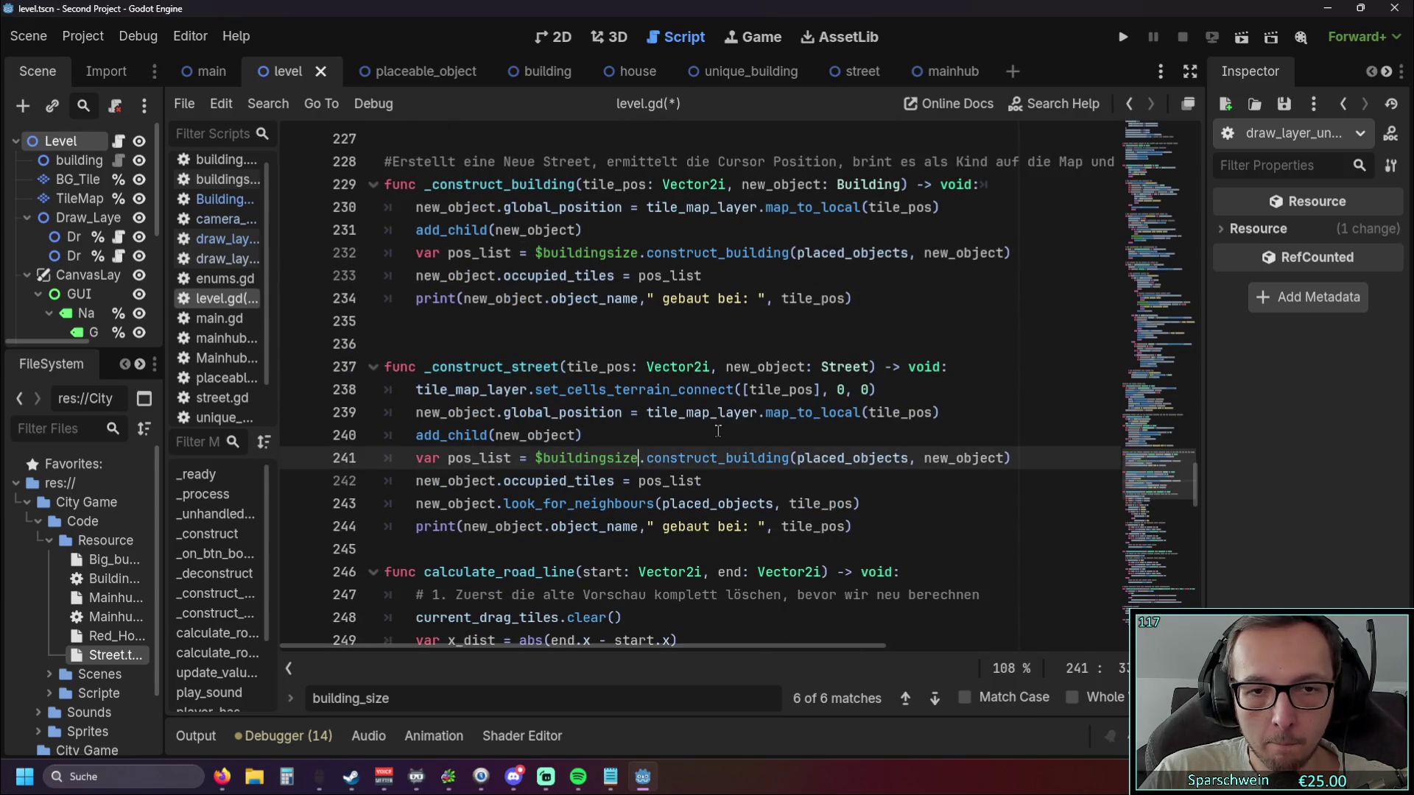
key("Up")
left_click_drag(1195, 498, 1196, 140)
scroll(873, 374, "down", 5)
double_click(874, 374)
left_click(766, 436)
scroll(766, 412, "down", 1)
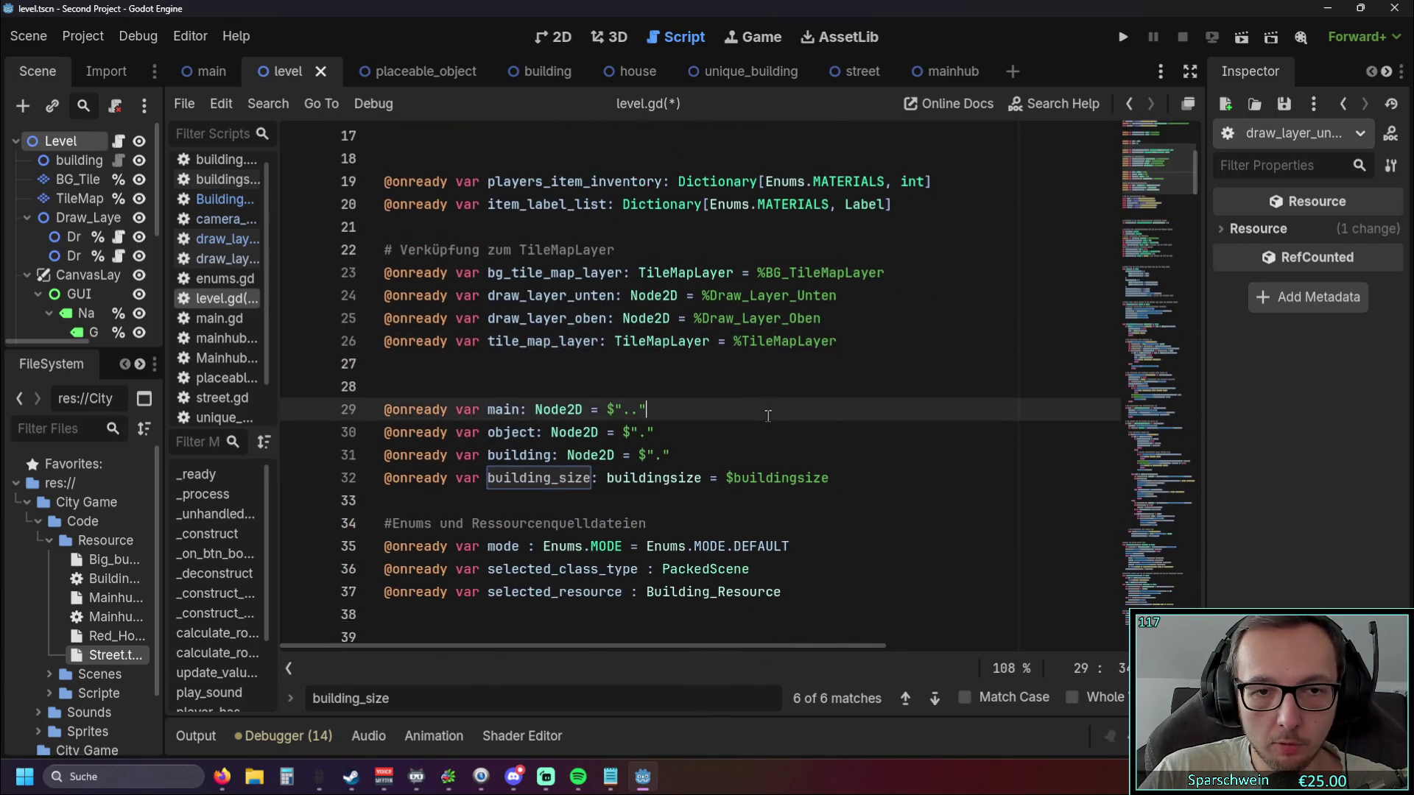
left_click(348, 434)
key("BackSpace")
key("BackSpace")
key("Down")
key("Down")
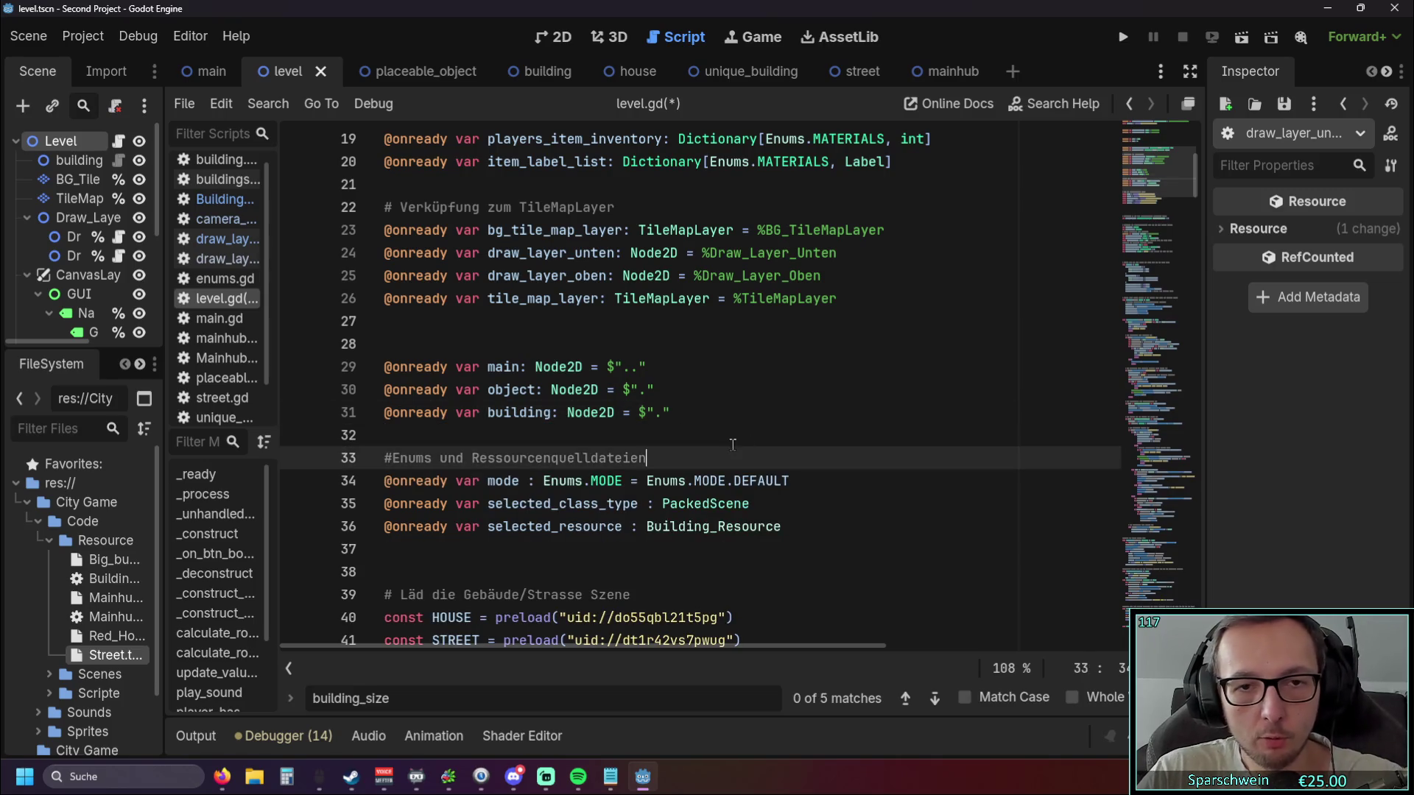
Run the game, place a church, drag two street lines, then stop it.
left_click(1123, 37)
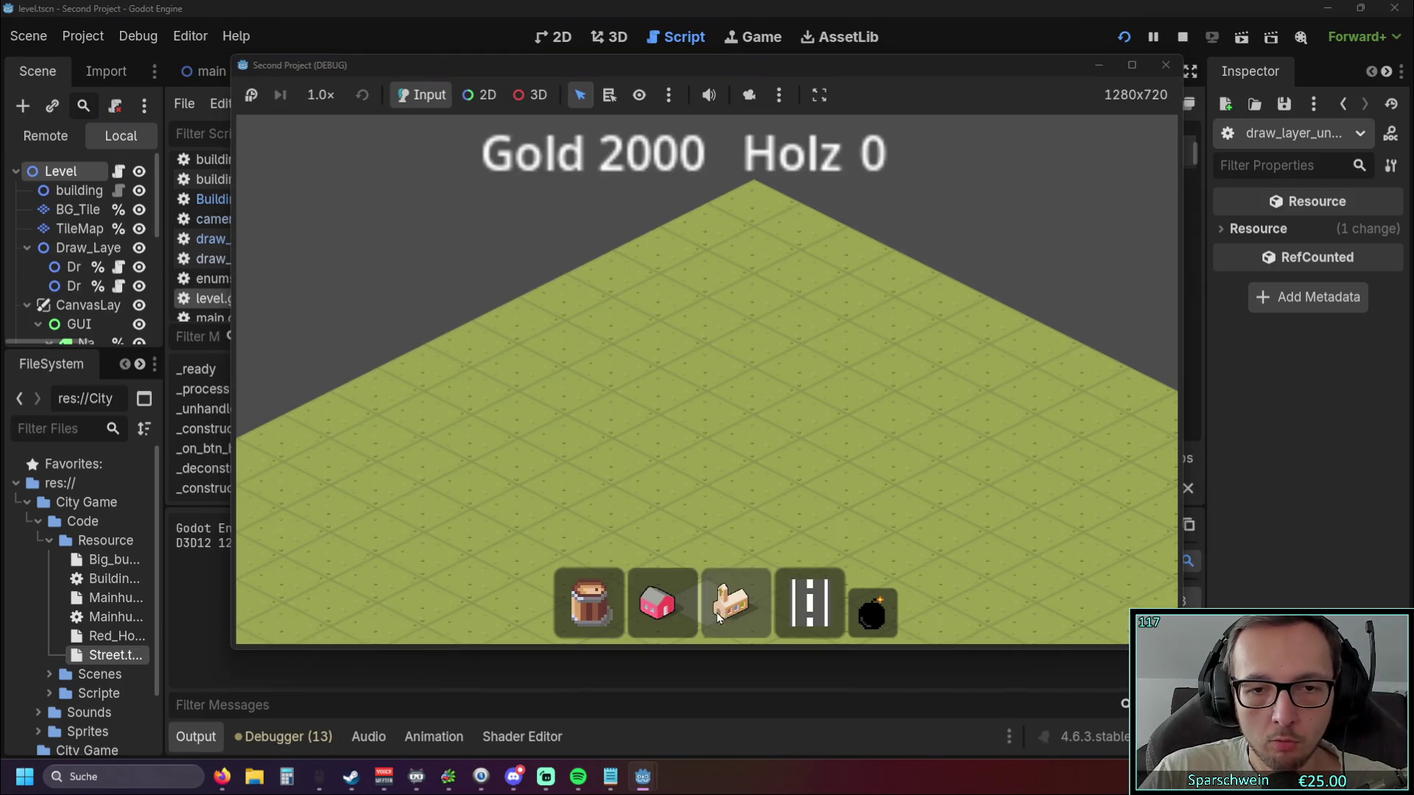
left_click(731, 602)
left_click(713, 413)
left_click(657, 602)
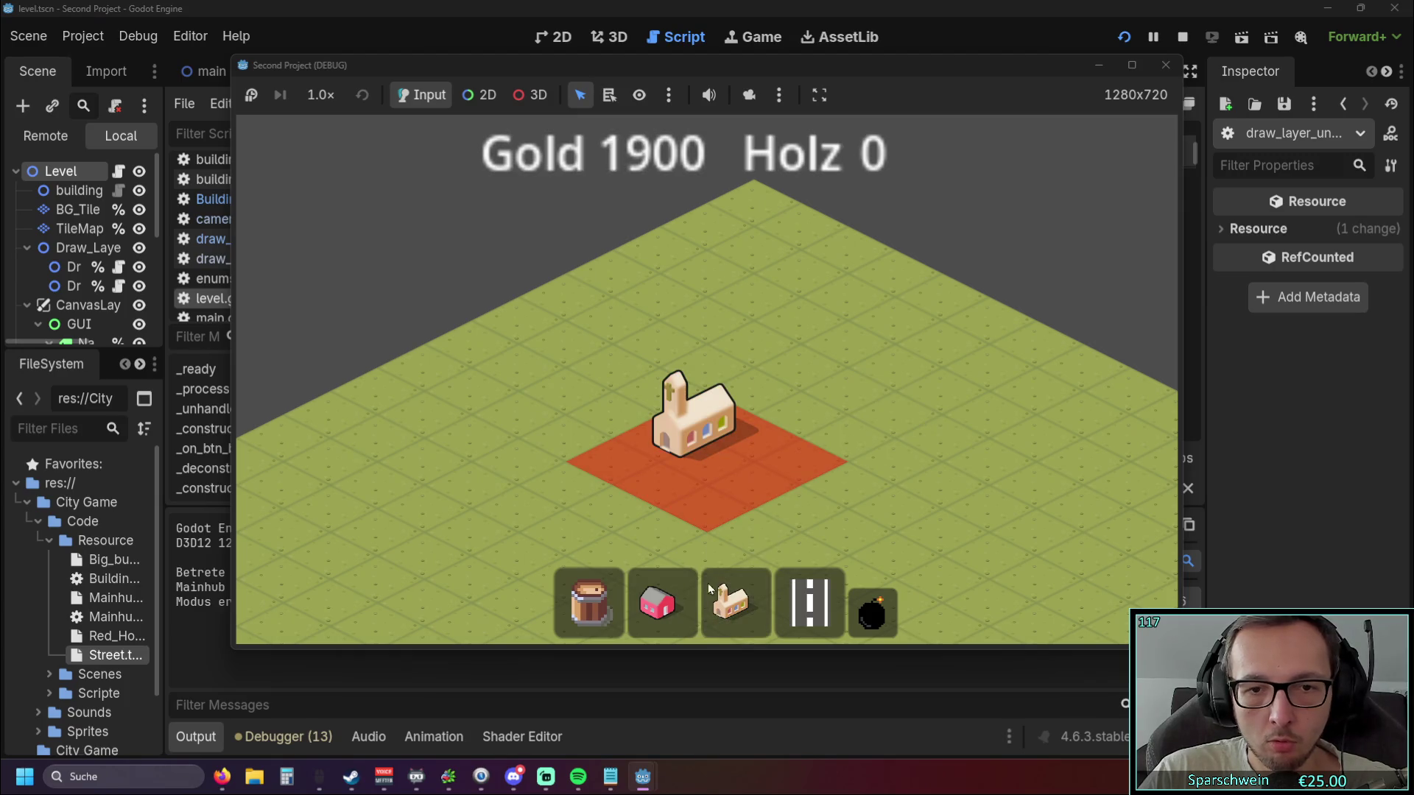
left_click(810, 603)
left_click_drag(755, 519, 961, 423)
left_click_drag(731, 492, 515, 566)
key("Escape")
key("F8")
Collapse the Output panel and scroll level.gd to review _construct_street.
left_click(809, 298)
scroll(807, 309, "down", 20)
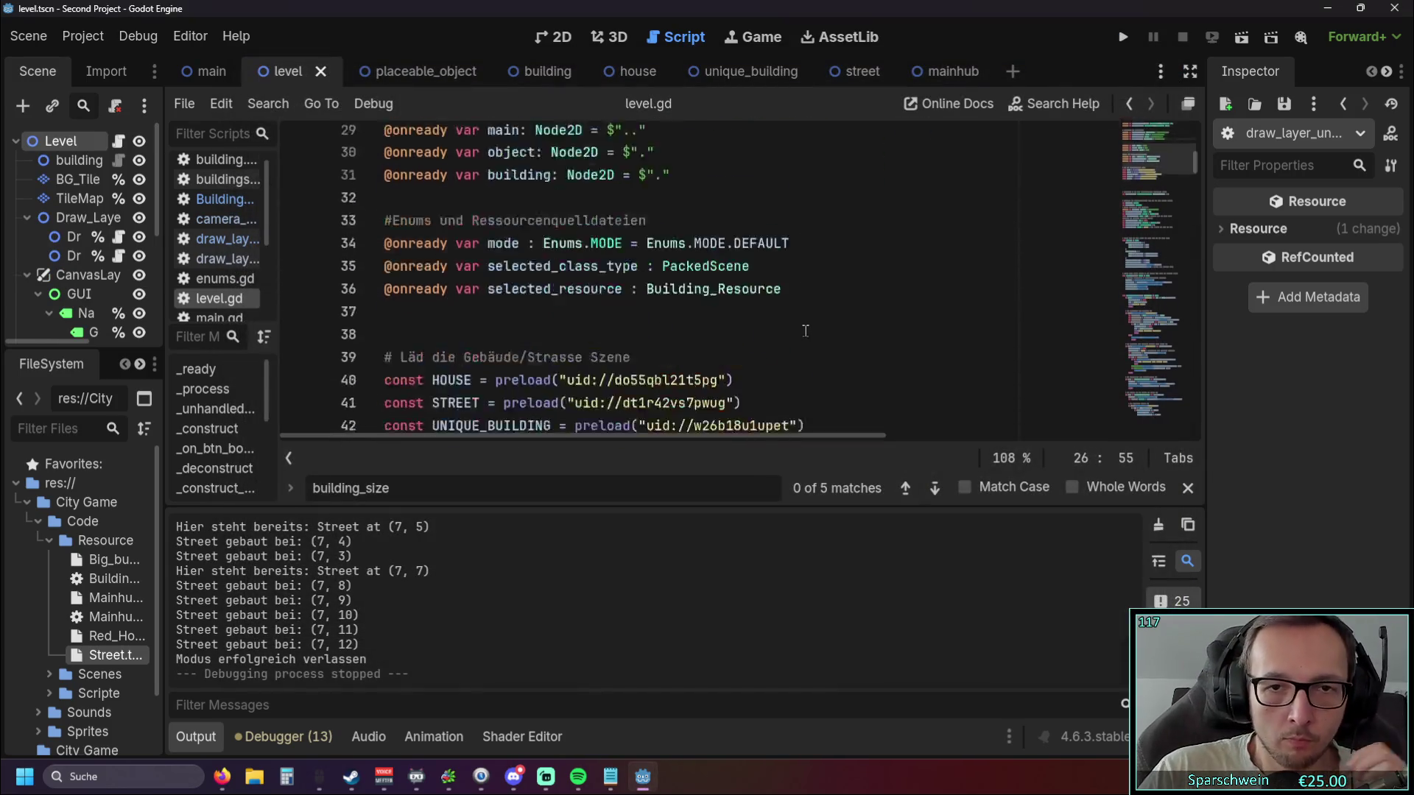
scroll(804, 334, "down", 20)
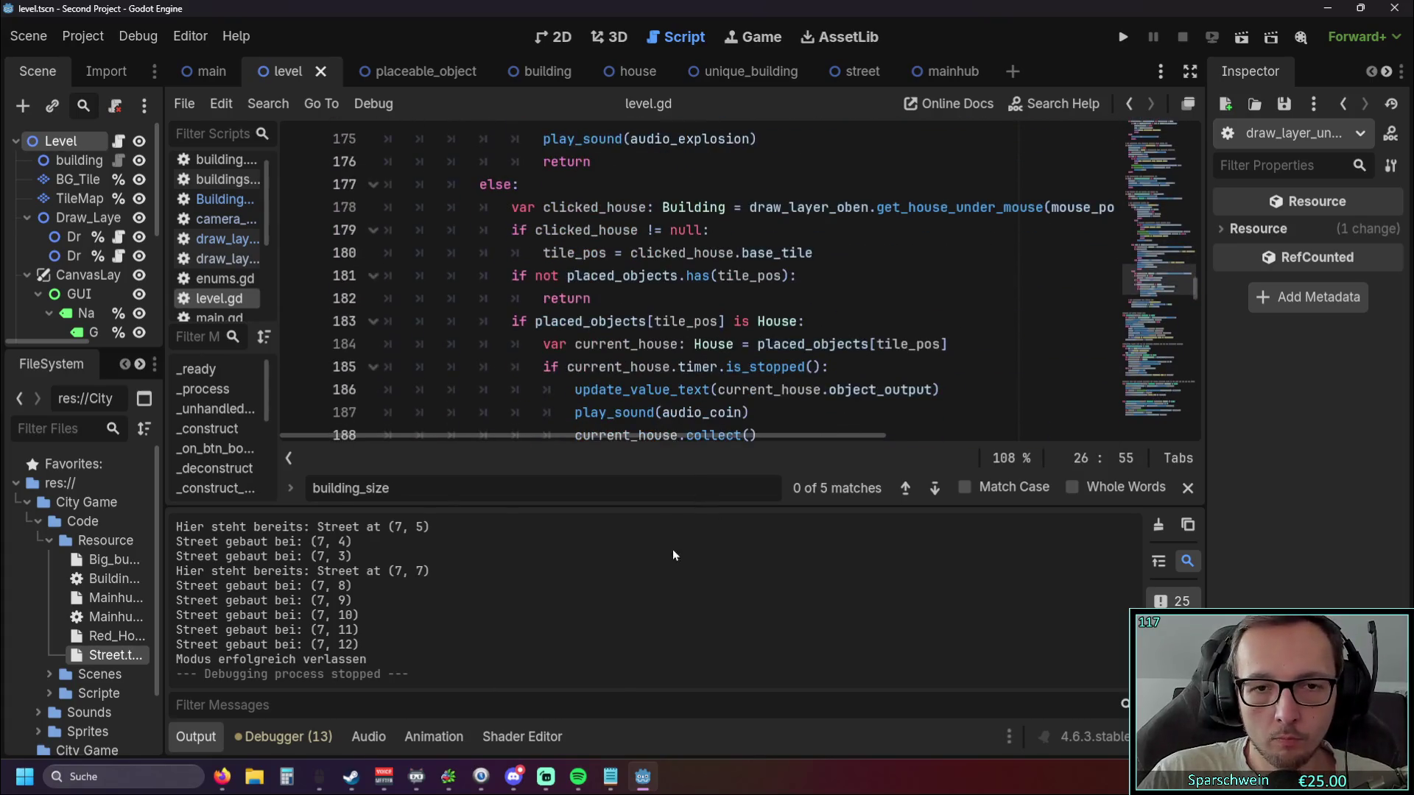
left_click(198, 738)
scroll(715, 426, "down", 19)
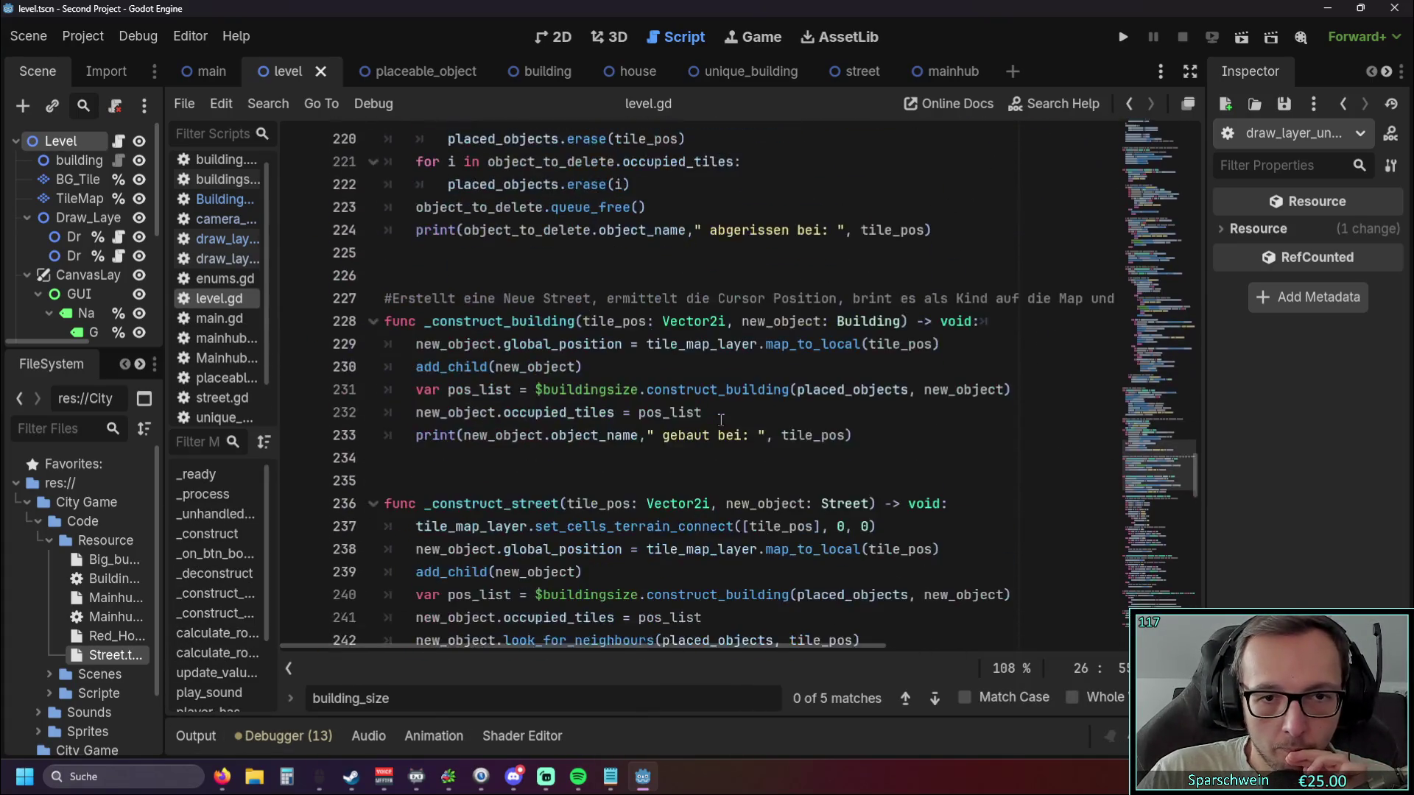
scroll(642, 373, "up", 2)
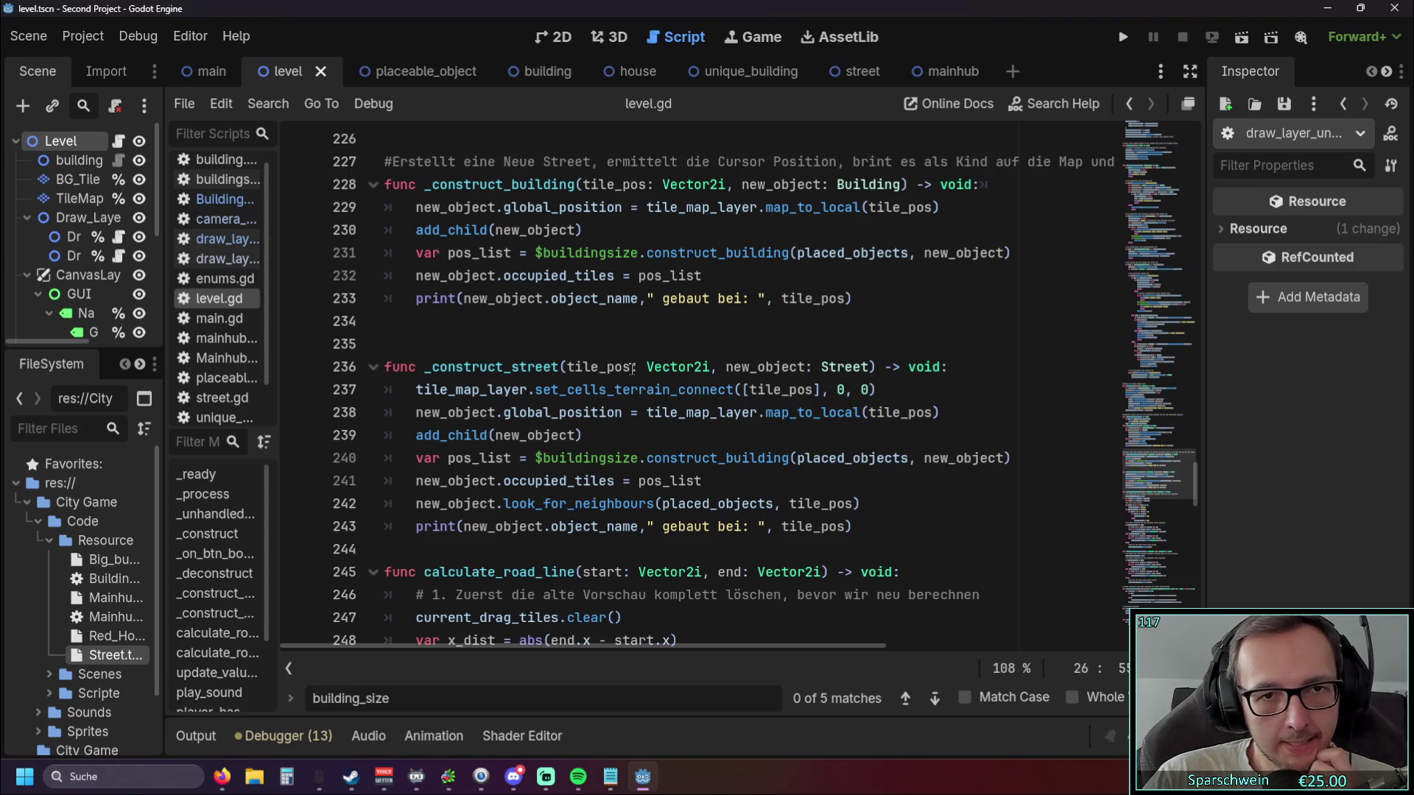
scroll(618, 357, "up", 1)
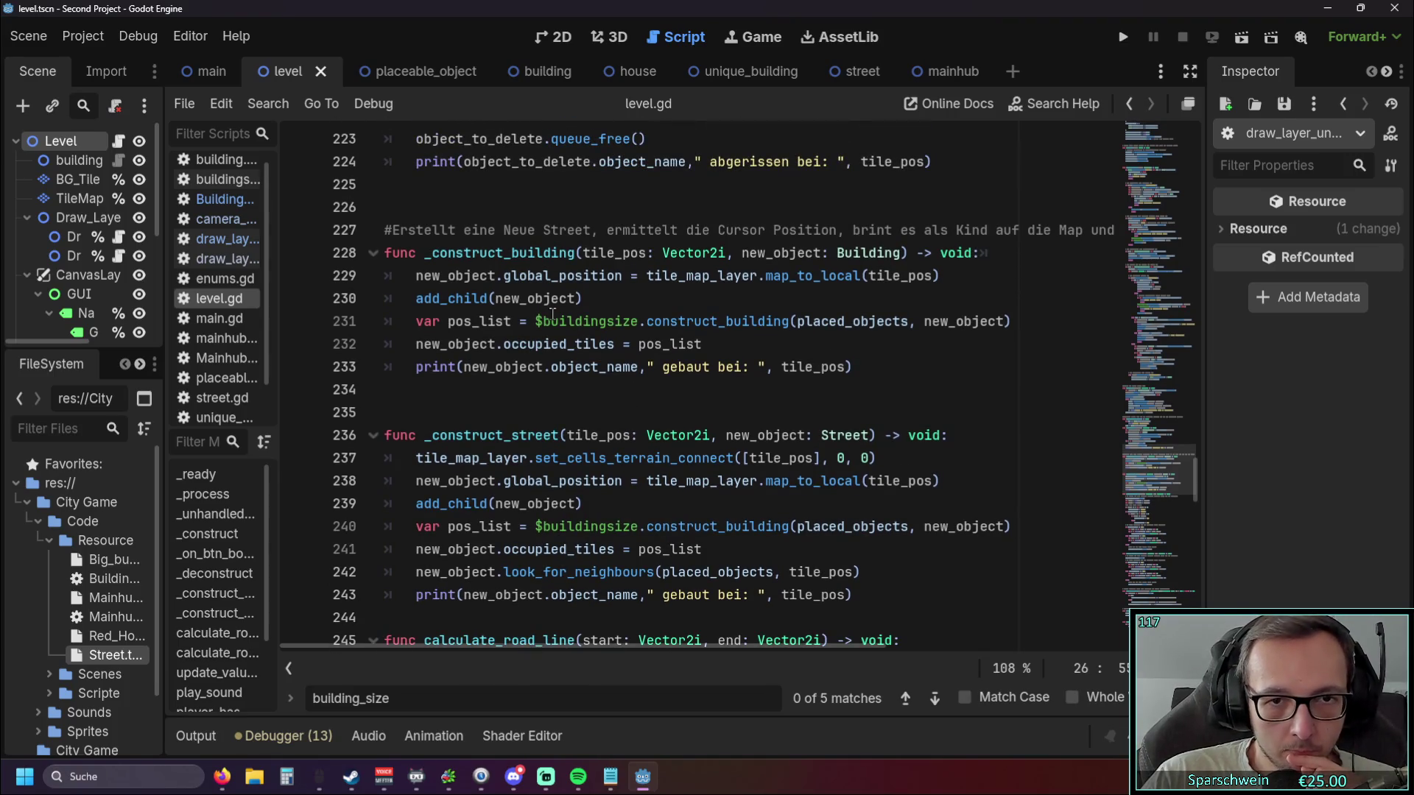
scroll(751, 337, "down", 2)
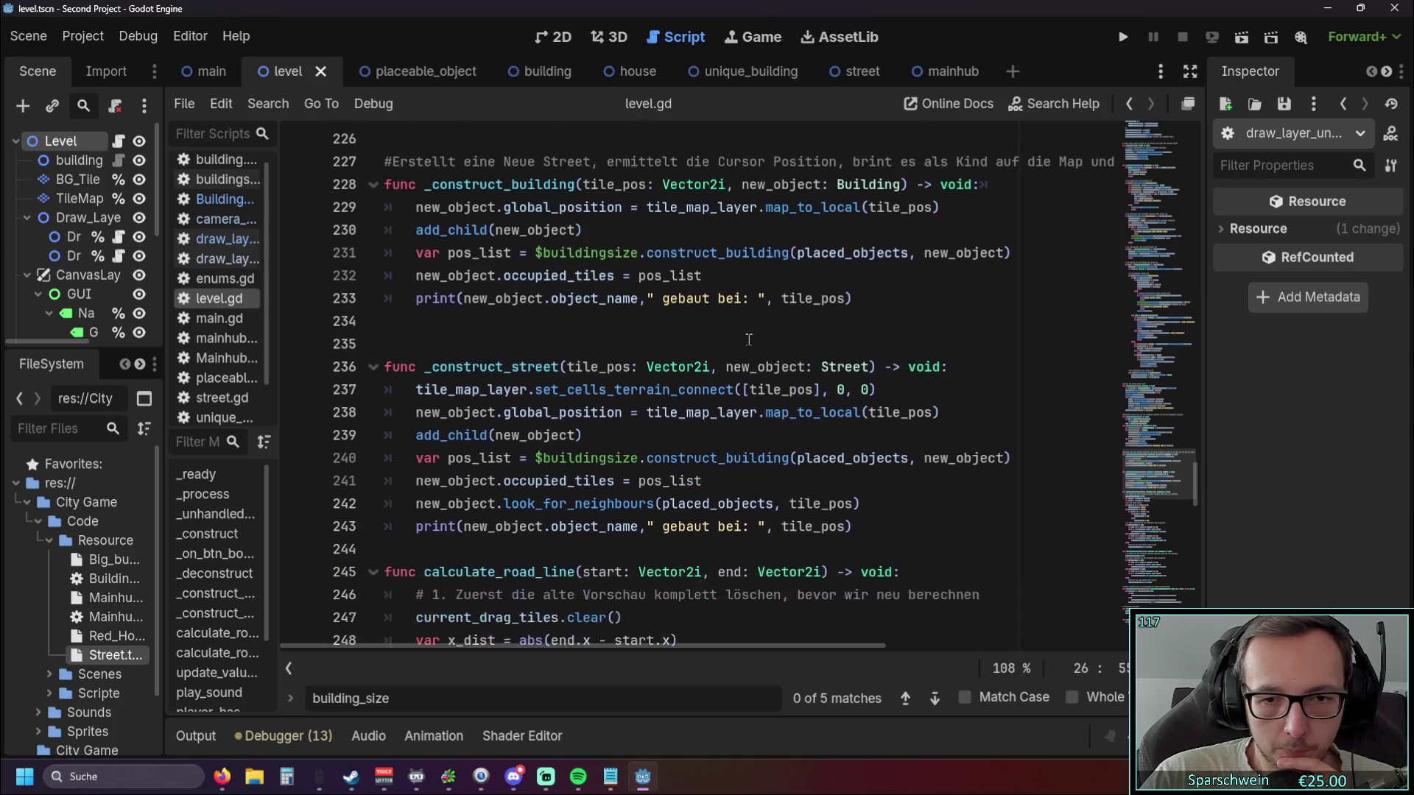
scroll(749, 340, "up", 1)
scroll(749, 340, "down", 1)
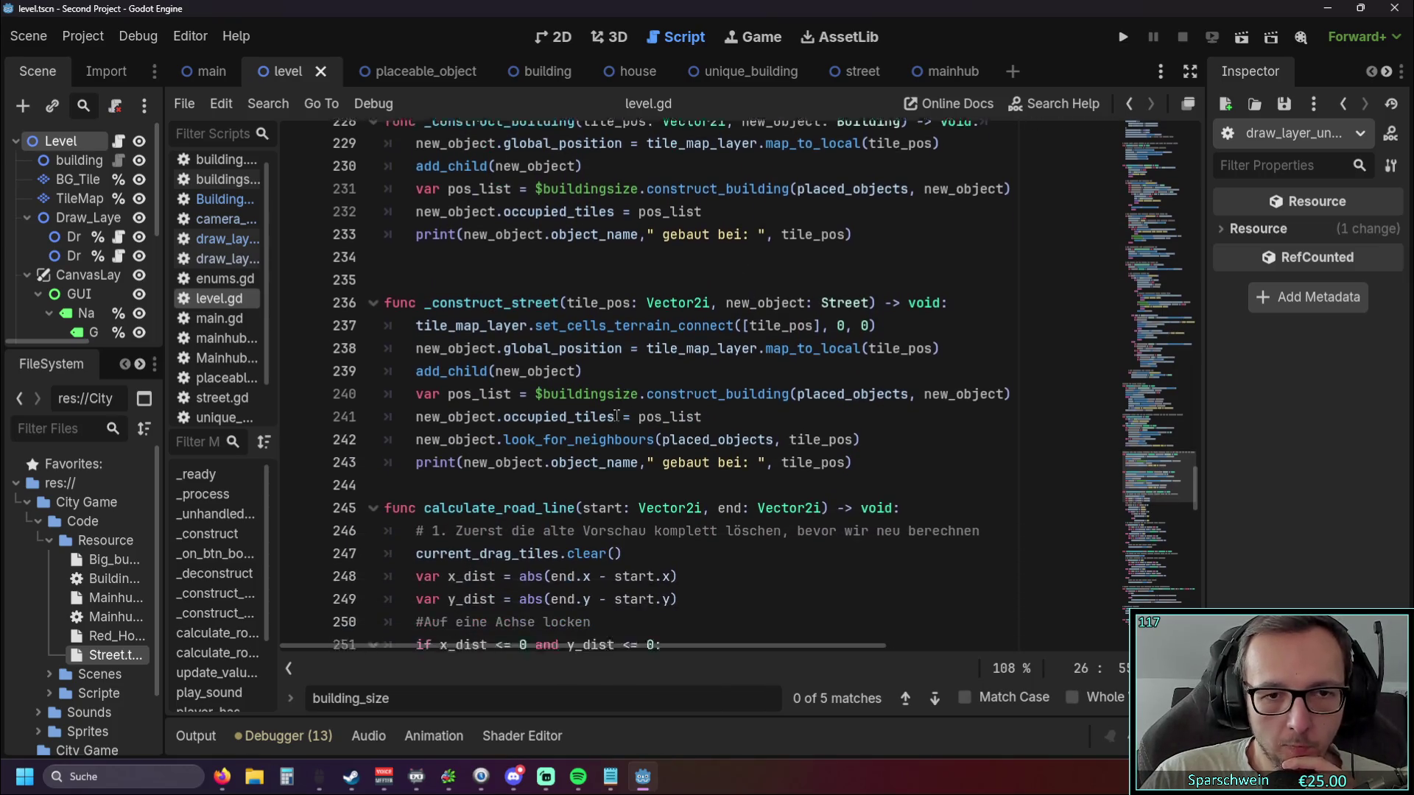
left_click_drag(535, 389, 638, 389)
left_click(698, 343)
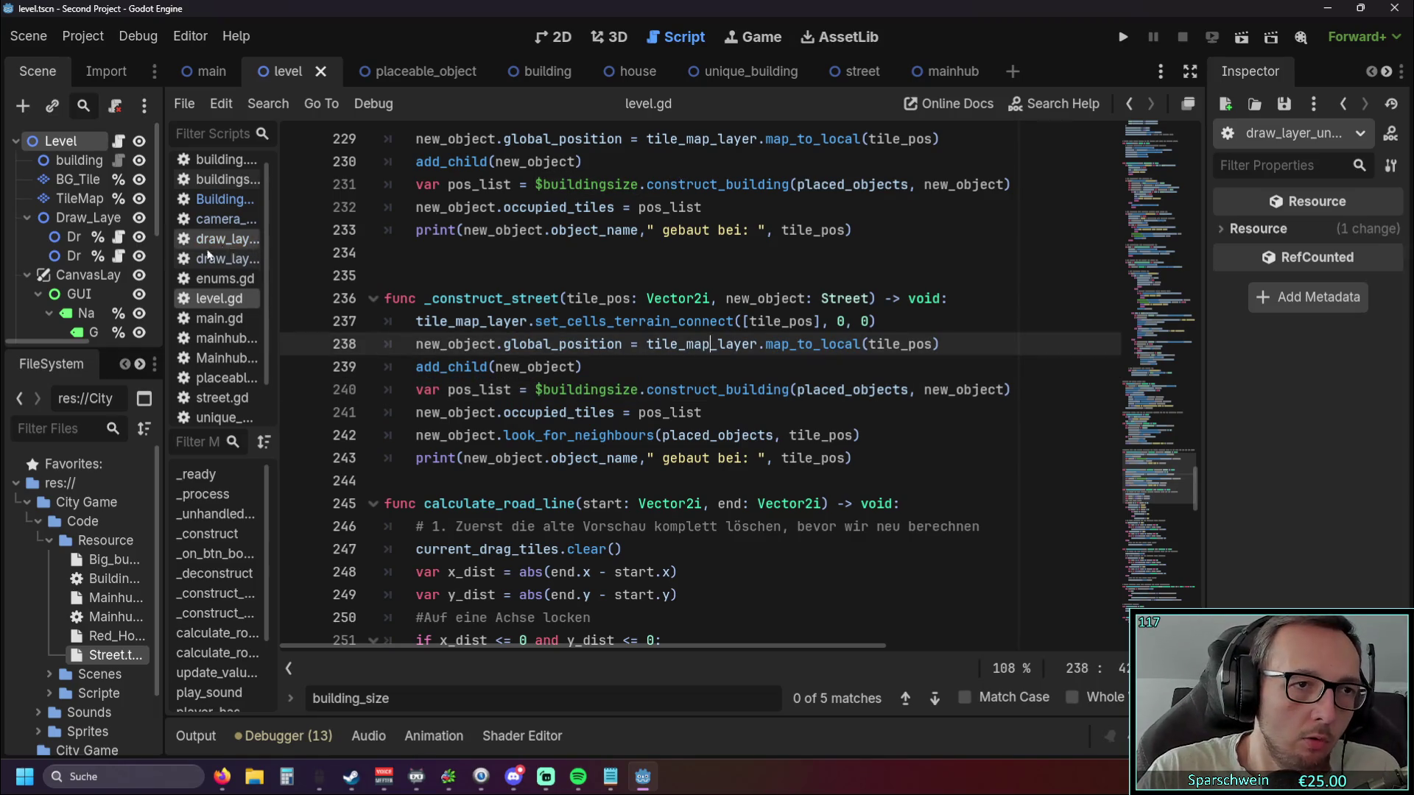
Inspect the buildingsize node in the Scene dock, then narrow the dock again.
mouse_move(168, 252)
left_mouse_down()
mouse_move(247, 252)
mouse_move(234, 252)
left_mouse_up()
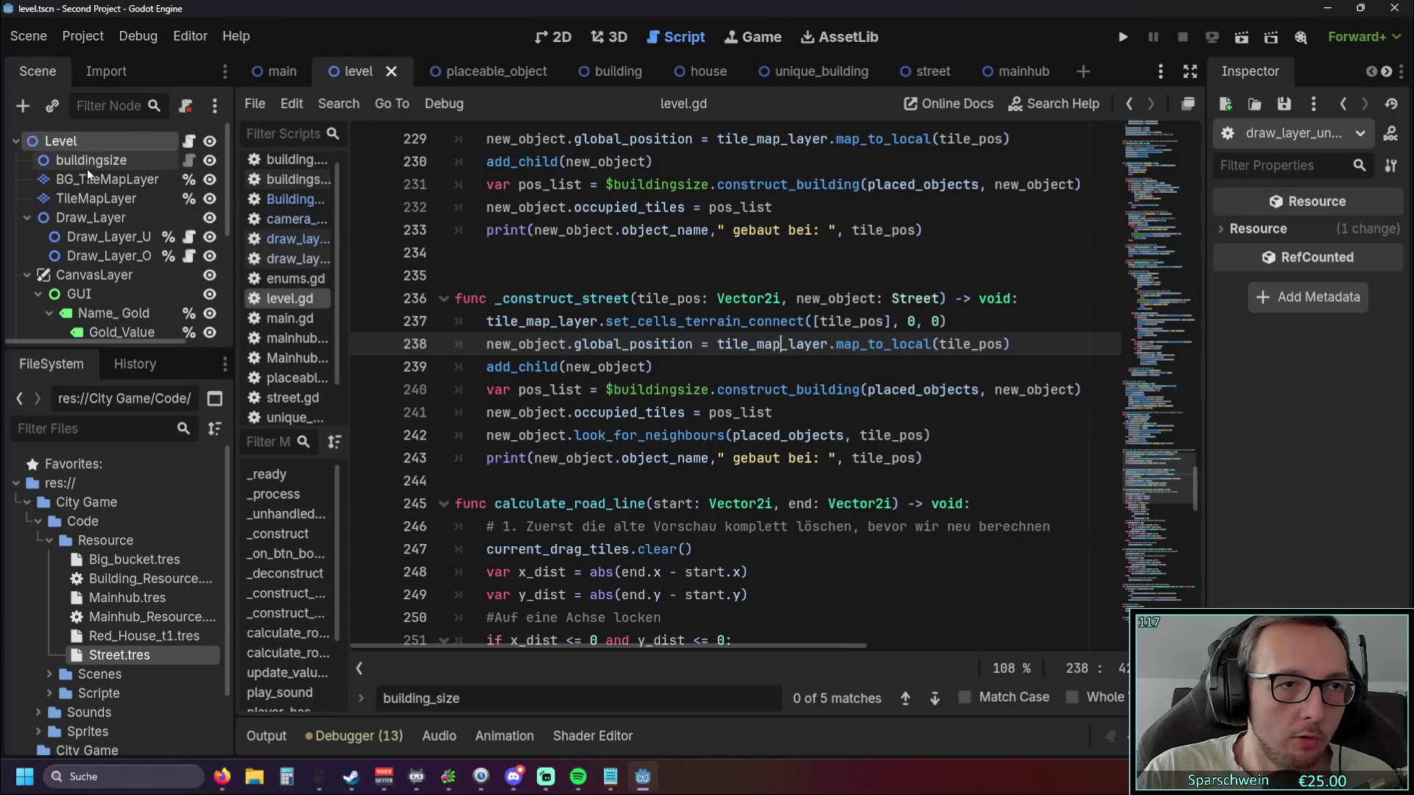
left_click(70, 159)
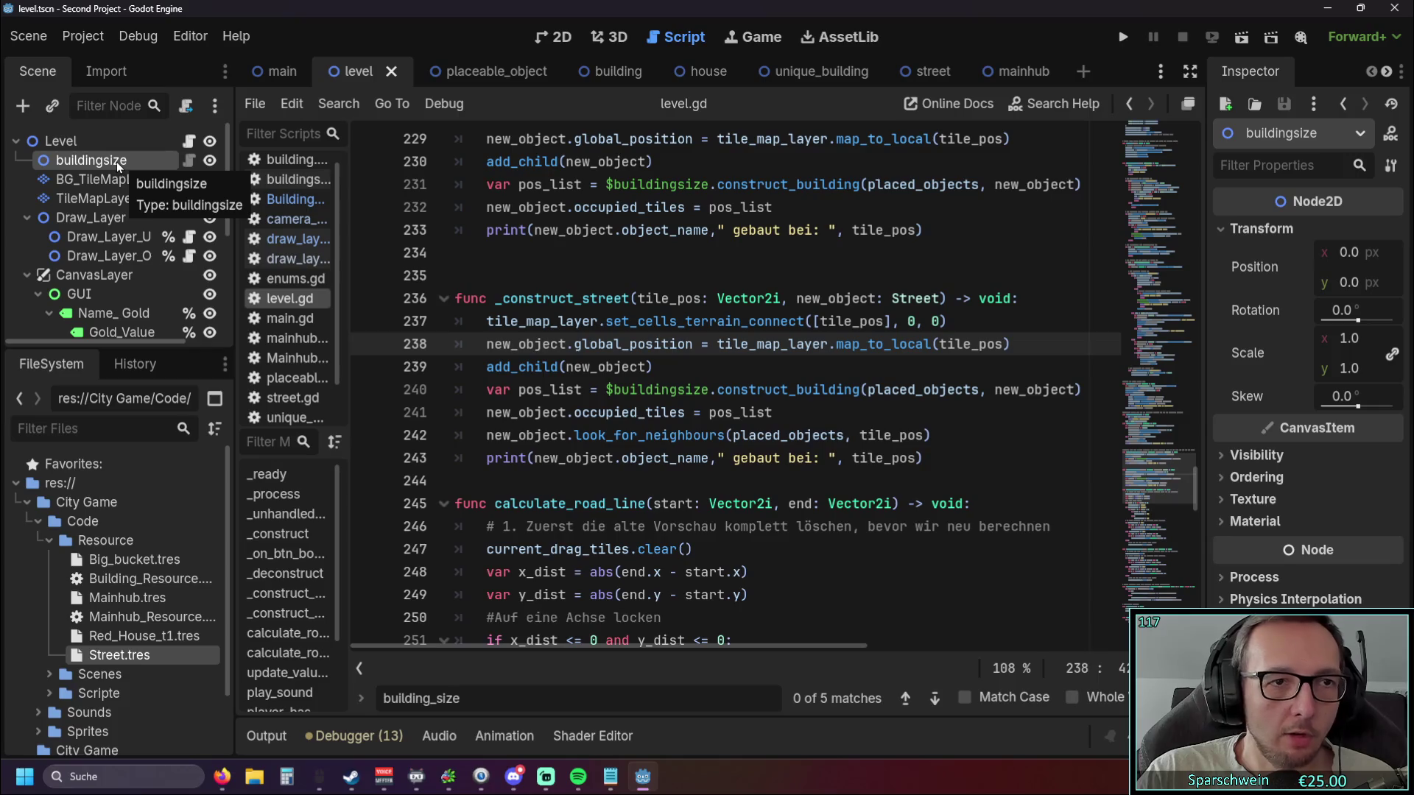
left_click_drag(231, 380, 164, 380)
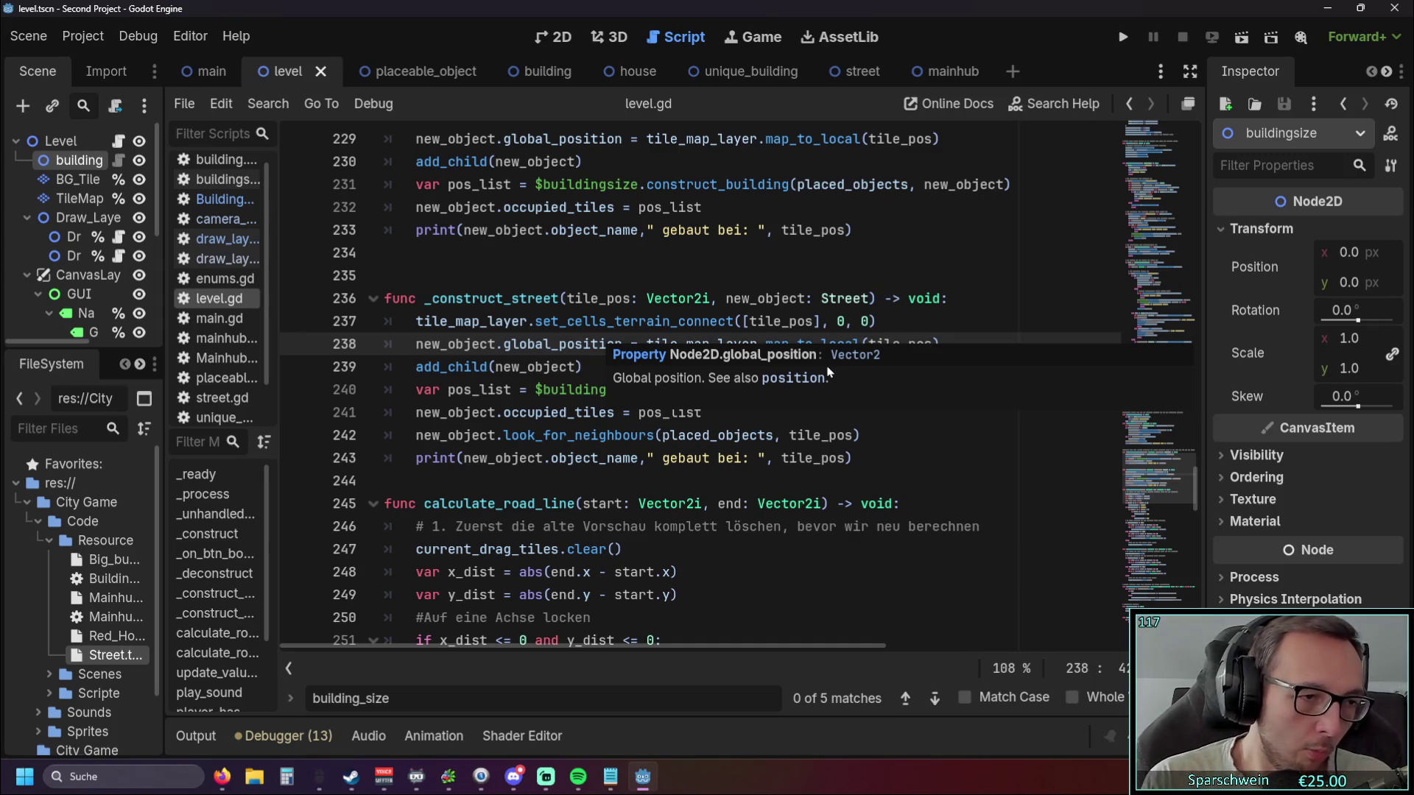
Find calculate_road_line_2 and delete its single-street else fallback block.
scroll(803, 324, "down", 3)
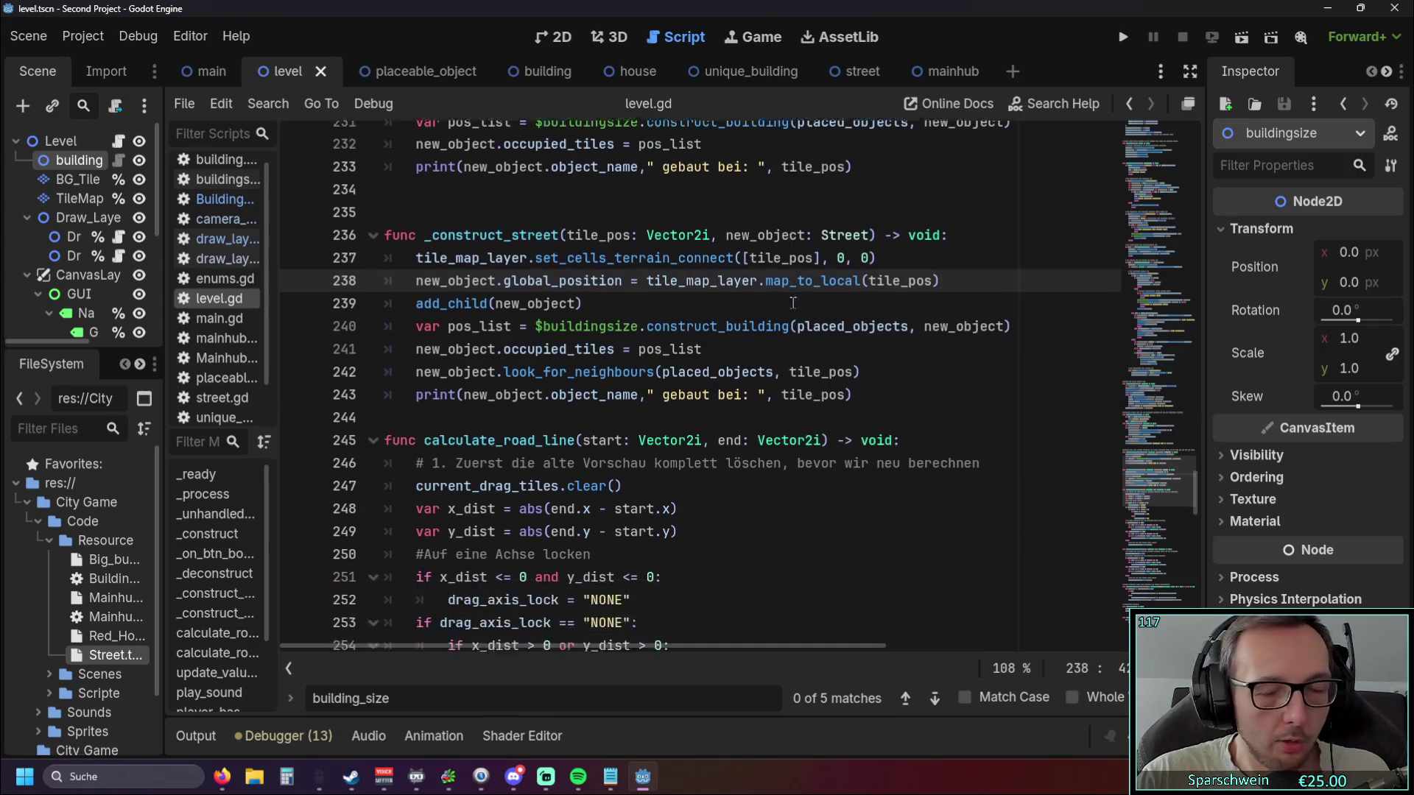
scroll(803, 324, "up", 2)
scroll(803, 324, "down", 3)
scroll(802, 331, "up", 8)
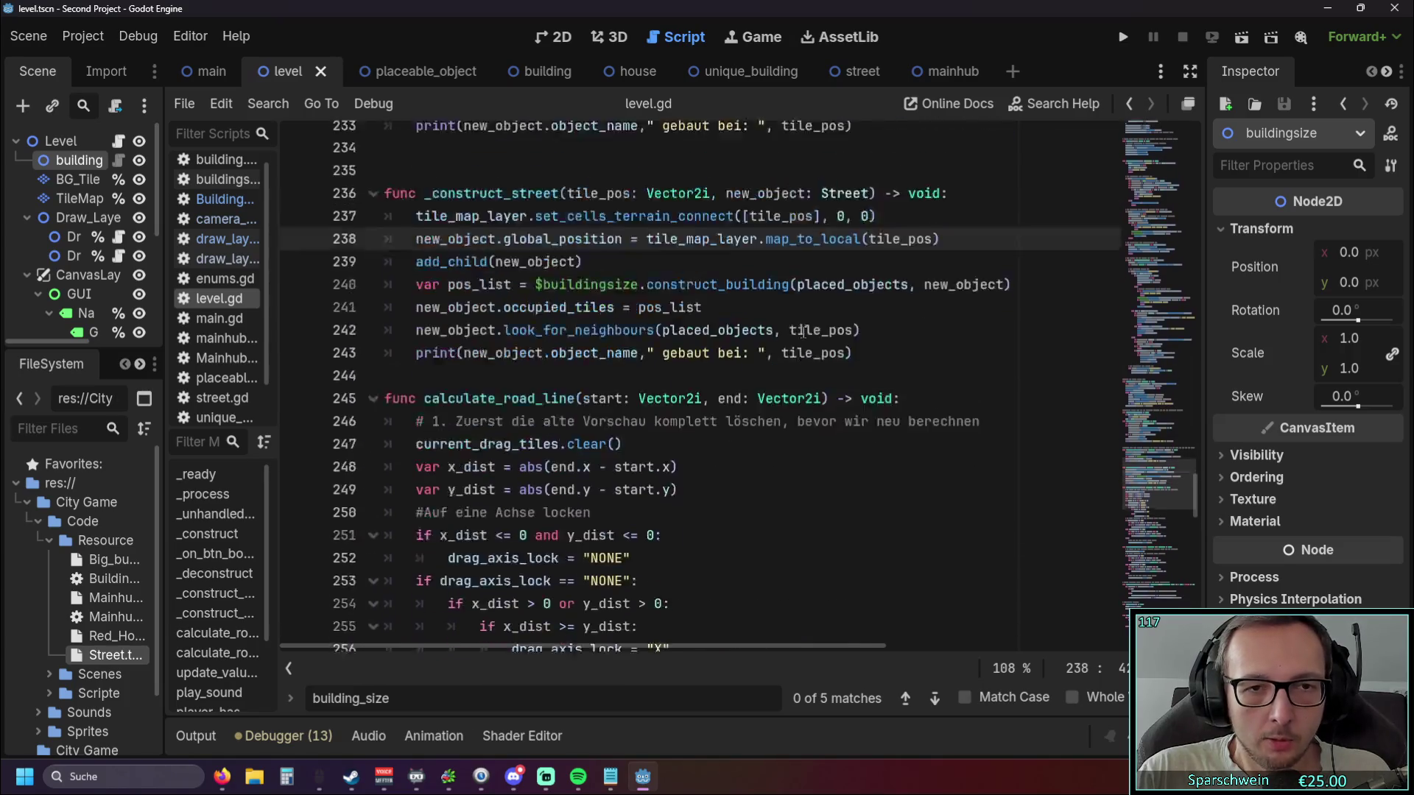
scroll(807, 338, "down", 15)
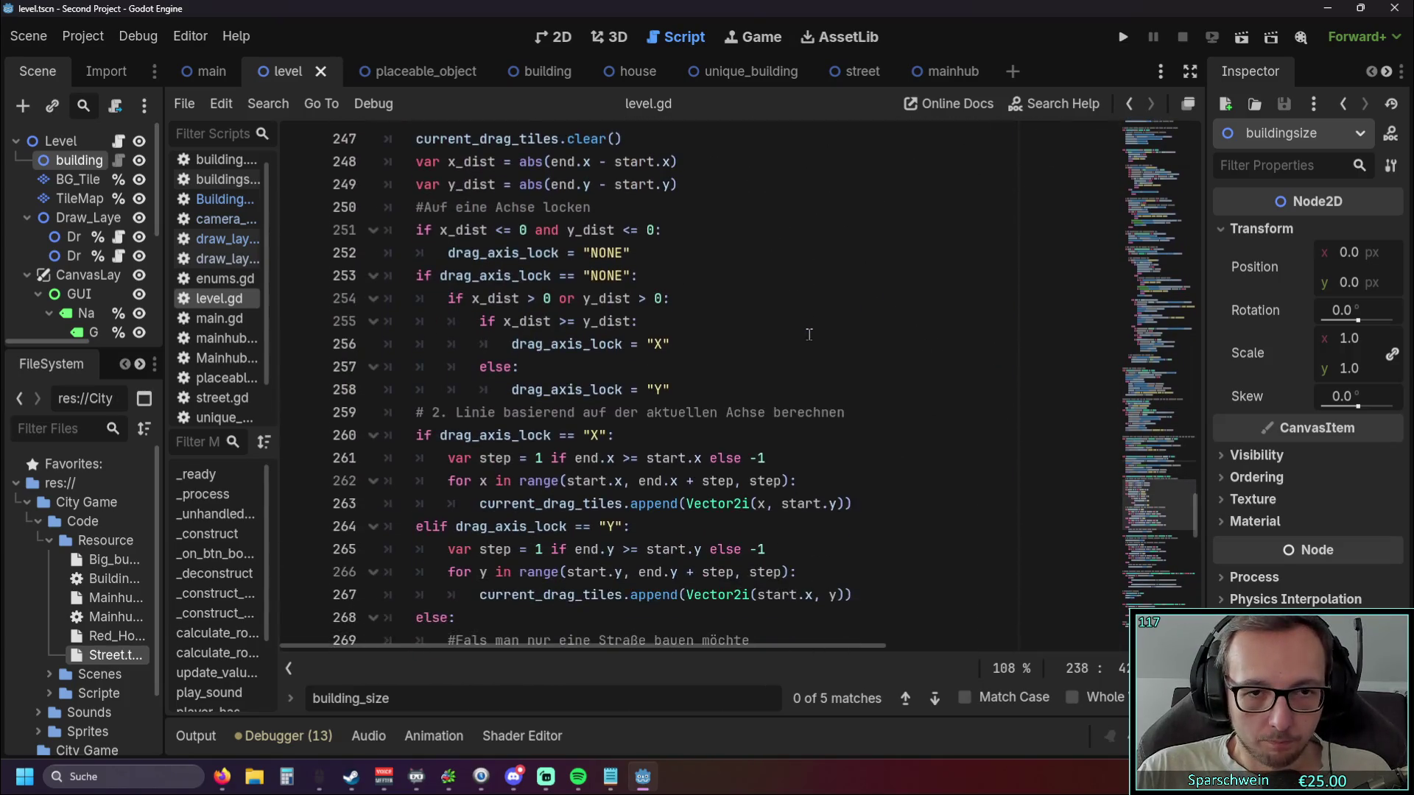
scroll(811, 338, "down", 2)
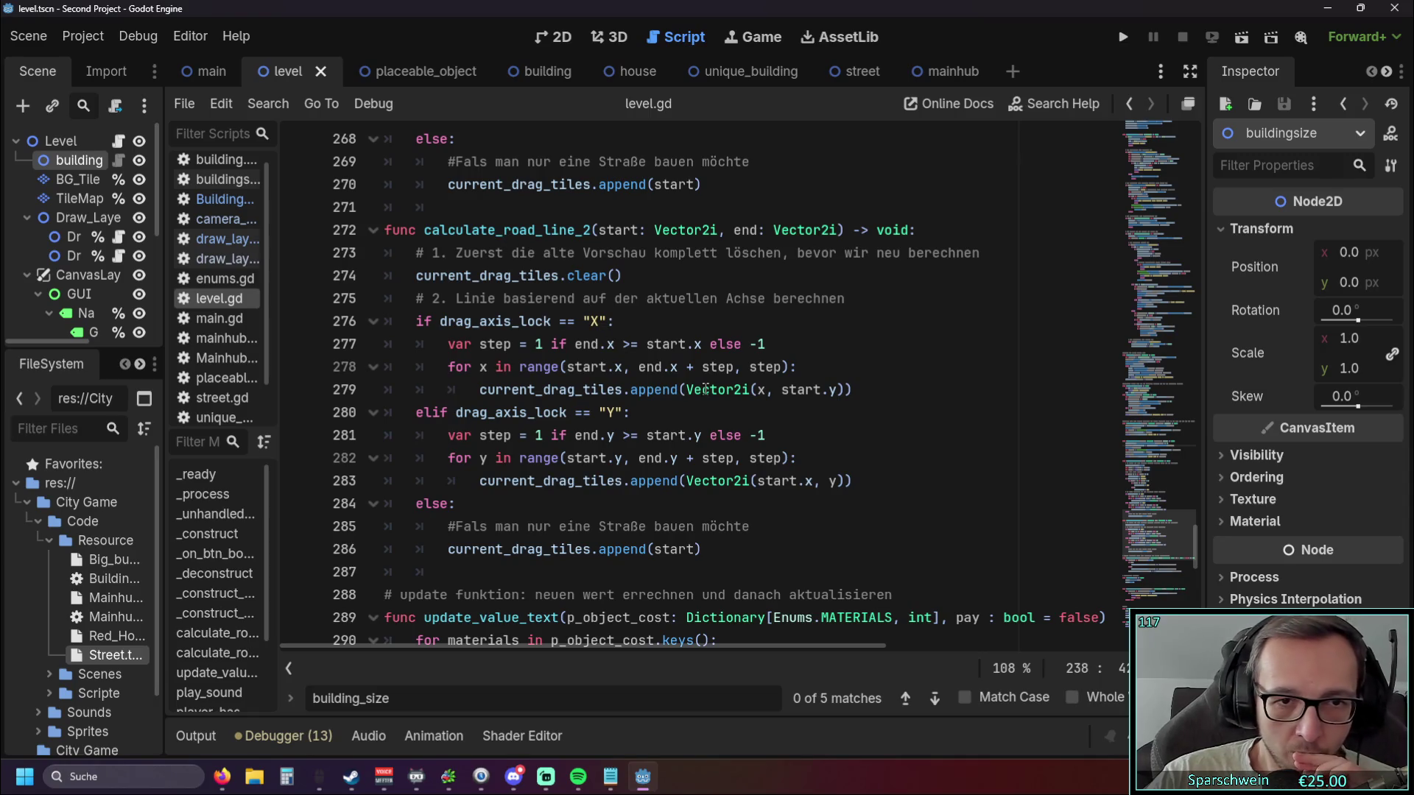
left_click(649, 344)
scroll(650, 341, "up", 4)
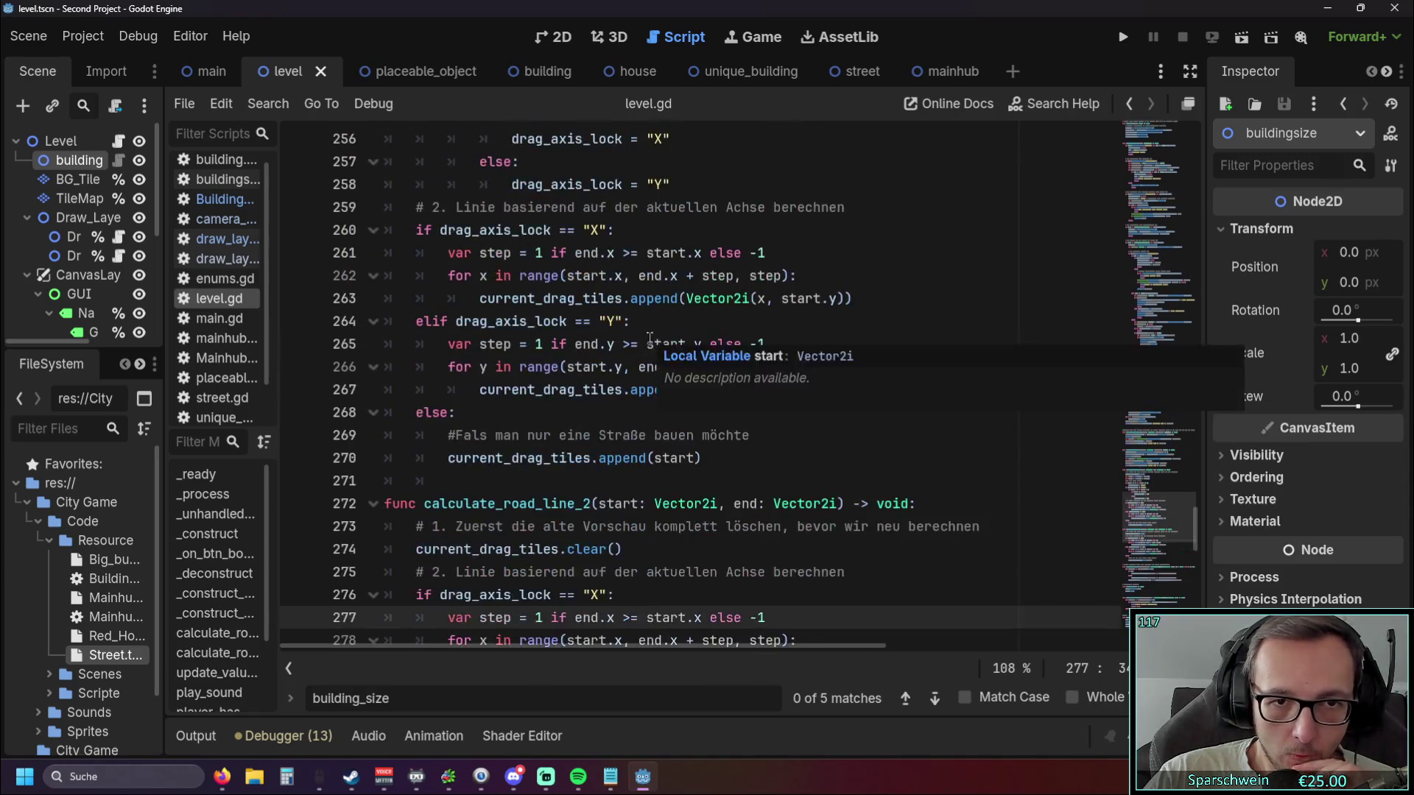
scroll(648, 340, "down", 3)
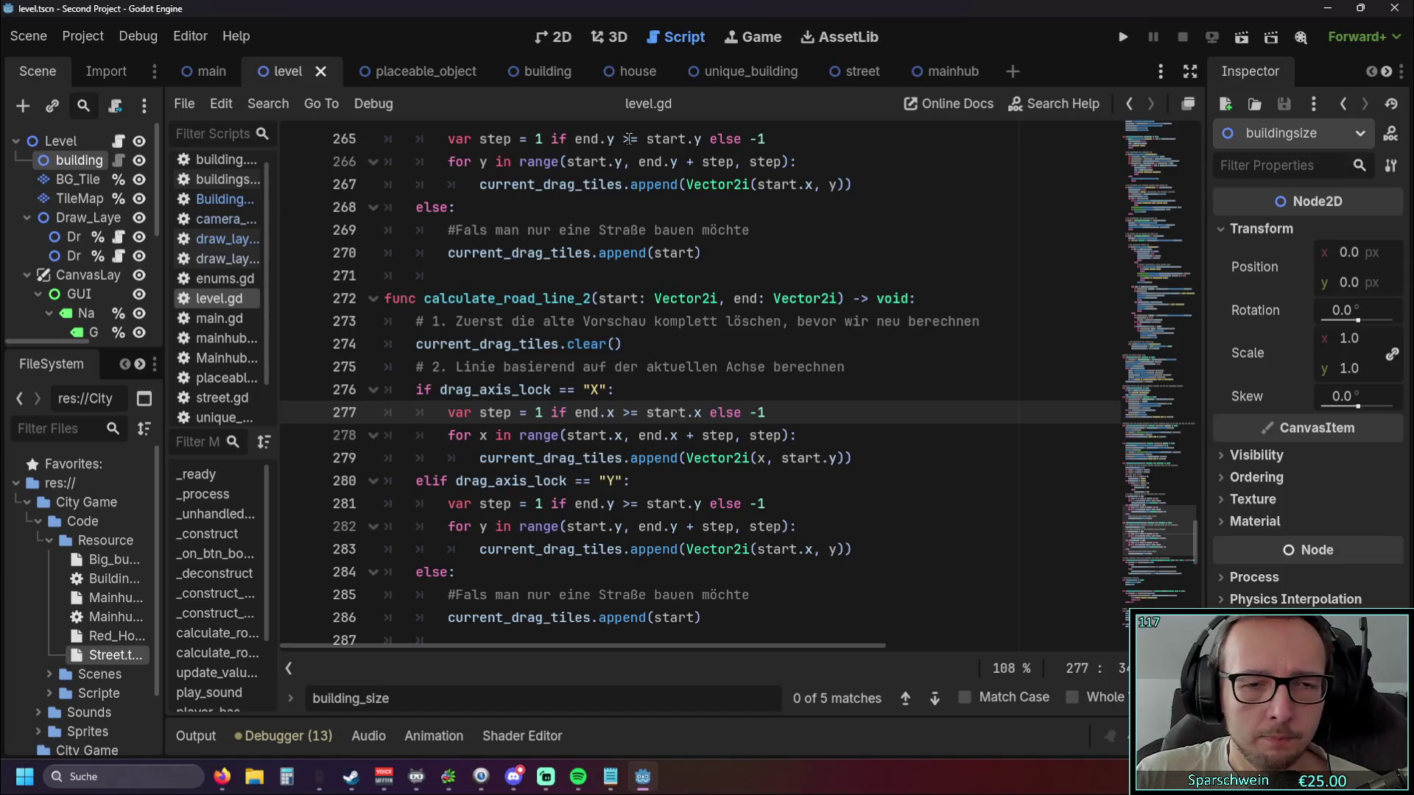
left_click(629, 394)
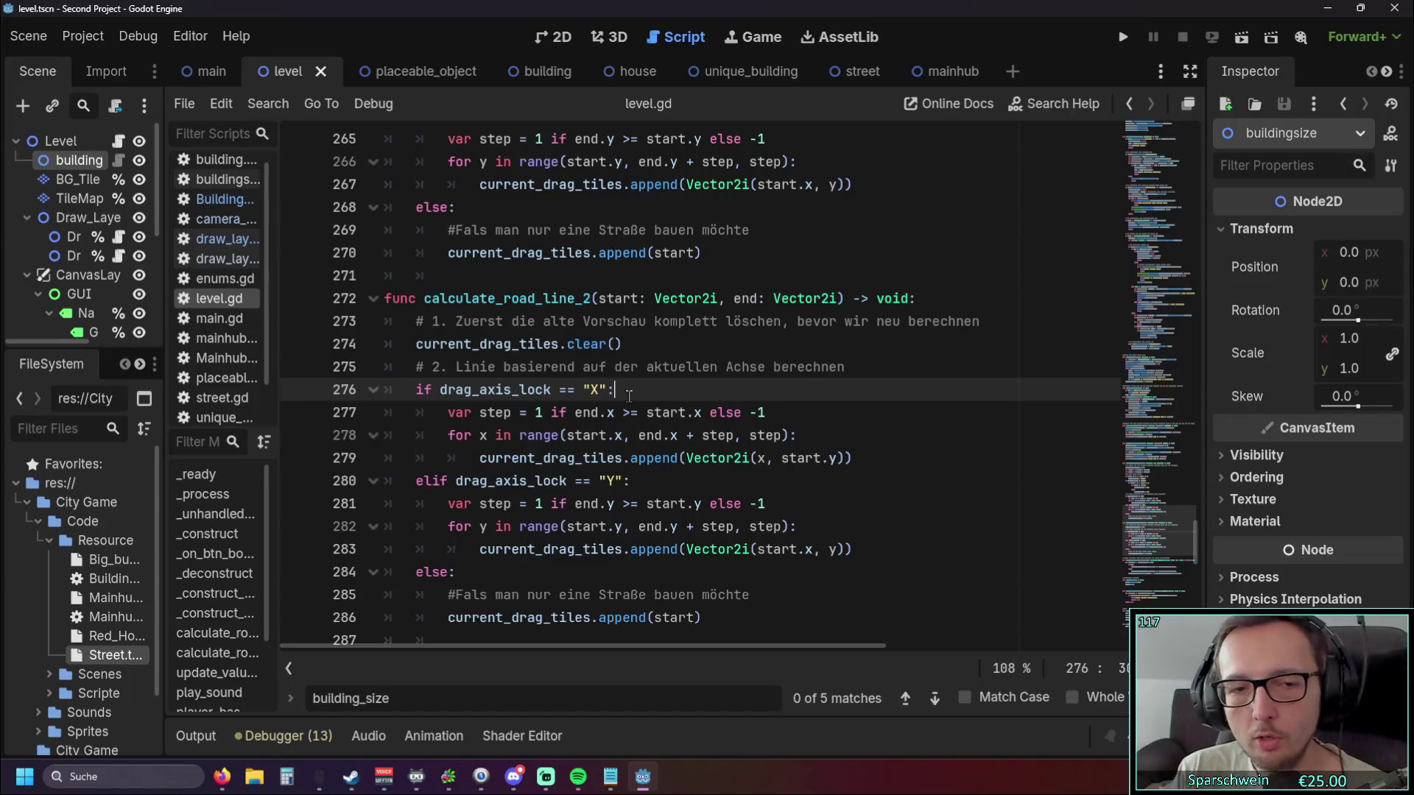
scroll(569, 403, "down", 1)
mouse_move(701, 551)
left_mouse_down()
mouse_move(309, 519)
mouse_move(307, 506)
left_mouse_up()
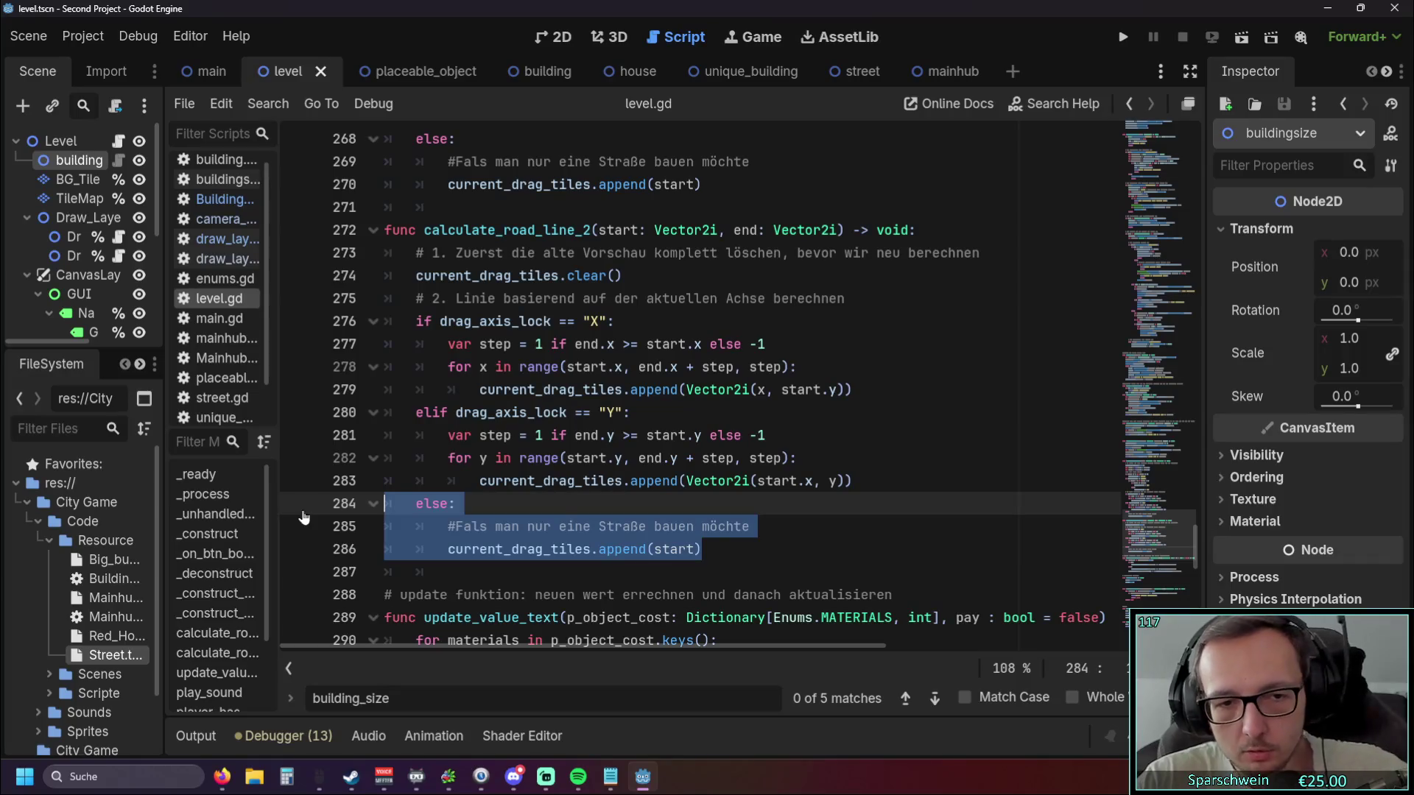
key("BackSpace")
key("BackSpace")
Delete the drag_axis_lock if and elif lines from calculate_road_line_2.
left_click_drag(625, 419, 277, 415)
key("BackSpace")
key("BackSpace")
left_click_drag(616, 321, 337, 339)
key("BackSpace")
key("BackSpace")
Remove one indentation level from the X and Y for loop lines.
left_click(446, 321)
key("BackSpace")
left_click(446, 344)
key("BackSpace")
left_click(478, 367)
key("BackSpace")
left_click(442, 389)
key("BackSpace")
left_click(442, 412)
key("BackSpace")
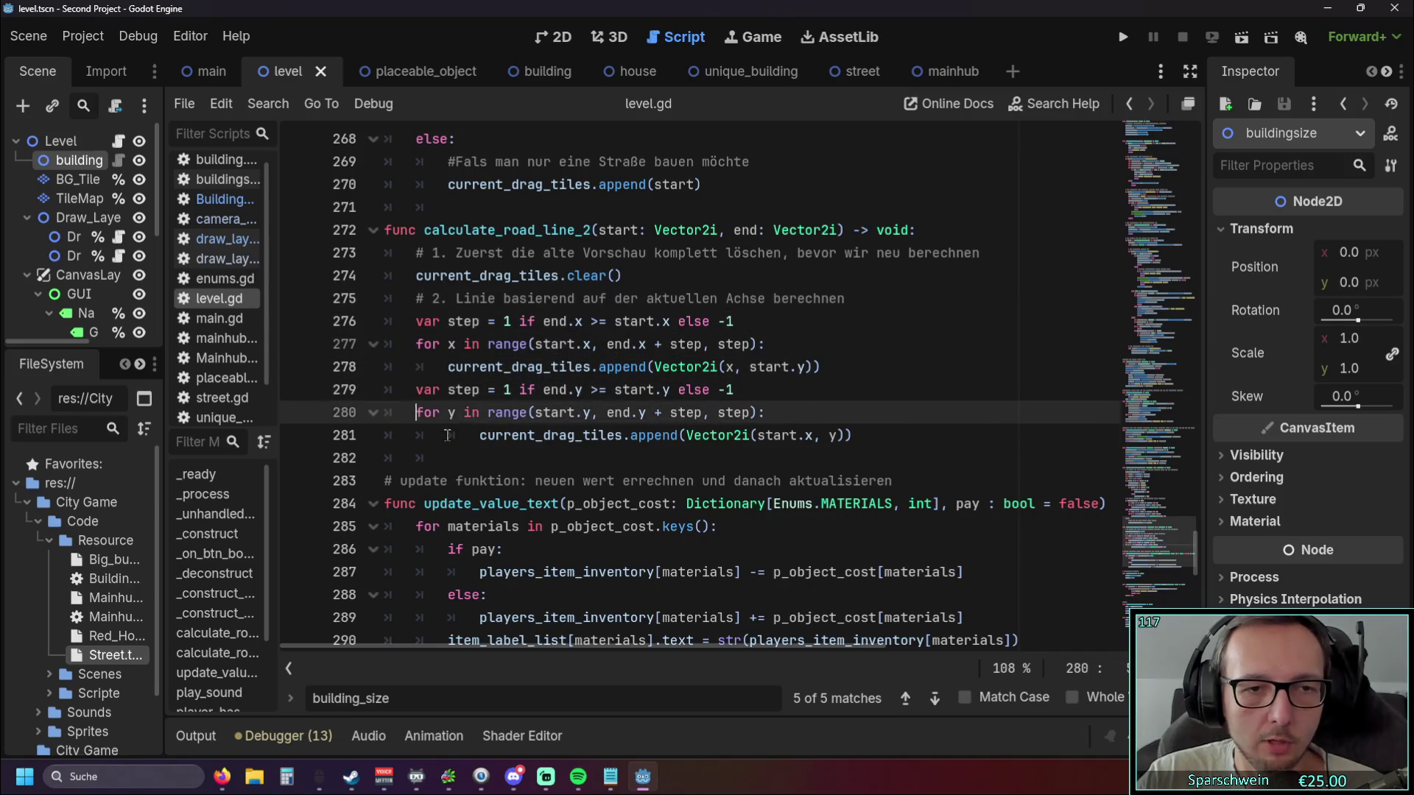
left_click(448, 367)
key("BackSpace")
left_click(447, 435)
key("BackSpace")
key("BackSpace")
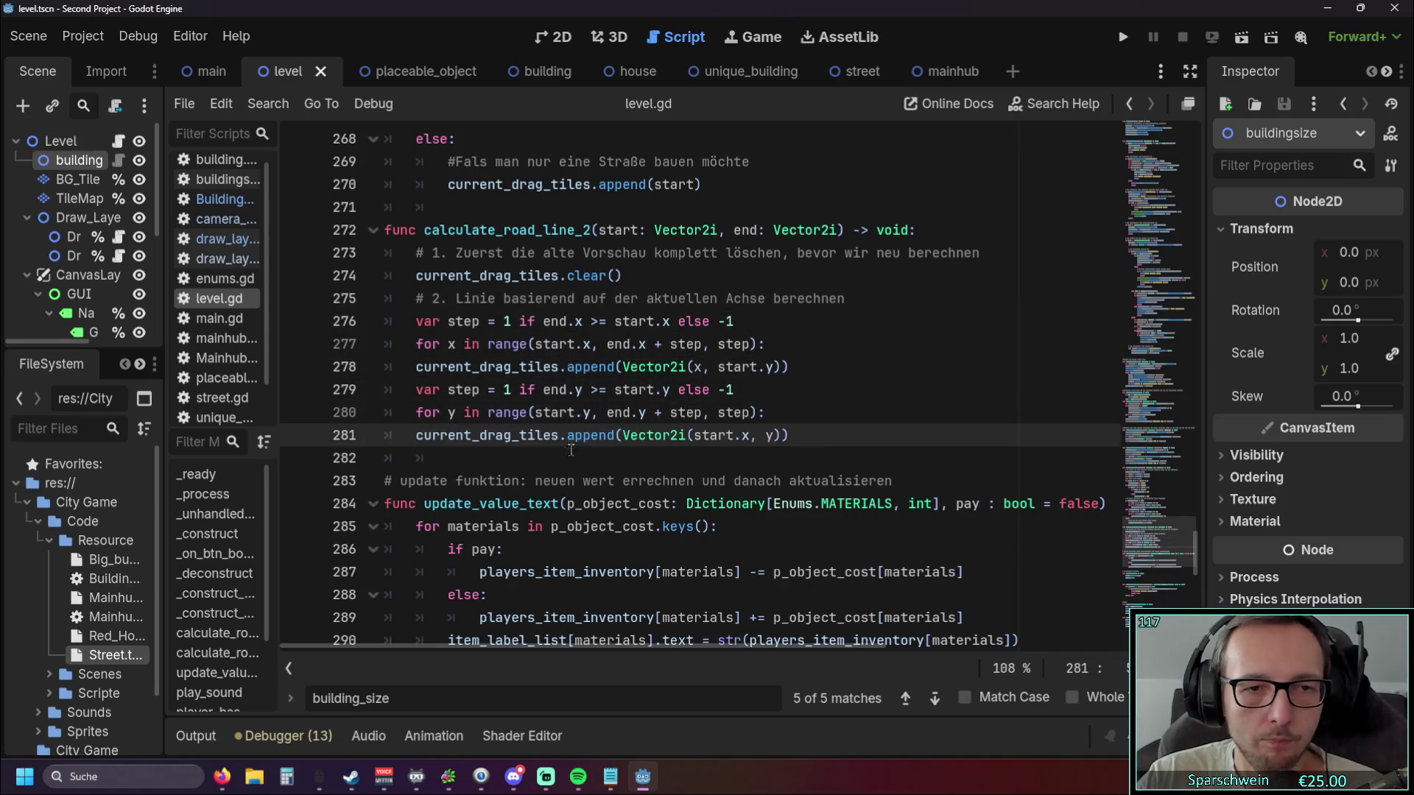
Re-indent the loop body lines back into their for loops.
key("Tab")
left_click(417, 367)
key("Tab")
left_click(449, 435)
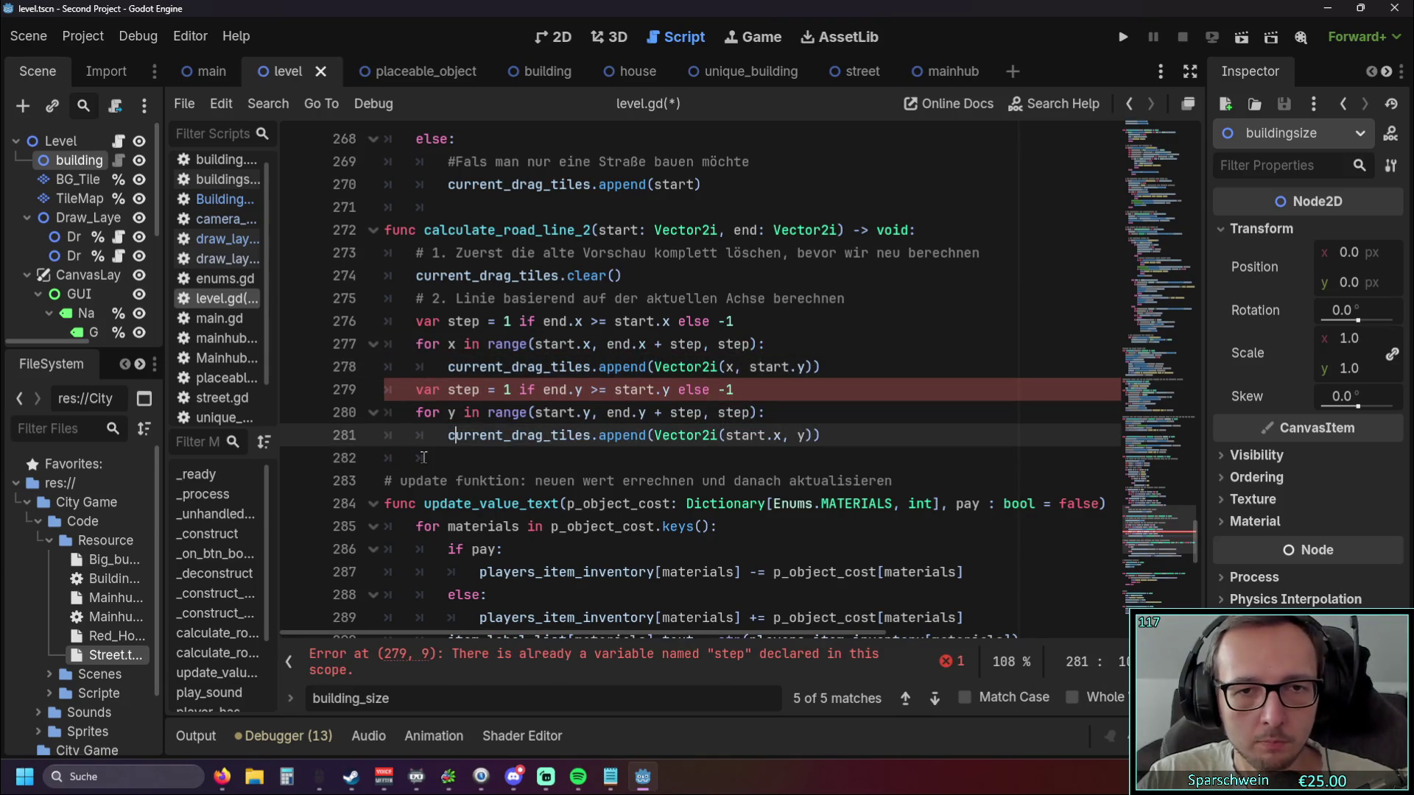
left_click(424, 458)
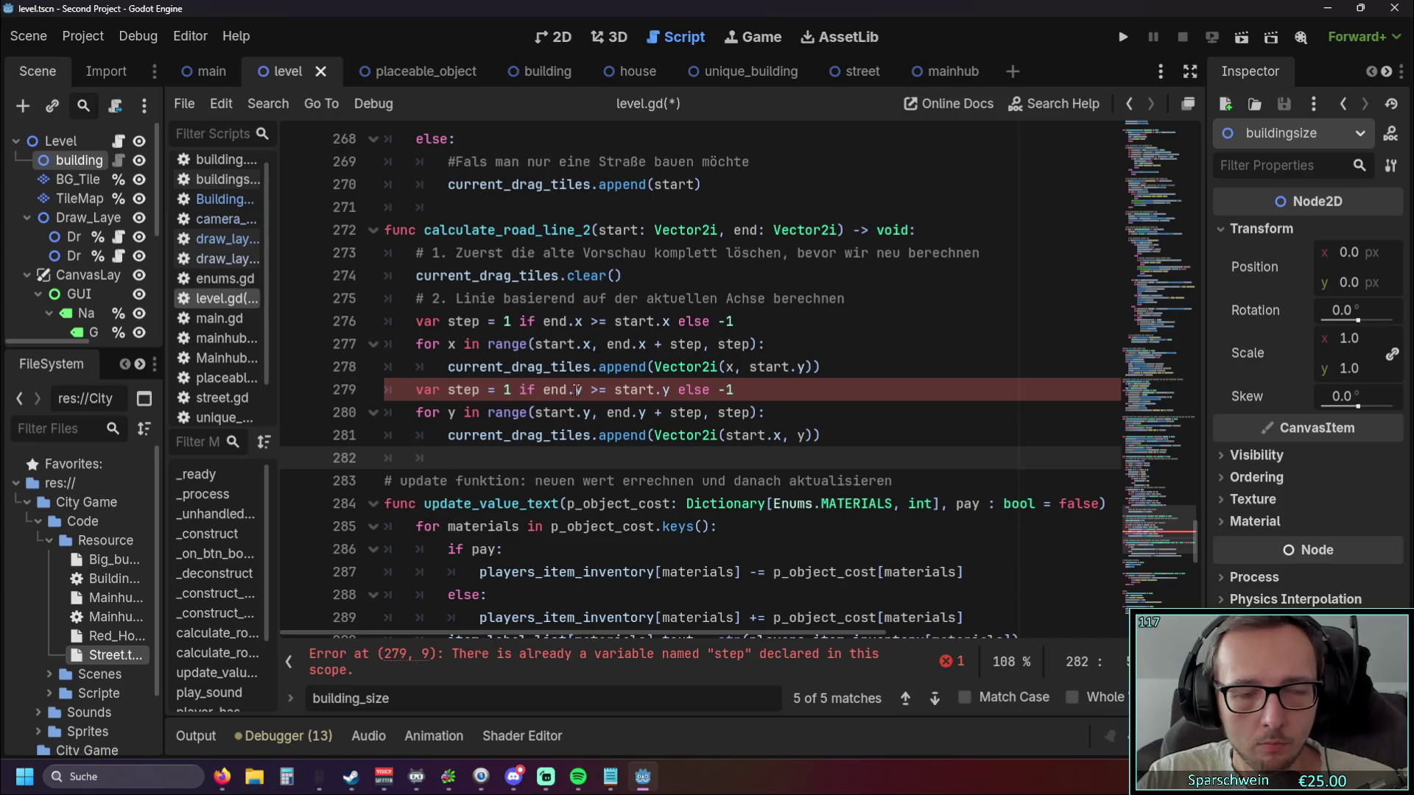
mouse_move(511, 435)
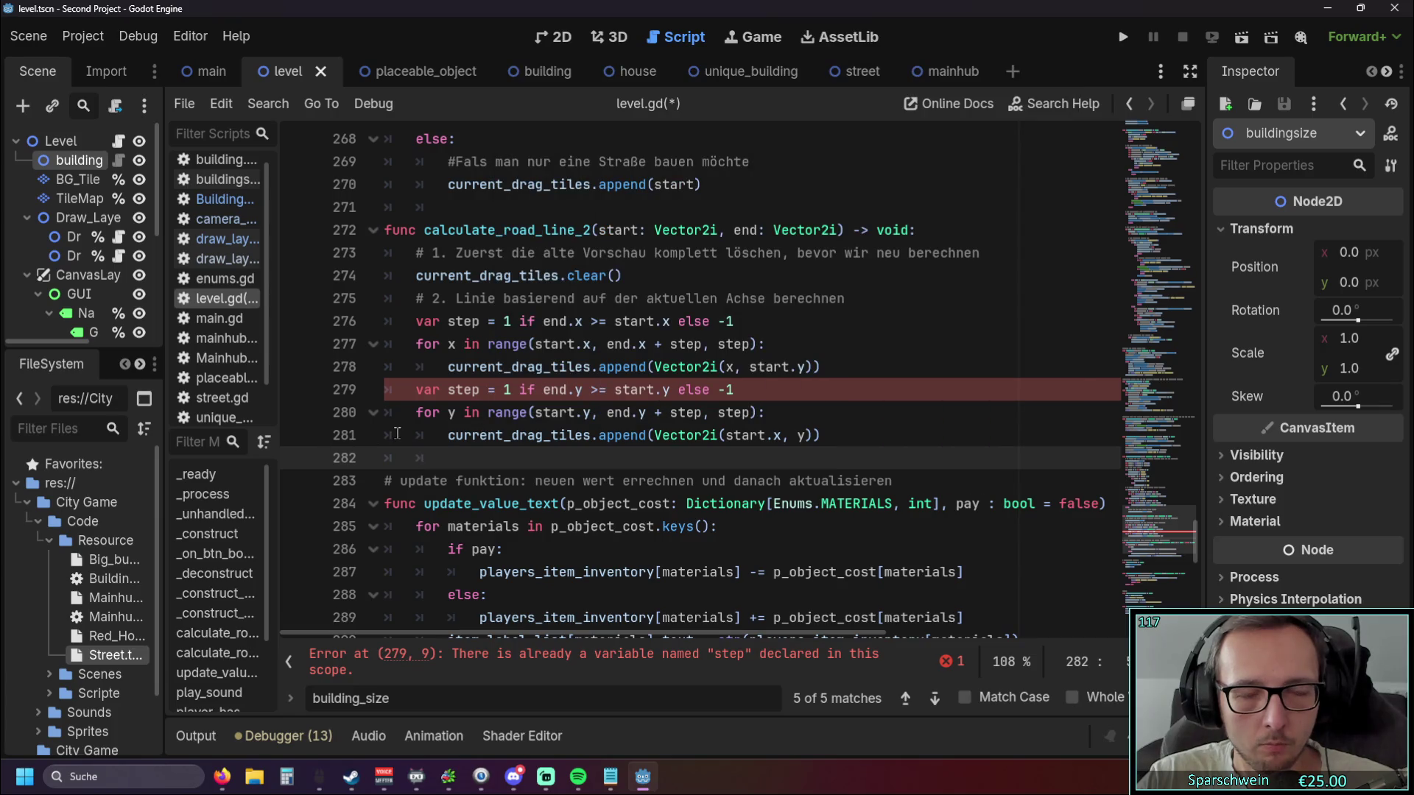
left_click(483, 324)
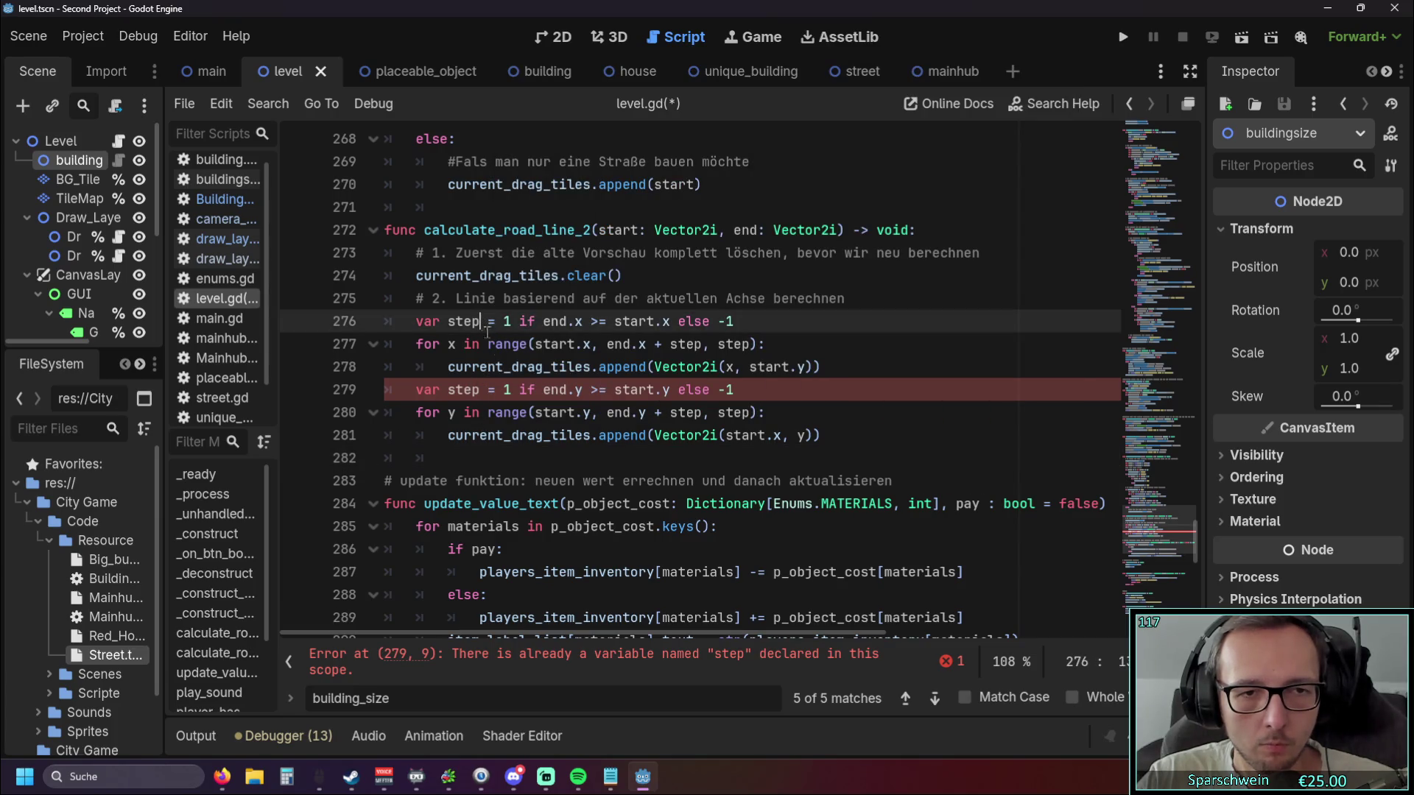
Rename the first step variable to step_x and use it in both places in line 277's range.
type("_x")
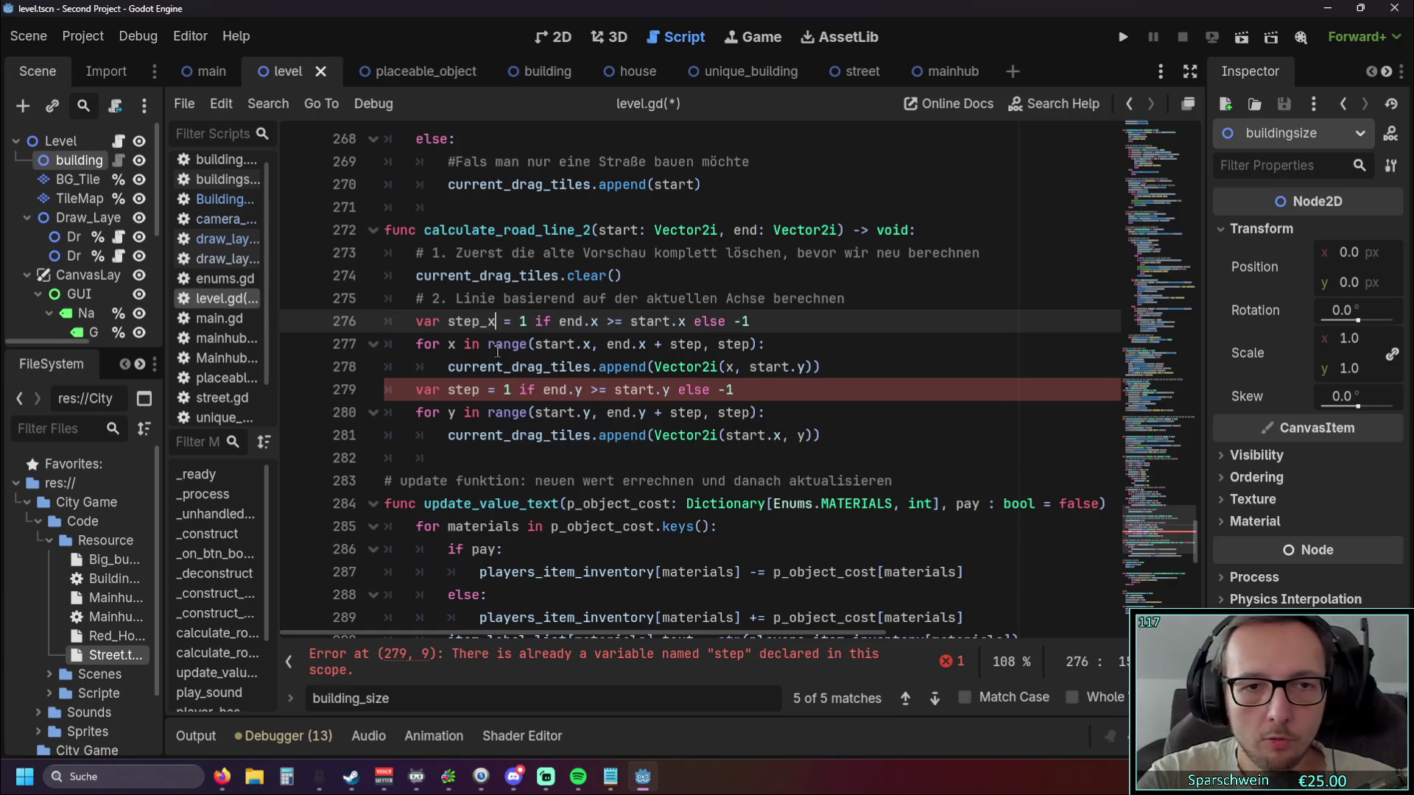
left_click_drag(447, 322, 500, 324)
key("ctrl+c")
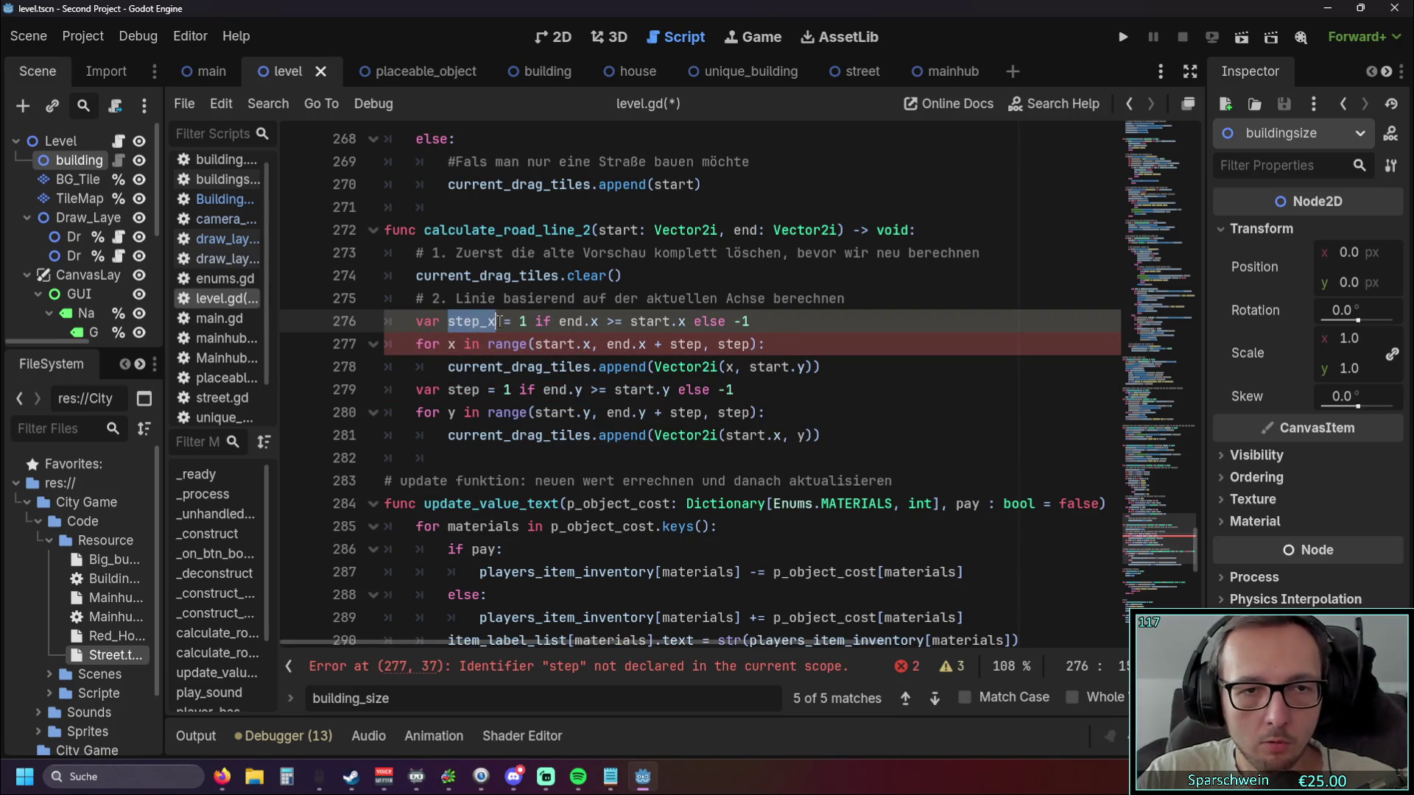
double_click(681, 344)
key("ctrl+v")
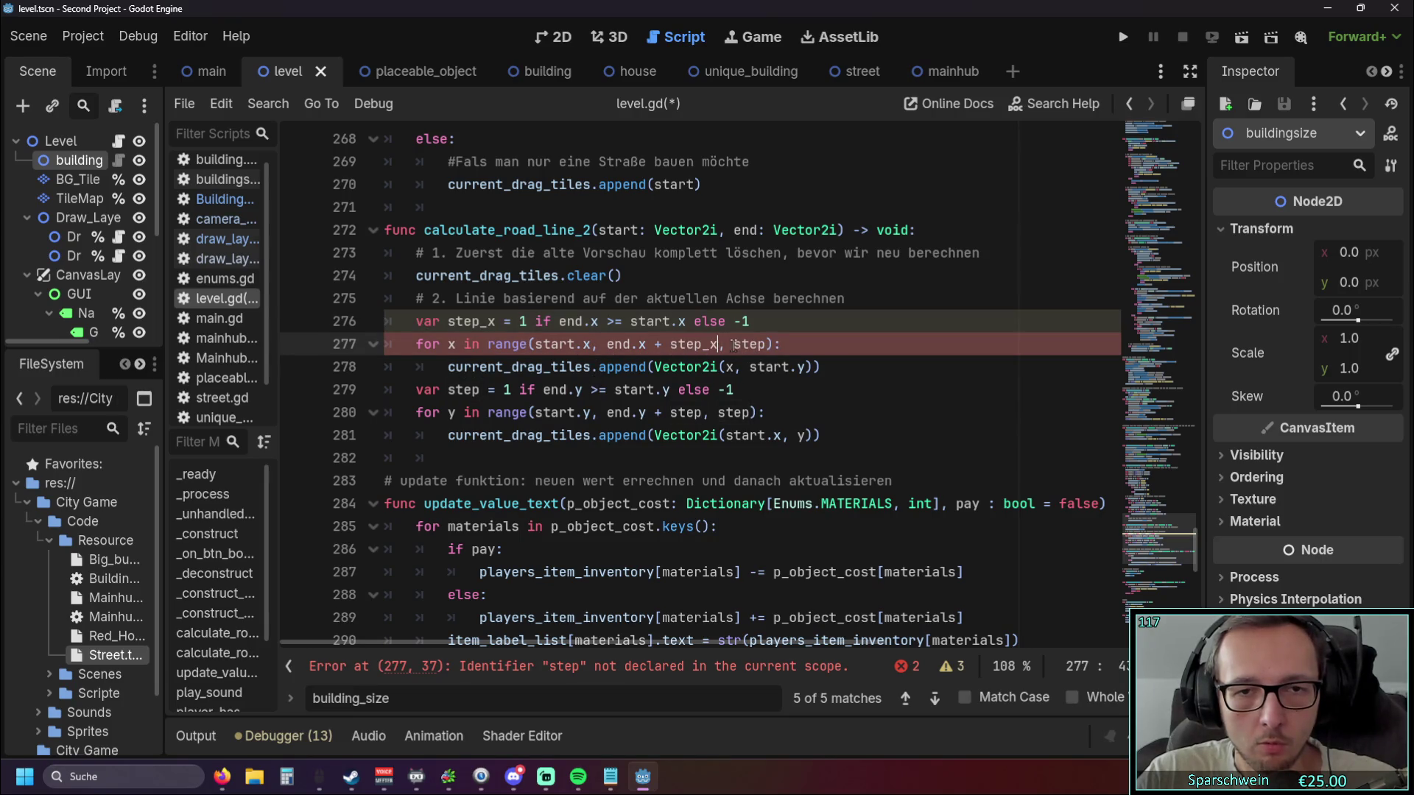
double_click(750, 344)
key("ctrl+v")
Rename the second step declaration on line 279 to step_y and copy the name.
left_click(876, 410)
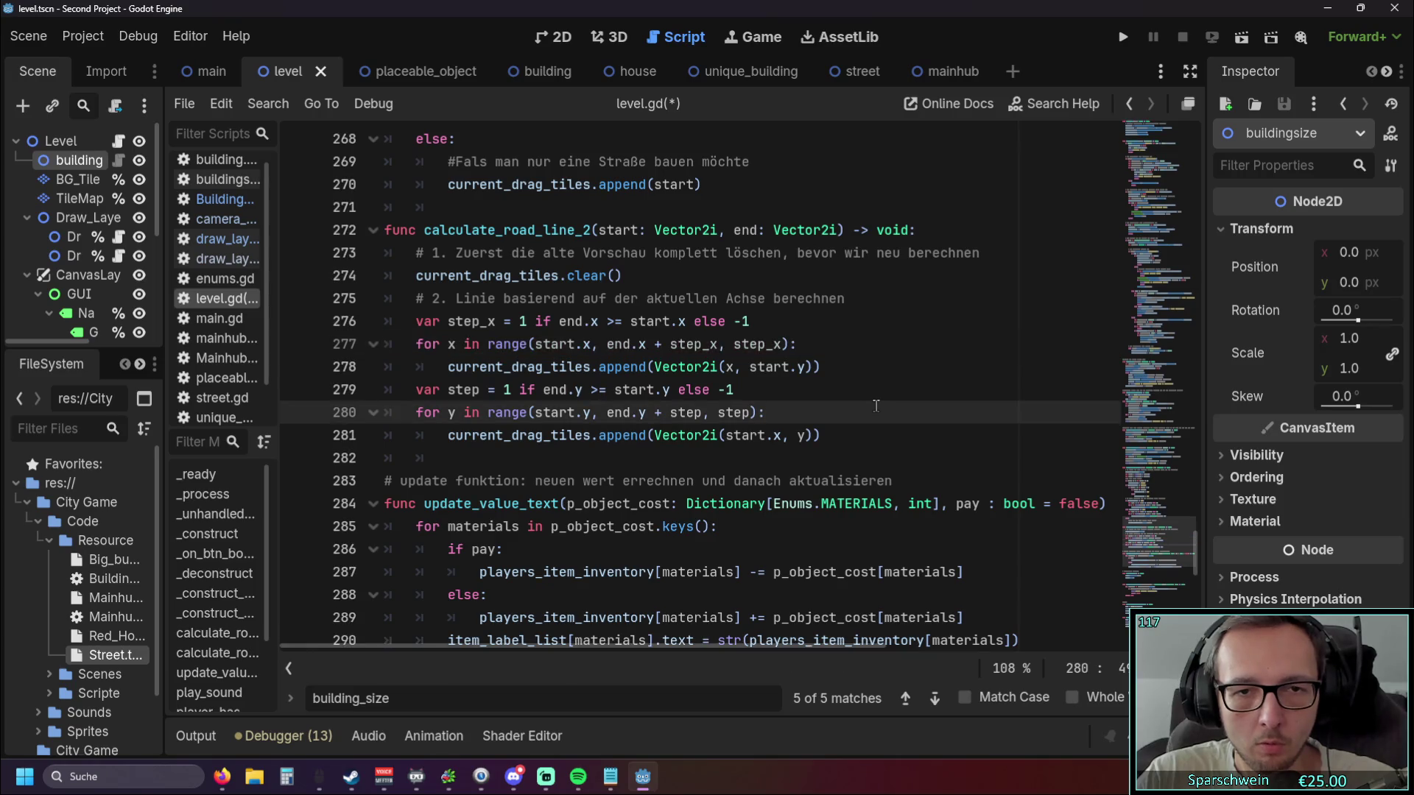
left_click(482, 390)
type("_y")
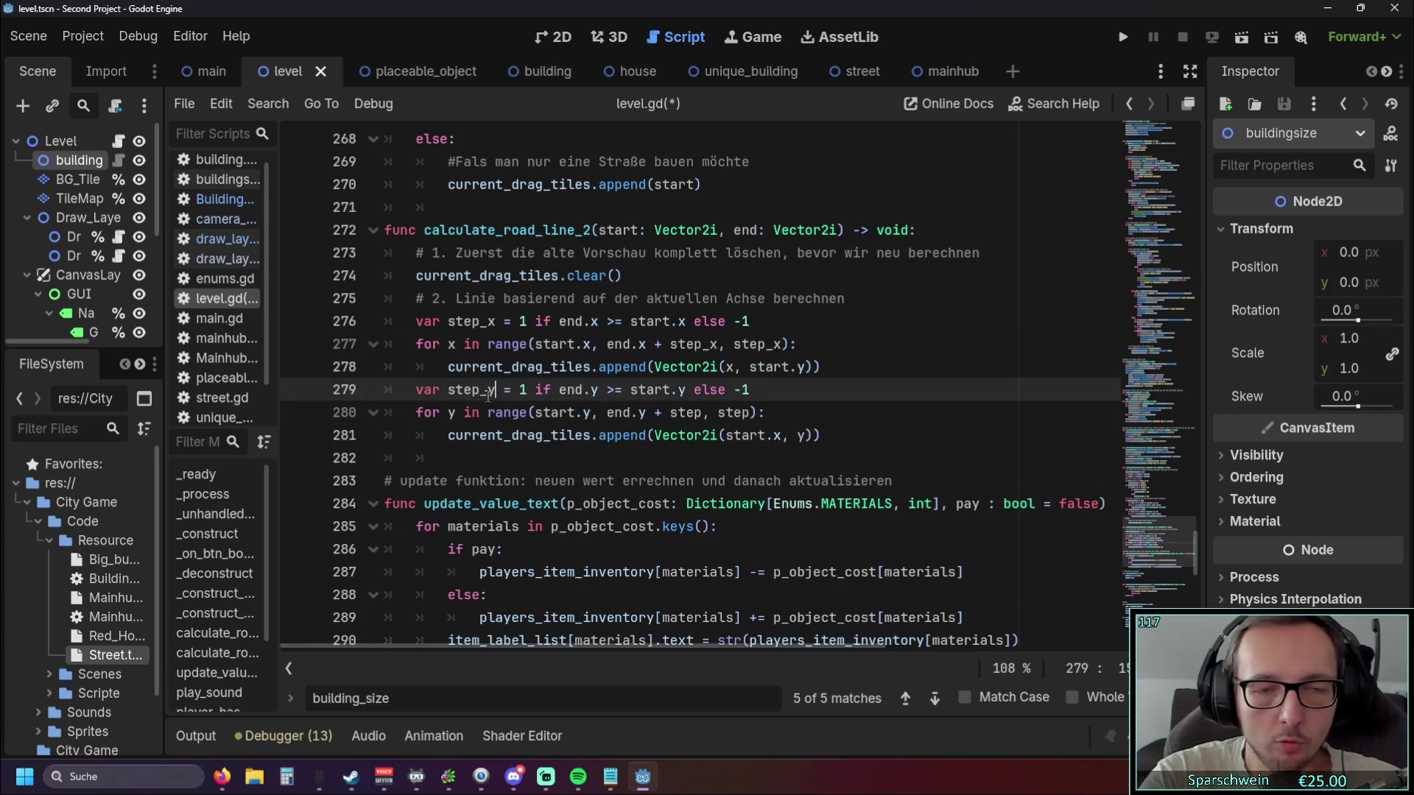
double_click(470, 390)
key("ctrl+c")
key("Down")
key("Down")
double_click(459, 398)
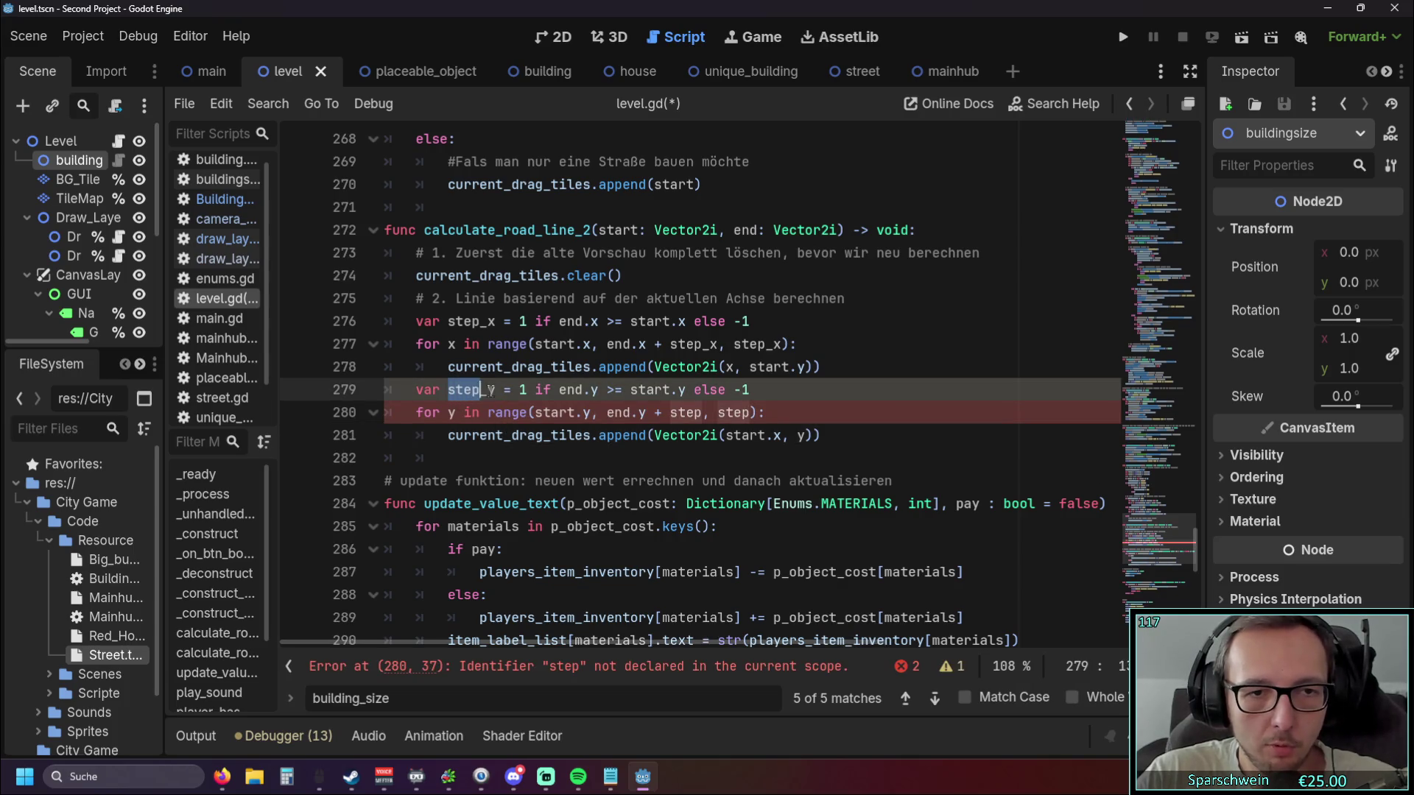
Replace both 'step' words in line 280's y-loop range with step_y.
left_click(670, 413)
double_click(685, 413)
key("ctrl+v")
double_click(751, 413)
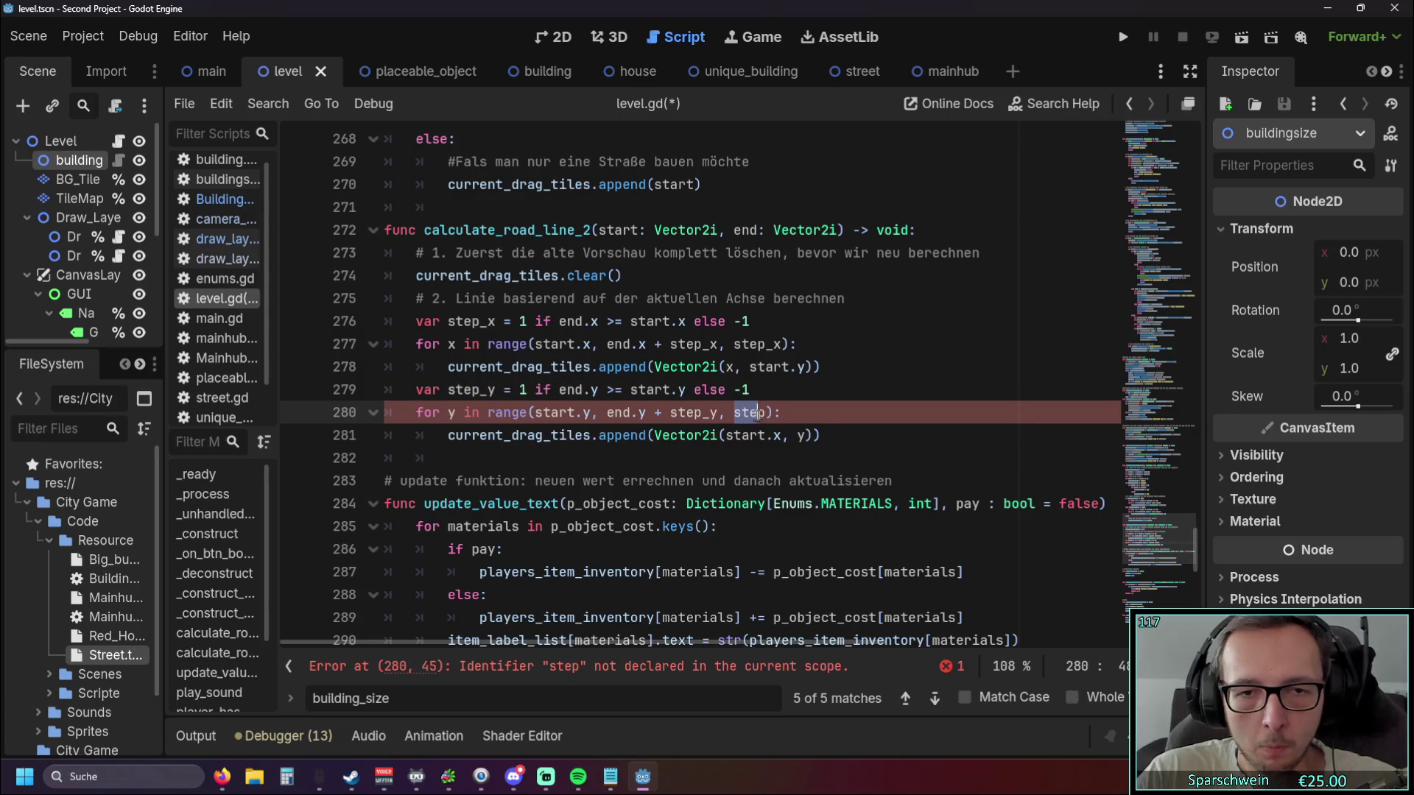
key("ctrl+v")
left_click(725, 480)
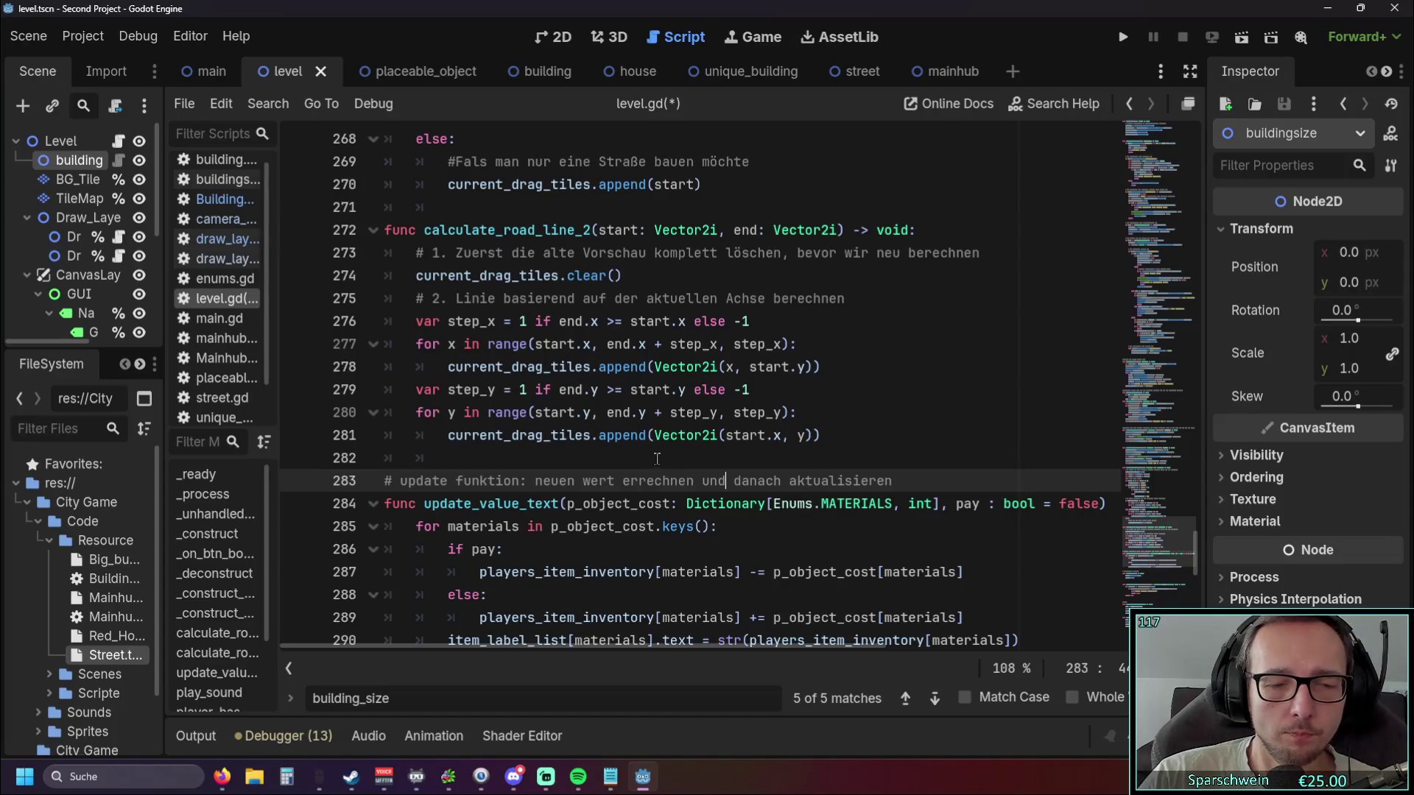
mouse_move(731, 439)
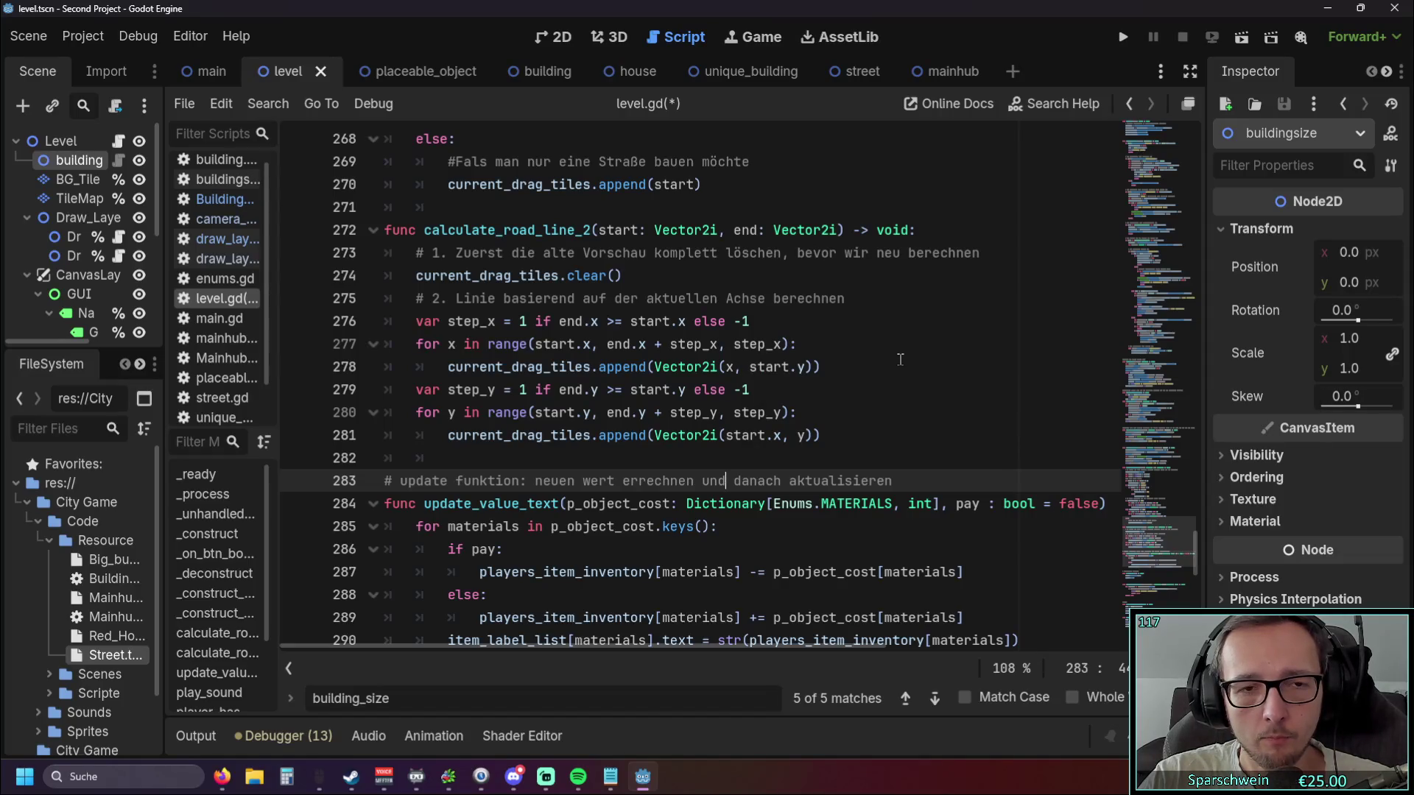
Search the script for calculate_road_line and jump to its call on line 138.
scroll(895, 361, "down", 1)
scroll(894, 361, "up", 1)
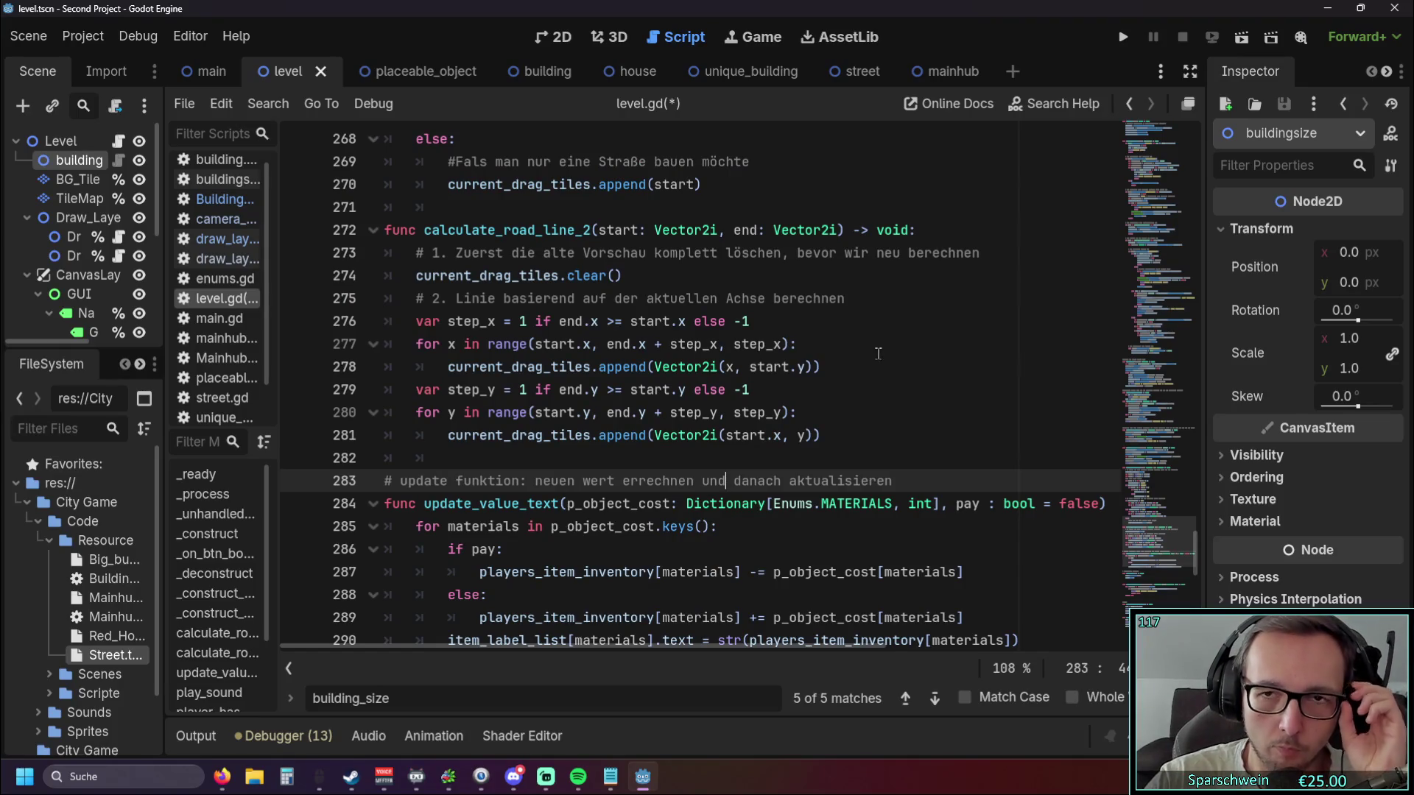
scroll(824, 307, "up", 20)
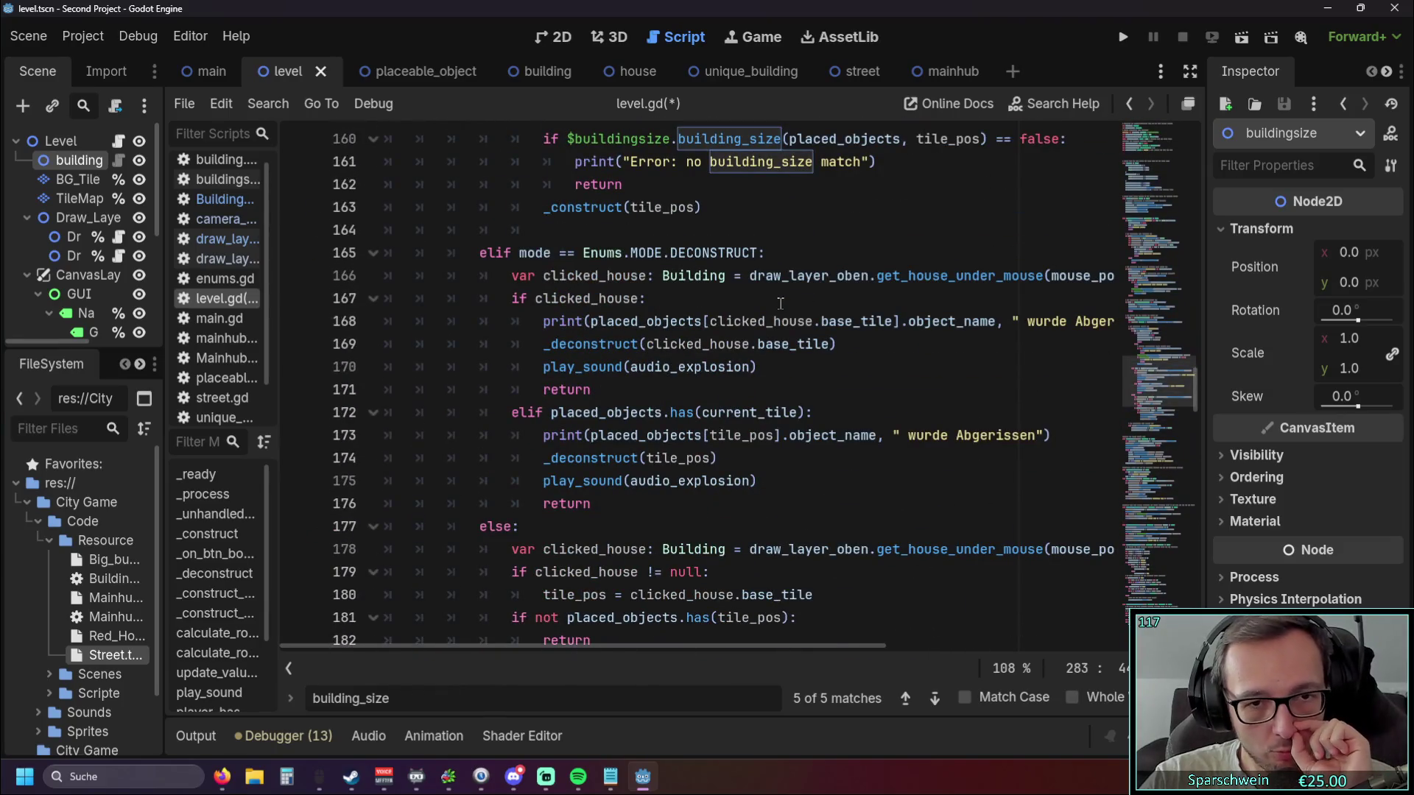
scroll(781, 303, "down", 19)
scroll(682, 302, "down", 5)
left_click(497, 436)
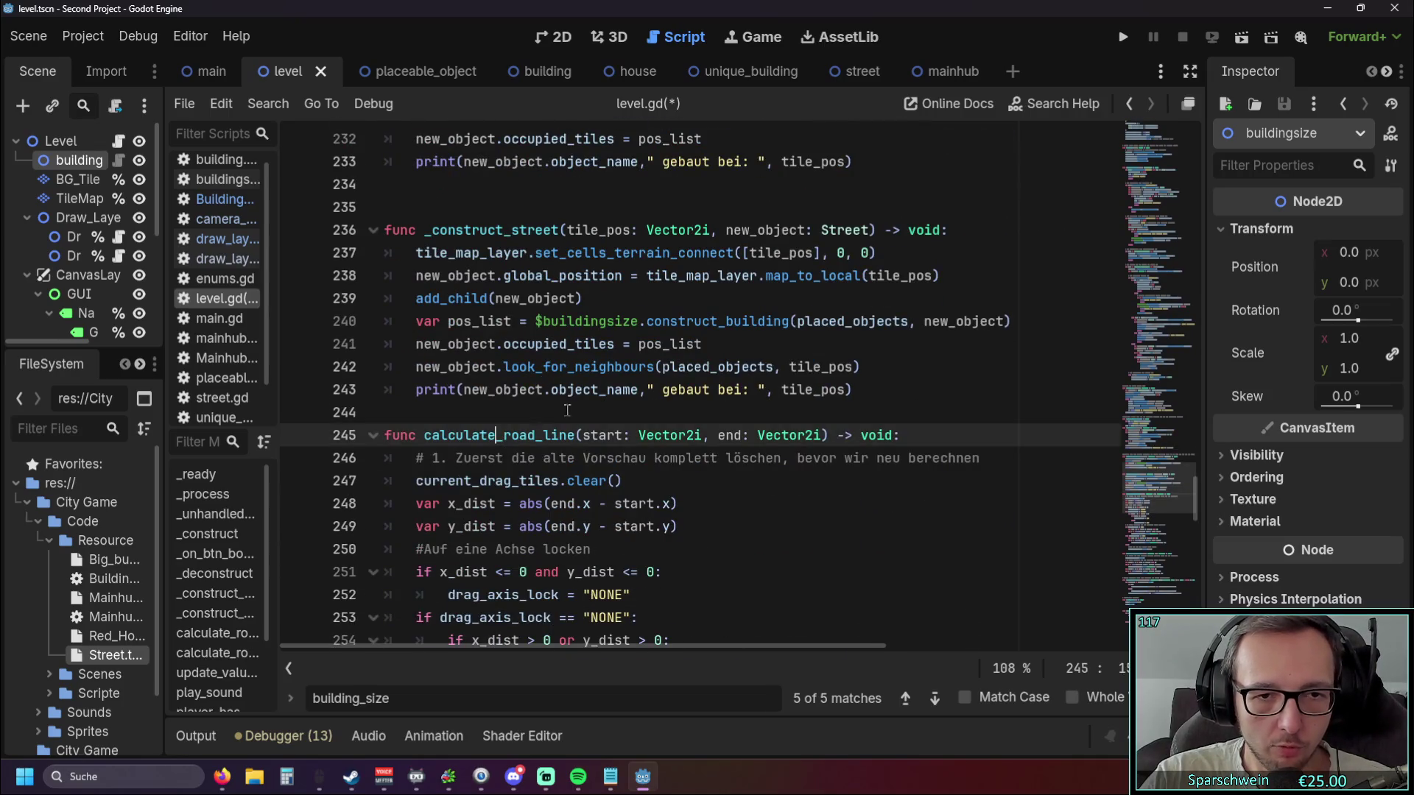
scroll(551, 417, "down", 2)
double_click(425, 298)
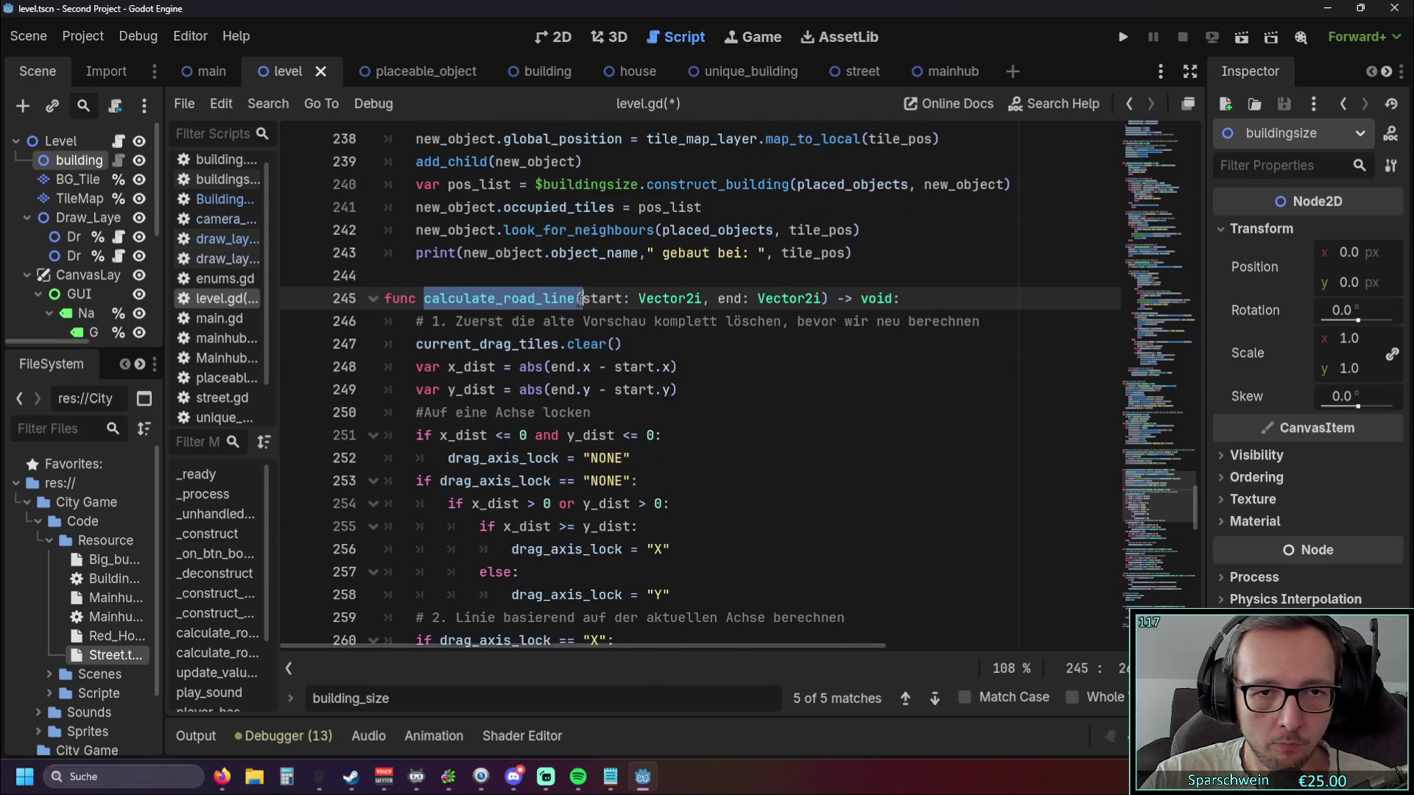
key("ctrl+f")
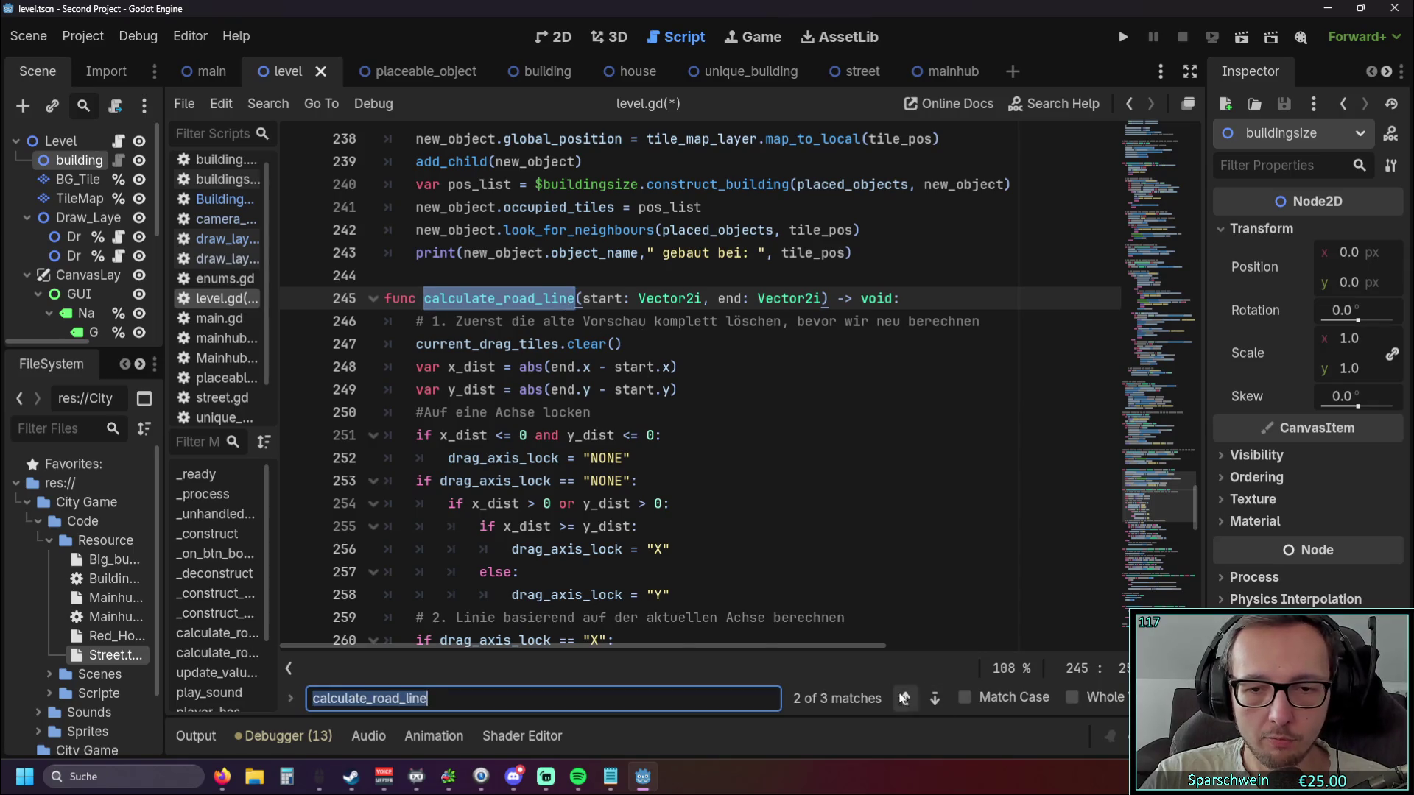
left_click(905, 698)
Change the line 138 call to calculate_road_line_2 and run the project.
left_click(678, 435)
key("Up")
key("Up")
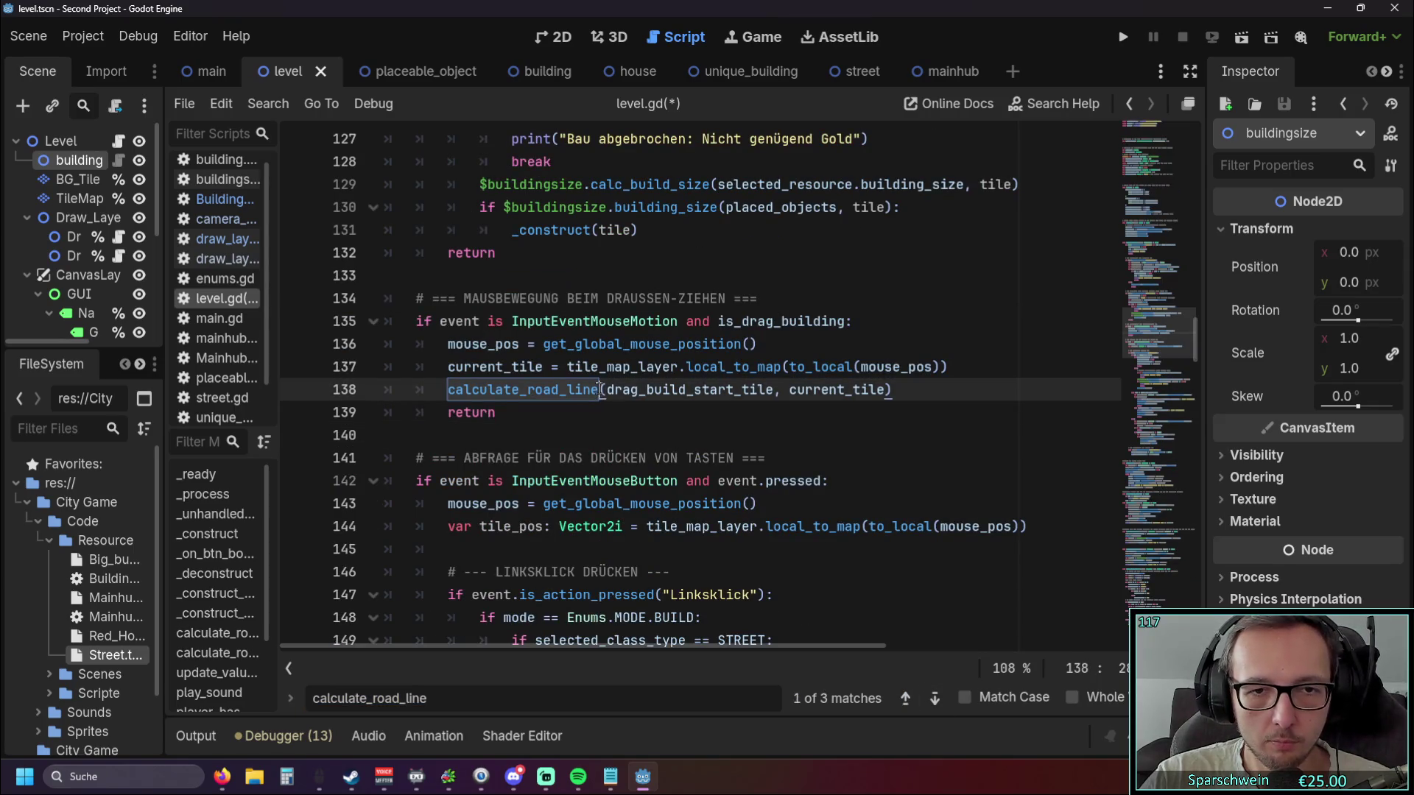
type("_2")
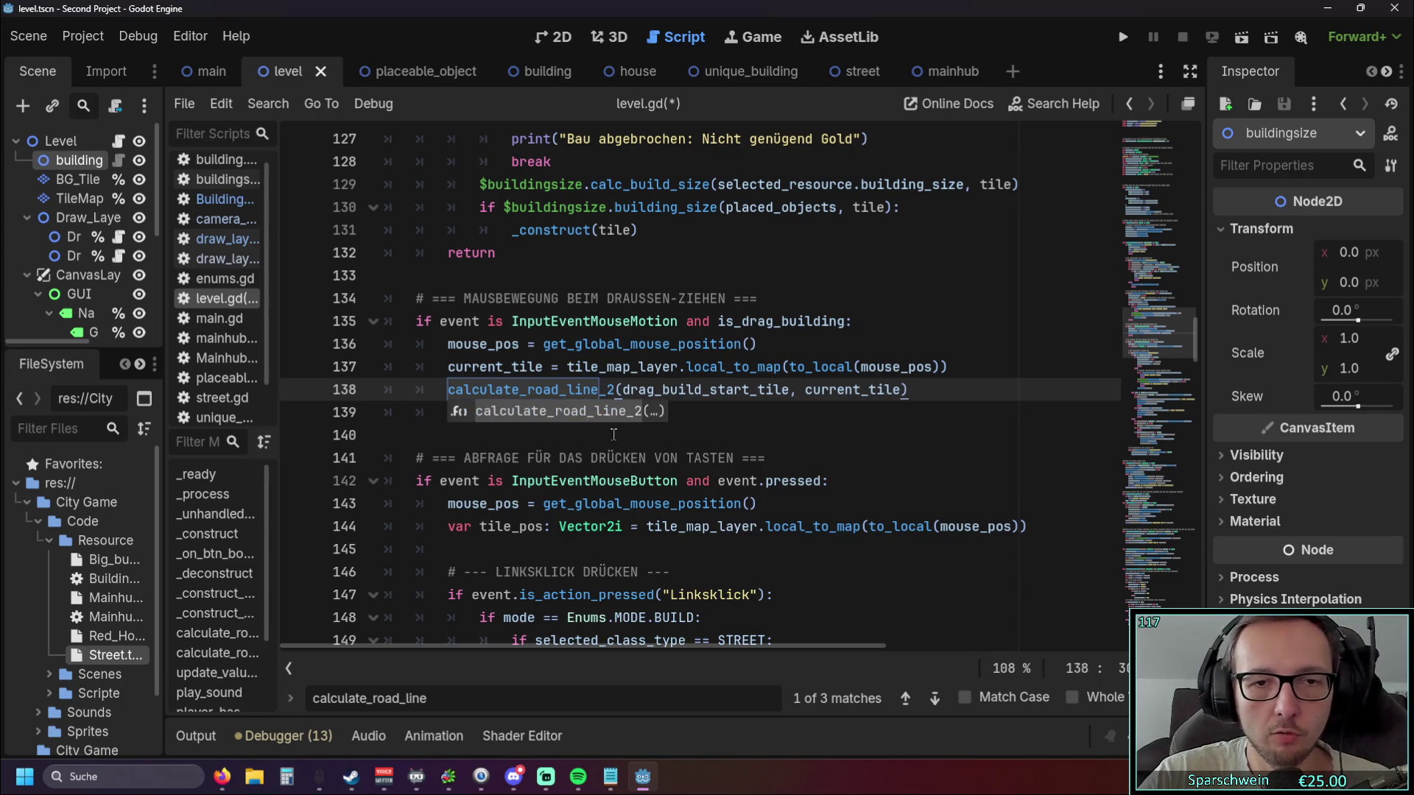
left_click(616, 436)
left_click(1114, 41)
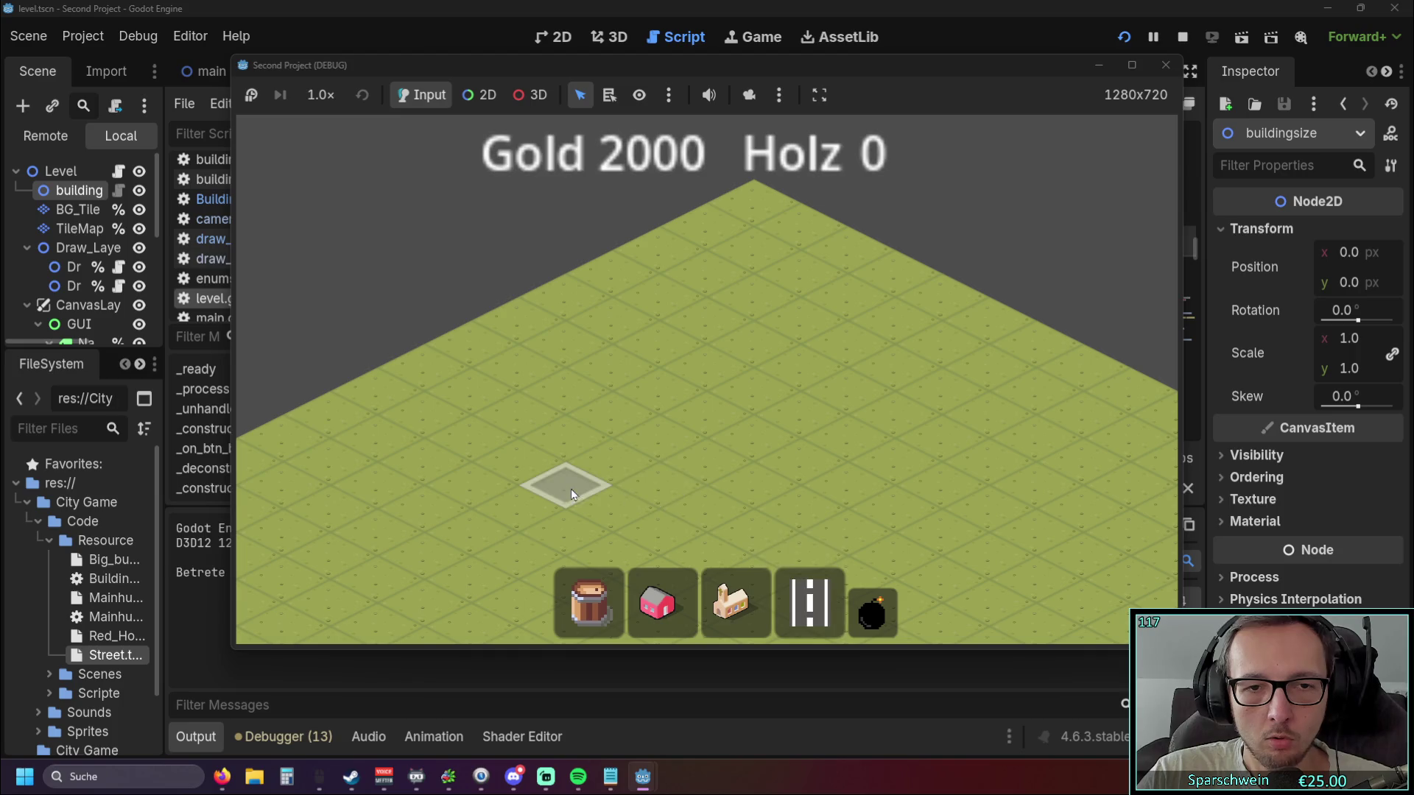
Drag out L-shaped street lines across the grid, then close the game and return to line 136.
mouse_move(573, 495)
left_mouse_down()
mouse_move(833, 463)
mouse_move(943, 339)
mouse_move(705, 450)
mouse_move(1011, 426)
mouse_move(713, 419)
mouse_move(1071, 413)
mouse_move(833, 271)
mouse_move(1159, 193)
left_mouse_up()
mouse_move(651, 300)
left_mouse_down()
mouse_move(666, 478)
mouse_move(677, 365)
mouse_move(636, 483)
mouse_move(479, 452)
mouse_move(847, 432)
mouse_move(394, 431)
mouse_move(696, 422)
mouse_move(493, 414)
left_mouse_up()
mouse_move(579, 415)
left_mouse_down()
mouse_move(621, 415)
mouse_move(537, 391)
mouse_move(713, 389)
mouse_move(533, 386)
mouse_move(493, 209)
mouse_move(395, 385)
mouse_move(744, 432)
mouse_move(685, 477)
mouse_move(1095, 392)
left_mouse_up()
key("d")
left_click(1165, 64)
left_click(671, 343)
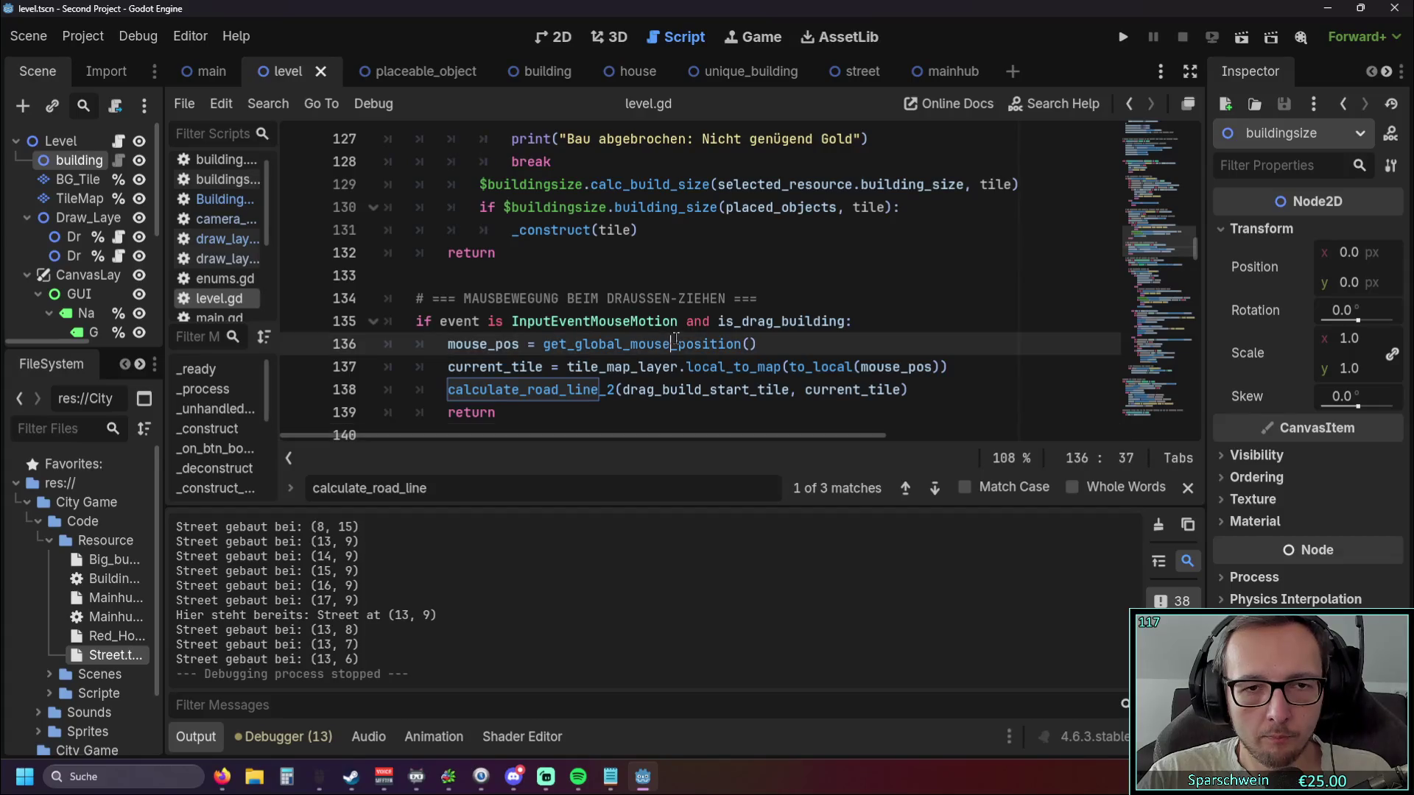
Scroll down to calculate_road_line_2, collapse the Output panel, and place the caret at line 279's end.
scroll(681, 338, "down", 10)
scroll(692, 333, "down", 20)
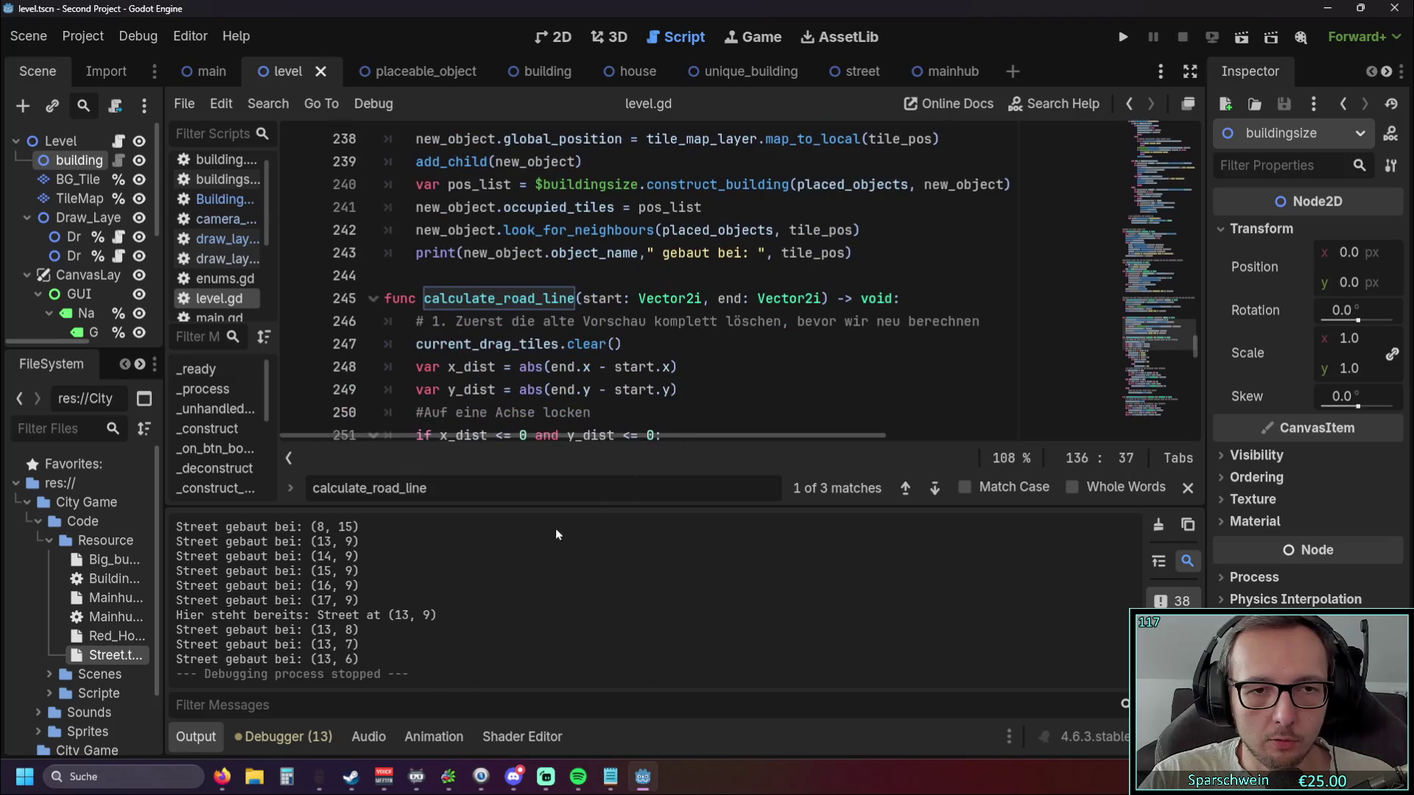
left_click(195, 738)
scroll(673, 417, "down", 3)
scroll(674, 417, "down", 7)
left_click(898, 394)
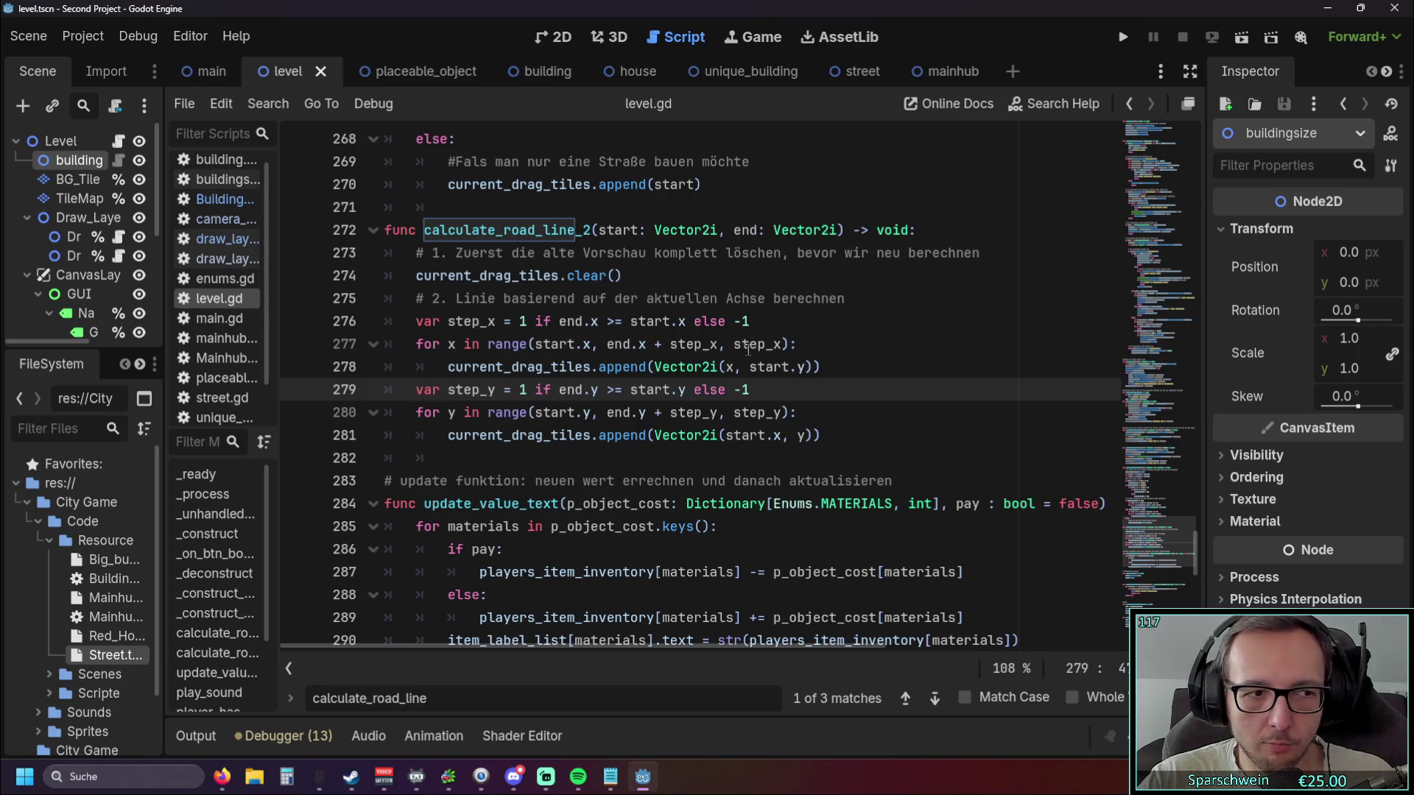
Replace the lone y on line 281 with start.y.
left_click_drag(751, 368, 807, 368)
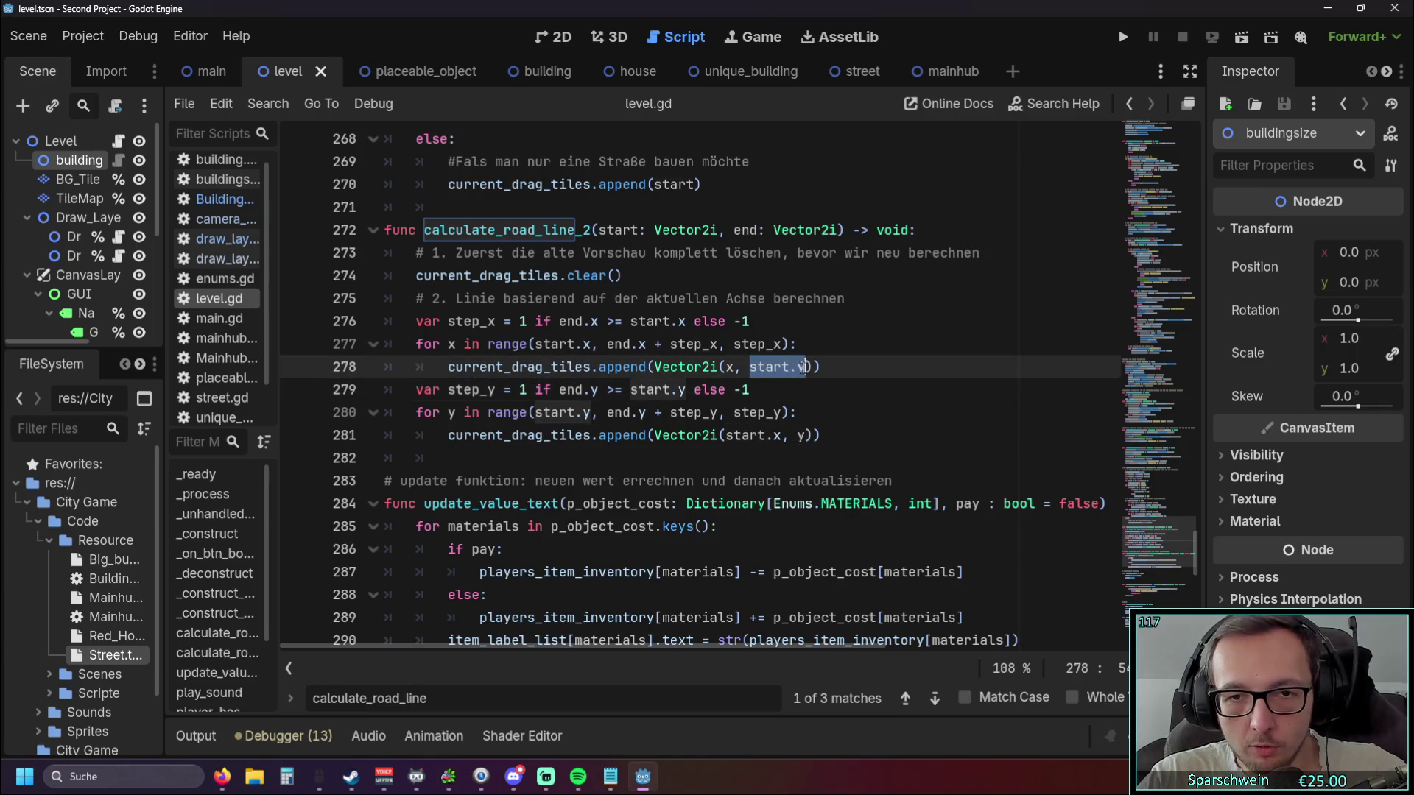
key("ctrl+c")
double_click(802, 435)
key("ctrl+v")
Delete the for-x loop on lines 277–278.
left_click(804, 384)
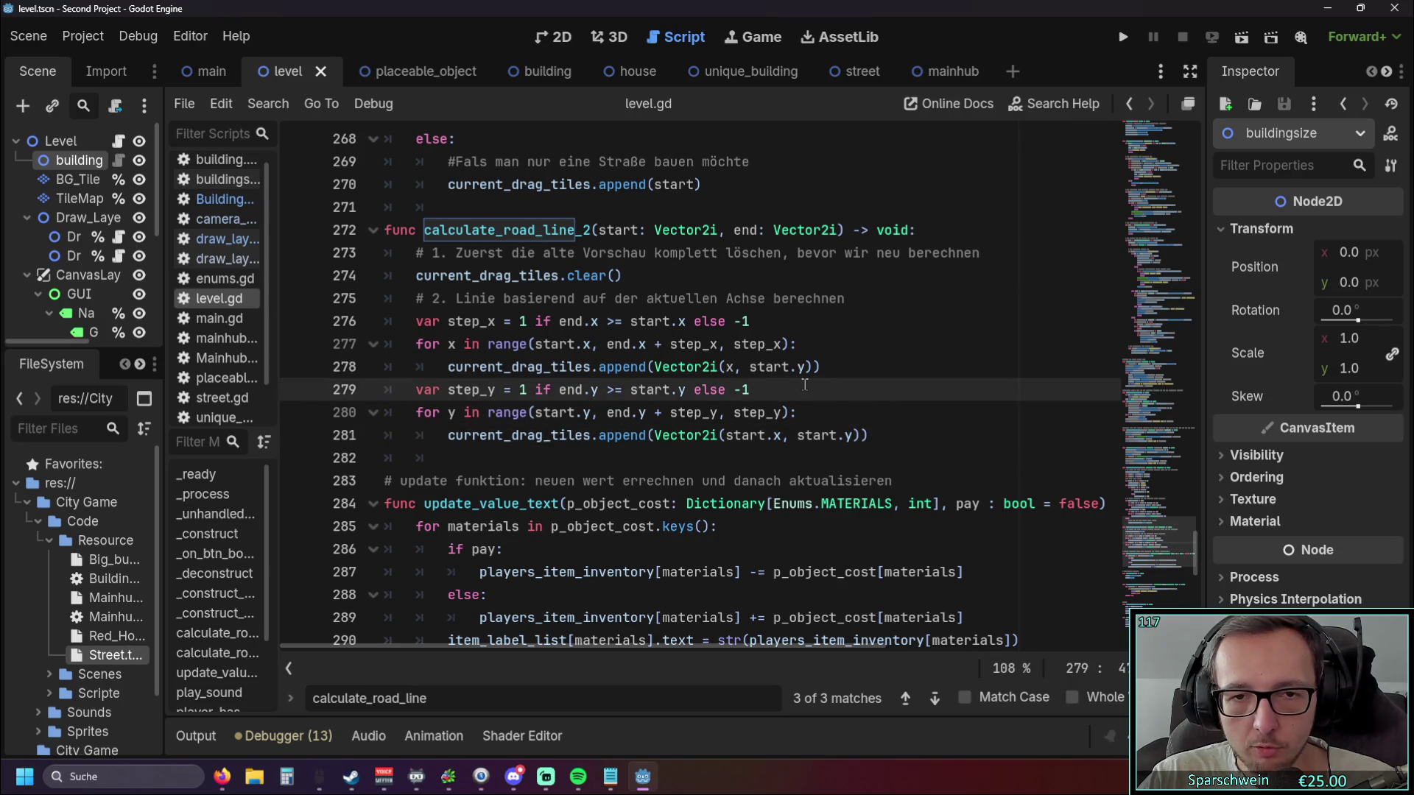
left_click_drag(822, 366, 384, 344)
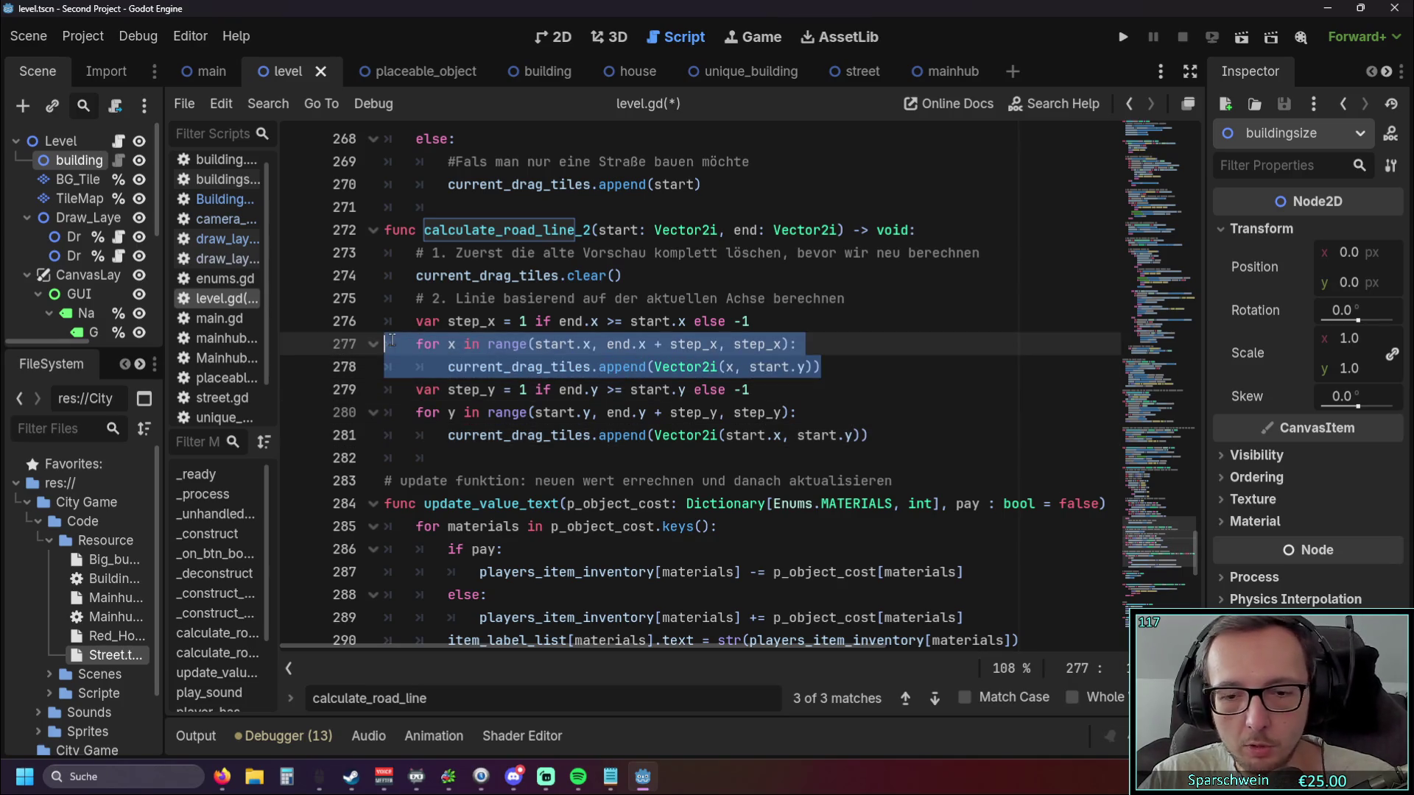
key("BackSpace")
key("BackSpace")
left_click(746, 411)
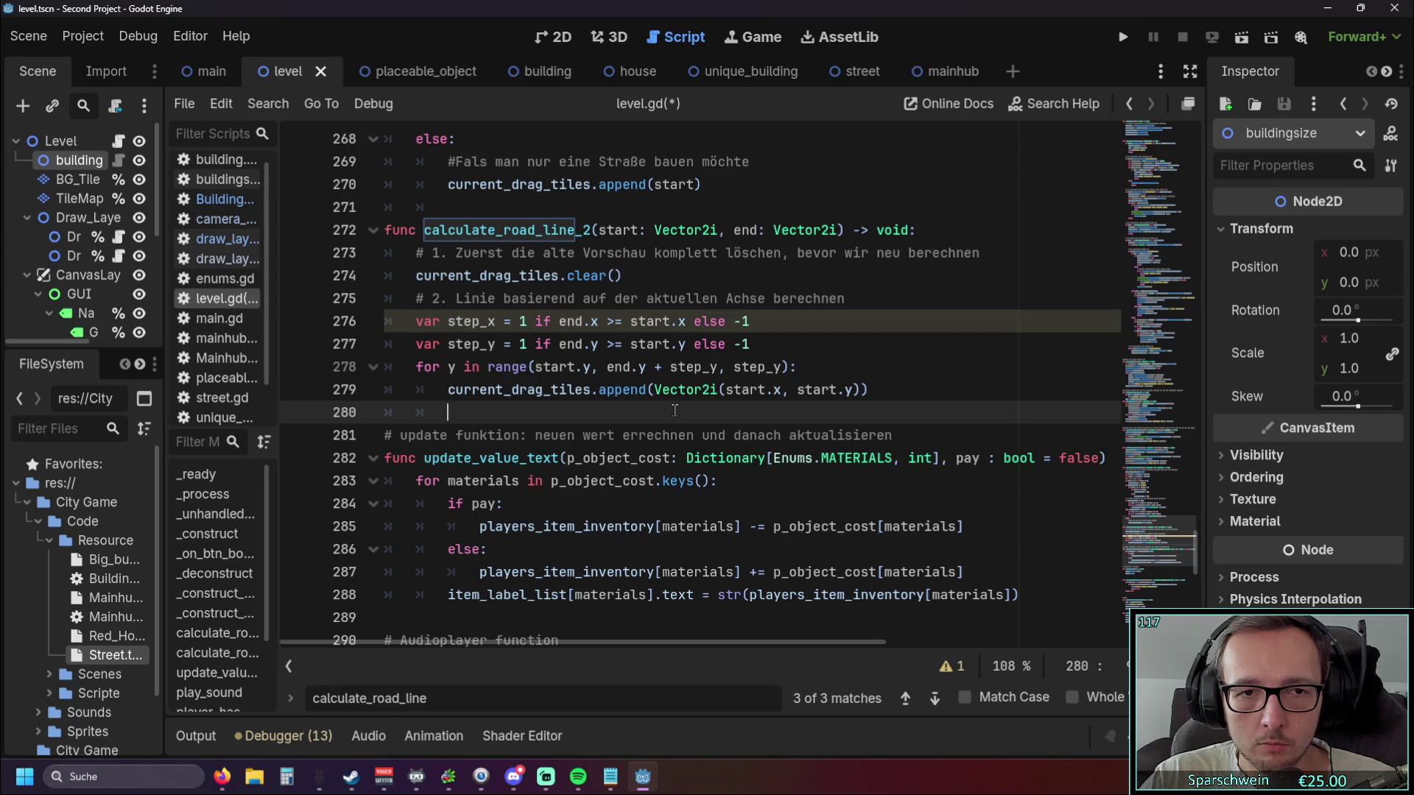
Change step_y to step_x in the y loop's range end and run the game.
left_click(704, 368)
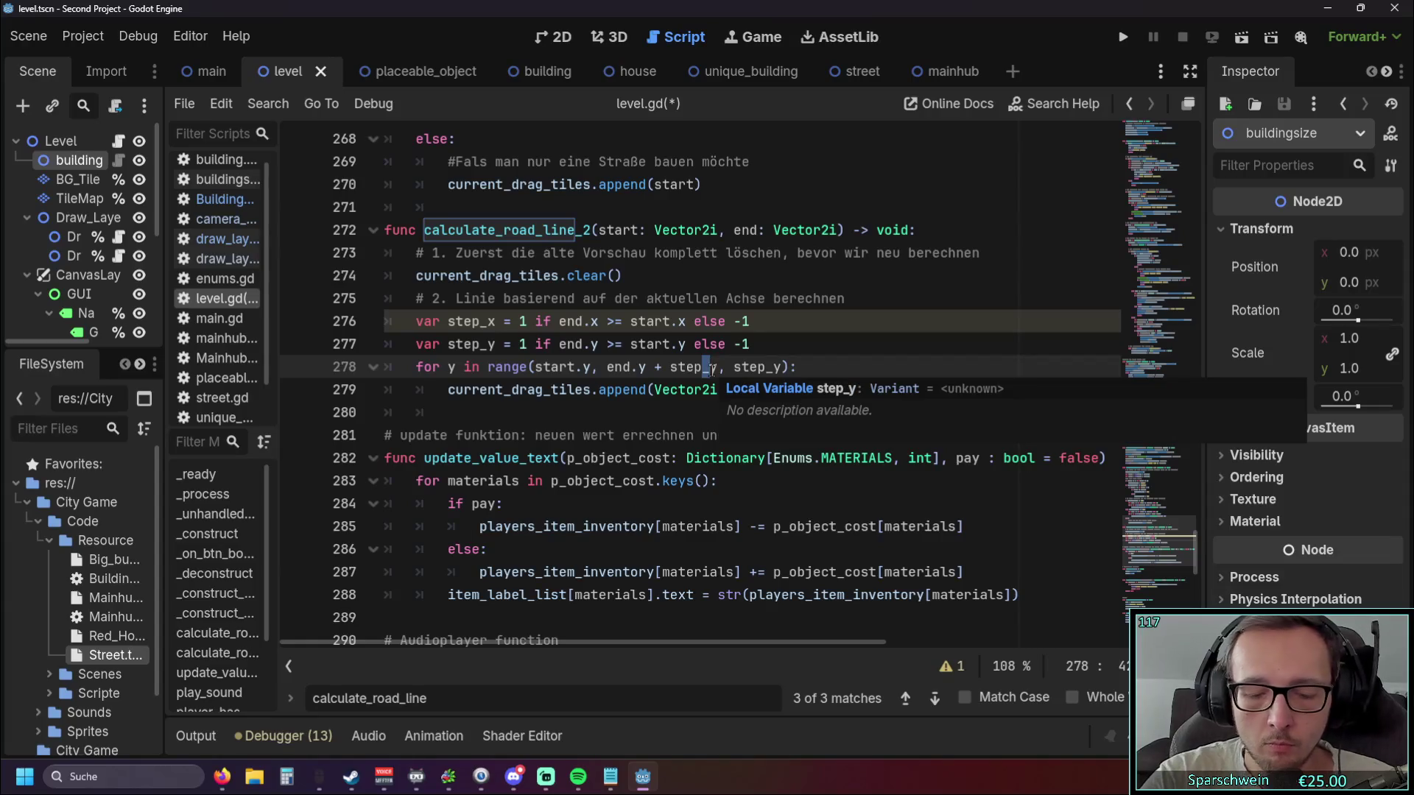
key("Delete")
type("x")
left_click(881, 370)
left_click(810, 412)
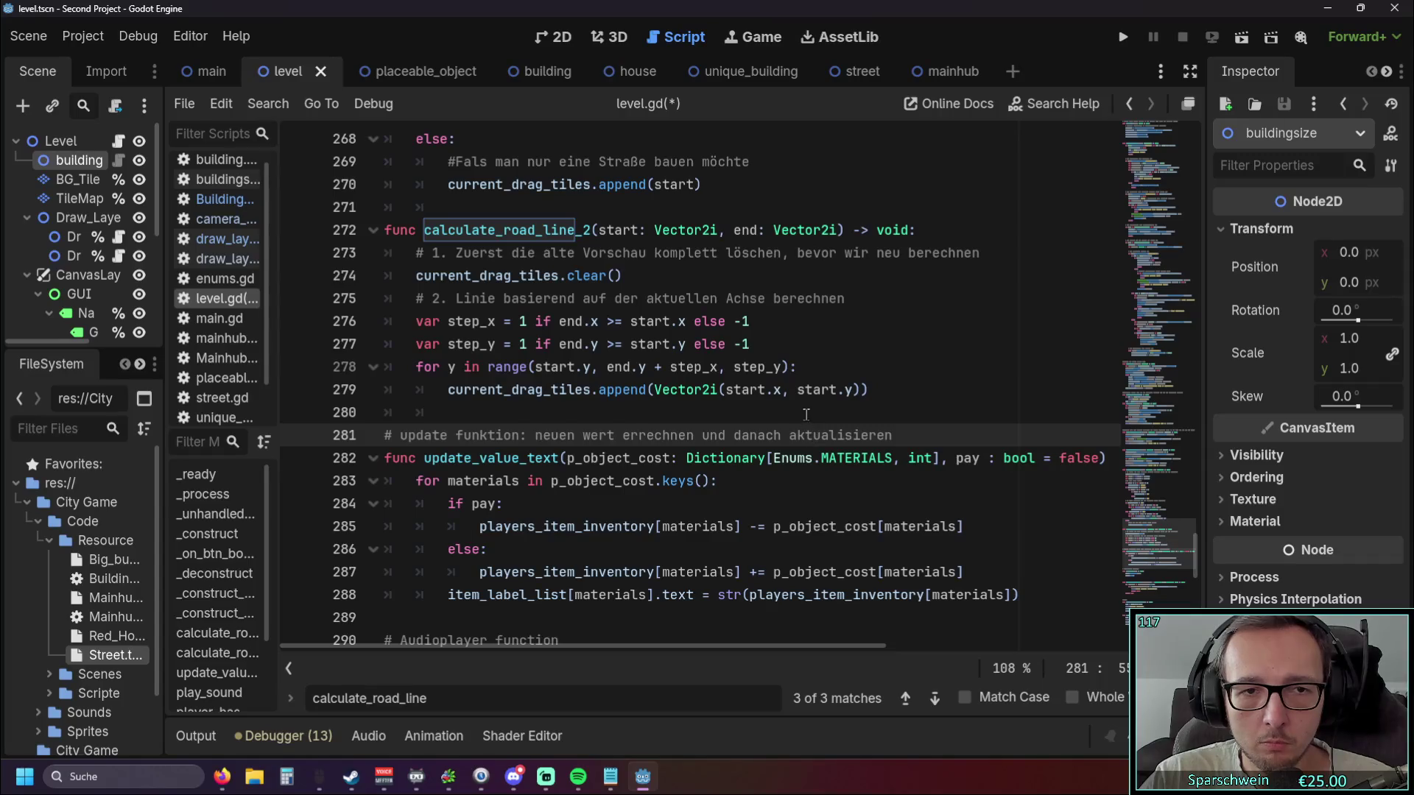
left_click(1123, 36)
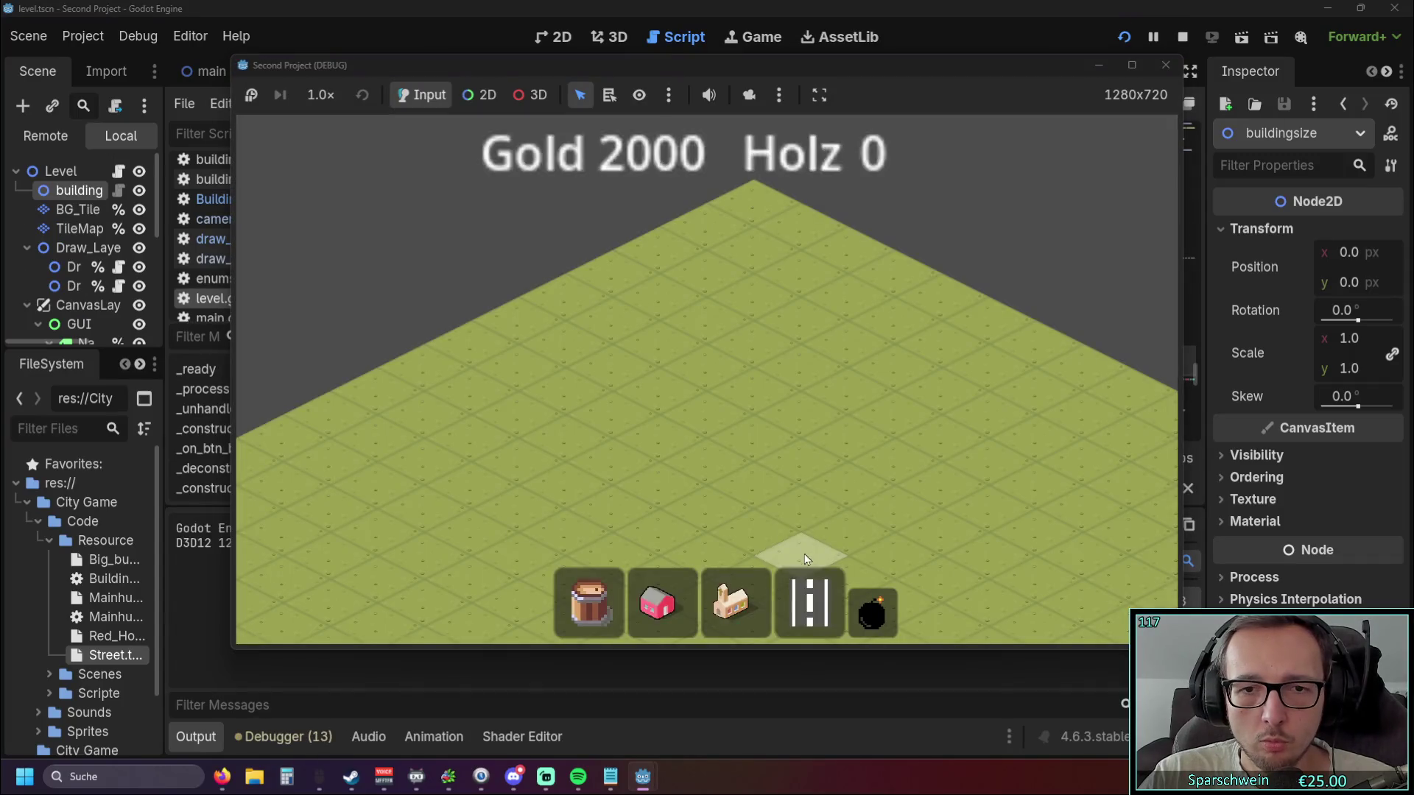
Place a couple of street tiles in the running game, then close it.
left_click(574, 495)
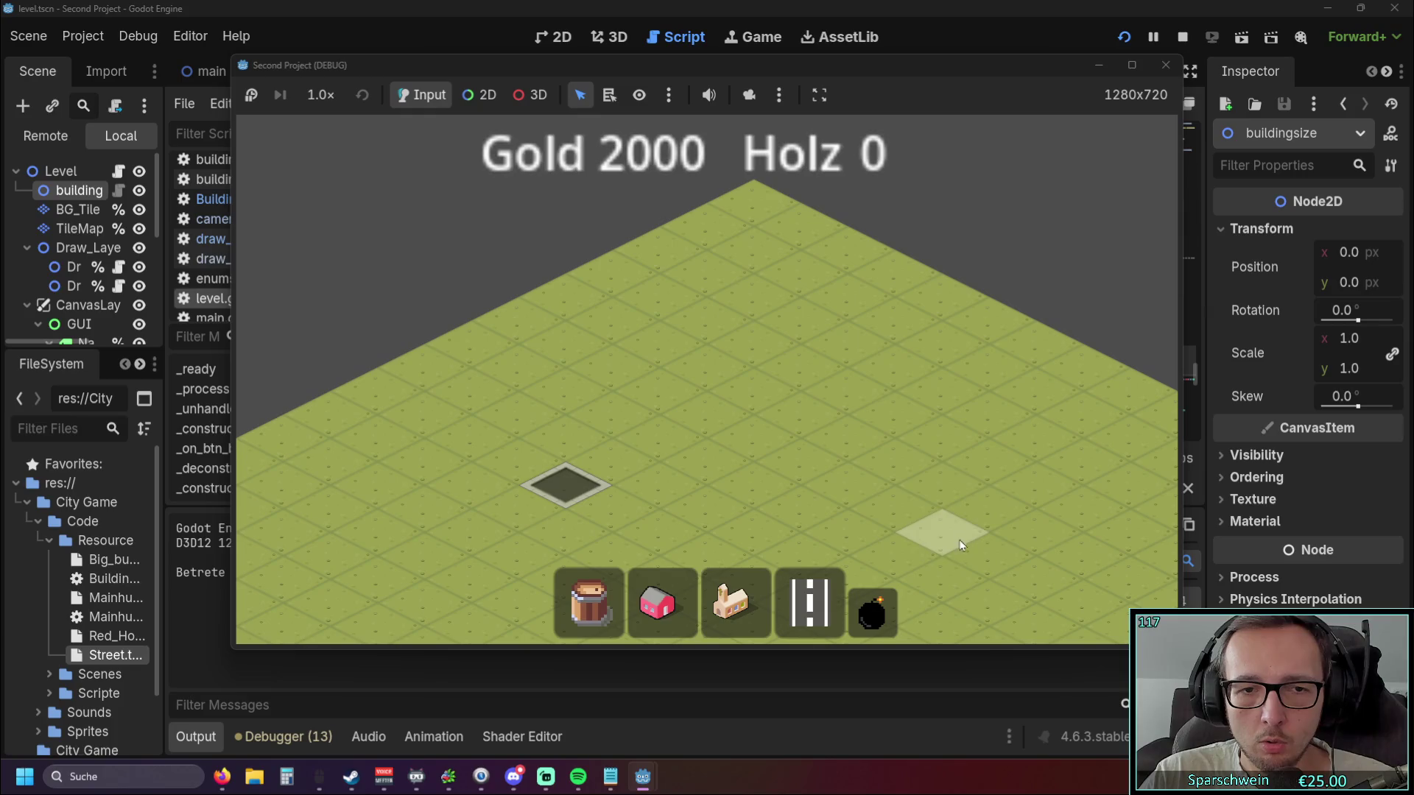
left_click(551, 479)
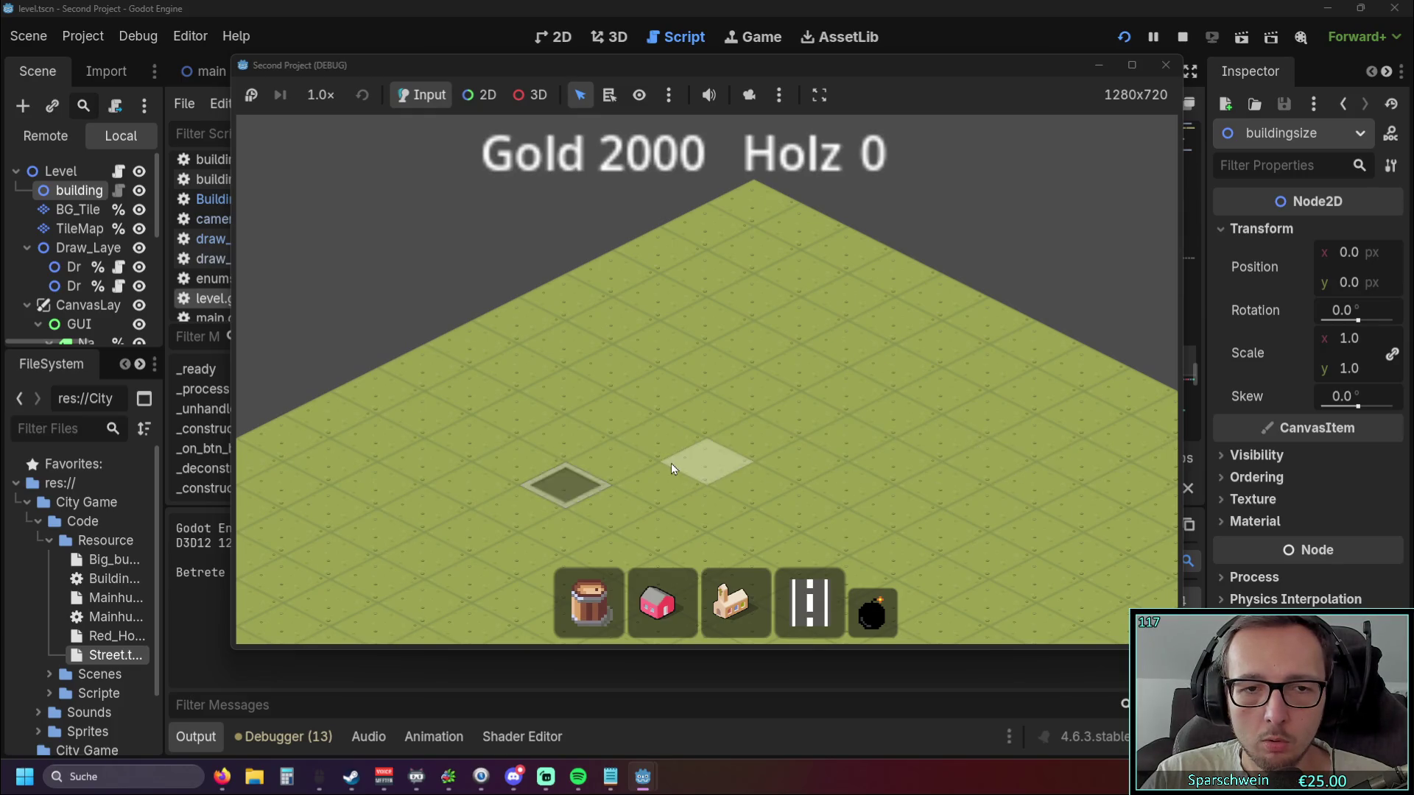
left_click(1164, 66)
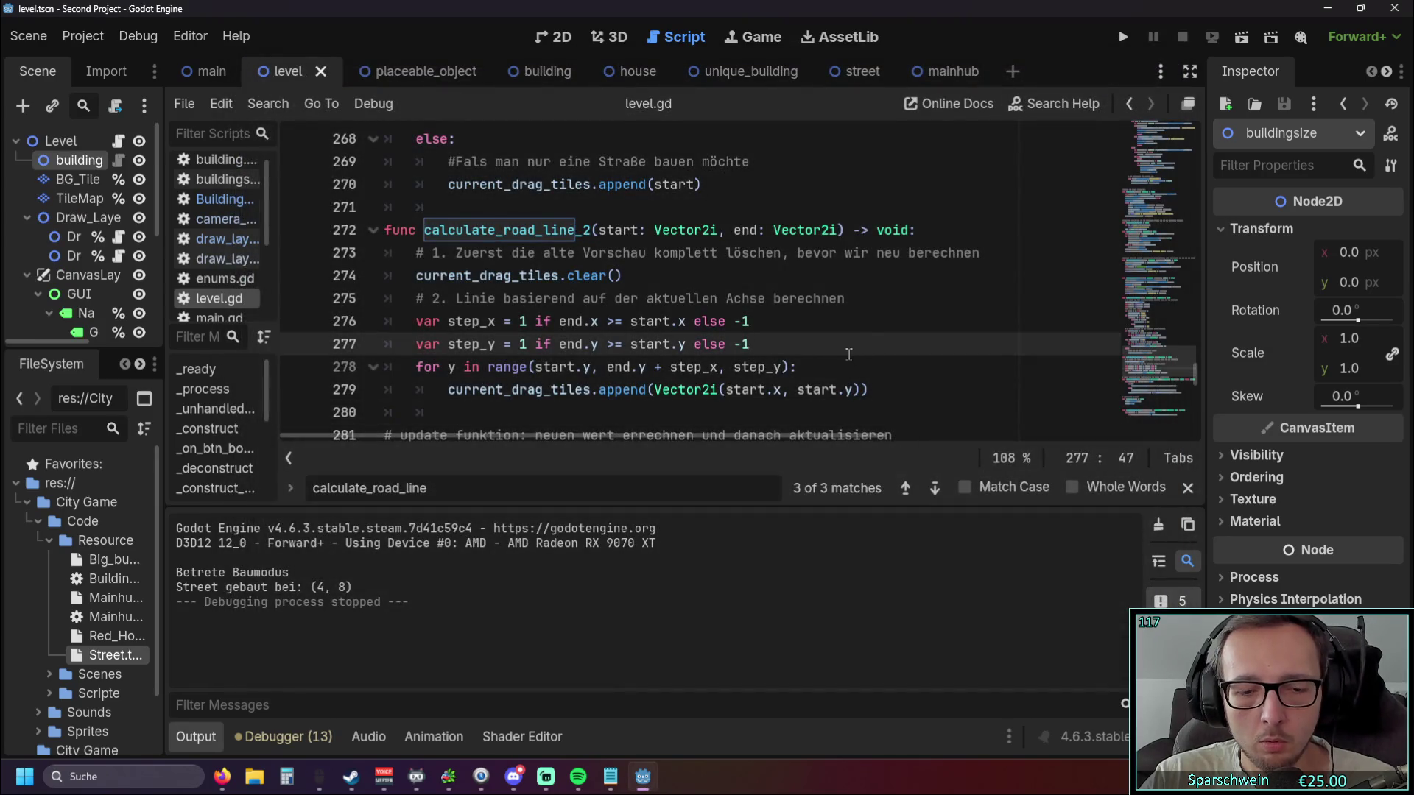
Change the last step_y on line 278 to step_x and run the game again.
left_click(782, 367)
key("BackSpace")
type("x")
key("Up")
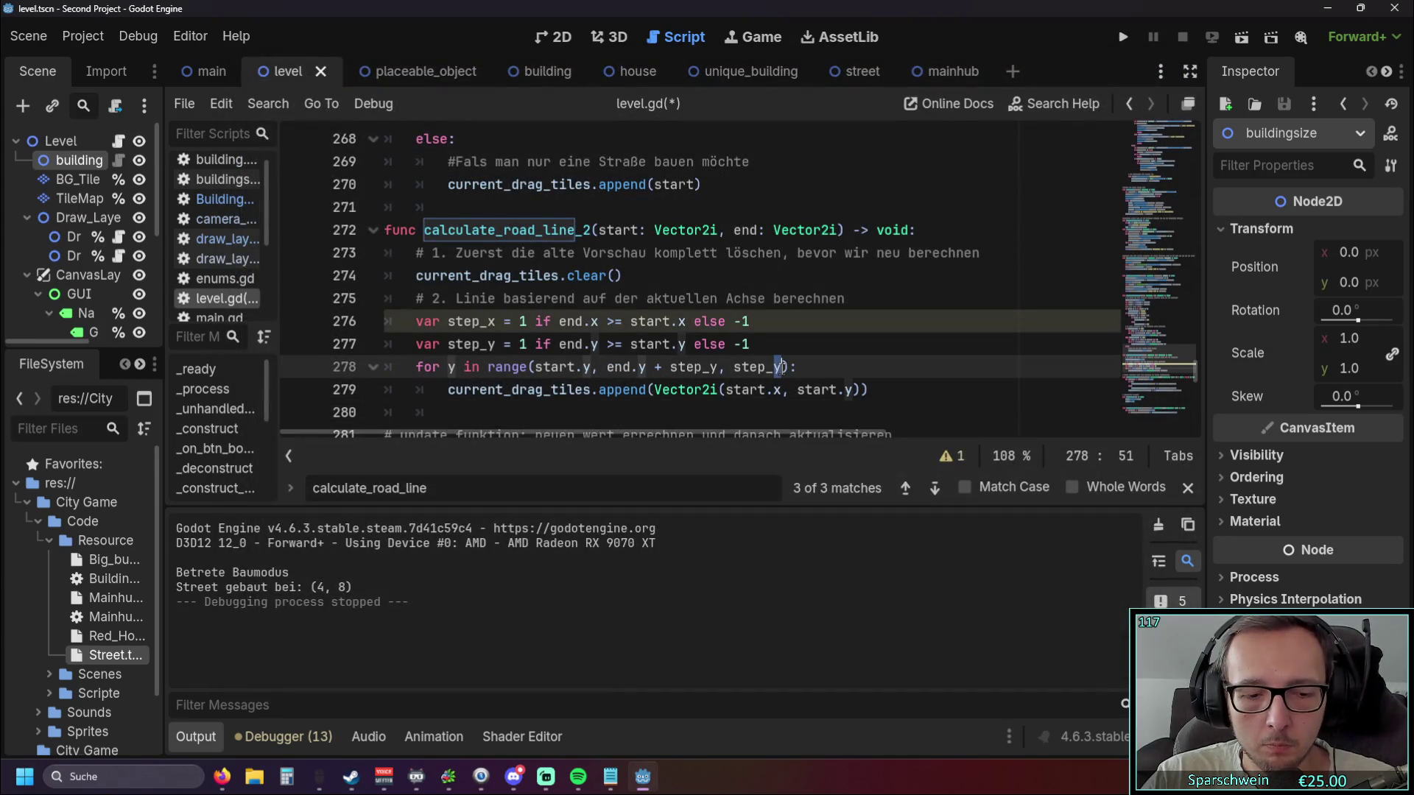
left_click(1122, 38)
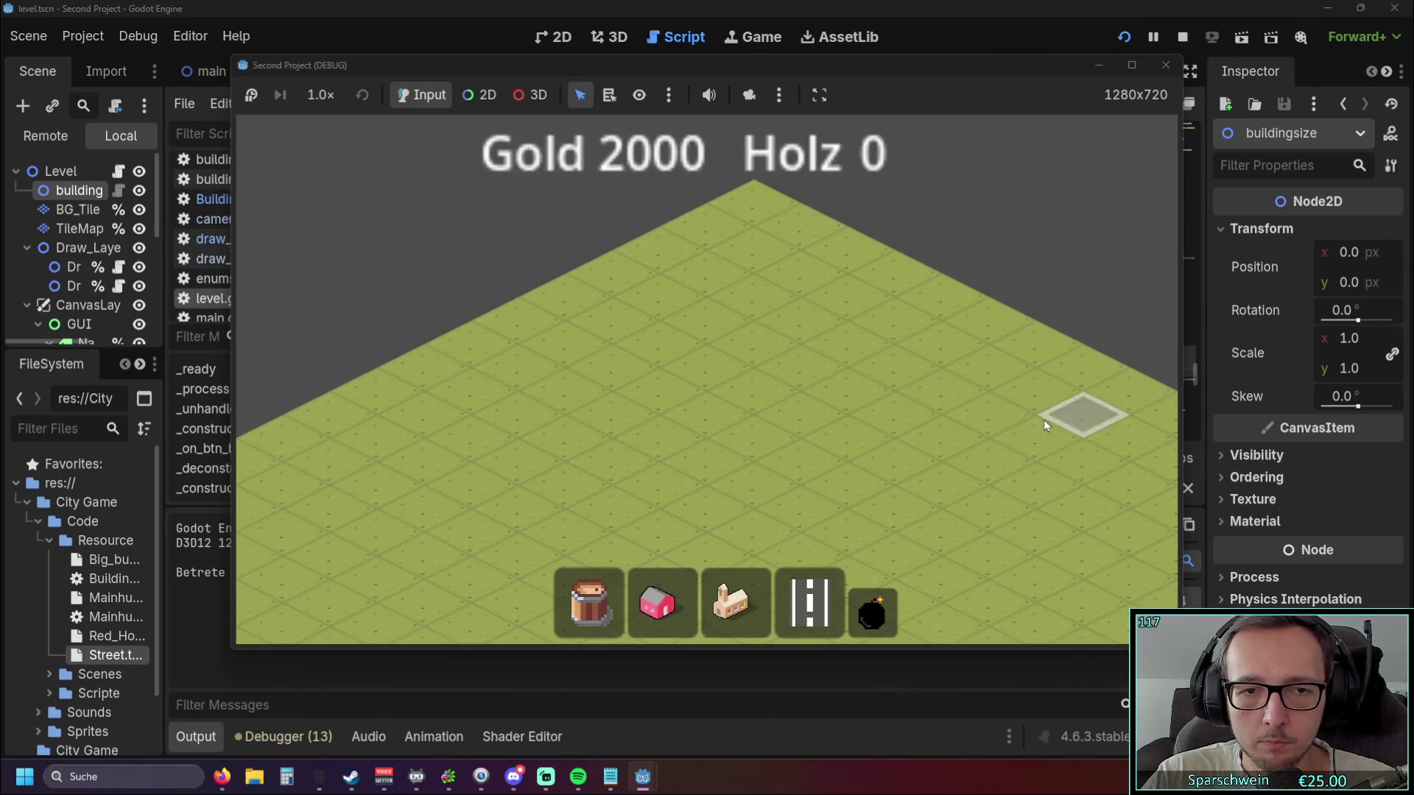
Place a street tile, close the game, and undo the loop edits back to step_y.
left_click(598, 438)
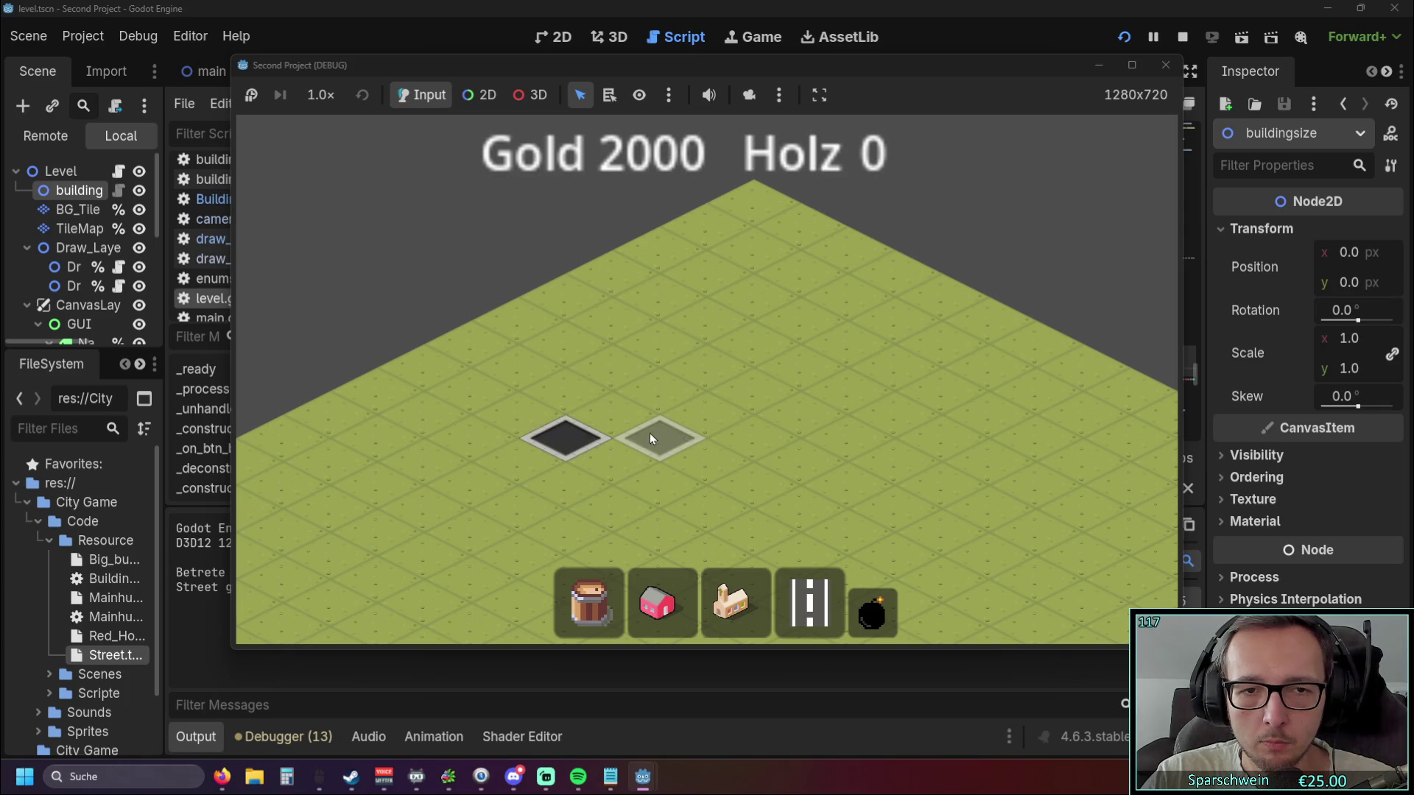
left_click(1166, 65)
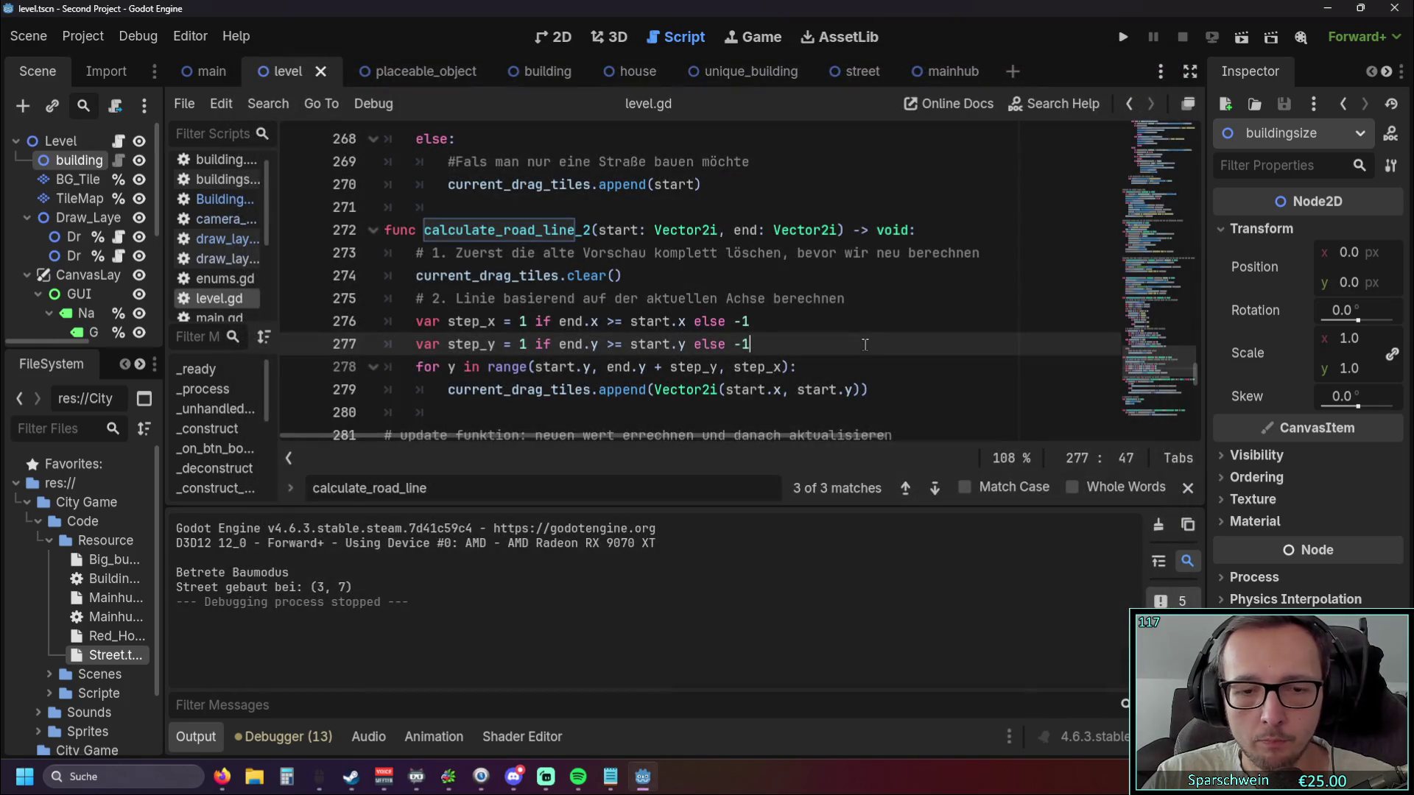
key("ctrl+z")
key("ctrl+z")
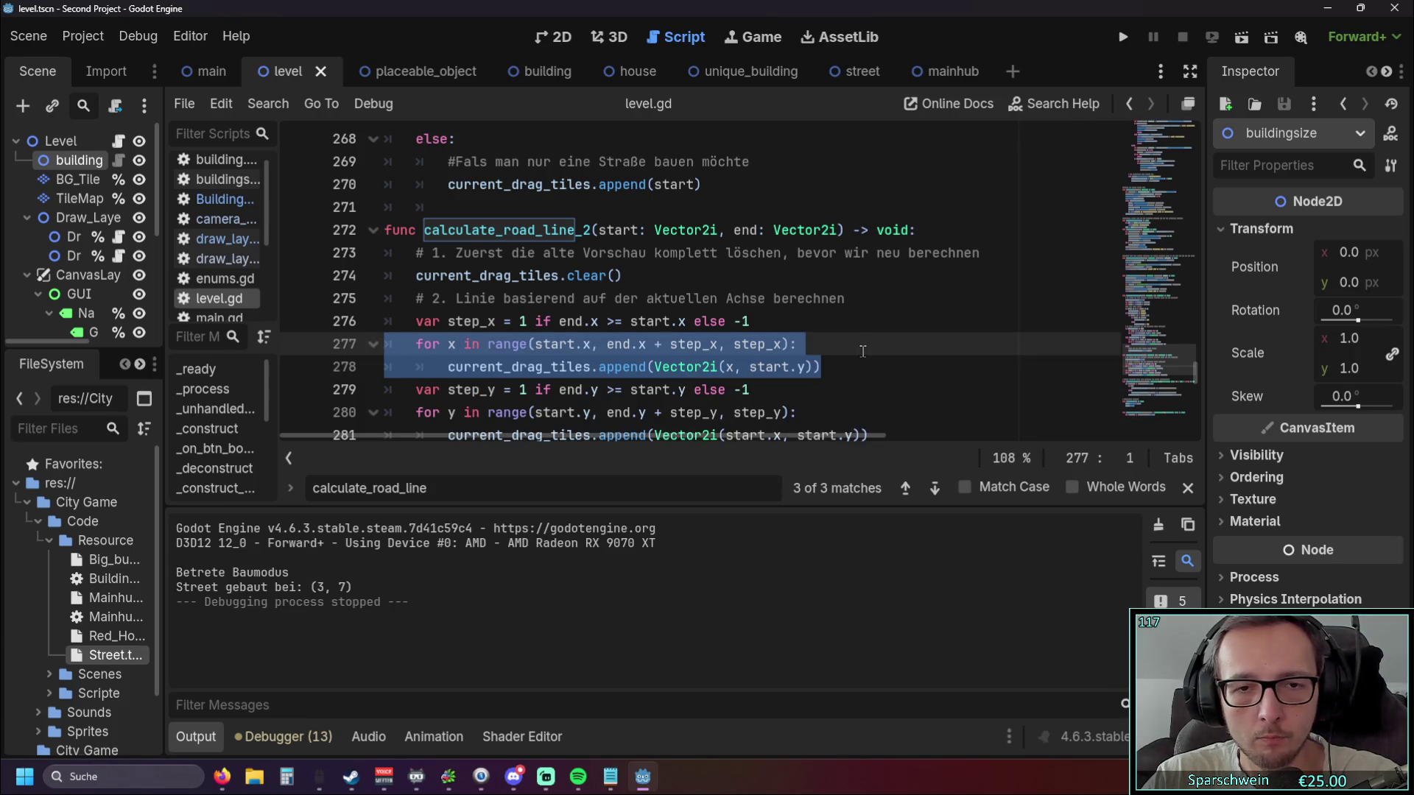
key("ctrl+z")
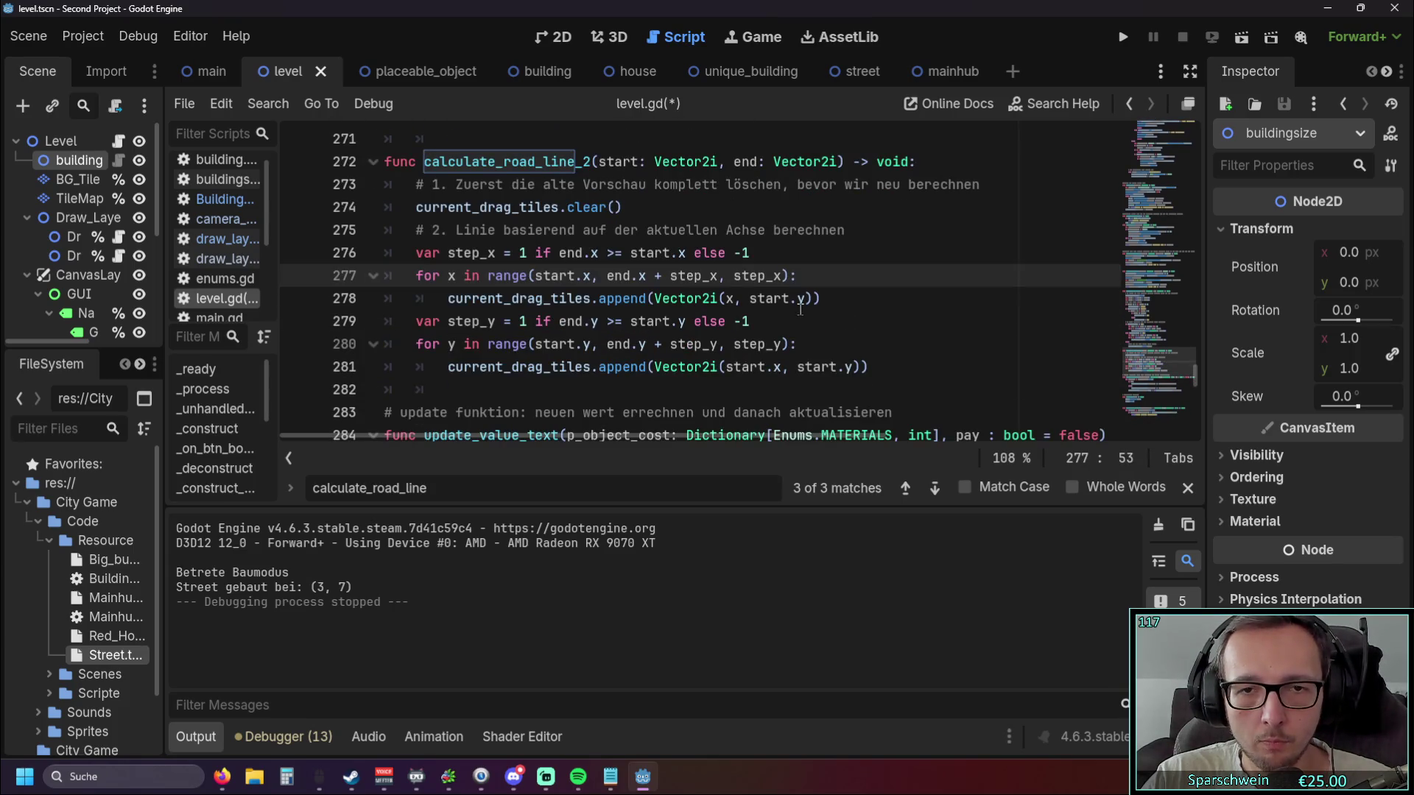
Edit the Vector2i arguments on lines 278 and 281 so the y loop appends Vector2i(start.x, y).
left_click_drag(725, 368, 782, 368)
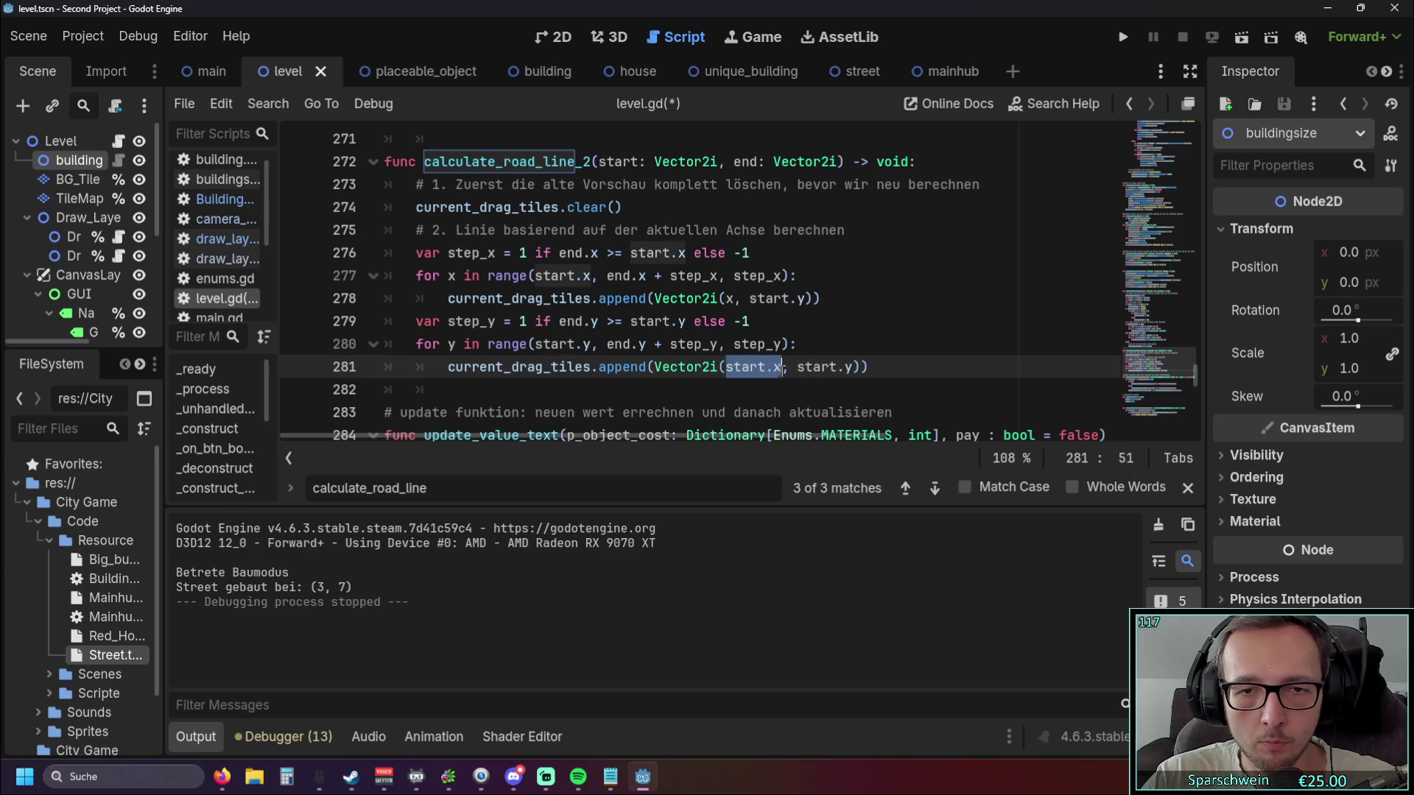
left_click(728, 298)
type("start.")
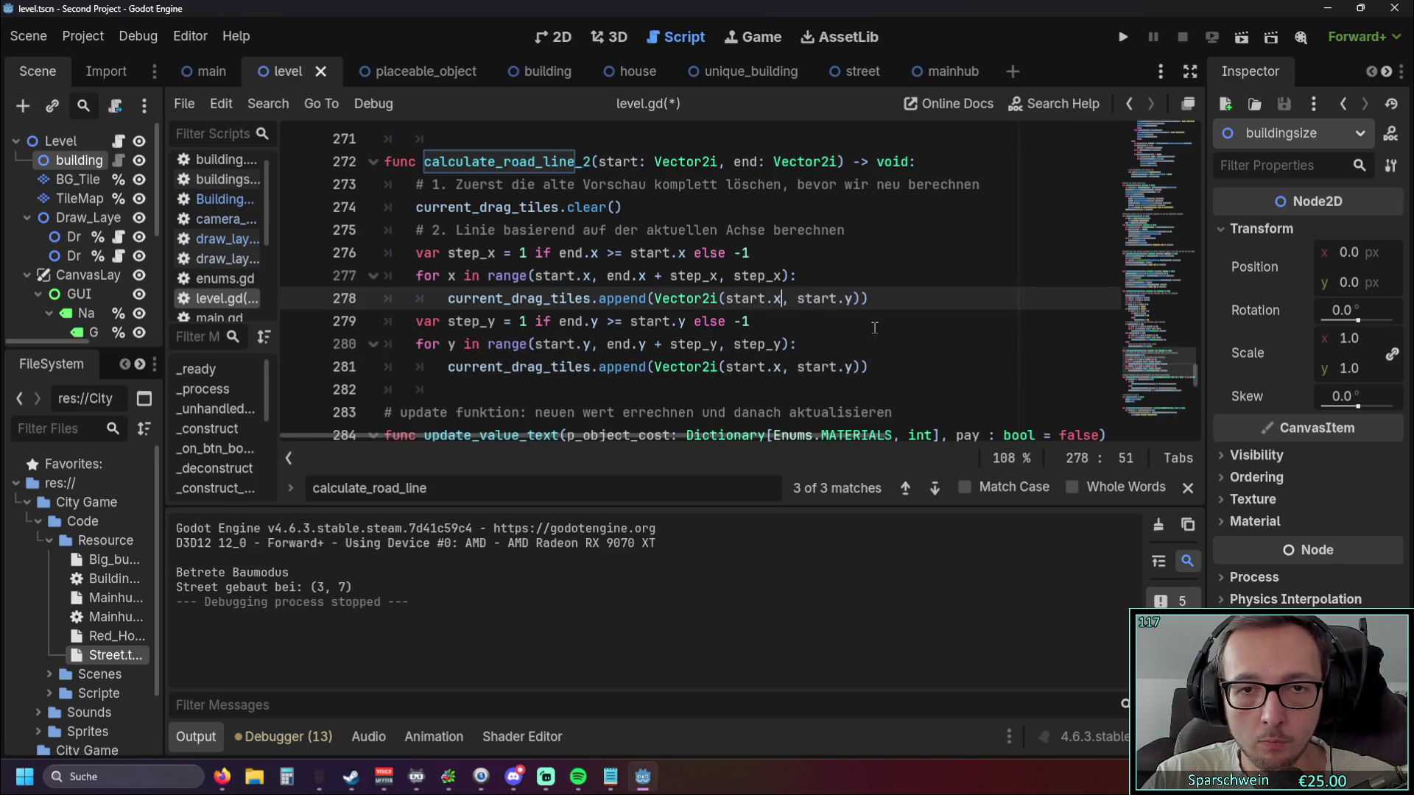
key("Down")
Test street building in the game, rerun it with F5, then stop the game.
left_click(1124, 38)
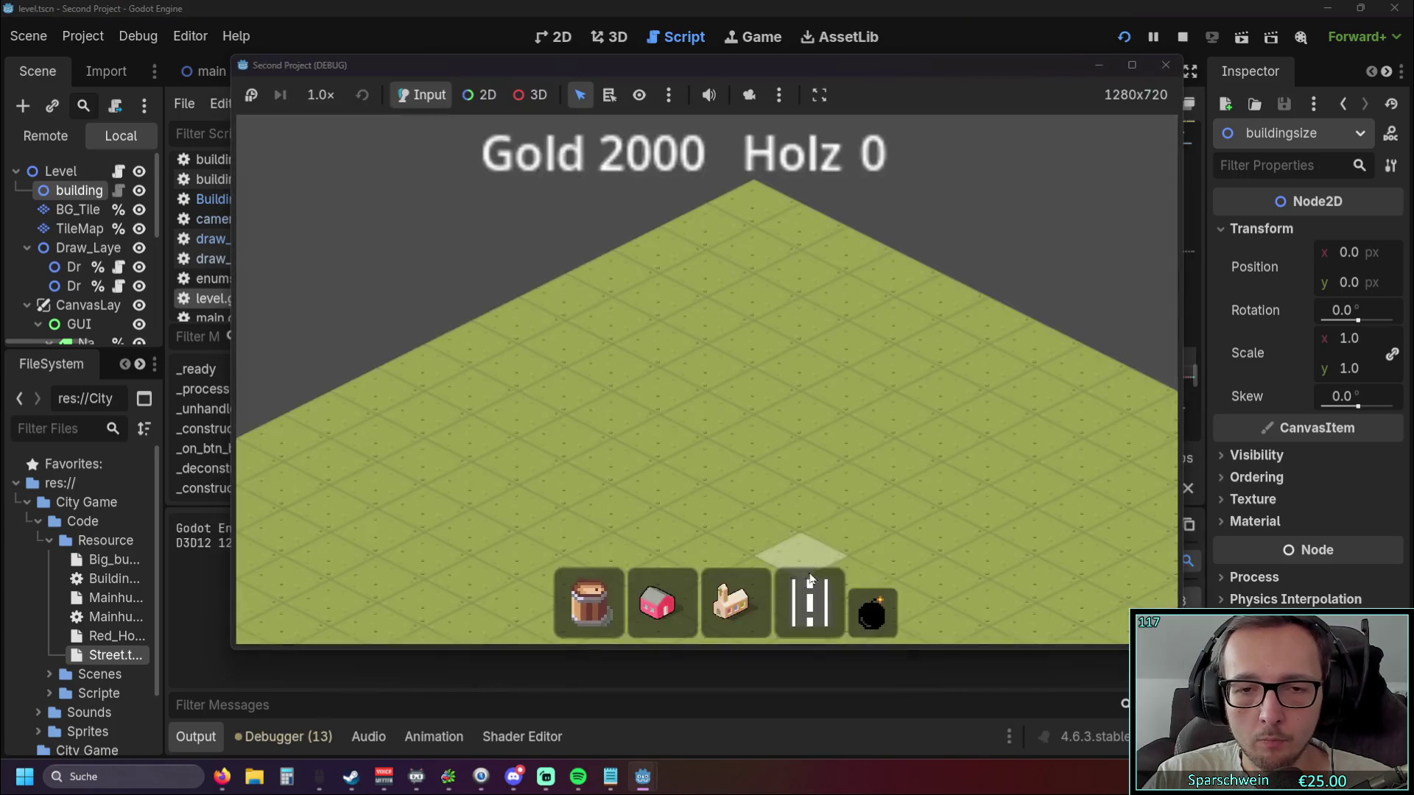
left_click(822, 611)
left_click(560, 435)
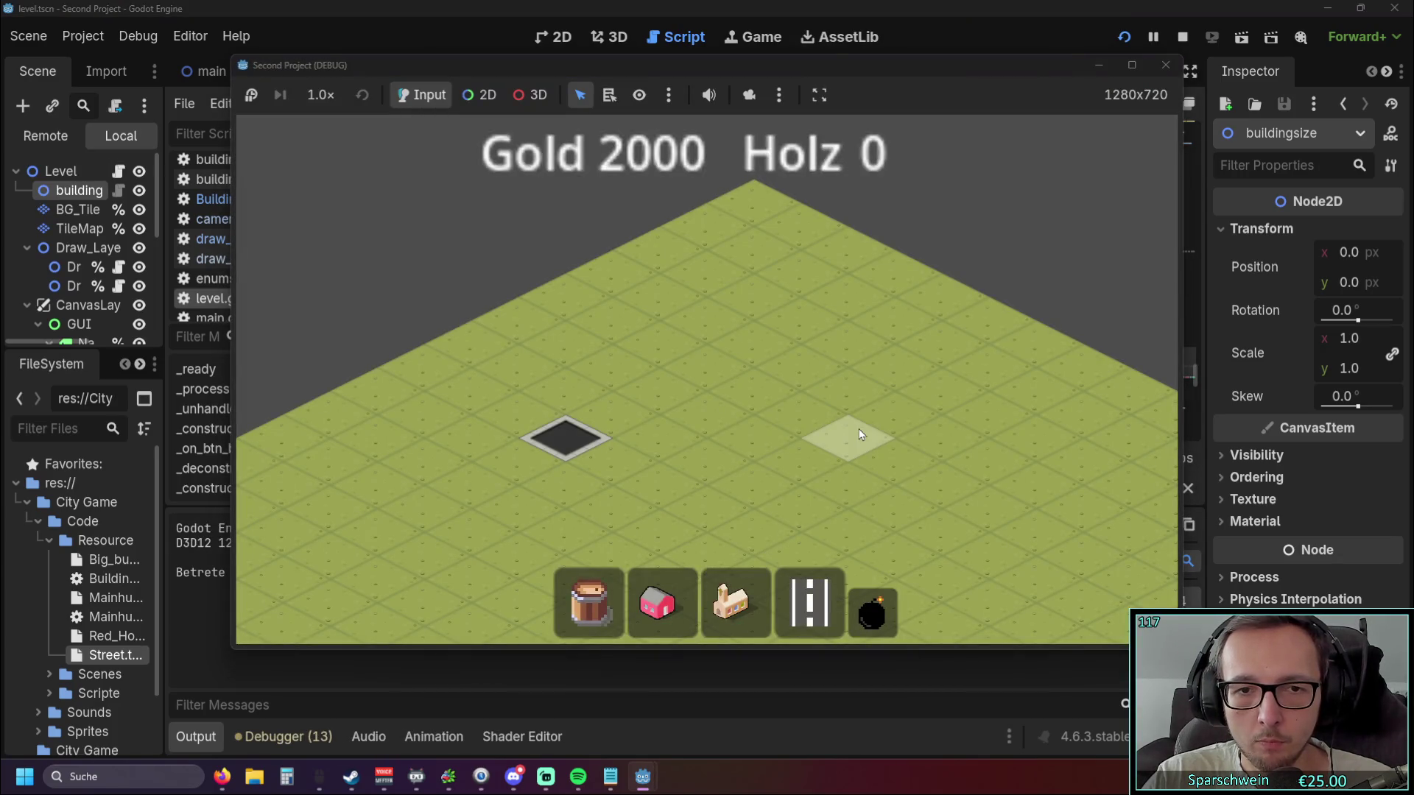
left_click(1165, 66)
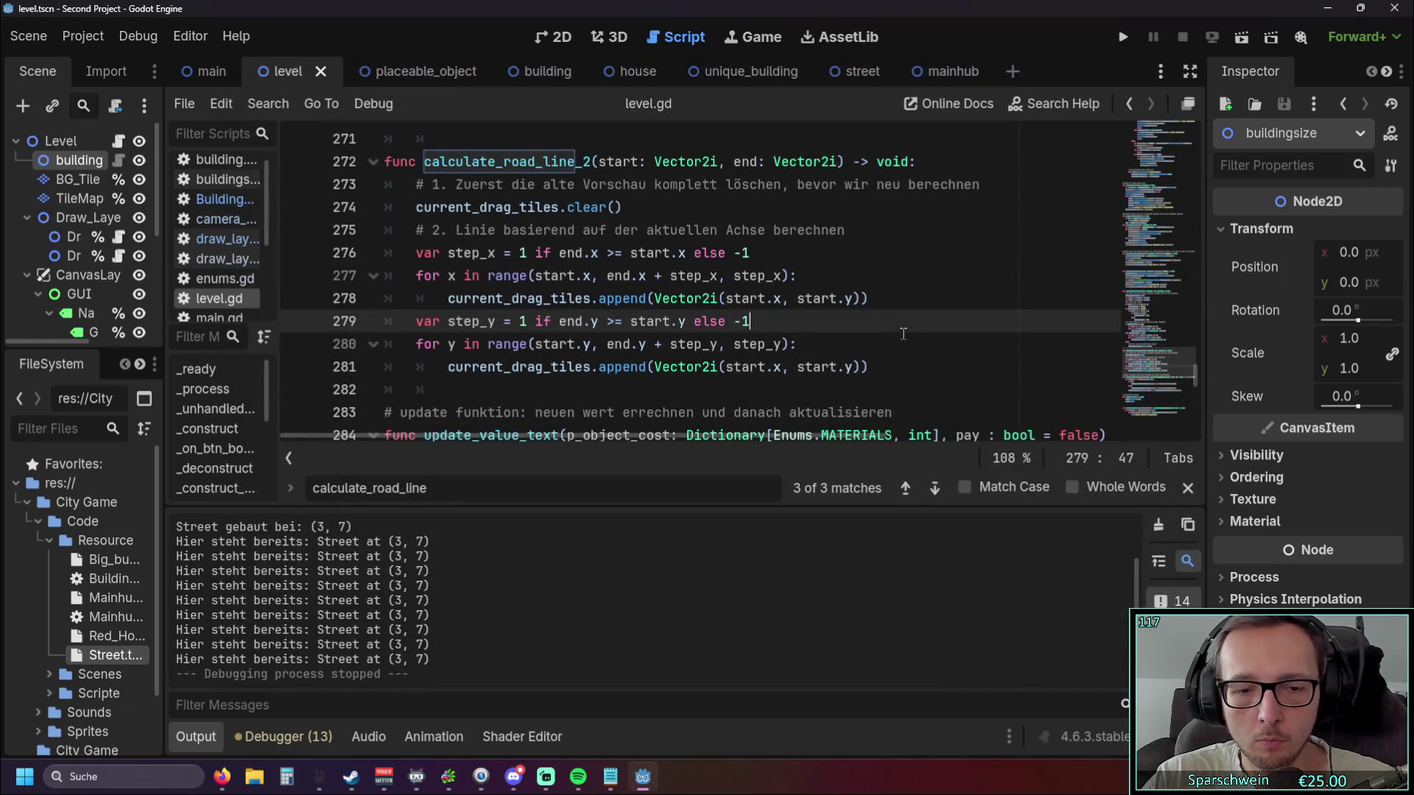
left_click(951, 294)
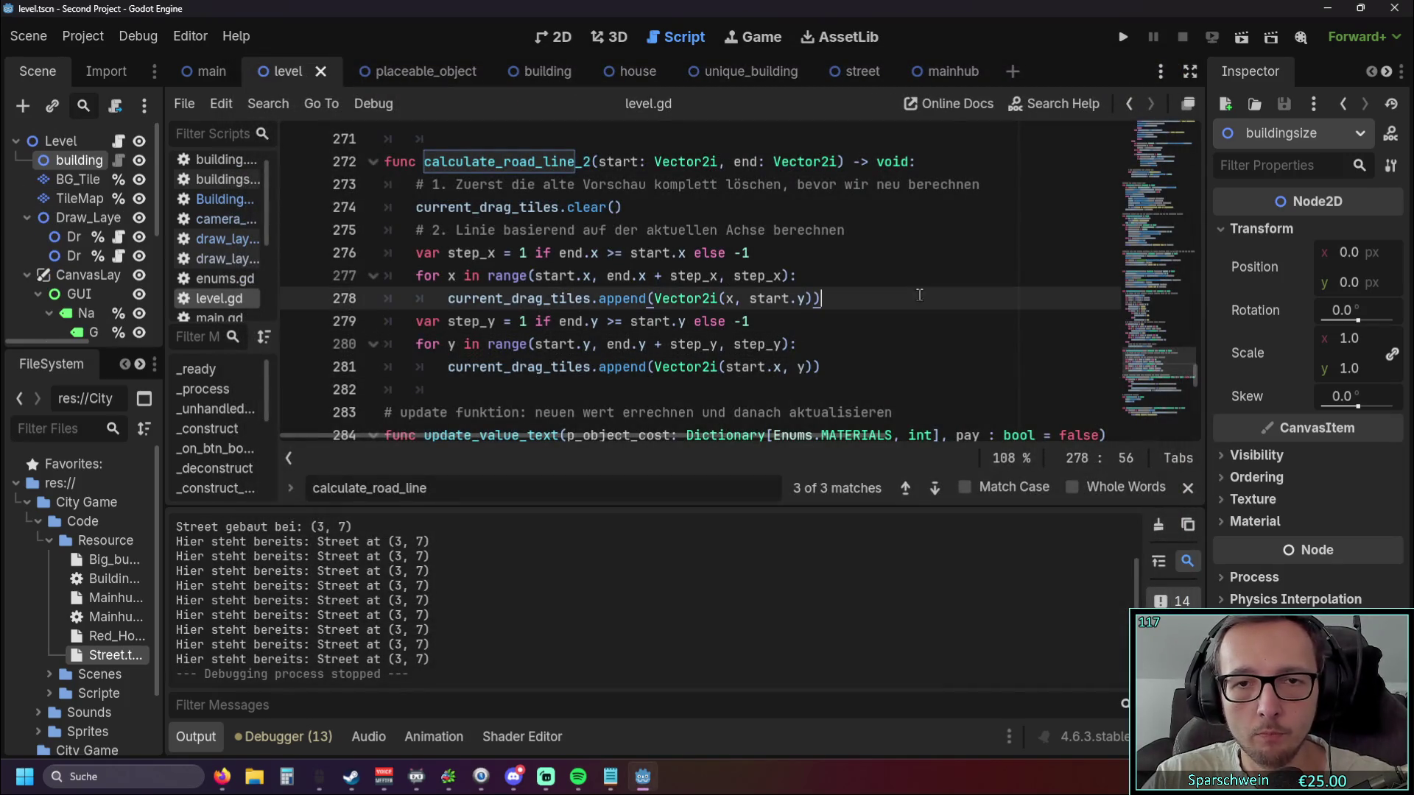
key("F5")
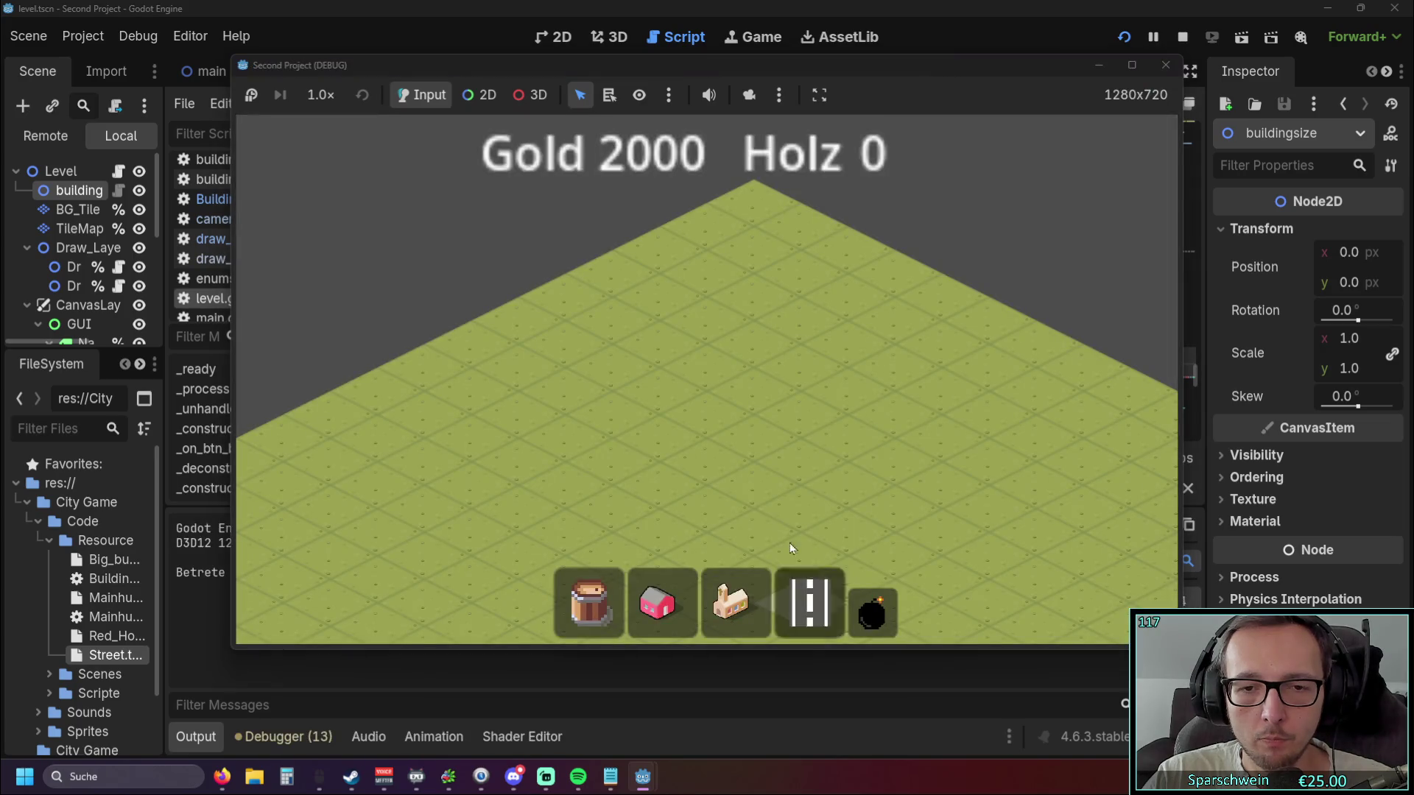
left_click(1162, 64)
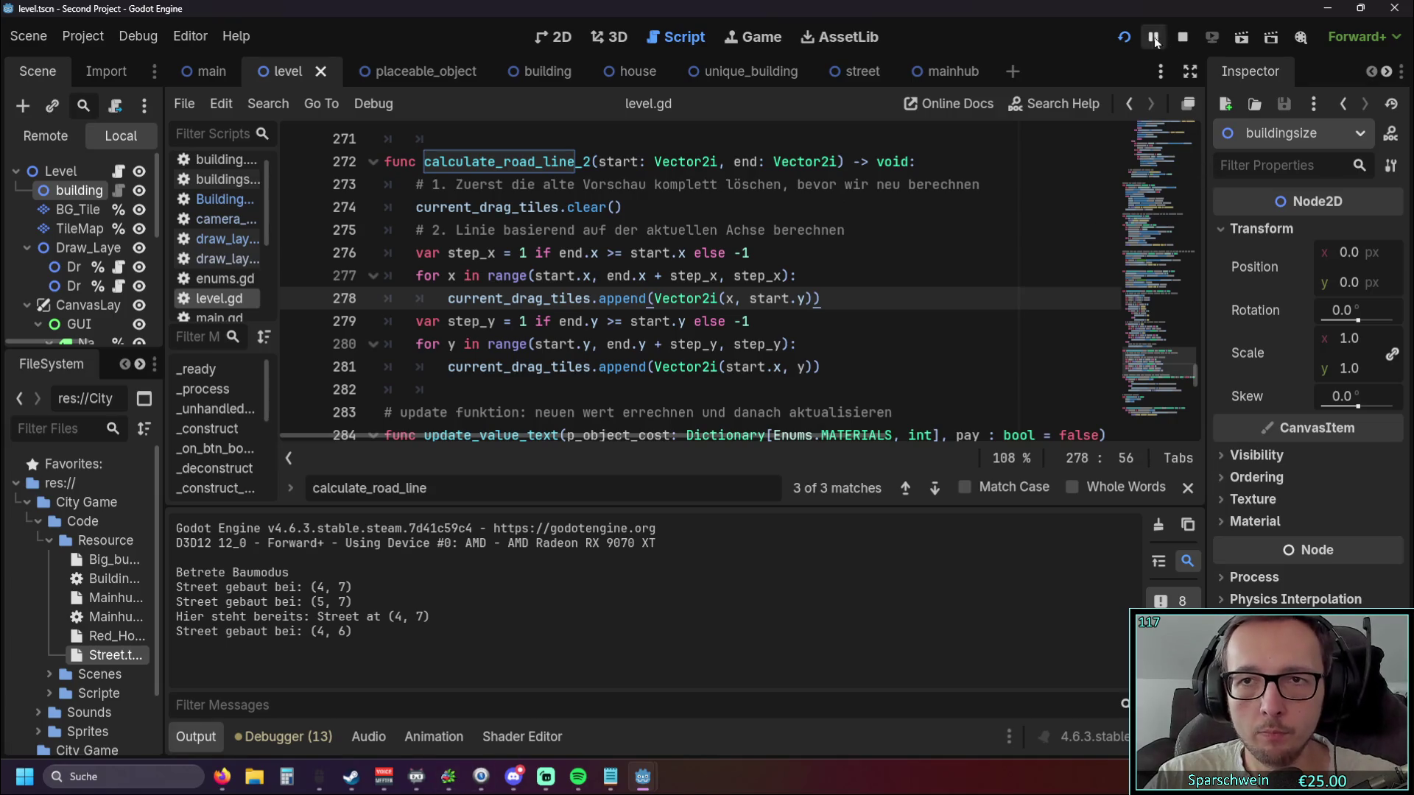
left_click(1182, 38)
left_click(830, 350)
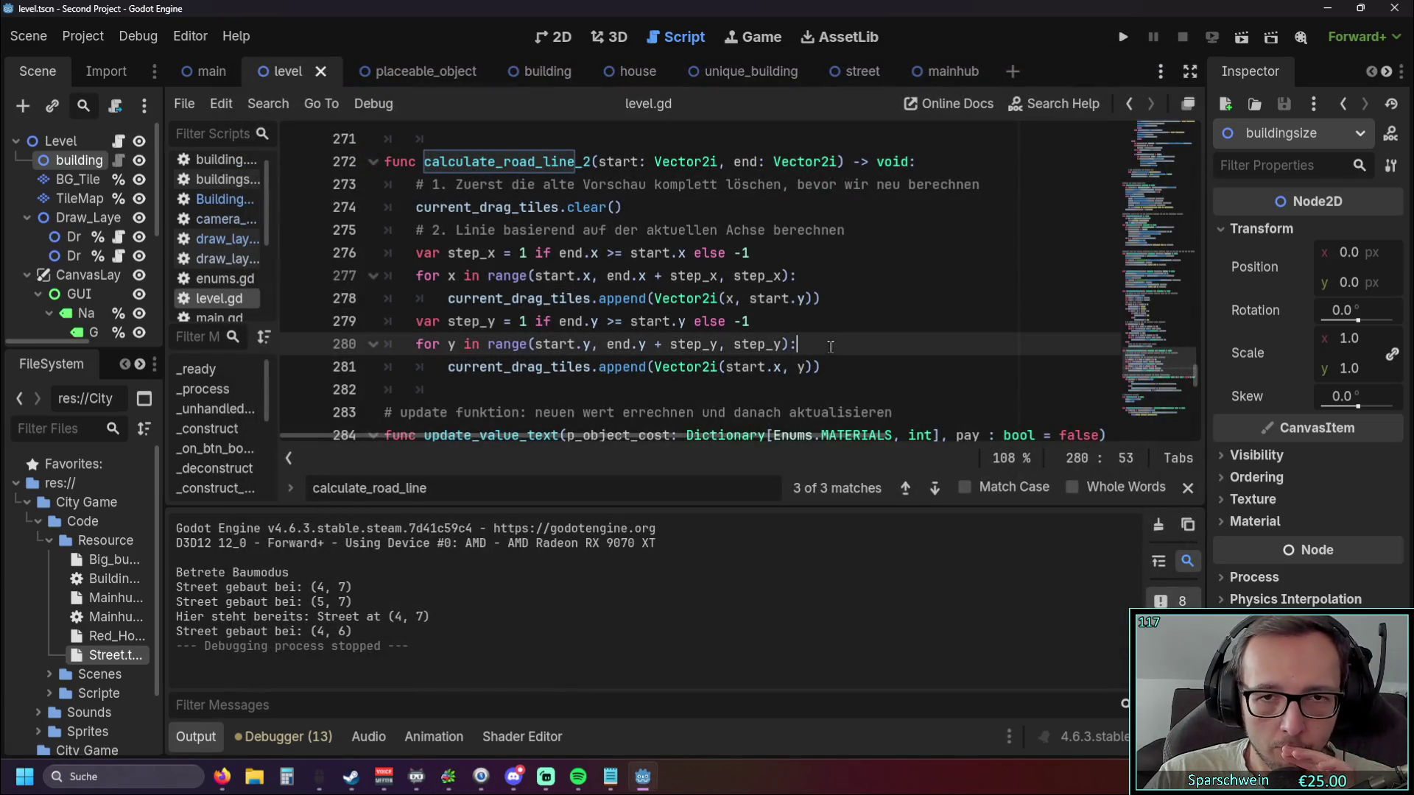
left_click(866, 372)
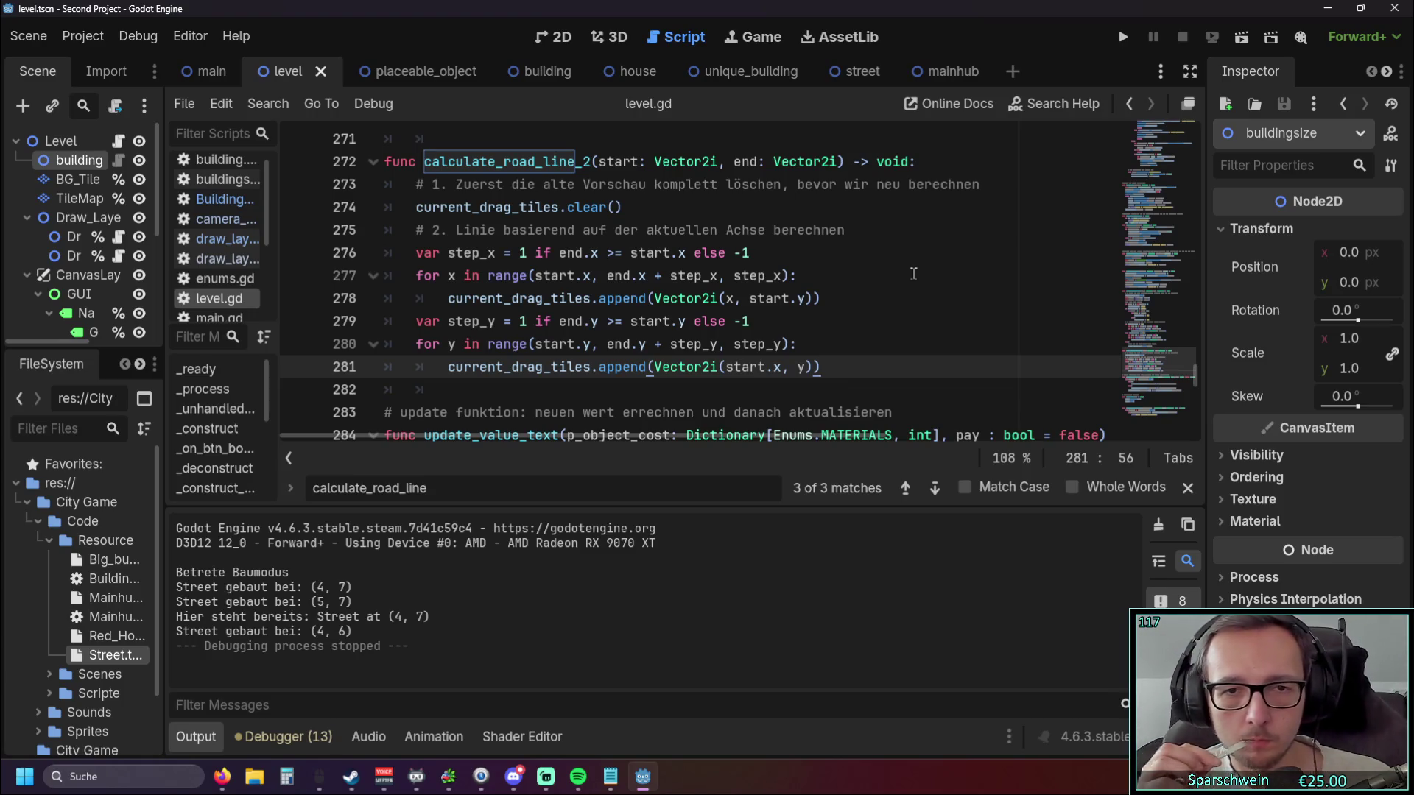
Indent the step_y line and the y loop so they nest inside the x loop.
left_click_drag(854, 376, 240, 330)
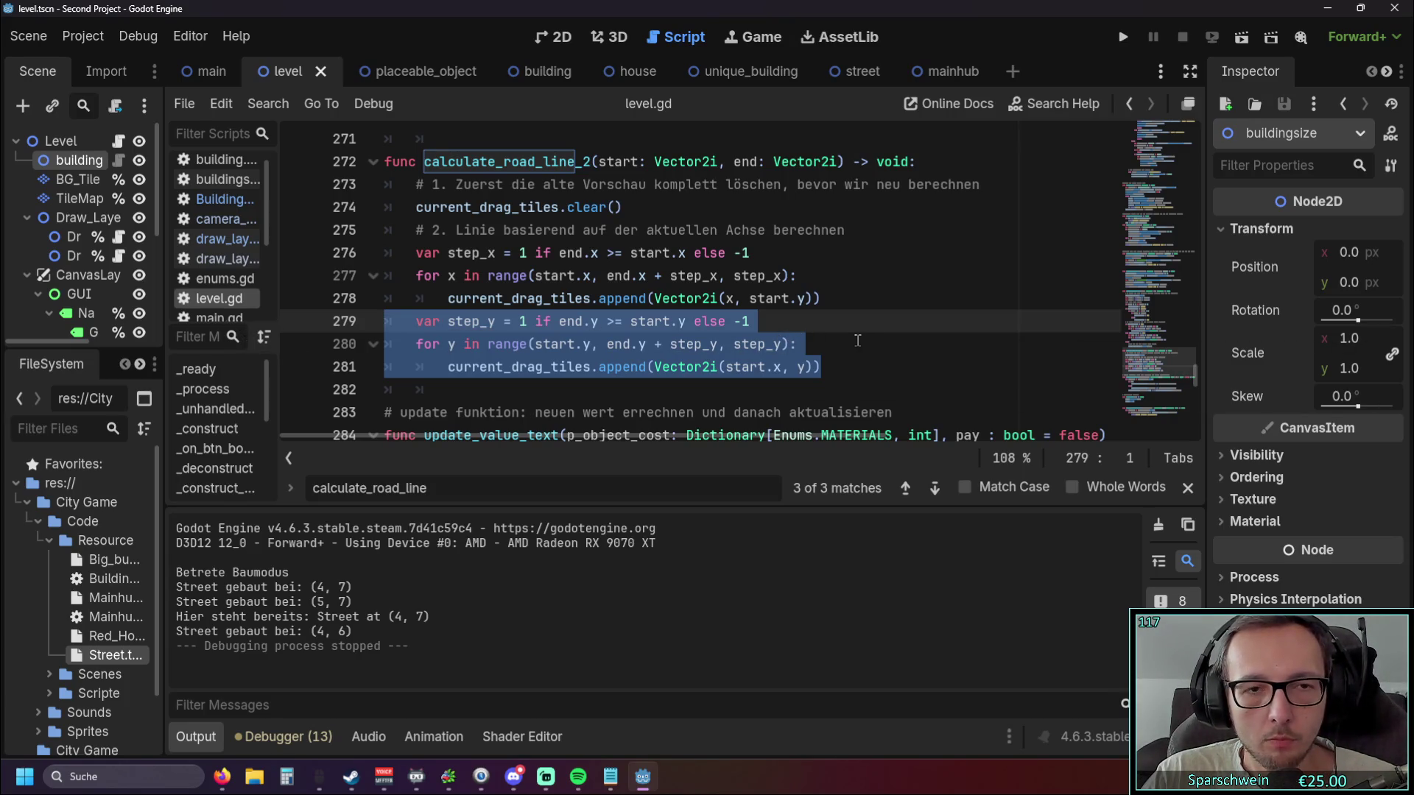
left_click(416, 321)
key("Tab")
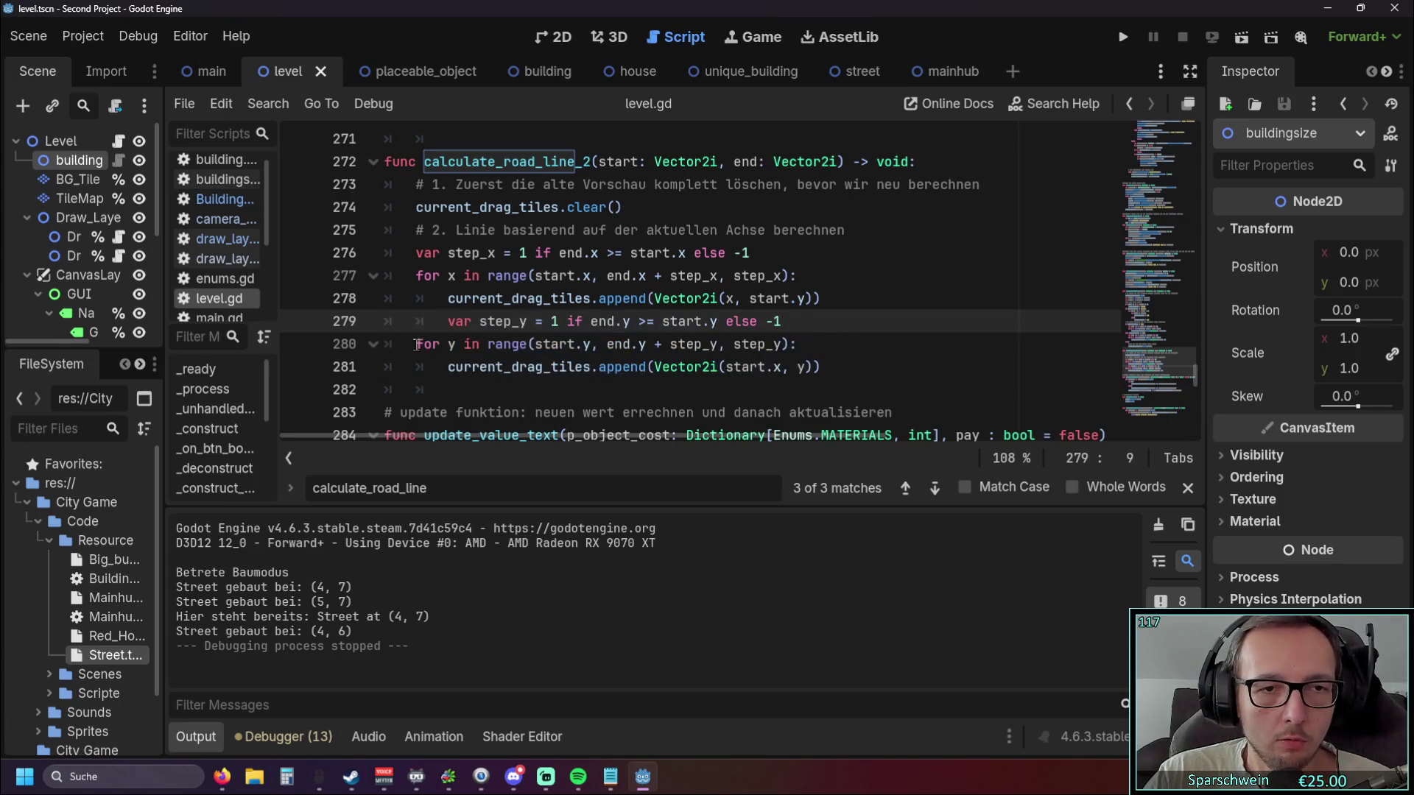
left_click(416, 344)
key("Tab")
left_click(440, 366)
key("Tab")
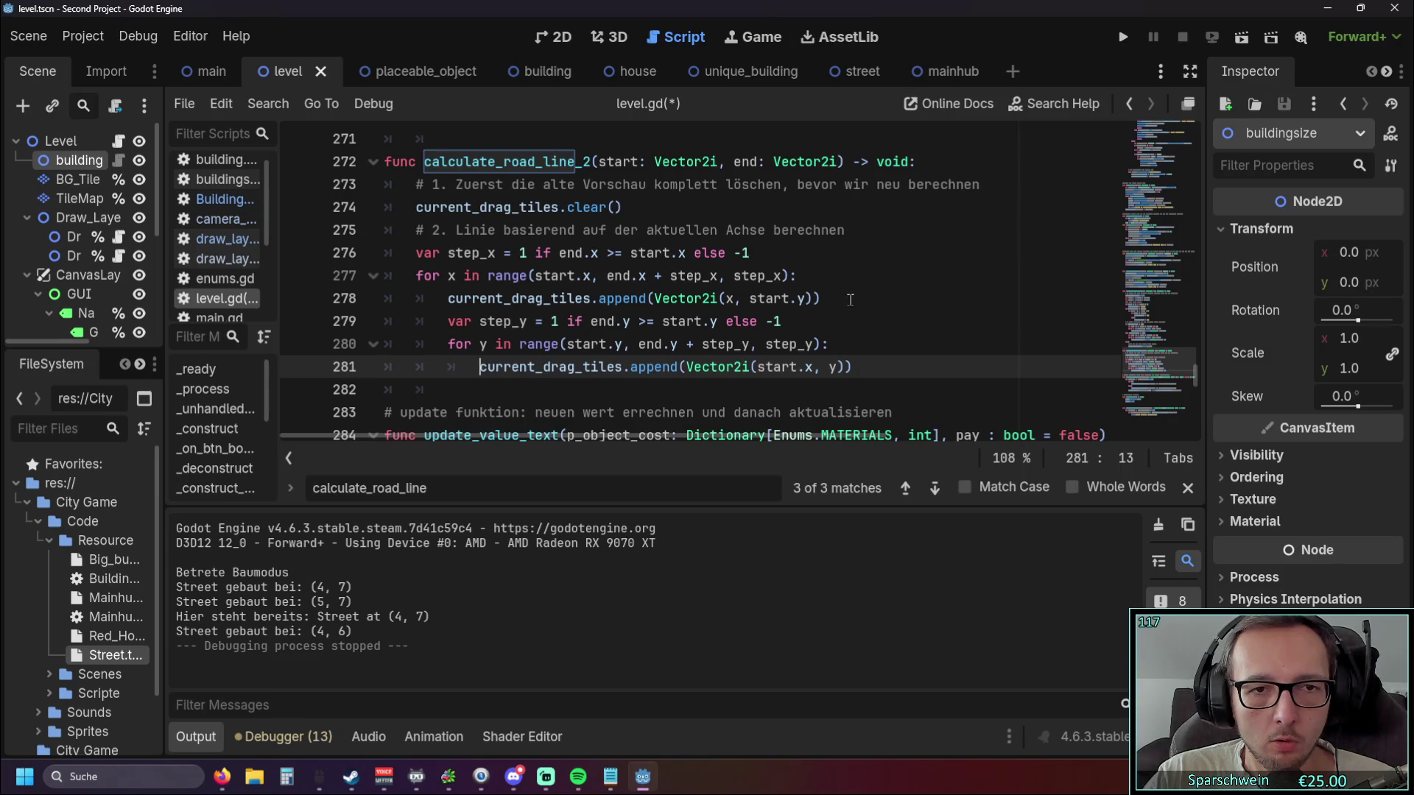
Test the nested loops by dragging an L-shaped road preview, then close the game.
left_click(1124, 41)
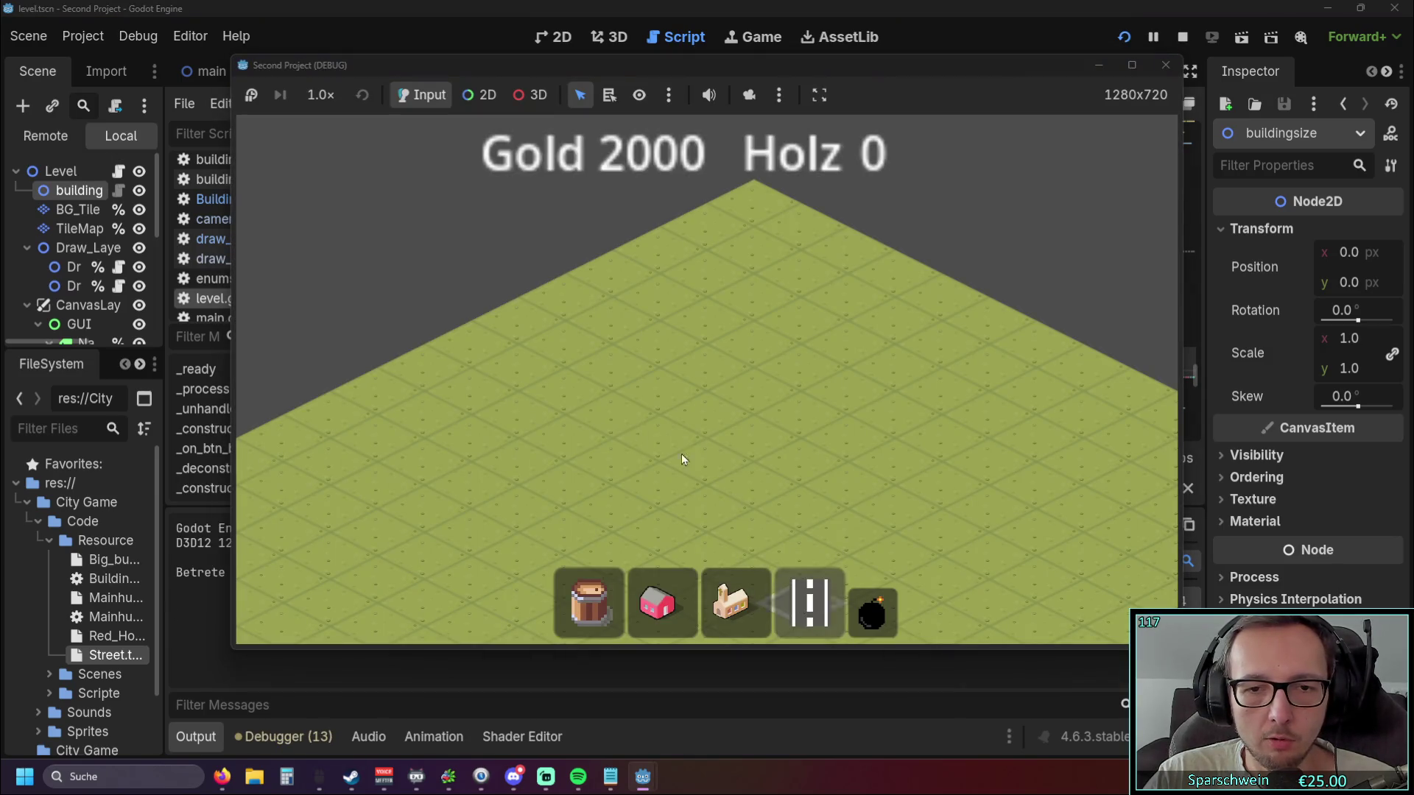
mouse_move(689, 436)
left_mouse_down()
mouse_move(985, 416)
mouse_move(665, 416)
mouse_move(1059, 417)
mouse_move(577, 440)
mouse_move(906, 372)
mouse_move(577, 424)
mouse_move(1056, 395)
mouse_move(686, 430)
mouse_move(599, 413)
left_mouse_up()
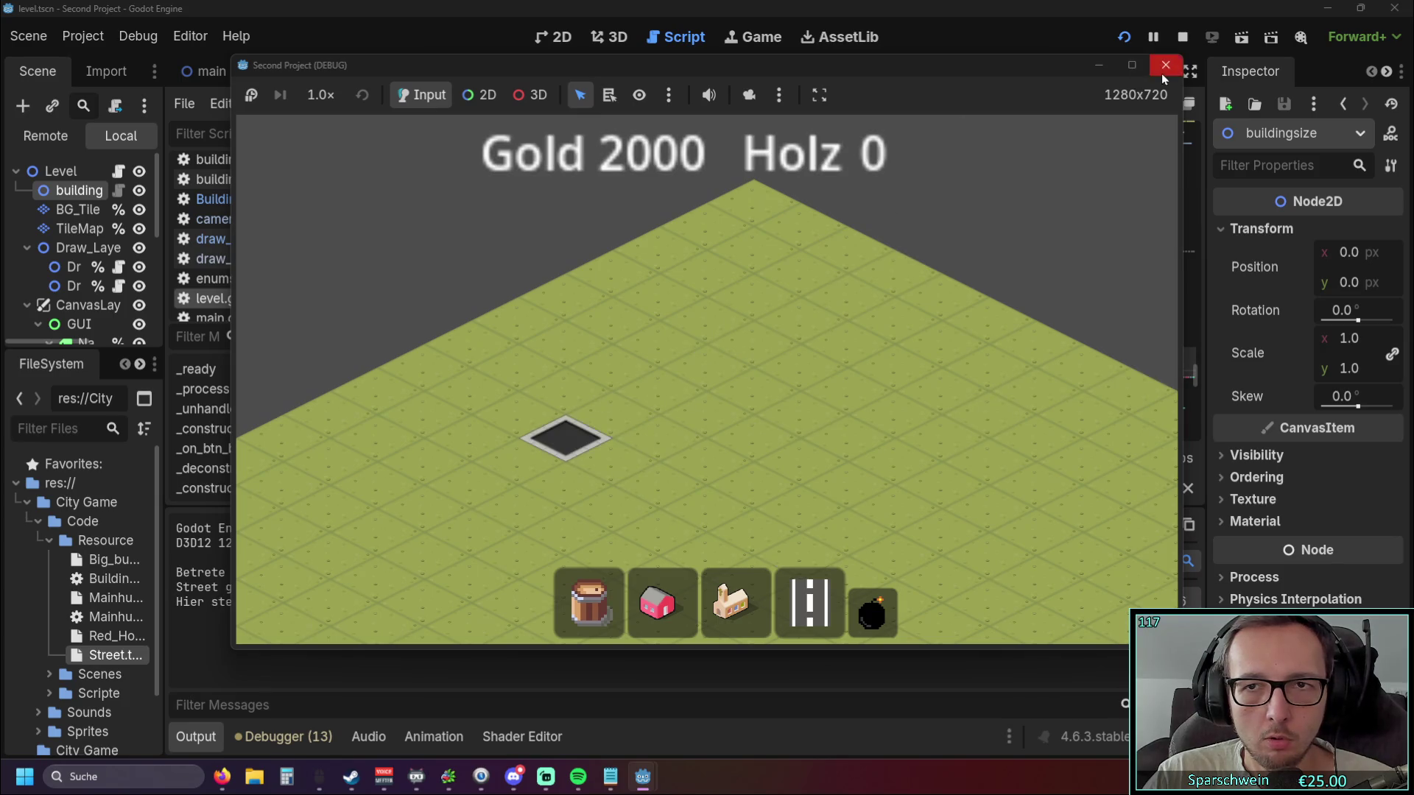
left_click(1165, 65)
left_click(781, 386)
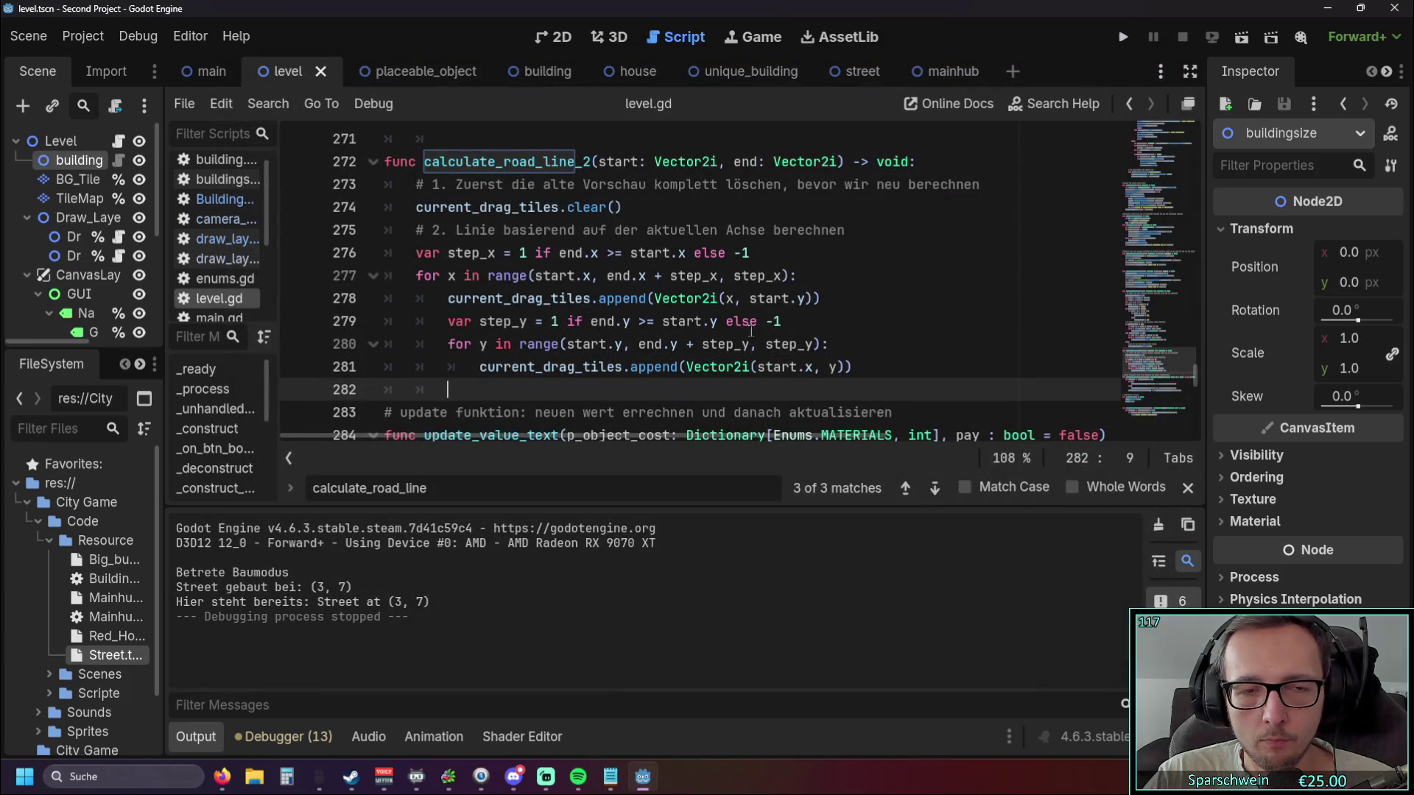
left_click(830, 367)
left_click(791, 386)
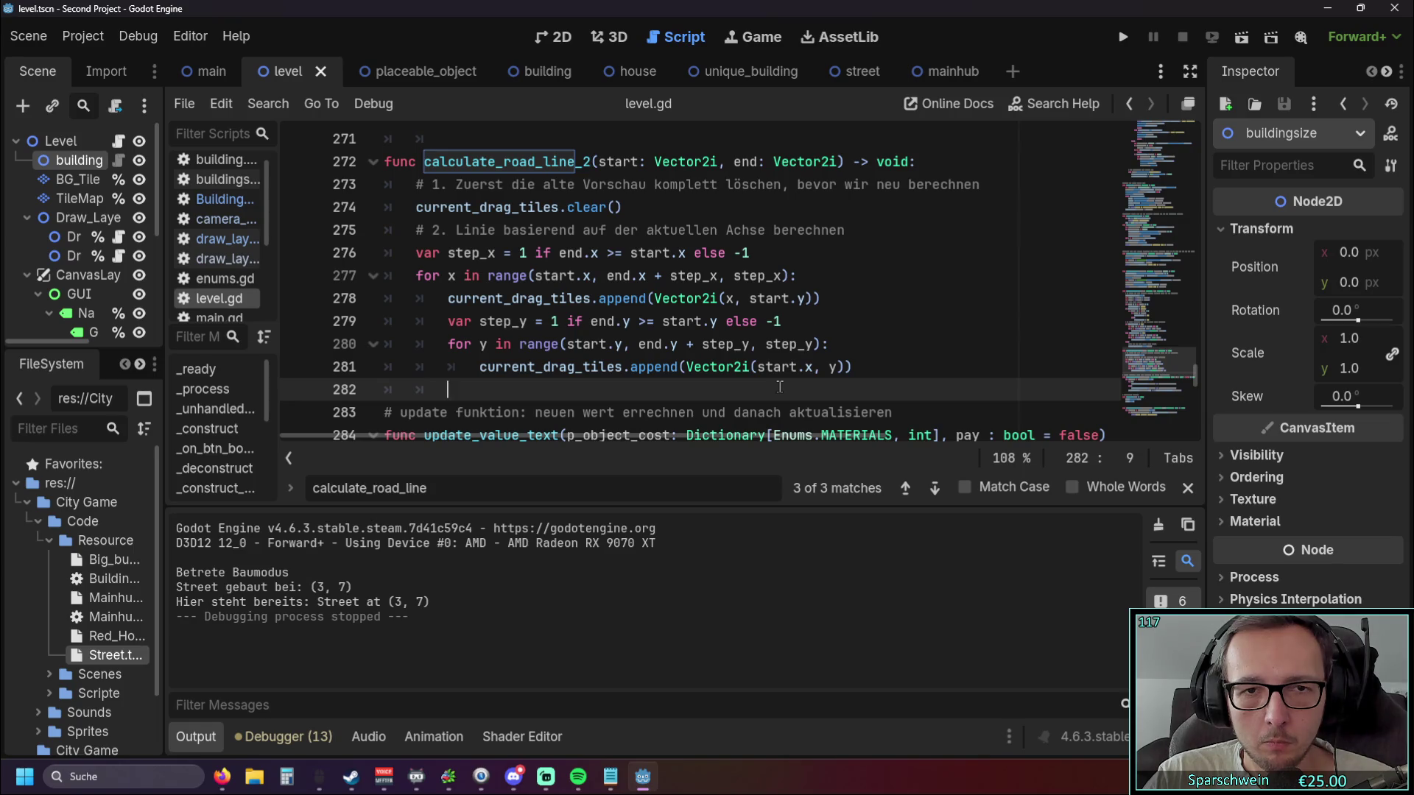
Move the var step_y declaration below step_x and remove the leftover empty line.
scroll(779, 384, "down", 2)
scroll(766, 380, "up", 1)
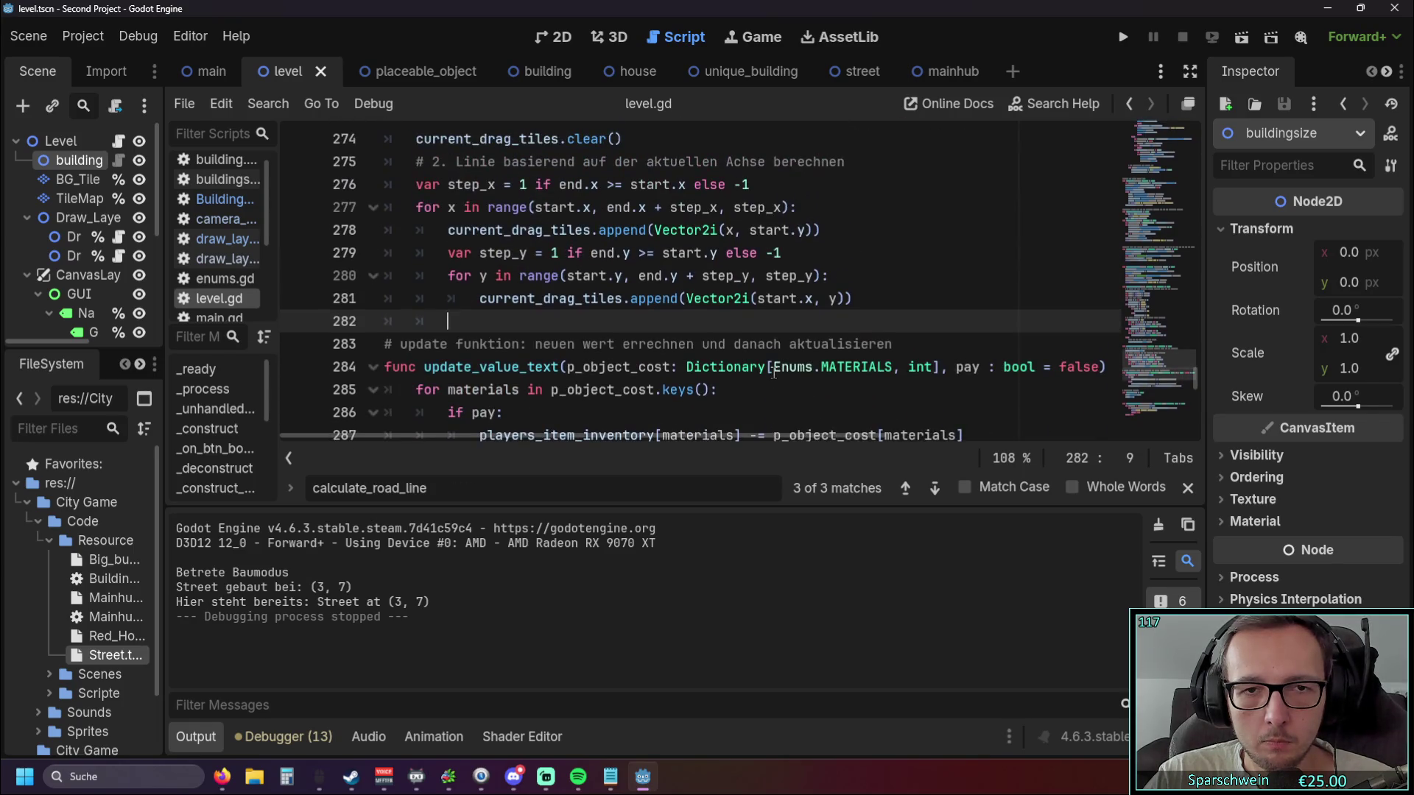
scroll(712, 376, "up", 1)
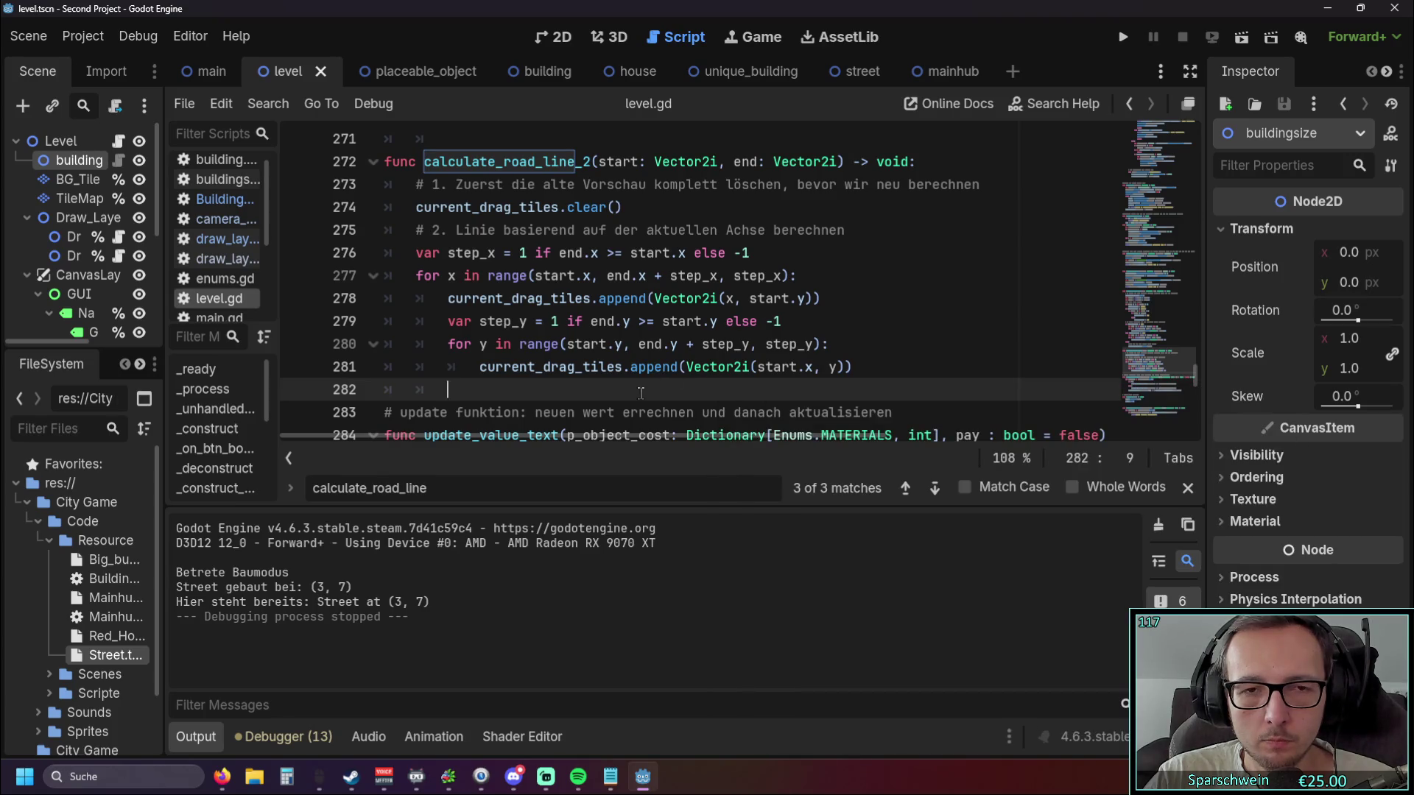
left_click_drag(783, 322, 318, 328)
key("ctrl+c")
key("BackSpace")
left_click(756, 251)
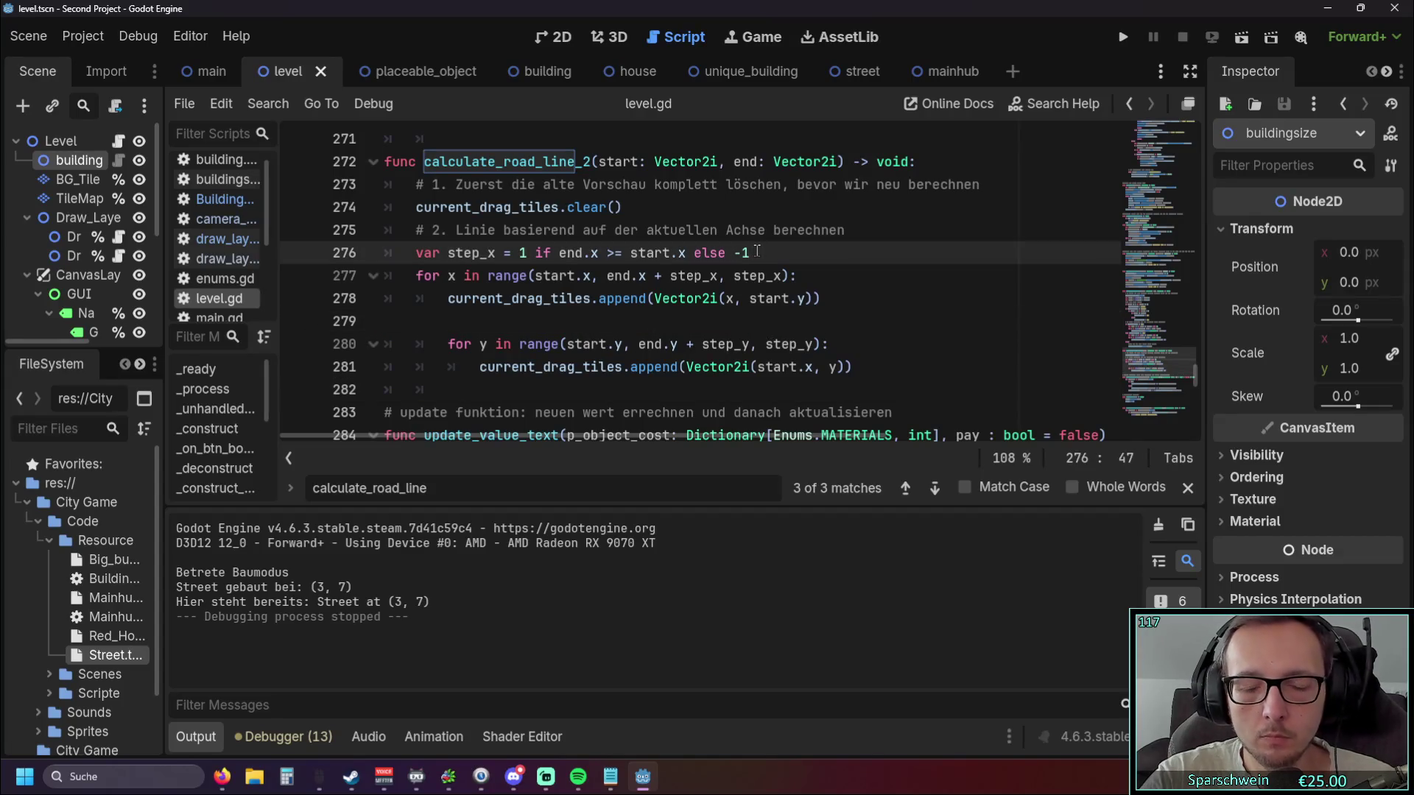
key("Return")
key("ctrl+v")
key("Home")
key("BackSpace")
key("BackSpace")
left_click(401, 348)
key("BackSpace")
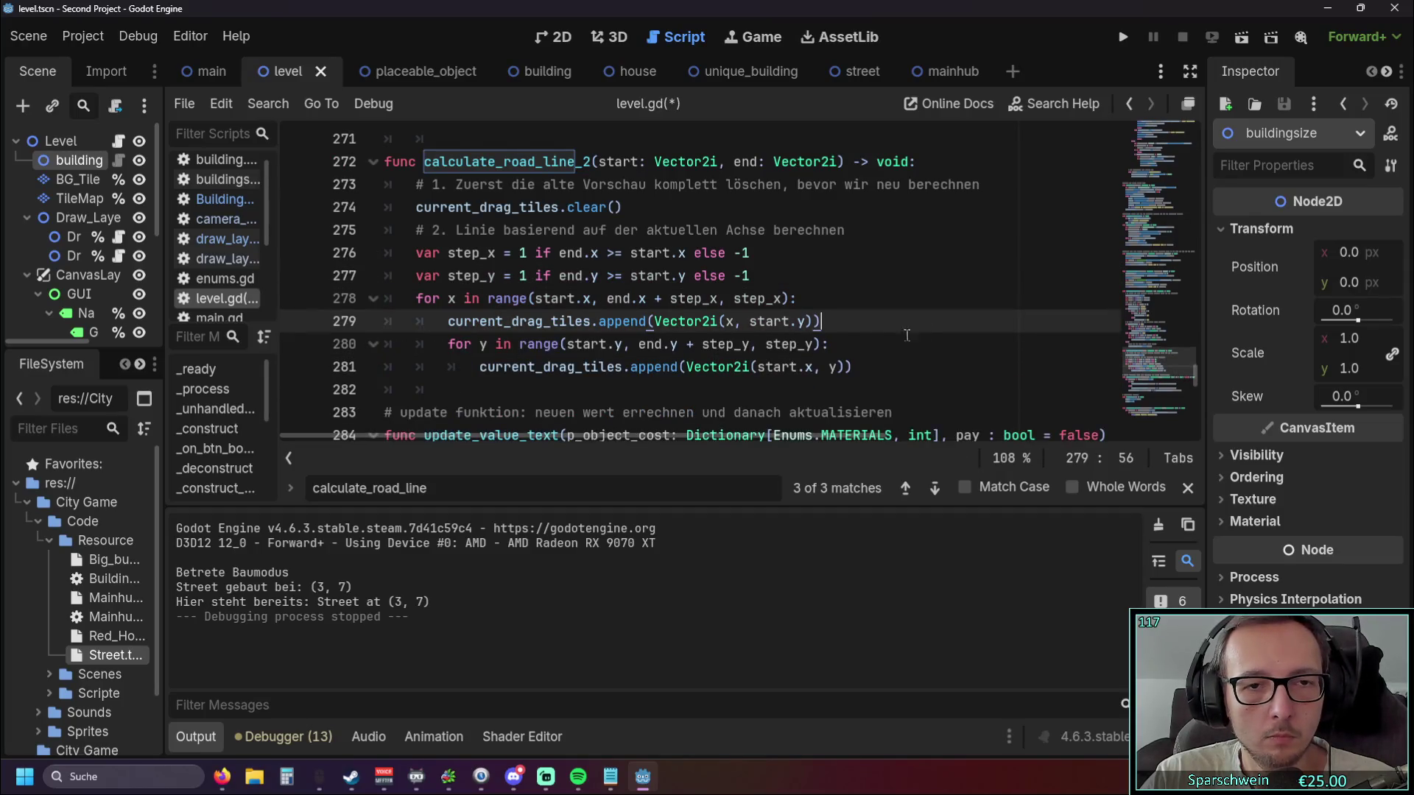
Retest the road preview across the grass, close the game, and relaunch it.
left_click(1118, 42)
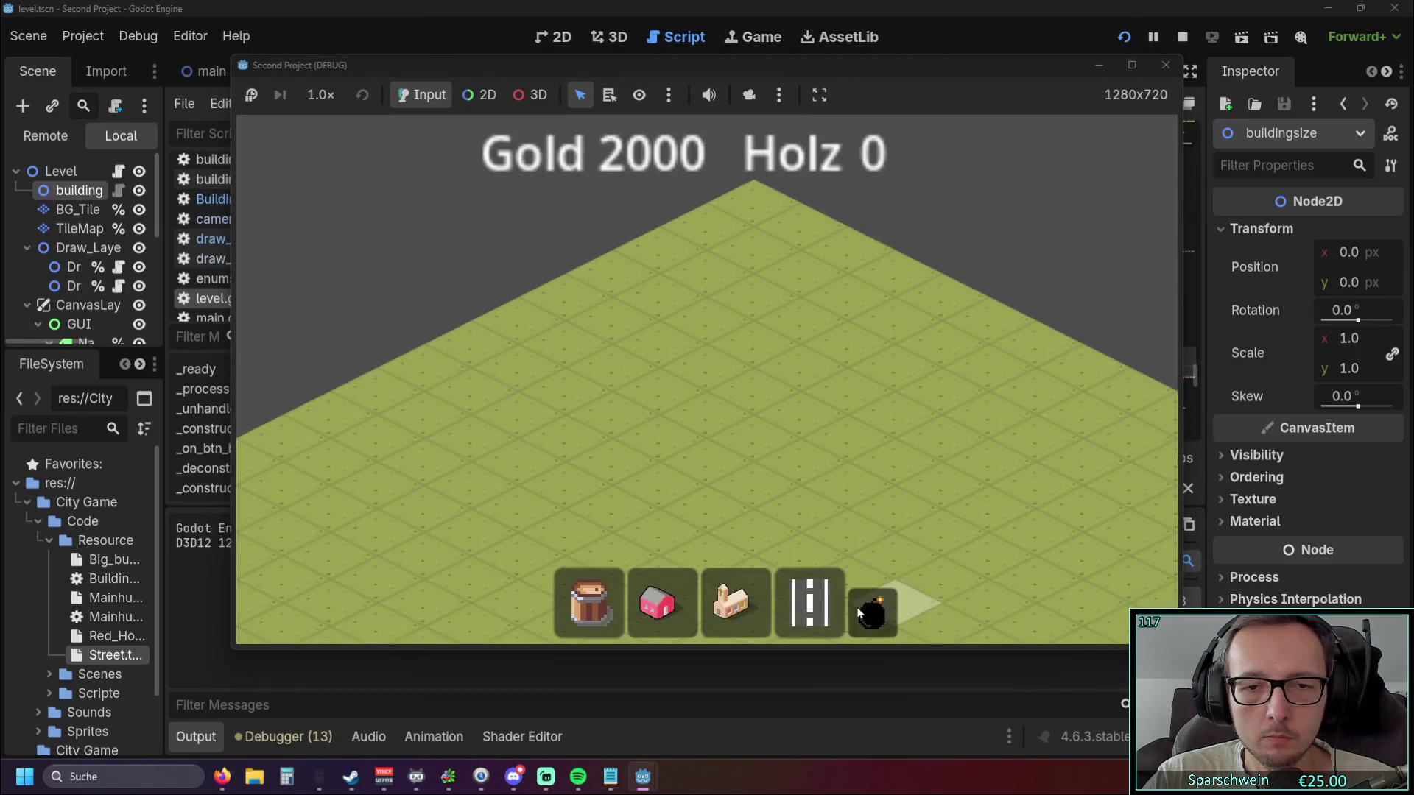
mouse_move(585, 434)
left_mouse_down()
mouse_move(948, 404)
mouse_move(950, 431)
mouse_move(603, 445)
mouse_move(1071, 383)
mouse_move(615, 434)
mouse_move(847, 390)
mouse_move(963, 399)
mouse_move(589, 437)
mouse_move(1111, 360)
mouse_move(515, 444)
mouse_move(1110, 344)
mouse_move(610, 458)
mouse_move(1008, 363)
mouse_move(630, 449)
mouse_move(569, 440)
left_mouse_up()
left_click(1165, 67)
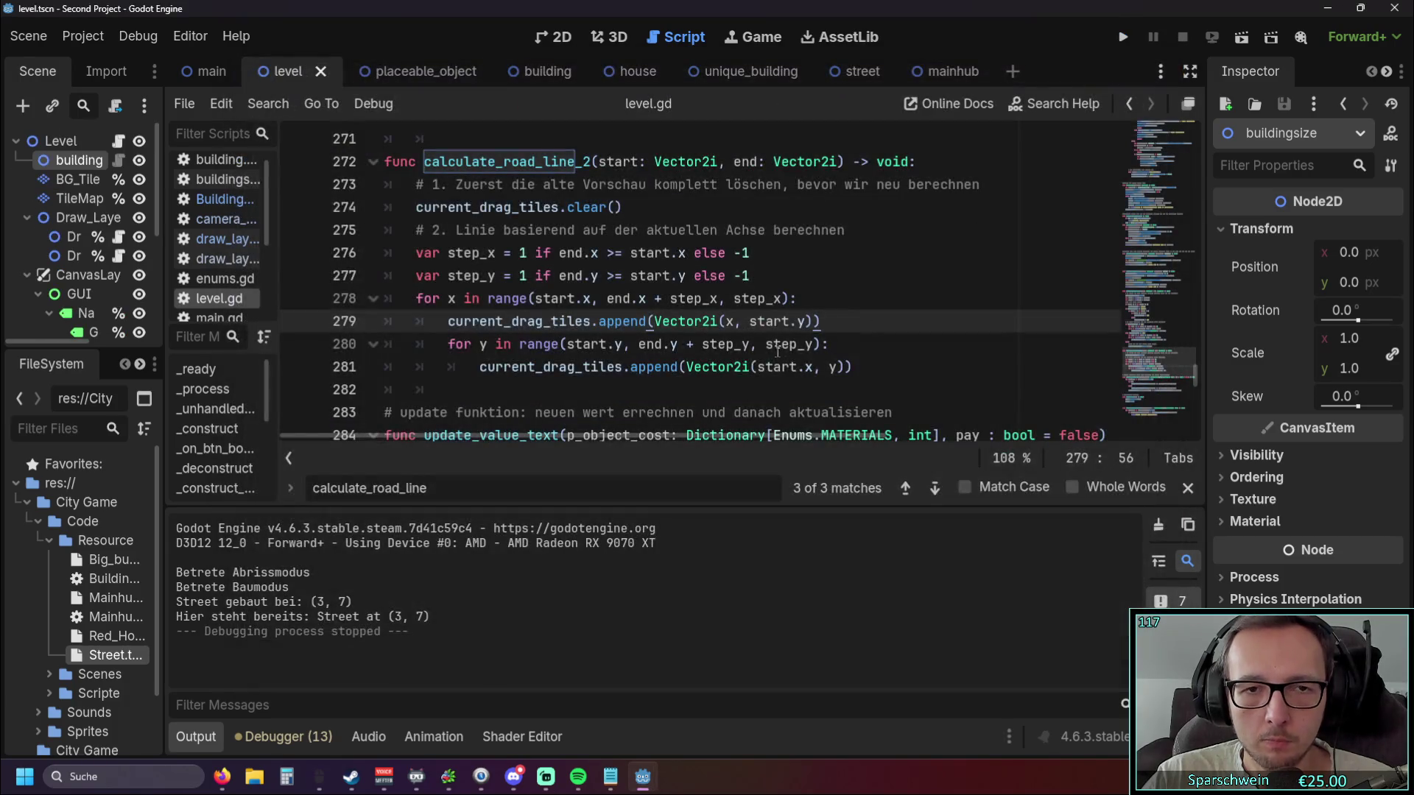
left_click(715, 393)
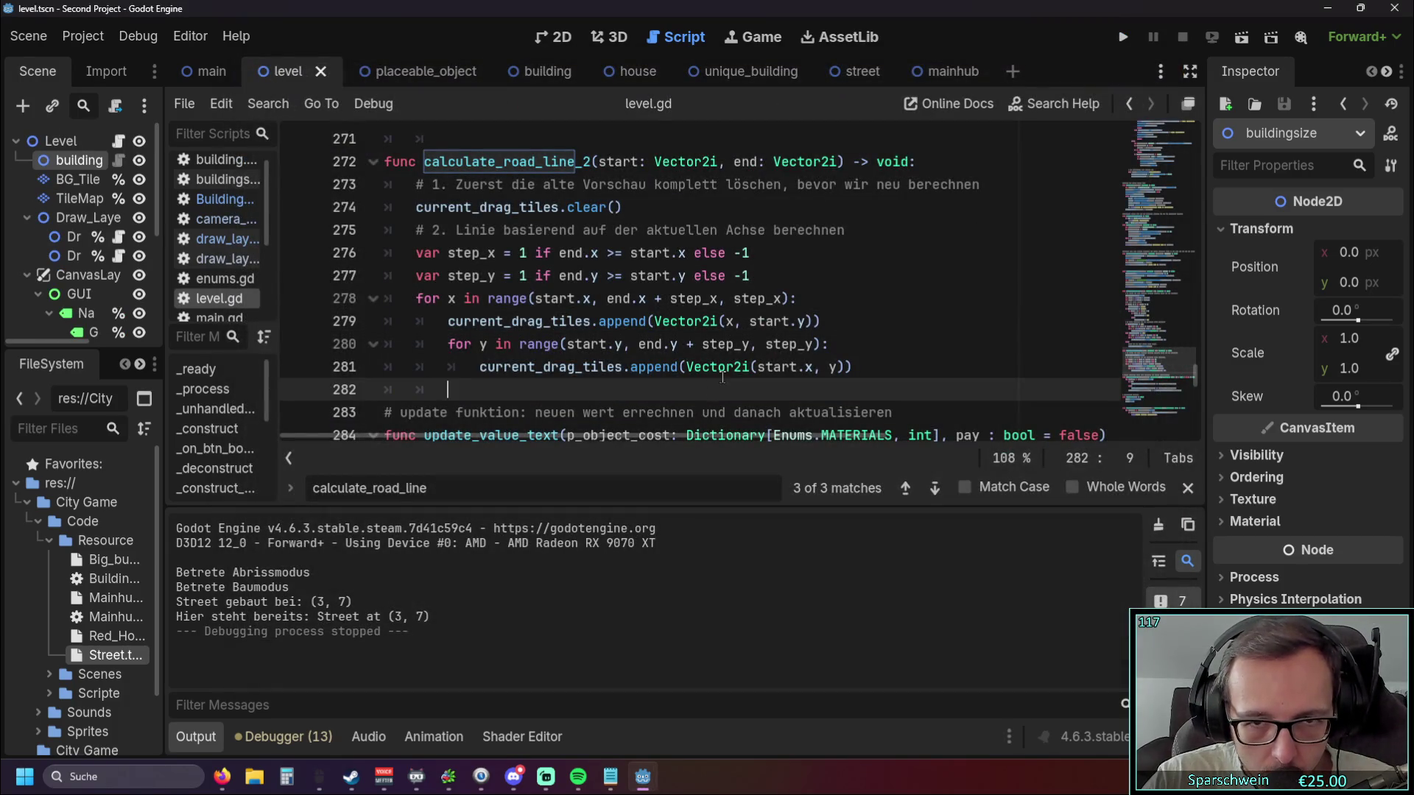
left_click(1123, 36)
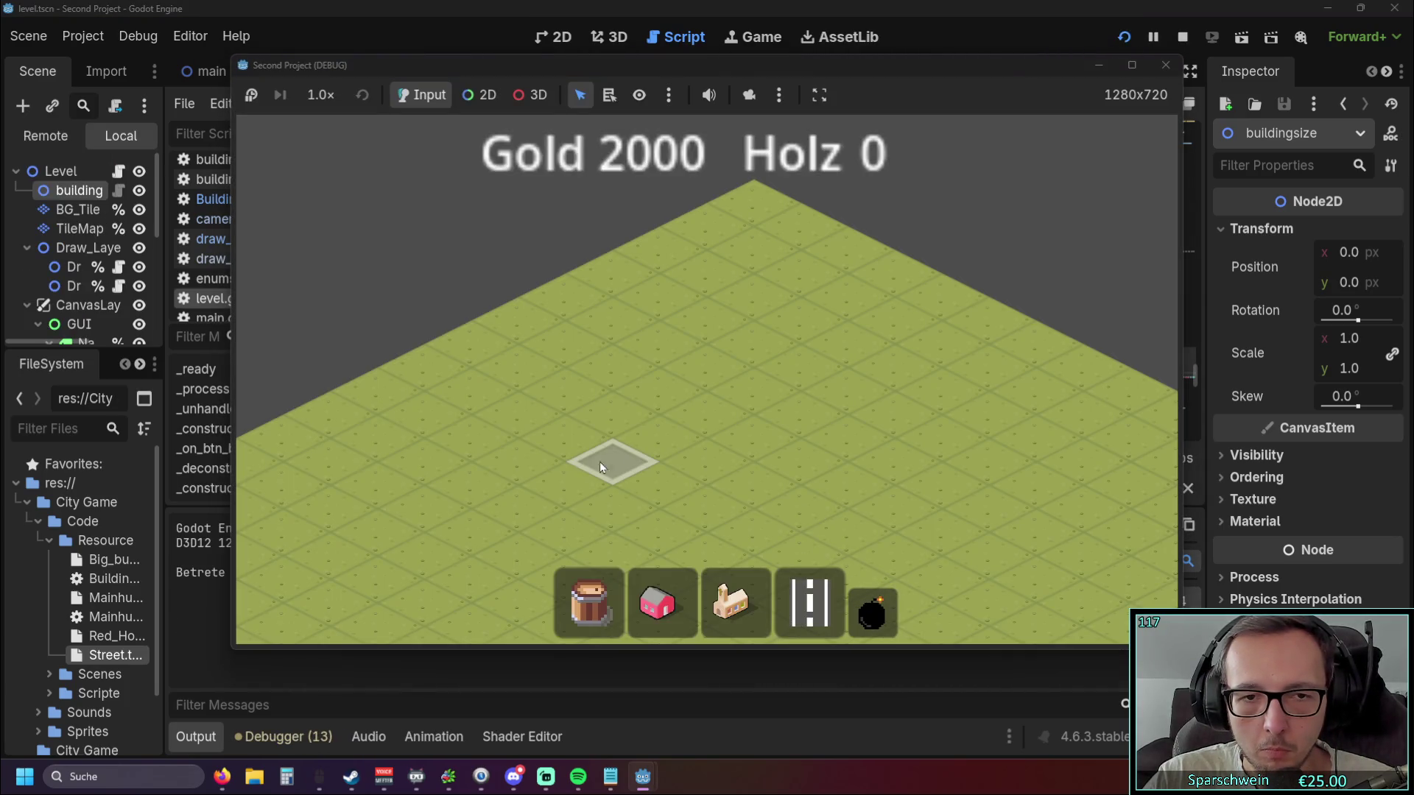
Build a road row in the game, then delete the x loop's append line.
mouse_move(599, 461)
left_mouse_down()
mouse_move(934, 291)
mouse_move(785, 394)
mouse_move(903, 318)
mouse_move(979, 329)
mouse_move(1147, 417)
mouse_move(946, 310)
mouse_move(1139, 412)
mouse_move(979, 337)
mouse_move(1101, 372)
mouse_move(966, 302)
left_mouse_up()
left_click(1166, 64)
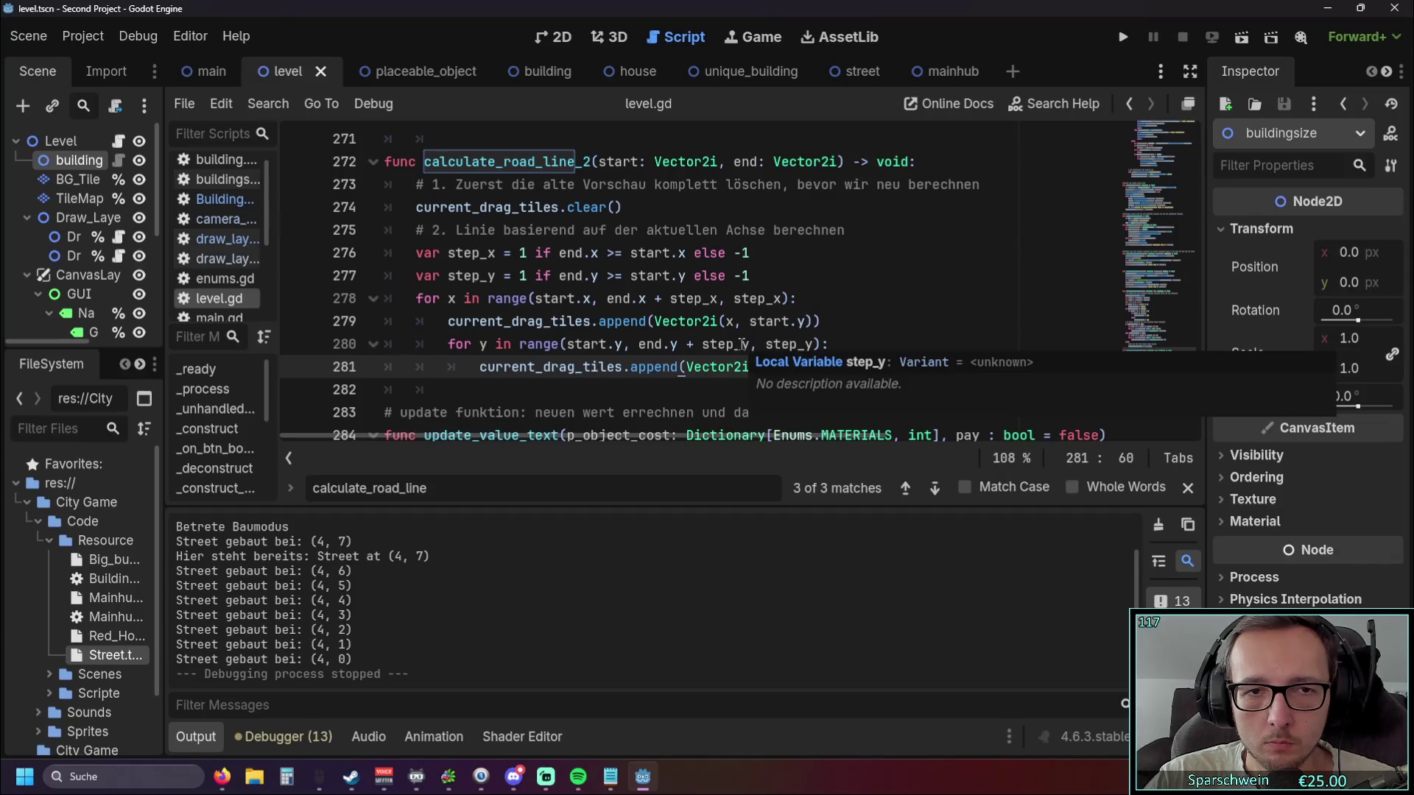
left_click(866, 301)
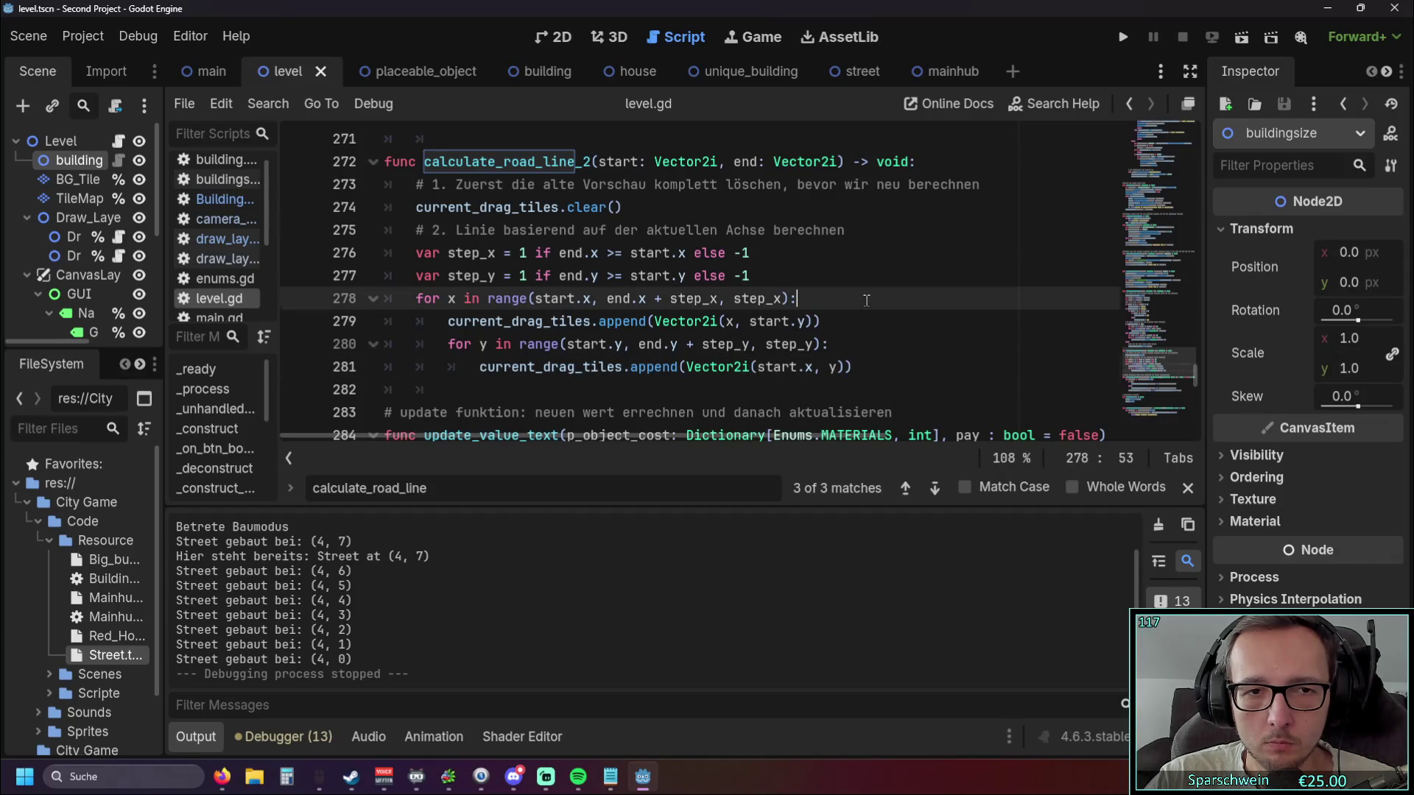
left_click(828, 321)
key("shift+Home")
key("shift+Home")
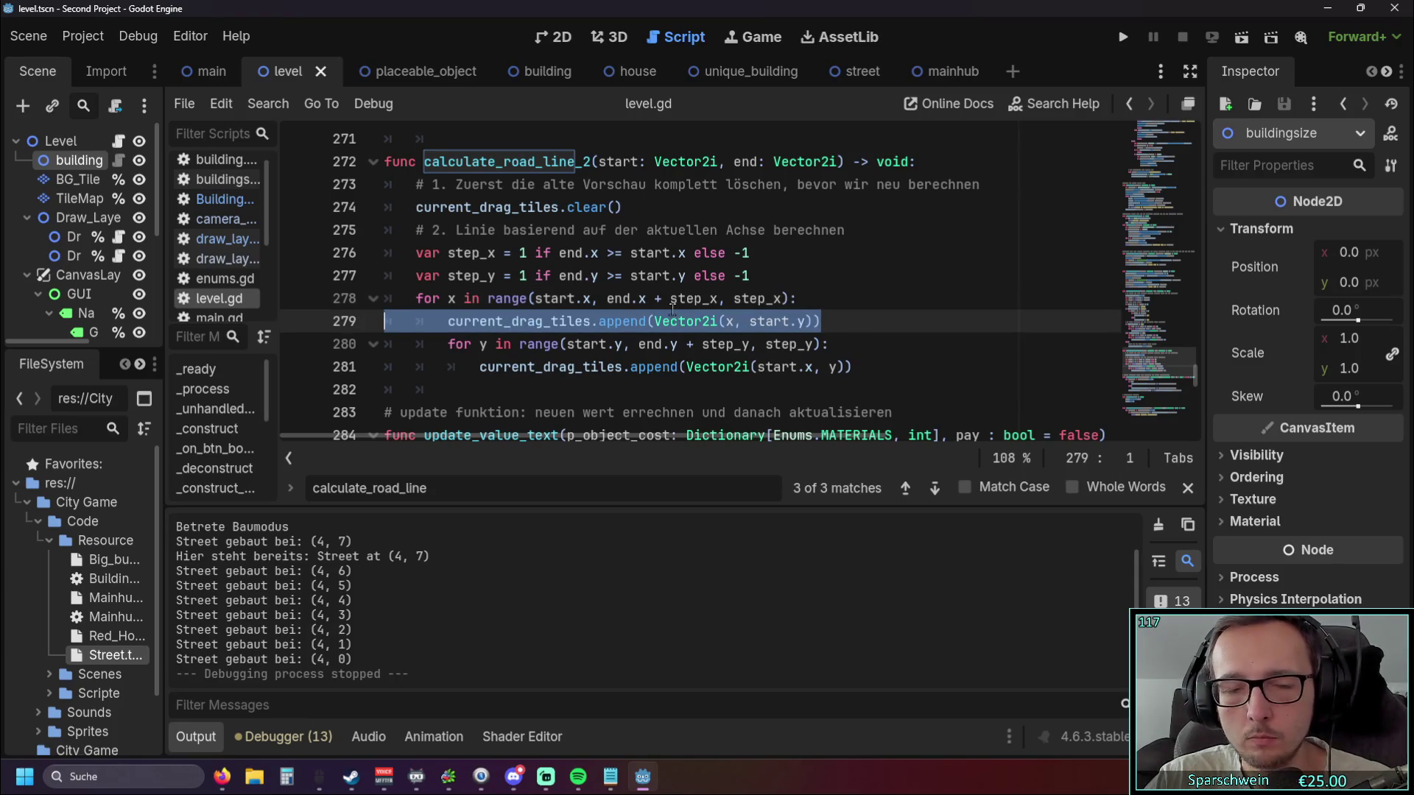
key("BackSpace")
key("BackSpace")
Rerun the game, build a diagonal row of street tiles, and stop it.
left_click(1123, 37)
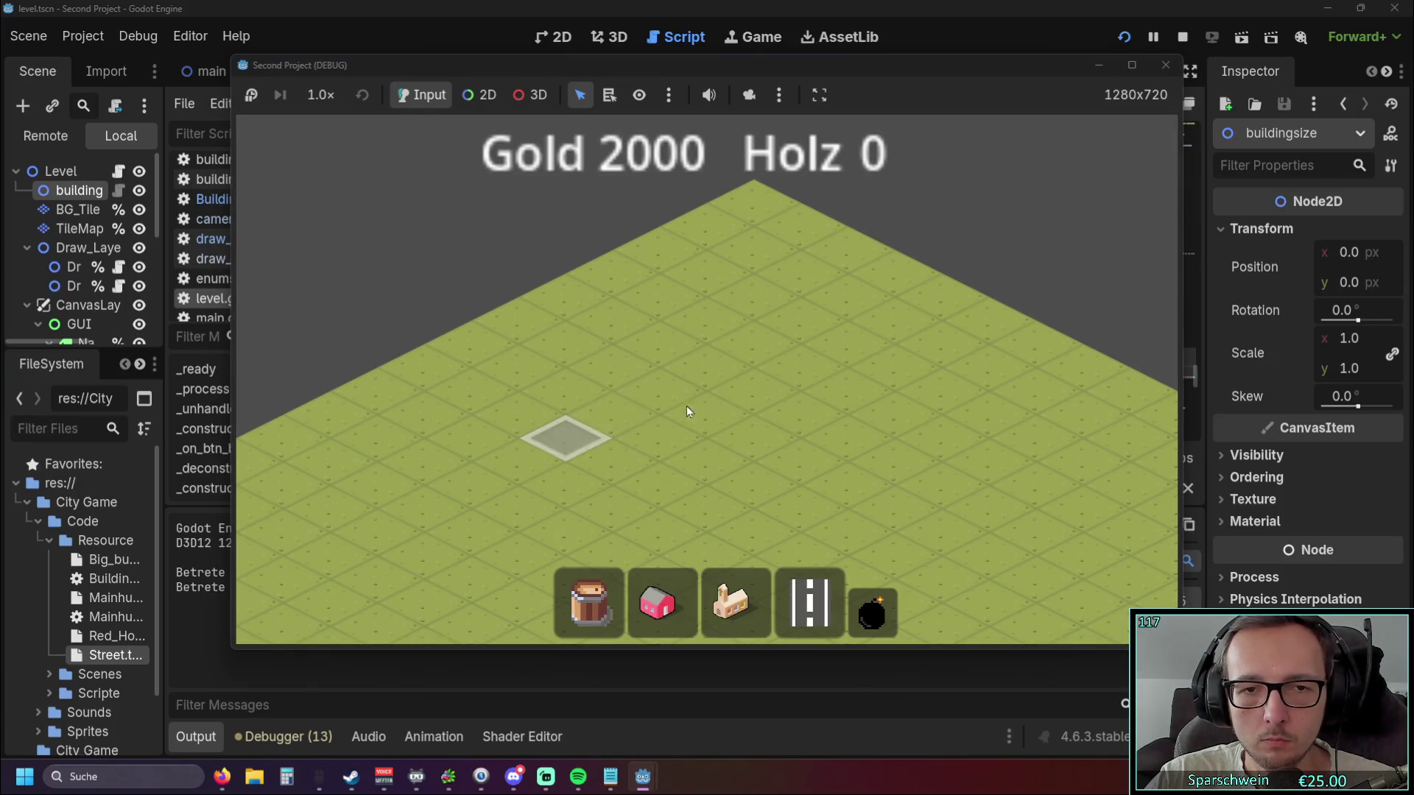
mouse_move(593, 436)
left_mouse_down()
mouse_move(953, 254)
mouse_move(550, 433)
mouse_move(876, 287)
mouse_move(862, 291)
left_mouse_up()
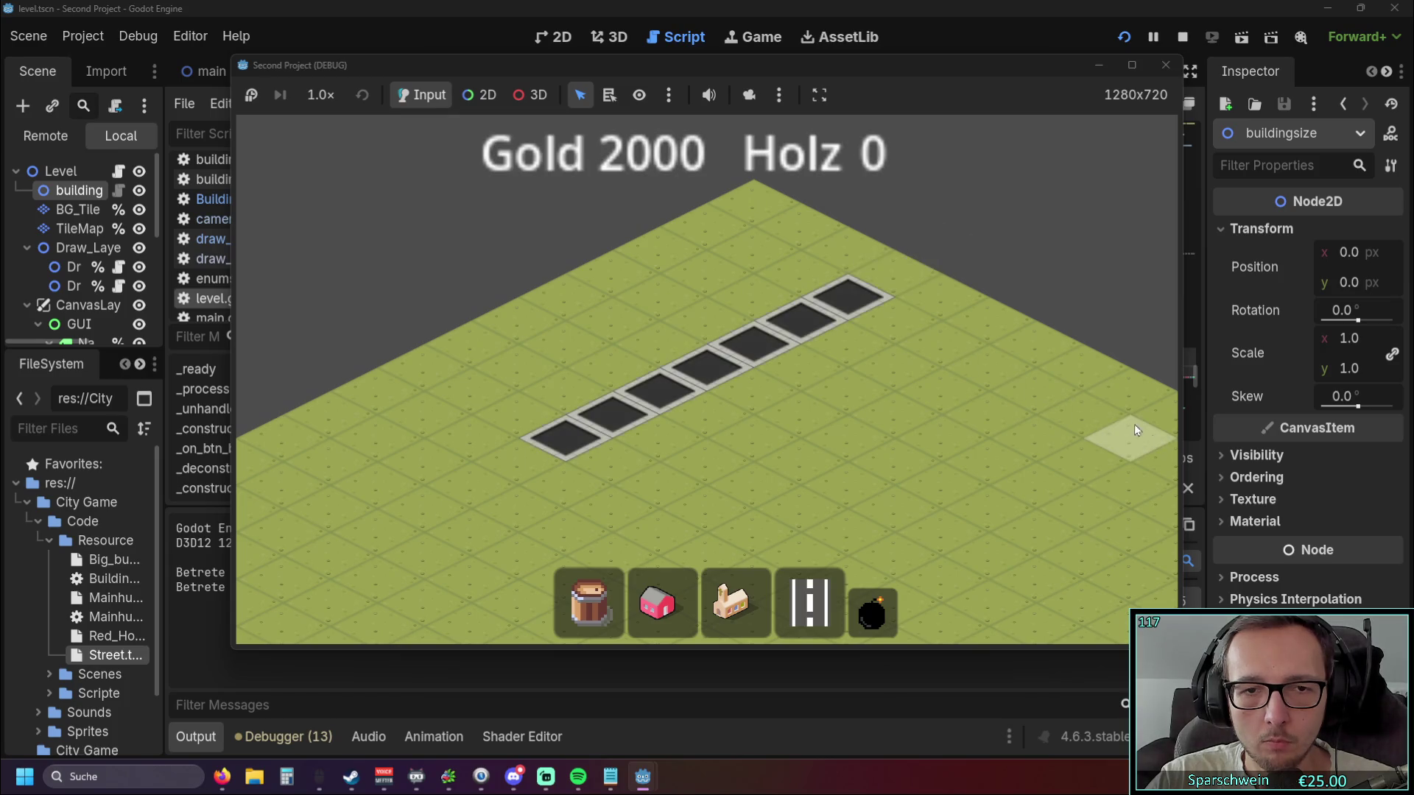
left_click(881, 299)
left_click(1182, 36)
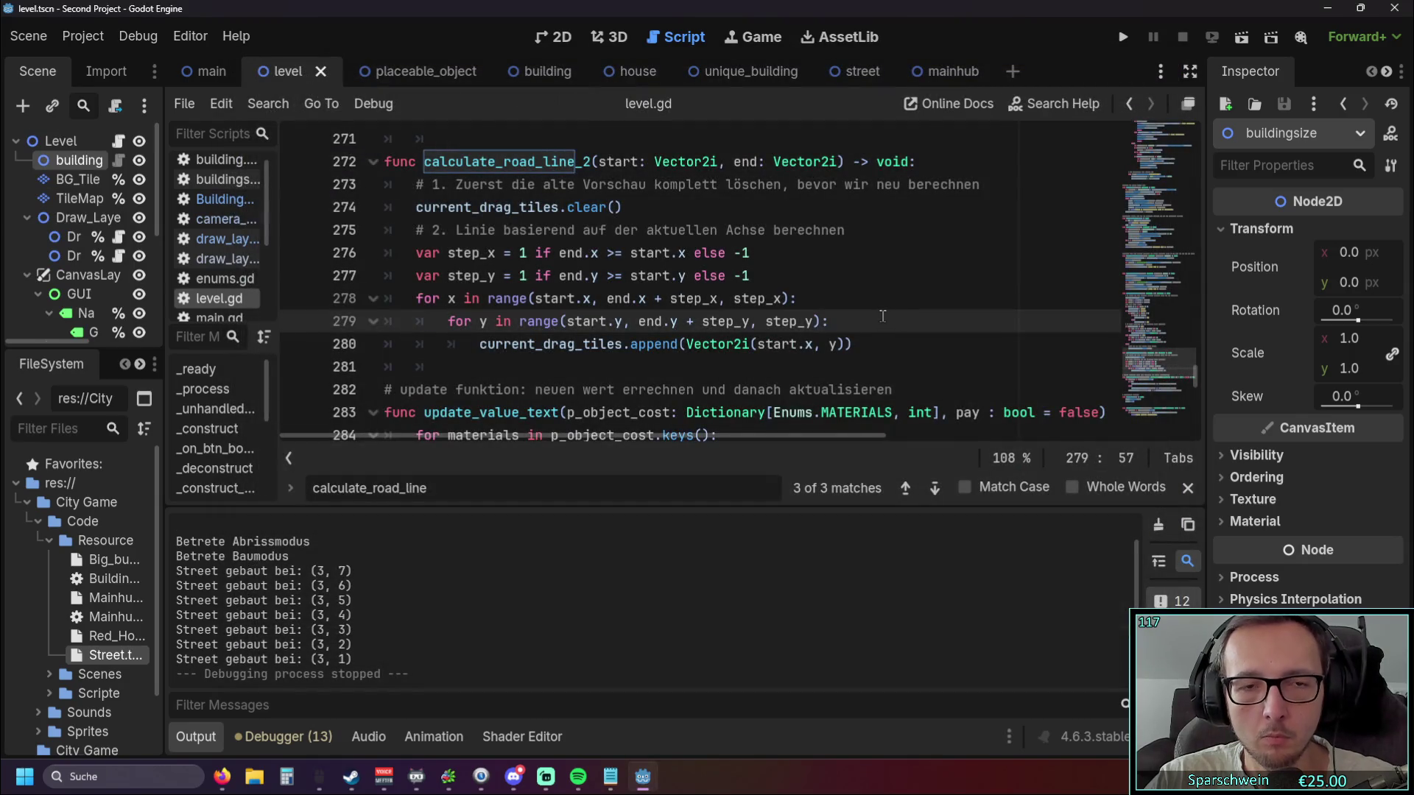
Restore the x loop's append line, trying and undoing removal of its start. prefix.
key("ctrl+z")
key("ctrl+z")
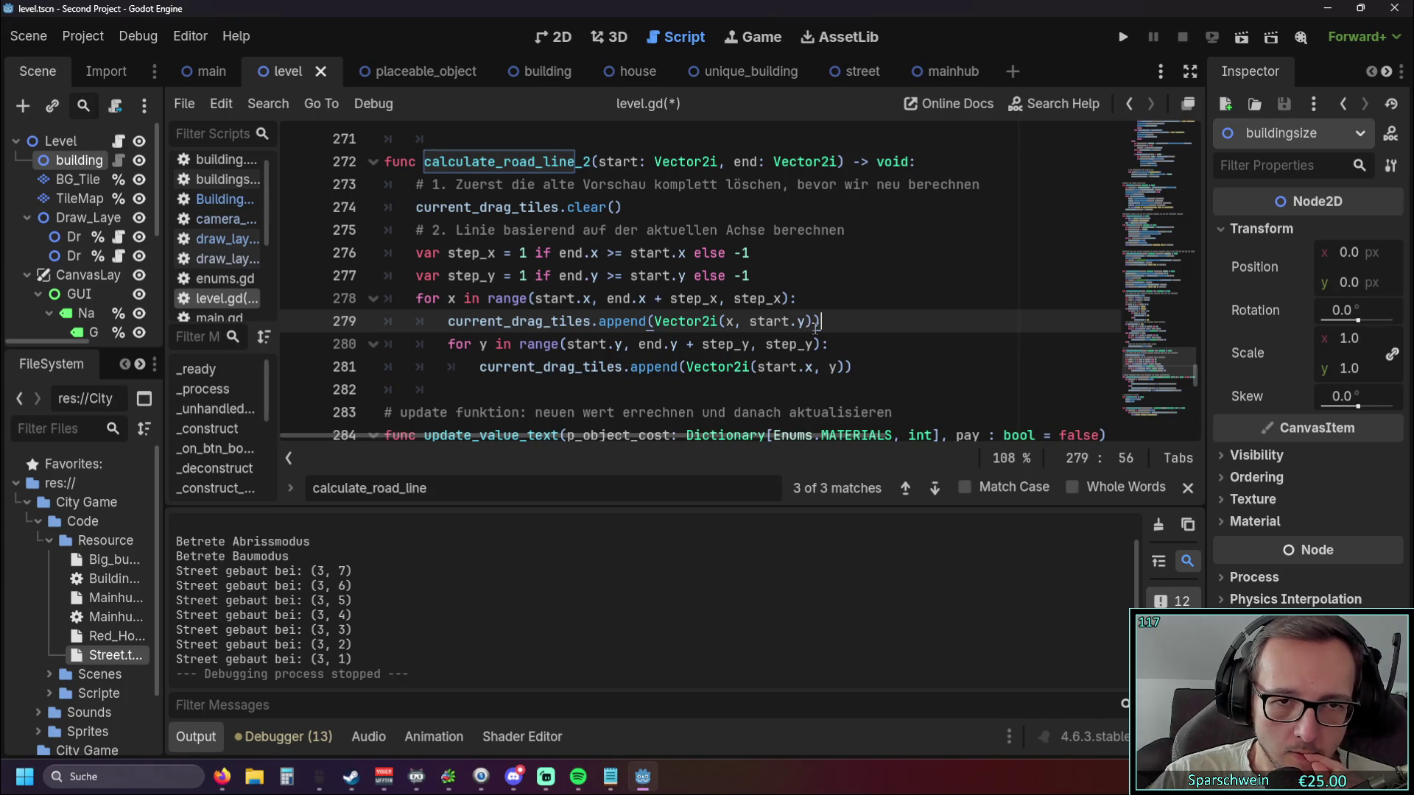
scroll(833, 319, "down", 2)
scroll(895, 282, "up", 2)
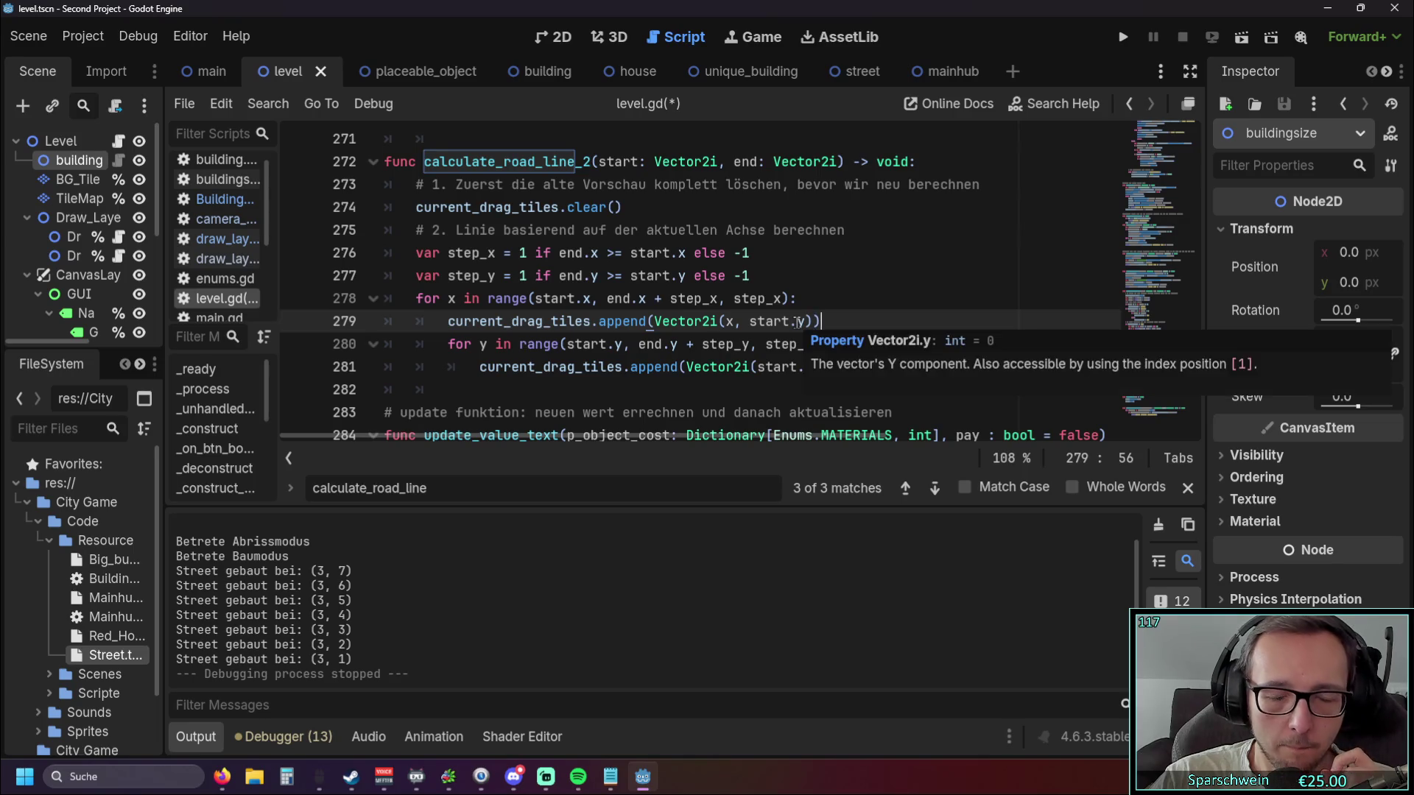
double_click(772, 321)
key("BackSpace")
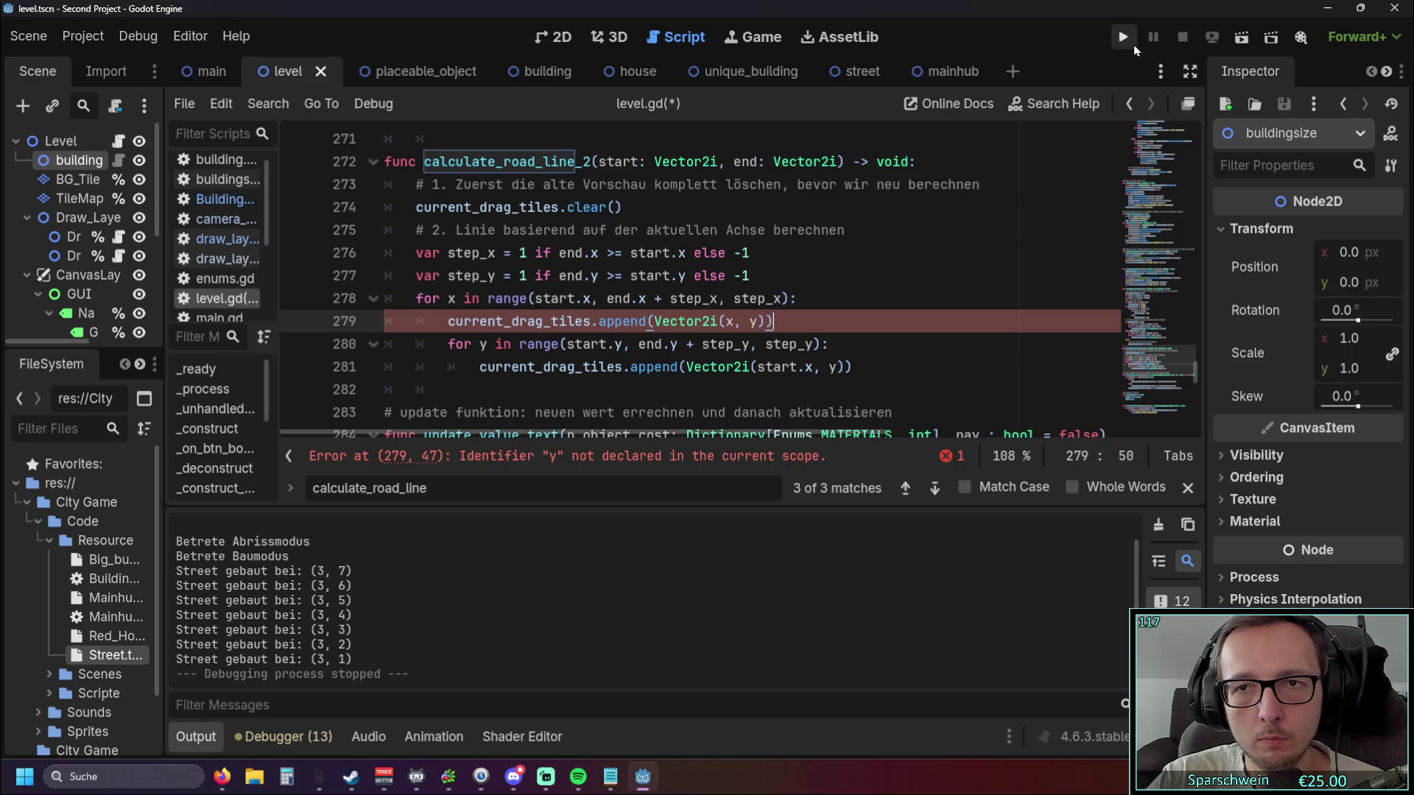
key("ctrl+z")
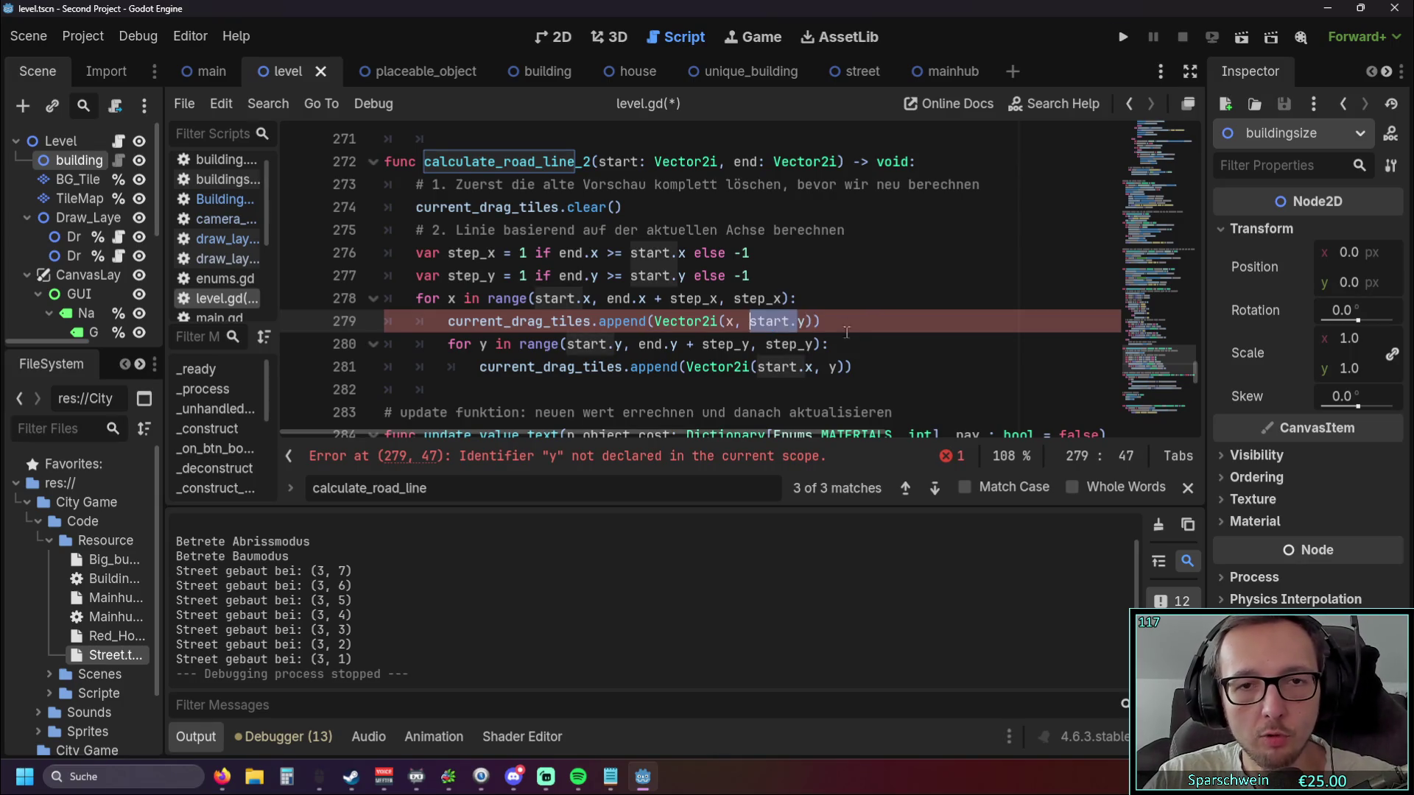
Make the inner append Vector2i(x, y), delete the extra append line 279, and run the game.
left_click(832, 344)
left_click_drag(805, 372, 761, 369)
key("BackSpace")
left_click(880, 343)
triple_click(826, 318)
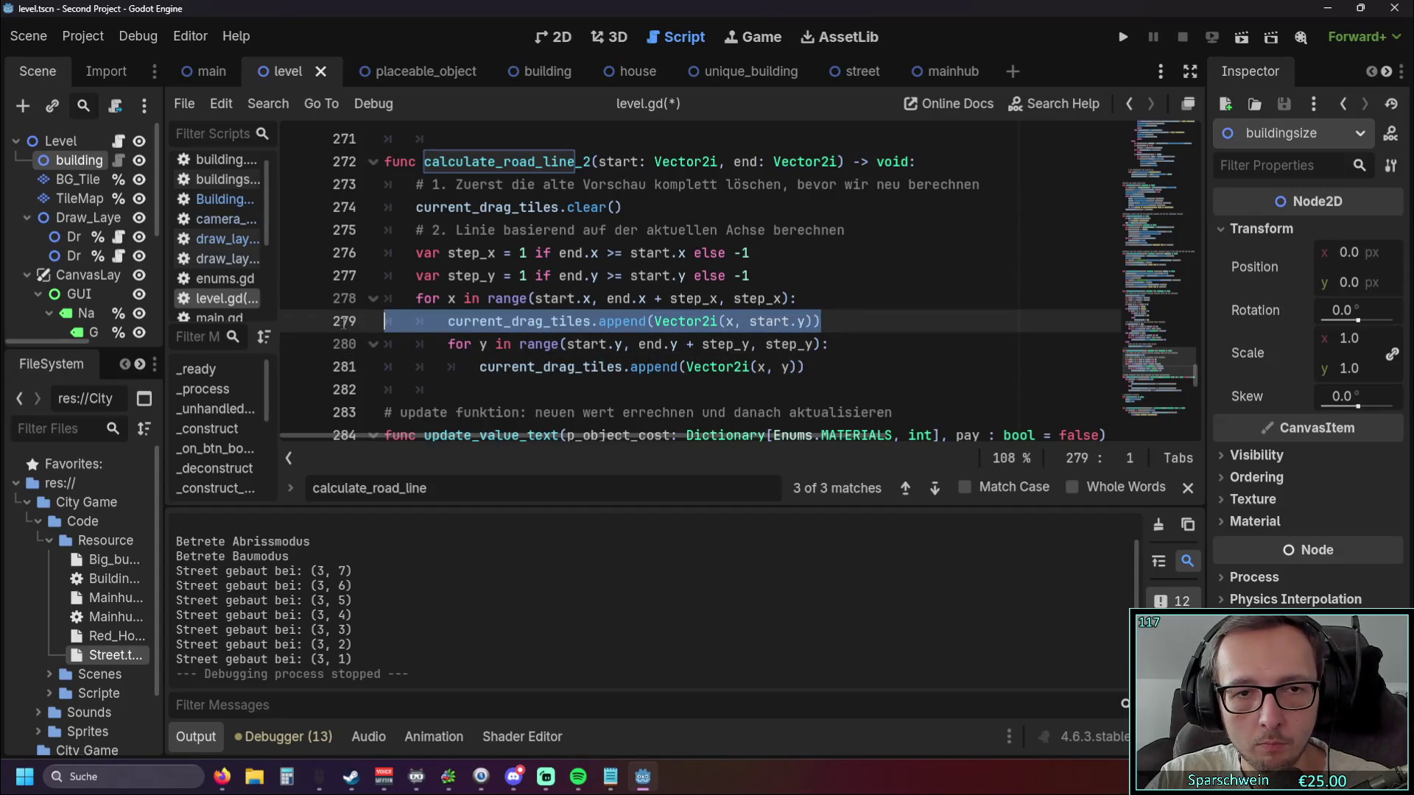
key("BackSpace")
key("BackSpace")
left_click(1122, 39)
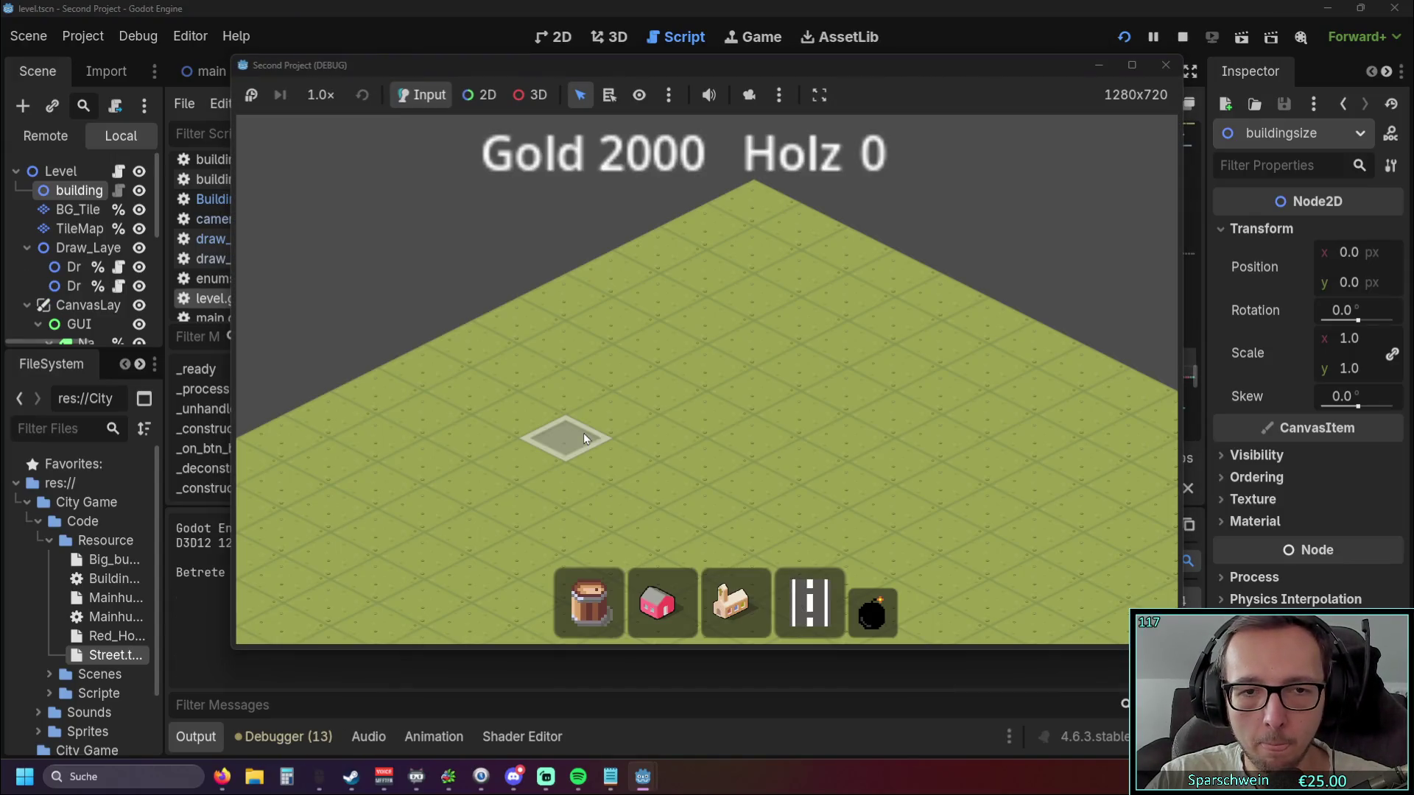
Drag out several rectangular street areas across the map, then stop and close the game.
mouse_move(583, 439)
left_mouse_down()
mouse_move(950, 464)
mouse_move(1041, 436)
mouse_move(1083, 445)
mouse_move(1050, 461)
left_mouse_up()
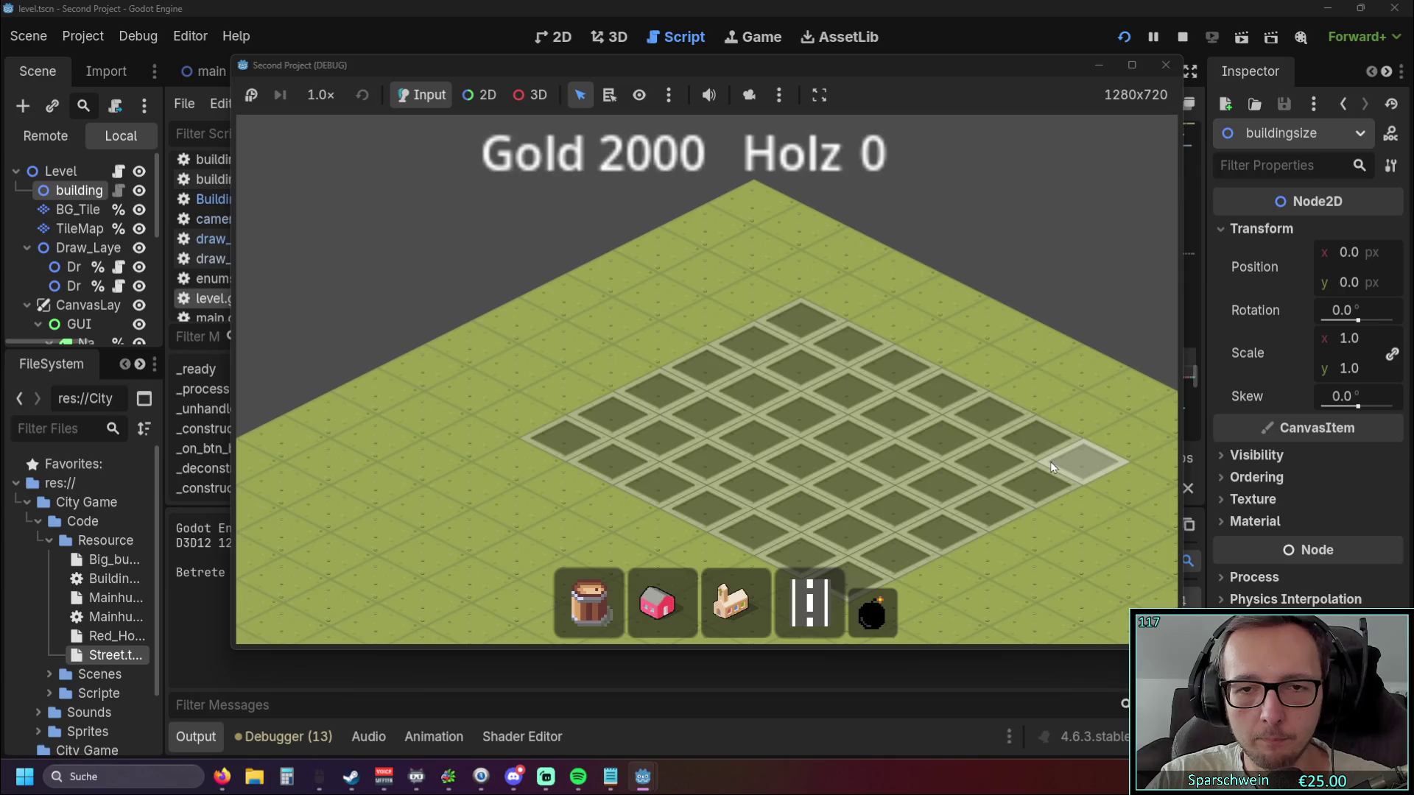
key("s")
mouse_move(659, 359)
left_mouse_down()
mouse_move(1001, 368)
mouse_move(1028, 396)
mouse_move(1011, 337)
left_mouse_up()
left_click_drag(559, 252, 744, 420)
mouse_move(492, 324)
left_mouse_down()
mouse_move(941, 259)
mouse_move(927, 295)
left_mouse_up()
scroll(884, 346, "up", 2)
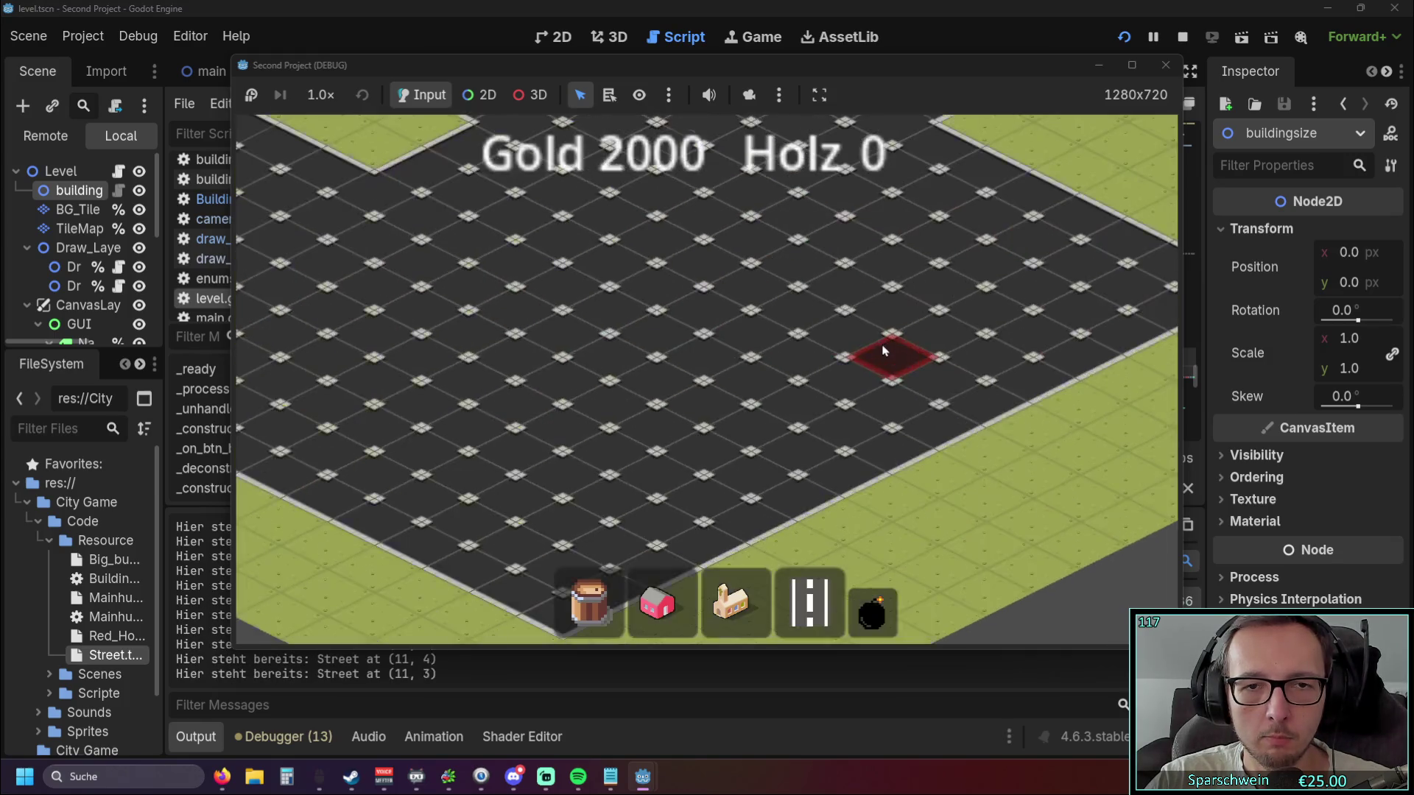
left_click(1165, 64)
left_click(783, 360)
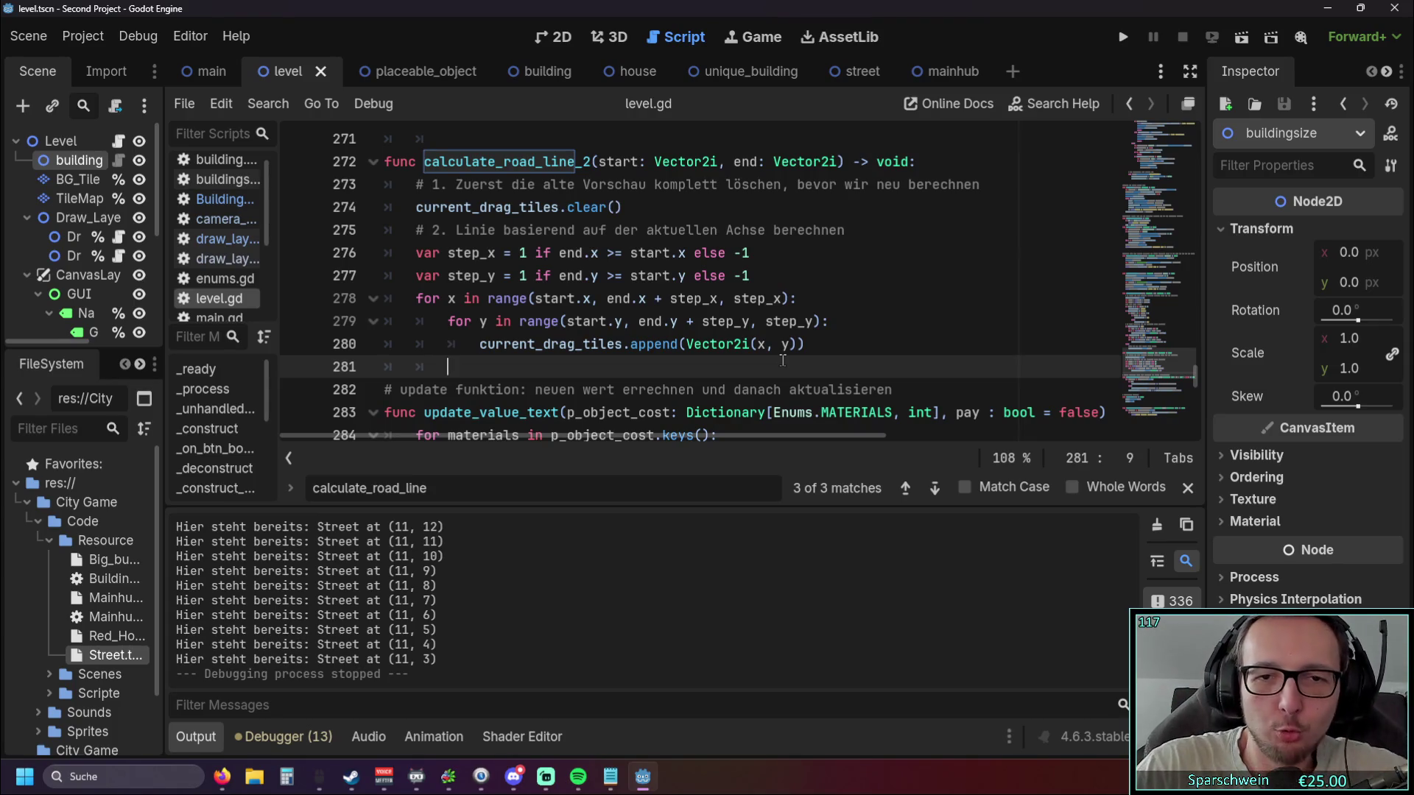
Relaunch the game, choose streets, drag another street area, then stop with F8.
left_click(1122, 37)
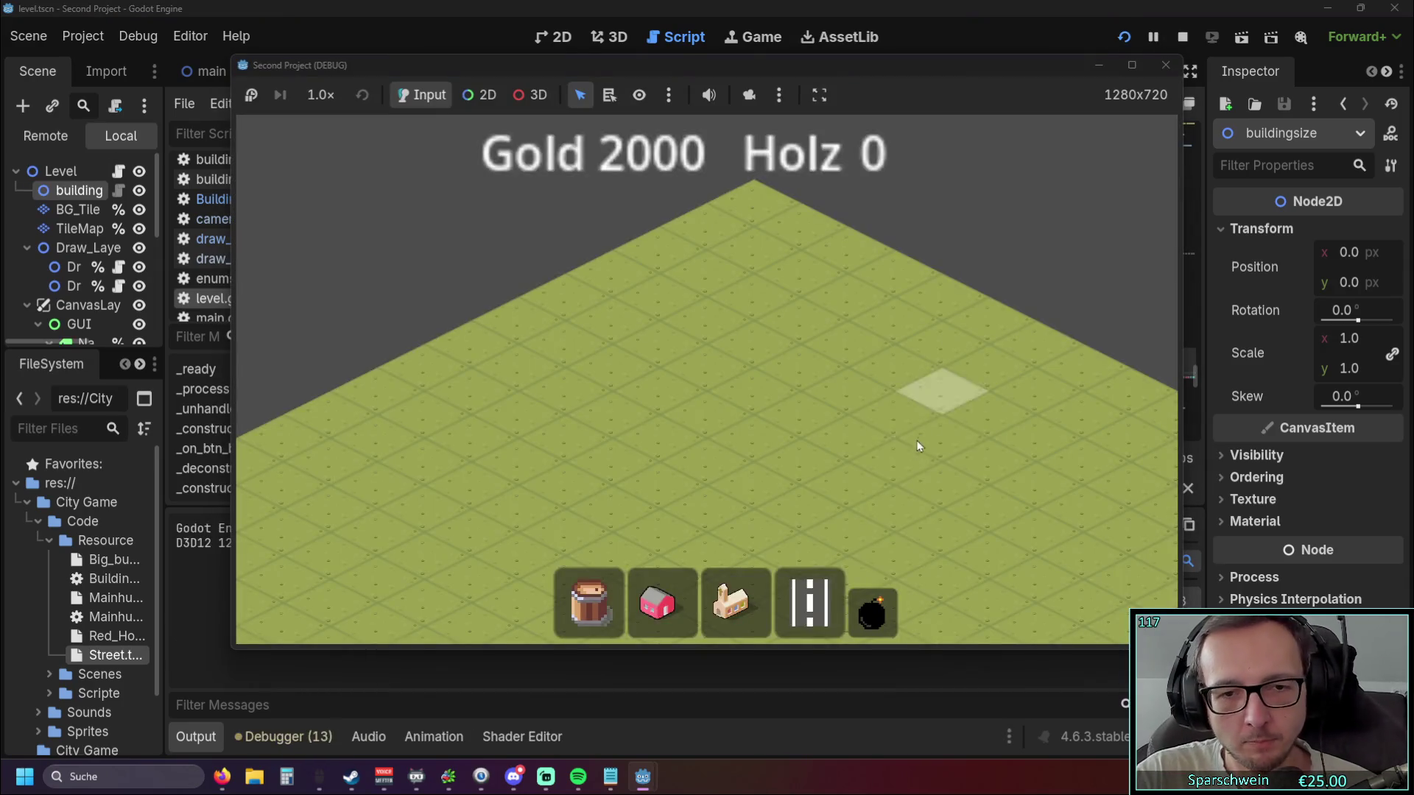
left_click(810, 609)
mouse_move(519, 462)
left_mouse_down()
mouse_move(906, 493)
mouse_move(1006, 467)
mouse_move(613, 466)
mouse_move(1061, 467)
mouse_move(719, 442)
mouse_move(1018, 452)
mouse_move(541, 459)
mouse_move(905, 460)
left_mouse_up()
key("F8")
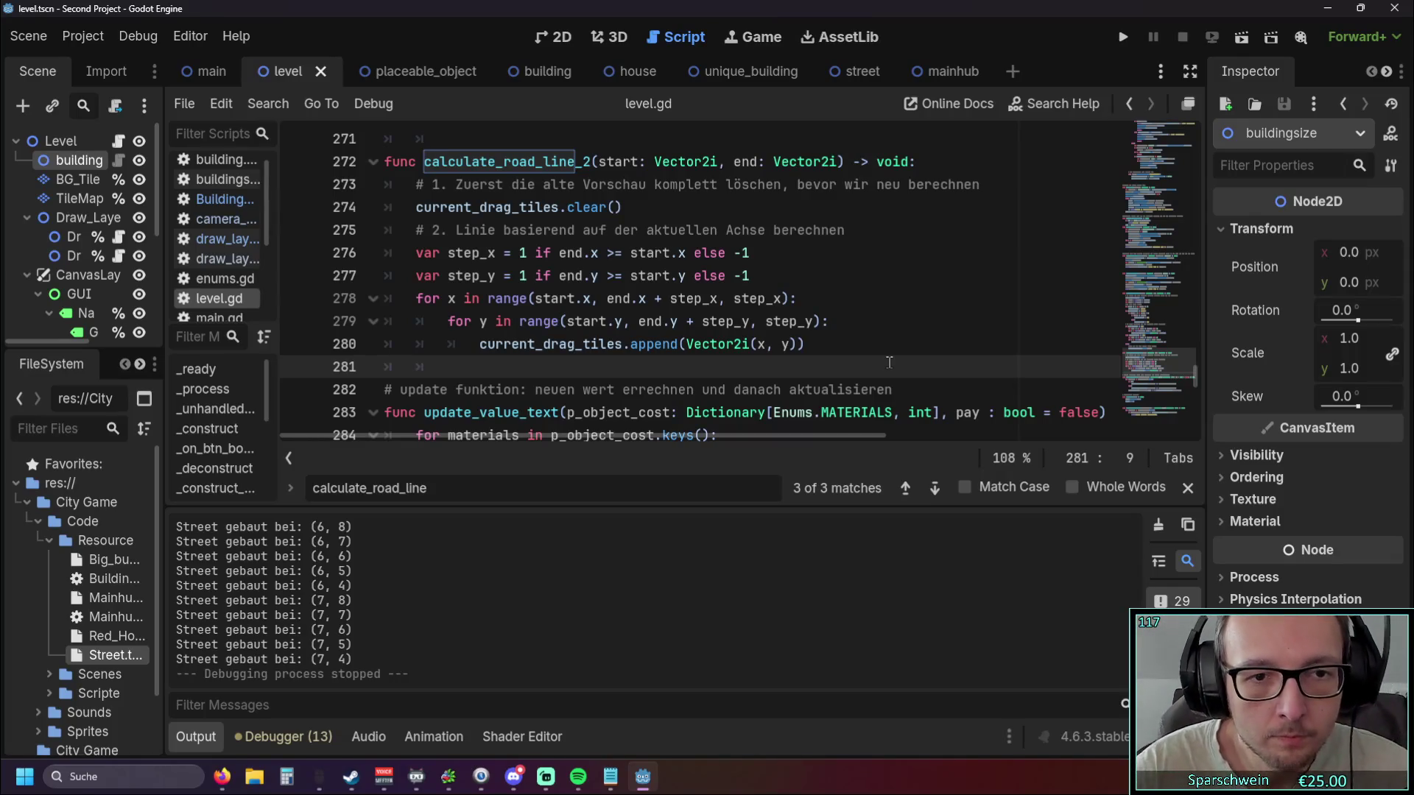
Run another test that drags out a rectangle of street tiles, then close the game.
left_click(833, 314)
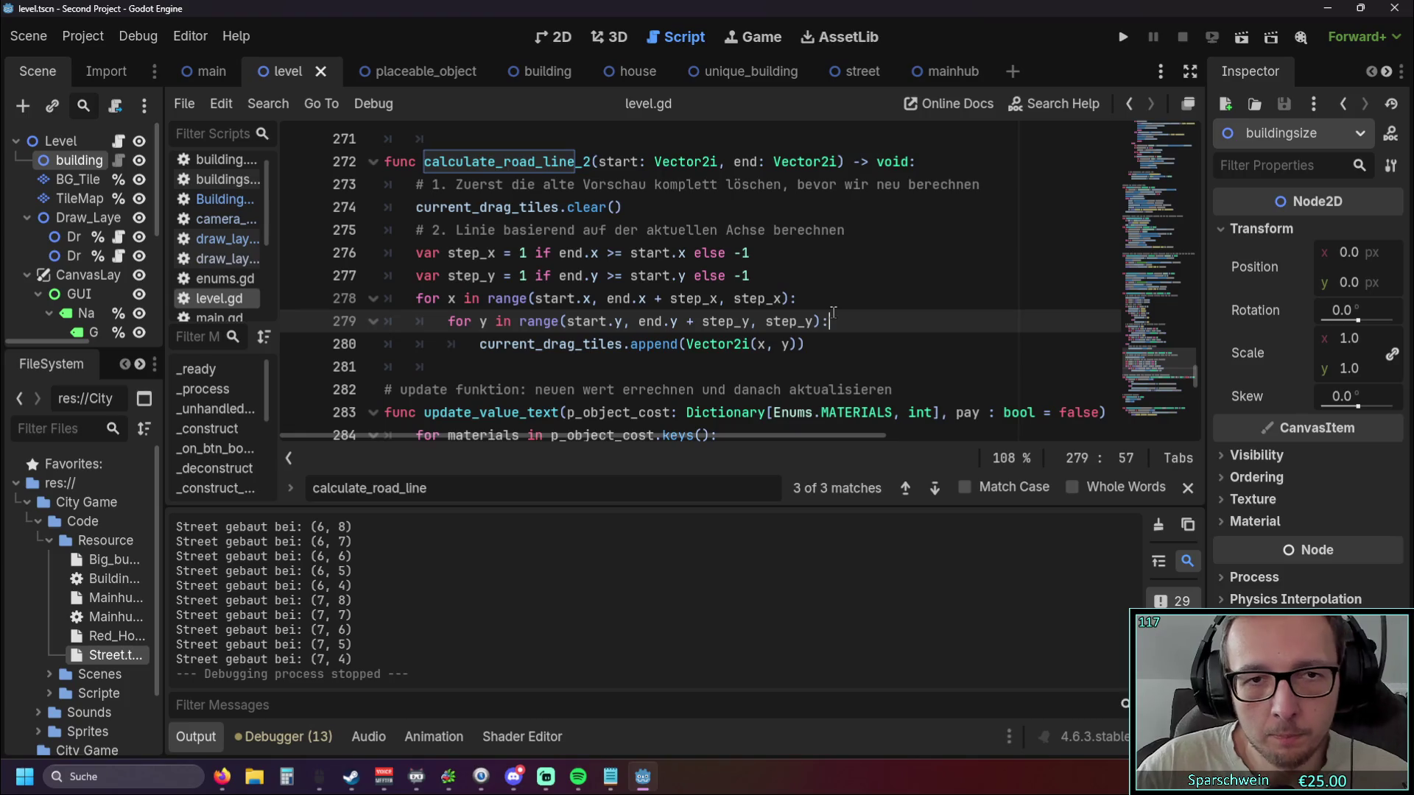
scroll(834, 314, "up", 3)
left_click(1123, 37)
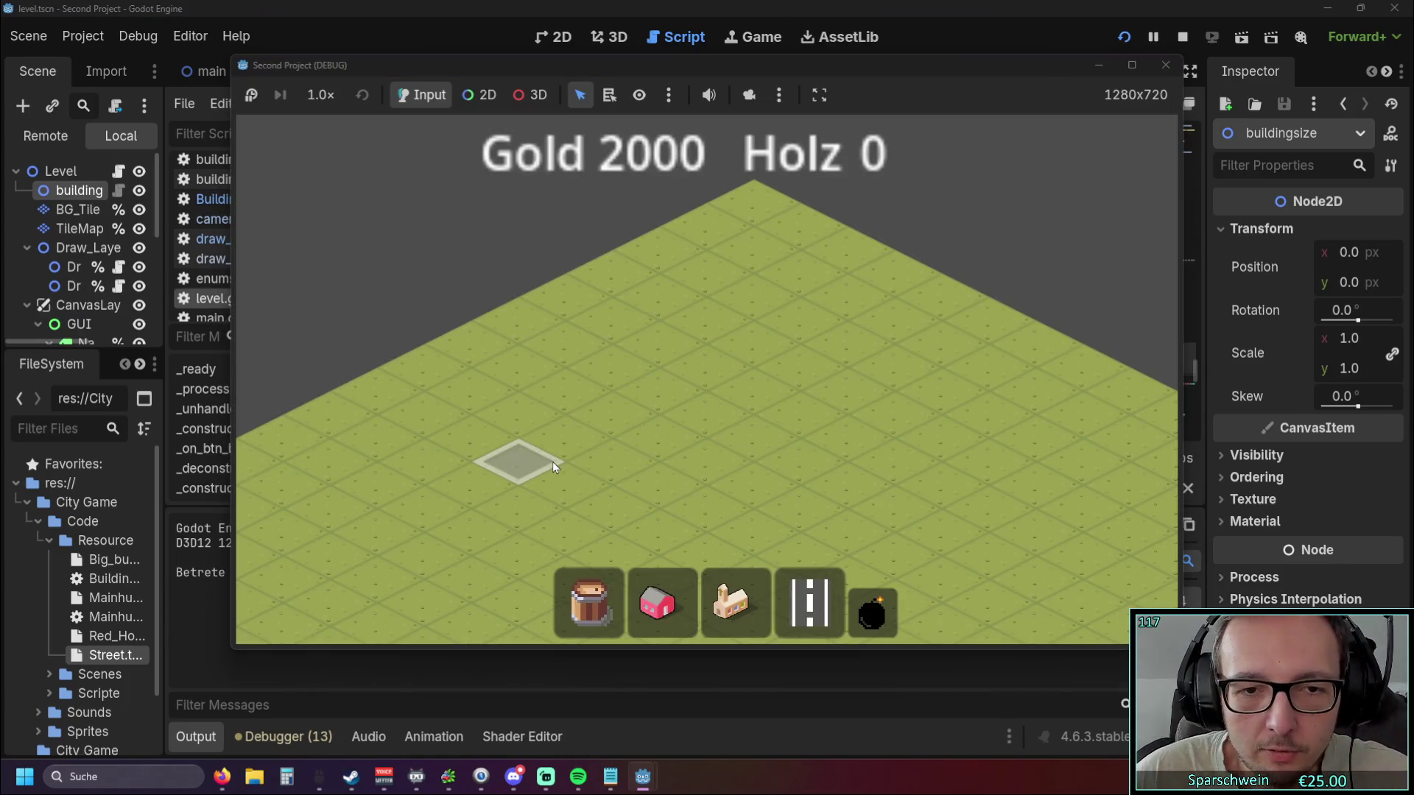
left_click_drag(554, 468, 899, 410)
left_click(1164, 65)
Collapse the Output panel to give the script editor more room.
scroll(871, 314, "down", 3)
left_click(777, 263)
scroll(777, 263, "up", 10)
scroll(777, 263, "up", 20)
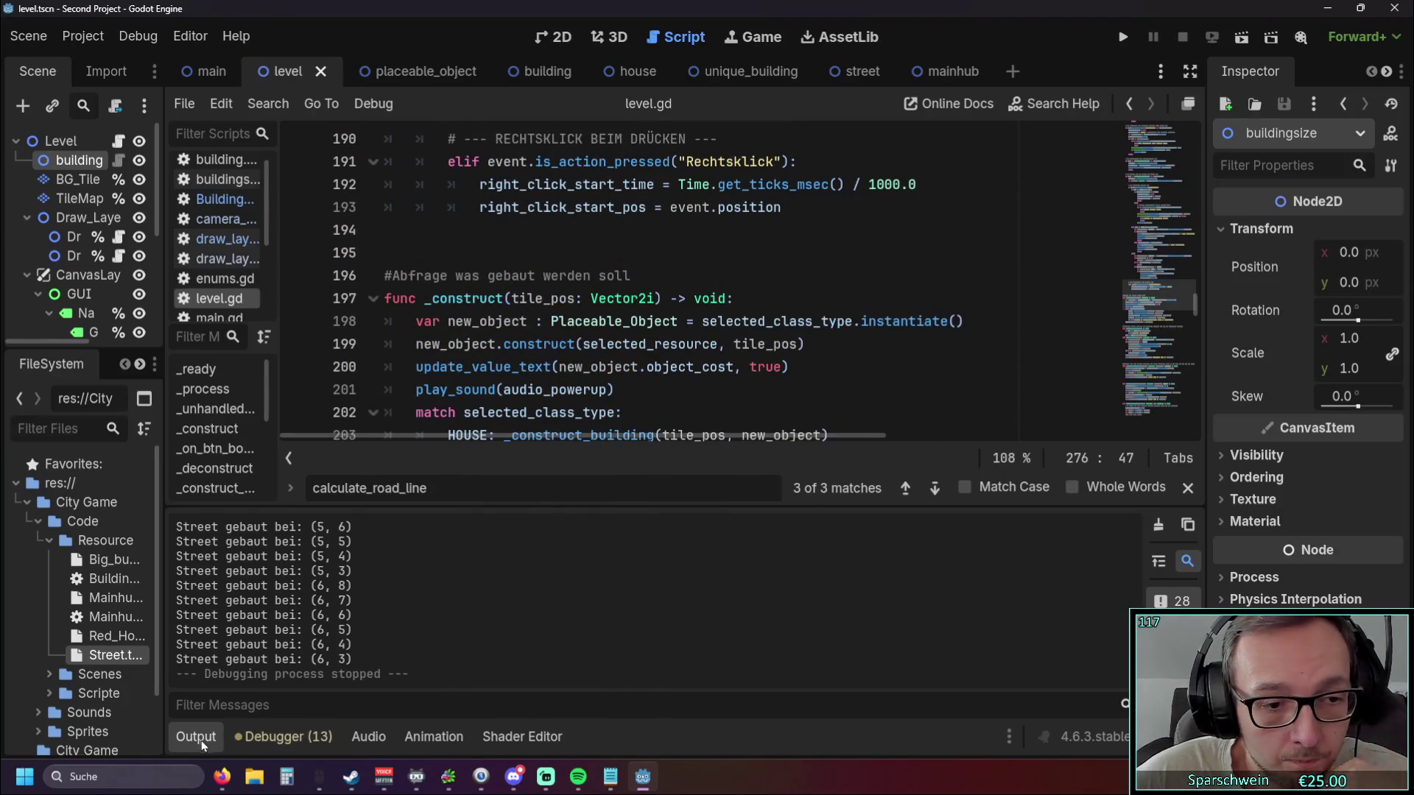
left_click(206, 746)
Place the caret after calculate_road_line_2 in the drag branch on line 138.
scroll(670, 434, "up", 5)
scroll(675, 436, "up", 20)
scroll(673, 427, "up", 8)
scroll(677, 418, "down", 4)
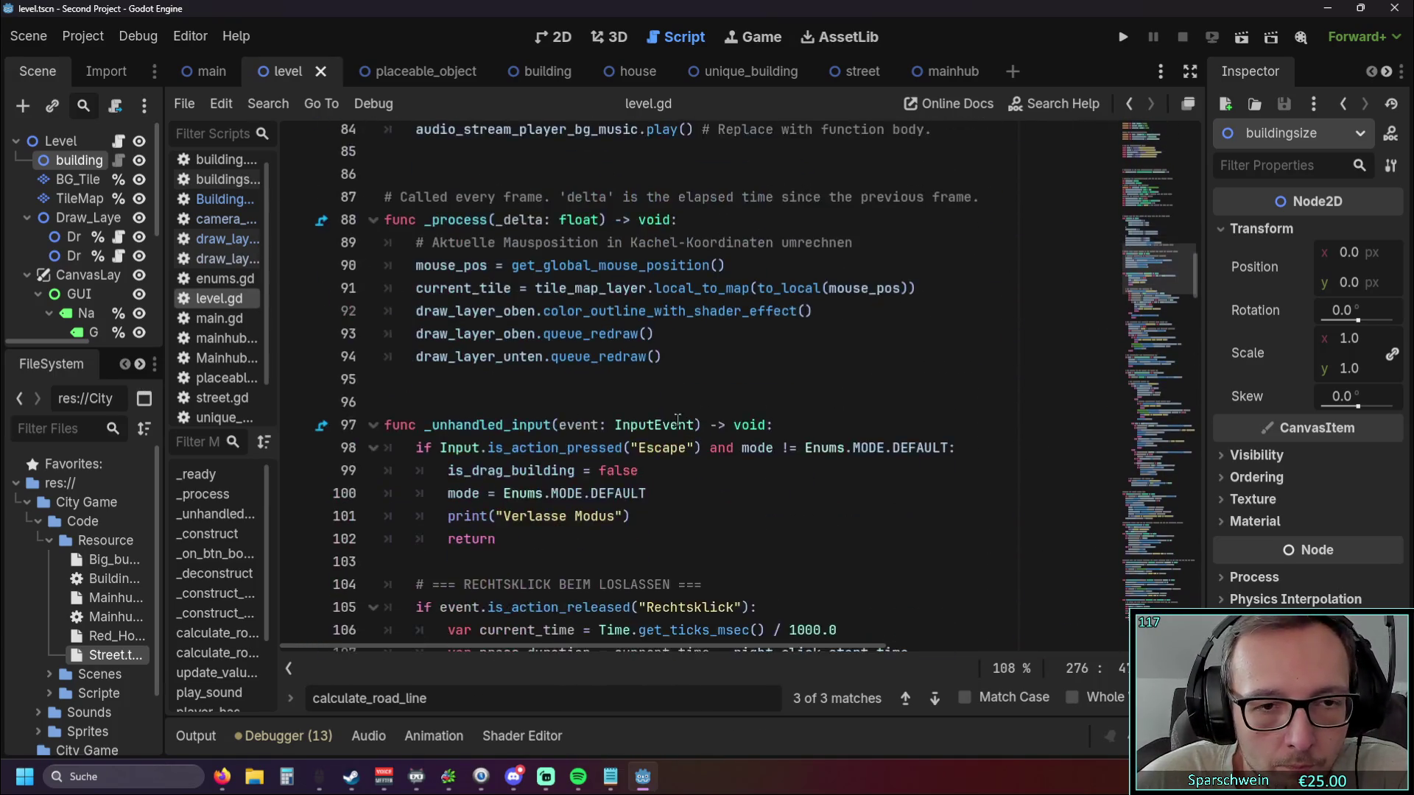
scroll(677, 419, "down", 3)
scroll(690, 404, "down", 1)
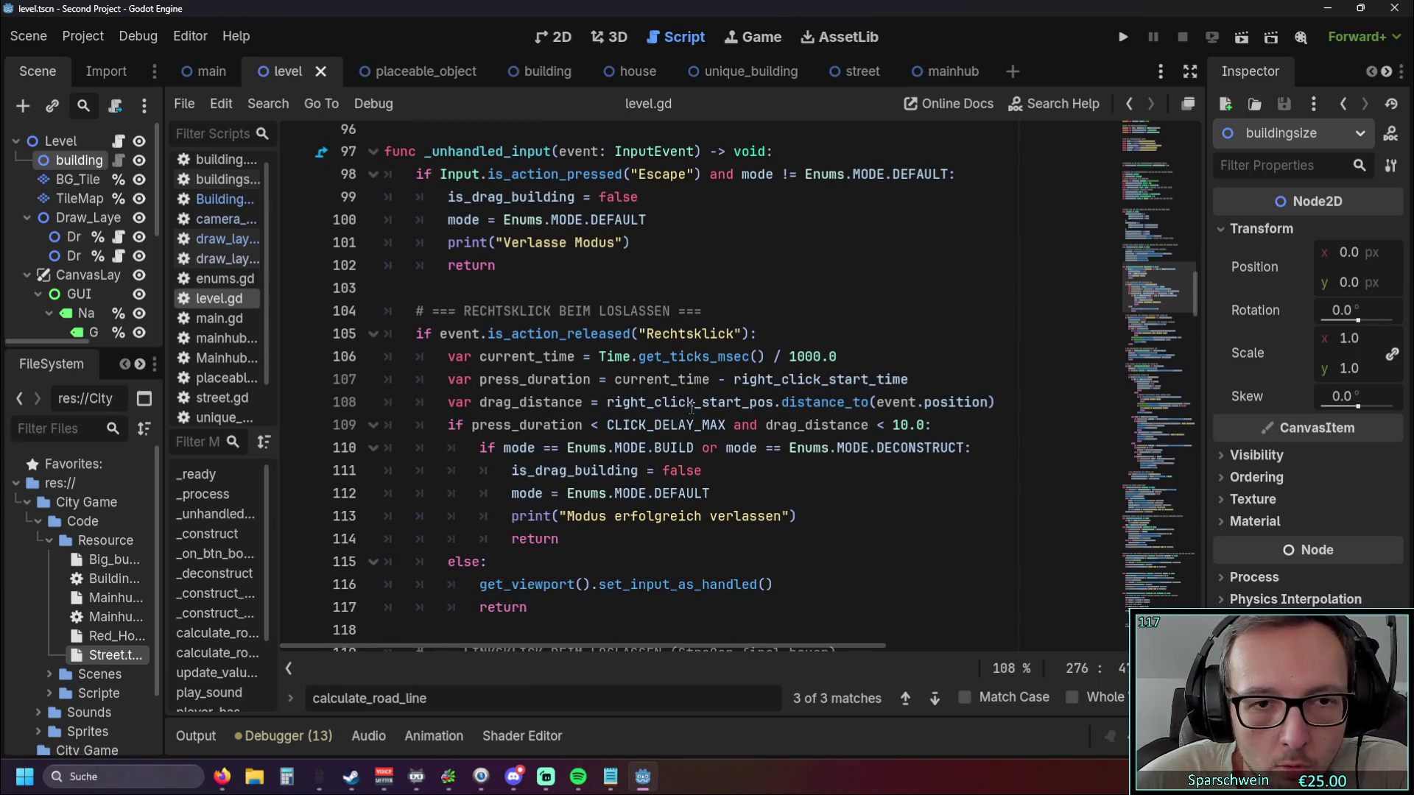
scroll(698, 401, "down", 3)
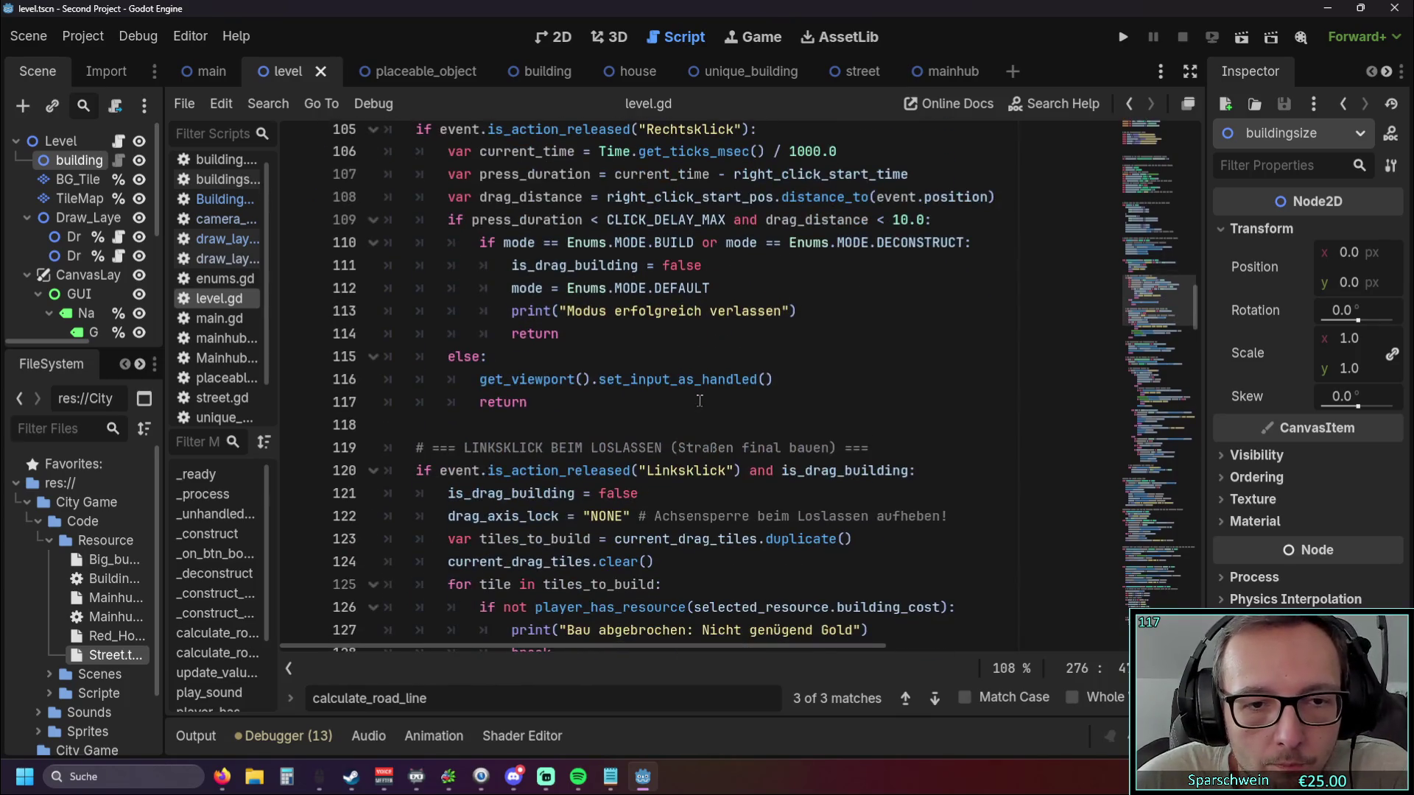
scroll(698, 401, "down", 3)
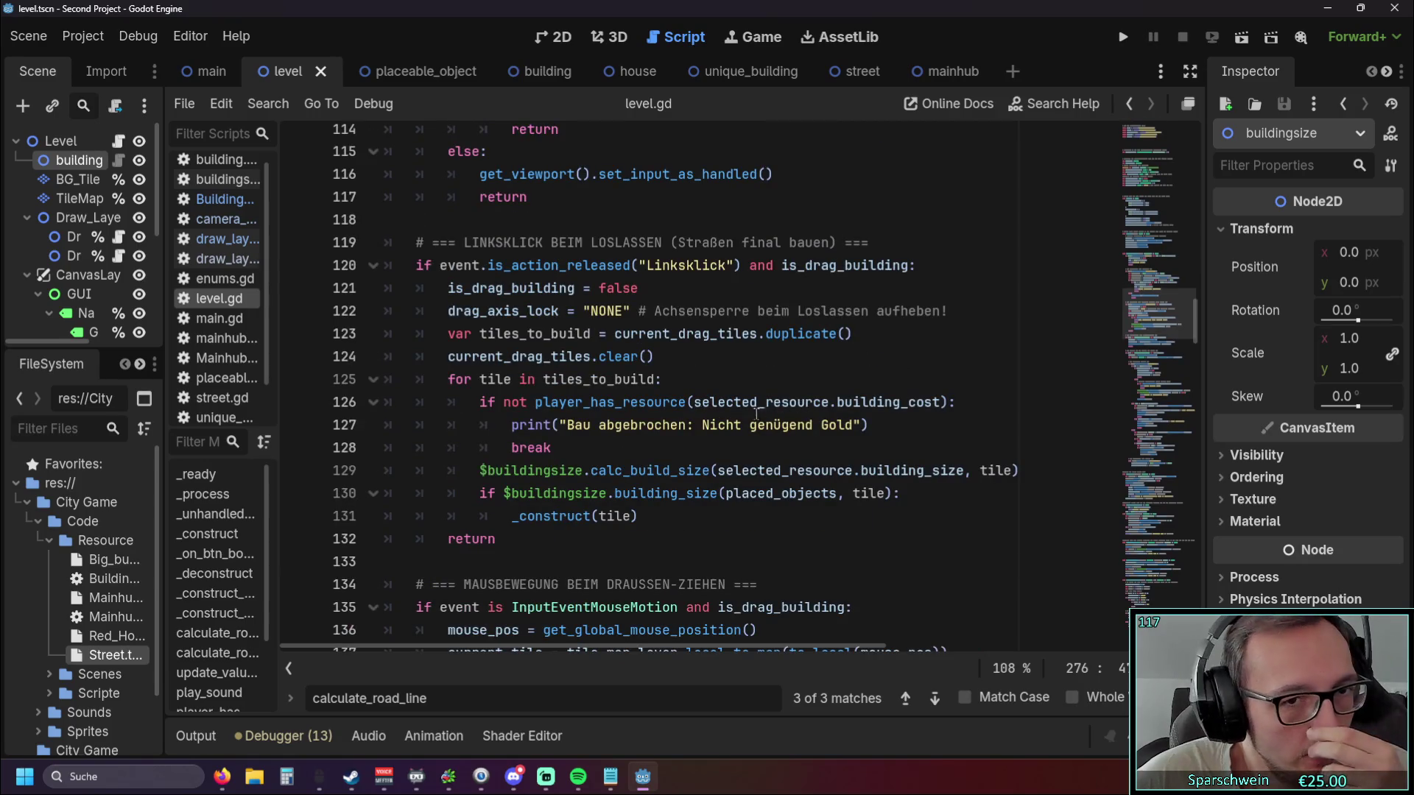
scroll(743, 406, "up", 11)
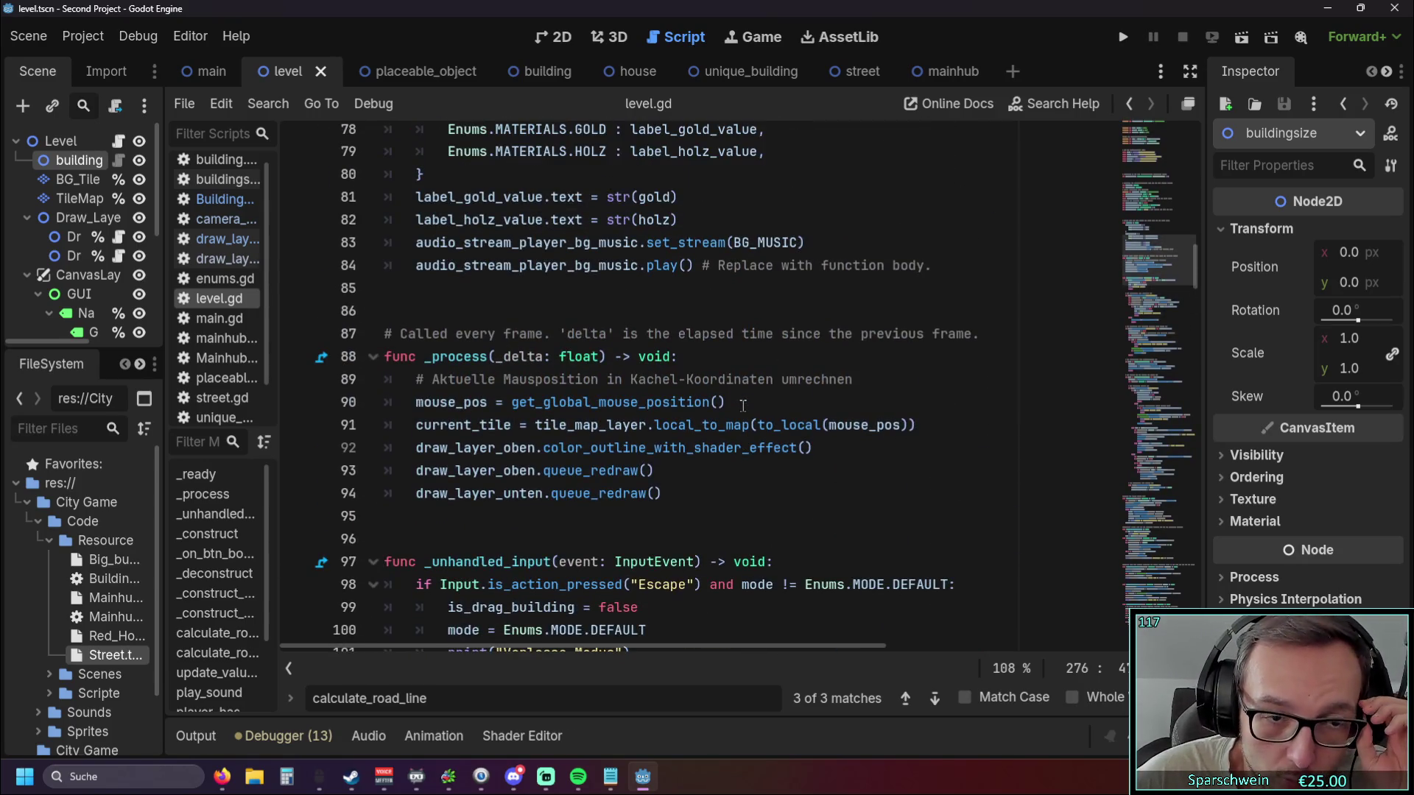
scroll(743, 406, "down", 4)
scroll(729, 400, "down", 2)
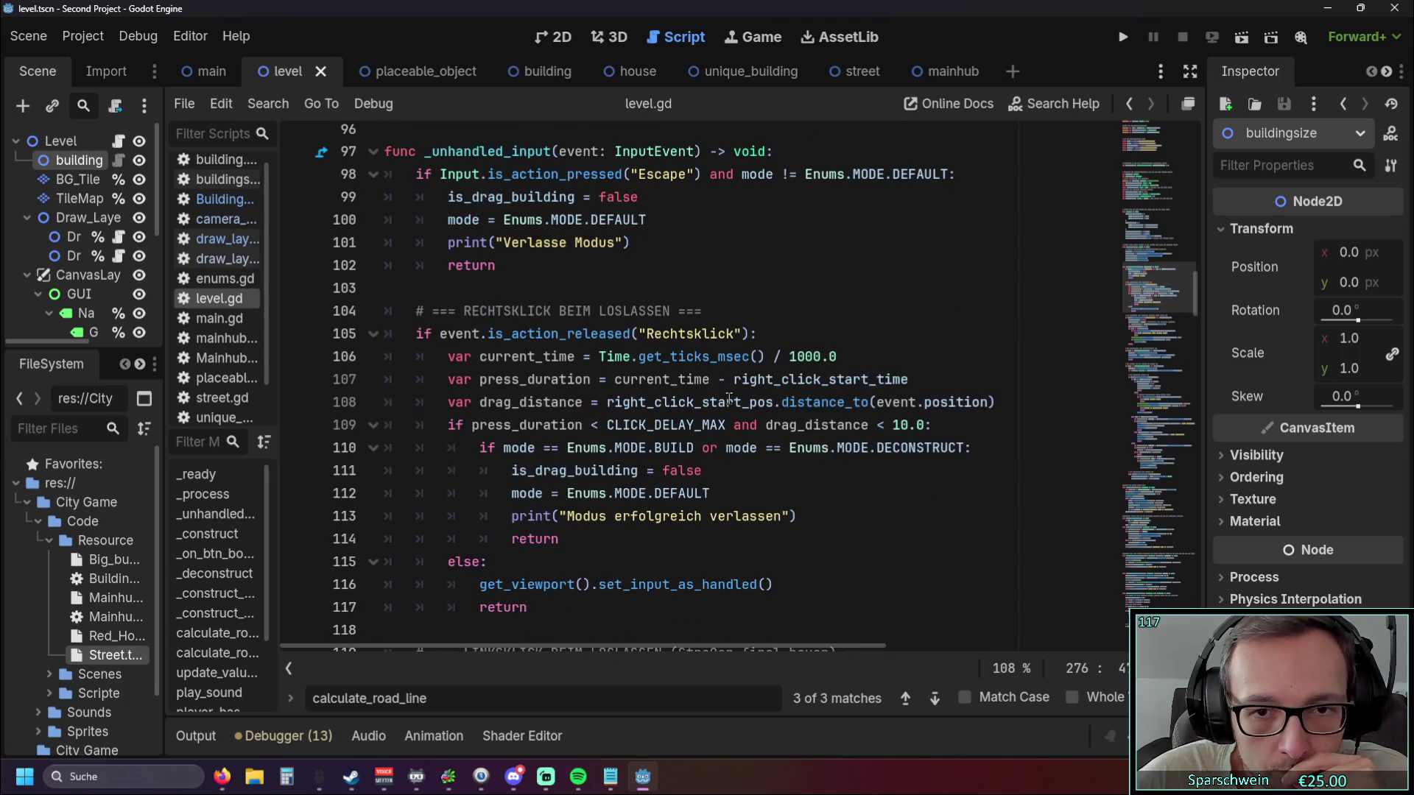
scroll(729, 398, "down", 7)
scroll(677, 414, "down", 2)
scroll(677, 413, "down", 1)
left_click(617, 335)
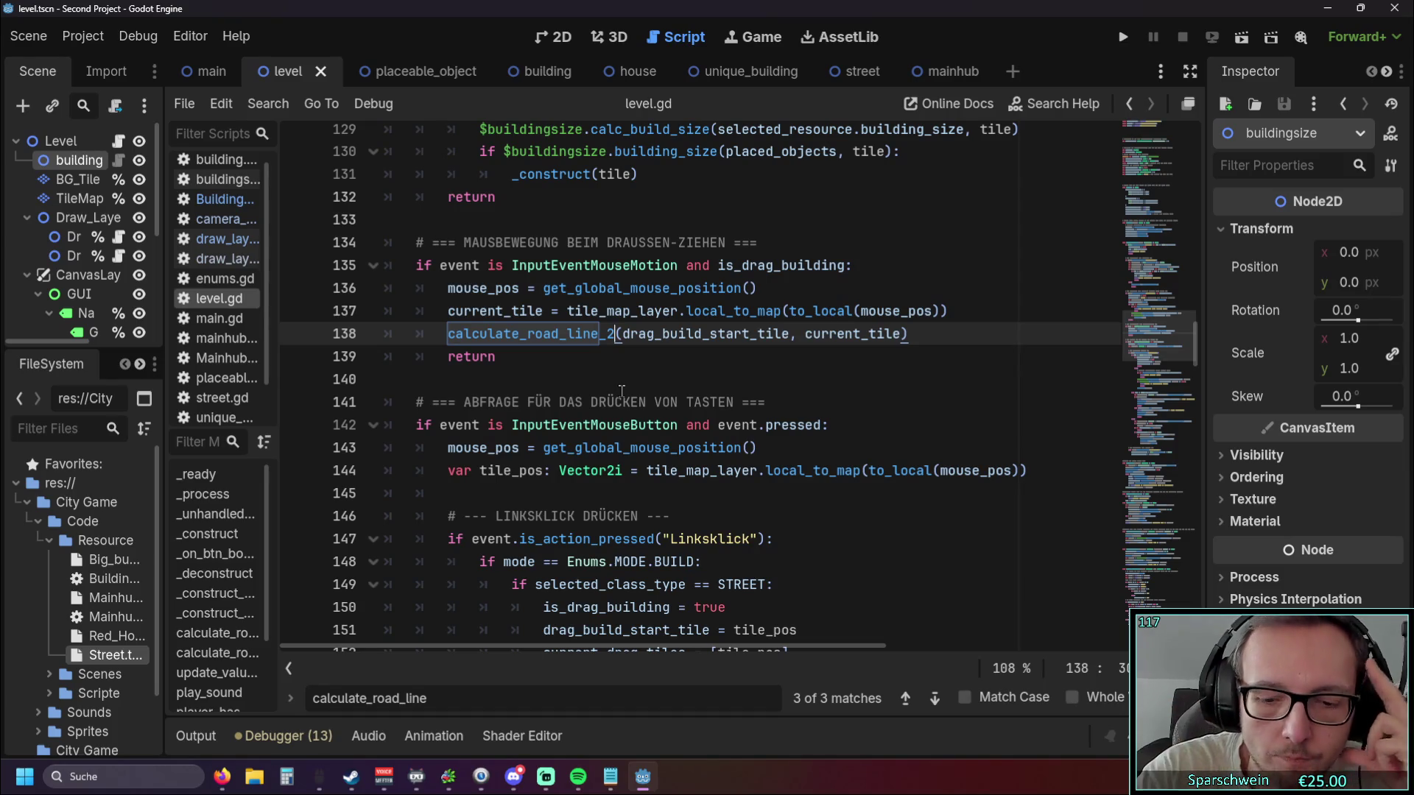
Revert line 138 to calculate_road_line and confirm a drag builds a straight street (5,8)–(5,3).
key("BackSpace")
key("BackSpace")
left_click(622, 389)
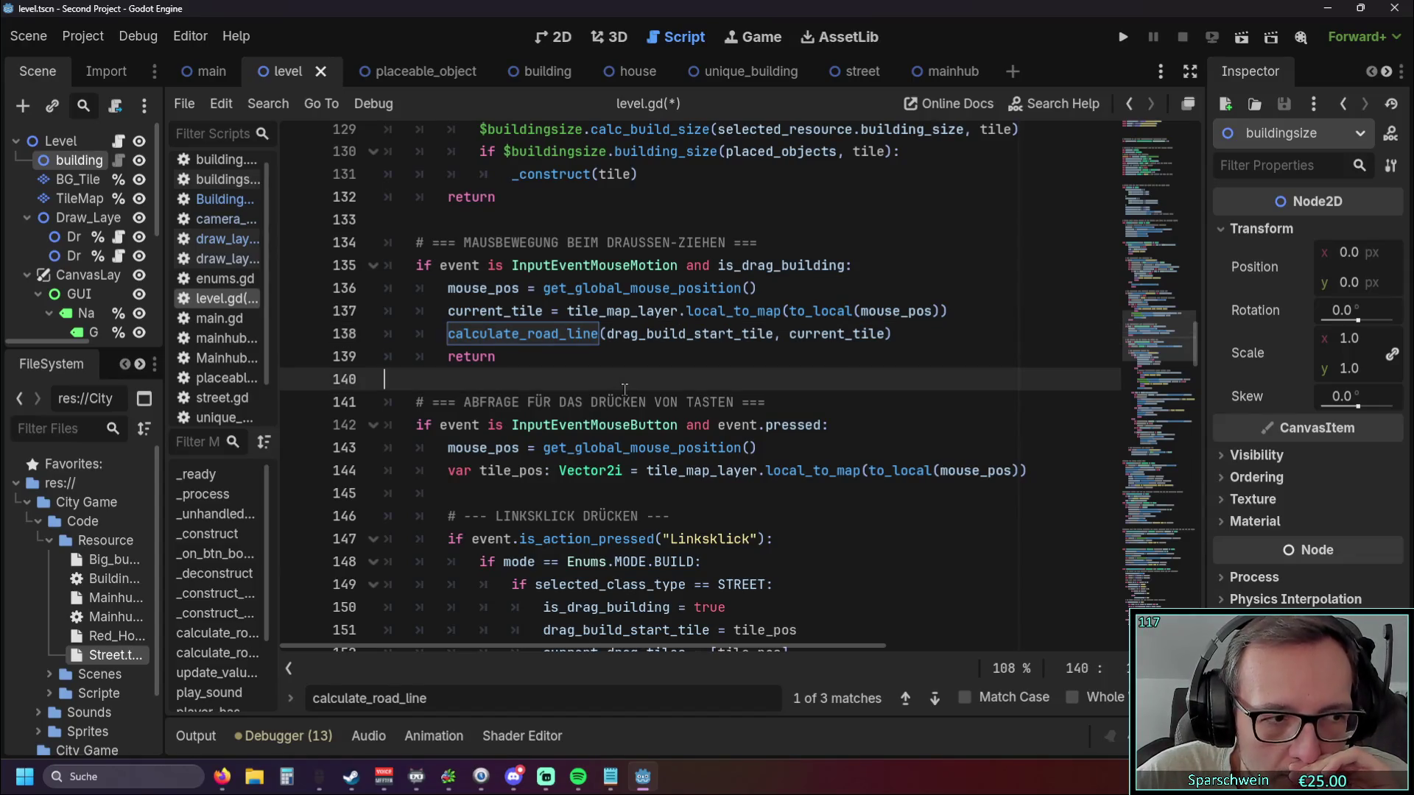
left_click(1123, 36)
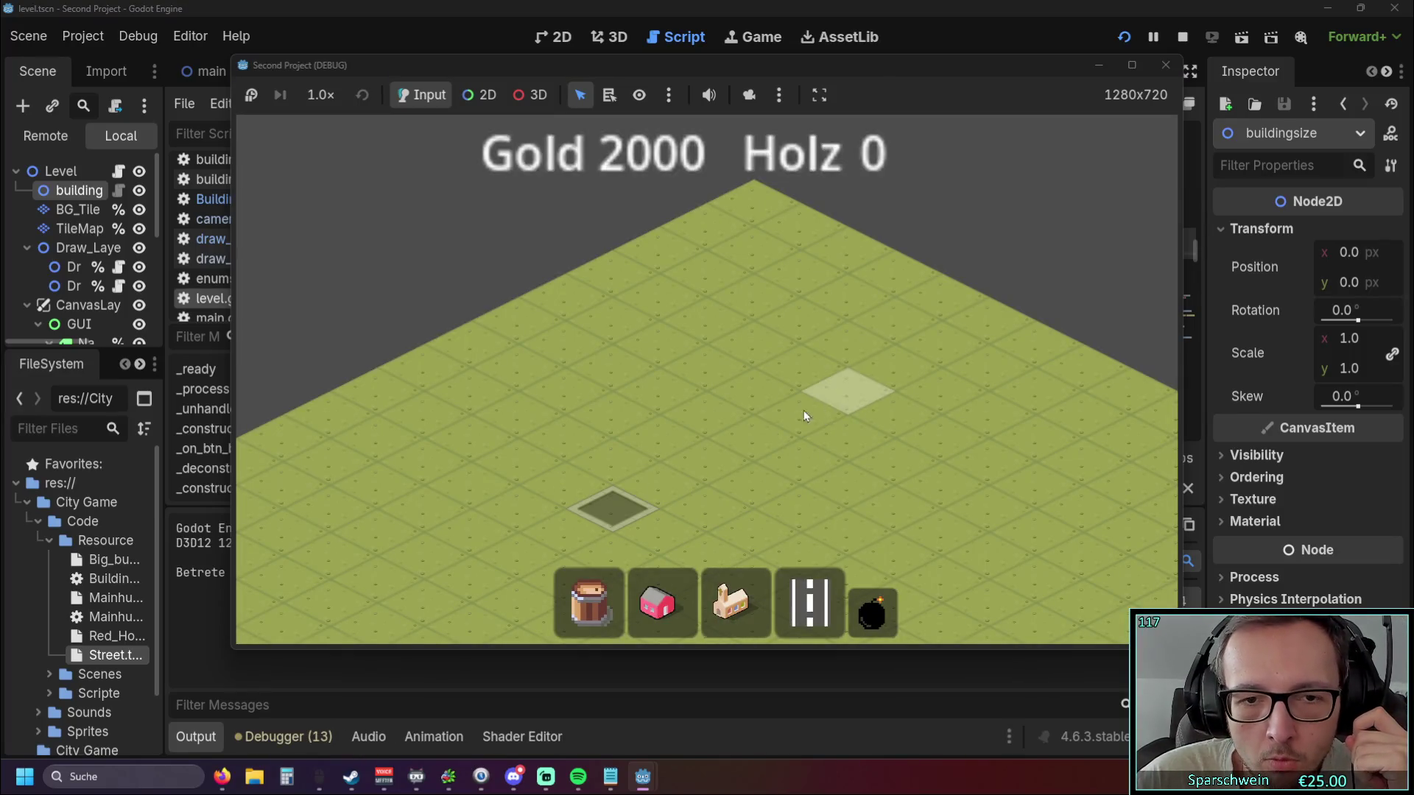
mouse_move(610, 498)
left_mouse_down()
mouse_move(825, 395)
mouse_move(1031, 523)
mouse_move(854, 405)
left_mouse_up()
left_click(1166, 65)
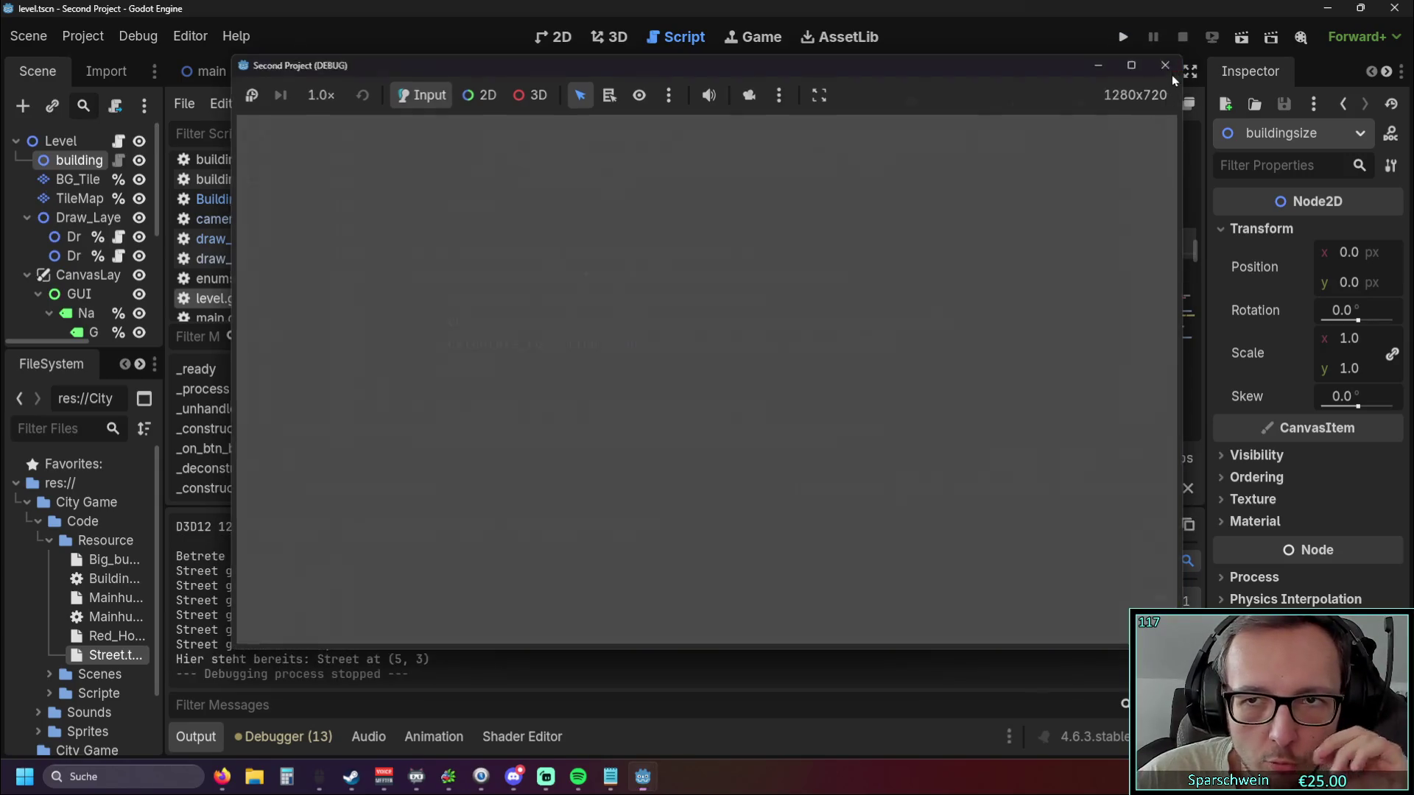
scroll(809, 324, "down", 1)
scroll(809, 323, "up", 1)
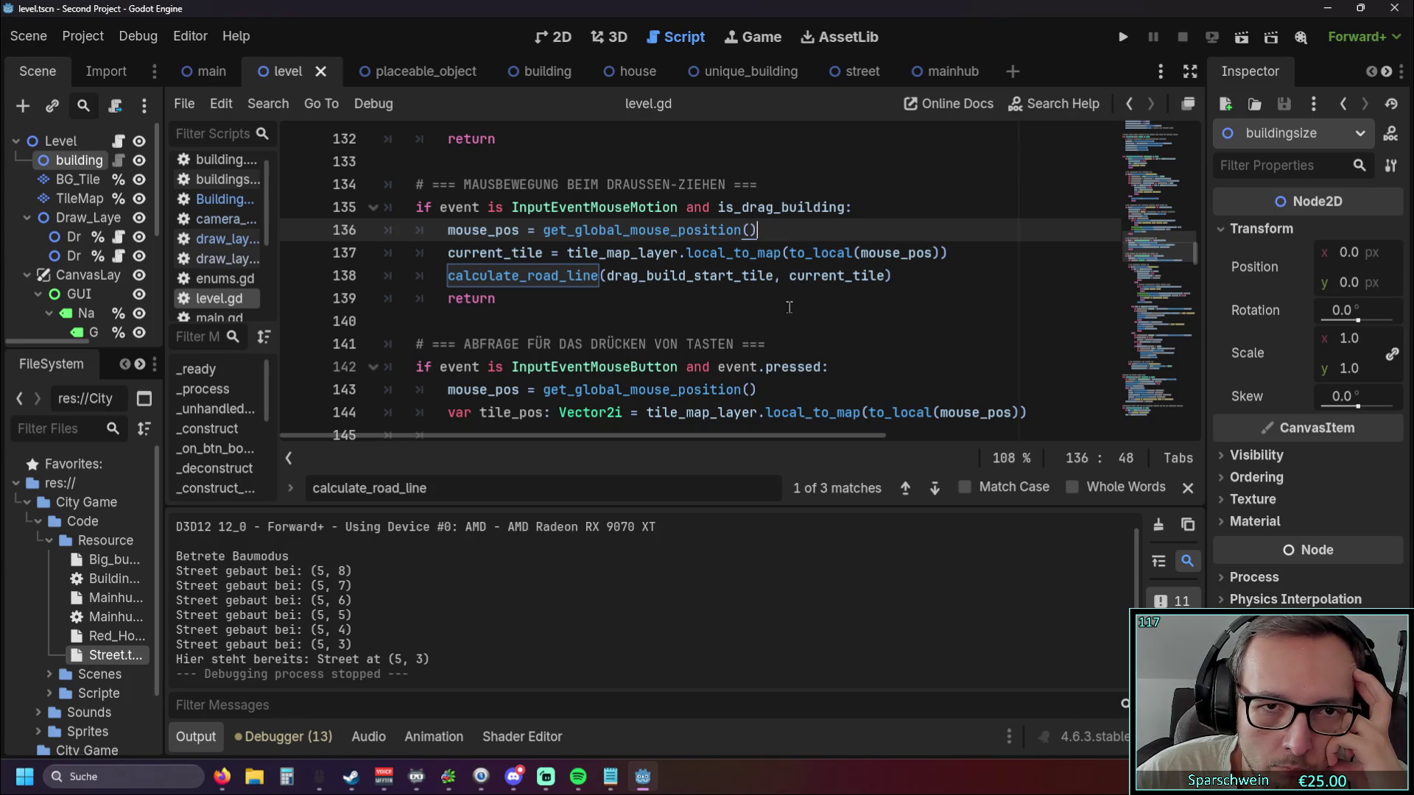
scroll(790, 307, "down", 1)
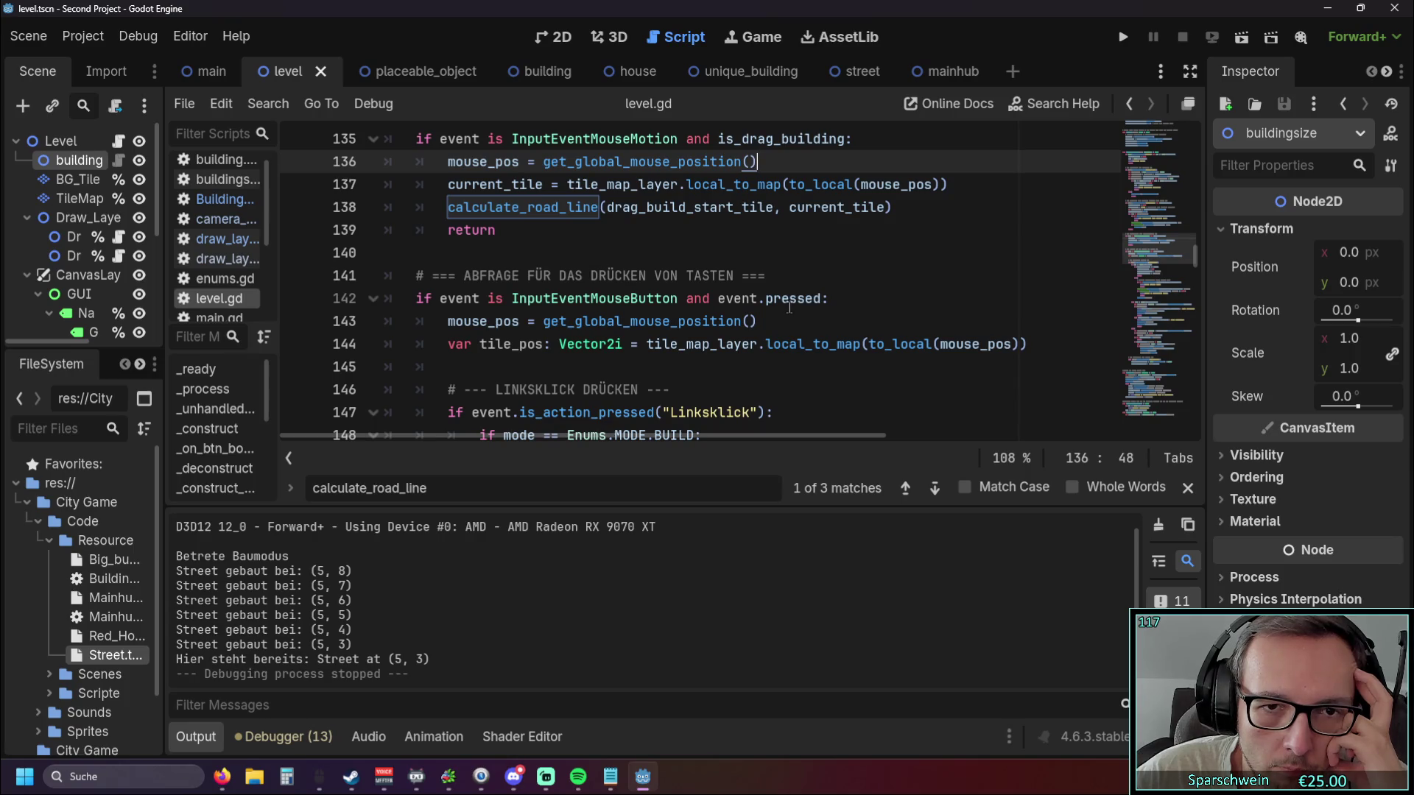
scroll(789, 307, "up", 2)
scroll(786, 305, "down", 1)
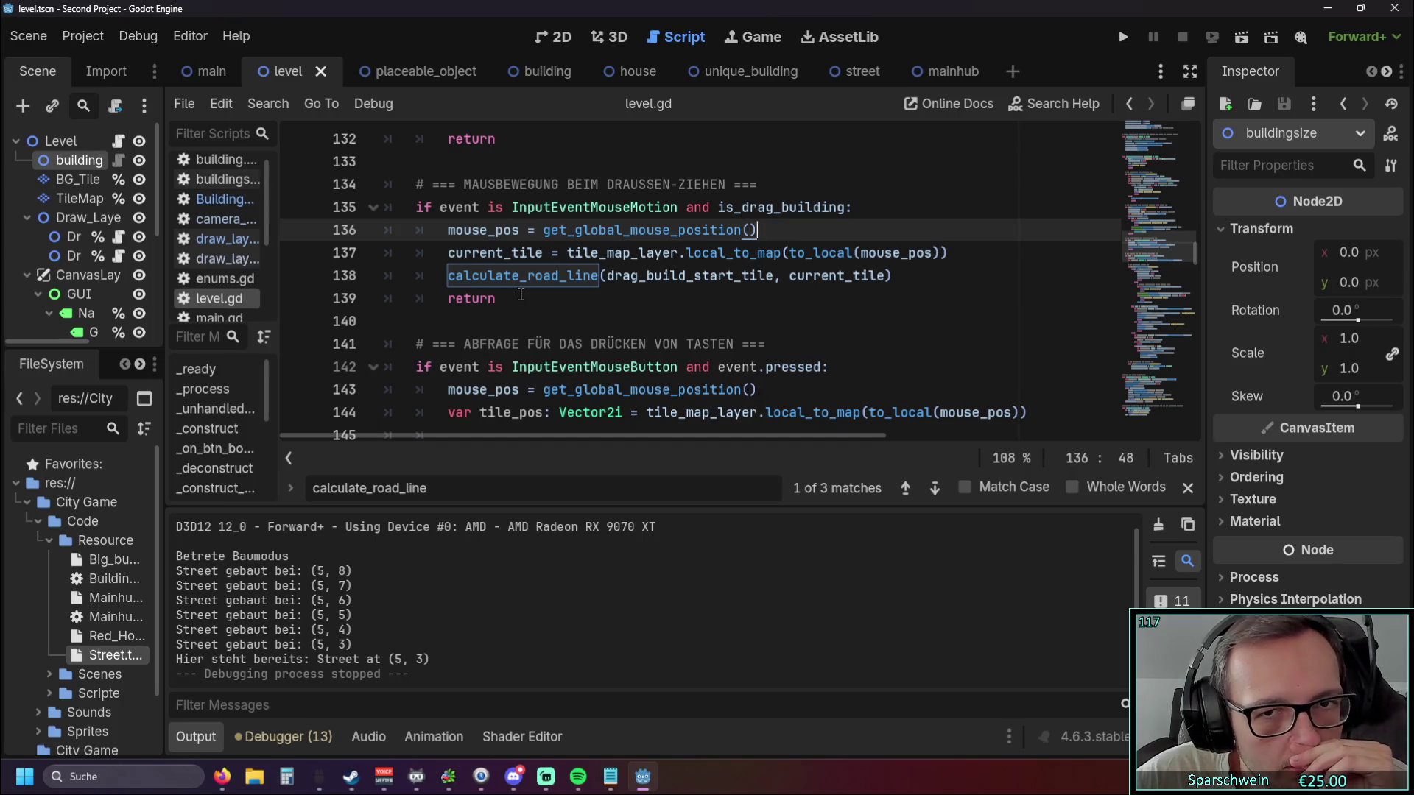
left_click_drag(718, 208, 846, 209)
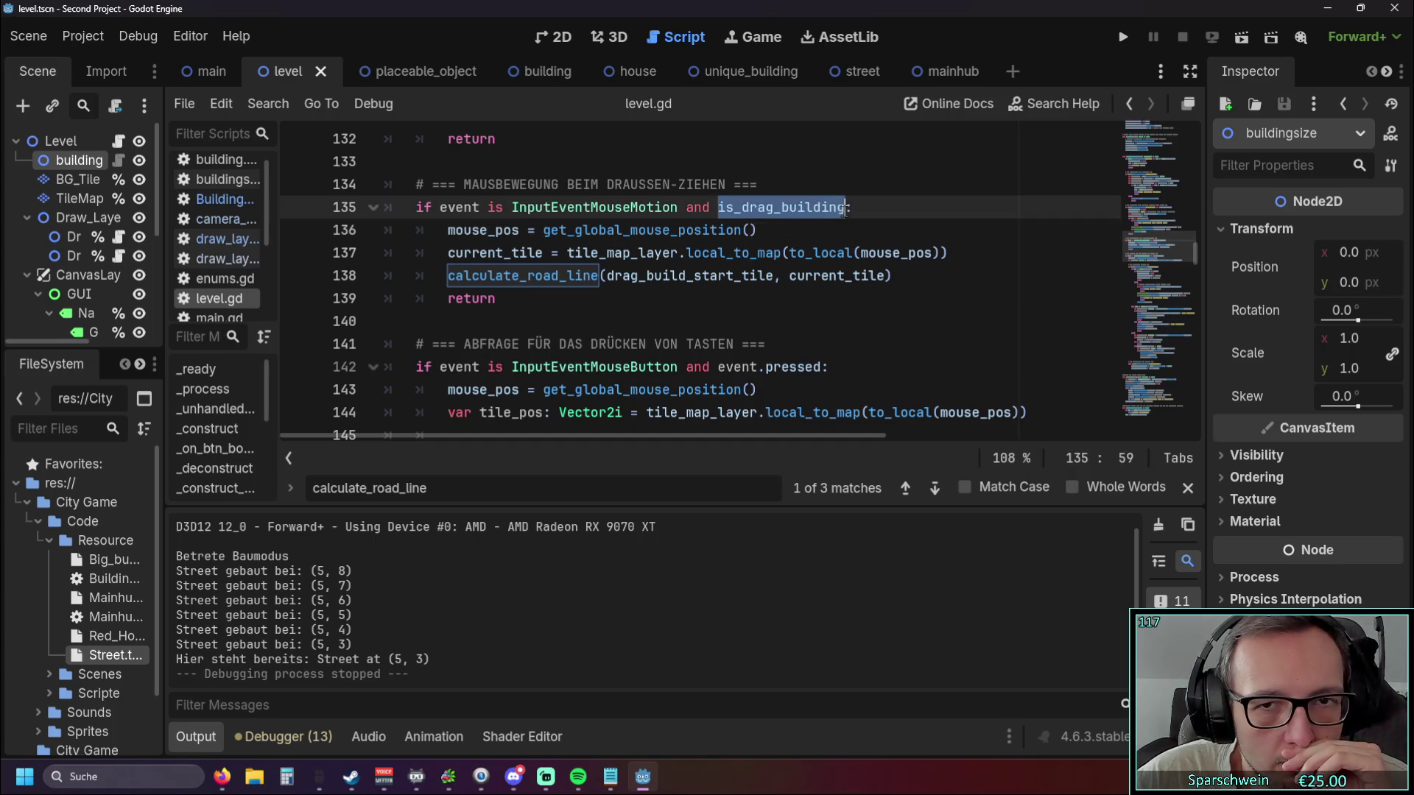
left_click(691, 283)
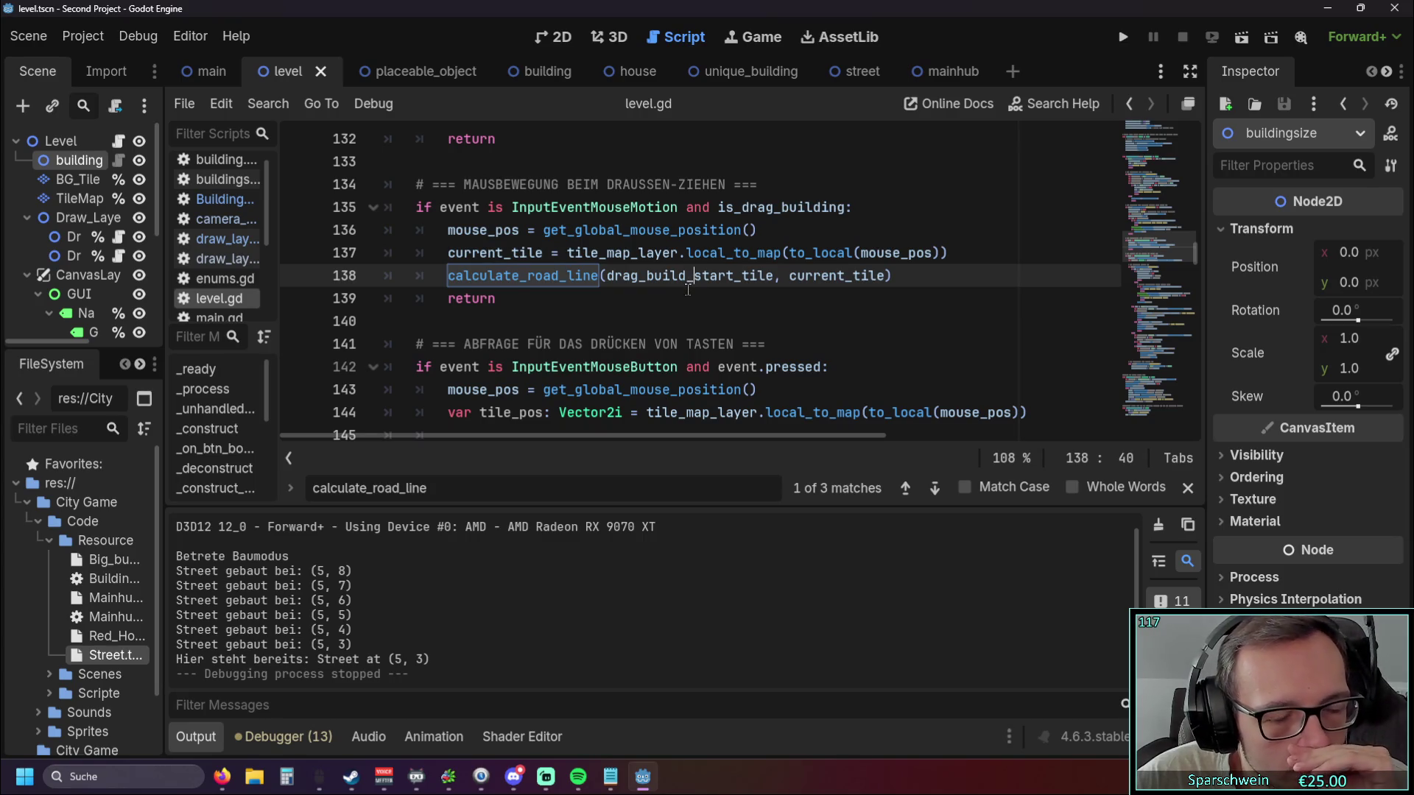
scroll(688, 289, "down", 6)
scroll(688, 289, "up", 6)
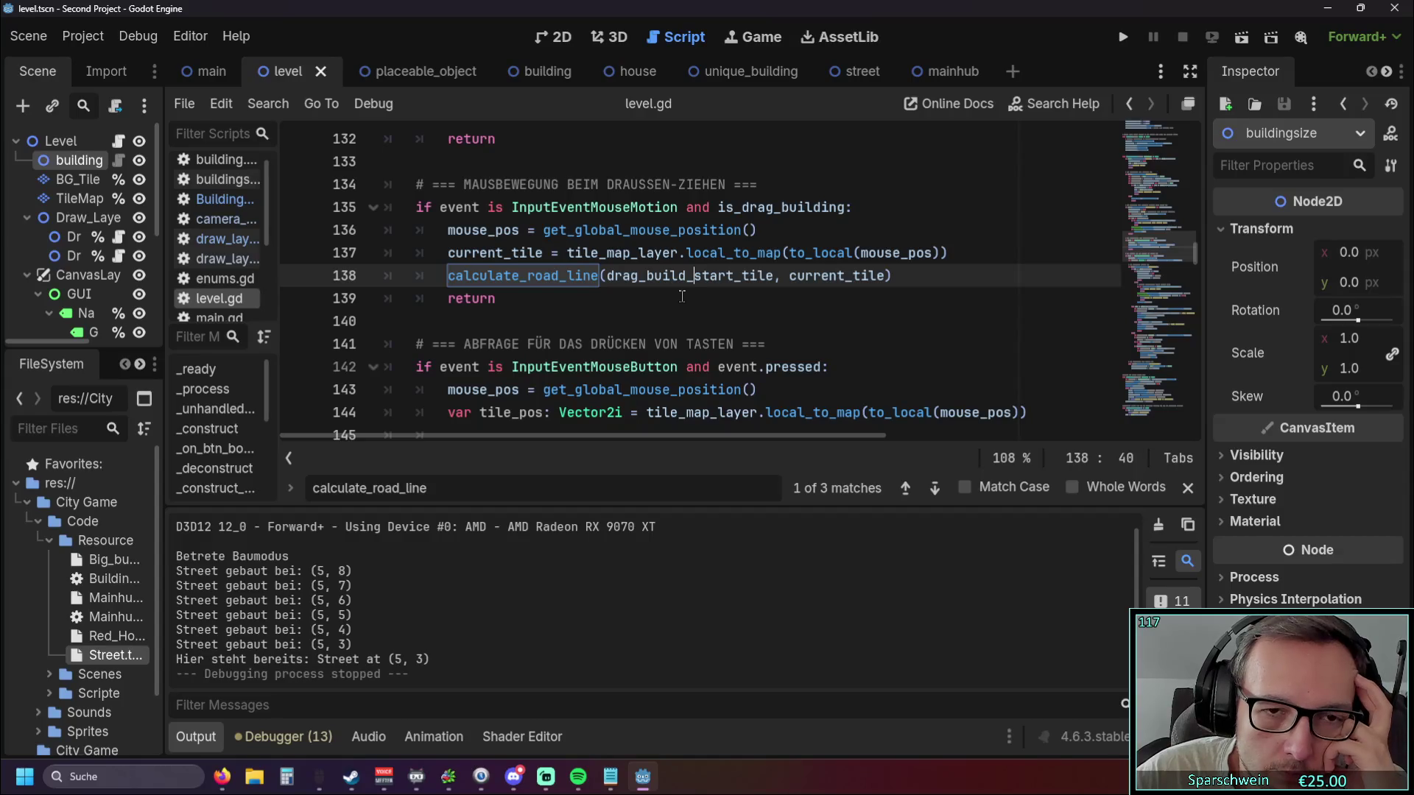
scroll(682, 296, "down", 10)
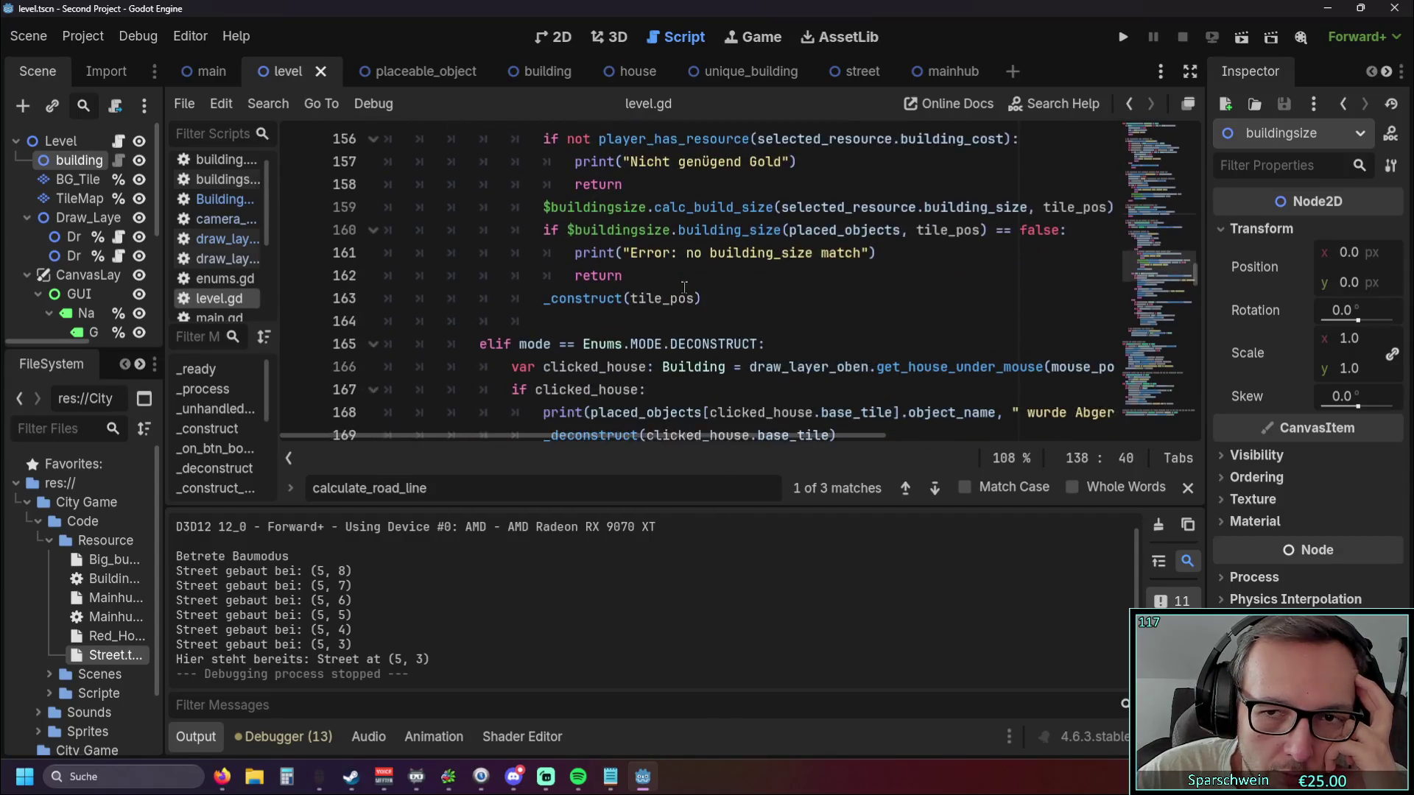
scroll(685, 287, "down", 7)
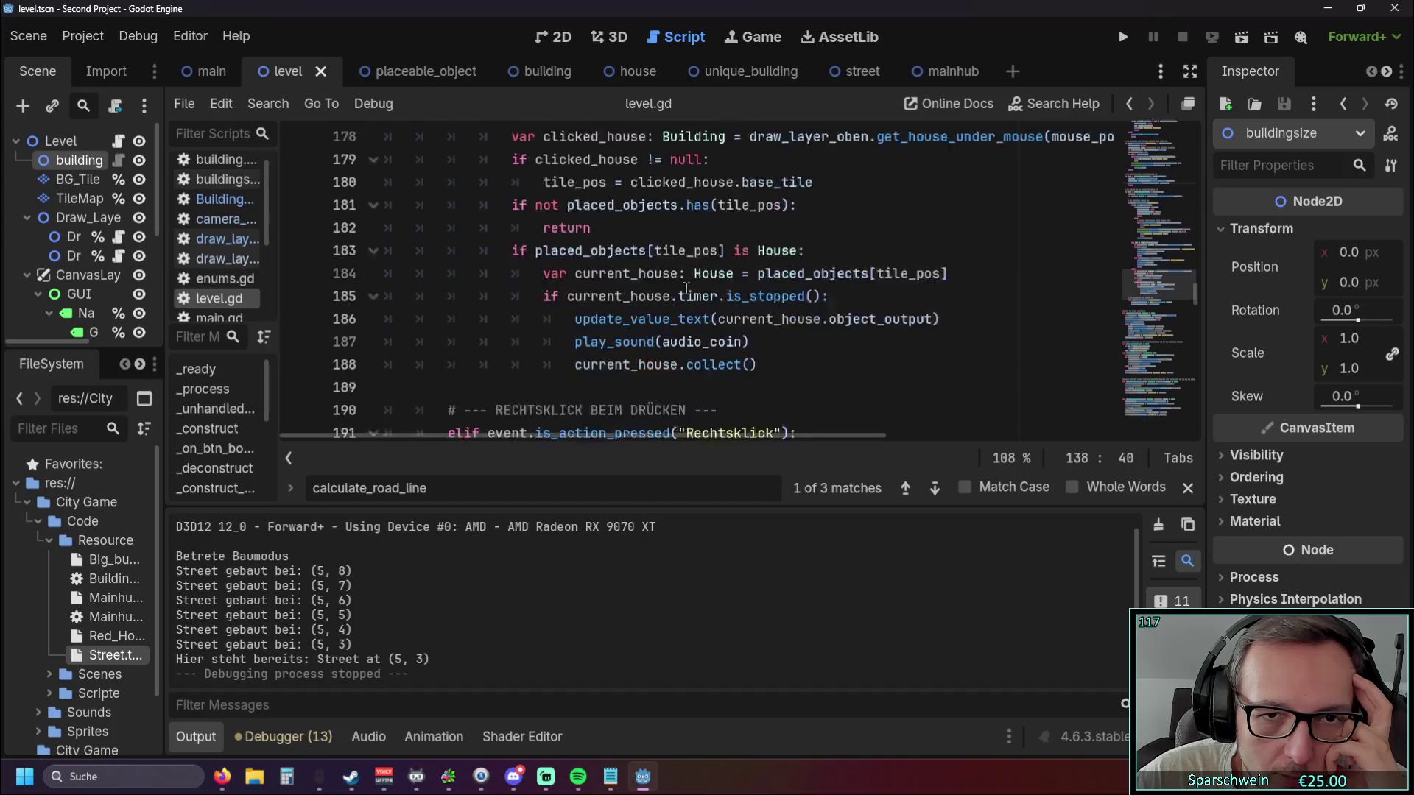
scroll(692, 289, "up", 3)
scroll(692, 289, "up", 4)
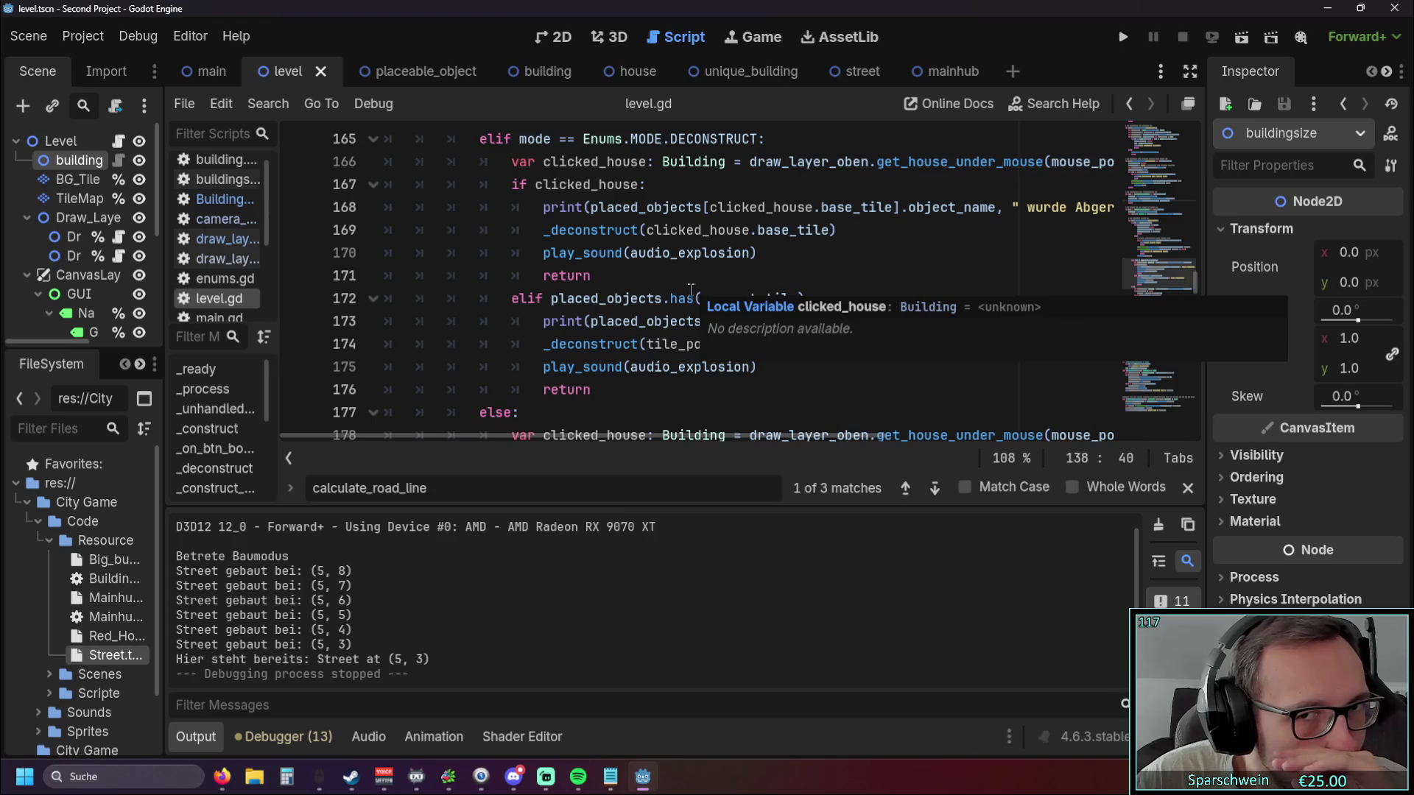
scroll(691, 289, "up", 4)
scroll(691, 290, "up", 7)
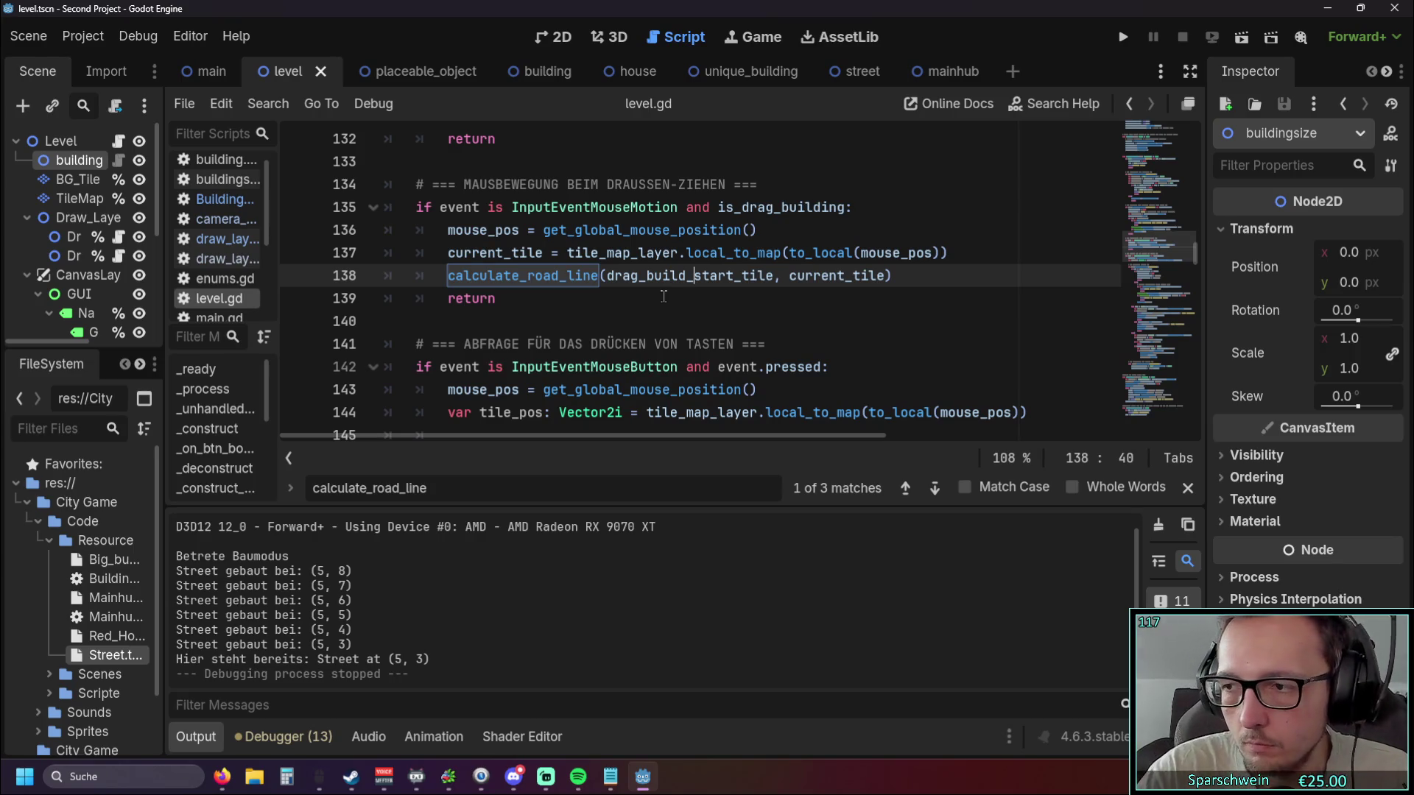
scroll(662, 296, "down", 13)
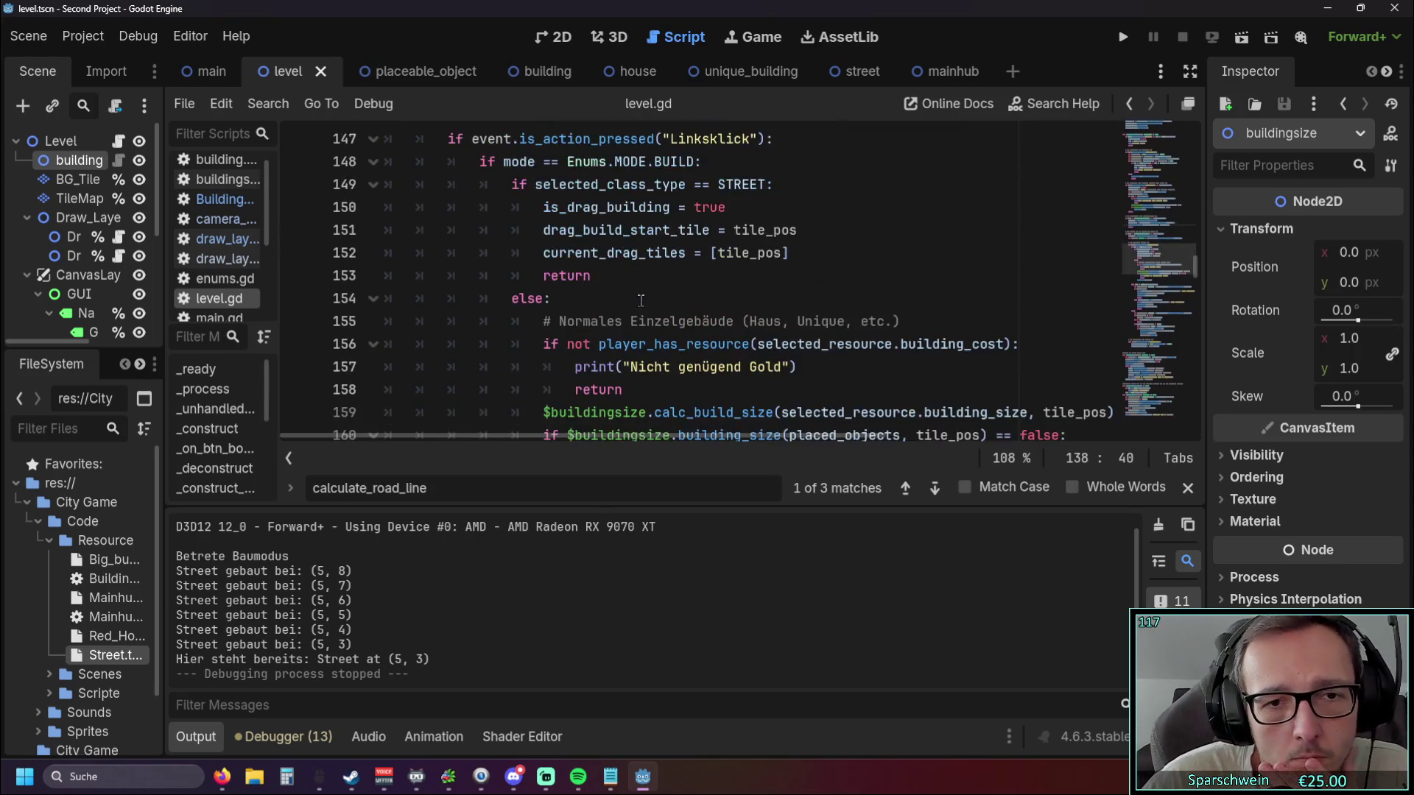
scroll(679, 302, "up", 1)
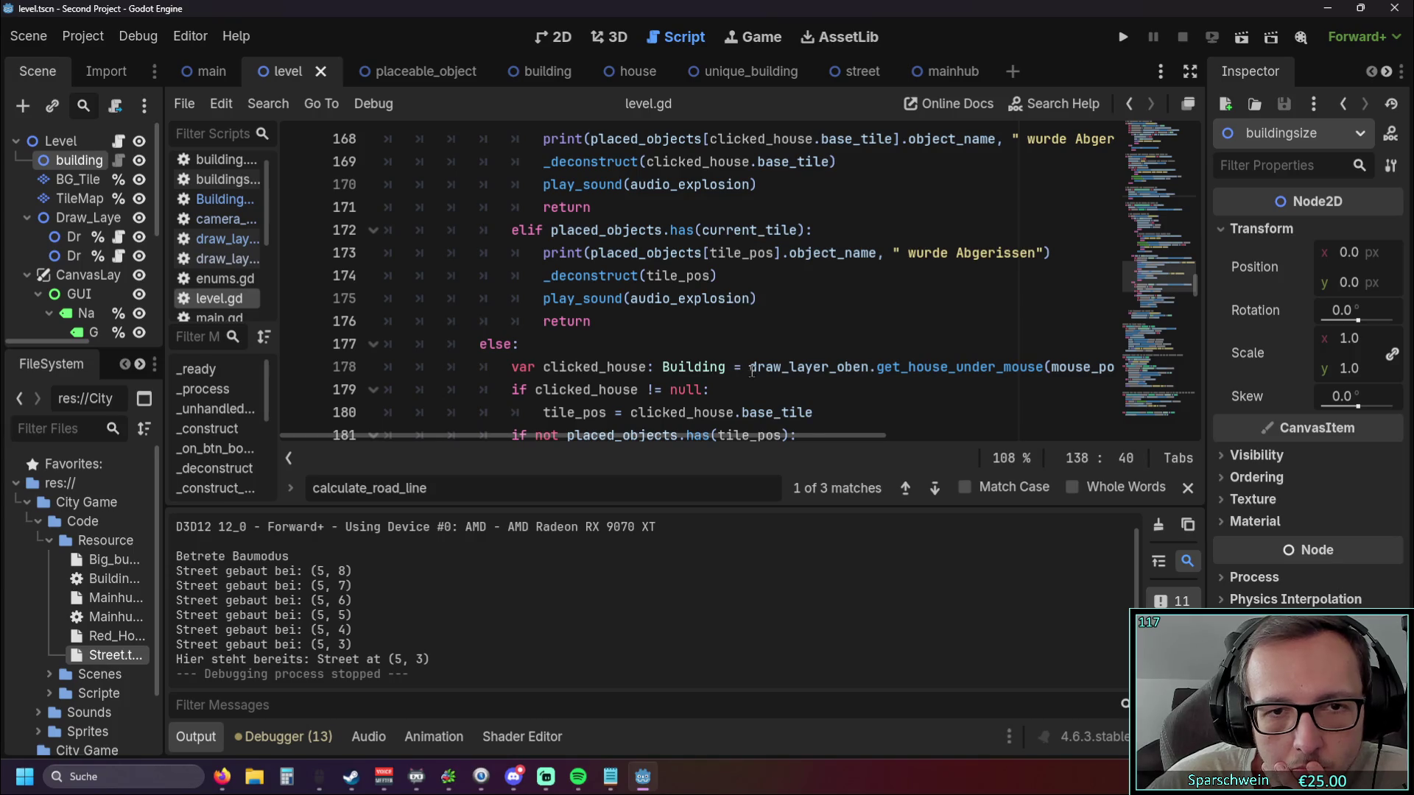
scroll(752, 370, "up", 2)
scroll(752, 369, "down", 1)
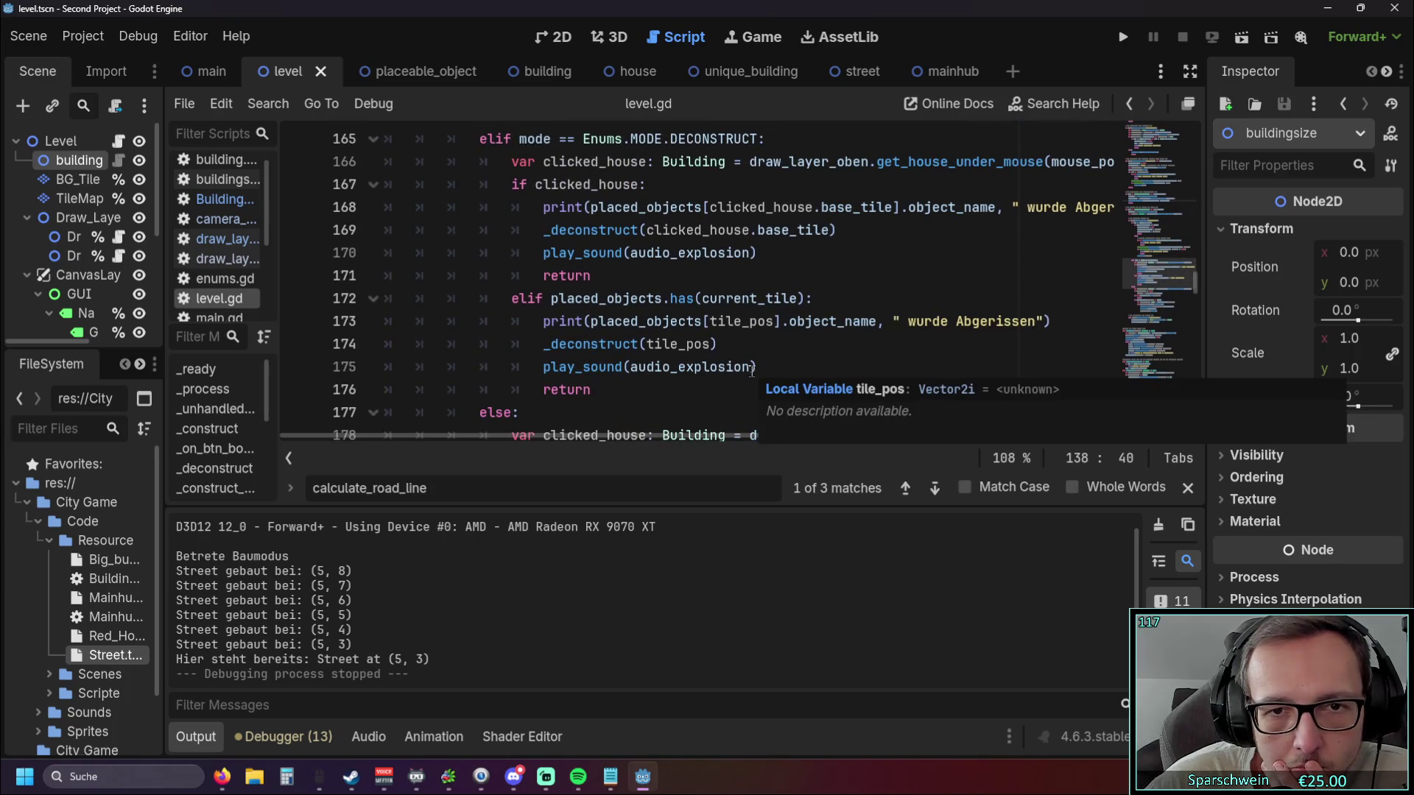
mouse_move(569, 435)
left_mouse_down()
mouse_move(673, 439)
mouse_move(555, 440)
left_mouse_up()
left_click(542, 344)
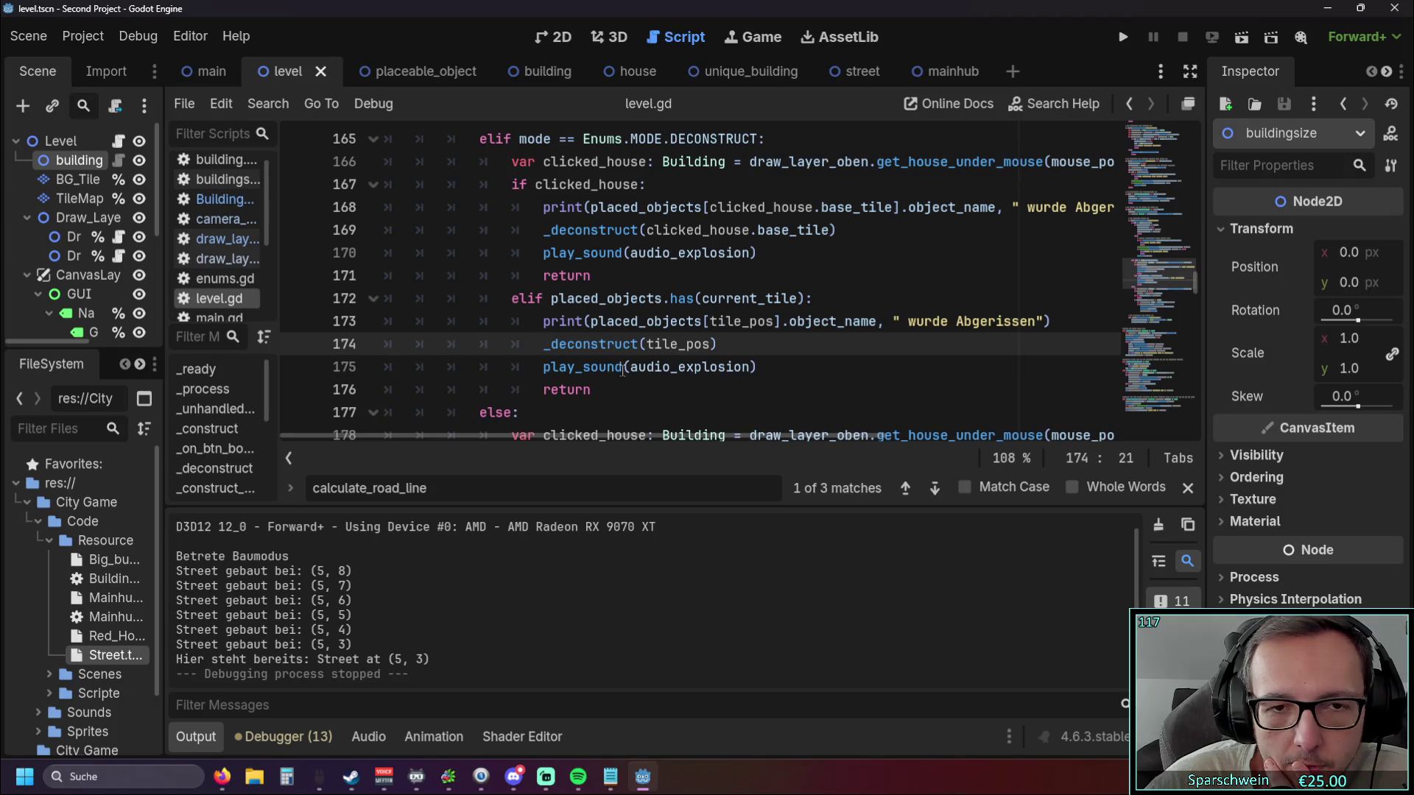
mouse_move(642, 370)
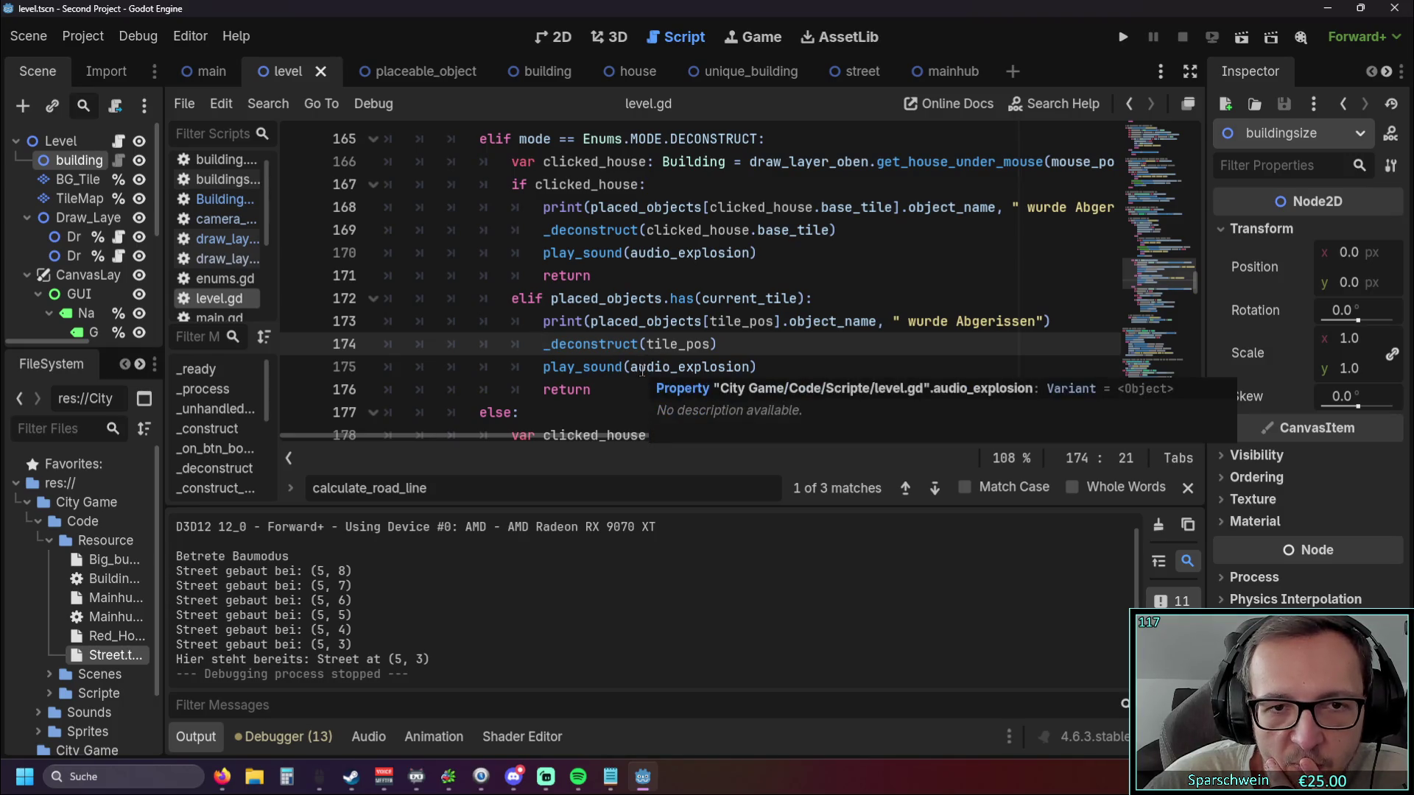
scroll(642, 370, "up", 5)
scroll(586, 349, "up", 7)
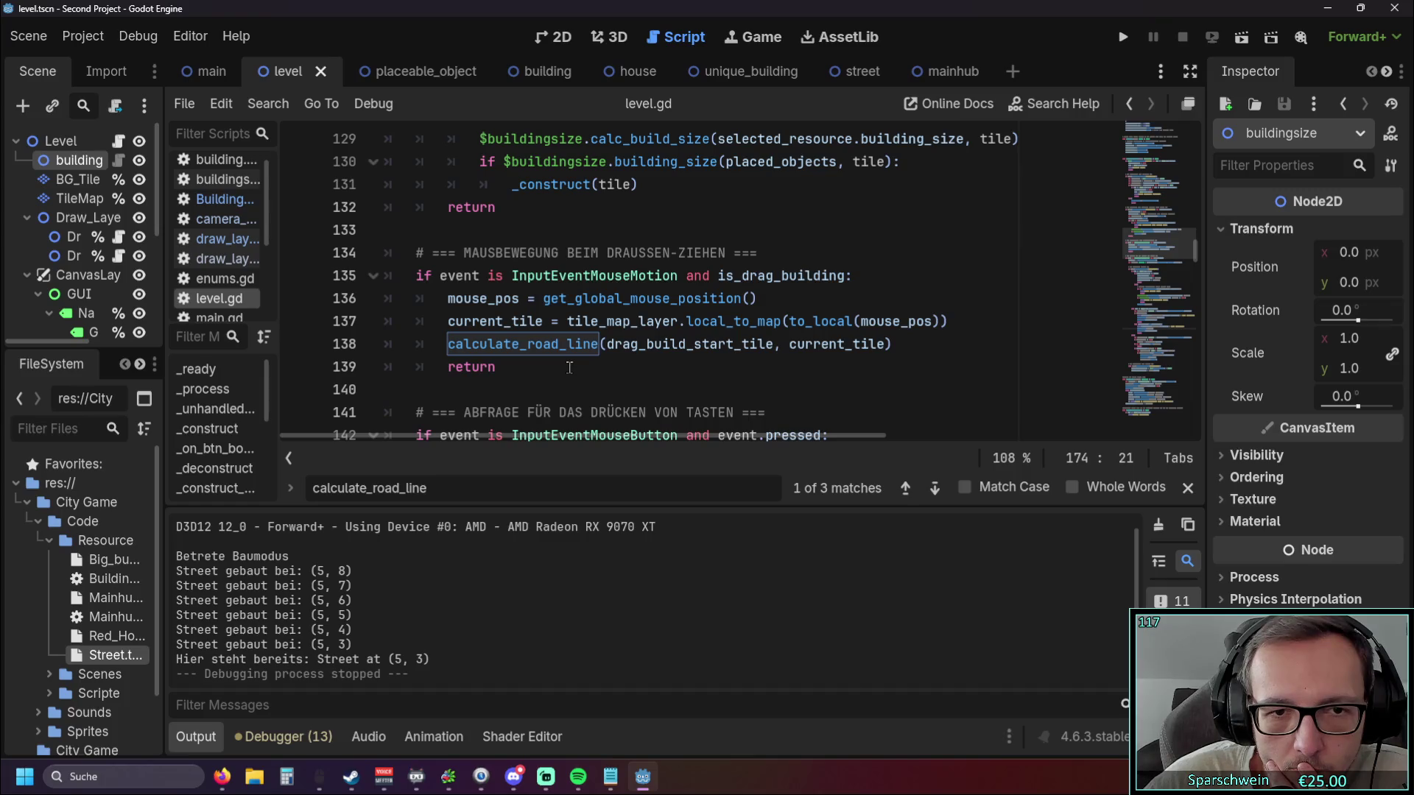
left_click(569, 366)
left_click_drag(449, 344, 601, 351)
scroll(654, 368, "down", 10)
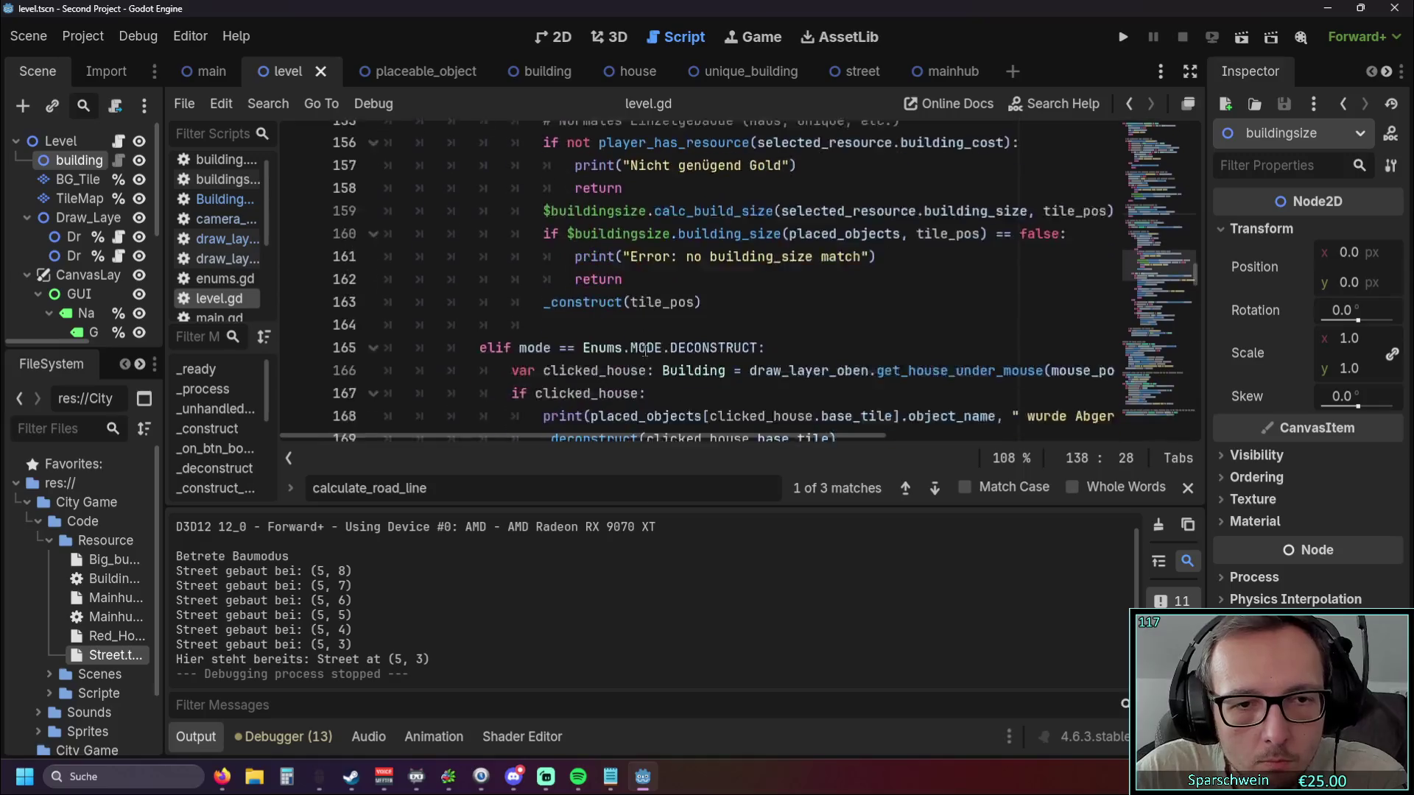
scroll(645, 349, "down", 1)
left_click(1062, 322)
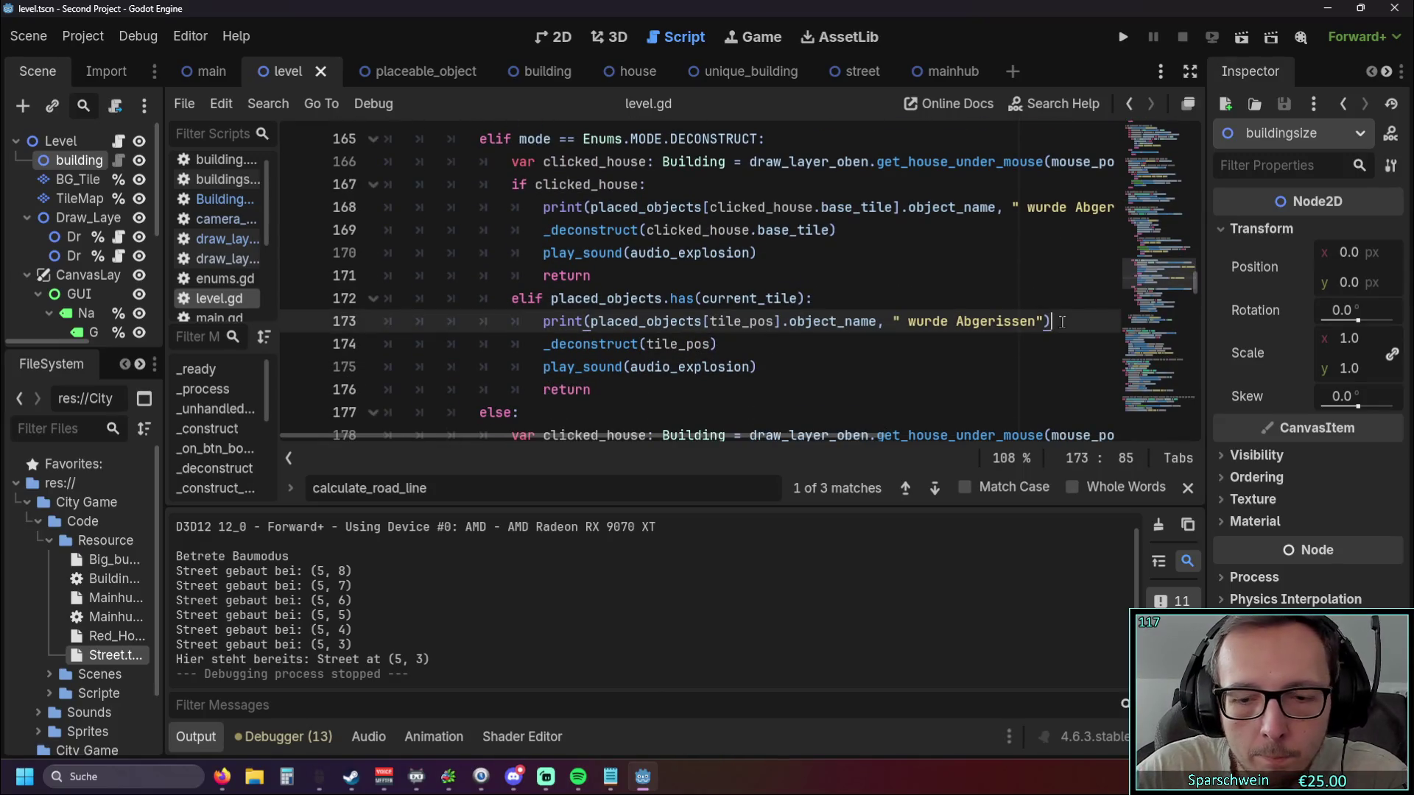
Insert a calculate_road_line_2 line as line 174, below the 'wurde Abgerissen' print.
key("Return")
type("calculate_road_line")
type("_2")
key("Escape")
key("Home")
key("shift+End")
key("Left")
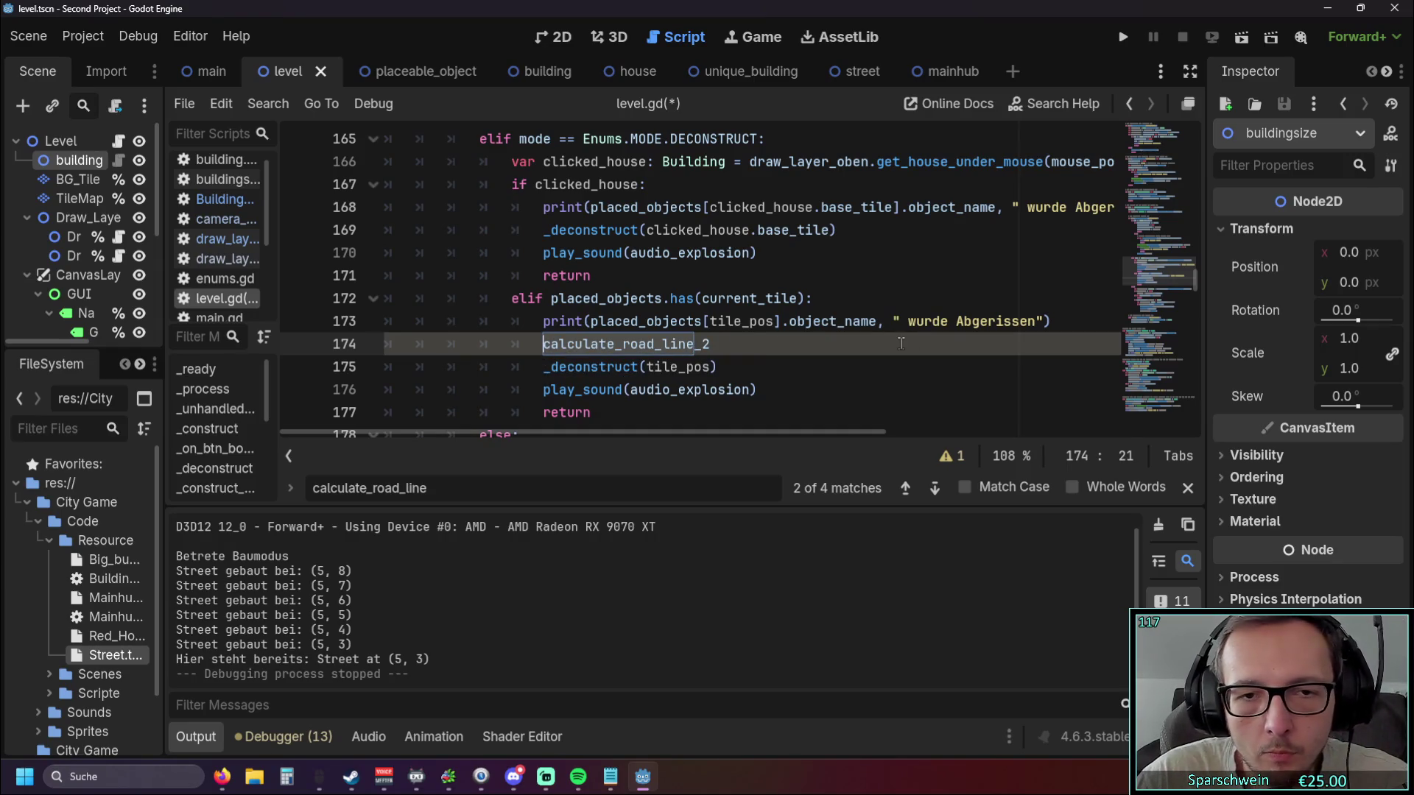
key("End")
key("Home")
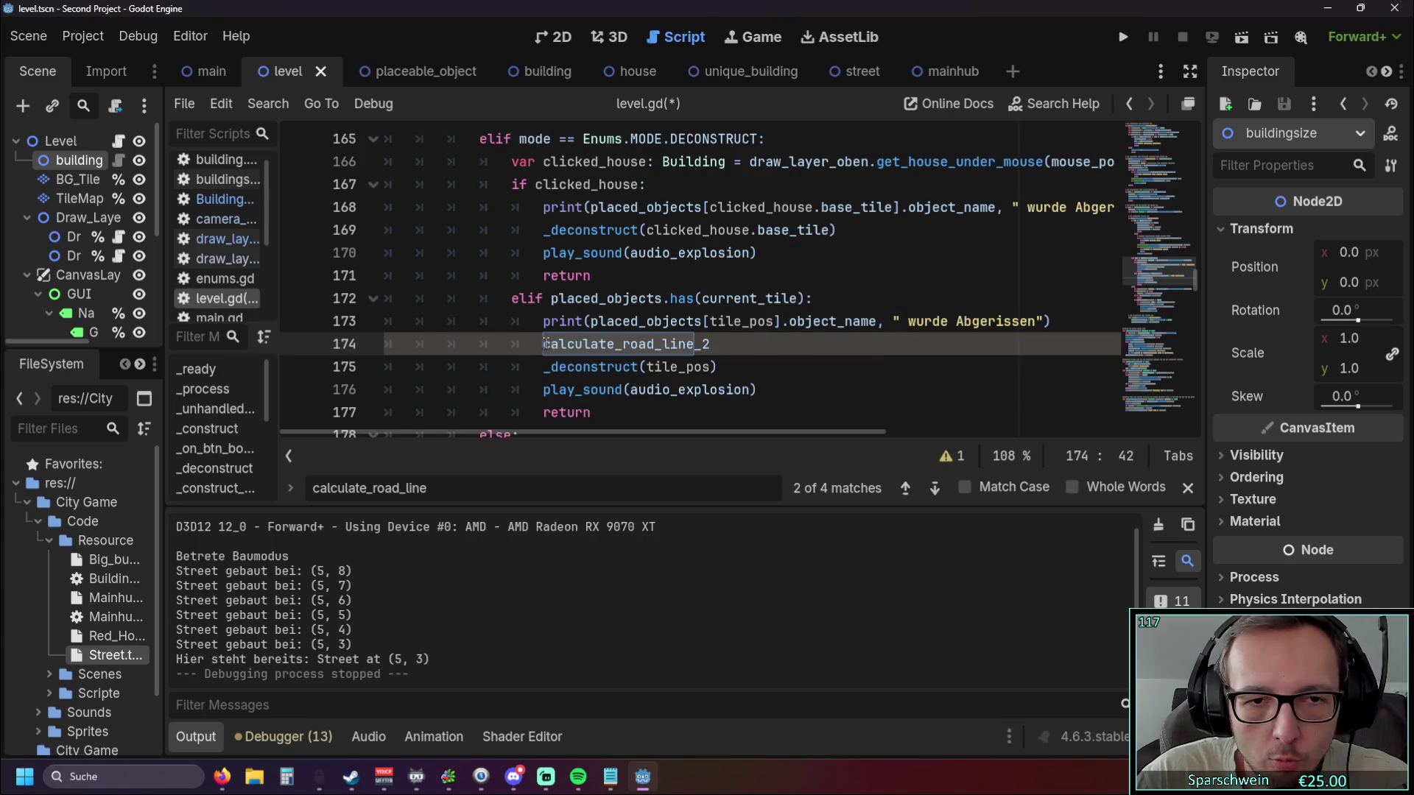
key("End")
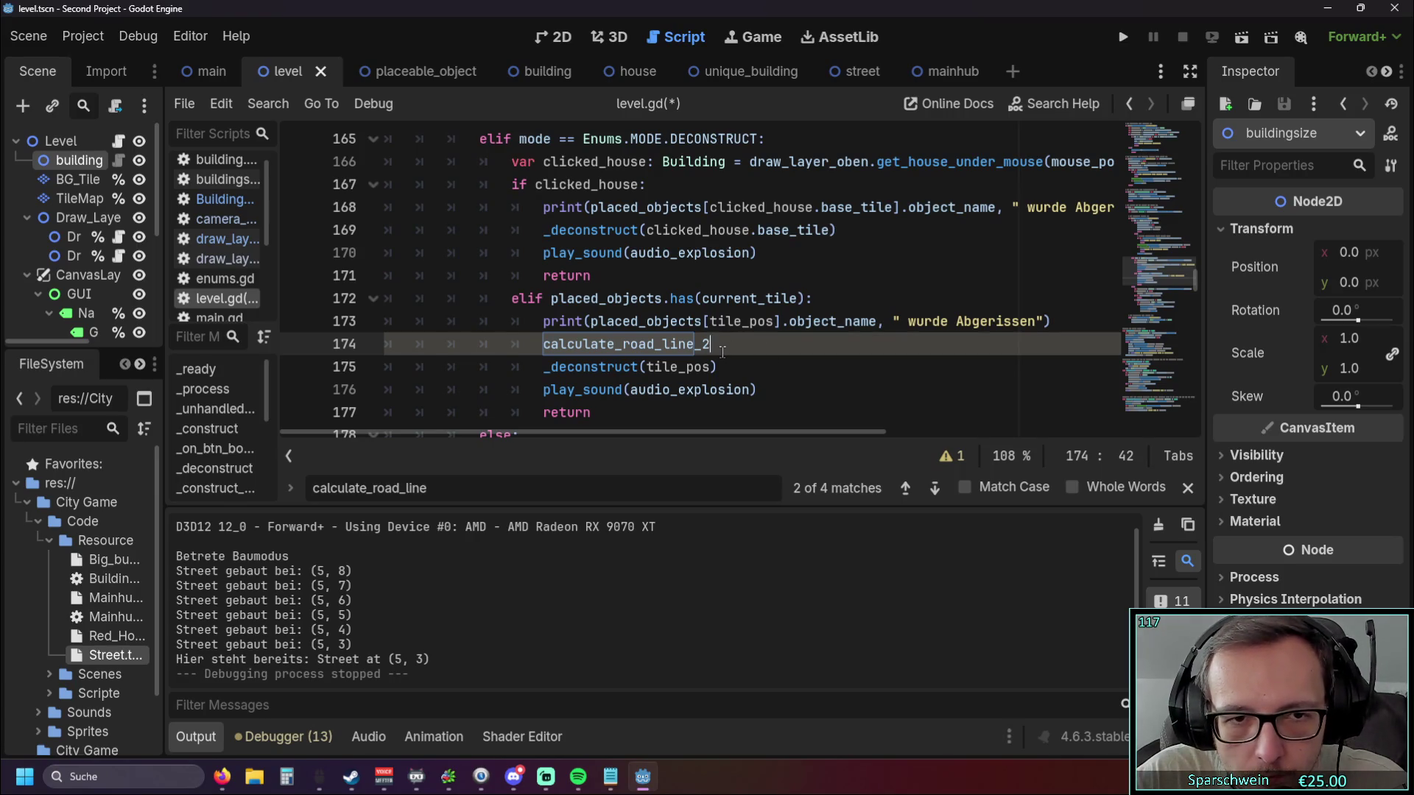
Review the new call in the context of the deconstruct branch code.
scroll(720, 352, "up", 1)
scroll(718, 354, "down", 1)
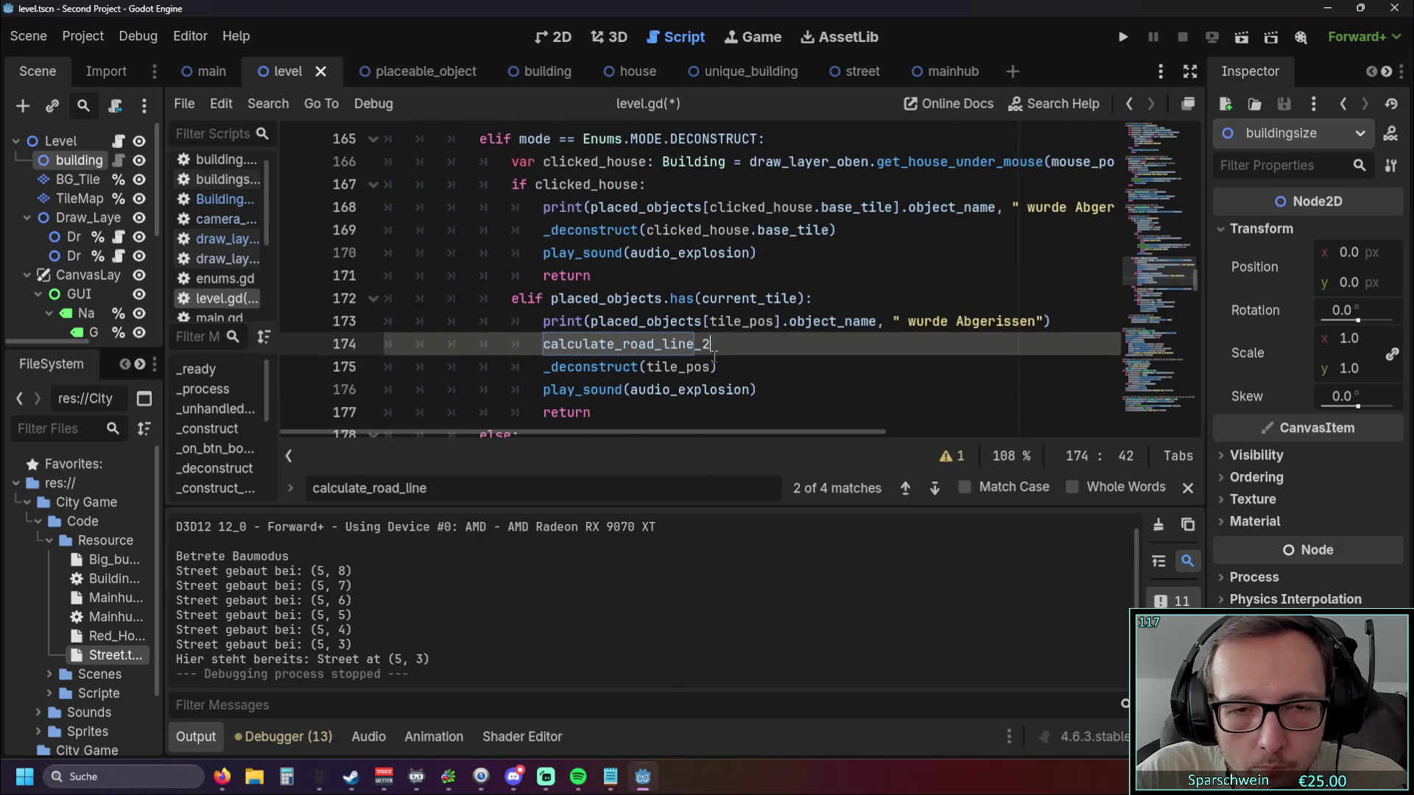
scroll(703, 344, "up", 1)
scroll(701, 343, "down", 1)
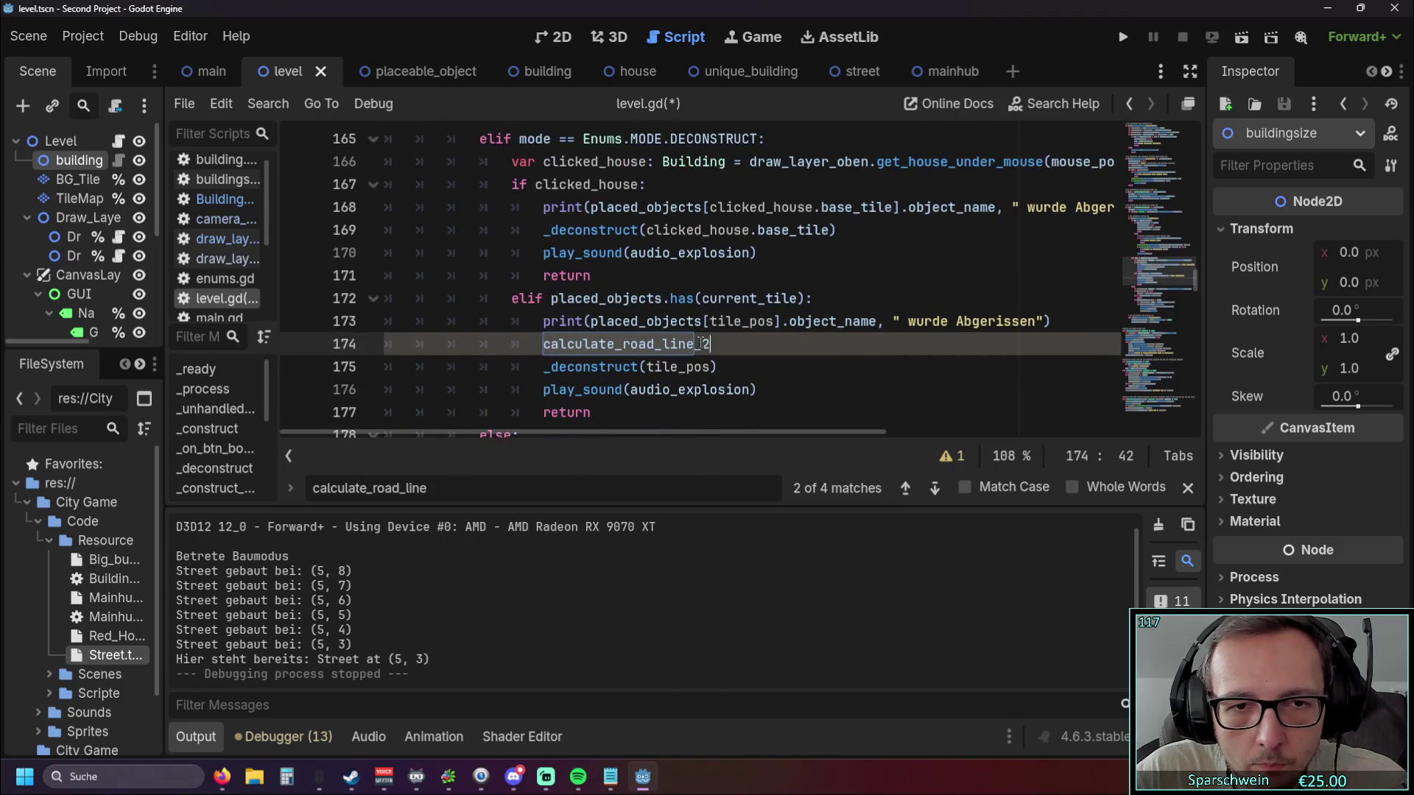
scroll(699, 342, "up", 1)
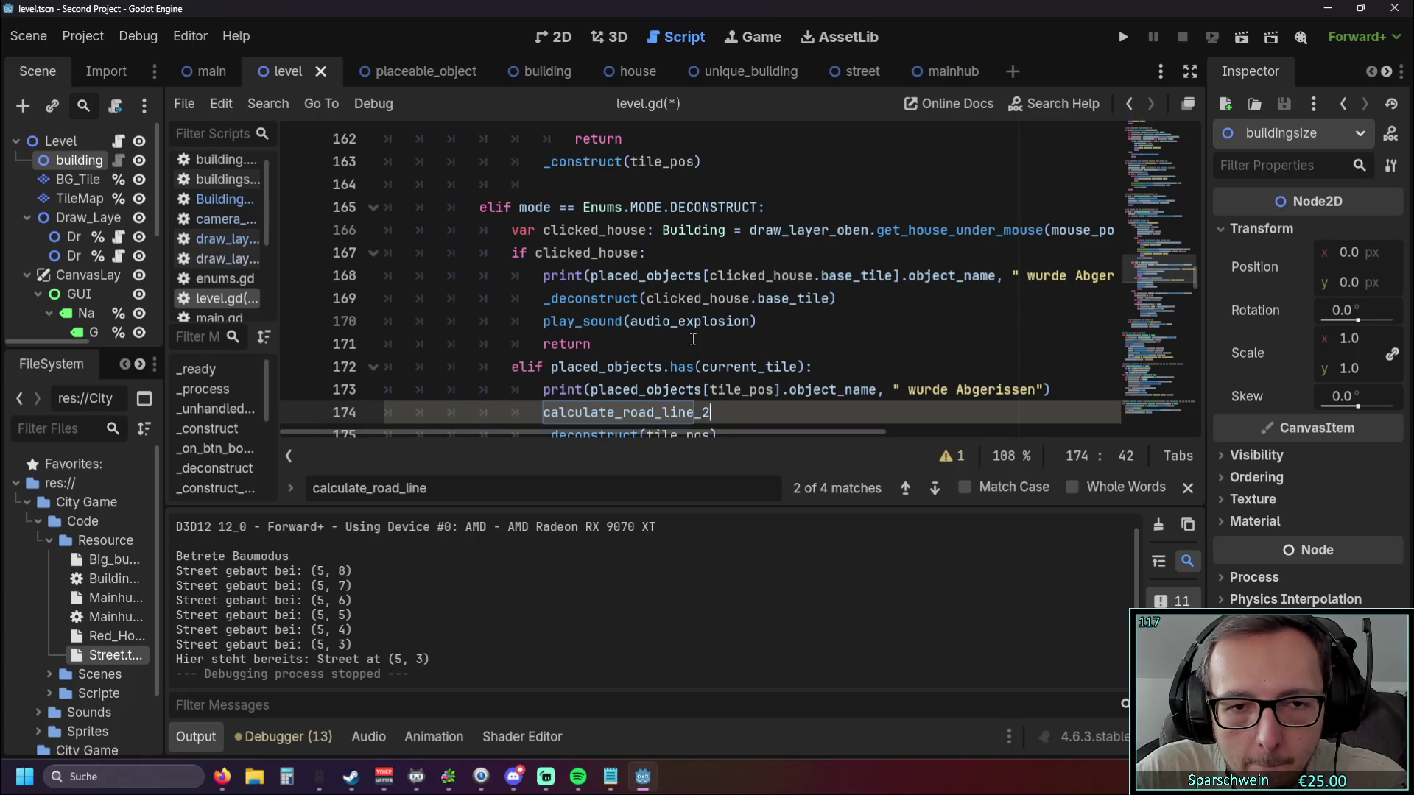
scroll(692, 338, "down", 1)
scroll(693, 339, "up", 1)
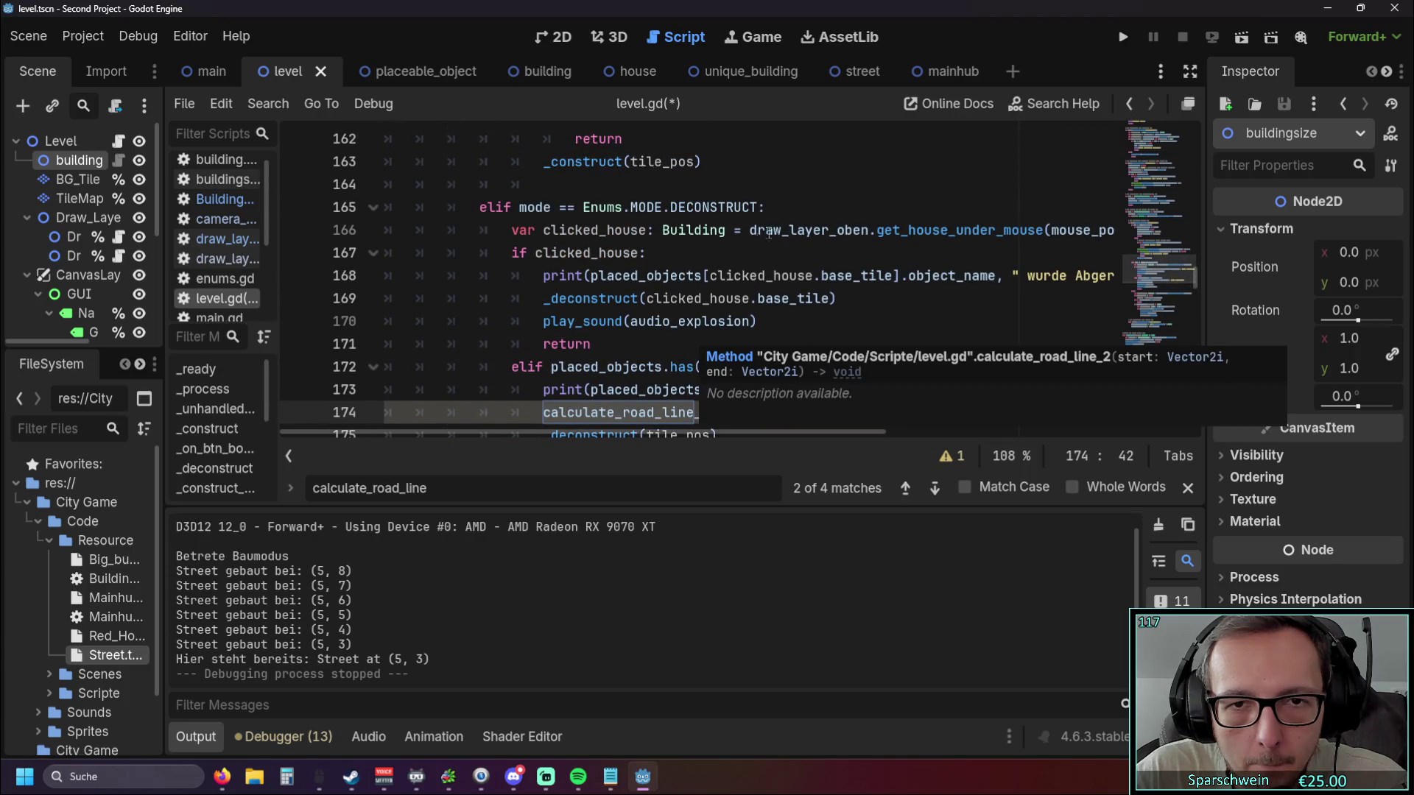
scroll(788, 218, "down", 1)
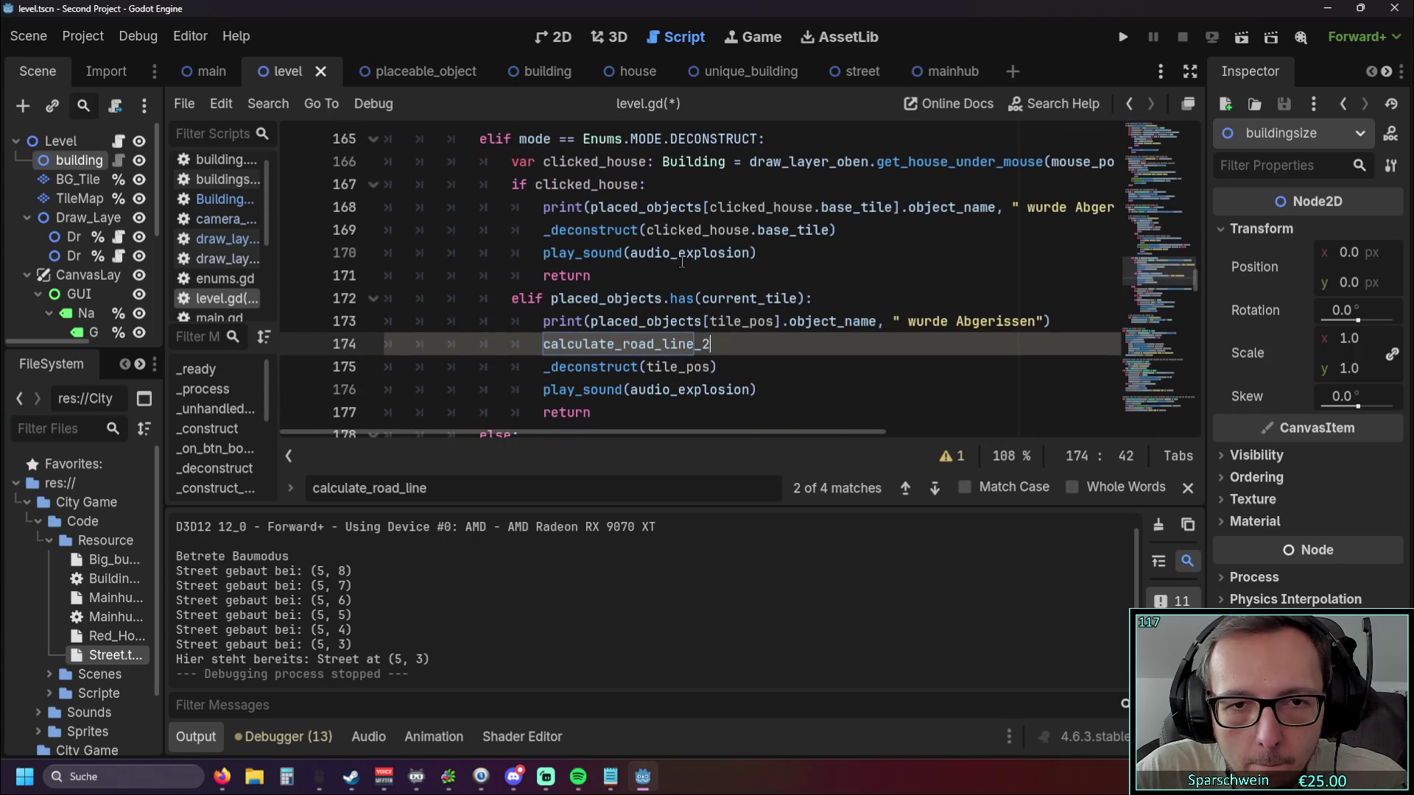
scroll(682, 261, "down", 1)
scroll(546, 253, "up", 1)
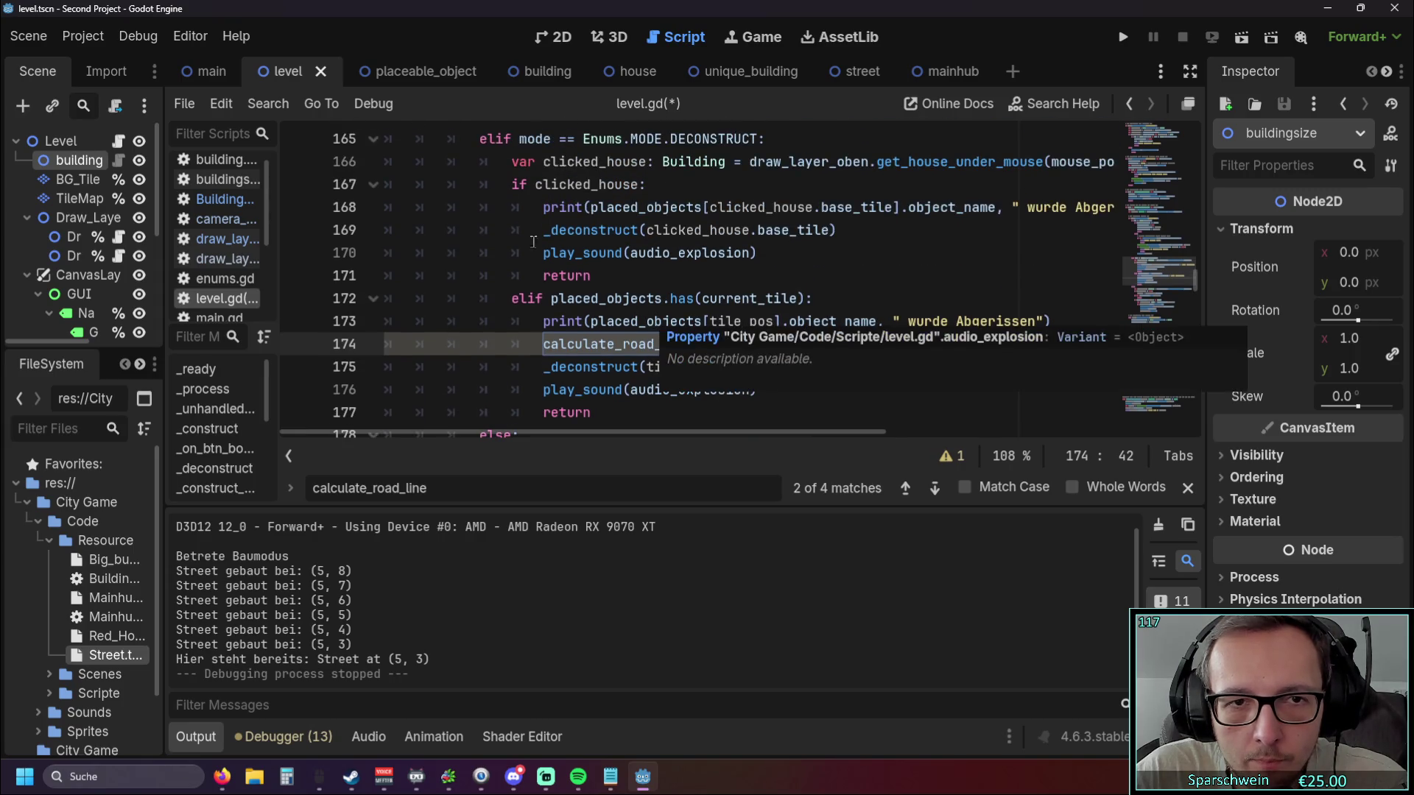
scroll(640, 224, "down", 2)
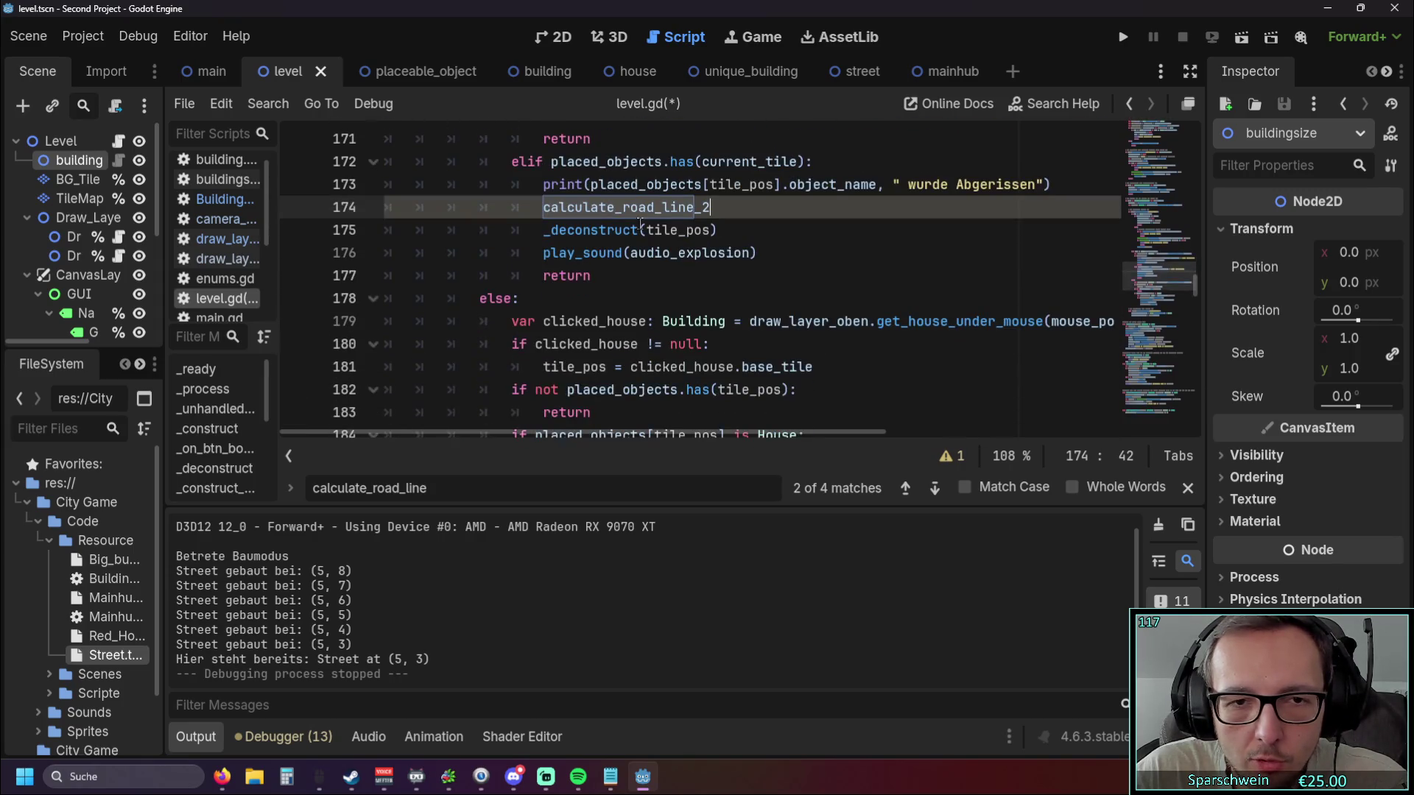
scroll(640, 223, "down", 1)
scroll(615, 283, "down", 1)
scroll(615, 284, "up", 4)
scroll(600, 298, "up", 1)
scroll(600, 298, "down", 1)
scroll(600, 299, "down", 1)
scroll(600, 302, "up", 1)
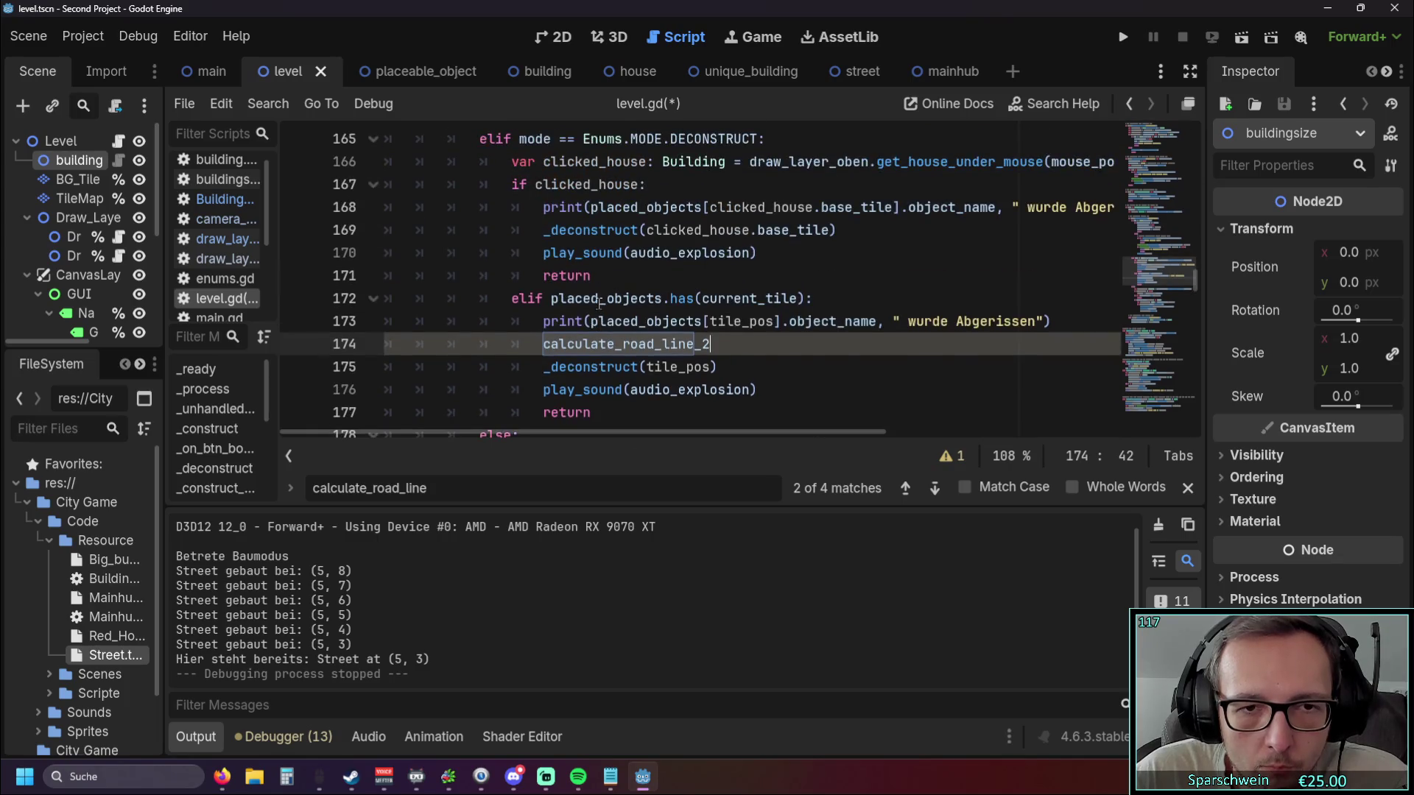